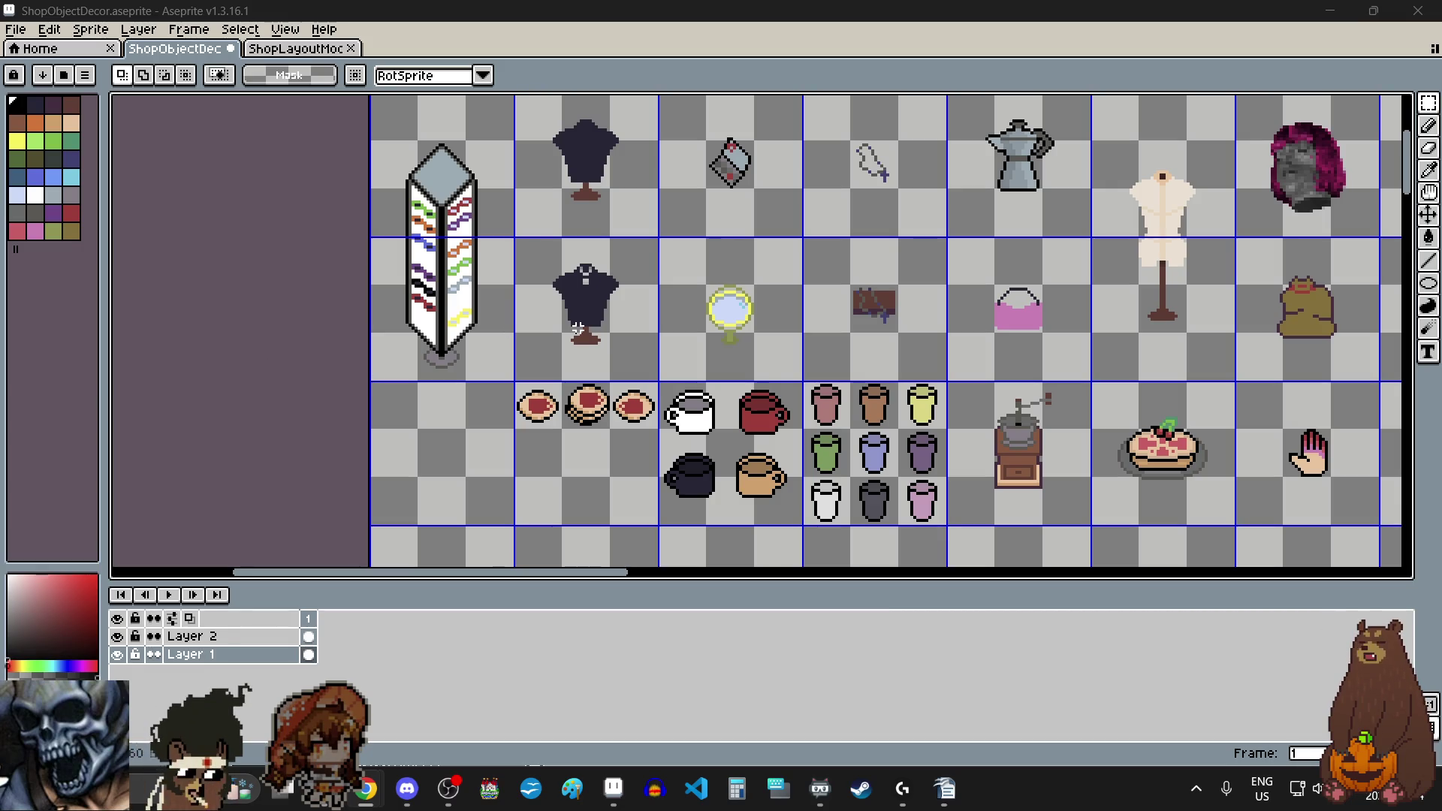
# Step: Save ShopObjectDecor.aseprite from the File menu so no unsaved changes remain
pyautogui.click(16, 30)
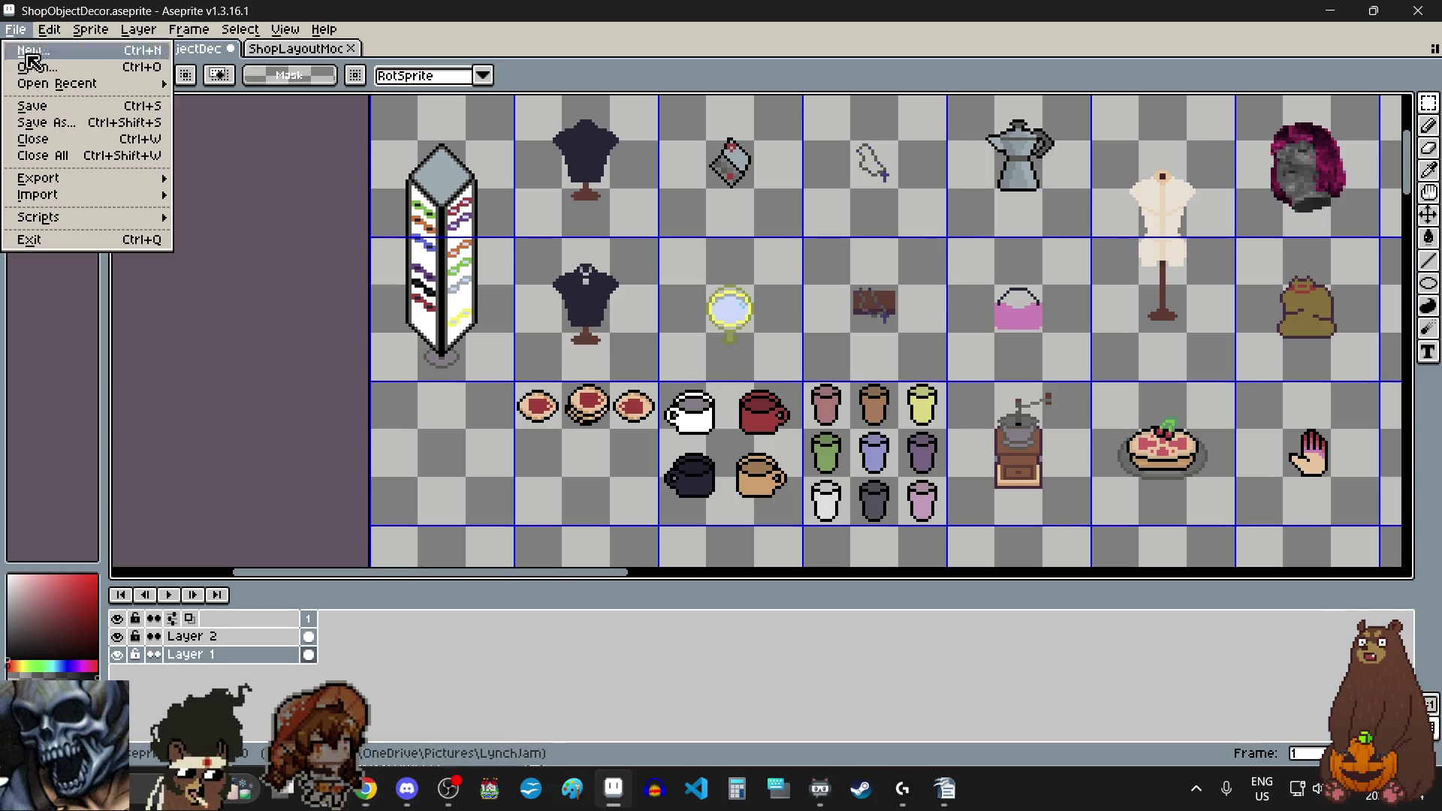
pyautogui.click(47, 112)
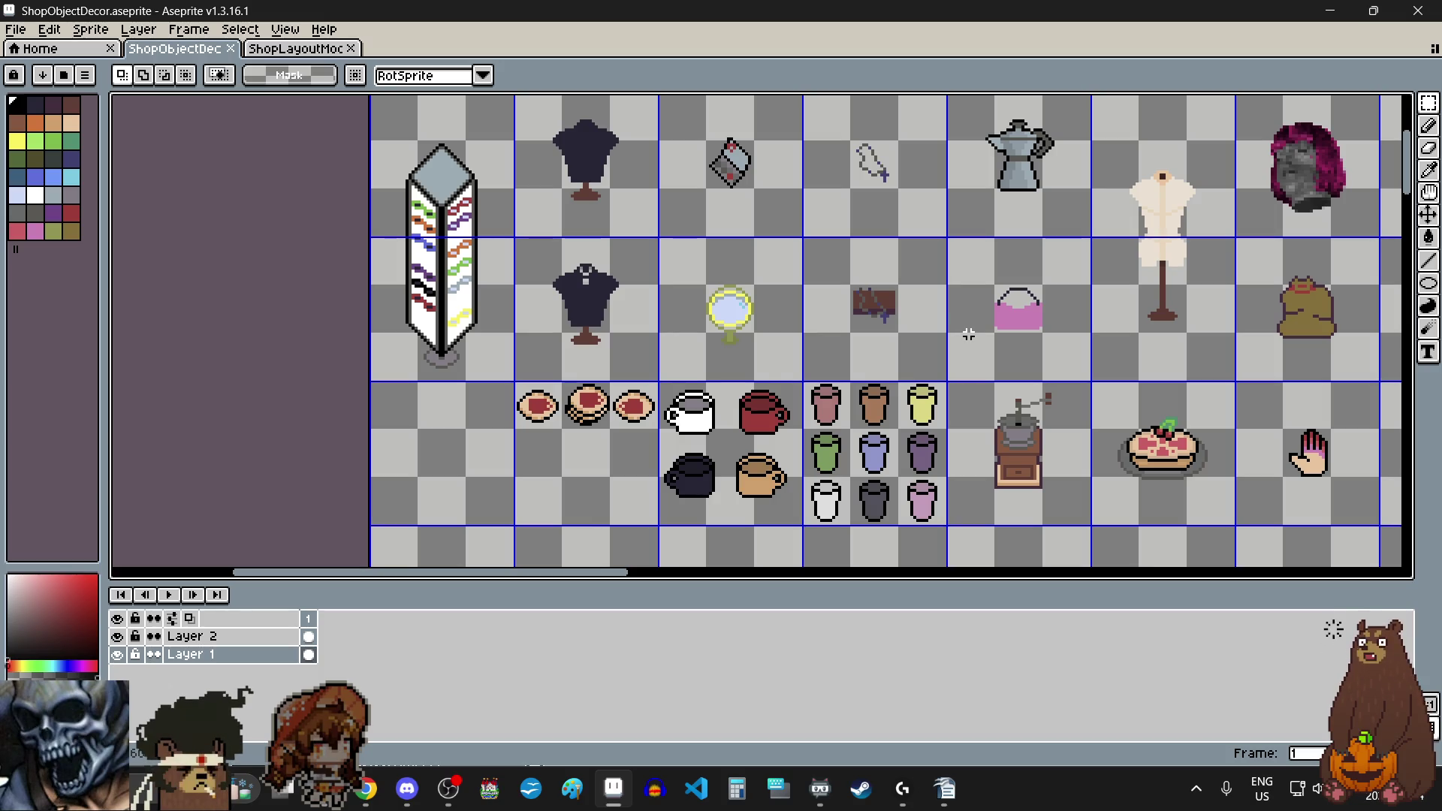
pyautogui.click(1429, 103)
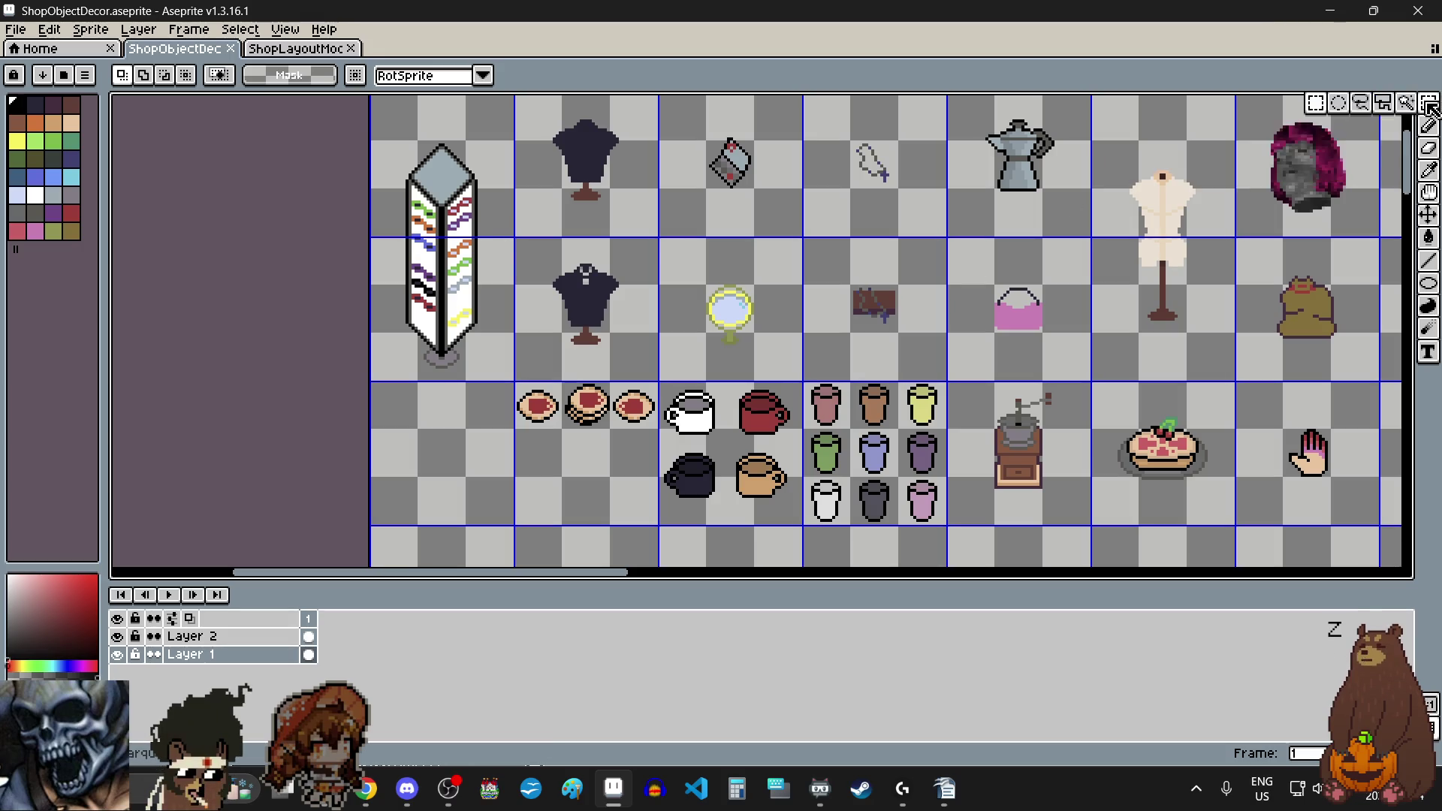
# Step: Marquee-select a plain grey table and move it beside the decorated display table
pyautogui.click(1317, 106)
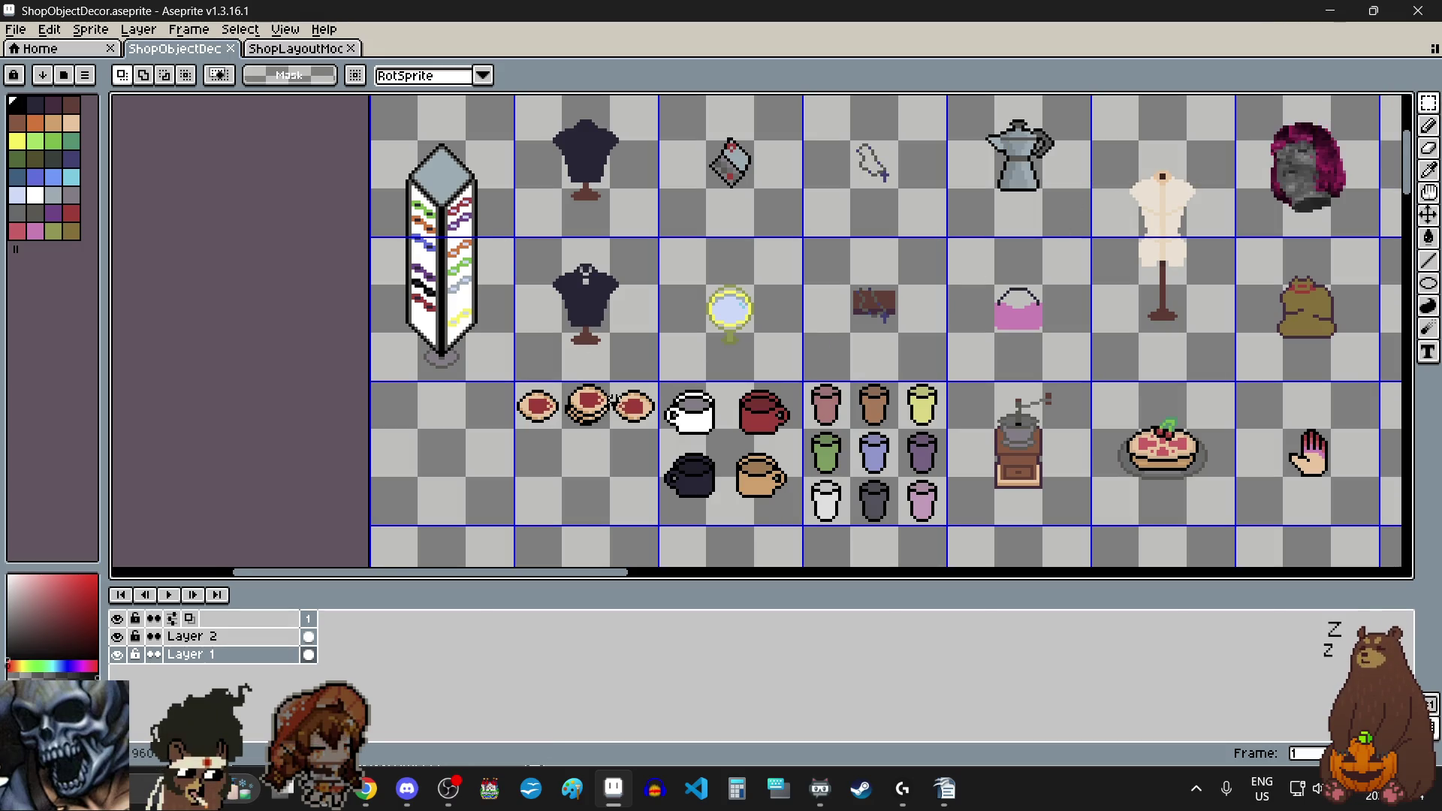
pyautogui.scroll(-4, 614, 400)
pyautogui.scroll(6, 977, 339)
pyautogui.scroll(-5, 998, 335)
pyautogui.scroll(5, 967, 332)
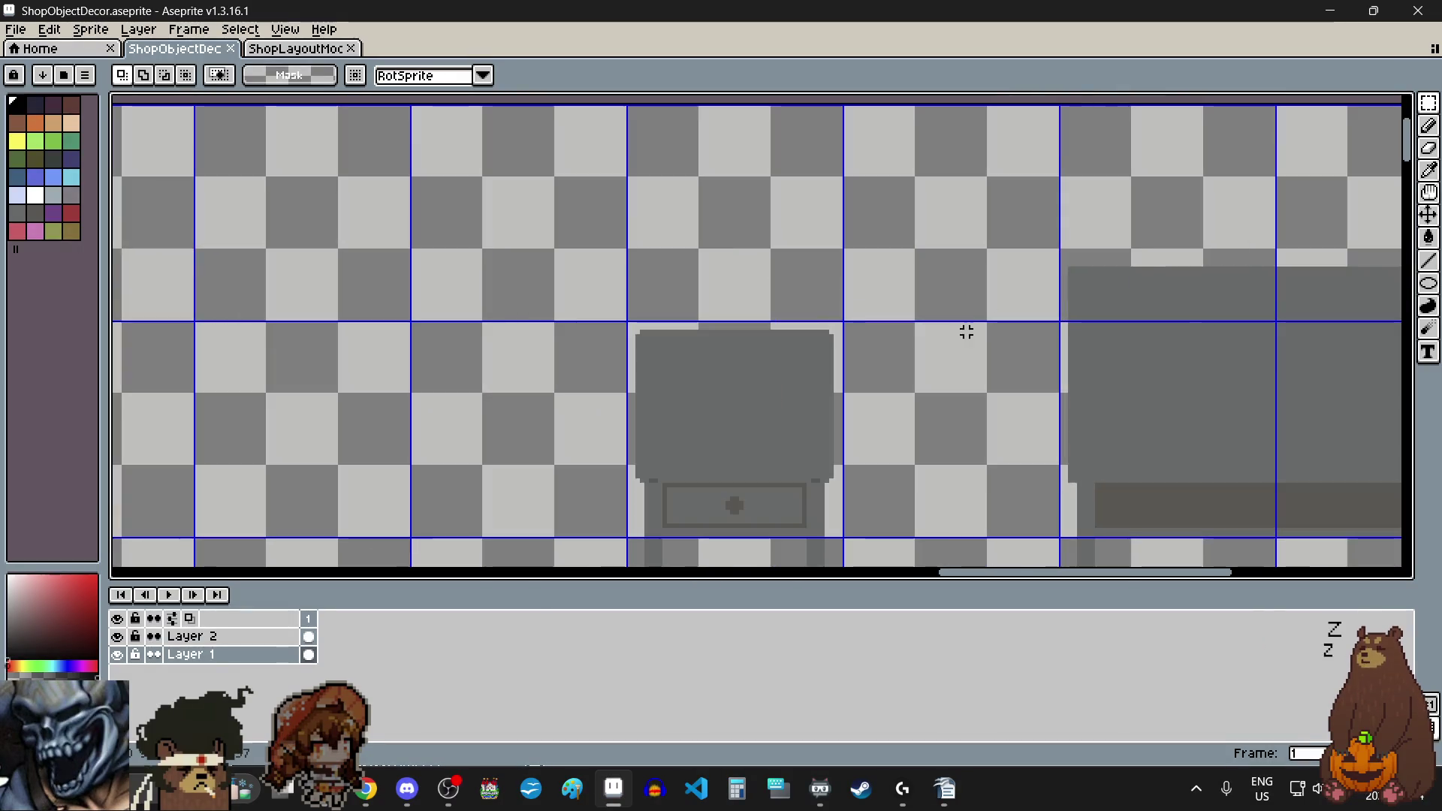
pyautogui.scroll(2, 709, 390)
pyautogui.scroll(2, 556, 271)
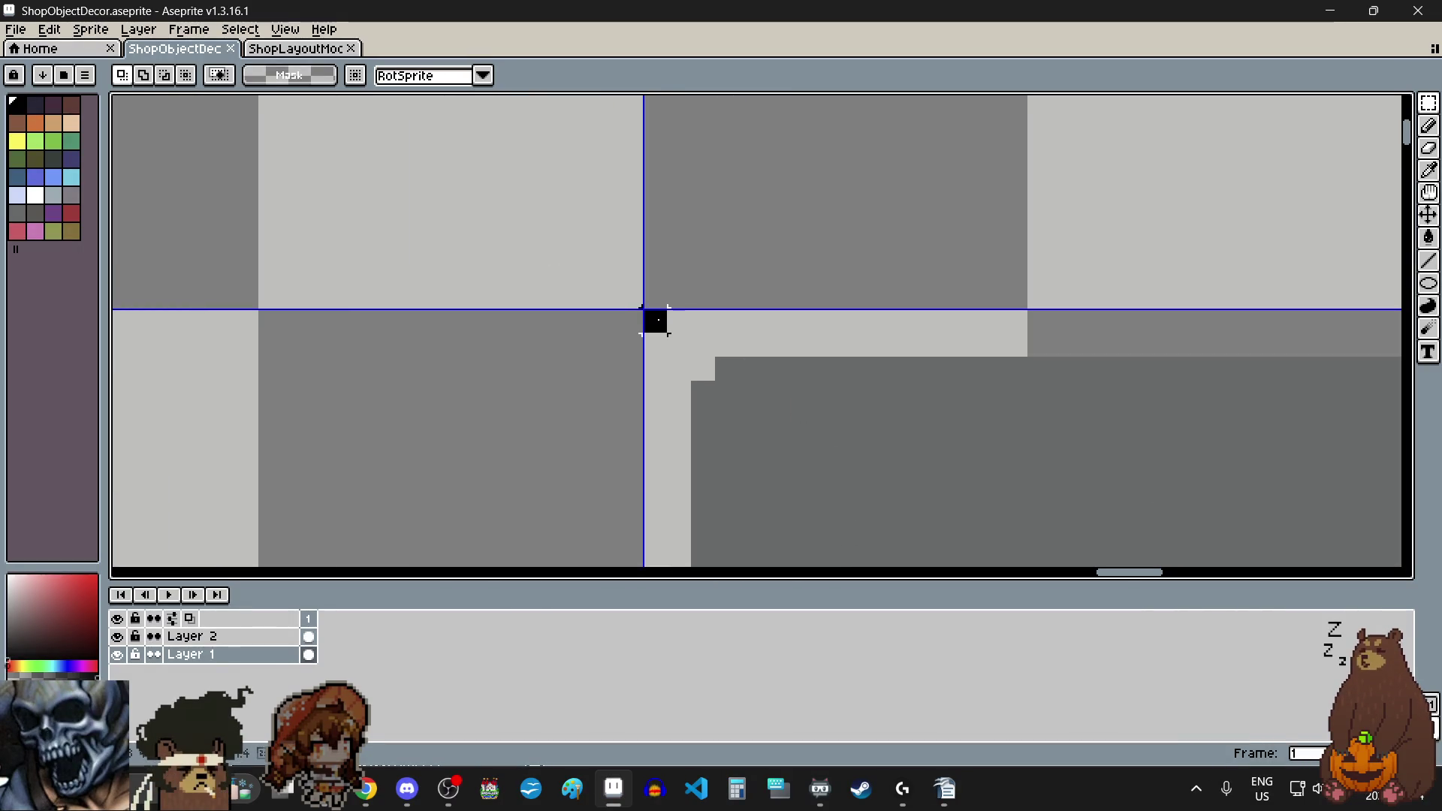
pyautogui.scroll(-3, 655, 322)
pyautogui.moveTo(659, 323)
pyautogui.mouseDown()
pyautogui.moveTo(774, 510)
pyautogui.moveTo(814, 477)
pyautogui.moveTo(830, 432)
pyautogui.moveTo(840, 442)
pyautogui.mouseUp()
pyautogui.scroll(2, 794, 531)
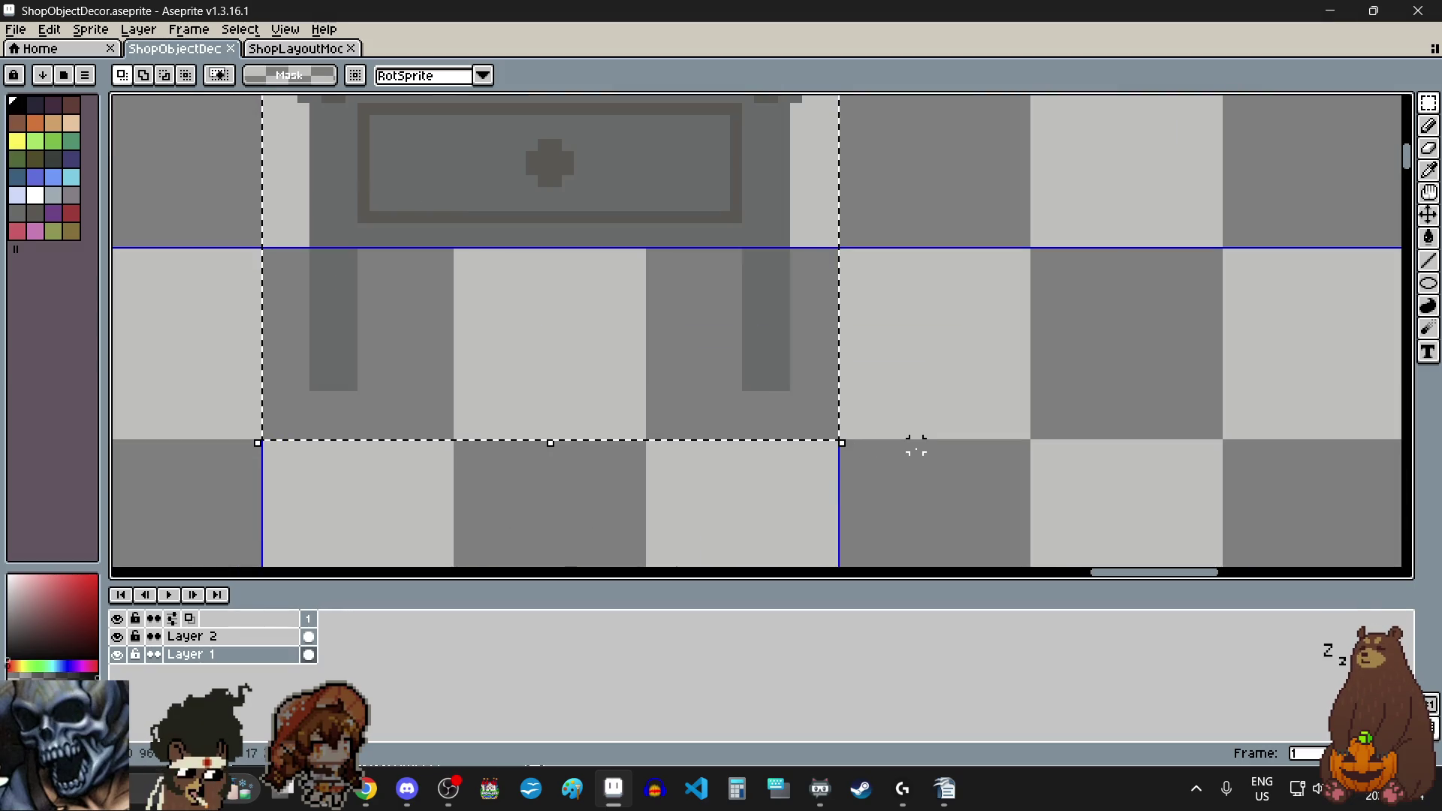
pyautogui.moveTo(750, 142); pyautogui.dragTo(750, 399)
pyautogui.scroll(-2, 729, 378)
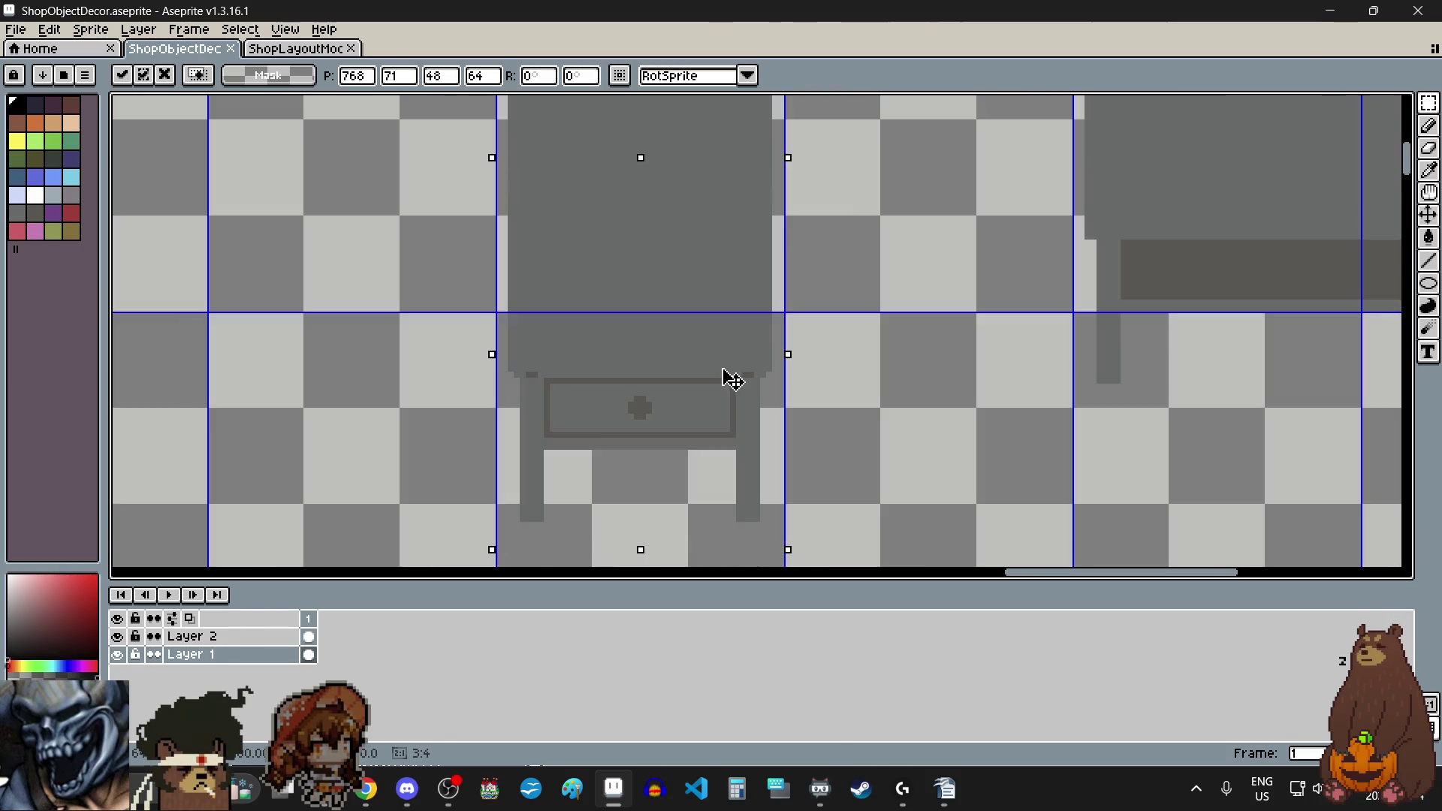
pyautogui.scroll(-8, 729, 379)
pyautogui.moveTo(728, 379)
pyautogui.mouseDown()
pyautogui.moveTo(628, 534)
pyautogui.moveTo(708, 474)
pyautogui.moveTo(751, 483)
pyautogui.moveTo(732, 452)
pyautogui.moveTo(758, 390)
pyautogui.moveTo(734, 388)
pyautogui.mouseUp()
pyautogui.scroll(5, 579, 521)
pyautogui.scroll(8, 686, 419)
pyautogui.scroll(-6, 734, 388)
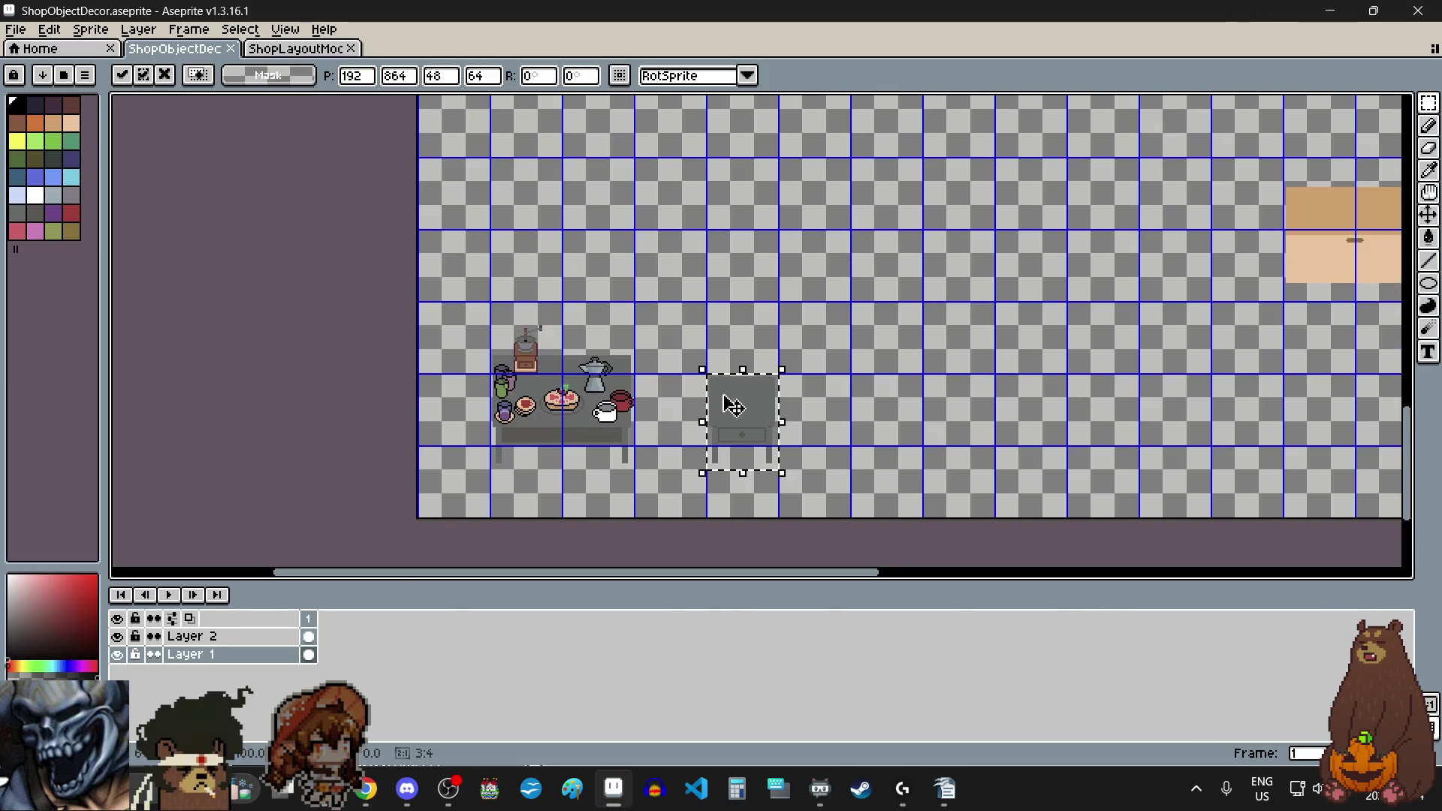
pyautogui.click(854, 414)
# Step: Paste a copy of the grey table and line it up right next to the first
pyautogui.scroll(2, 814, 461)
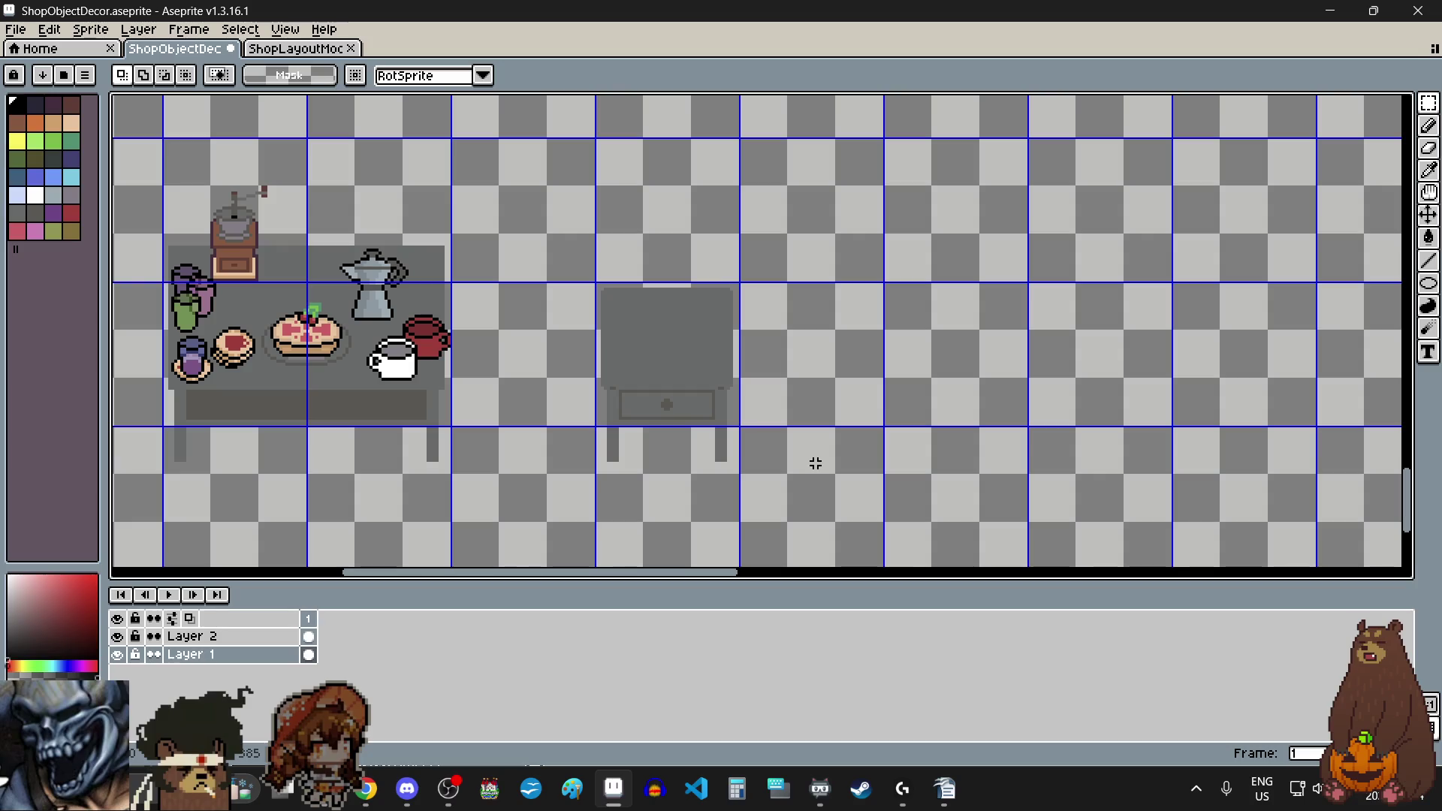
pyautogui.hotkey('ctrl', 'v')
pyautogui.moveTo(787, 334)
pyautogui.mouseDown()
pyautogui.moveTo(837, 392)
pyautogui.moveTo(851, 389)
pyautogui.mouseUp()
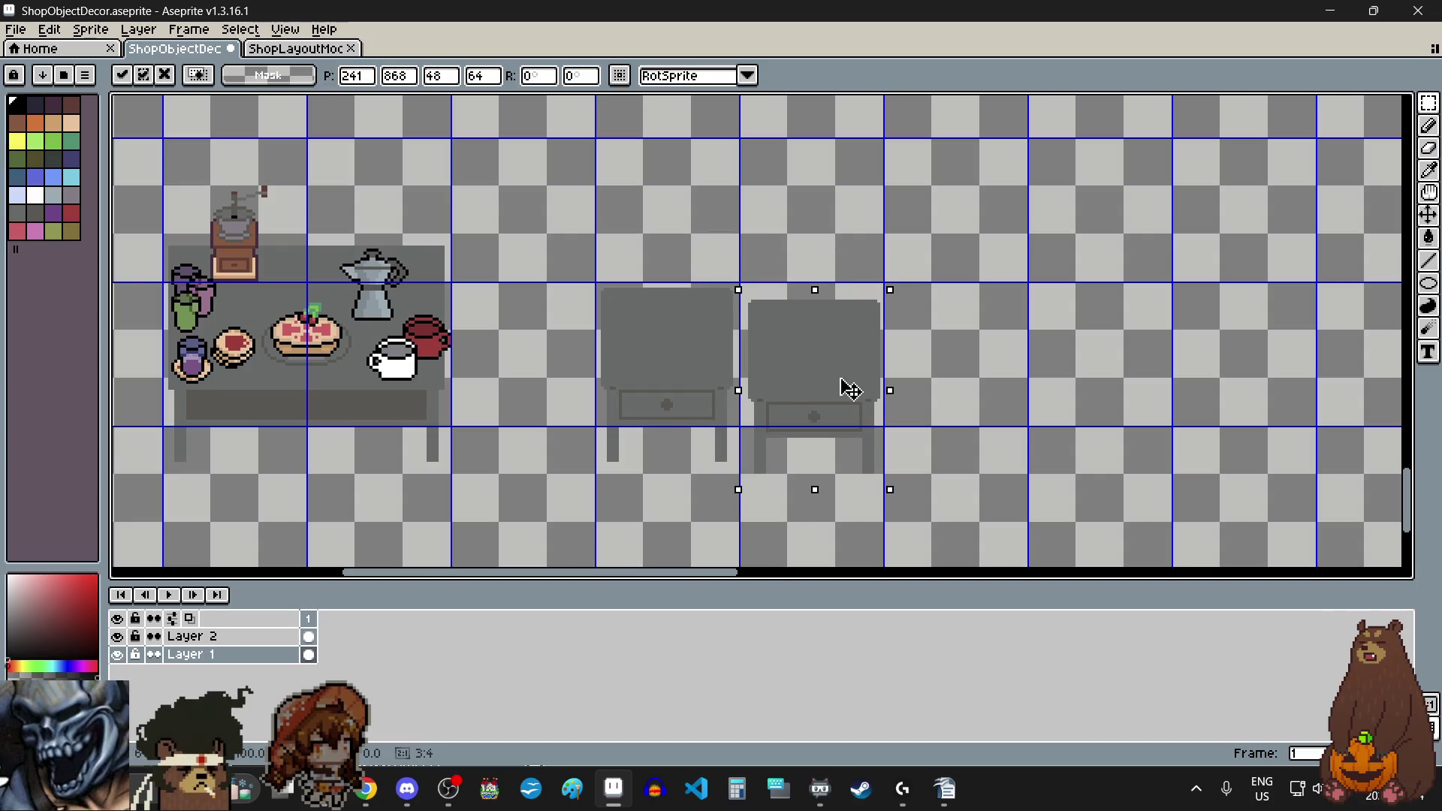
pyautogui.scroll(4, 788, 323)
pyautogui.moveTo(782, 421); pyautogui.dragTo(782, 396)
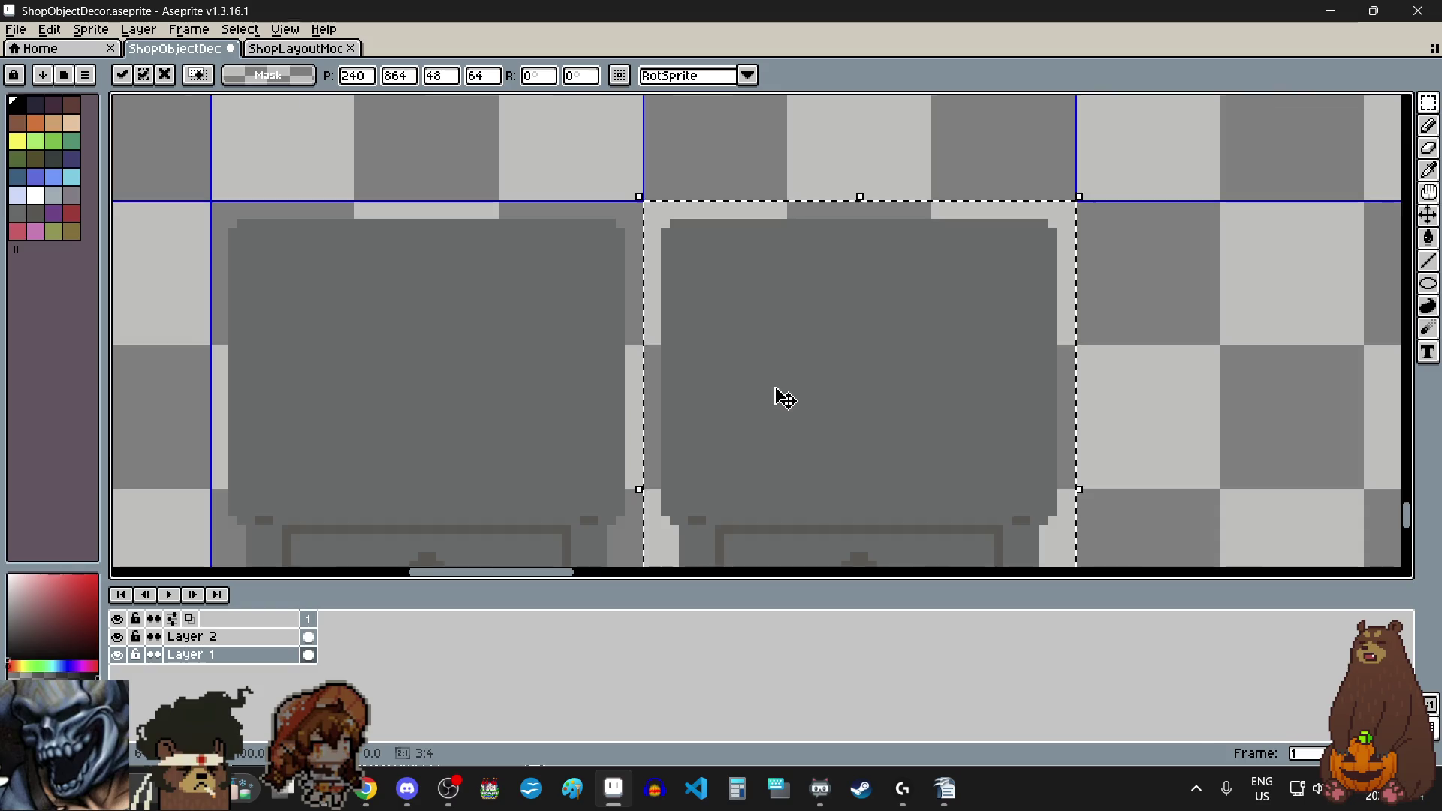
pyautogui.scroll(-4, 785, 399)
pyautogui.click(981, 434)
pyautogui.scroll(-4, 773, 159)
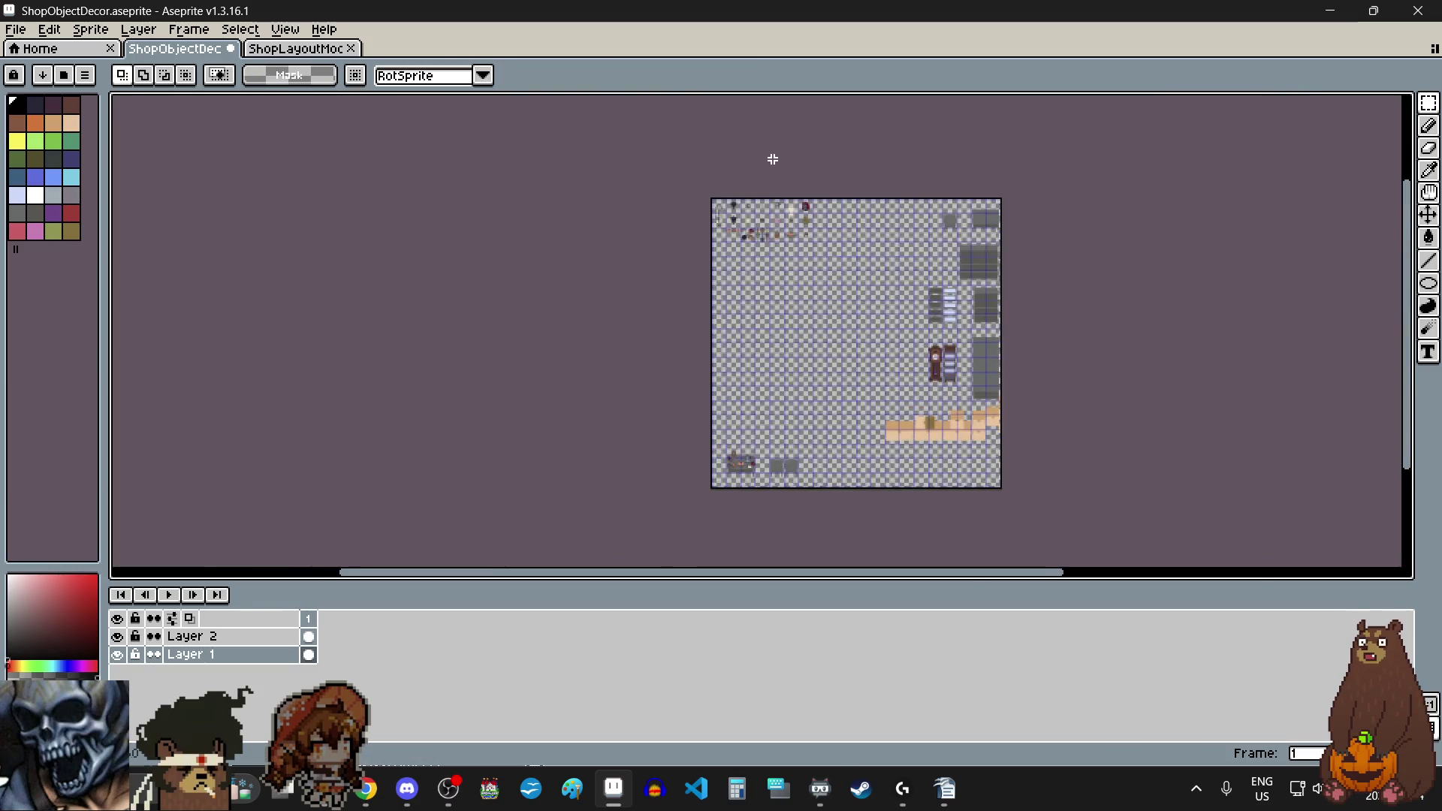
pyautogui.scroll(5, 785, 300)
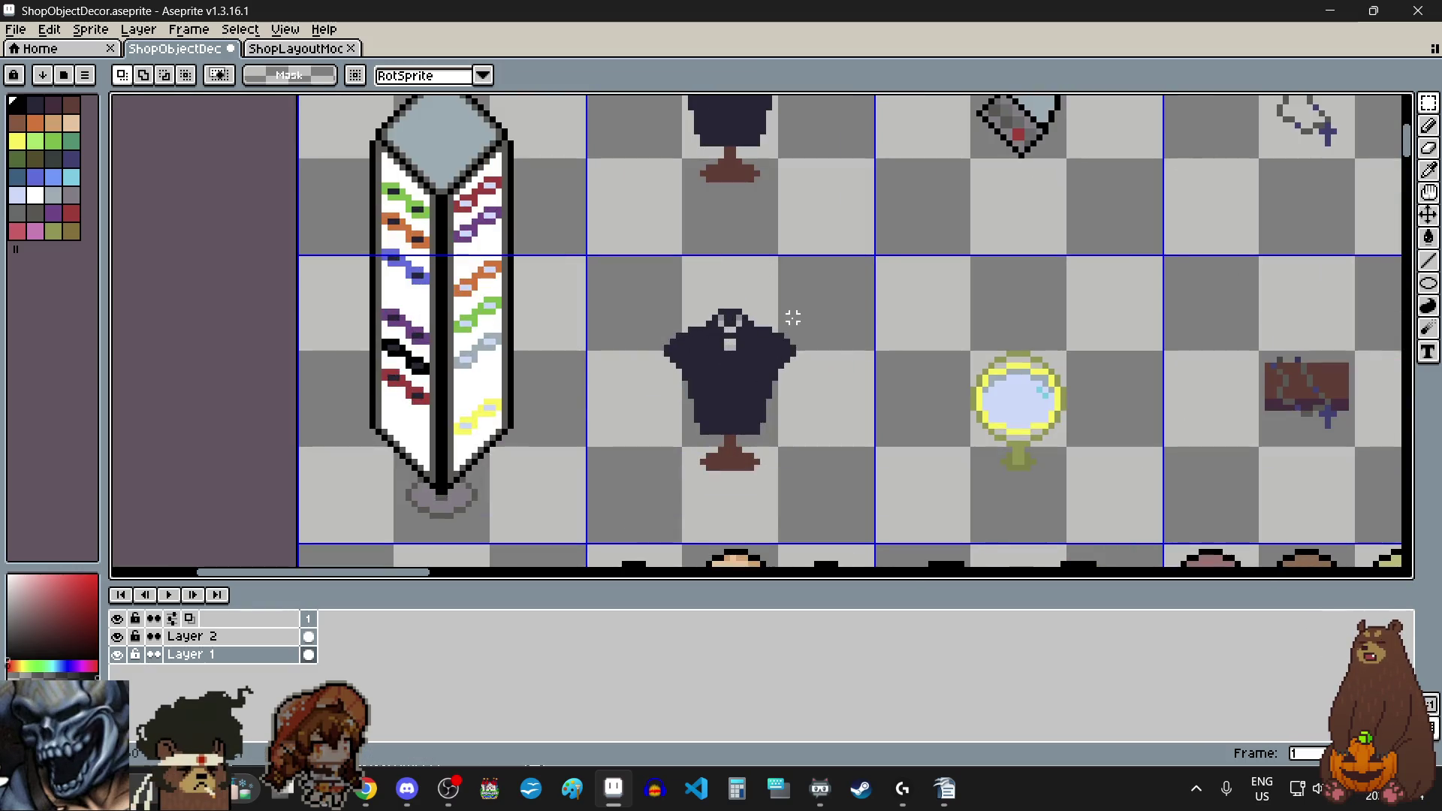
# Step: Select both dark mannequin cells and move them down near the new grey tables
pyautogui.click(793, 318)
pyautogui.click(812, 209)
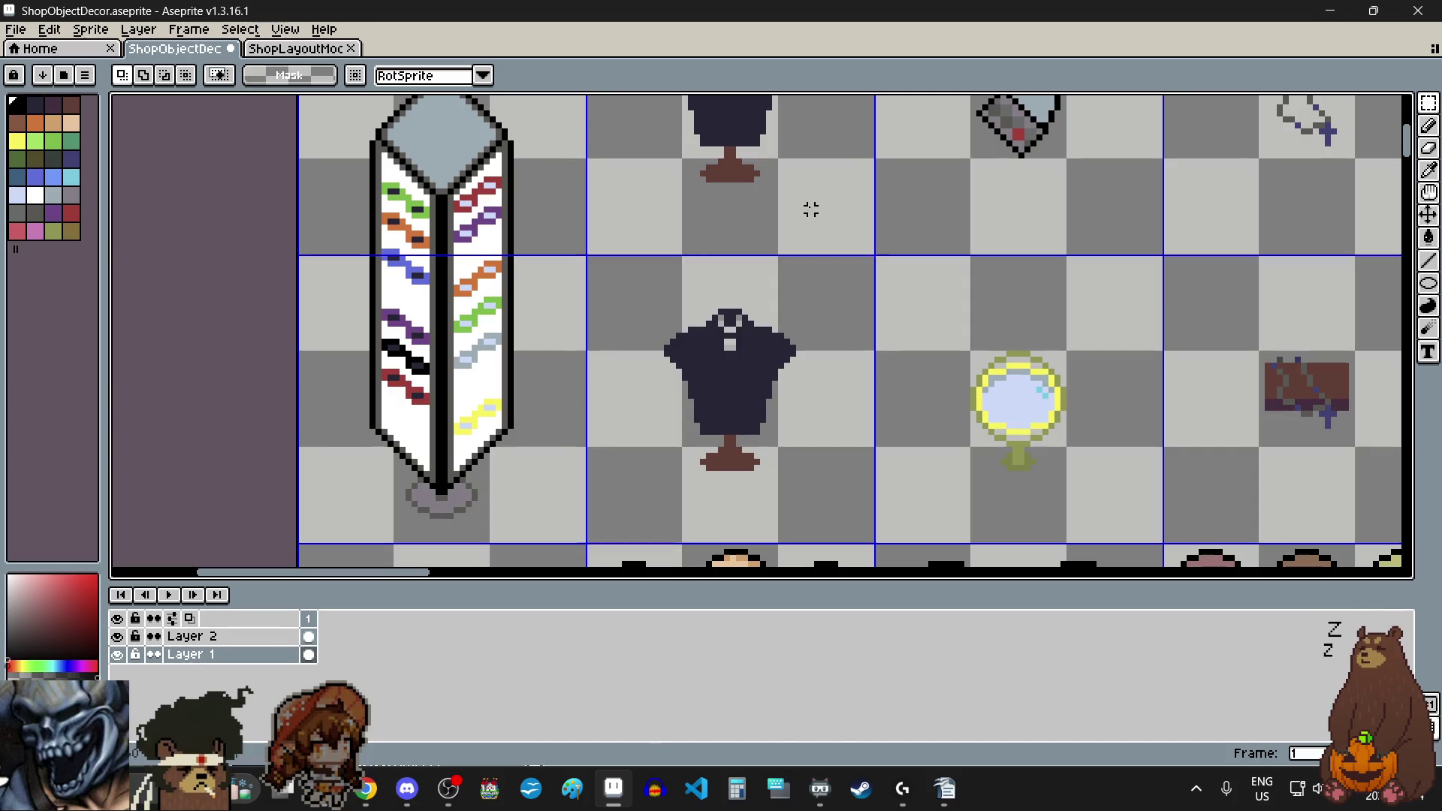
pyautogui.keyDown('shift'); pyautogui.click(829, 325); pyautogui.keyUp('shift')
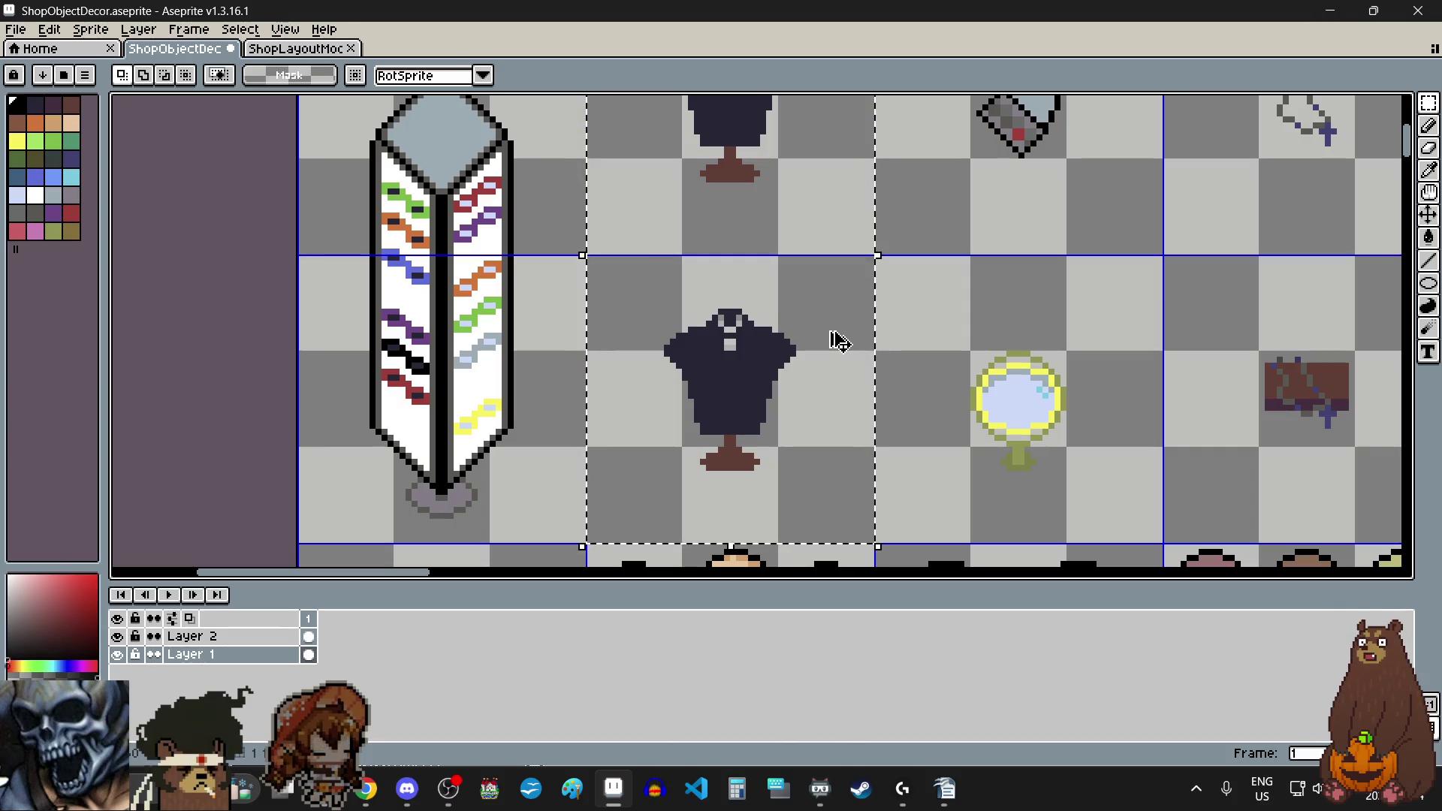
pyautogui.click(834, 335)
pyautogui.scroll(-7, 808, 300)
pyautogui.moveTo(816, 304)
pyautogui.mouseDown()
pyautogui.moveTo(844, 519)
pyautogui.moveTo(960, 457)
pyautogui.moveTo(916, 453)
pyautogui.mouseUp()
pyautogui.scroll(4, 843, 518)
pyautogui.scroll(2, 927, 473)
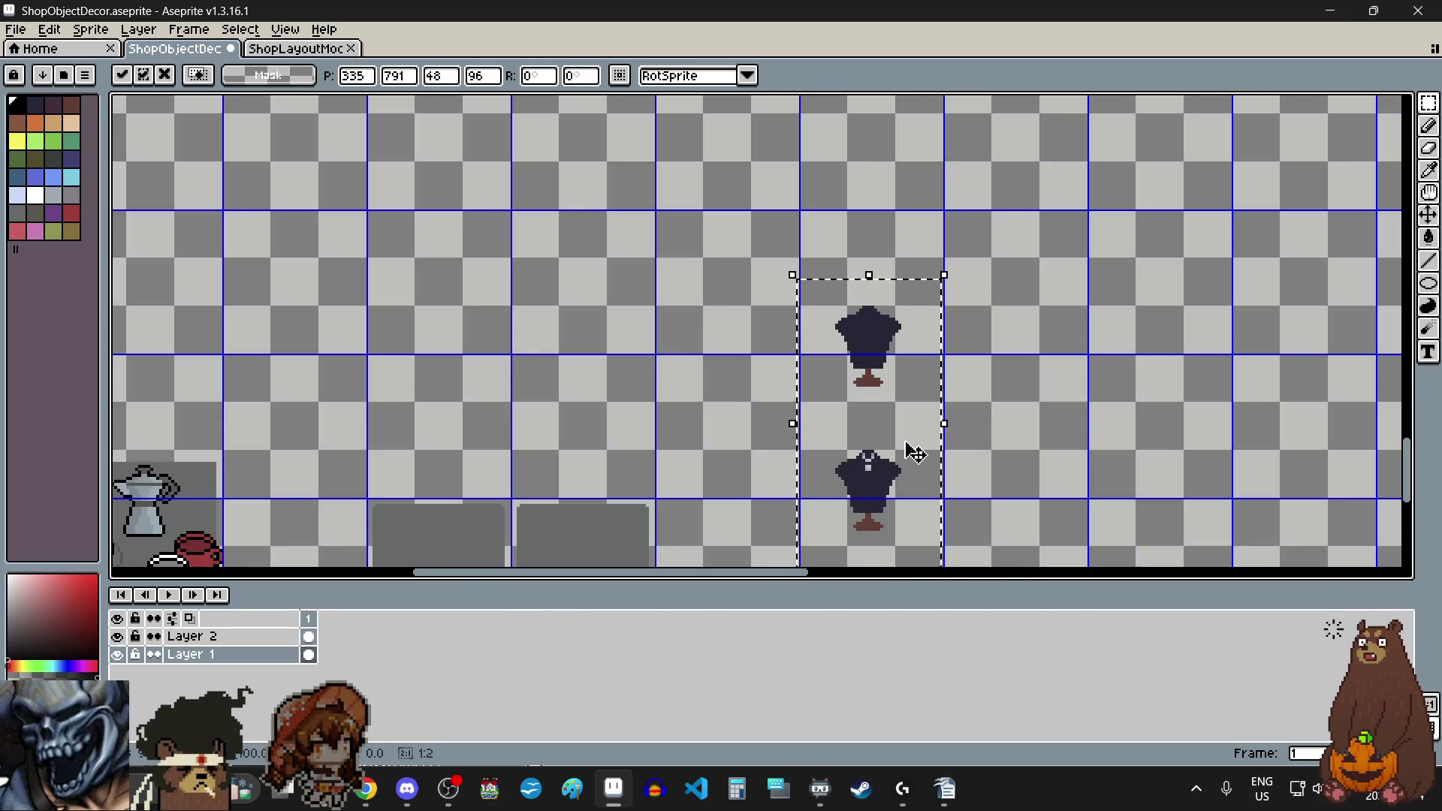
pyautogui.scroll(2, 915, 453)
pyautogui.moveTo(863, 348); pyautogui.dragTo(869, 283)
pyautogui.scroll(3, 869, 283)
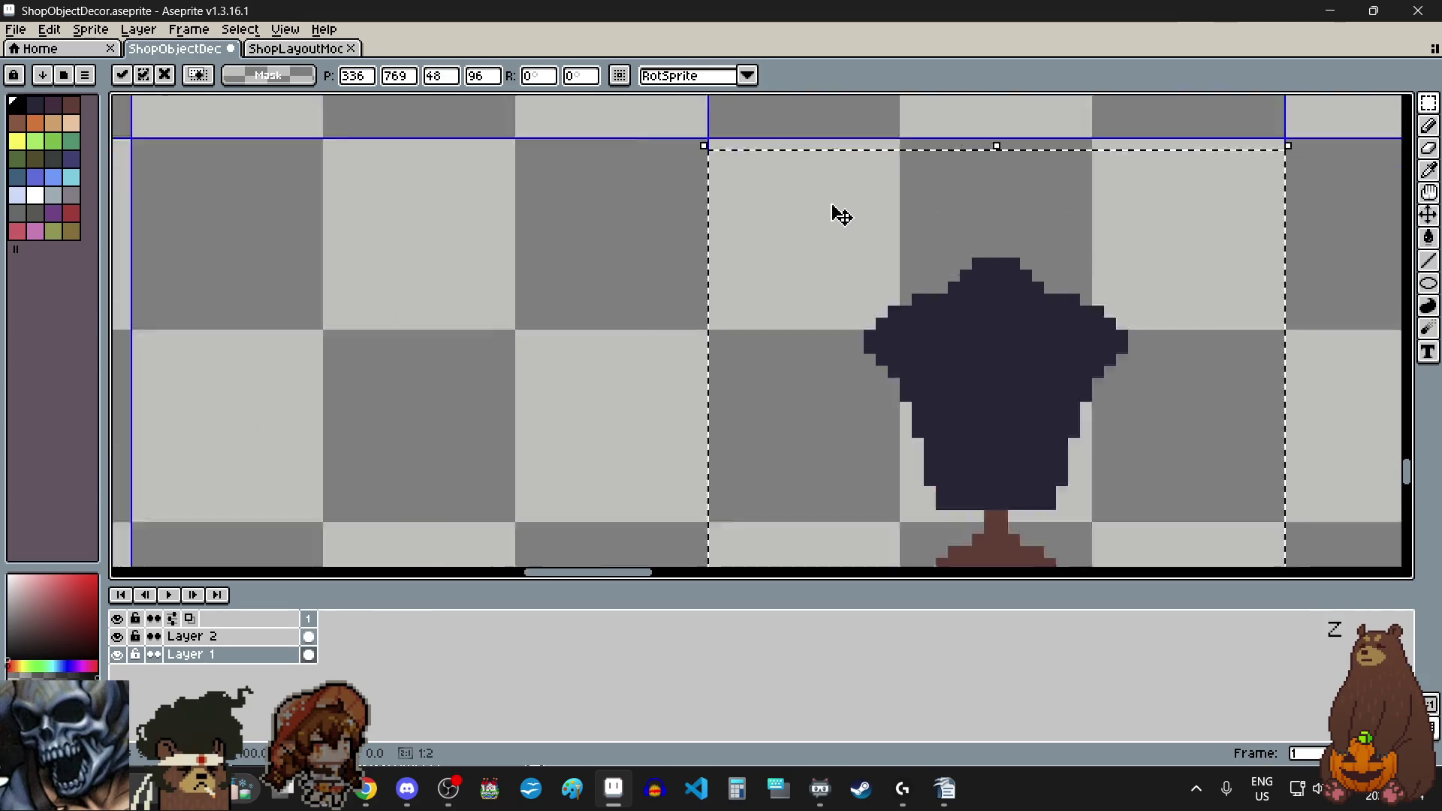
pyautogui.scroll(1, 869, 419)
pyautogui.moveTo(869, 418); pyautogui.dragTo(870, 409)
pyautogui.scroll(-2, 564, 363)
pyautogui.click(571, 374)
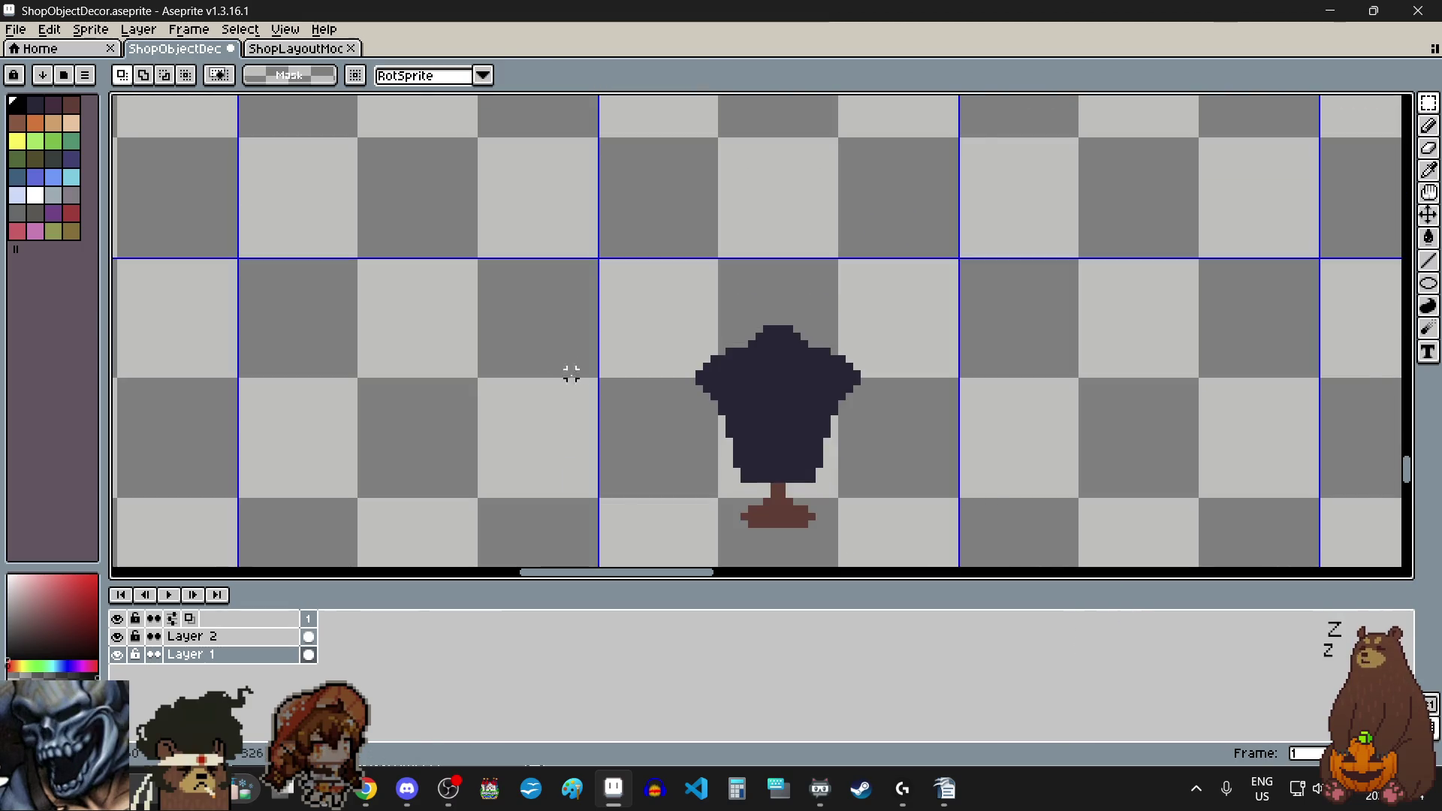
pyautogui.scroll(-4, 571, 373)
pyautogui.scroll(3, 693, 488)
# Step: Place the plain mannequin on the left grey table, nudging it pixel by pixel
pyautogui.moveTo(871, 105)
pyautogui.mouseDown()
pyautogui.moveTo(966, 241)
pyautogui.moveTo(837, 268)
pyautogui.mouseUp()
pyautogui.scroll(-4, 966, 240)
pyautogui.scroll(4, 837, 267)
pyautogui.moveTo(924, 300)
pyautogui.mouseDown()
pyautogui.moveTo(935, 328)
pyautogui.moveTo(928, 315)
pyautogui.mouseUp()
pyautogui.scroll(5, 965, 230)
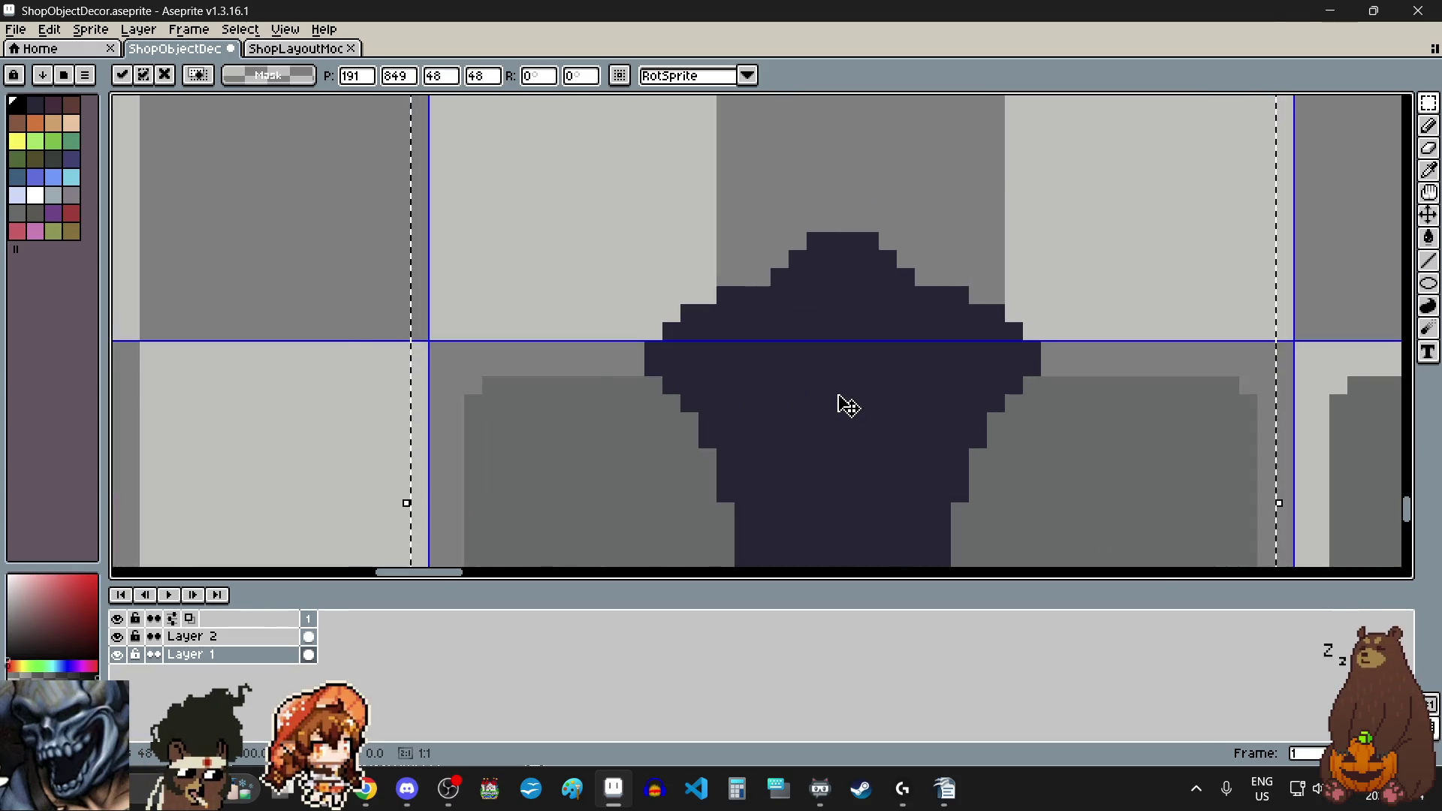
pyautogui.scroll(-2, 848, 410)
pyautogui.press('Up')
pyautogui.scroll(-2, 849, 422)
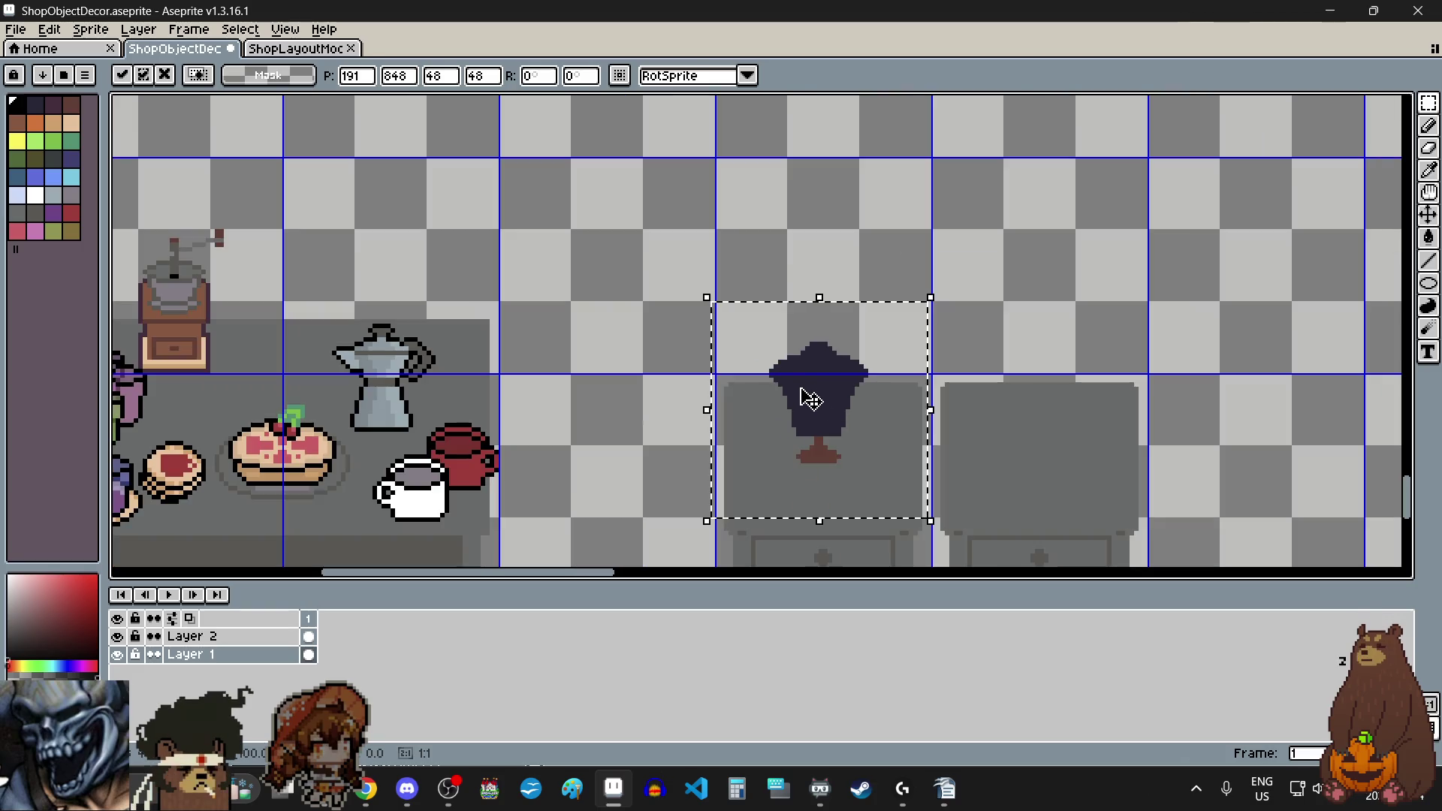
pyautogui.scroll(2, 847, 474)
pyautogui.press('Right')
pyautogui.press('Up')
pyautogui.scroll(1, 822, 369)
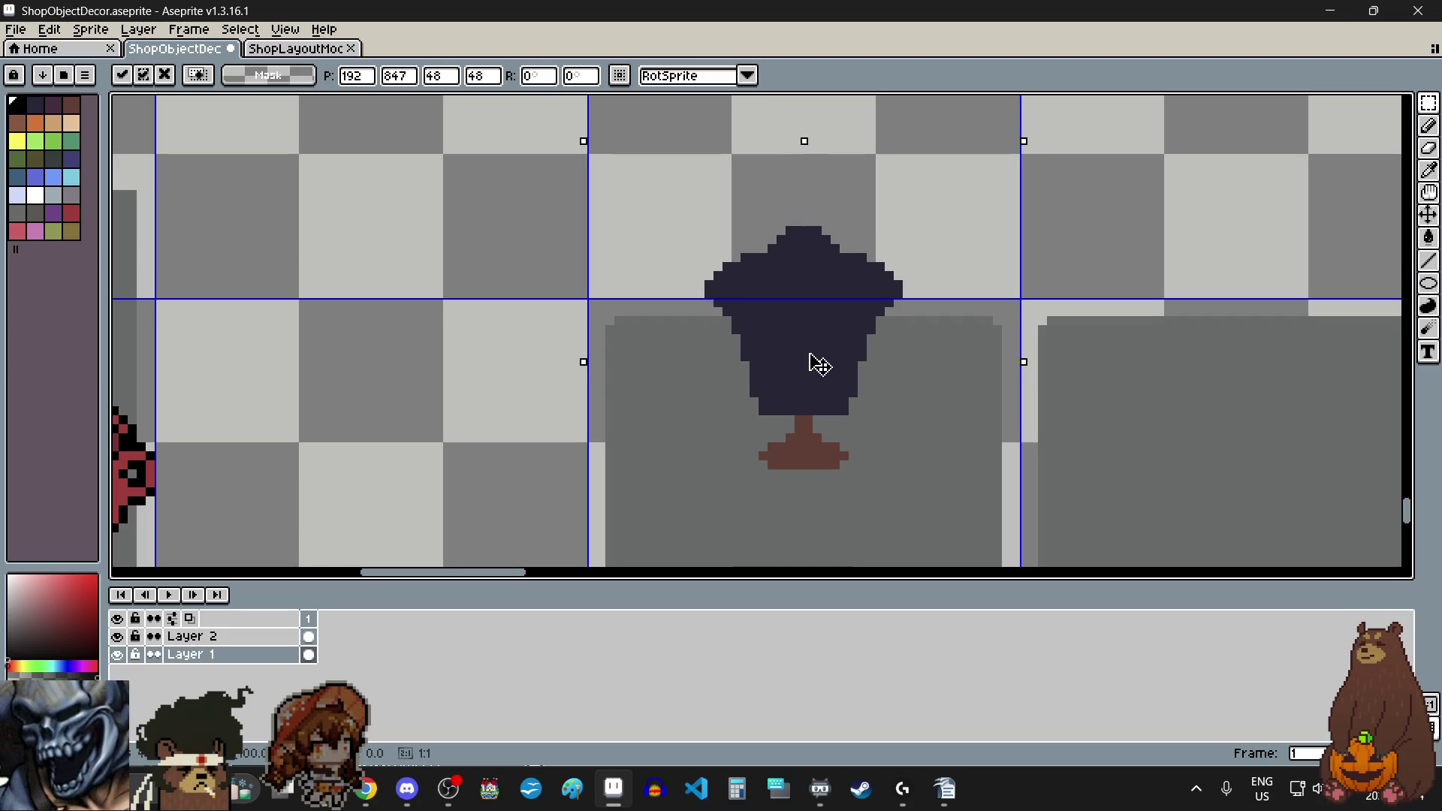
pyautogui.scroll(-2, 810, 357)
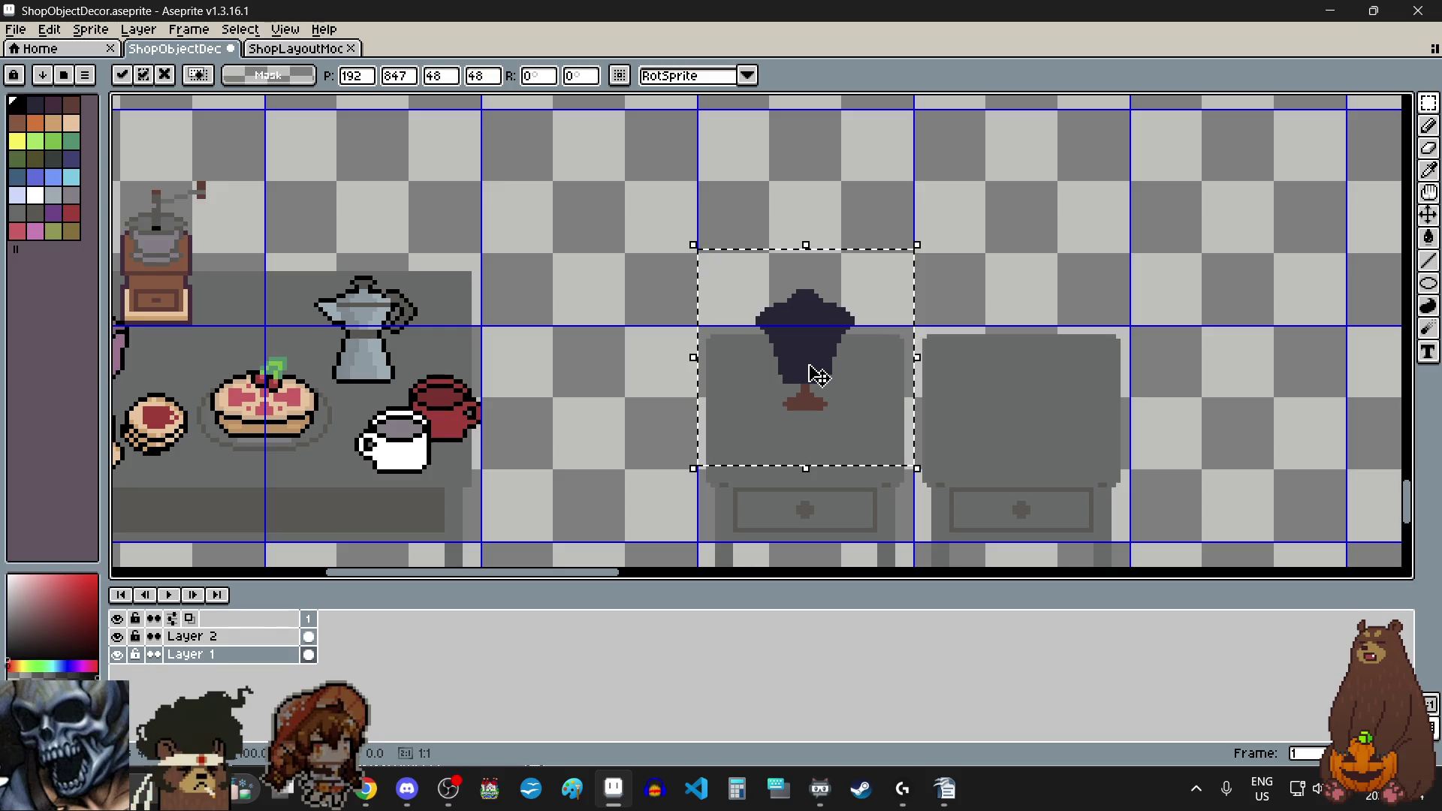
pyautogui.press('Down')
pyautogui.scroll(2, 824, 405)
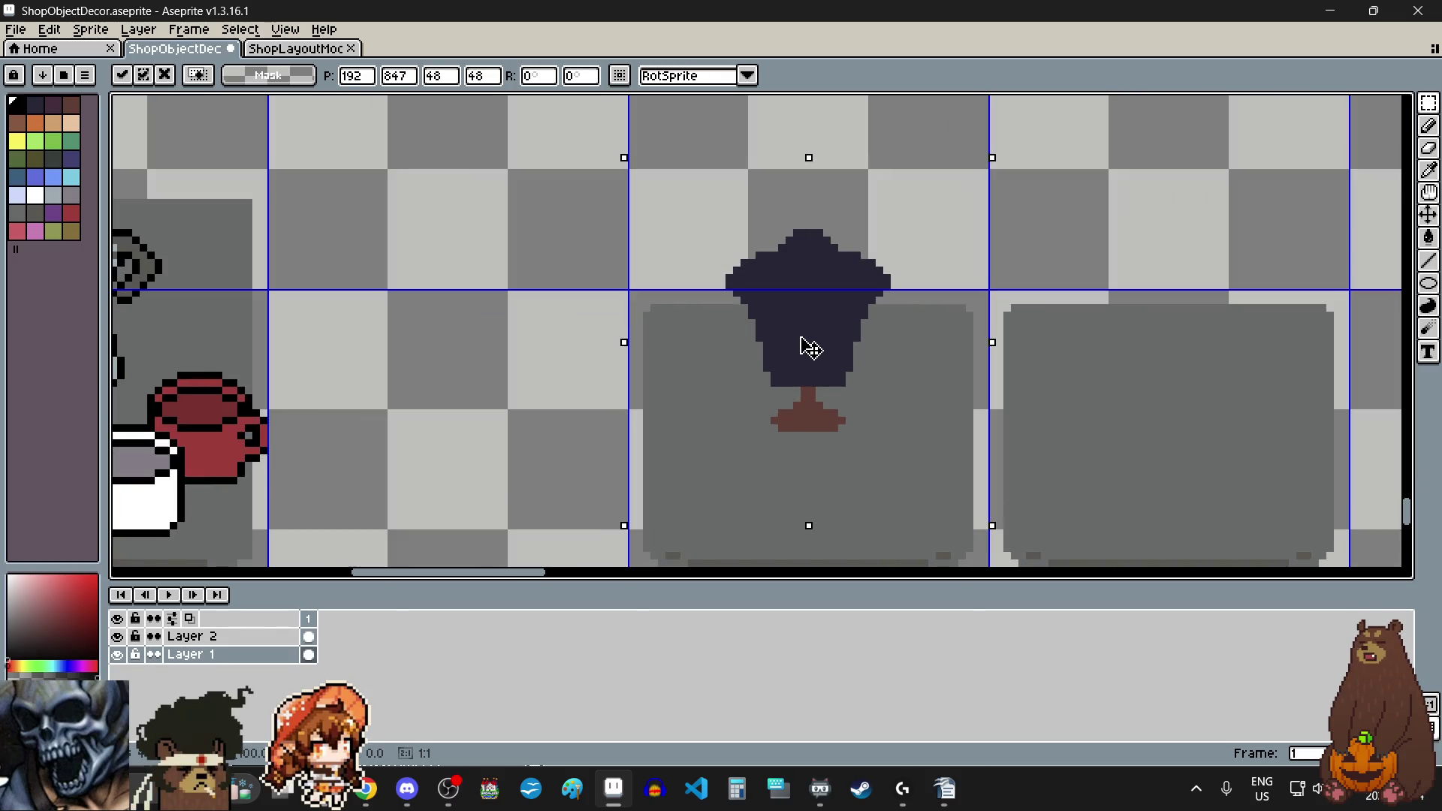
pyautogui.scroll(-3, 809, 356)
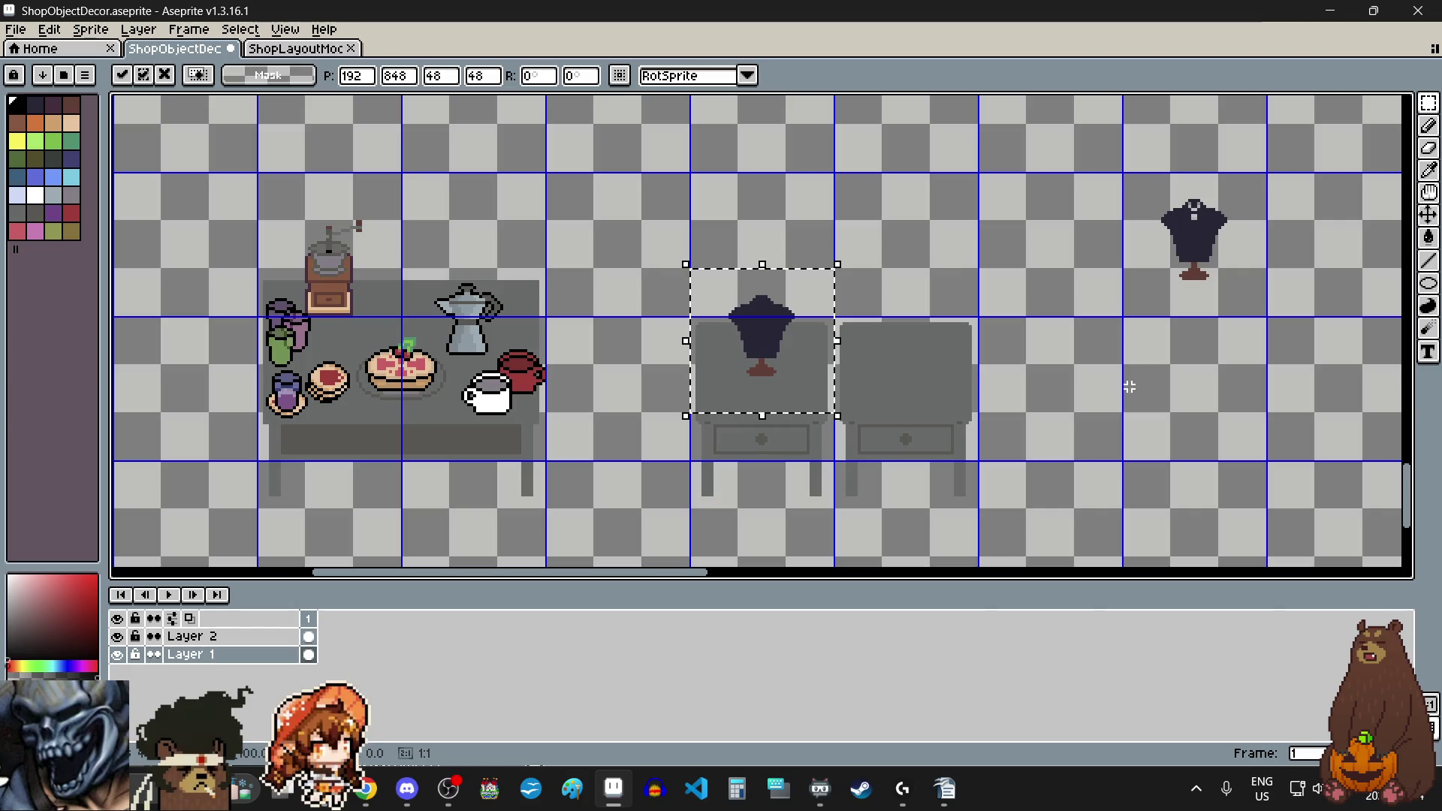
pyautogui.click(1120, 390)
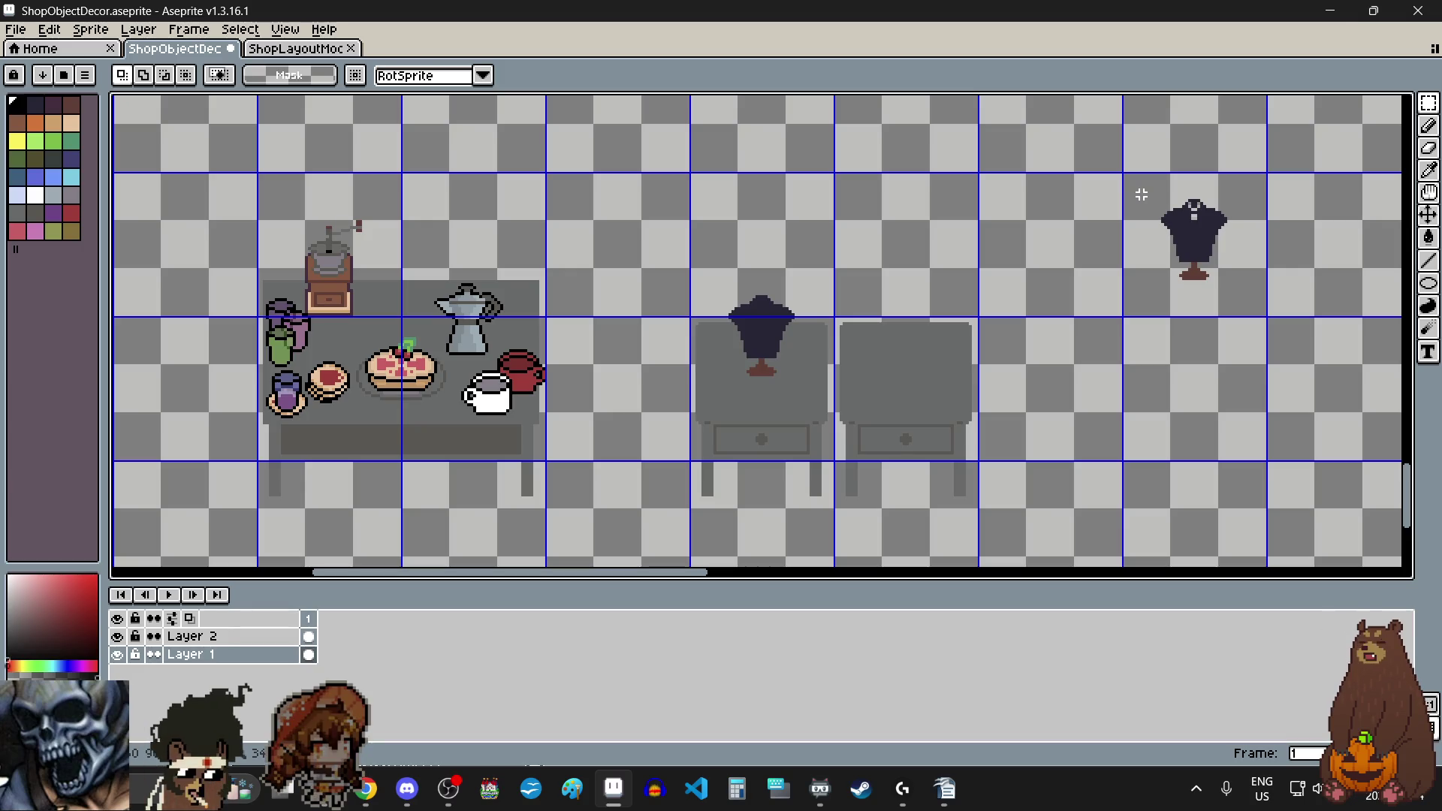
# Step: Move the collared mannequin onto the right grey cabinet beside the plain mannequin
pyautogui.moveTo(1142, 194); pyautogui.dragTo(1255, 306)
pyautogui.moveTo(1198, 240)
pyautogui.mouseDown()
pyautogui.moveTo(941, 263)
pyautogui.moveTo(876, 483)
pyautogui.moveTo(895, 419)
pyautogui.mouseUp()
pyautogui.scroll(1, 941, 264)
pyautogui.scroll(3, 872, 480)
pyautogui.scroll(-2, 894, 419)
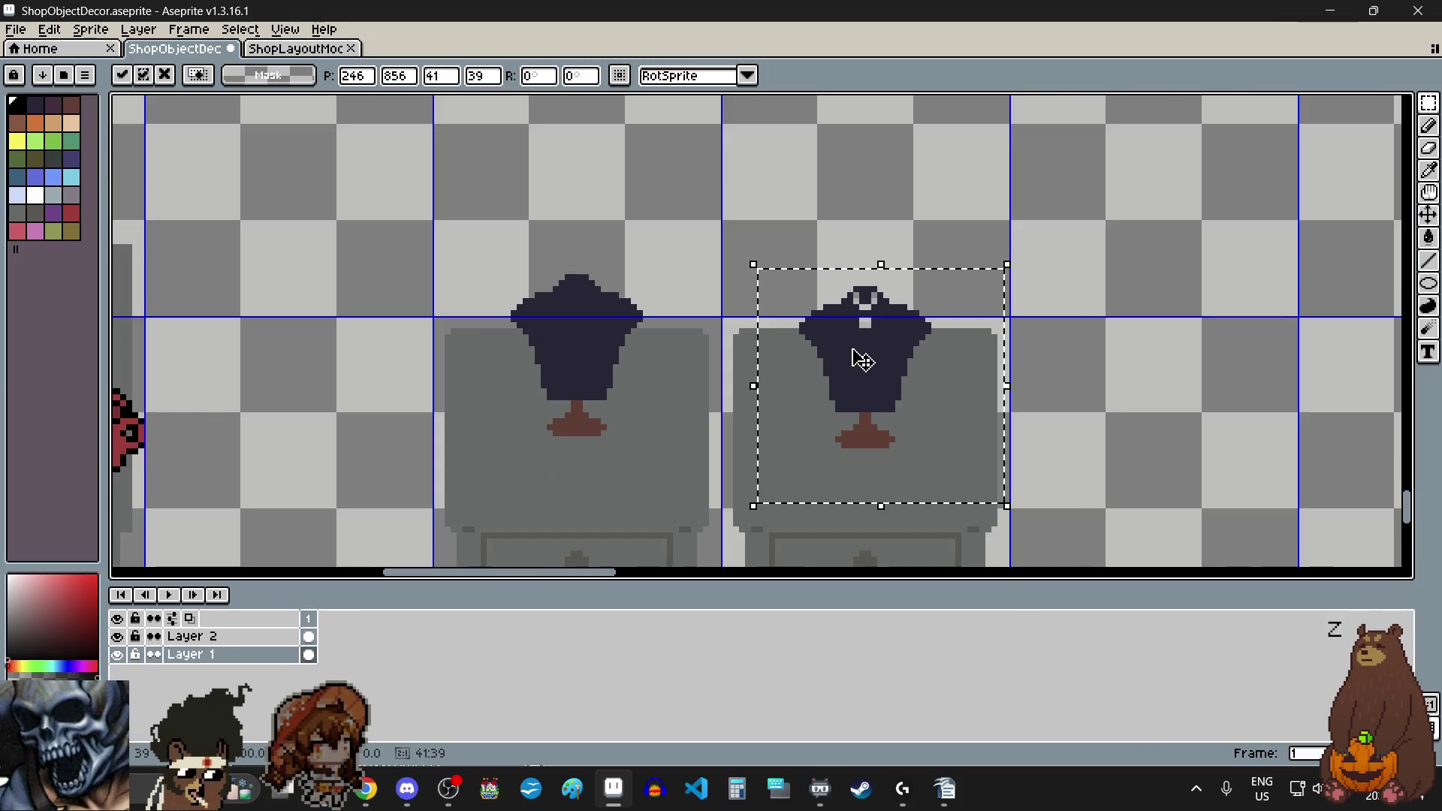
pyautogui.click(1169, 398)
pyautogui.scroll(-1, 1127, 368)
pyautogui.scroll(-1, 1097, 350)
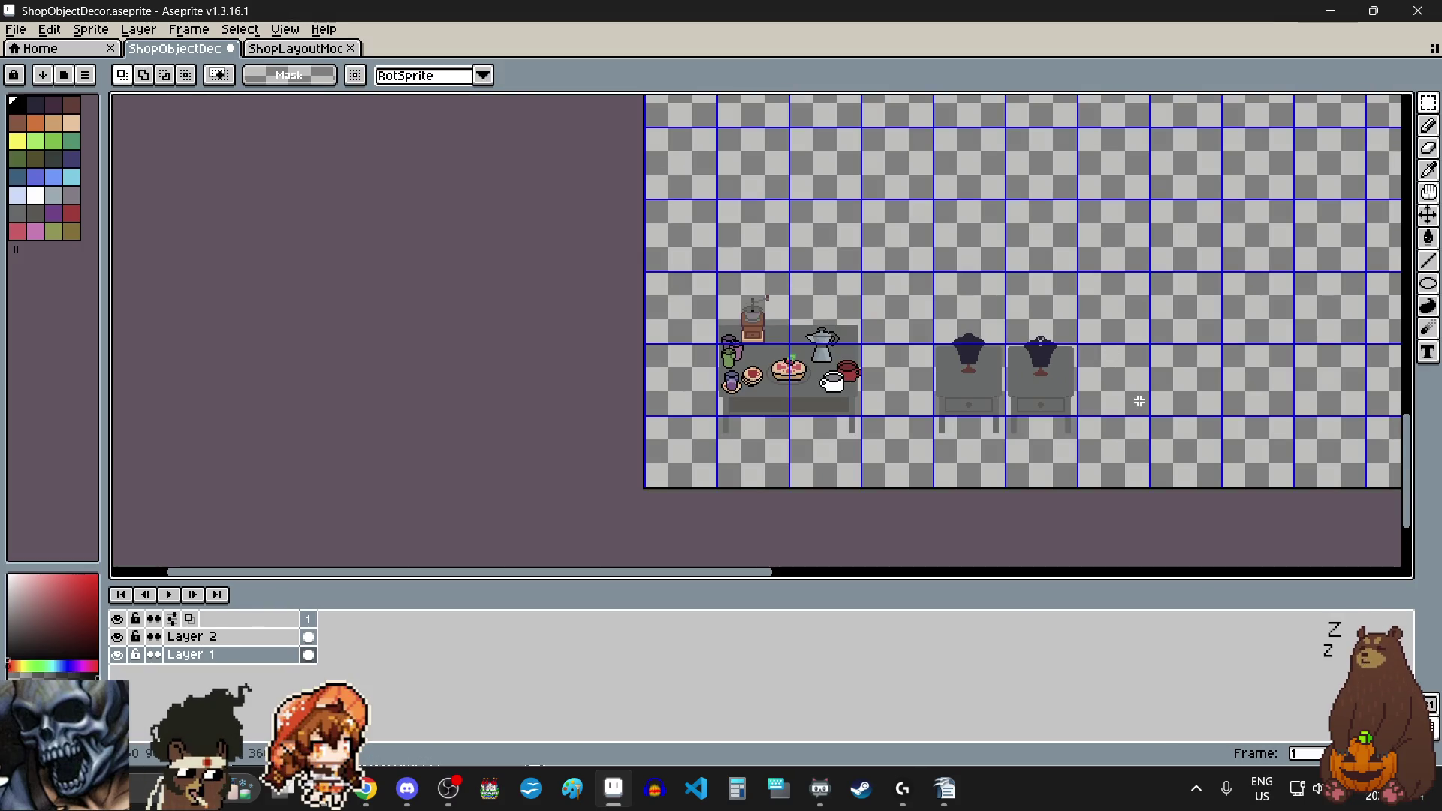
pyautogui.scroll(1, 1118, 375)
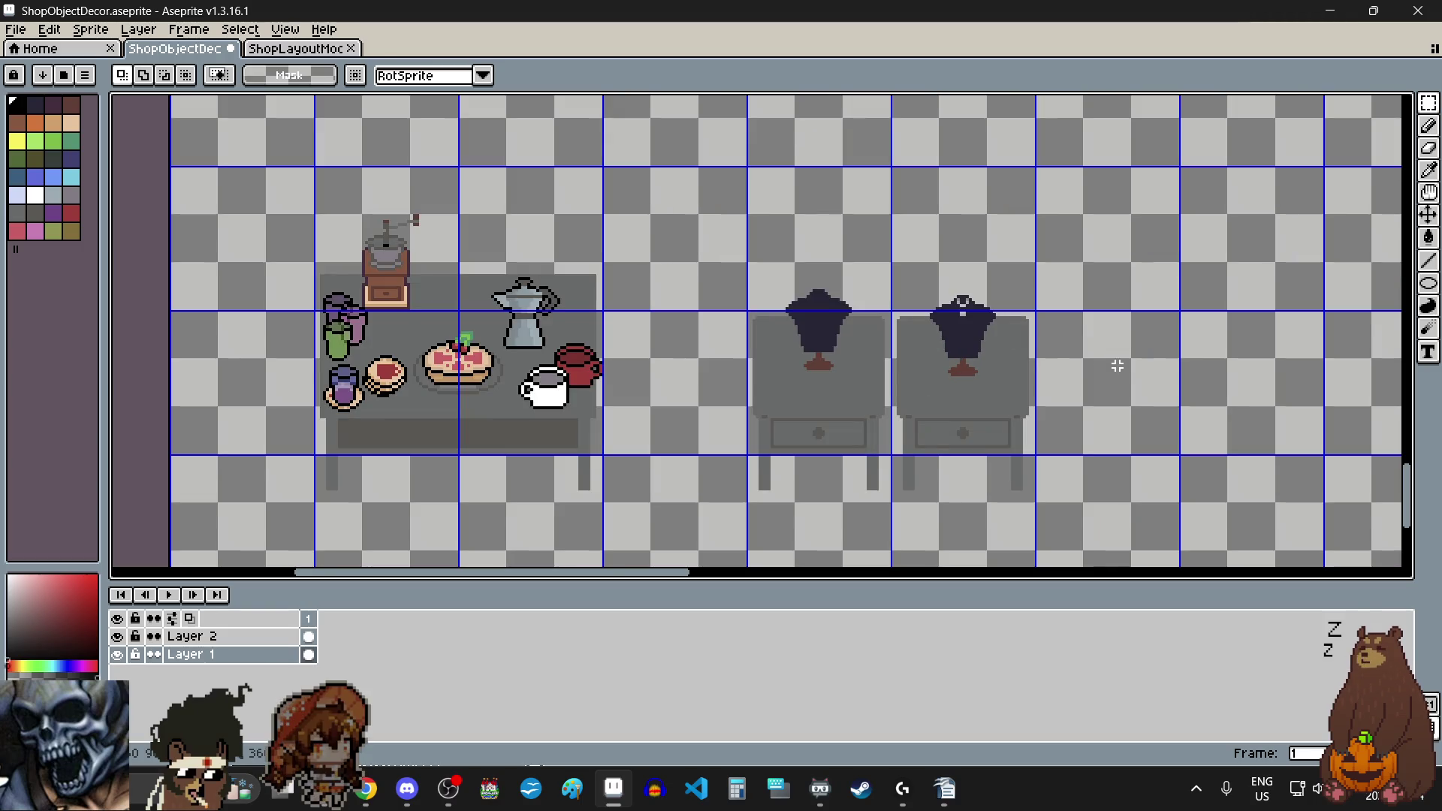
pyautogui.scroll(1, 1109, 344)
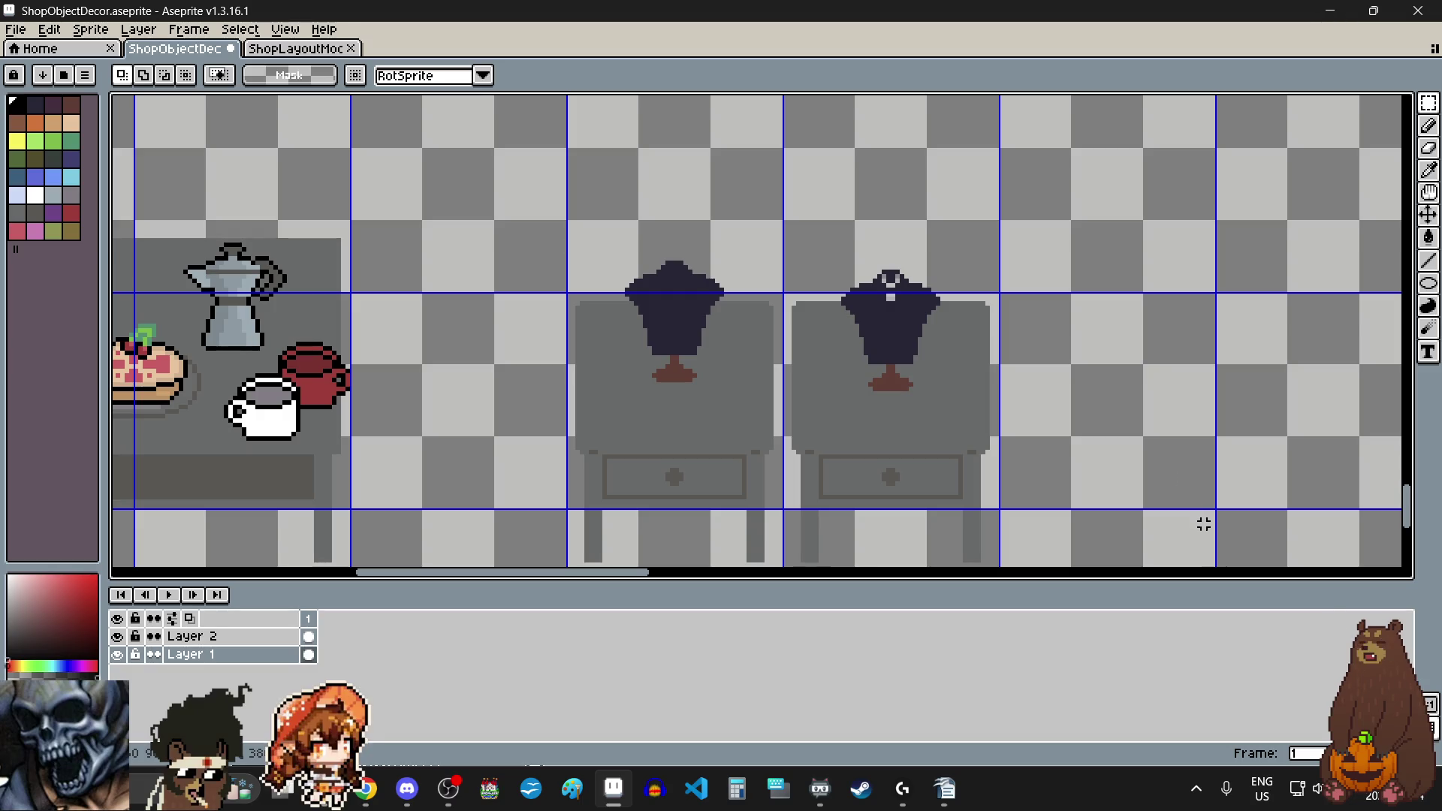
pyautogui.scroll(-2, 1097, 348)
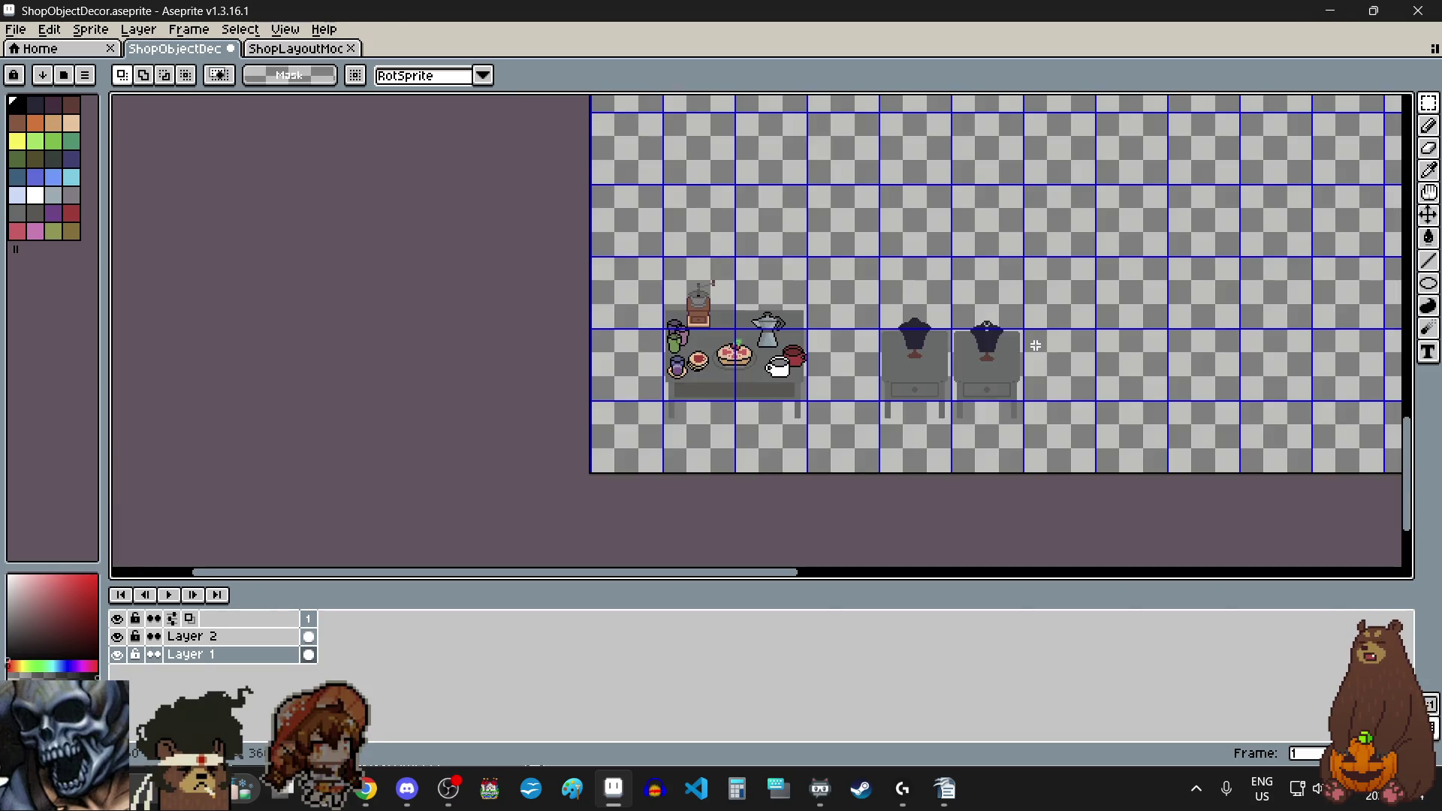
pyautogui.scroll(2, 1072, 314)
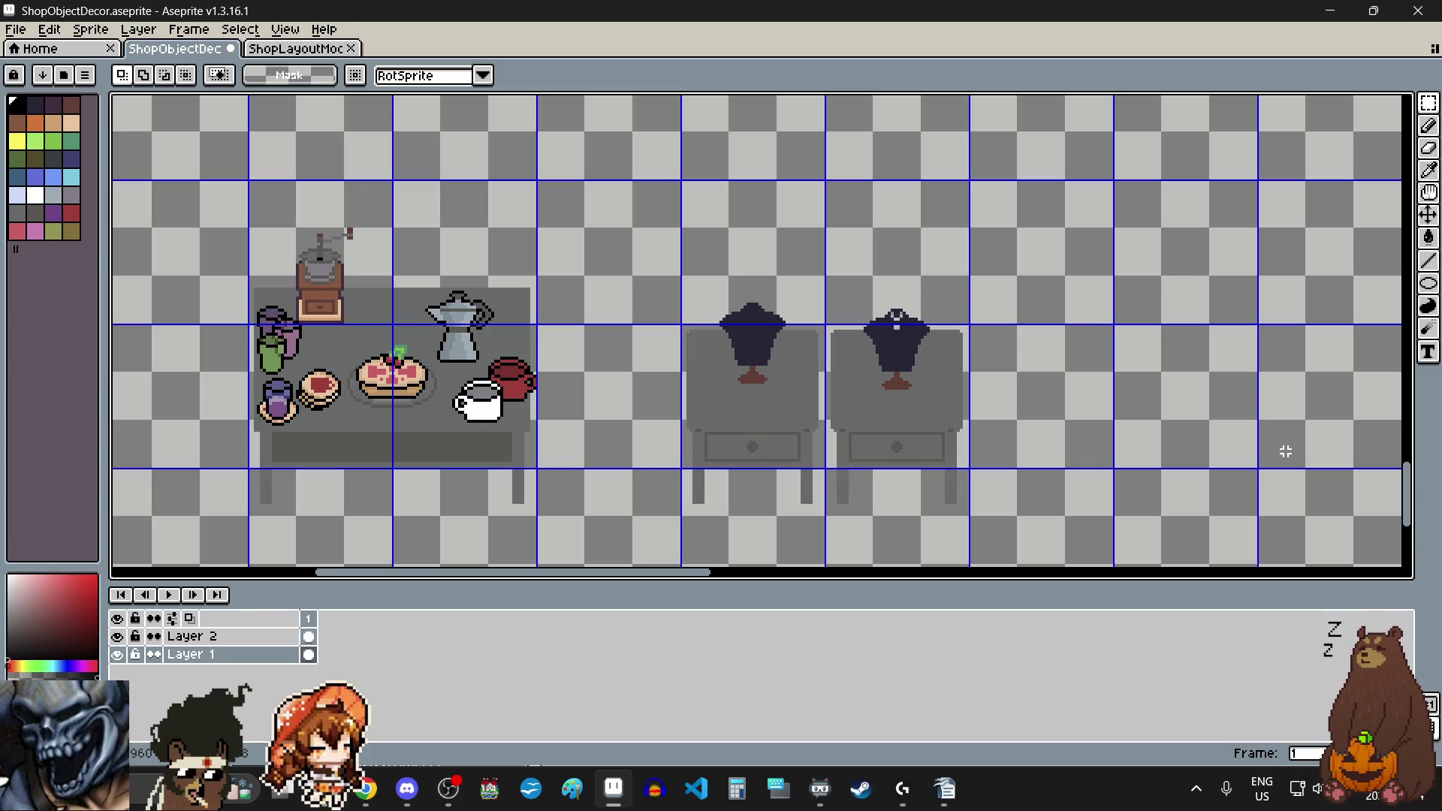
pyautogui.moveTo(1406, 496); pyautogui.dragTo(1405, 113)
# Step: Zoom into the empty cell below the pie plates and choose the Pencil tool
pyautogui.scroll(-2, 1253, 366)
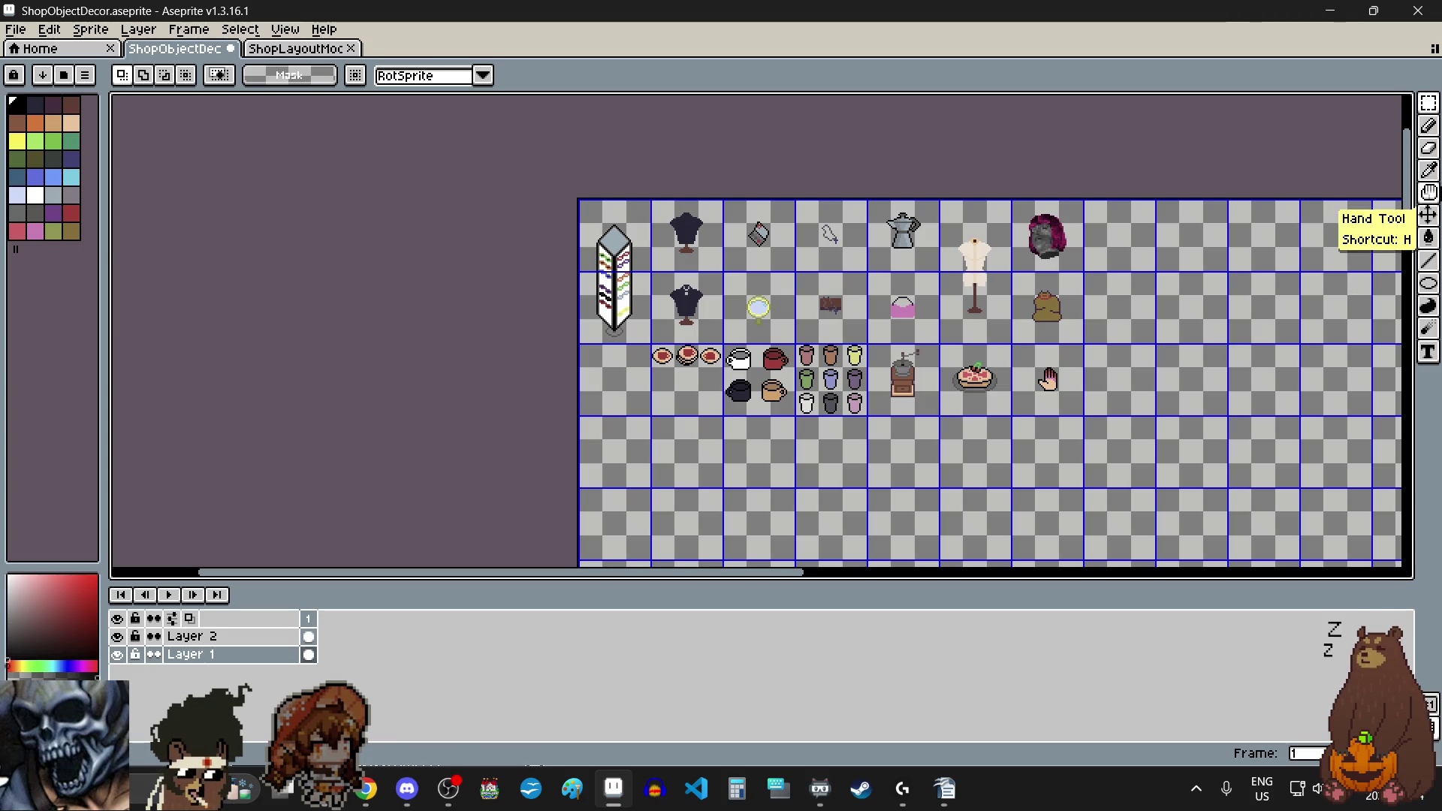
pyautogui.scroll(3, 683, 399)
pyautogui.scroll(2, 683, 398)
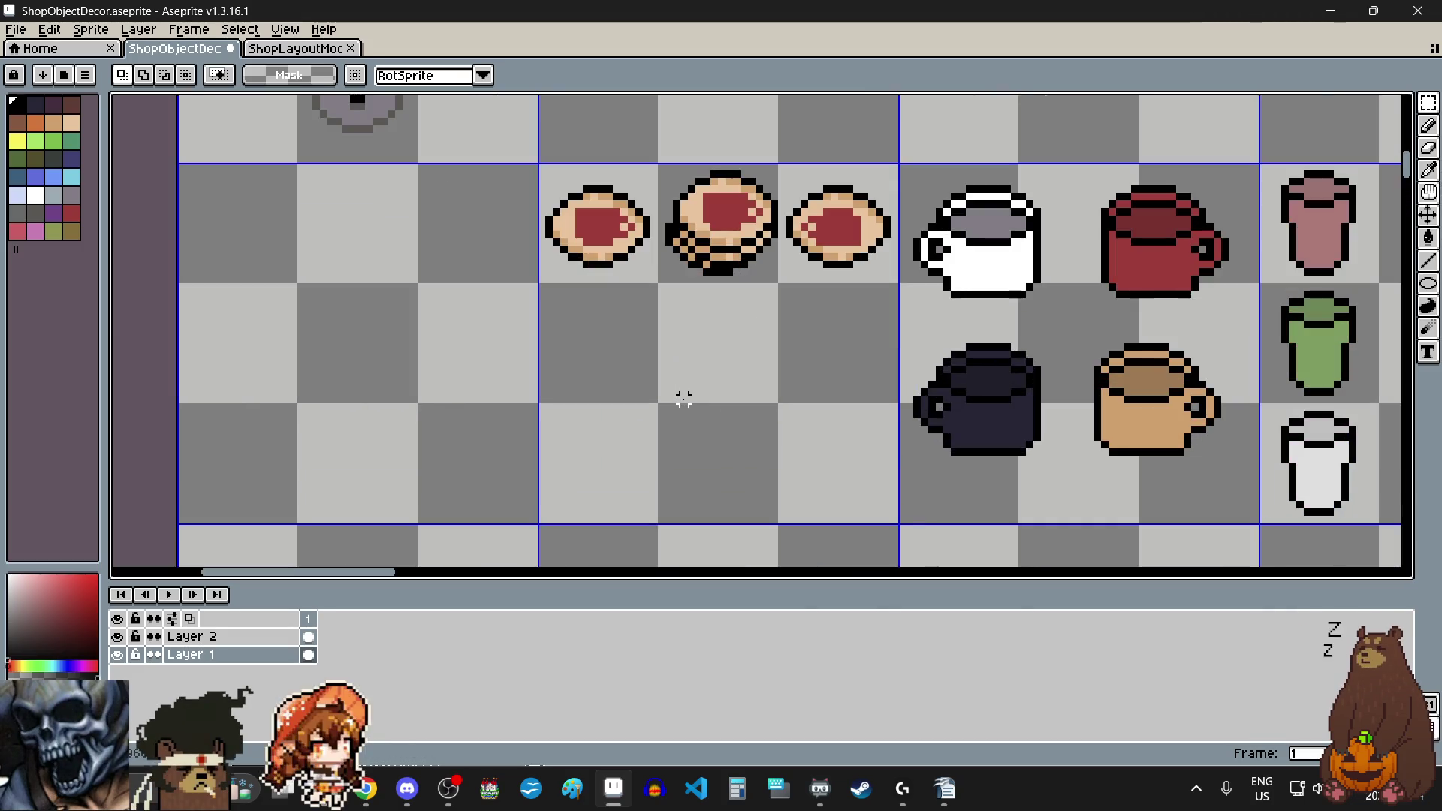
pyautogui.scroll(1, 683, 399)
pyautogui.click(1428, 126)
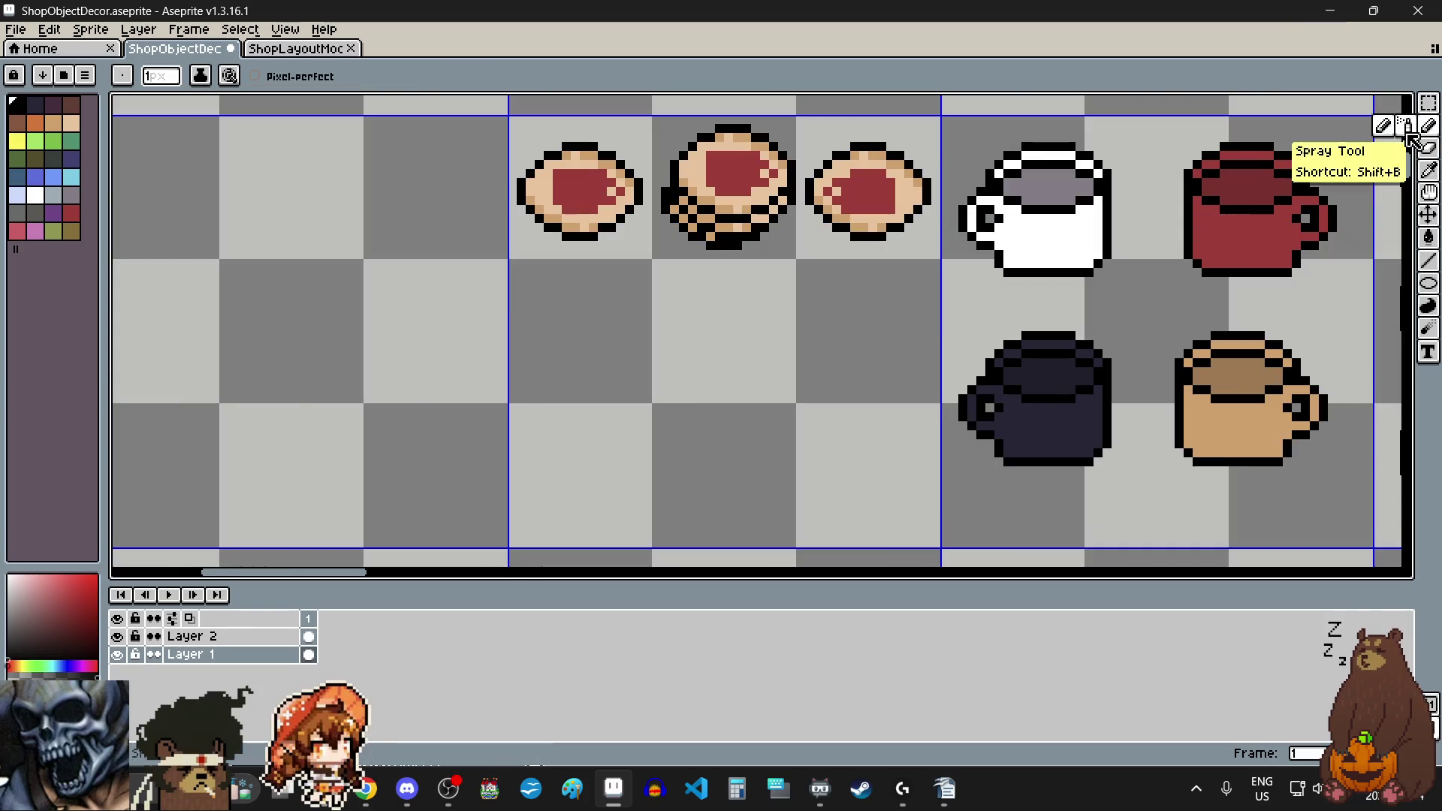
pyautogui.scroll(1, 573, 457)
# Step: Draw the bottle's black base row and sides as a U shape
pyautogui.click(573, 457)
pyautogui.click(609, 458)
pyautogui.click(592, 458)
pyautogui.click(634, 454)
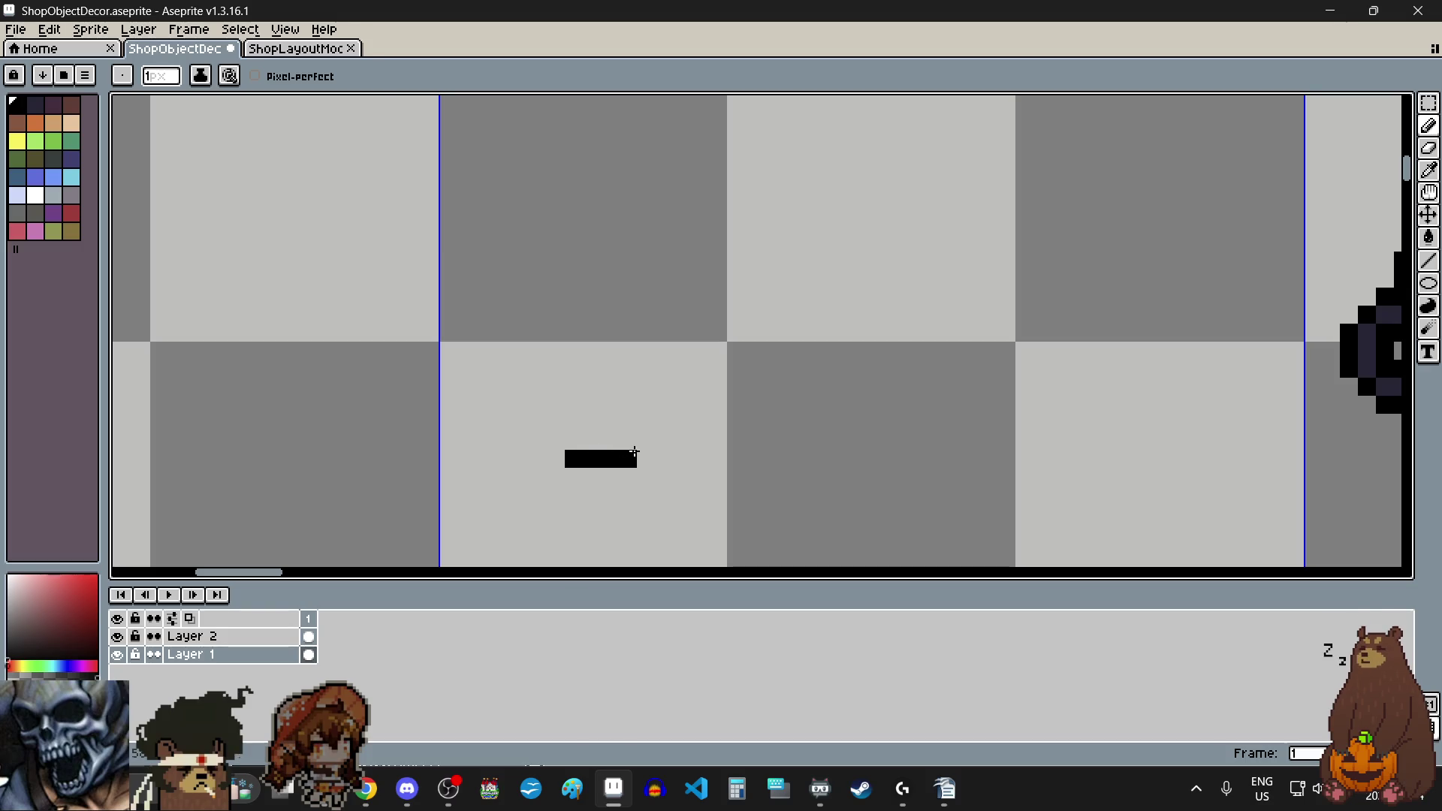
pyautogui.click(574, 441)
pyautogui.click(628, 441)
pyautogui.click(574, 423)
pyautogui.click(632, 420)
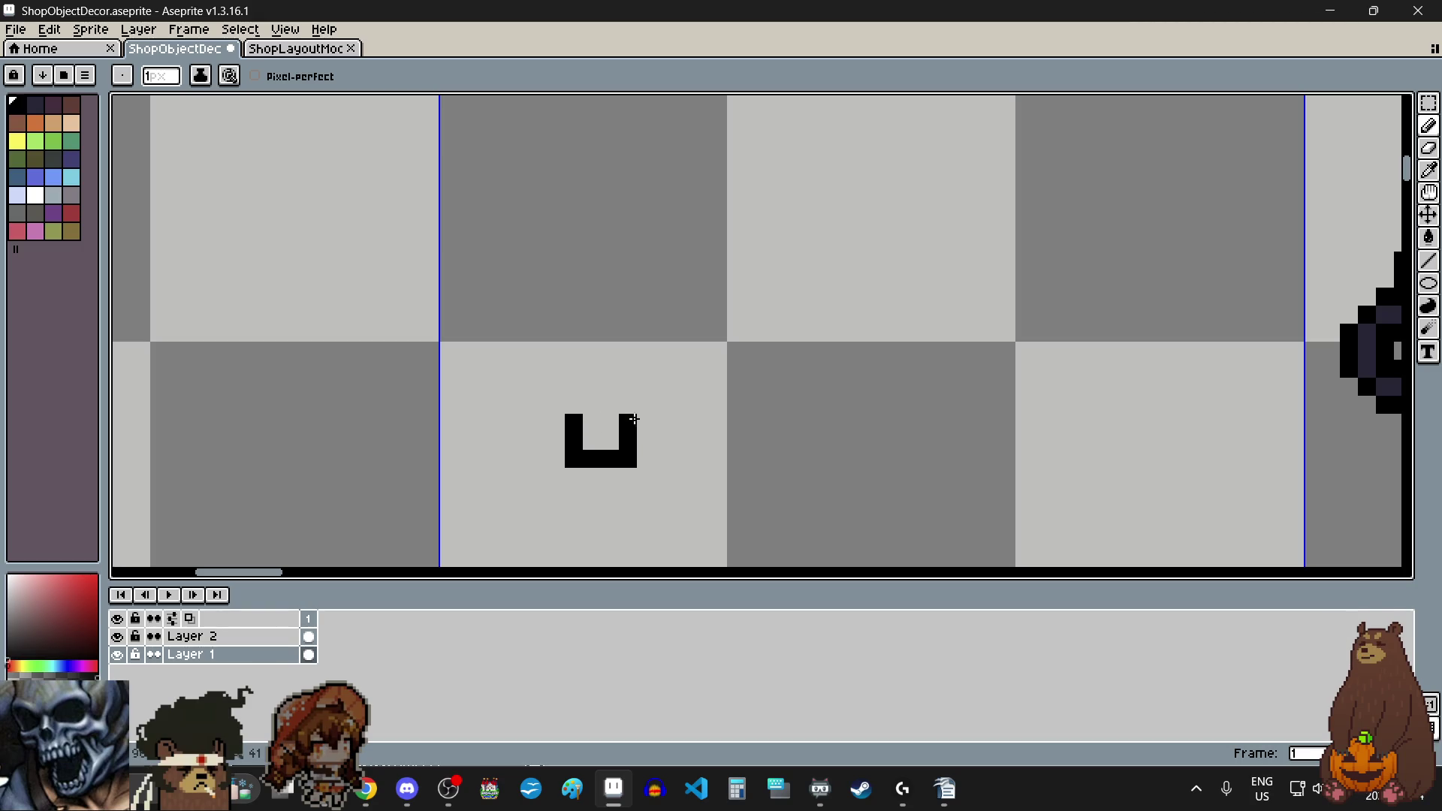
# Step: Add the neck and top row to complete the 8-shaped bottle outline
pyautogui.click(593, 396)
pyautogui.click(610, 405)
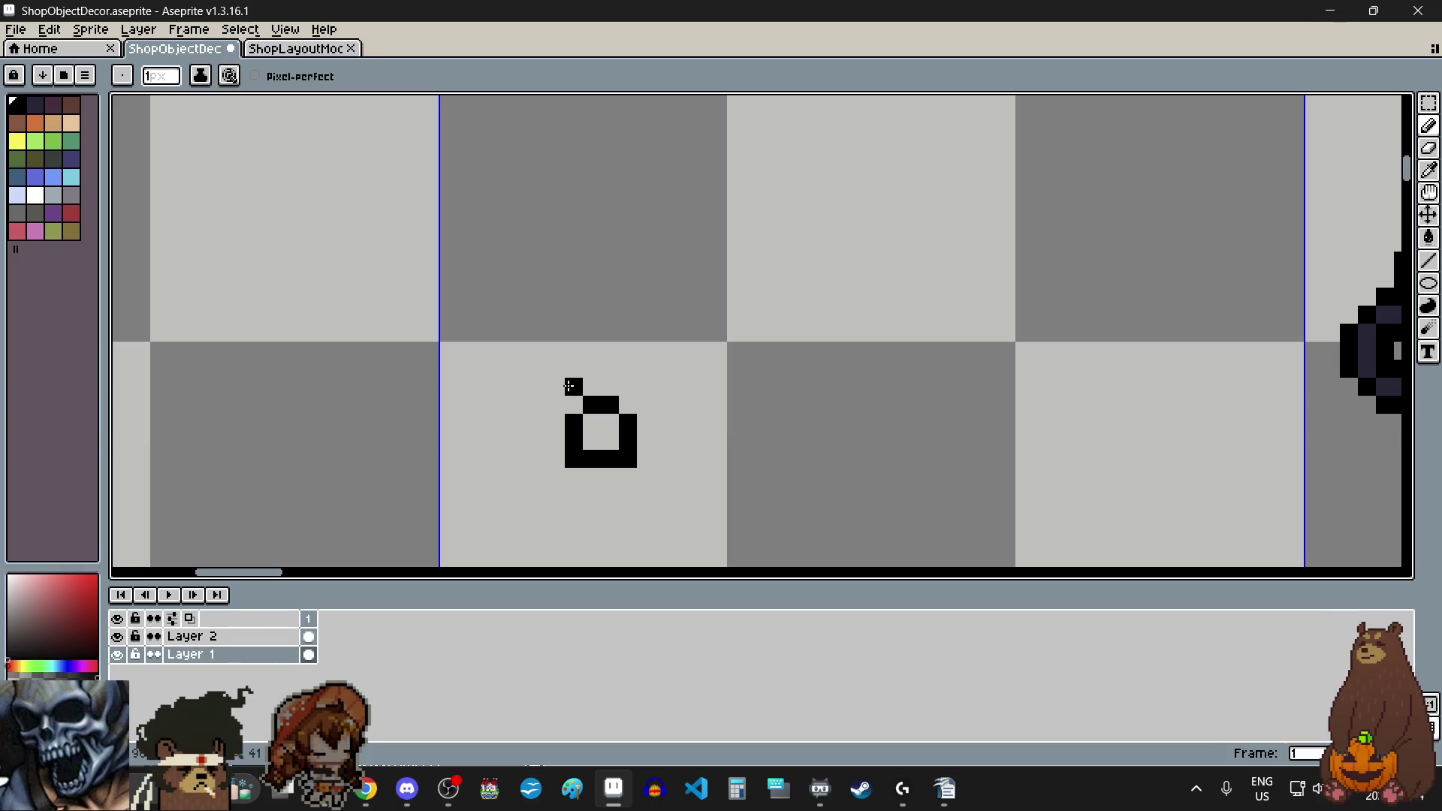
pyautogui.moveTo(571, 387)
pyautogui.mouseDown()
pyautogui.moveTo(592, 368)
pyautogui.moveTo(621, 375)
pyautogui.mouseUp()
pyautogui.click(626, 386)
pyautogui.scroll(-2, 676, 436)
pyautogui.scroll(2, 679, 438)
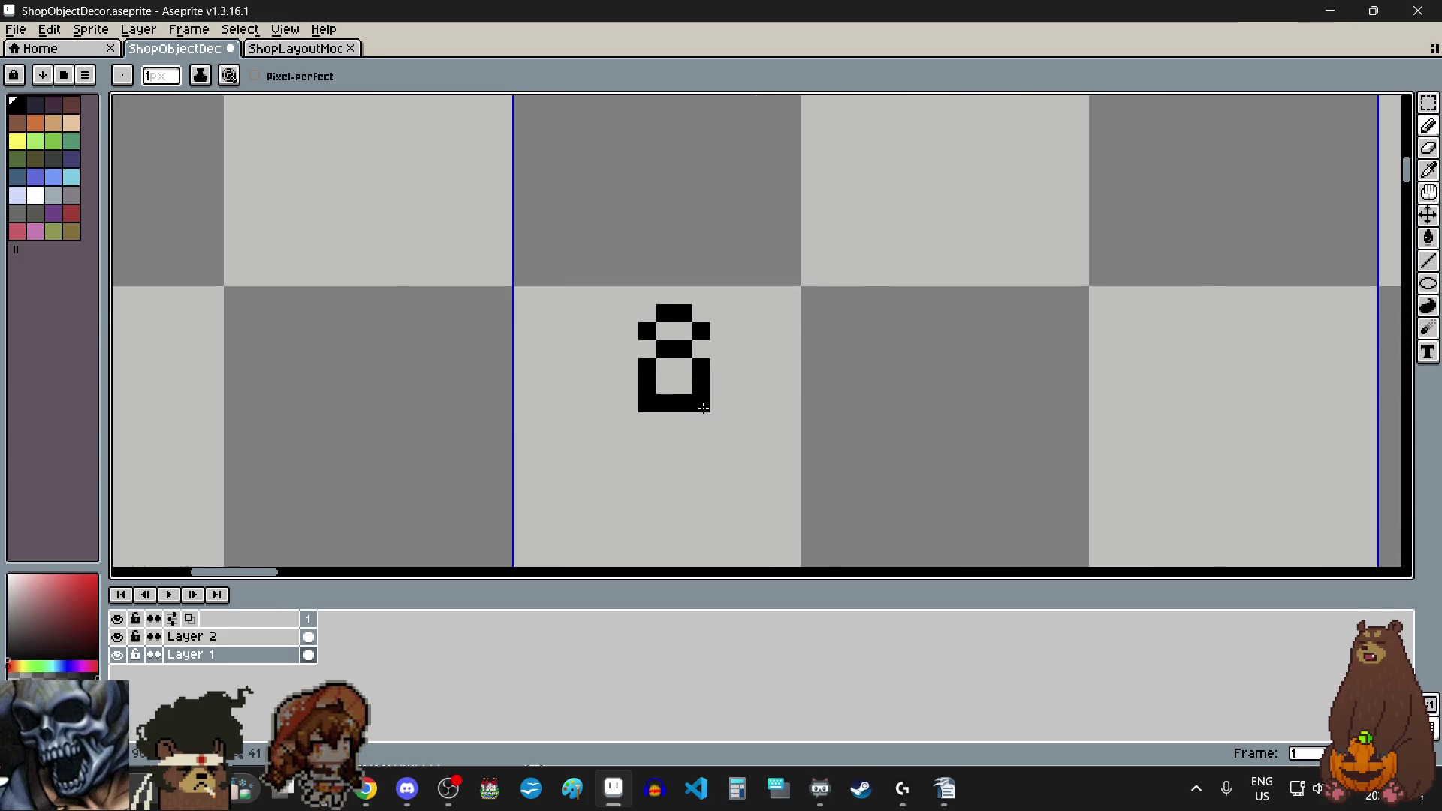
pyautogui.scroll(1, 703, 408)
# Step: Marquee-select the finished bottle outline with the Rectangular Marquee
pyautogui.click(1429, 102)
pyautogui.click(1339, 107)
pyautogui.moveTo(611, 271); pyautogui.dragTo(715, 416)
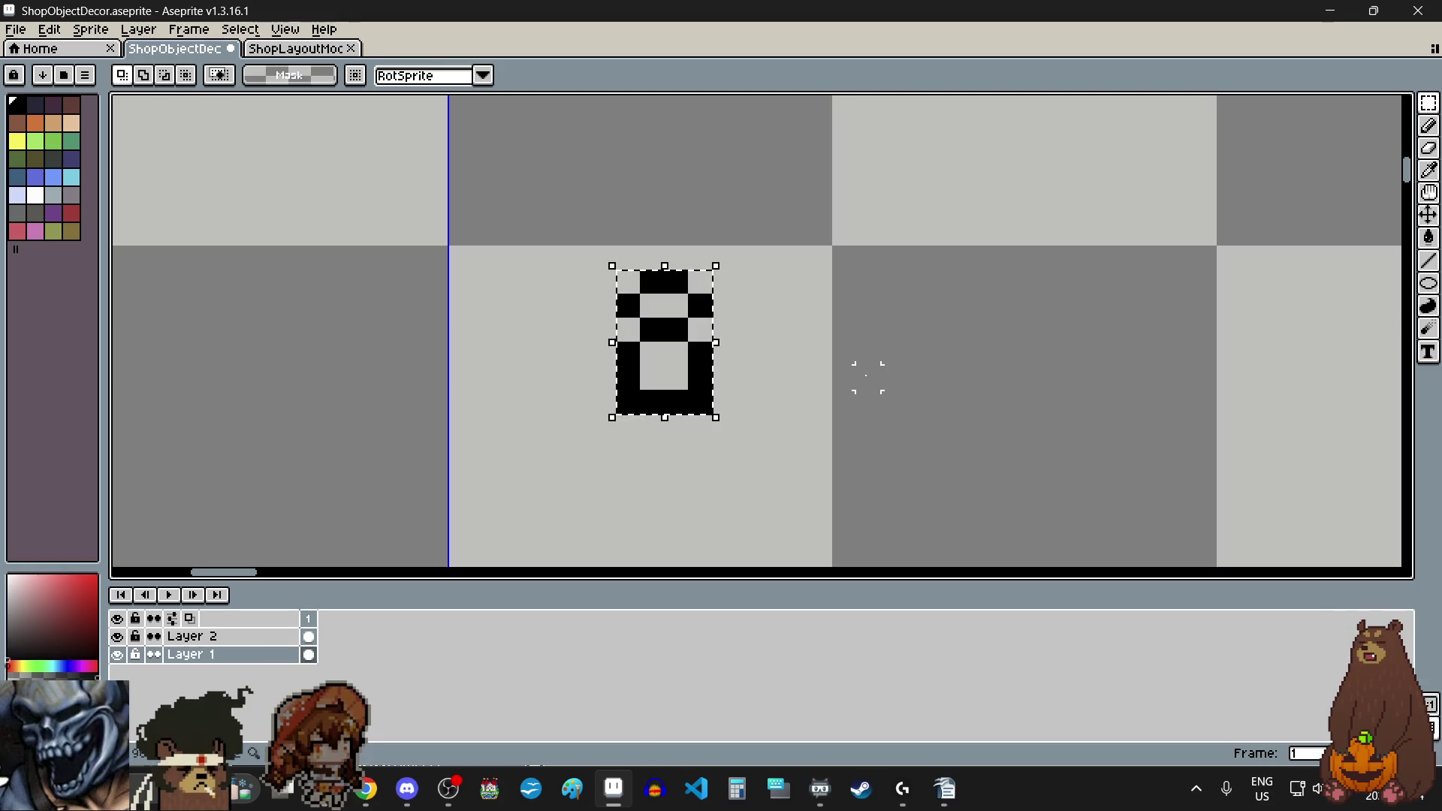
# Step: Copy the bottle outline to its right, then shift both outlines one pixel left
pyautogui.moveTo(658, 385); pyautogui.dragTo(779, 386)
pyautogui.click(603, 376)
pyautogui.moveTo(613, 269)
pyautogui.mouseDown()
pyautogui.moveTo(707, 413)
pyautogui.moveTo(674, 387)
pyautogui.mouseUp()
pyautogui.moveTo(590, 268)
pyautogui.mouseDown()
pyautogui.moveTo(831, 416)
pyautogui.moveTo(734, 393)
pyautogui.mouseUp()
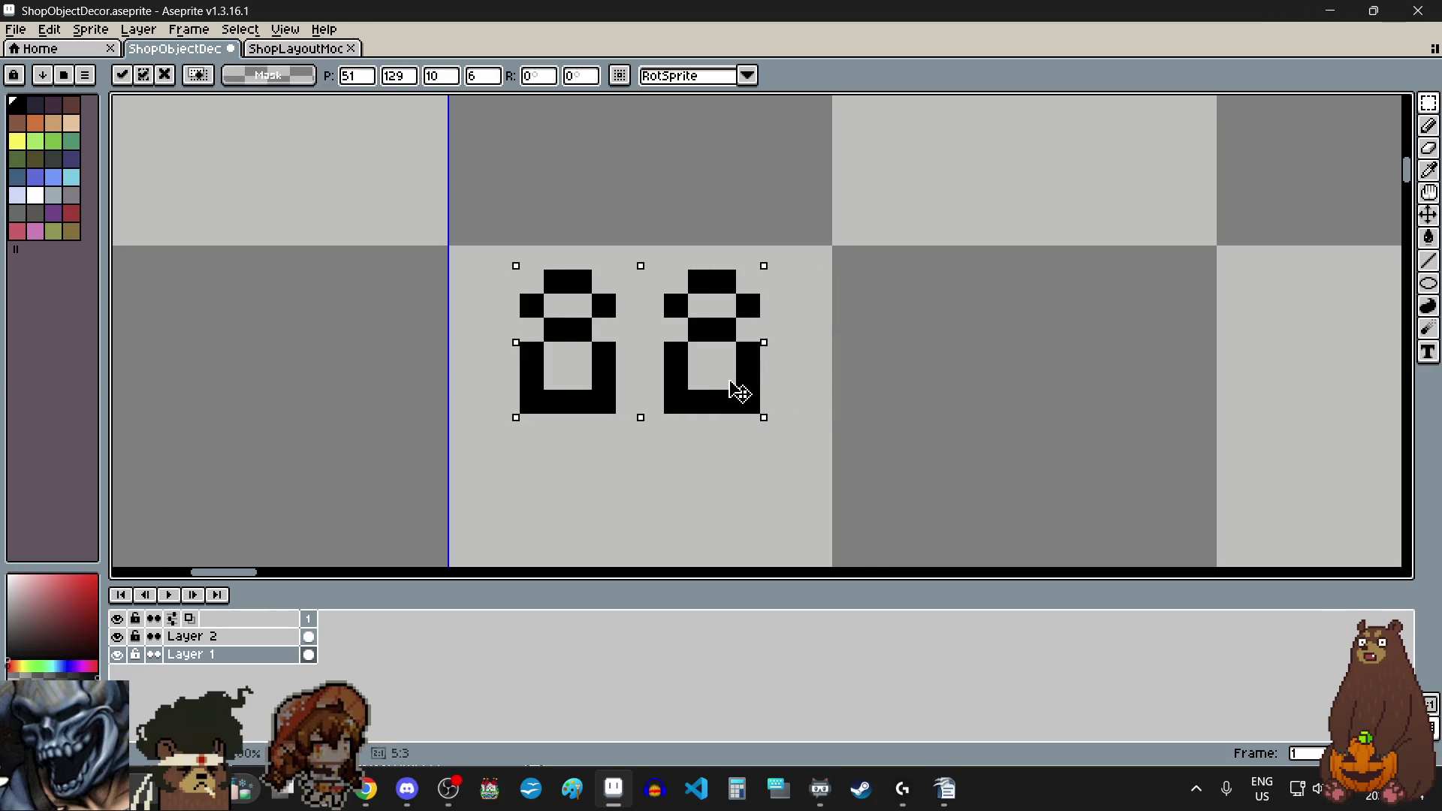
pyautogui.click(870, 422)
pyautogui.click(35, 194)
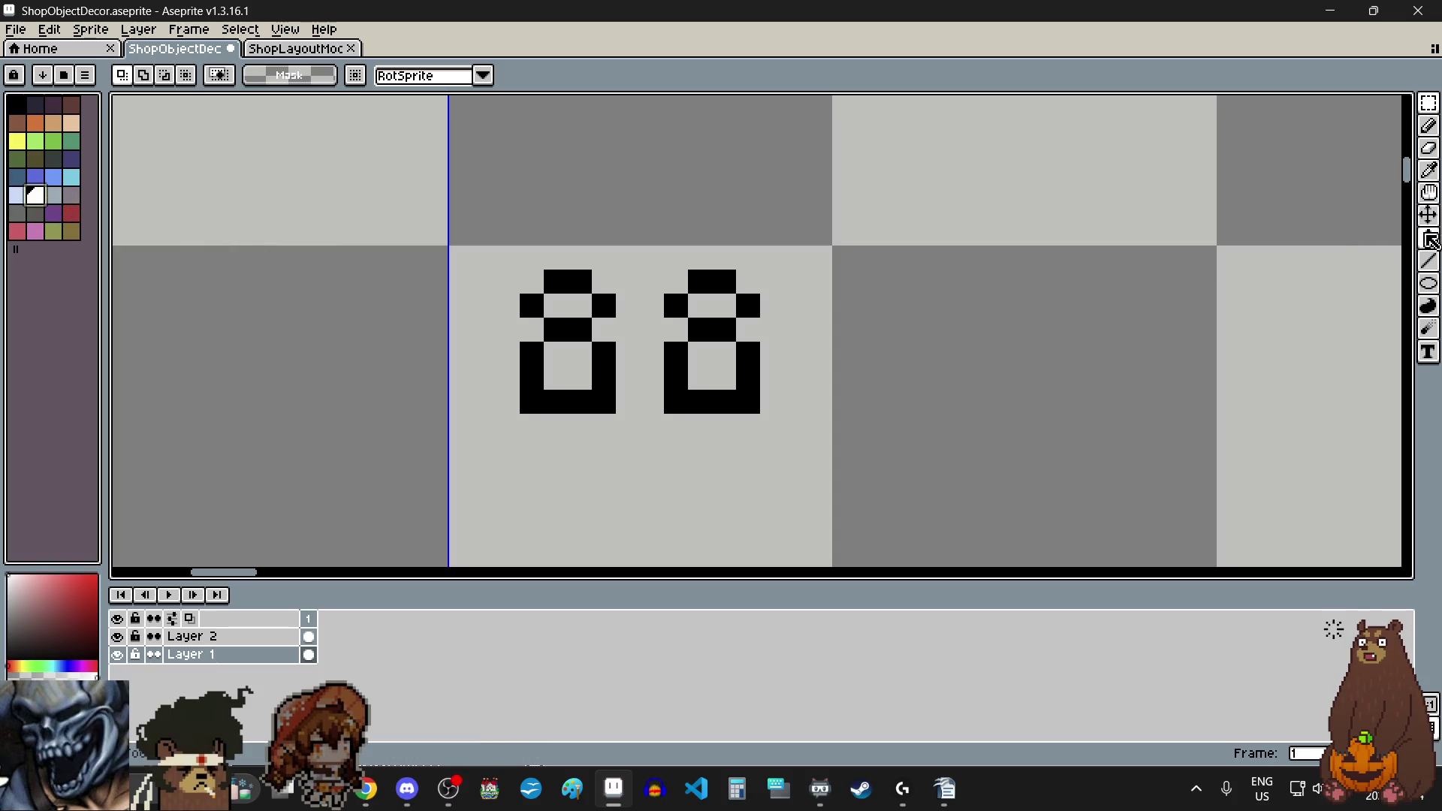
# Step: Paint Bucket the second bottle's body white and both upper hollows grey, undoing a stray fill
pyautogui.press('g')
pyautogui.click(712, 366)
pyautogui.click(744, 394)
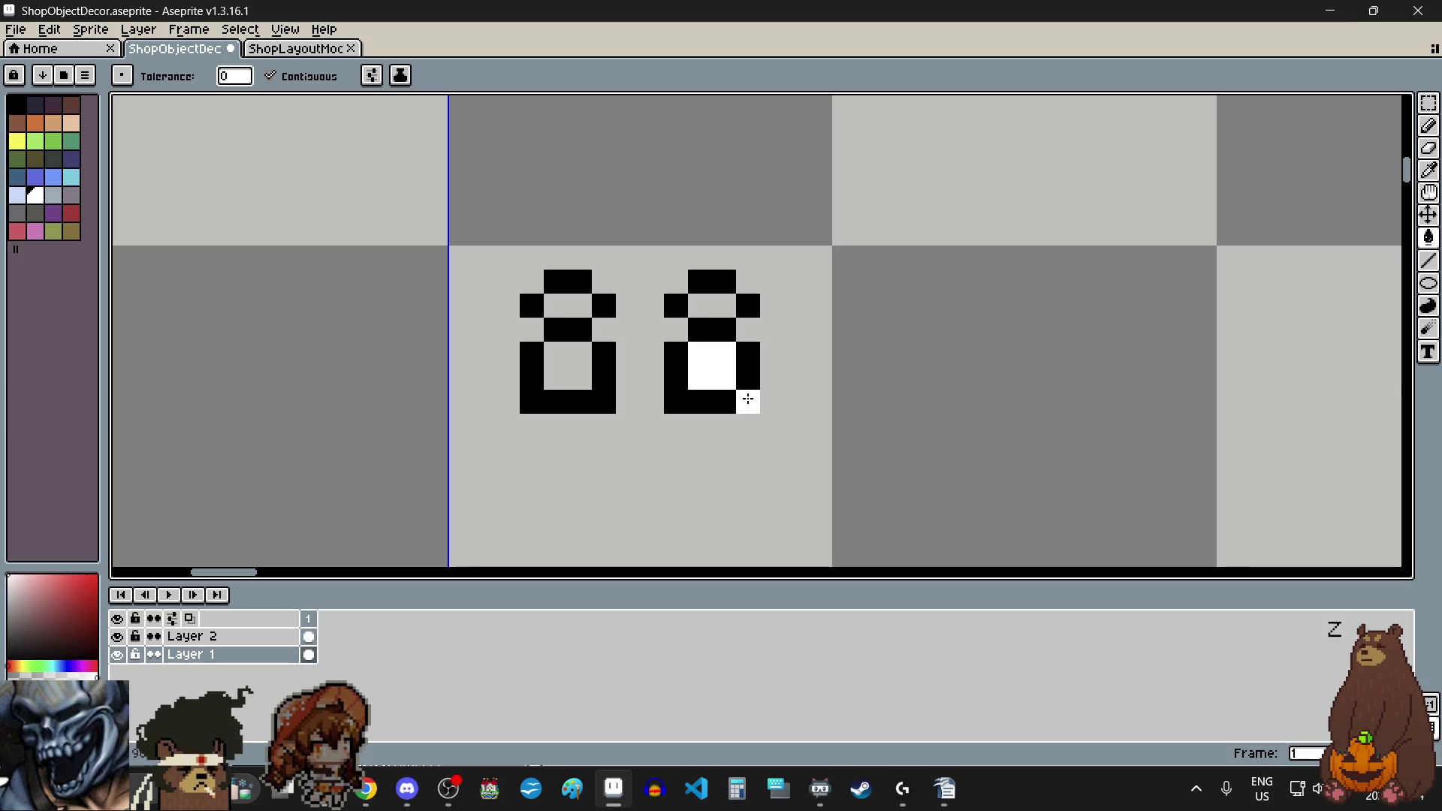
pyautogui.hotkey('ctrl', 'z')
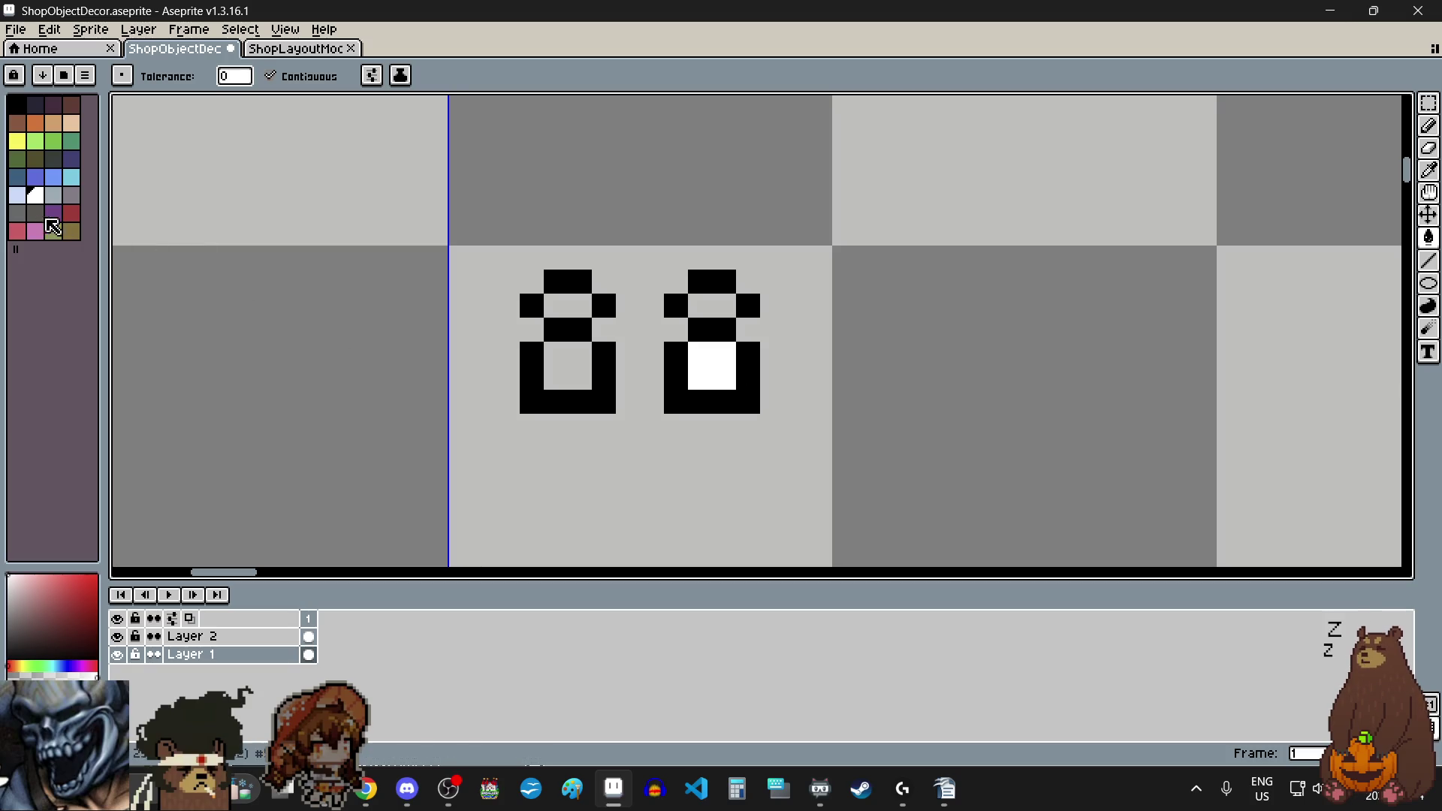
pyautogui.click(17, 213)
pyautogui.click(758, 300)
pyautogui.click(717, 305)
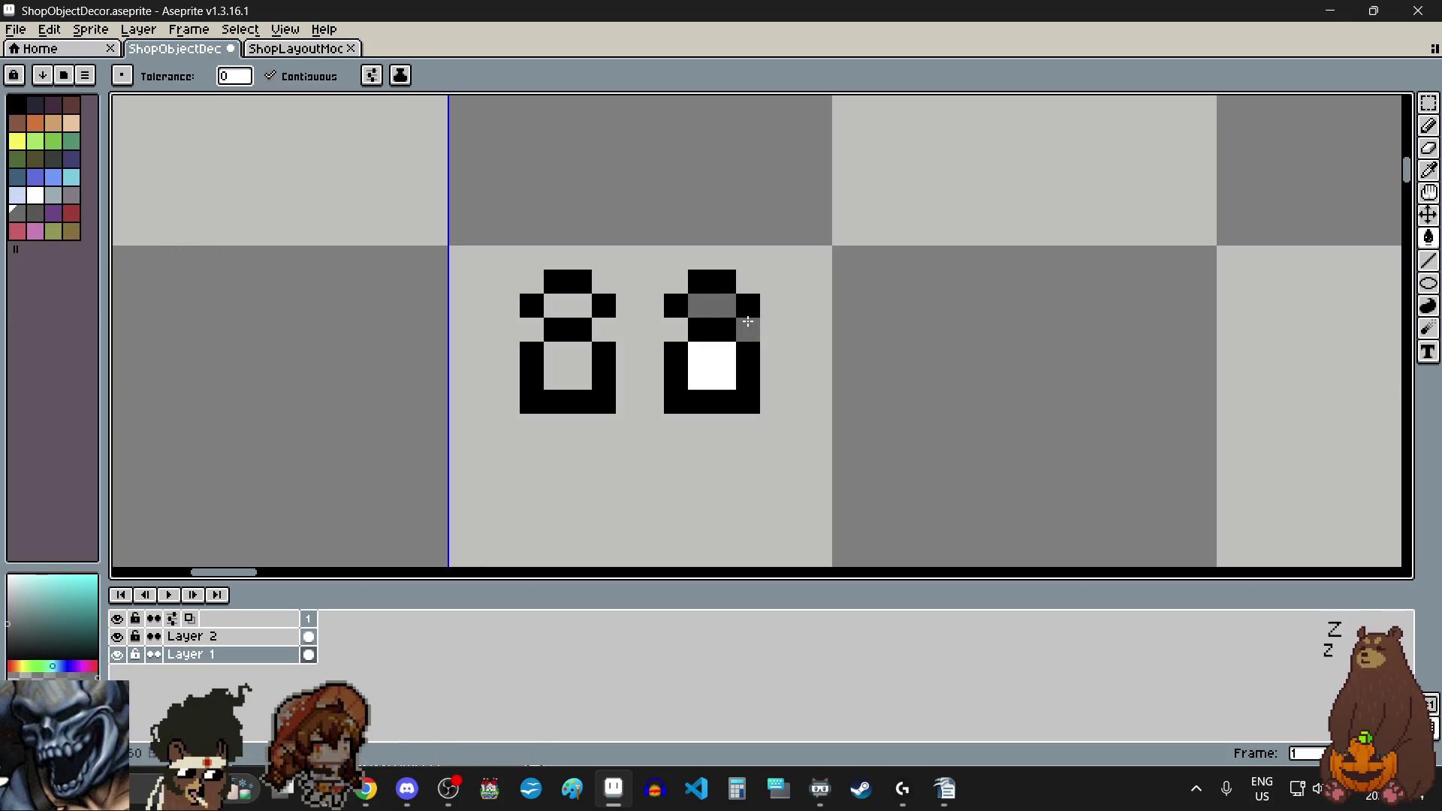
pyautogui.click(565, 310)
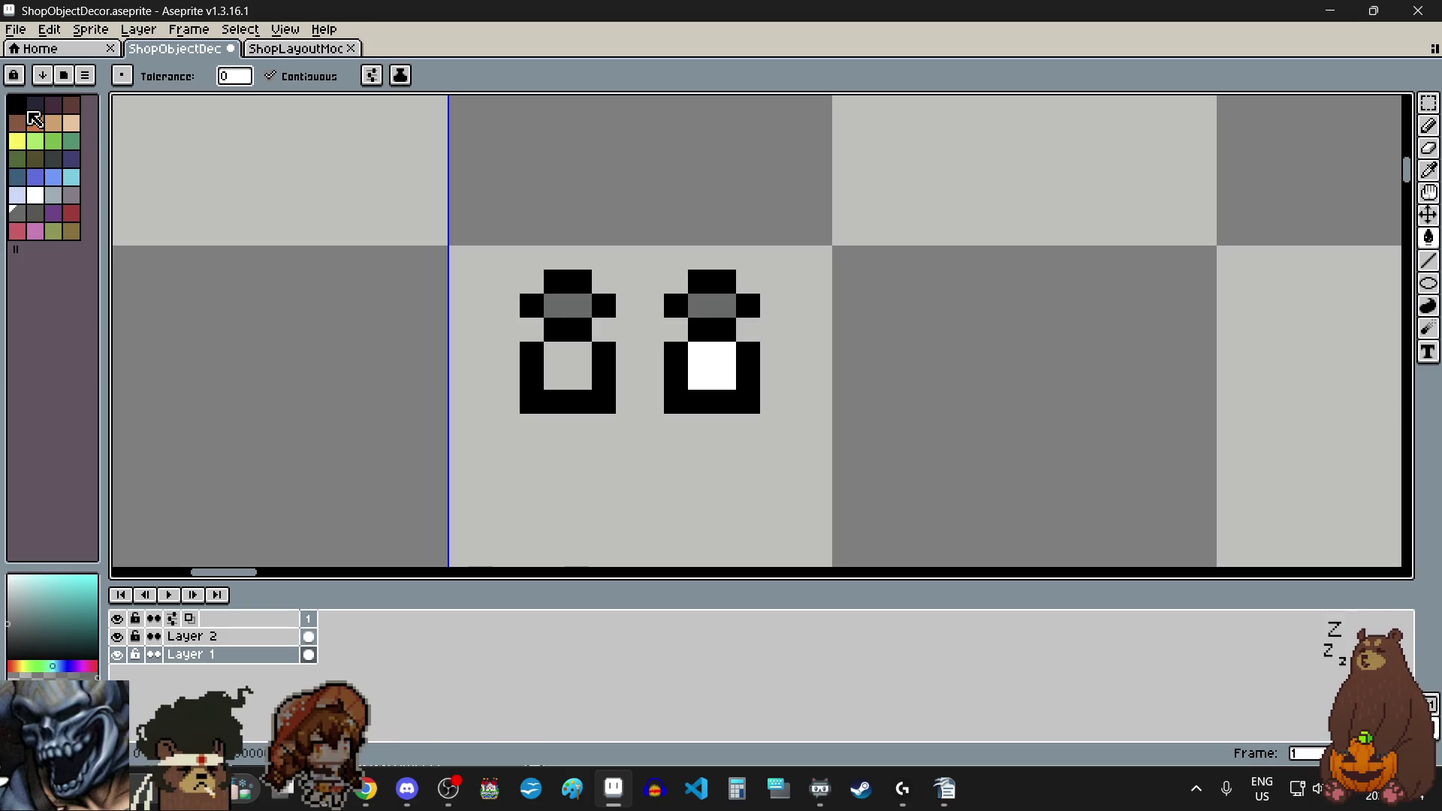
# Step: Fill the first bottle's body dark grey and touch up the second bottle's hollow
pyautogui.click(35, 105)
pyautogui.click(556, 367)
pyautogui.click(560, 356)
pyautogui.scroll(-4, 821, 397)
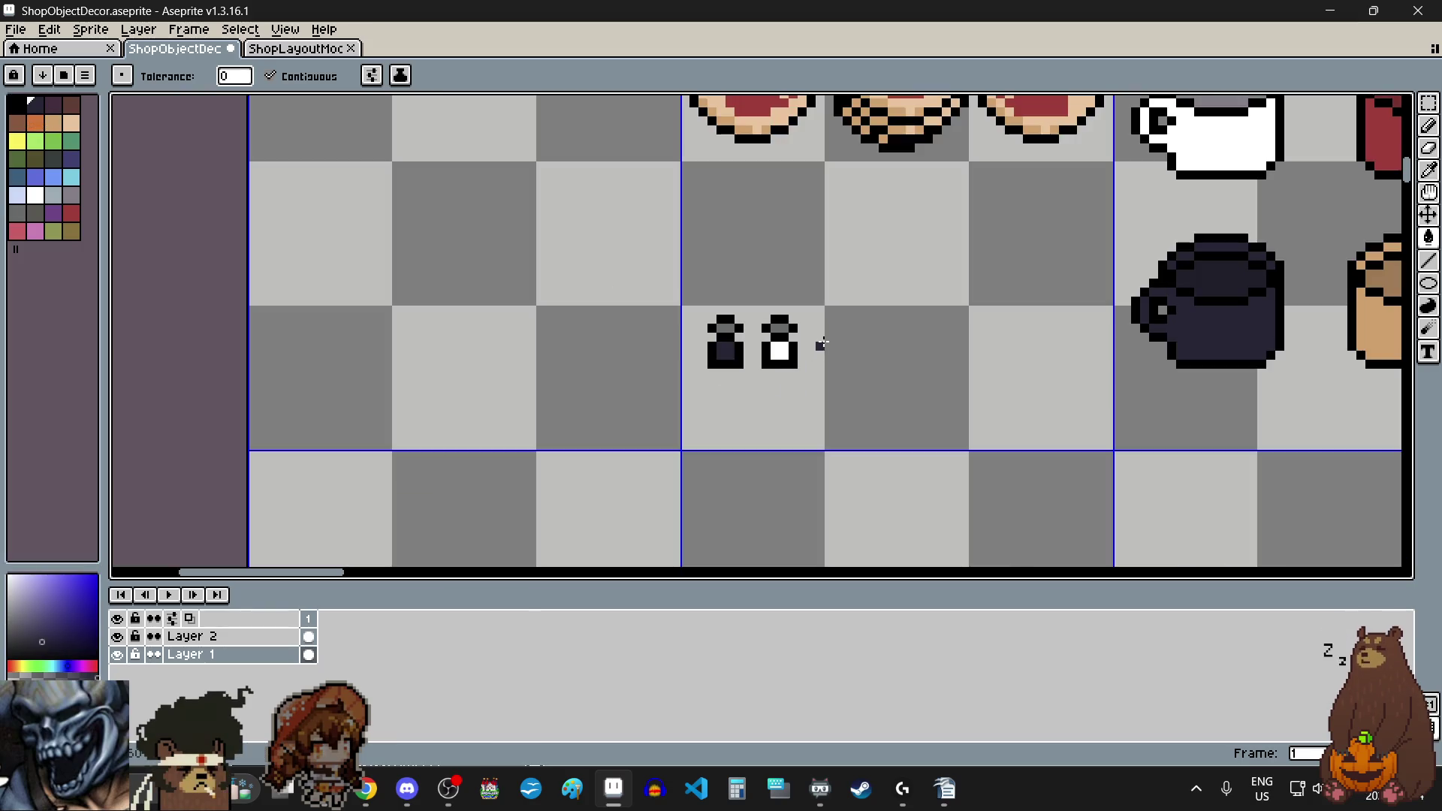
pyautogui.scroll(3, 816, 334)
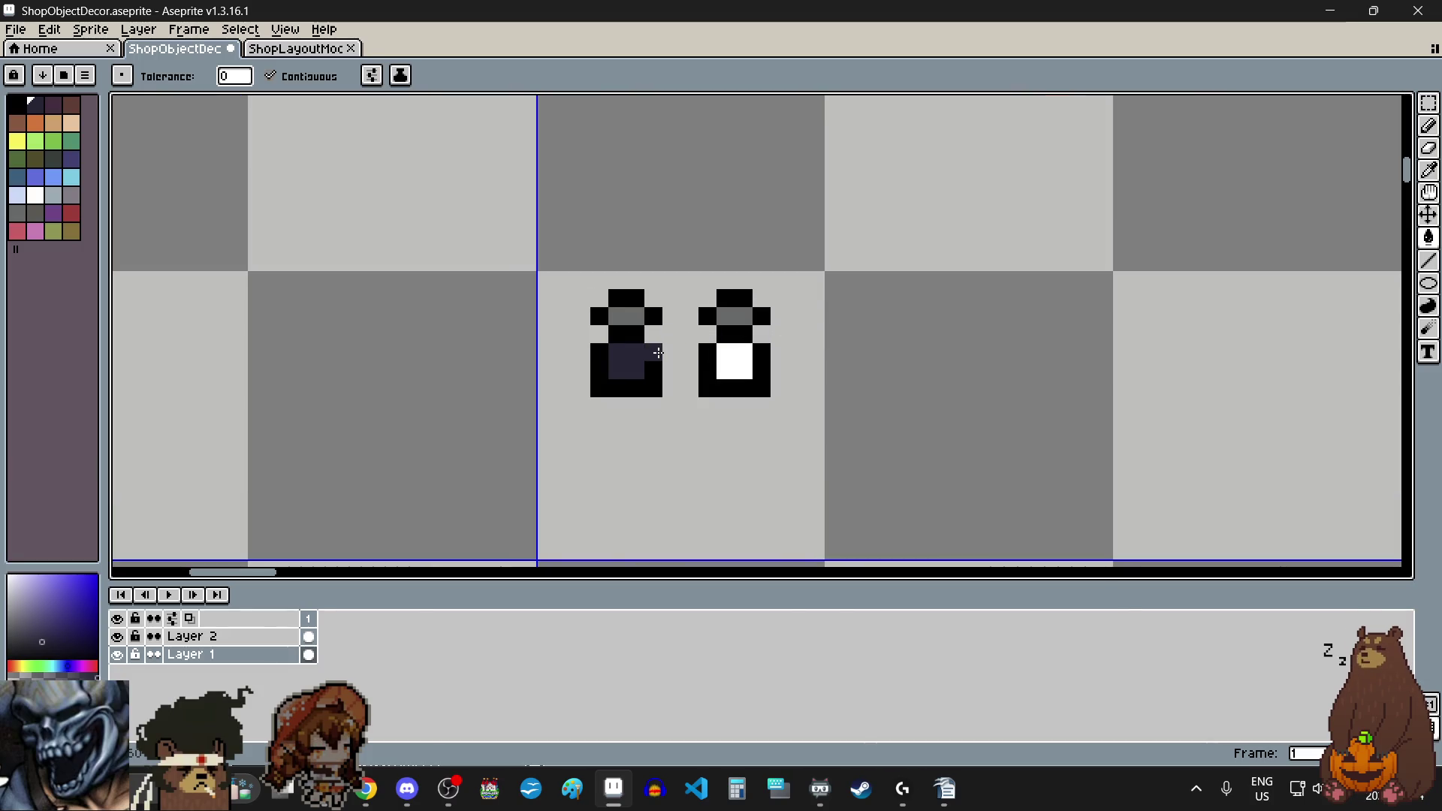
pyautogui.scroll(3, 659, 355)
pyautogui.click(67, 232)
pyautogui.click(35, 213)
pyautogui.click(531, 421)
pyautogui.scroll(-4, 661, 338)
pyautogui.scroll(2, 690, 313)
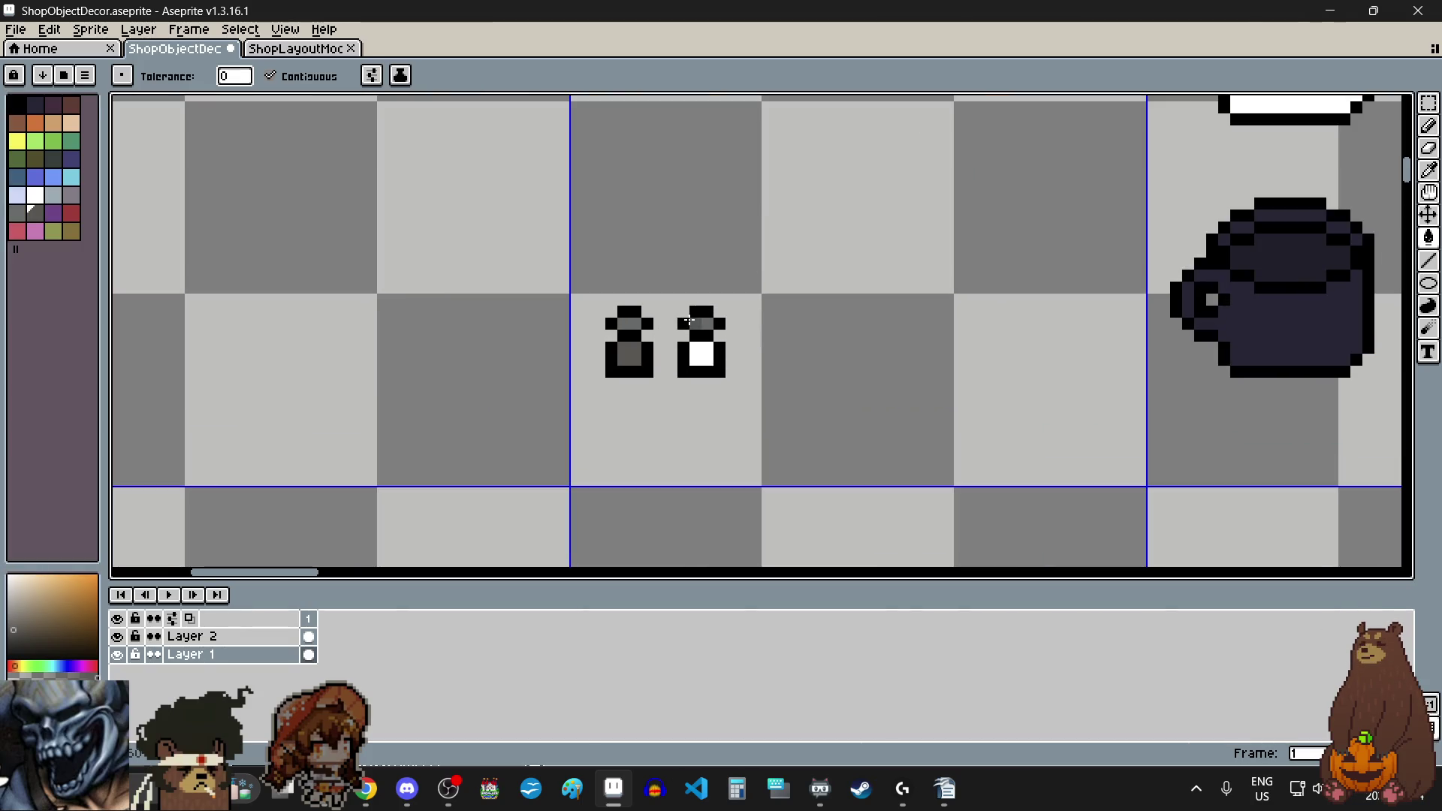
pyautogui.scroll(2, 699, 323)
pyautogui.click(708, 333)
pyautogui.click(699, 348)
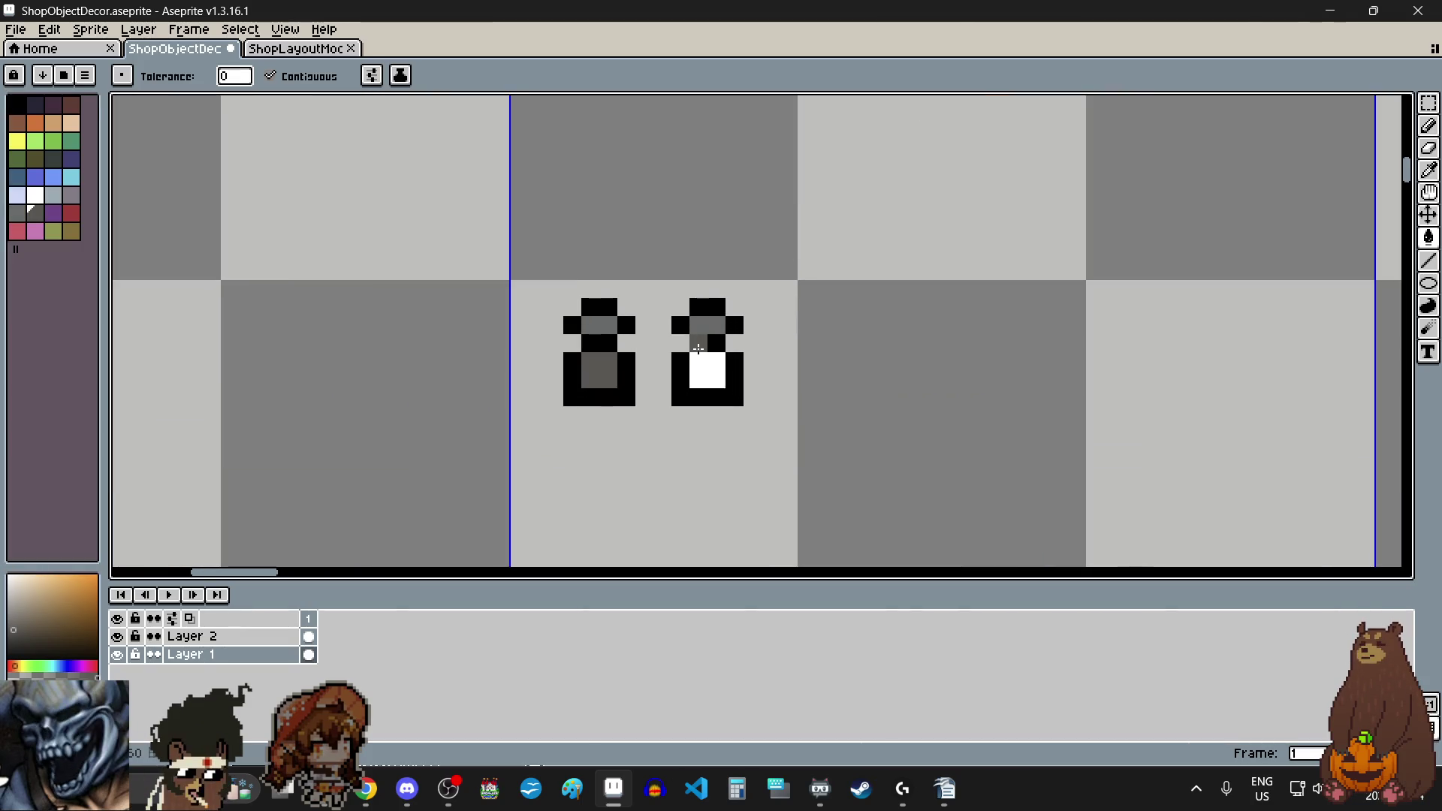
pyautogui.hotkey('ctrl', 'z')
pyautogui.scroll(-3, 710, 327)
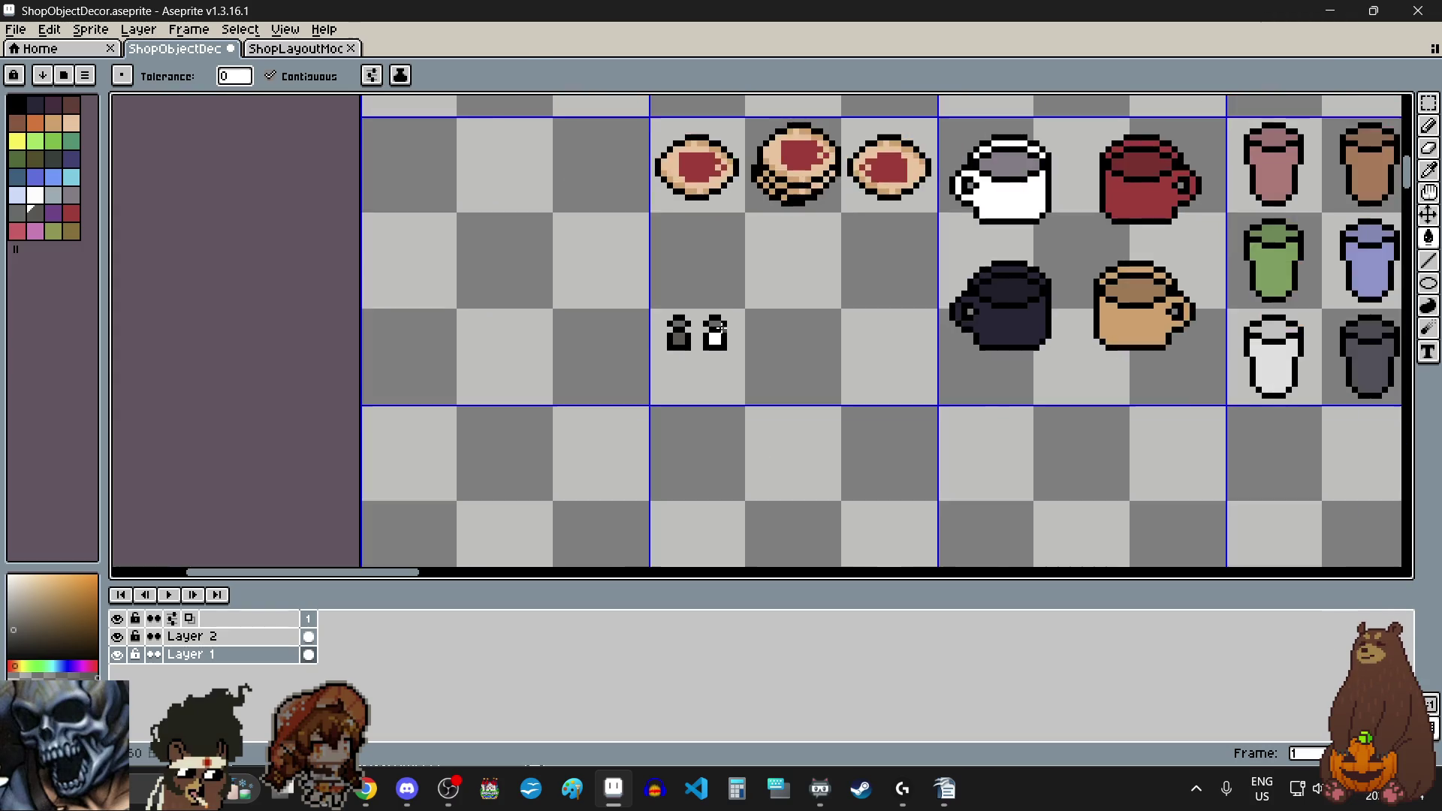
pyautogui.scroll(2, 726, 321)
pyautogui.scroll(1, 882, 296)
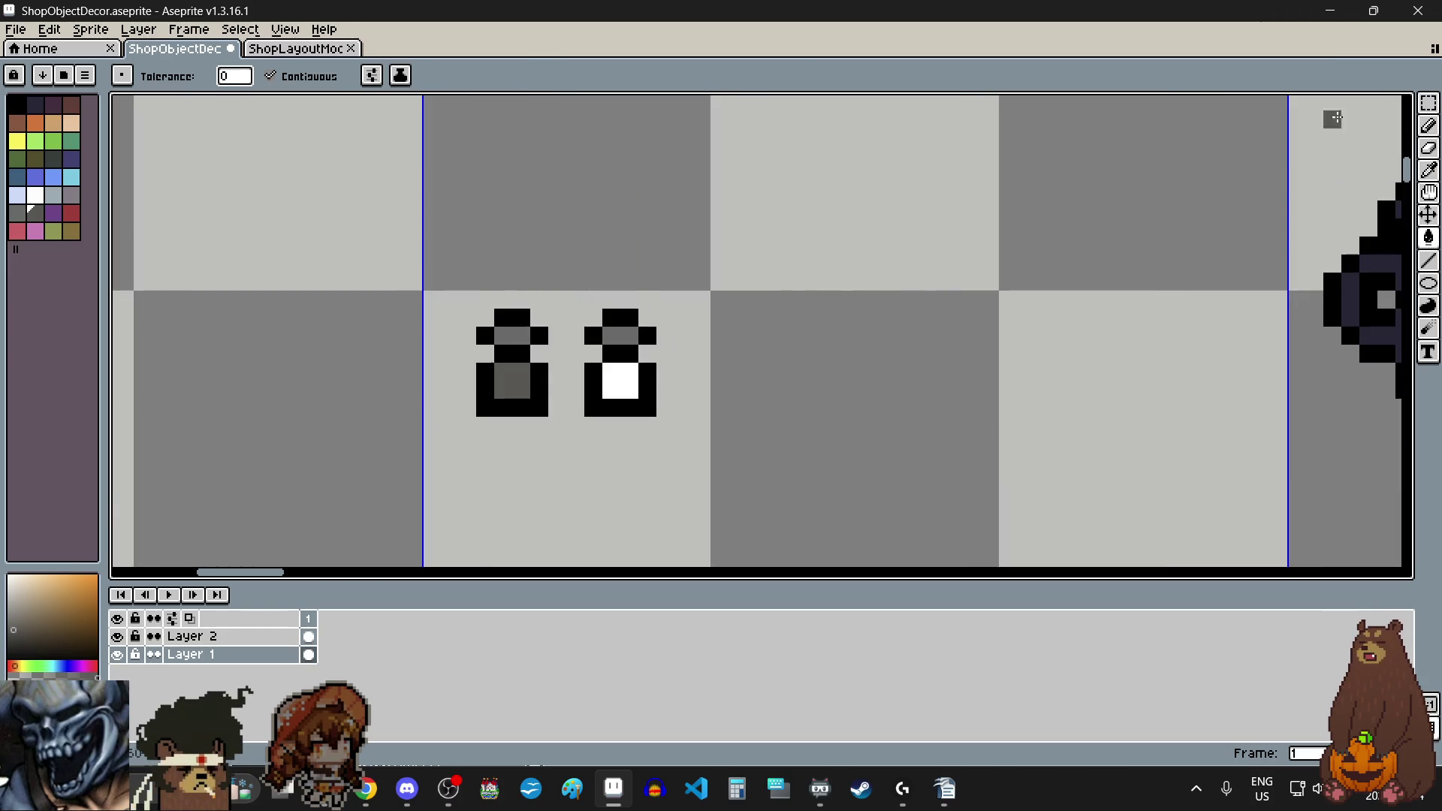
pyautogui.click(1429, 103)
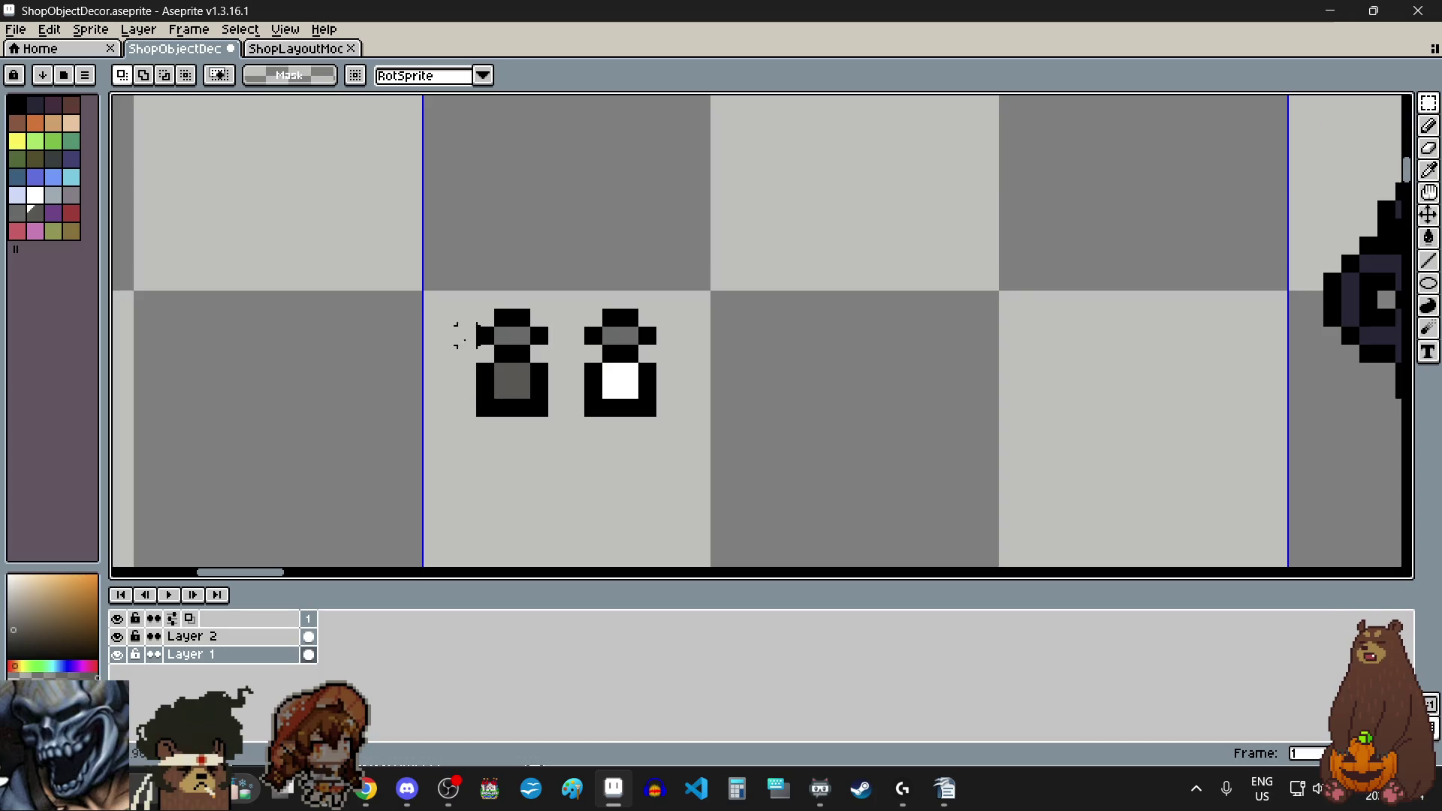
# Step: Marquee-select the dark-bodied bottle and drag a copy of it down the sheet
pyautogui.moveTo(472, 306); pyautogui.dragTo(552, 421)
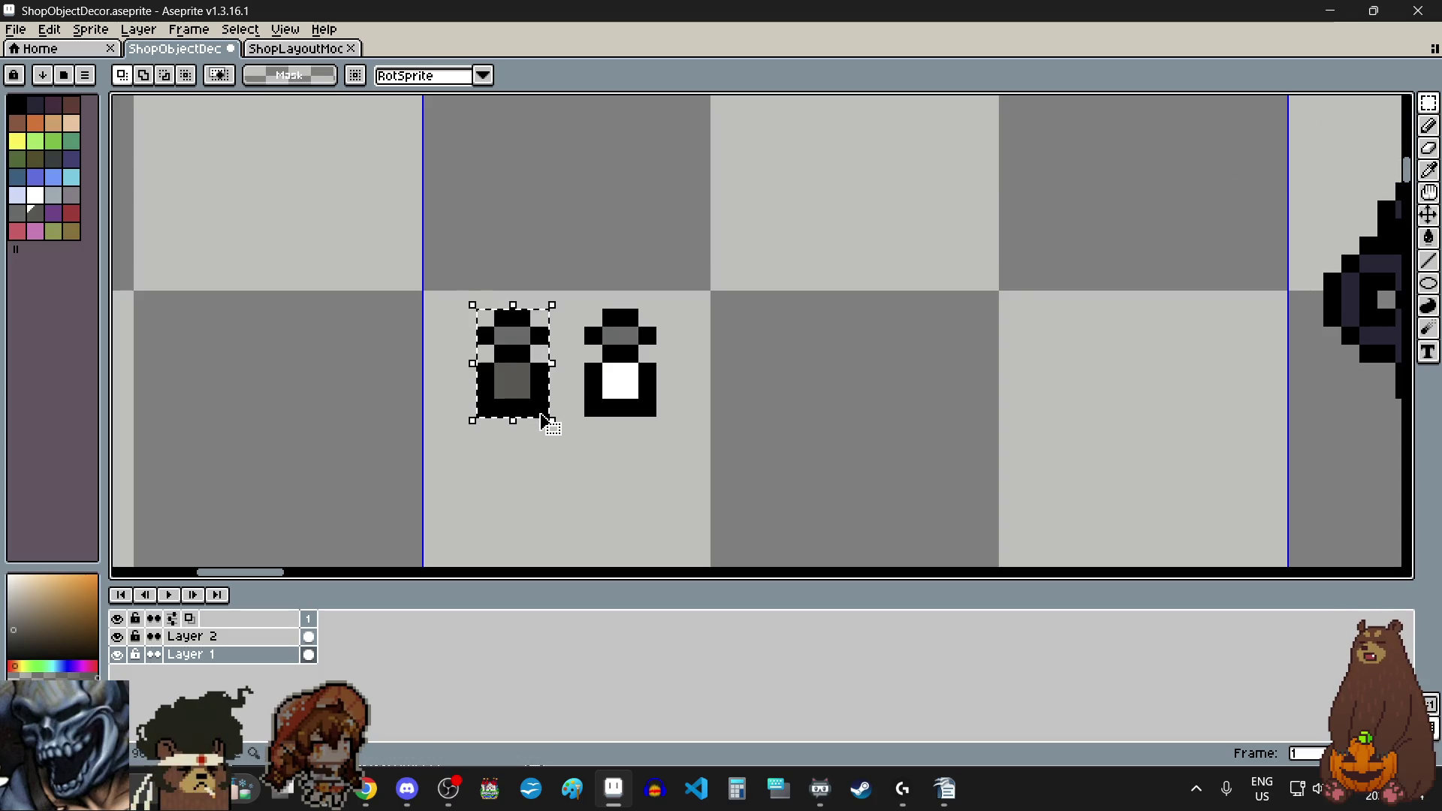
pyautogui.click(538, 404)
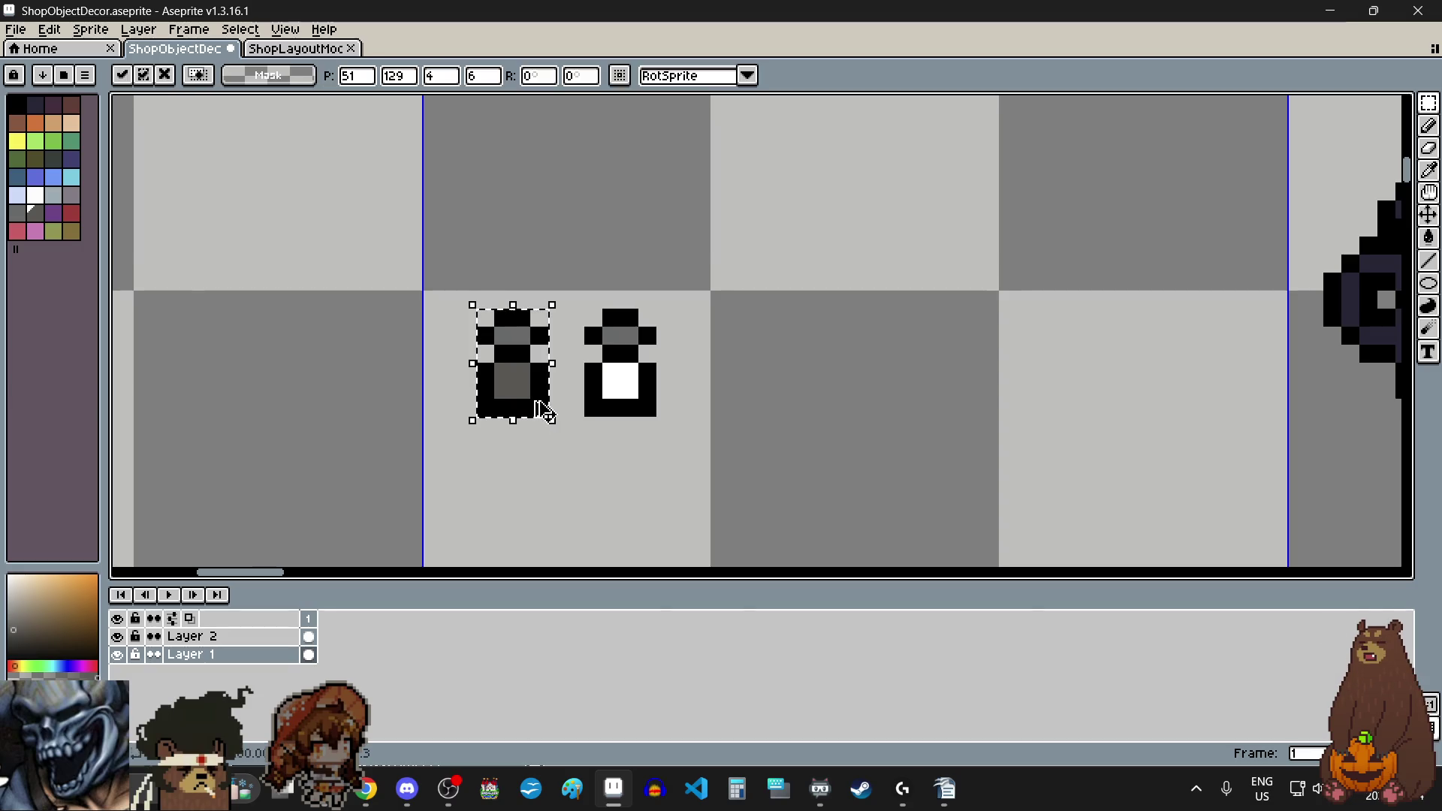
pyautogui.scroll(-5, 515, 371)
pyautogui.scroll(-2, 515, 390)
pyautogui.moveTo(516, 371); pyautogui.dragTo(525, 508)
pyautogui.scroll(6, 525, 526)
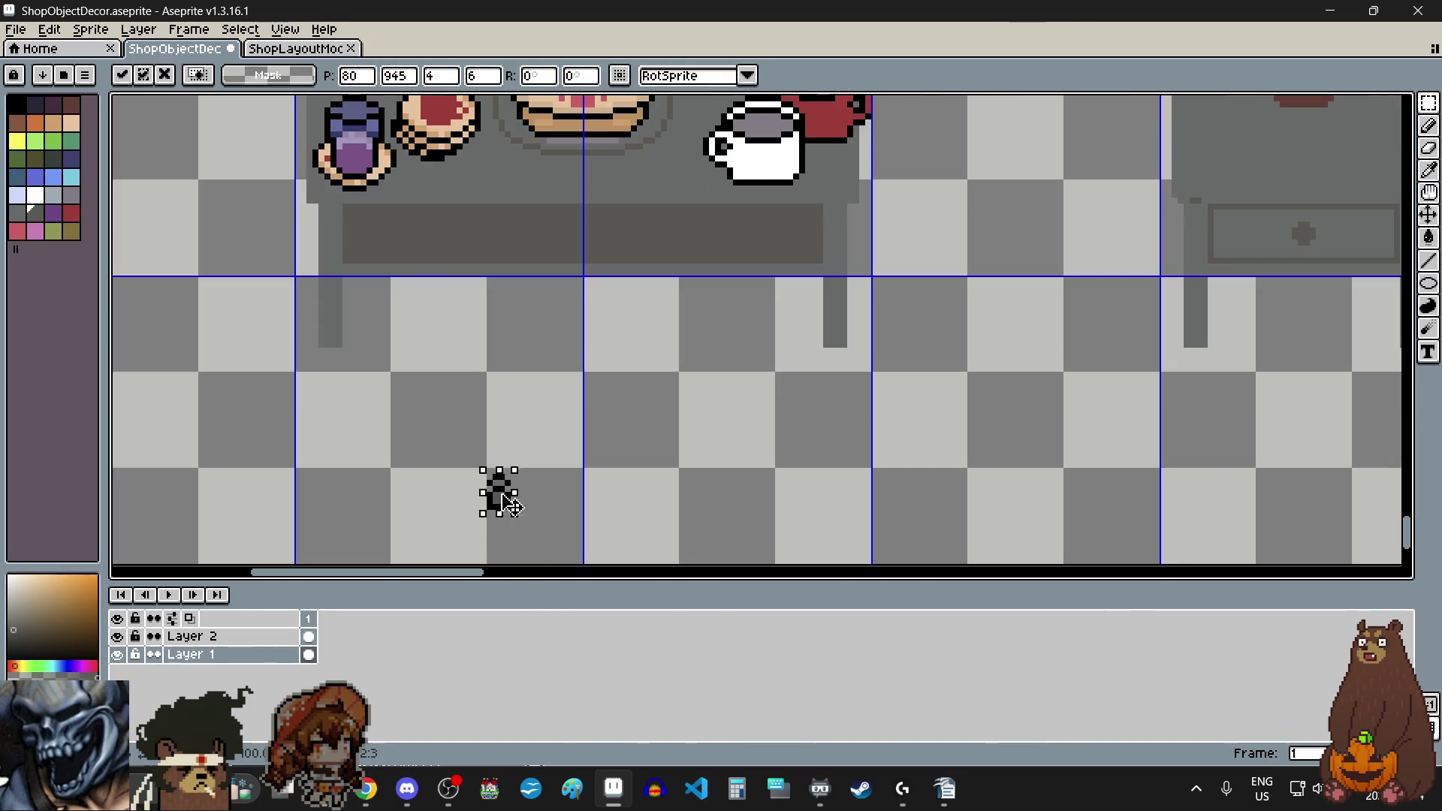
pyautogui.scroll(-2, 511, 505)
# Step: Place the bottle copy on the display table beside the coffee grinder and commit it
pyautogui.moveTo(489, 448); pyautogui.dragTo(480, 183)
pyautogui.scroll(3, 481, 183)
pyautogui.moveTo(489, 270); pyautogui.dragTo(492, 314)
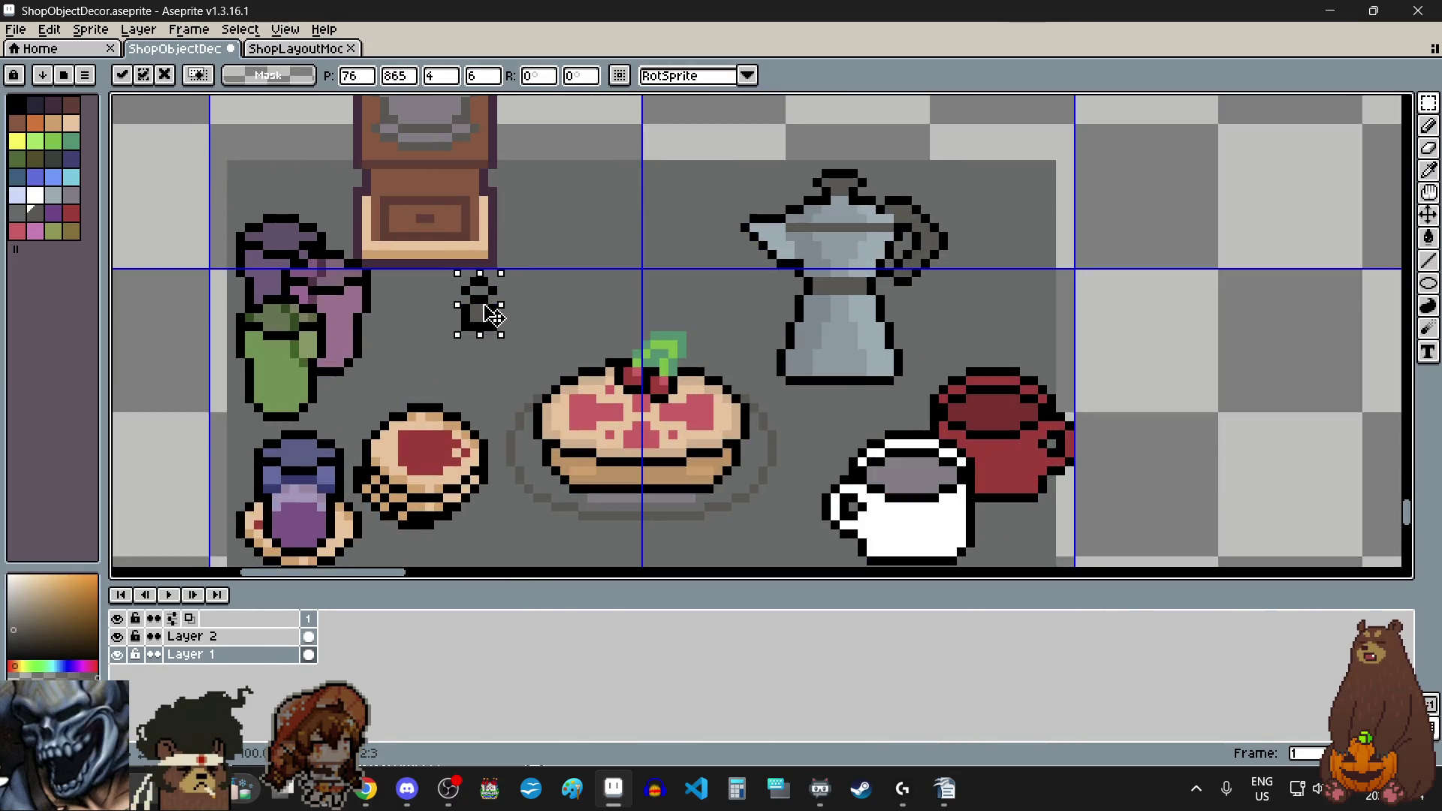
pyautogui.scroll(-2, 492, 353)
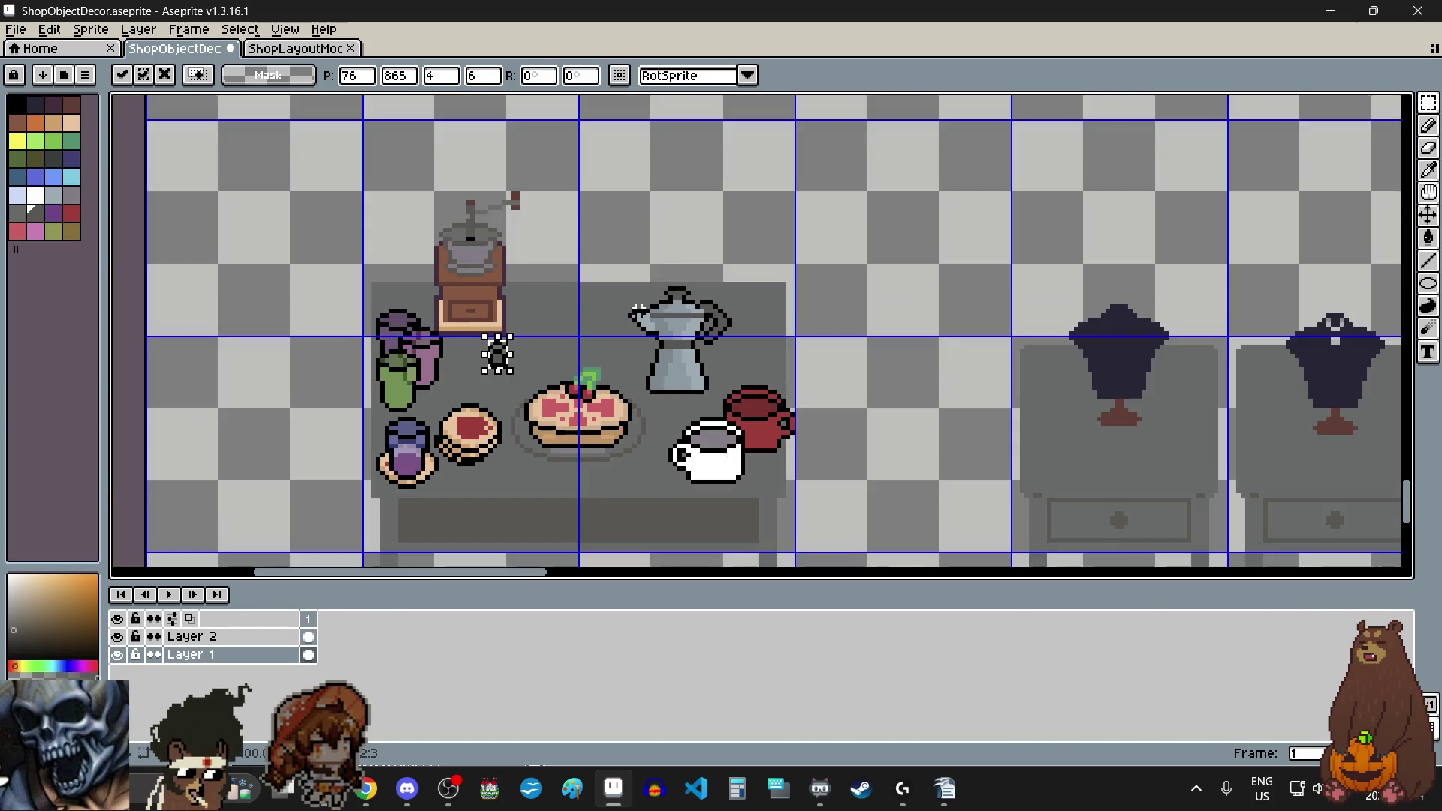
pyautogui.press('Return')
pyautogui.scroll(-3, 698, 226)
pyautogui.scroll(-2, 696, 240)
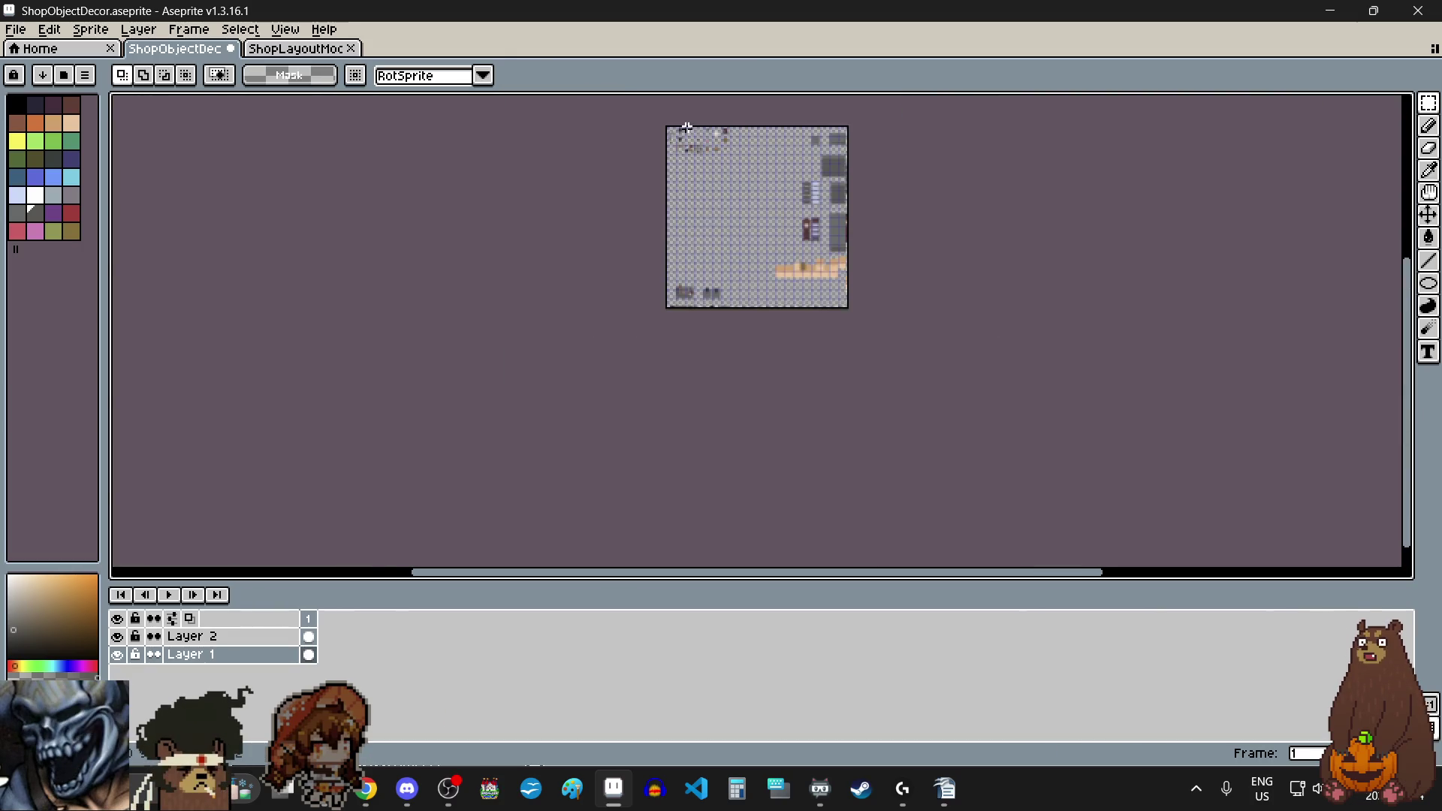
pyautogui.scroll(4, 691, 225)
pyautogui.scroll(-1, 700, 243)
pyautogui.scroll(9, 701, 242)
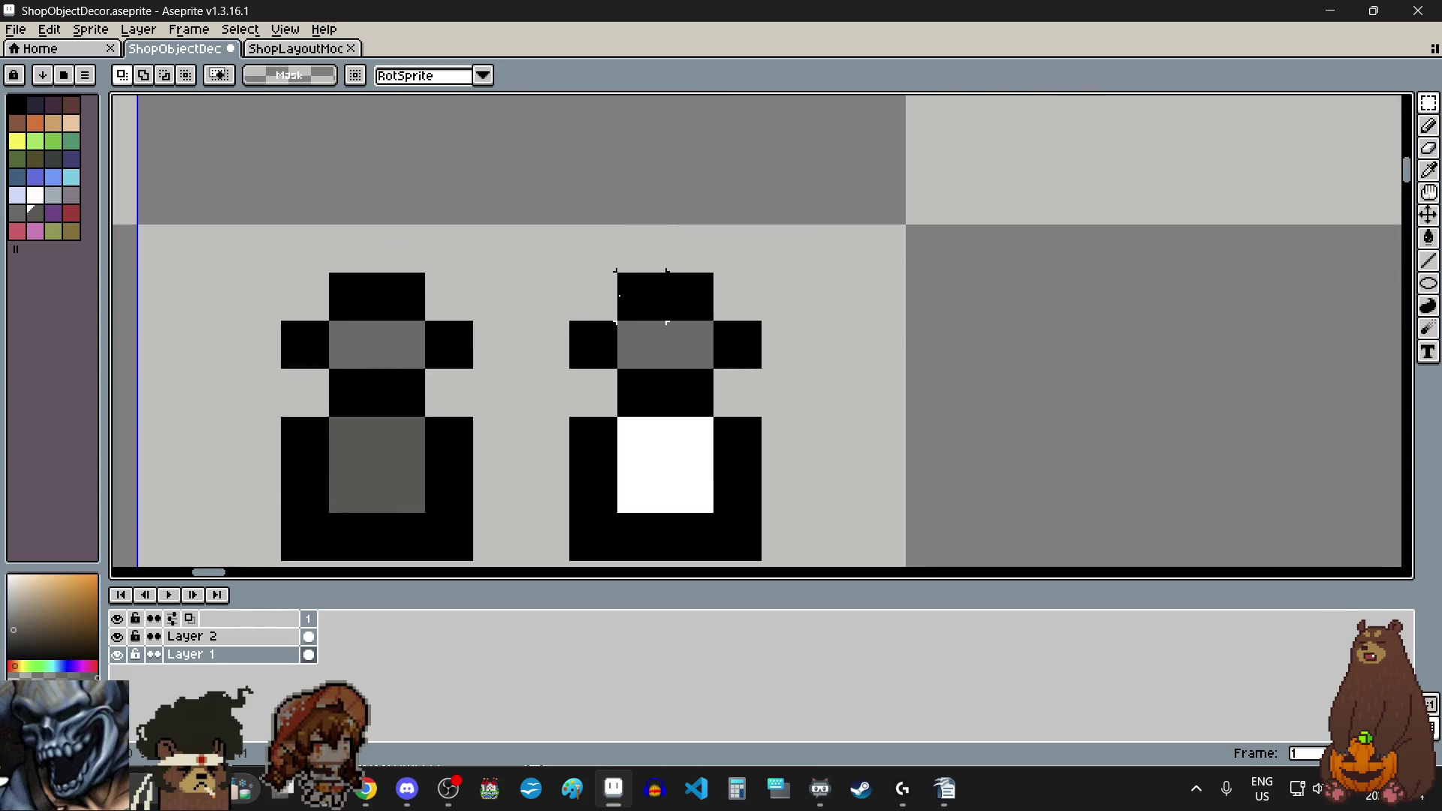
pyautogui.click(593, 297)
# Step: Copy the white-bodied bottle onto the table, tucked against the dark bottle, and commit
pyautogui.scroll(-2, 600, 305)
pyautogui.moveTo(587, 290); pyautogui.dragTo(661, 403)
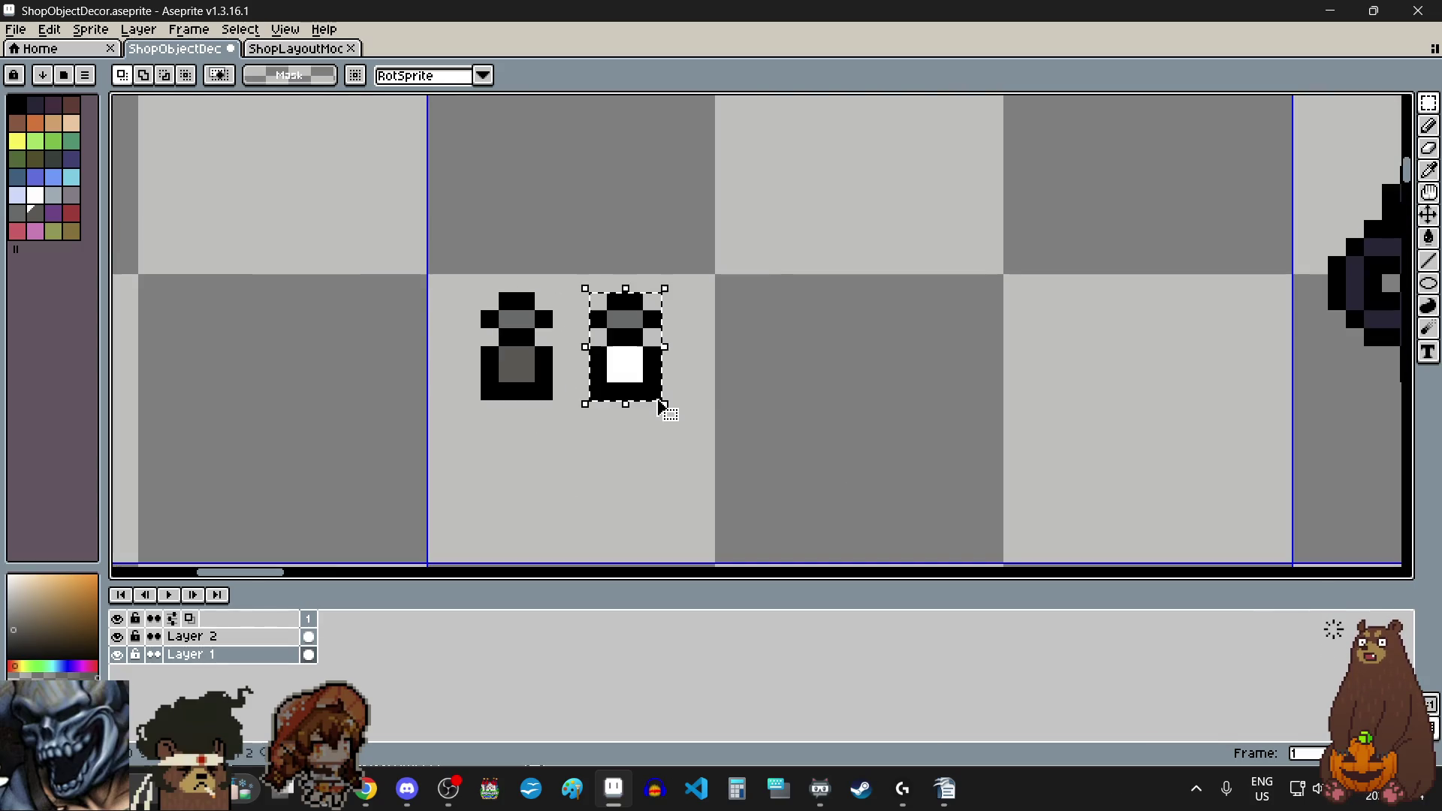
pyautogui.click(651, 385)
pyautogui.scroll(-12, 639, 361)
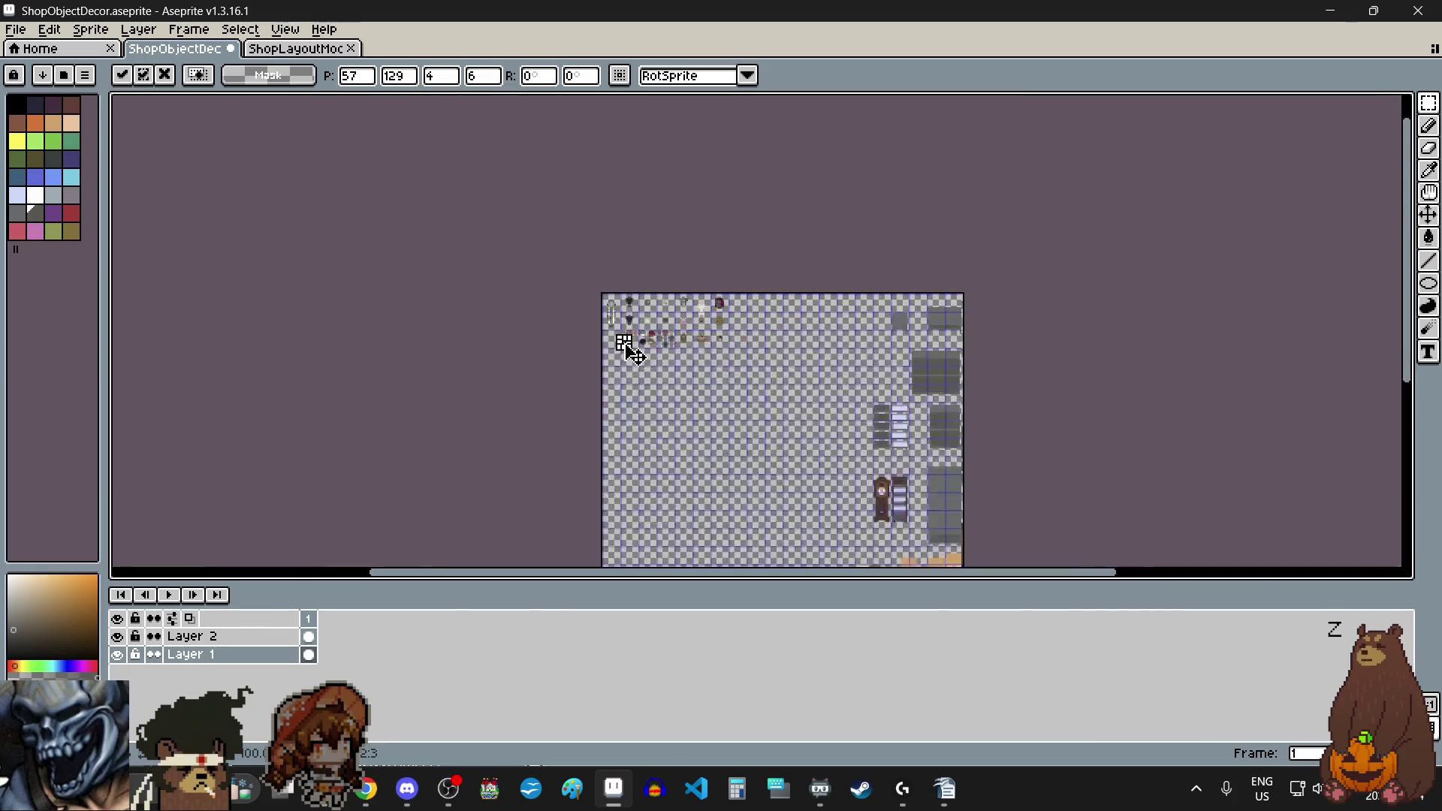
pyautogui.moveTo(631, 348)
pyautogui.mouseDown()
pyautogui.moveTo(635, 525)
pyautogui.moveTo(644, 245)
pyautogui.moveTo(666, 197)
pyautogui.moveTo(647, 316)
pyautogui.moveTo(655, 300)
pyautogui.moveTo(696, 313)
pyautogui.moveTo(644, 312)
pyautogui.mouseUp()
pyautogui.scroll(3, 634, 489)
pyautogui.scroll(2, 638, 387)
pyautogui.scroll(3, 644, 245)
pyautogui.scroll(1, 665, 197)
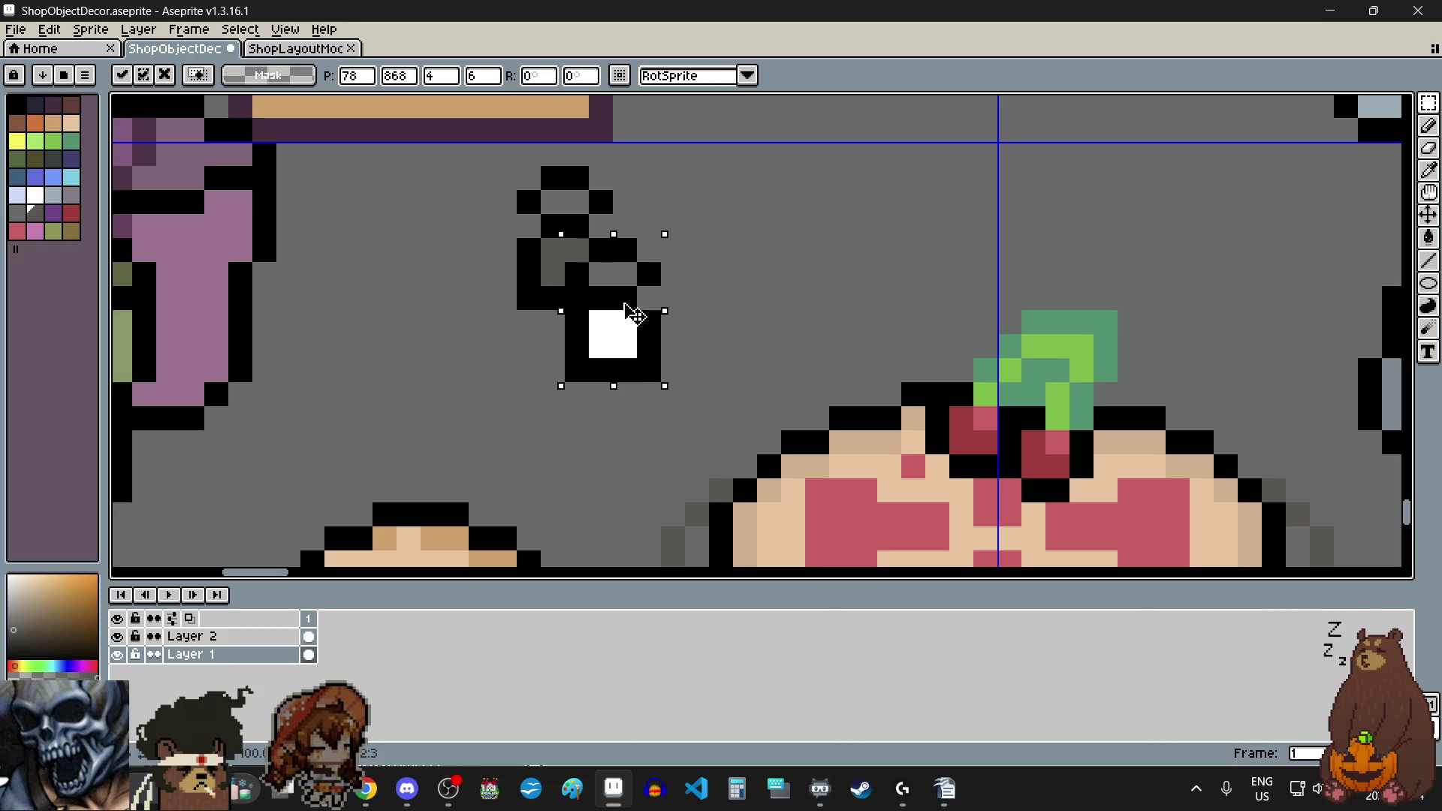
pyautogui.scroll(-4, 634, 325)
pyautogui.click(283, 322)
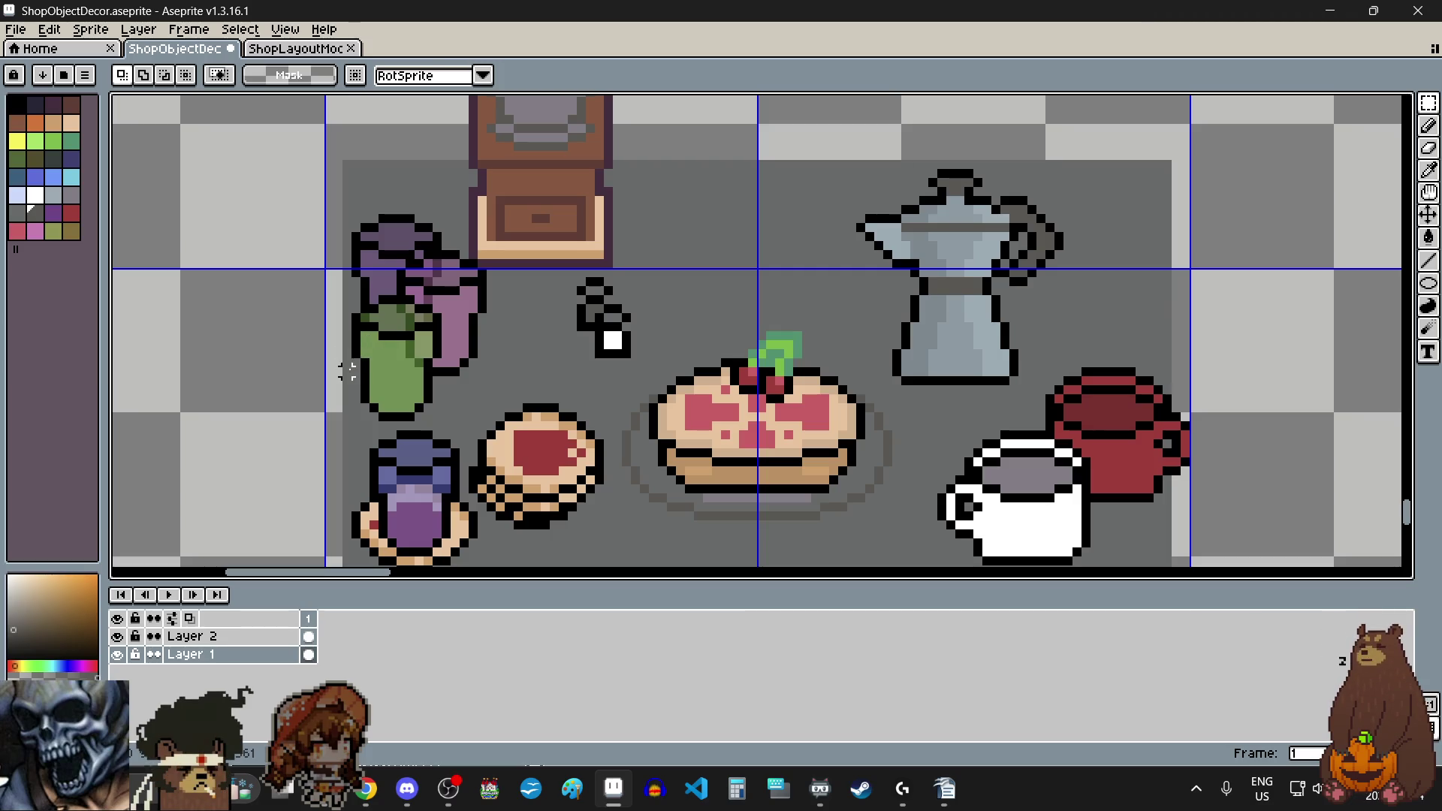
pyautogui.scroll(-3, 555, 377)
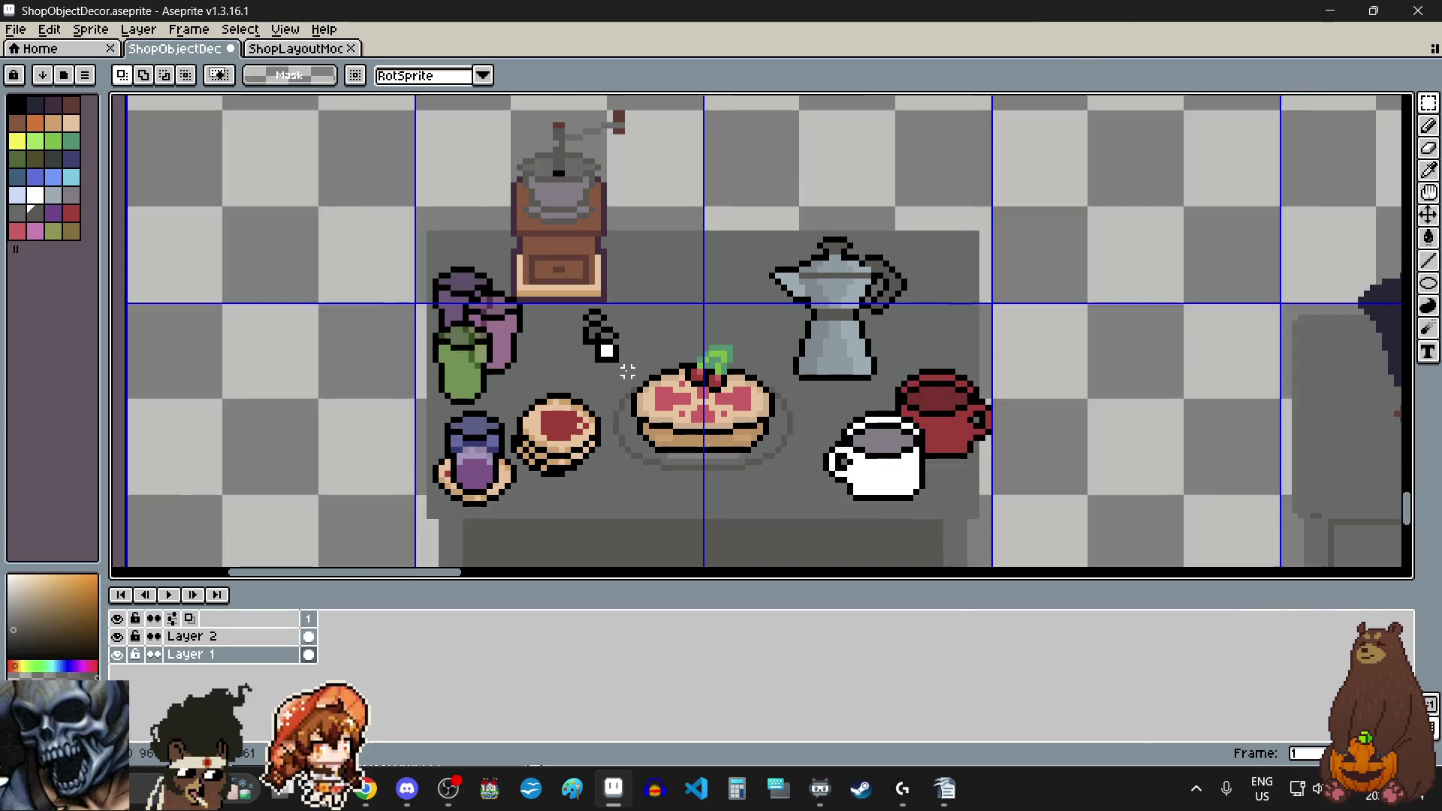
pyautogui.scroll(3, 640, 379)
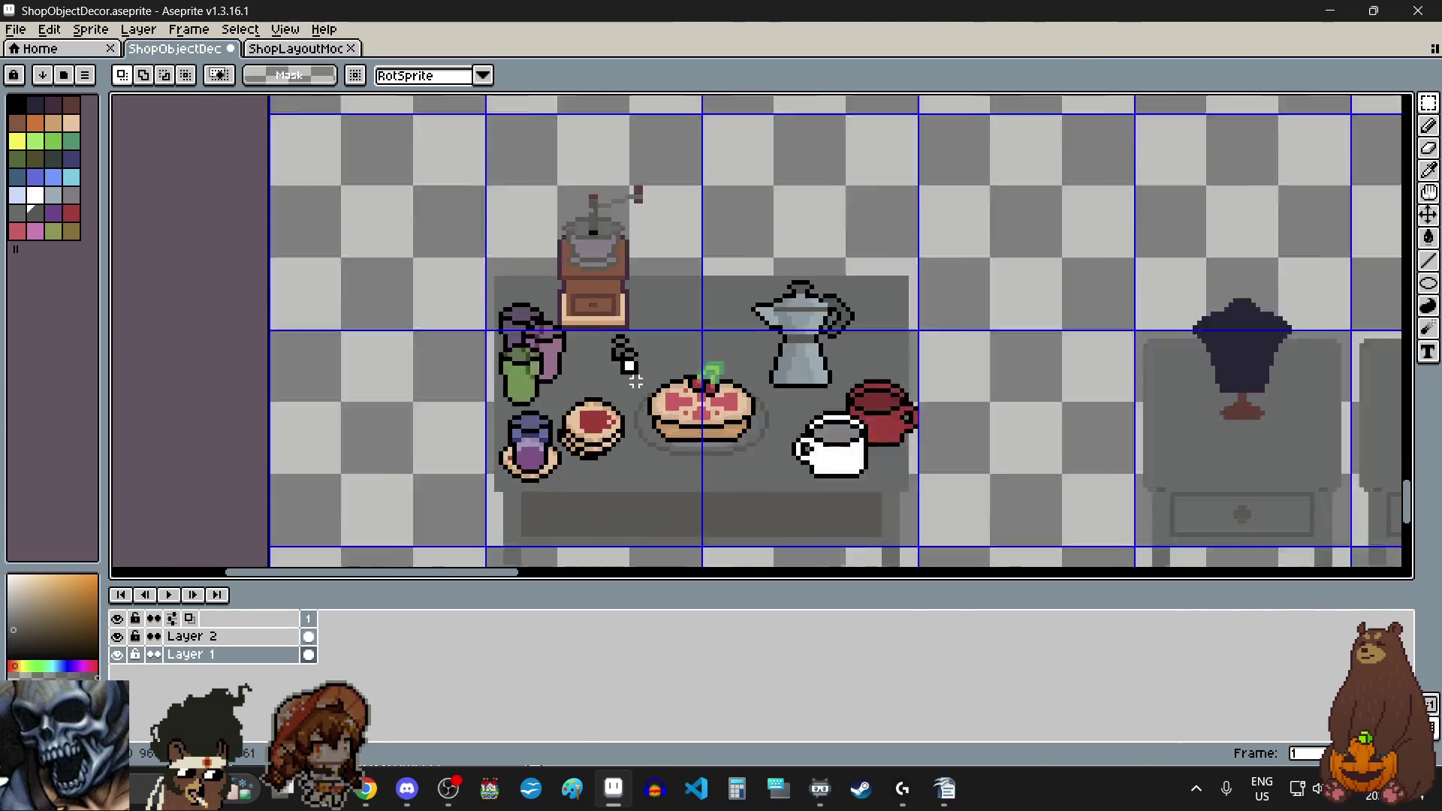
pyautogui.scroll(2, 744, 460)
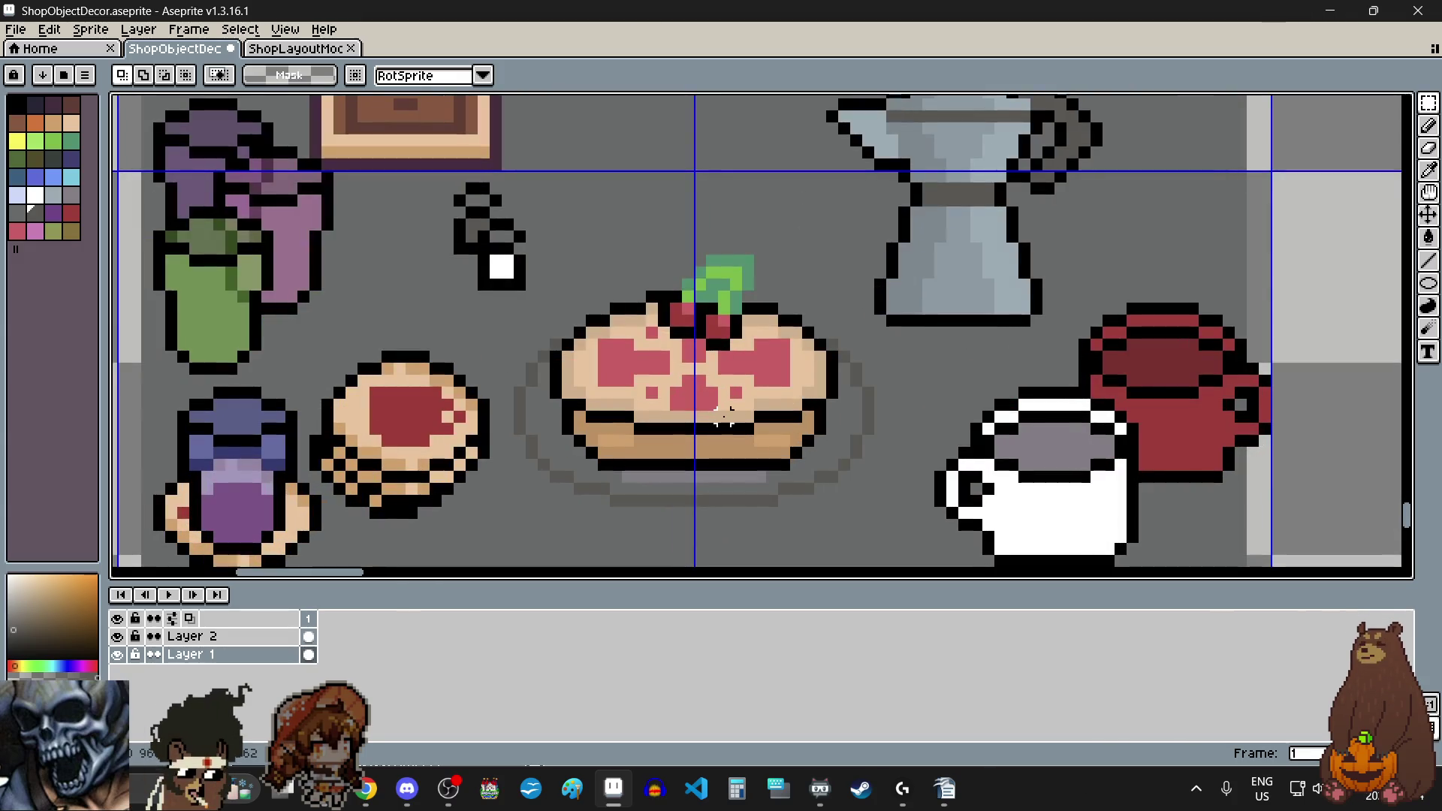
pyautogui.scroll(1, 724, 405)
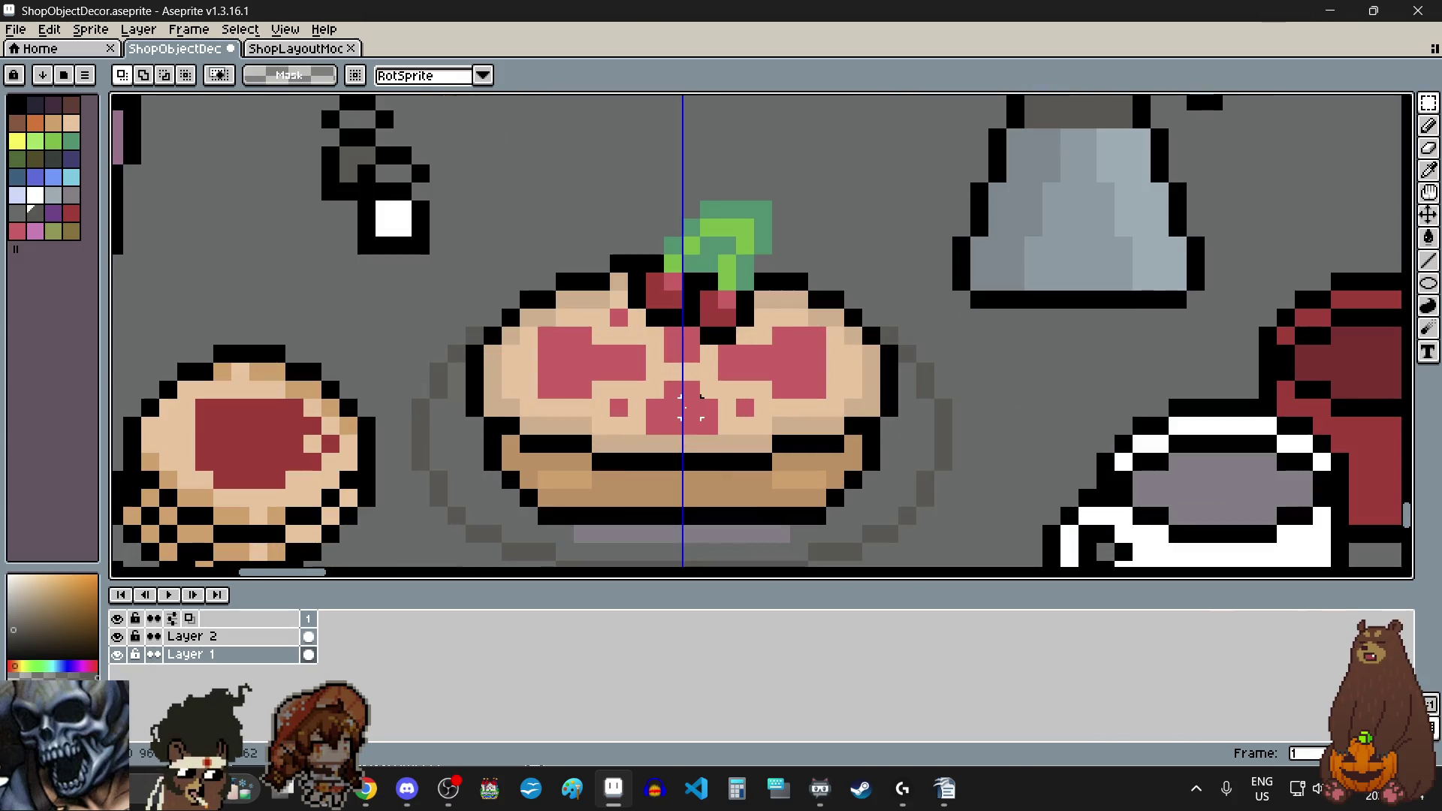
pyautogui.scroll(-4, 684, 405)
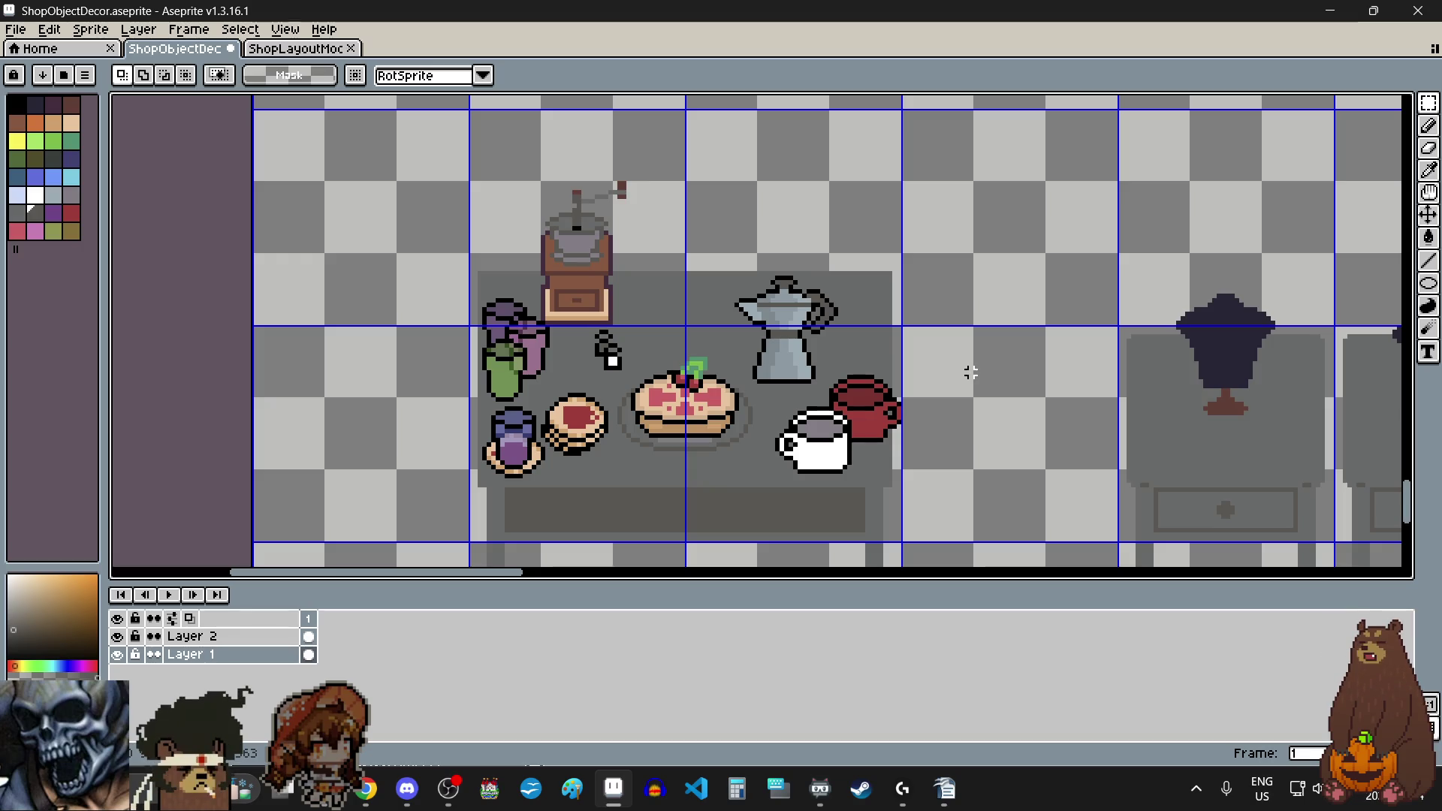
pyautogui.scroll(-3, 971, 373)
pyautogui.scroll(3, 1193, 403)
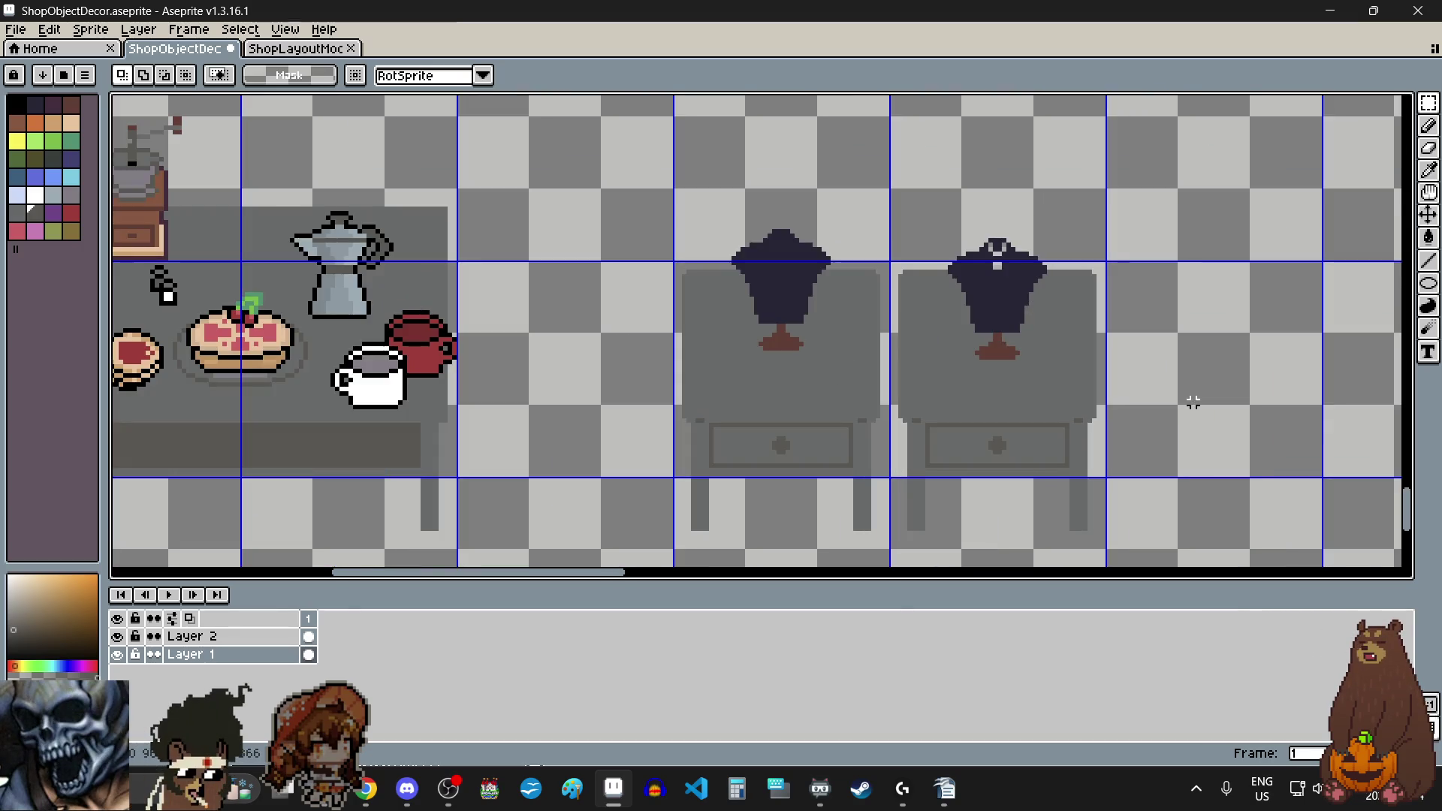
pyautogui.scroll(1, 1156, 314)
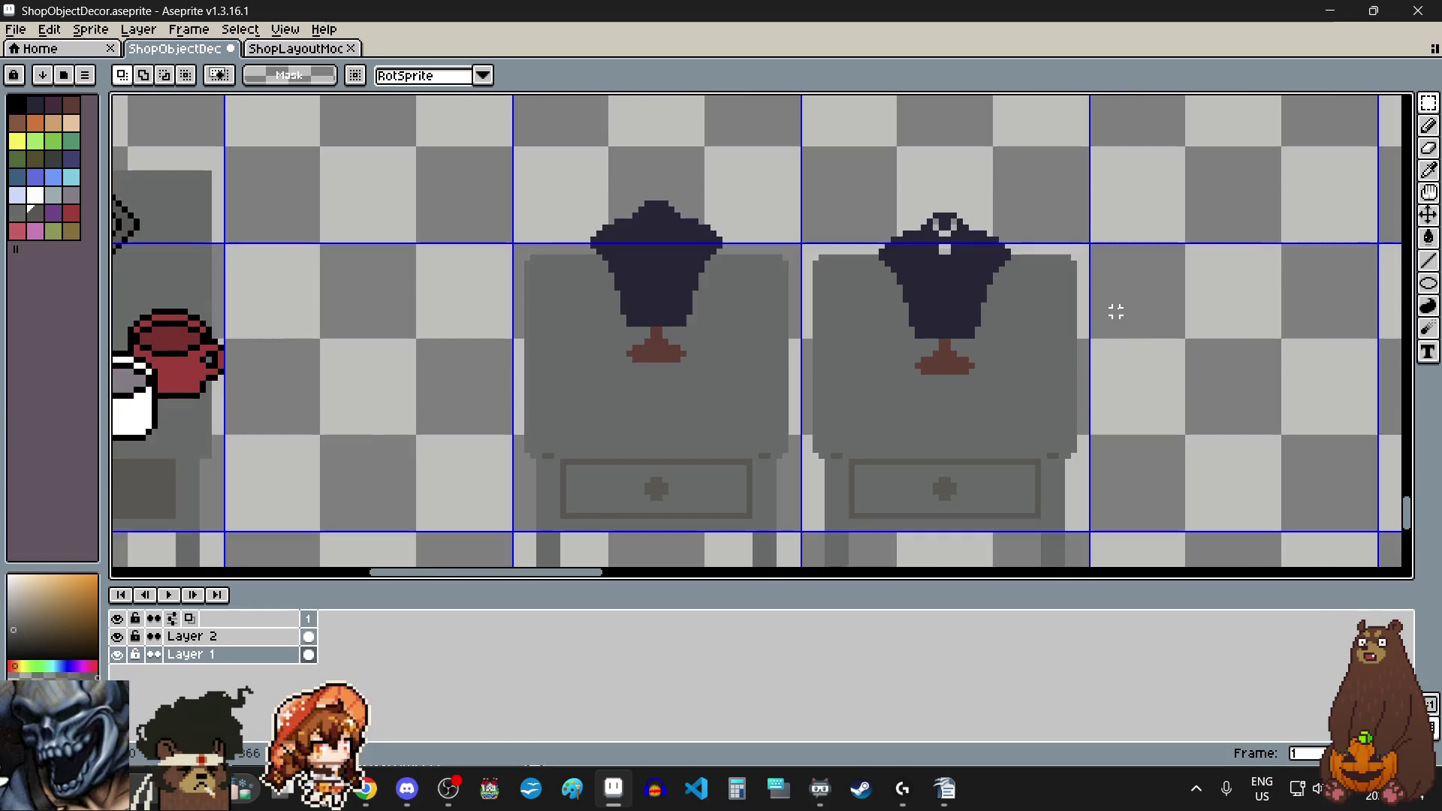
pyautogui.scroll(1, 943, 180)
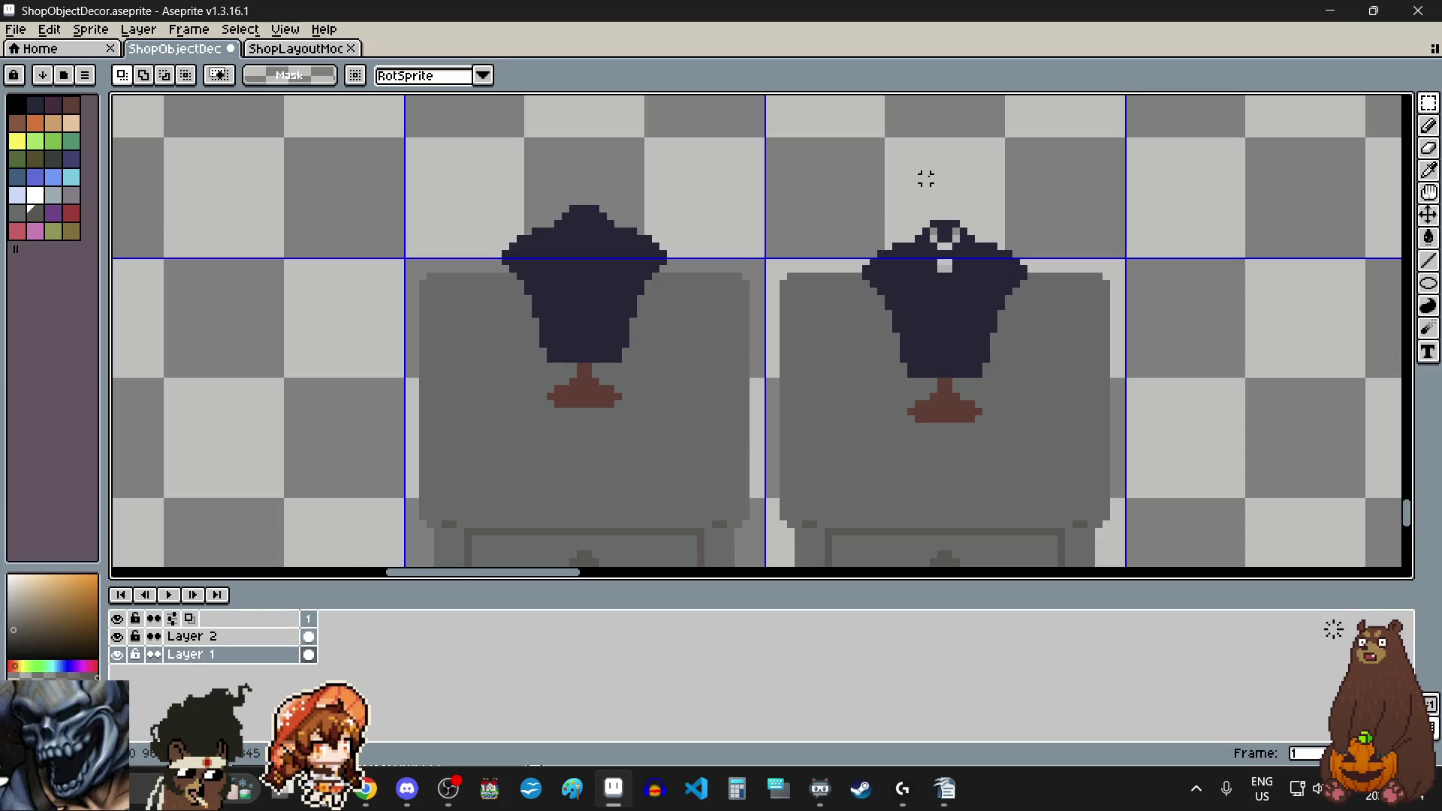
pyautogui.scroll(-3, 927, 178)
pyautogui.scroll(-3, 928, 176)
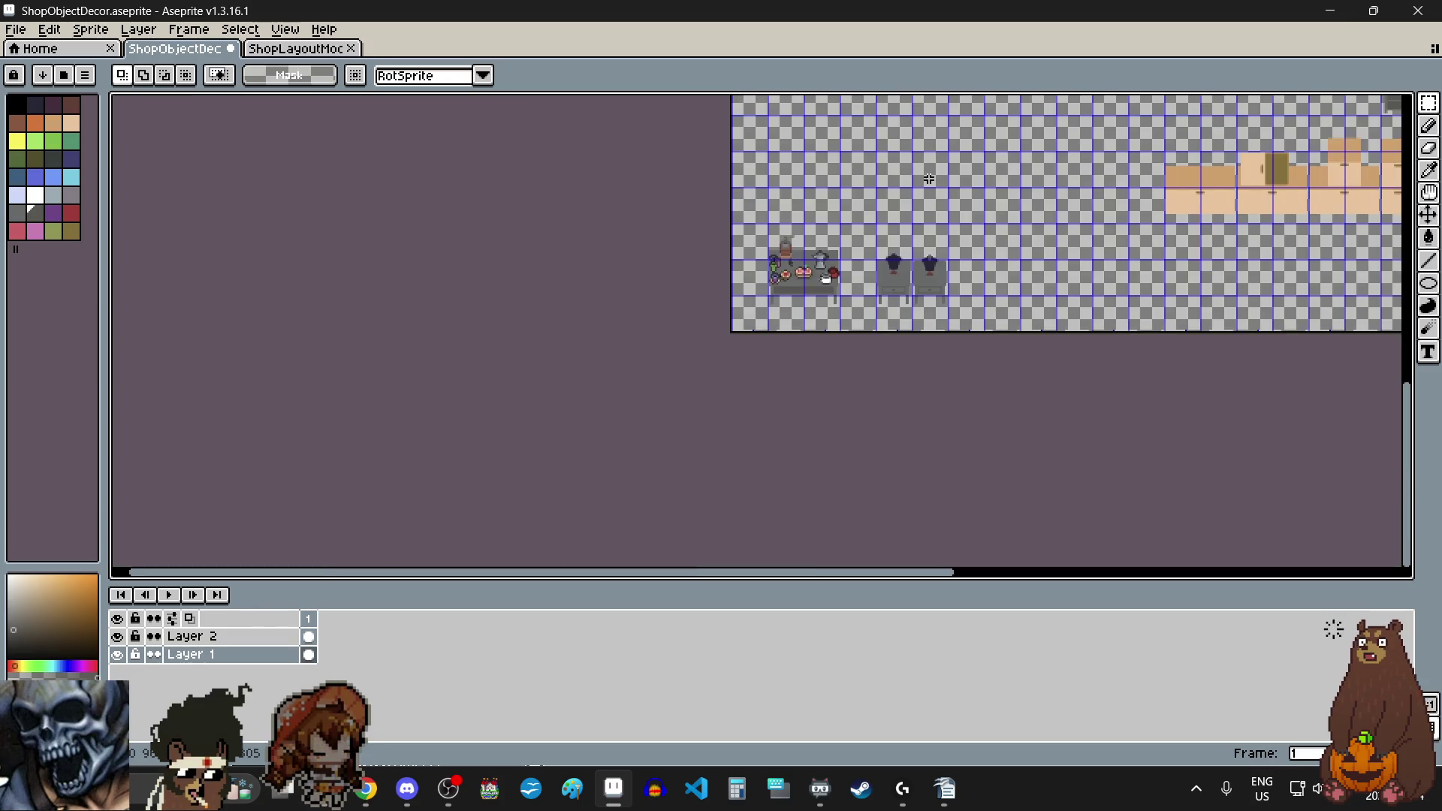
pyautogui.scroll(3, 919, 233)
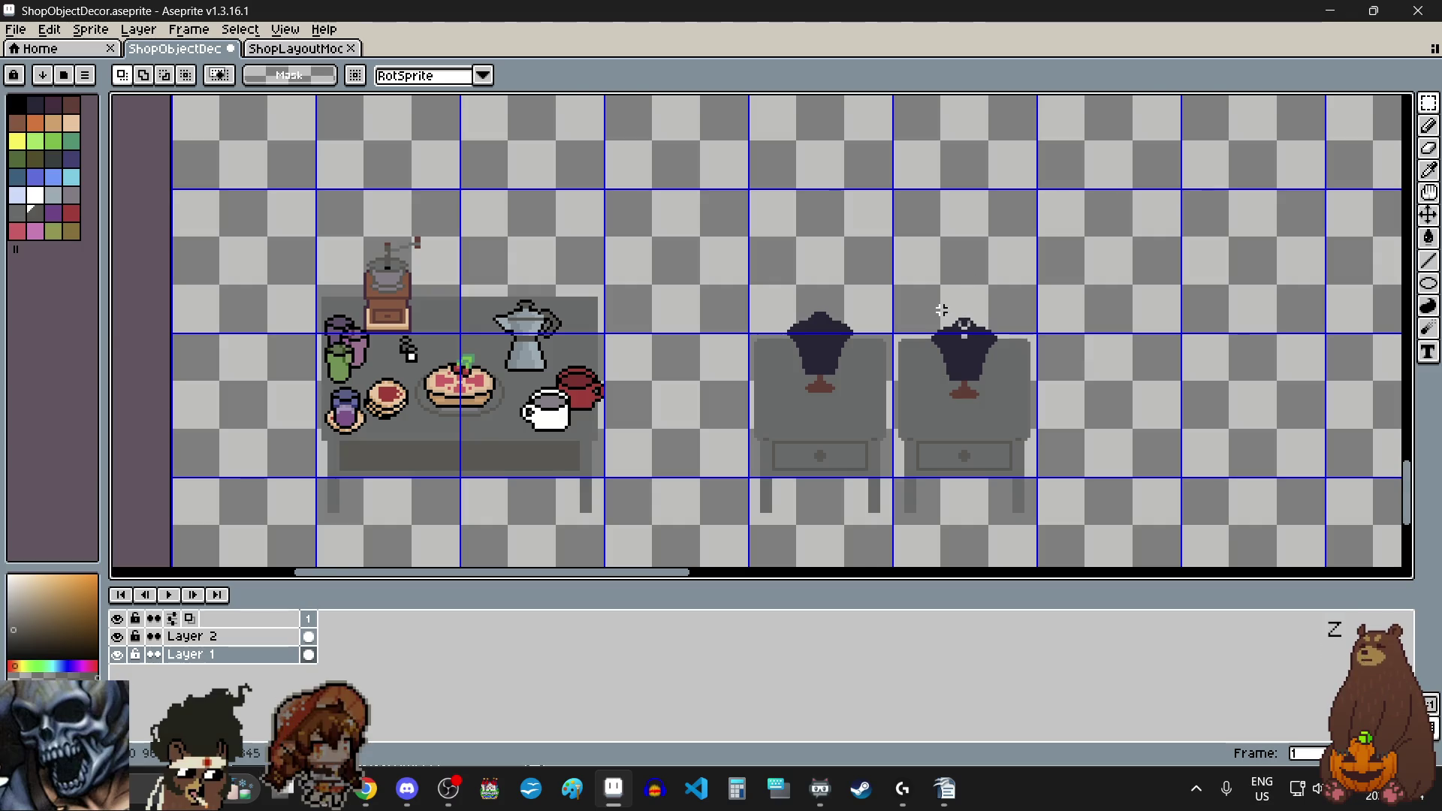
pyautogui.scroll(1, 939, 308)
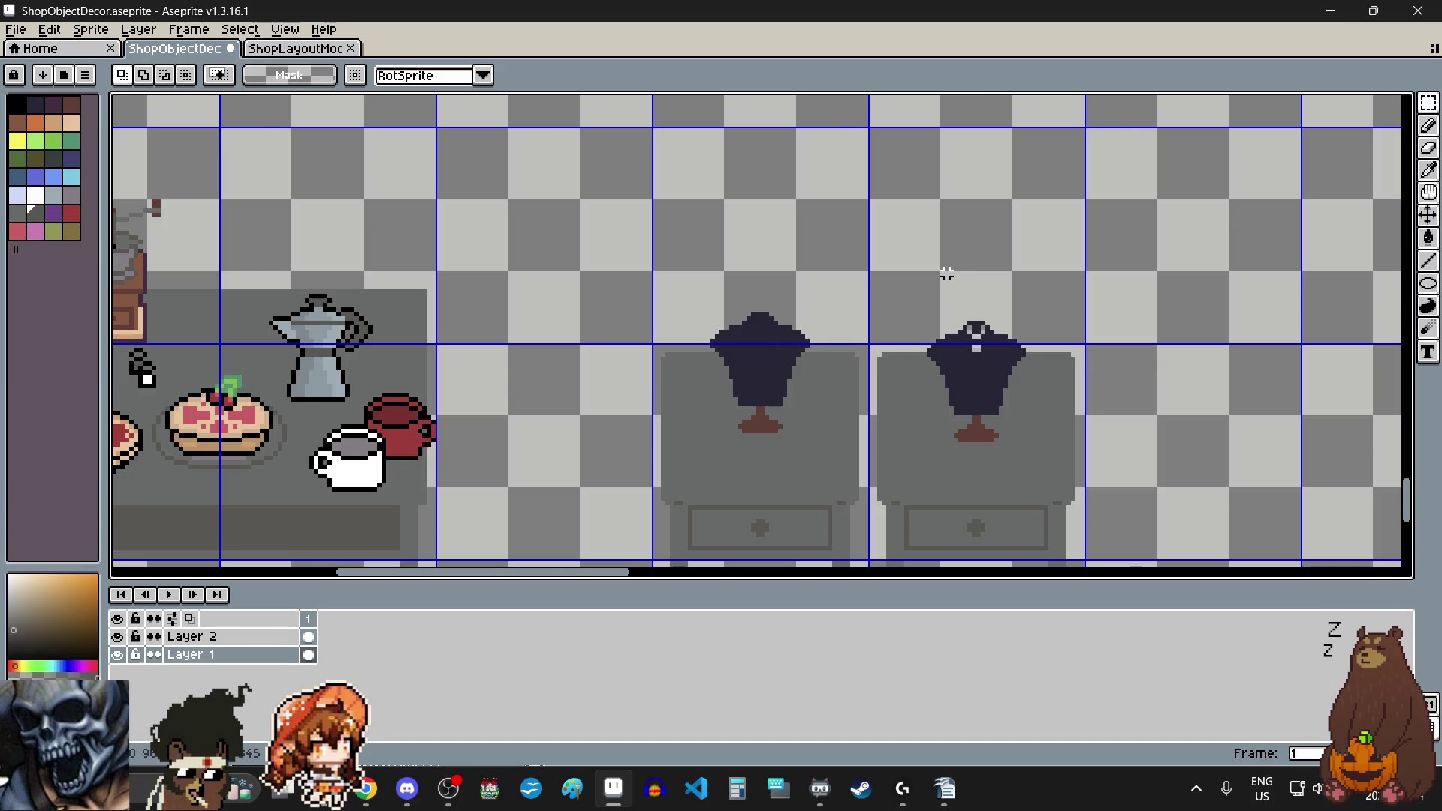
pyautogui.scroll(-1, 945, 272)
pyautogui.scroll(1, 1021, 455)
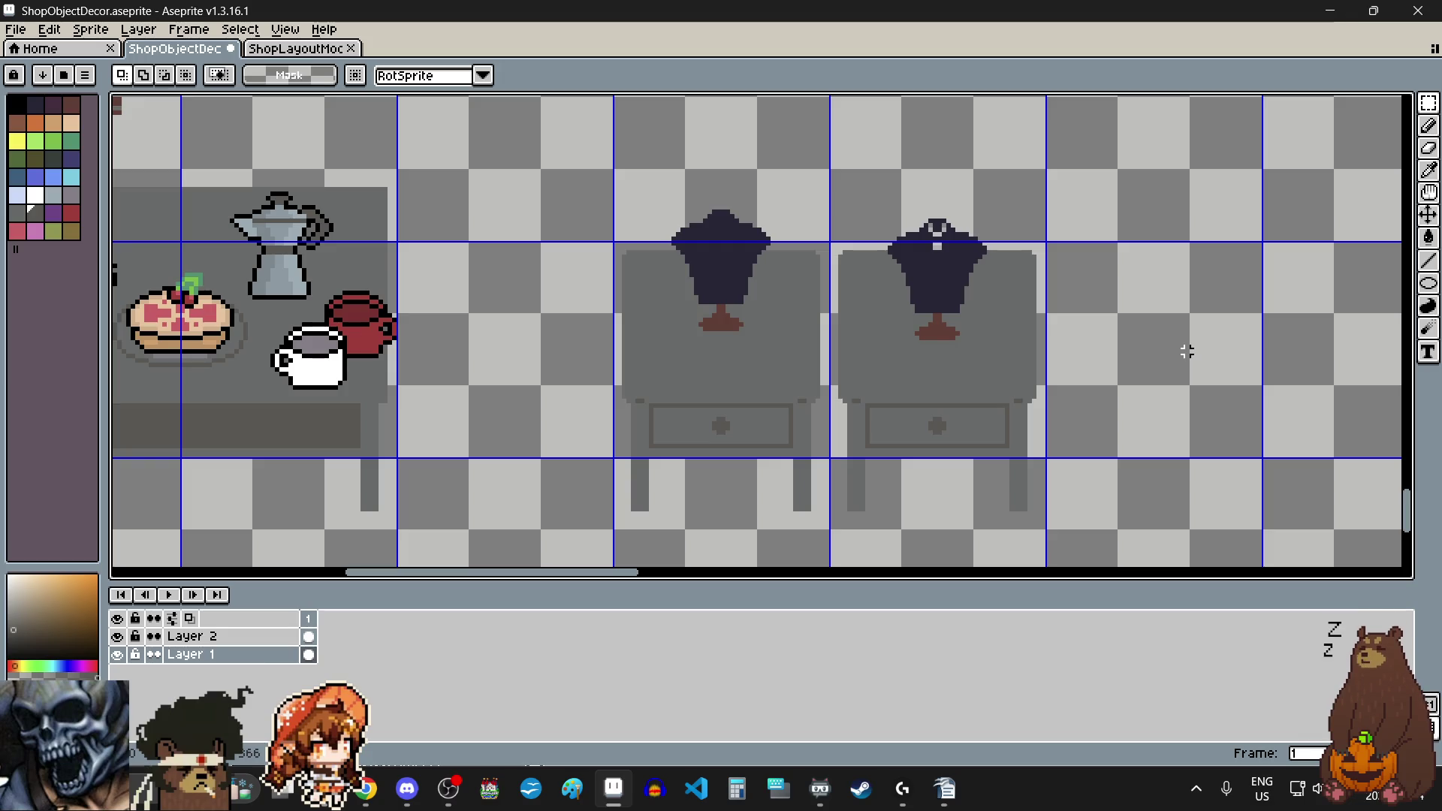
pyautogui.scroll(-4, 1178, 352)
pyautogui.scroll(2, 1172, 349)
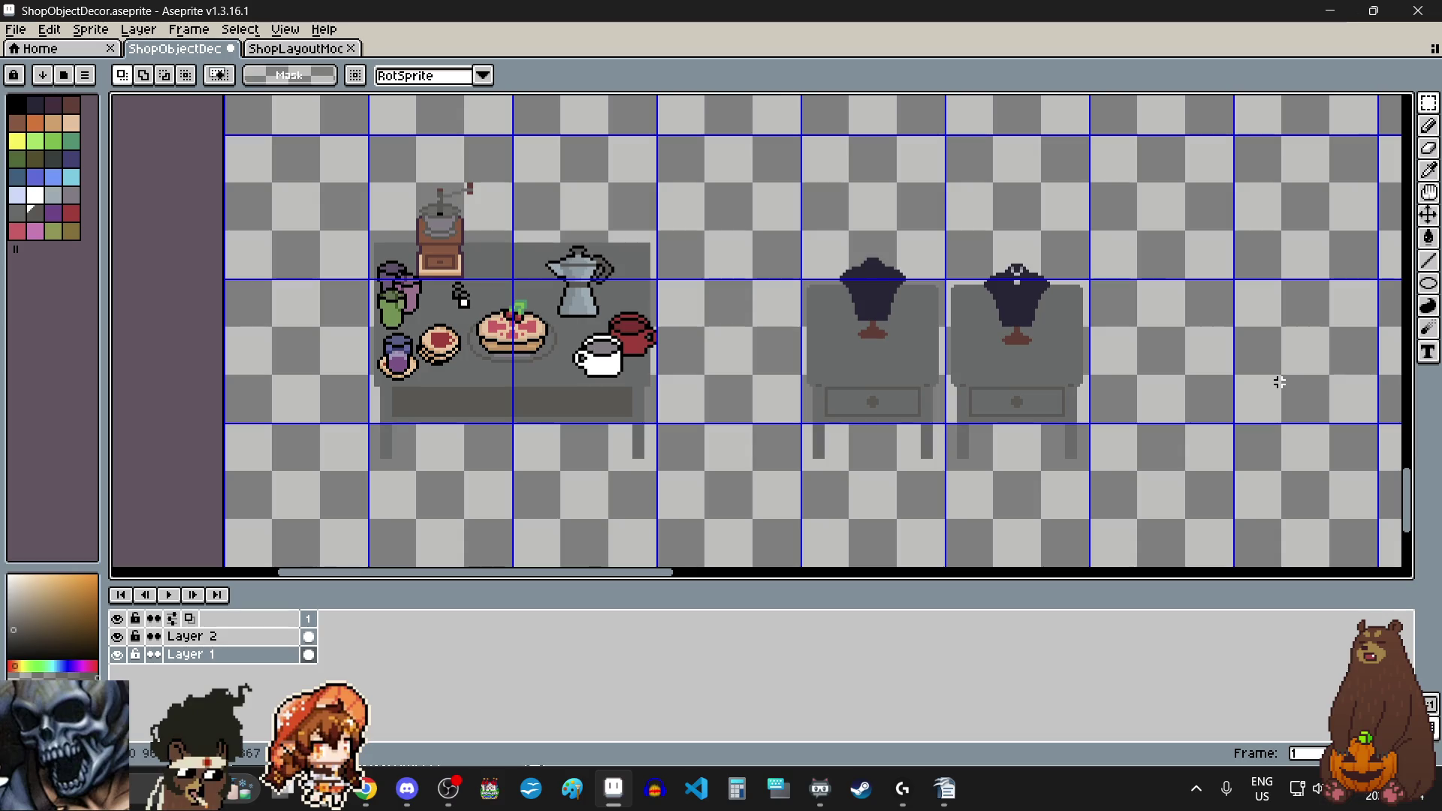
pyautogui.moveTo(1413, 485)
pyautogui.mouseDown()
pyautogui.moveTo(1408, 264)
pyautogui.moveTo(1385, 270)
pyautogui.moveTo(1365, 151)
pyautogui.mouseUp()
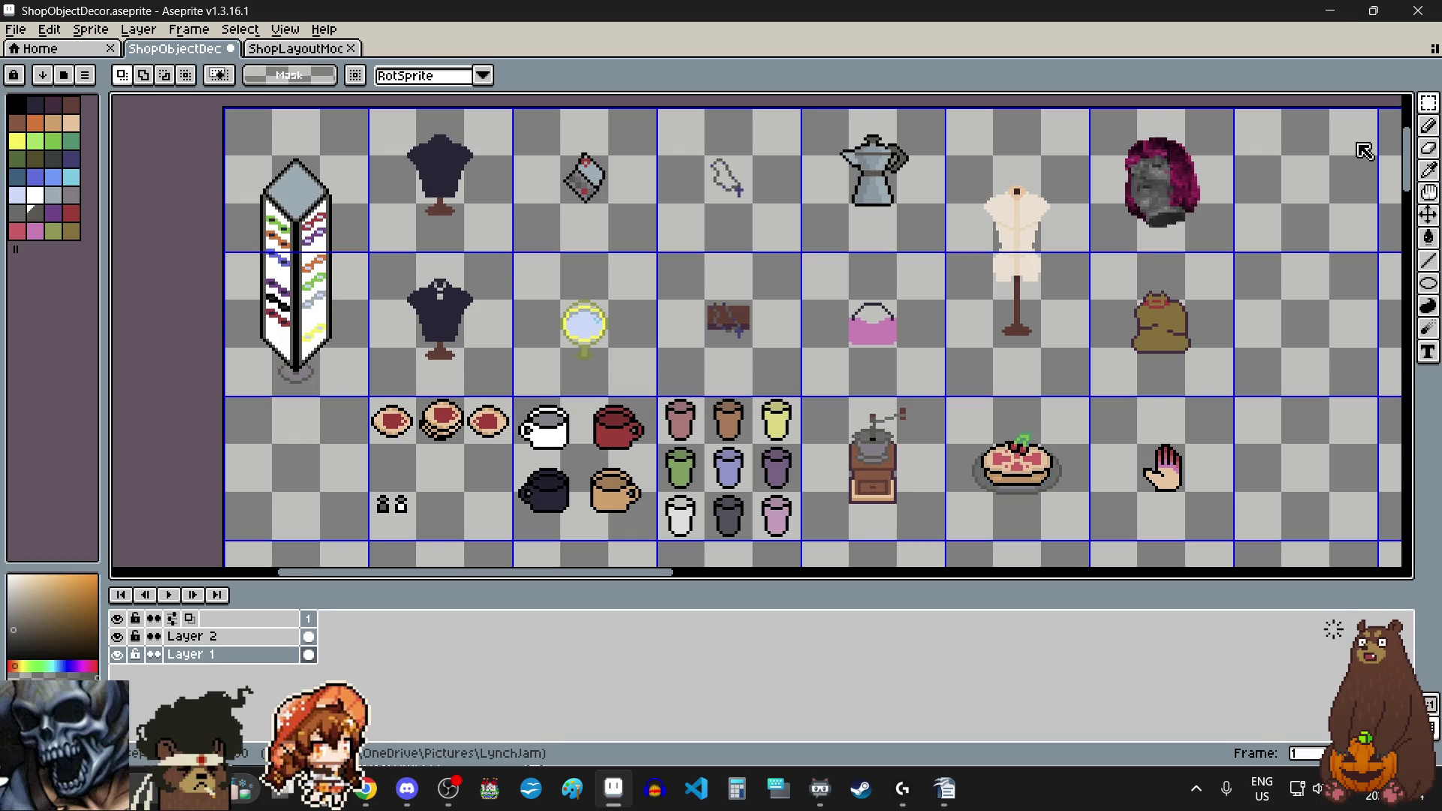
pyautogui.scroll(-10, 1364, 151)
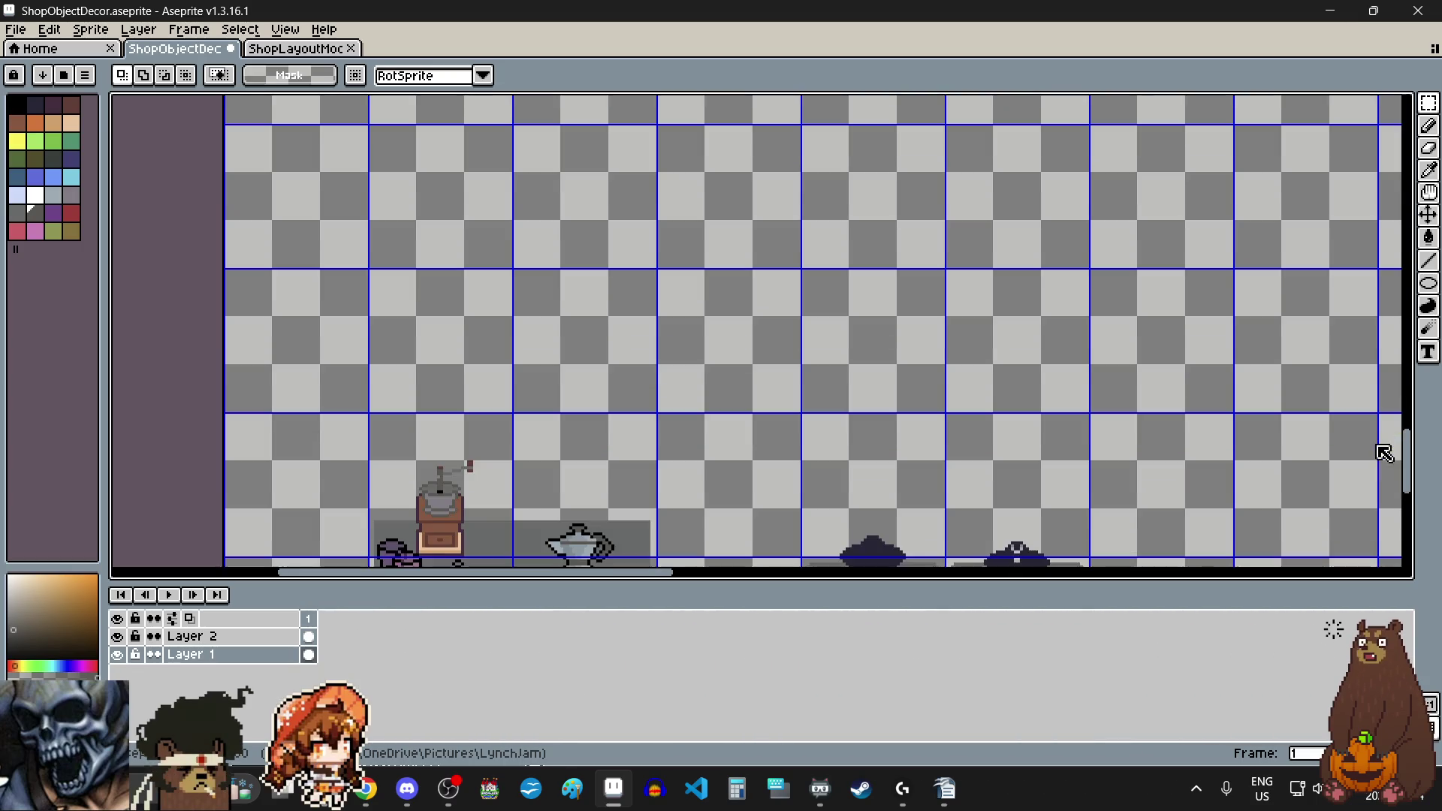
pyautogui.scroll(-5, 1383, 451)
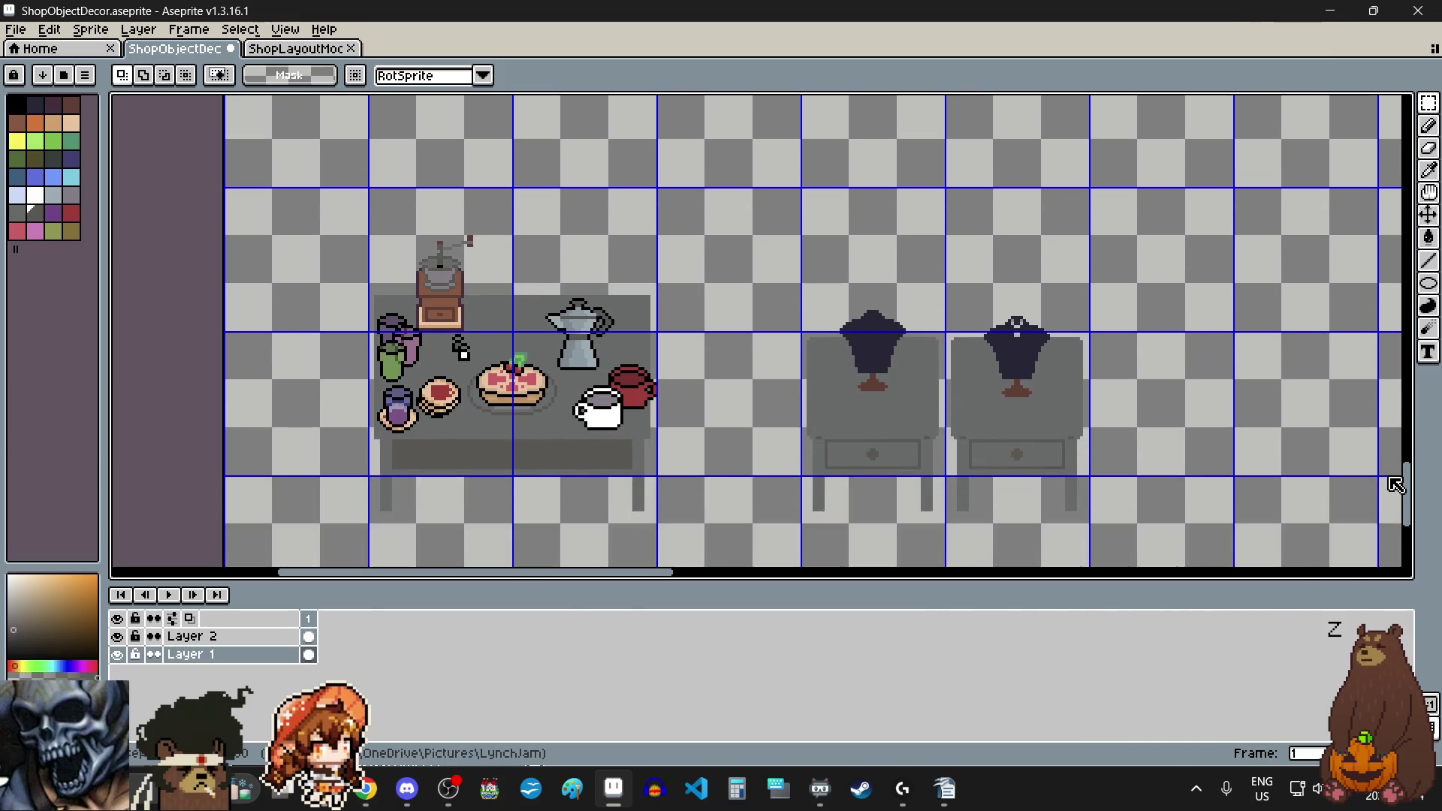
pyautogui.scroll(-2, 1397, 483)
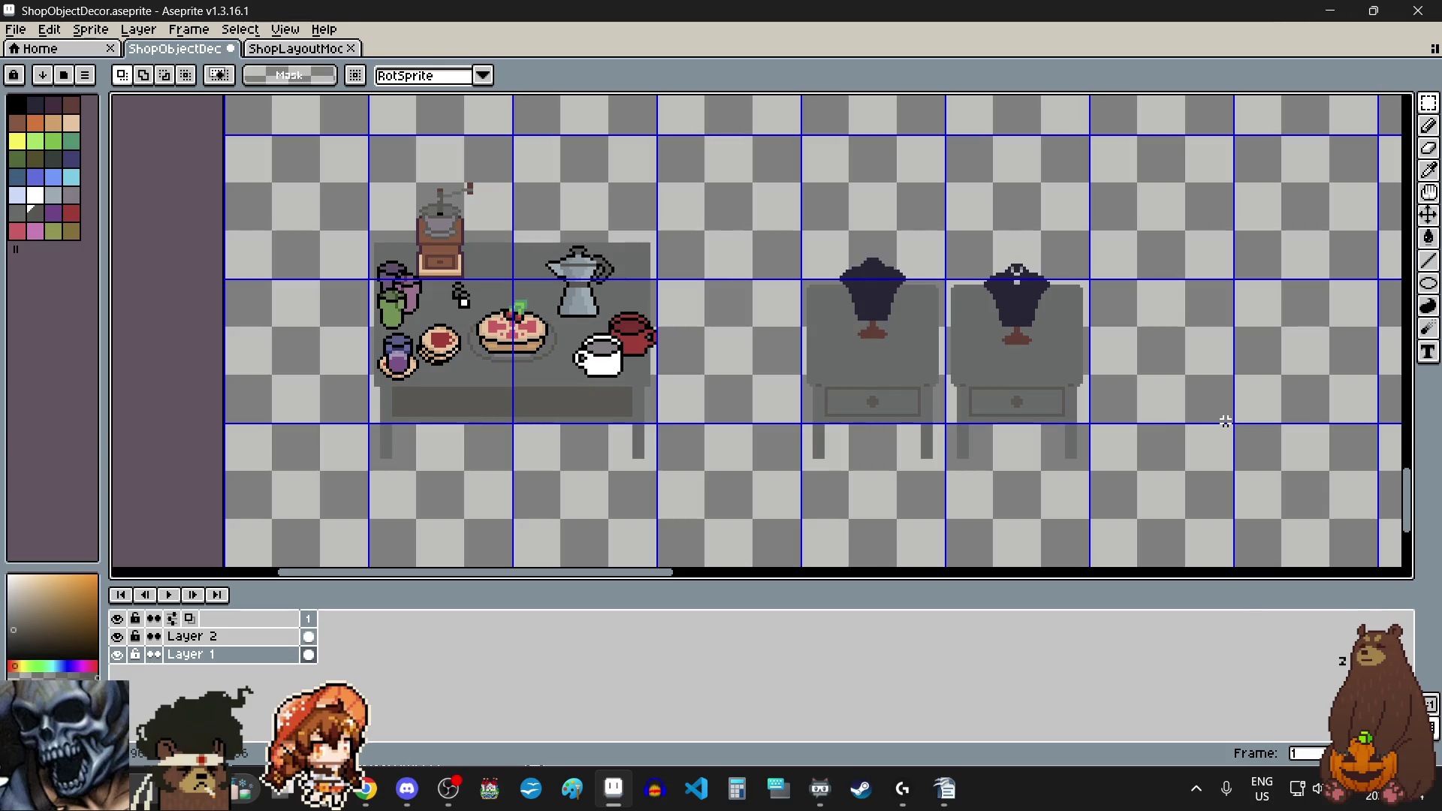
pyautogui.scroll(1, 1228, 440)
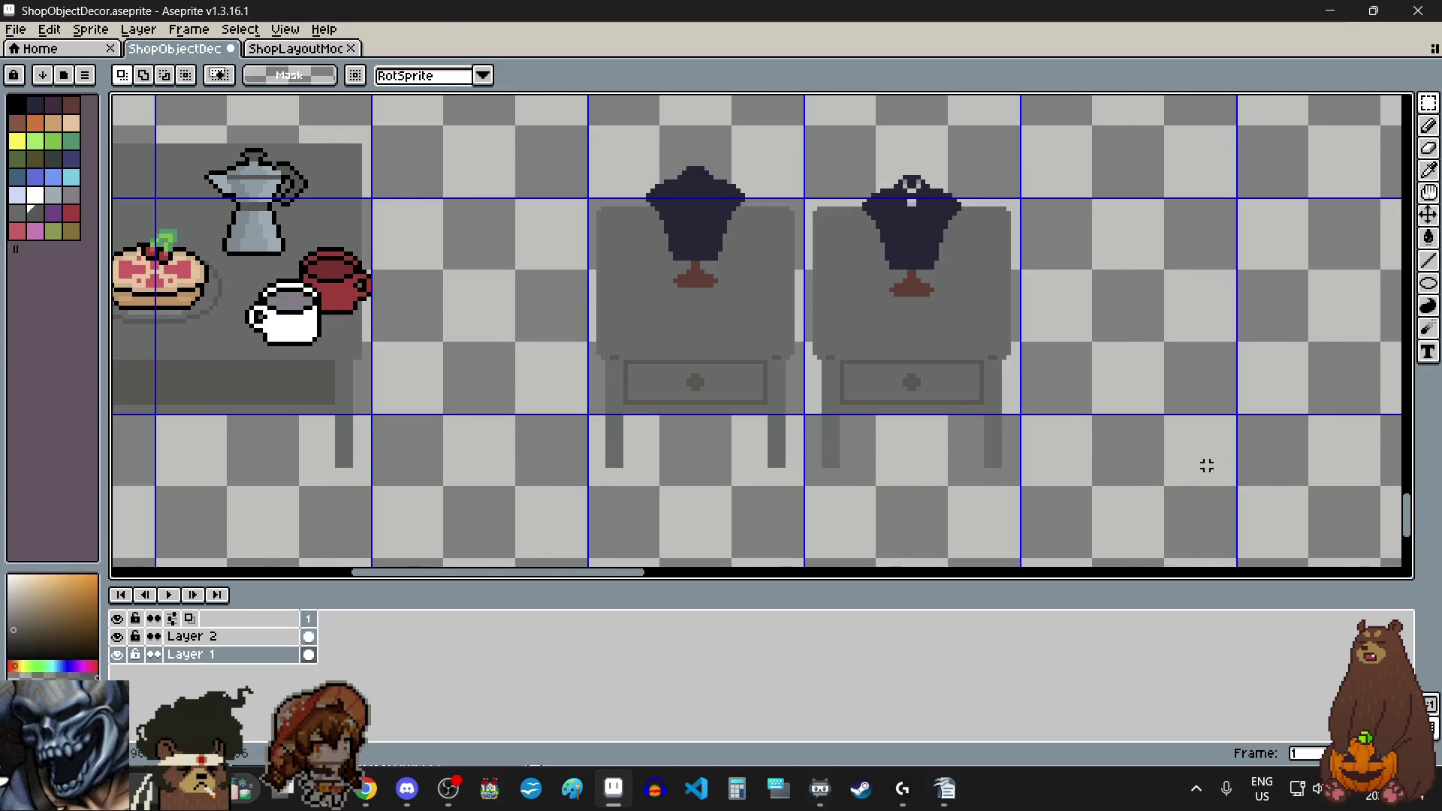
pyautogui.scroll(-1, 1208, 461)
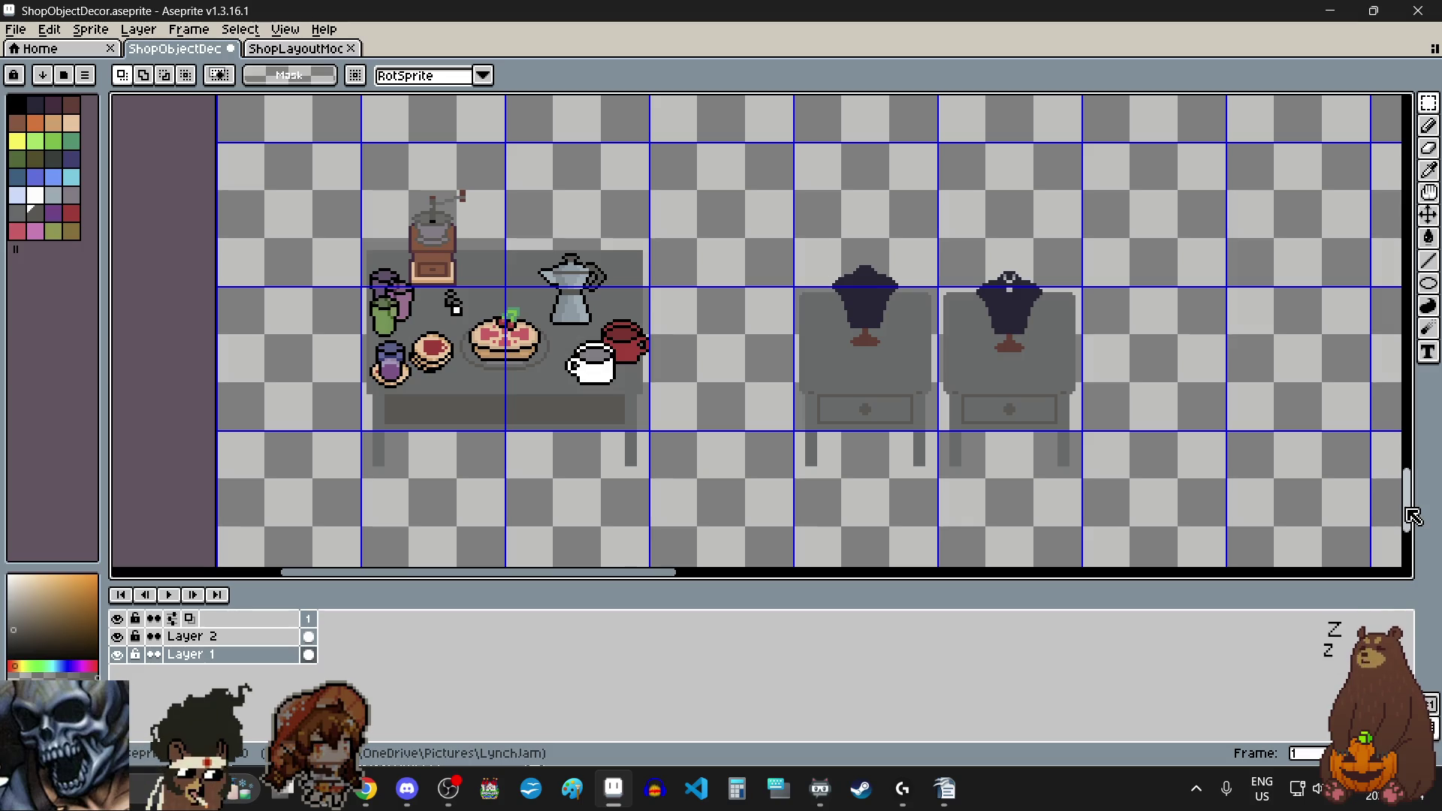
pyautogui.moveTo(1416, 518); pyautogui.dragTo(1414, 523)
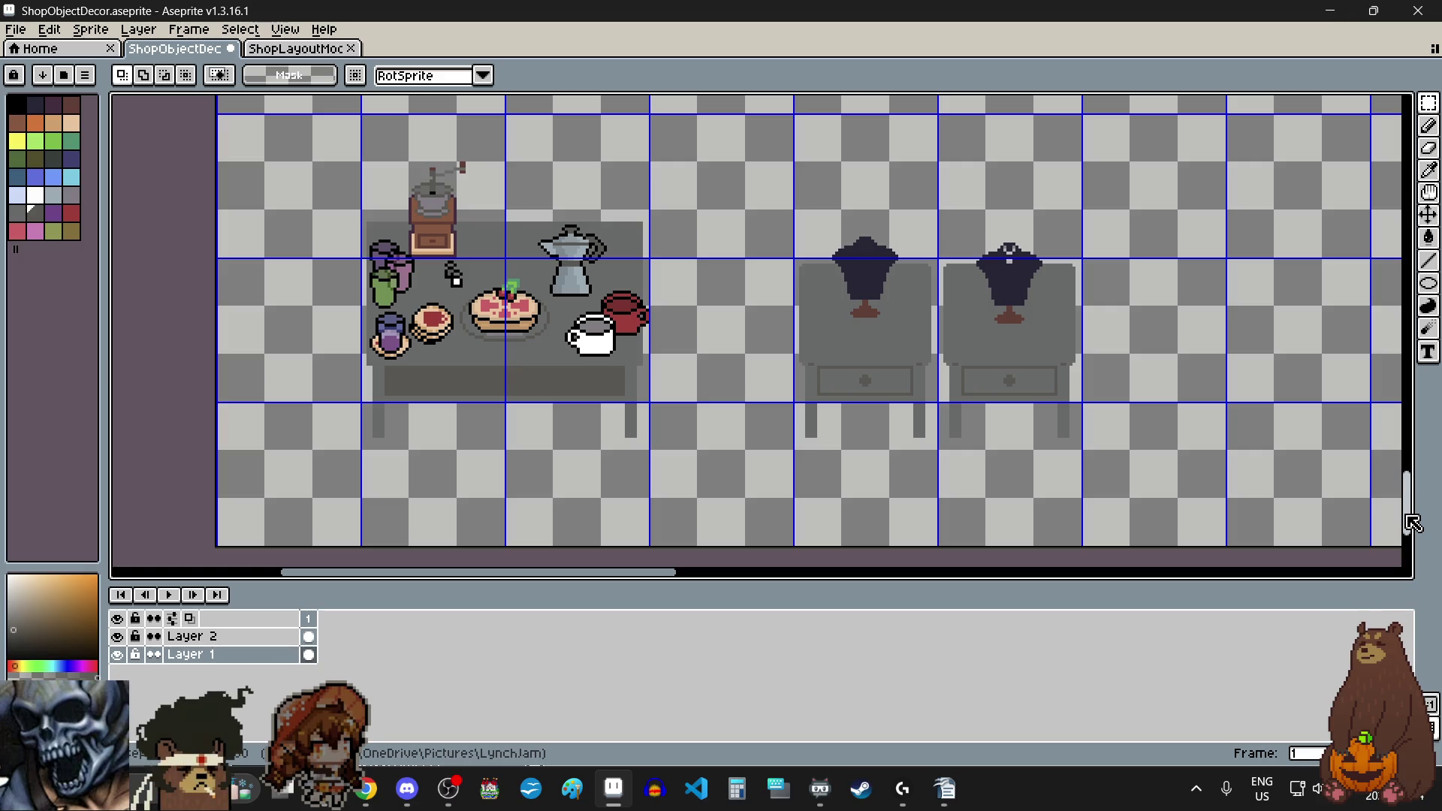
pyautogui.scroll(1, 1413, 524)
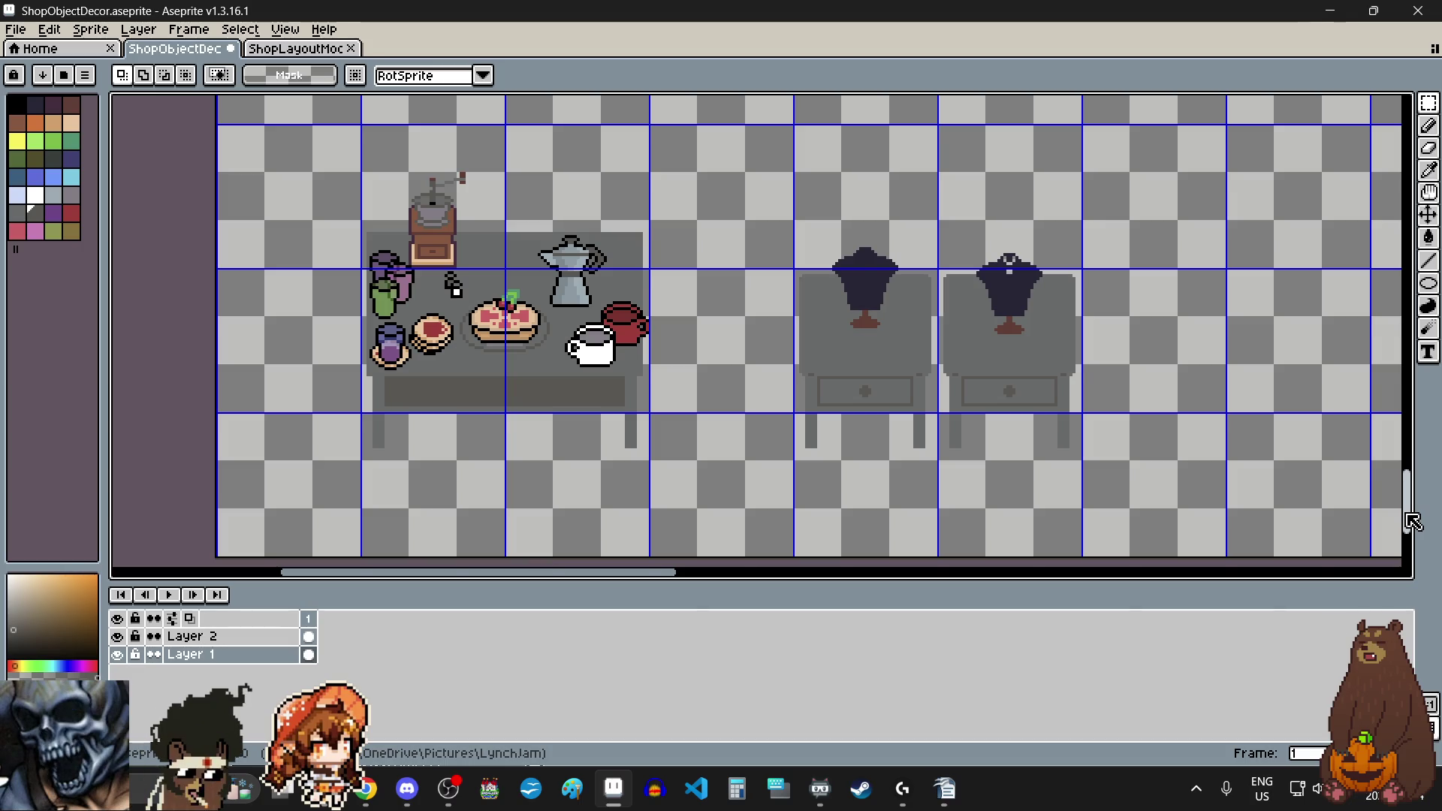
pyautogui.scroll(1, 1413, 524)
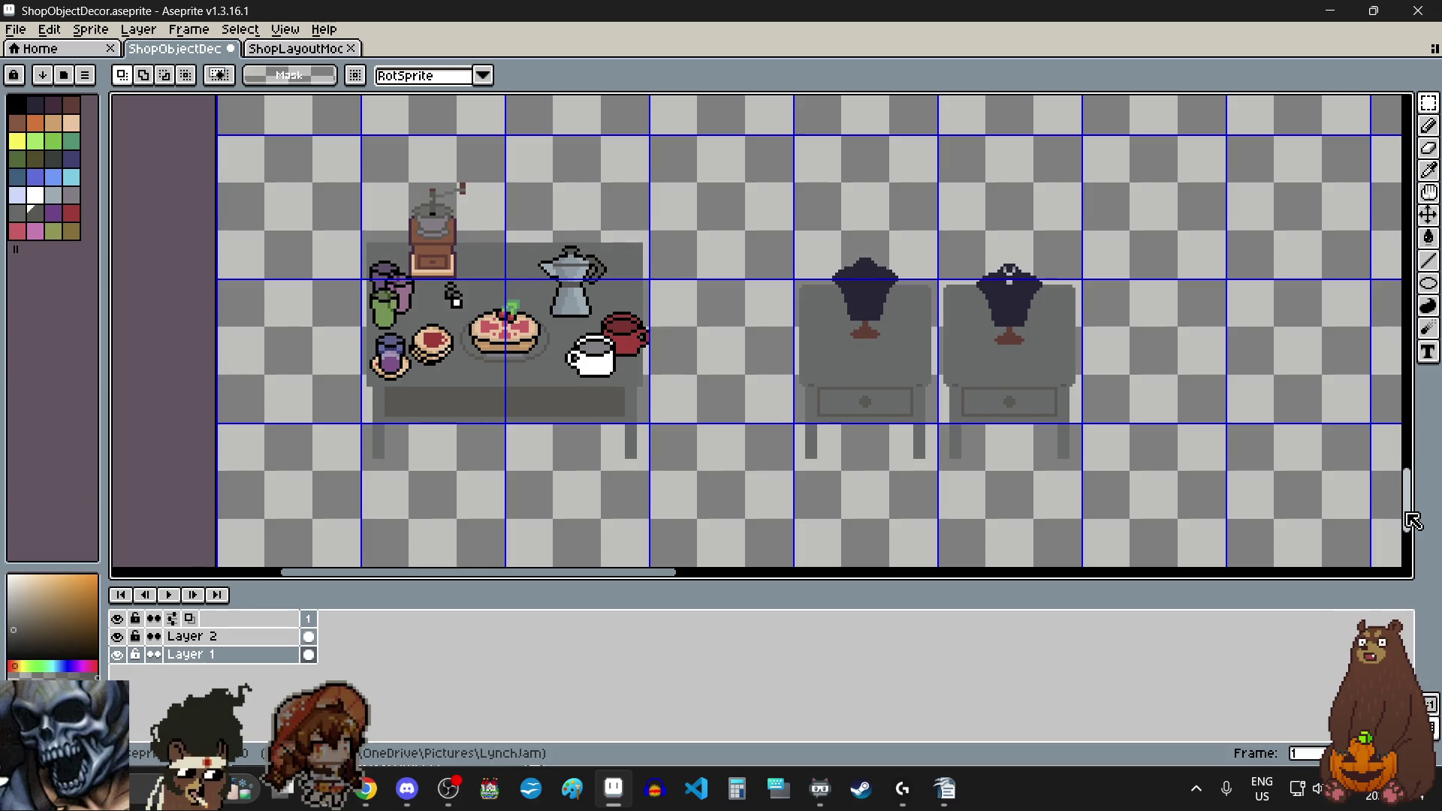
pyautogui.scroll(-1, 1413, 524)
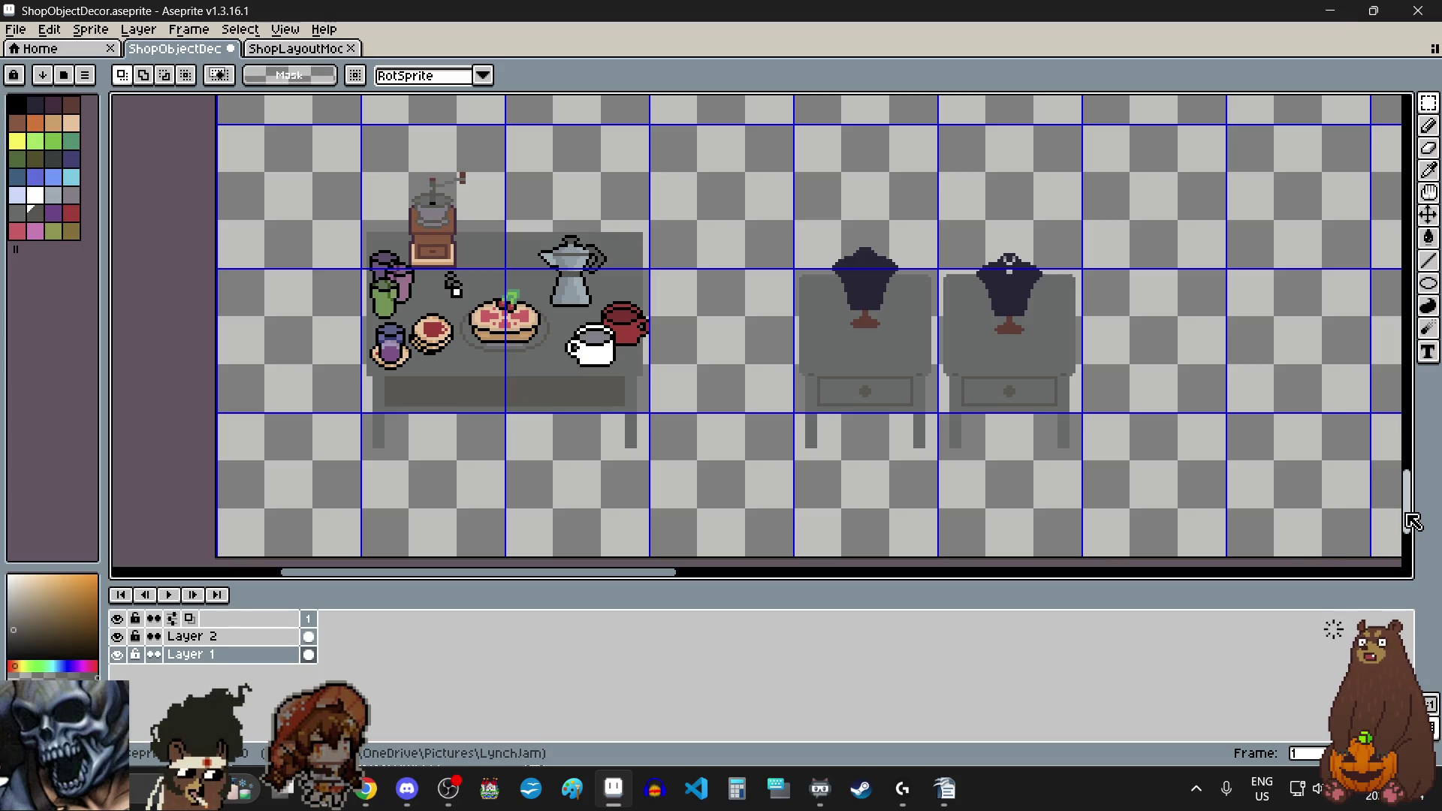
pyautogui.scroll(2, 1413, 522)
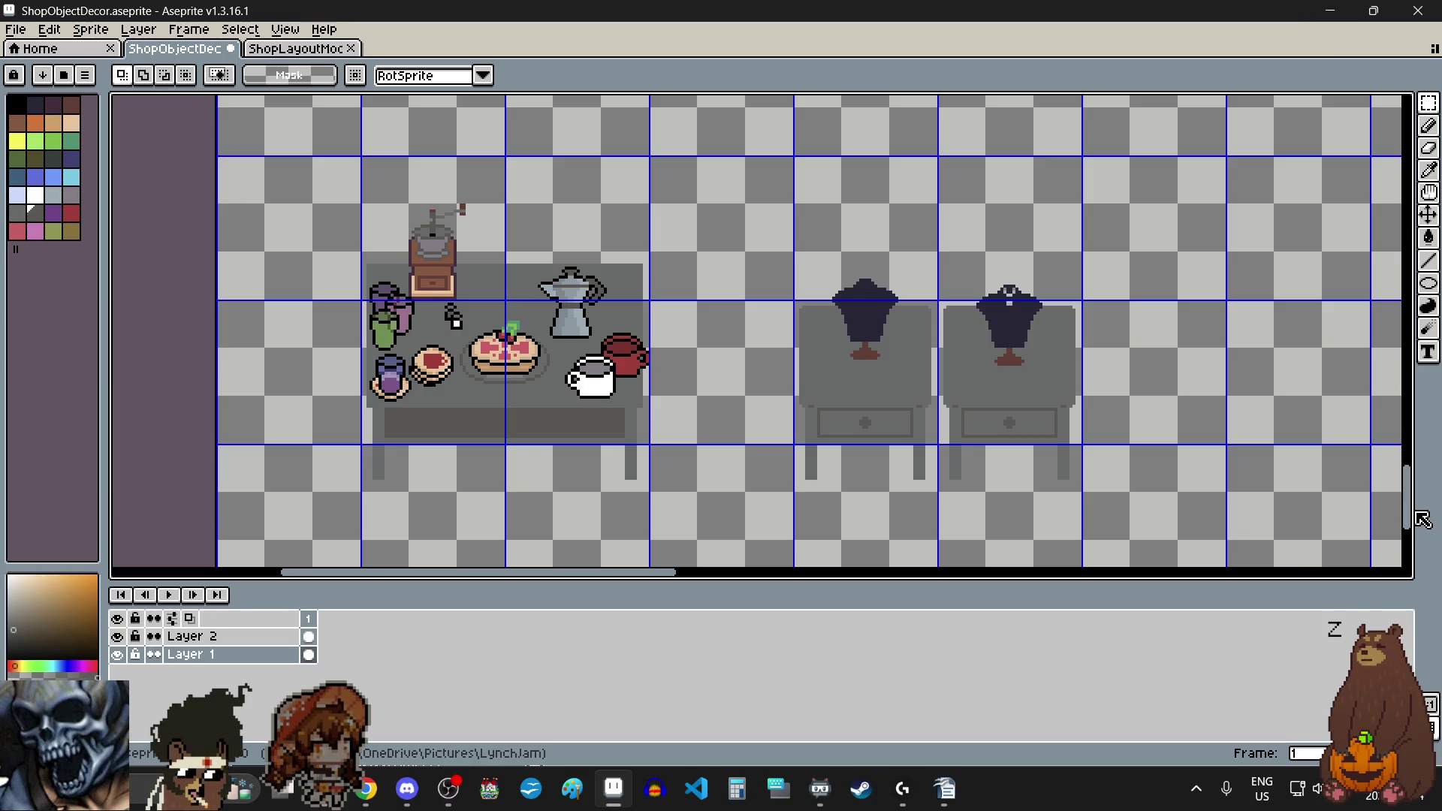
pyautogui.moveTo(1409, 508); pyautogui.dragTo(1402, 147)
pyautogui.scroll(-1, 1225, 294)
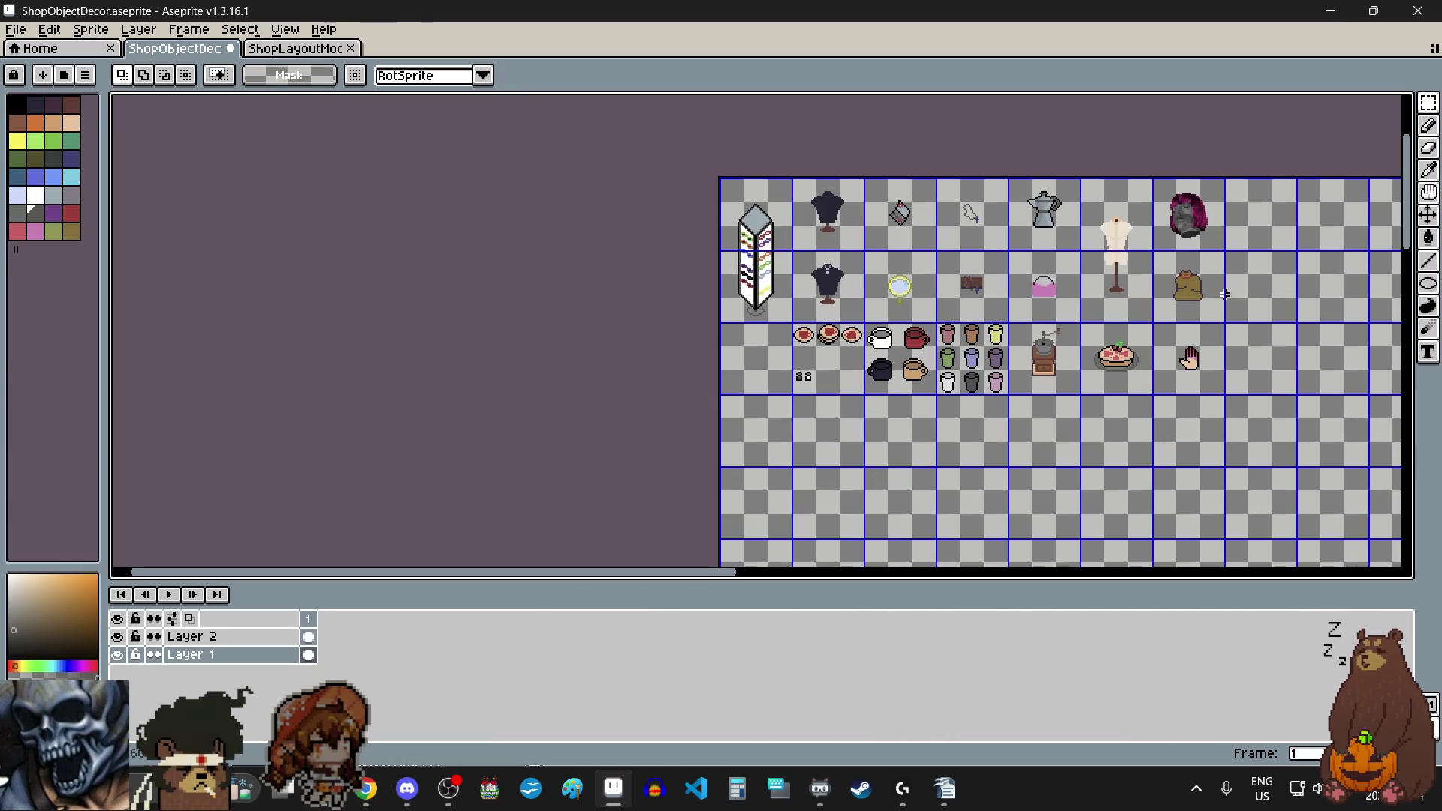
pyautogui.hscroll(3, 1217, 353)
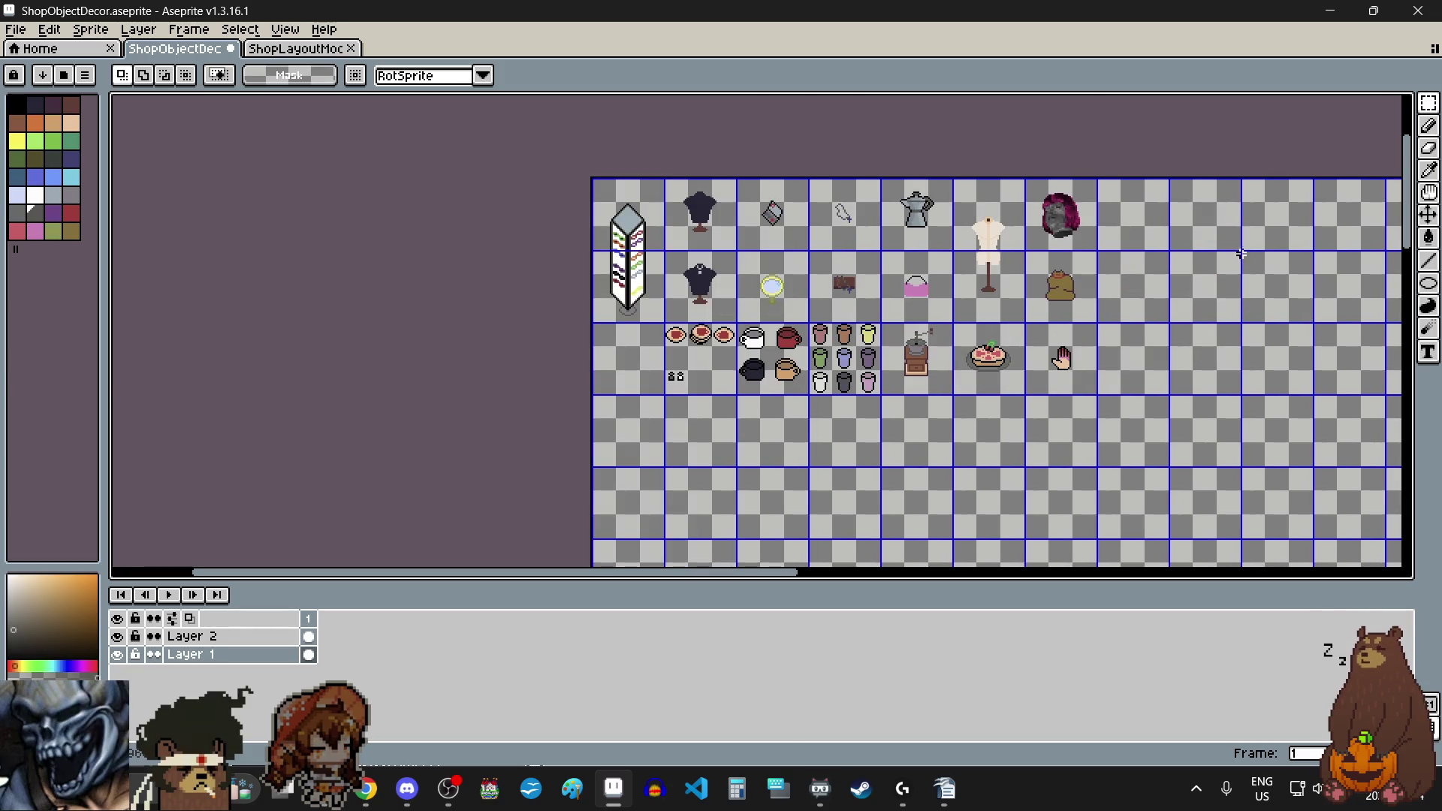
pyautogui.scroll(1, 1241, 253)
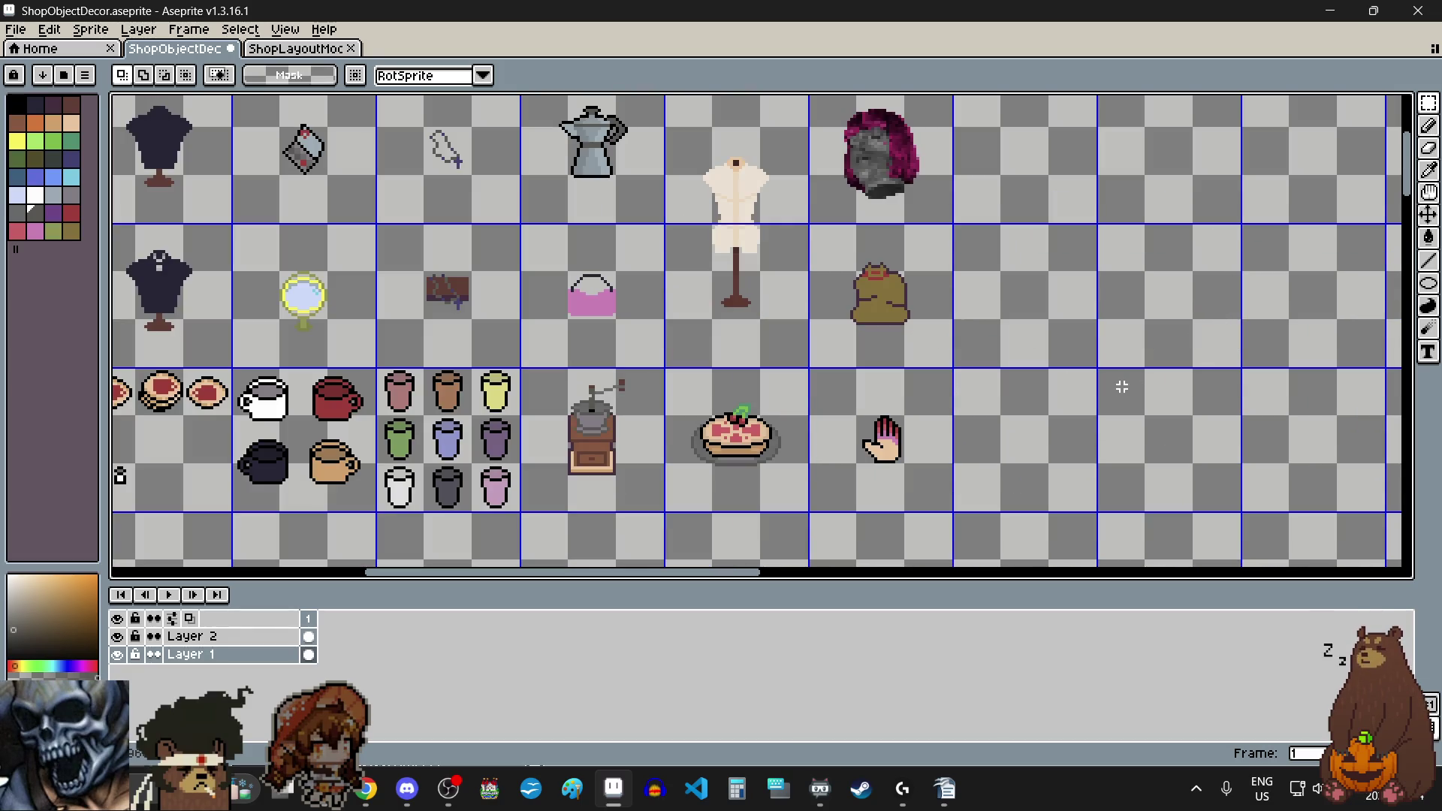
pyautogui.moveTo(737, 583); pyautogui.dragTo(660, 580)
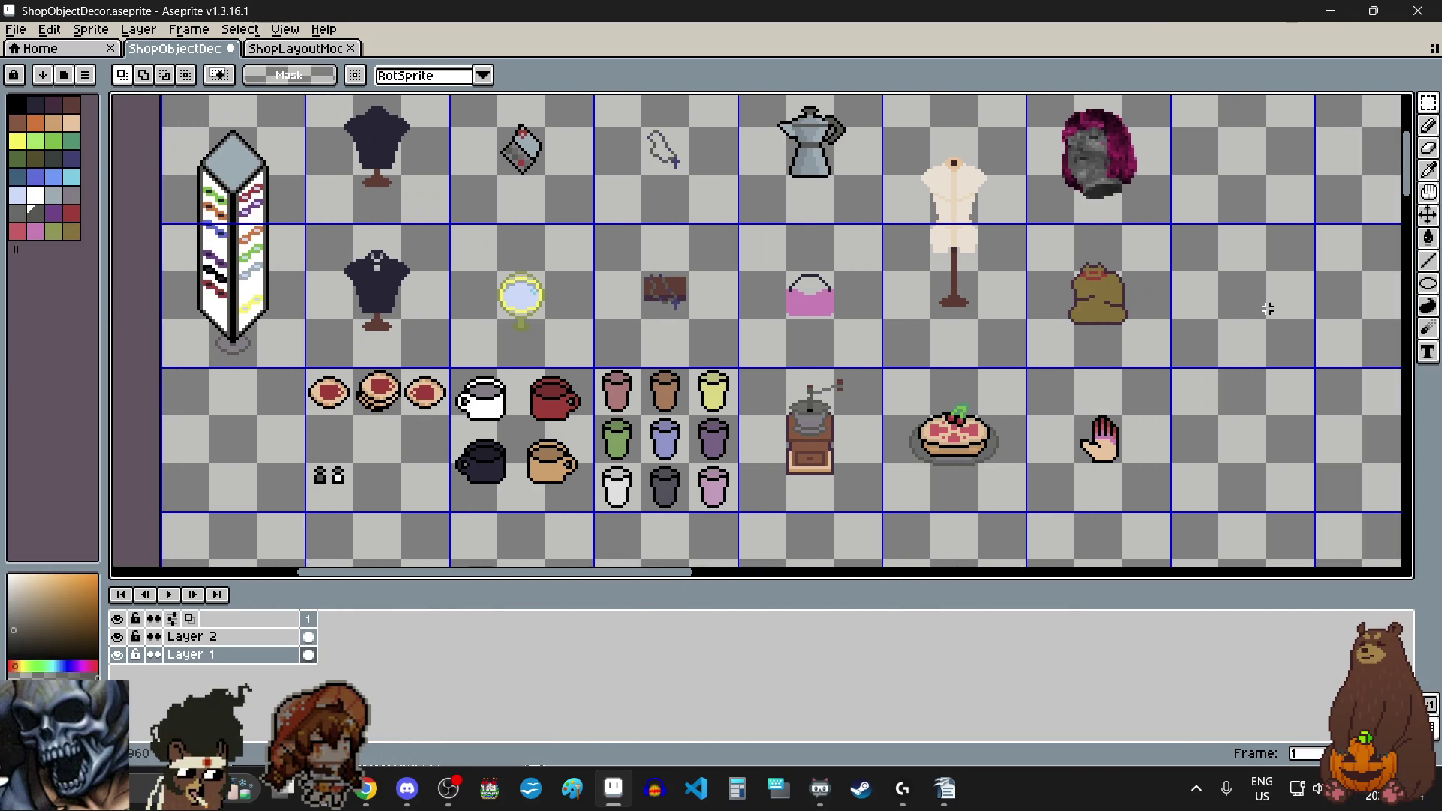
pyautogui.scroll(-1, 1265, 296)
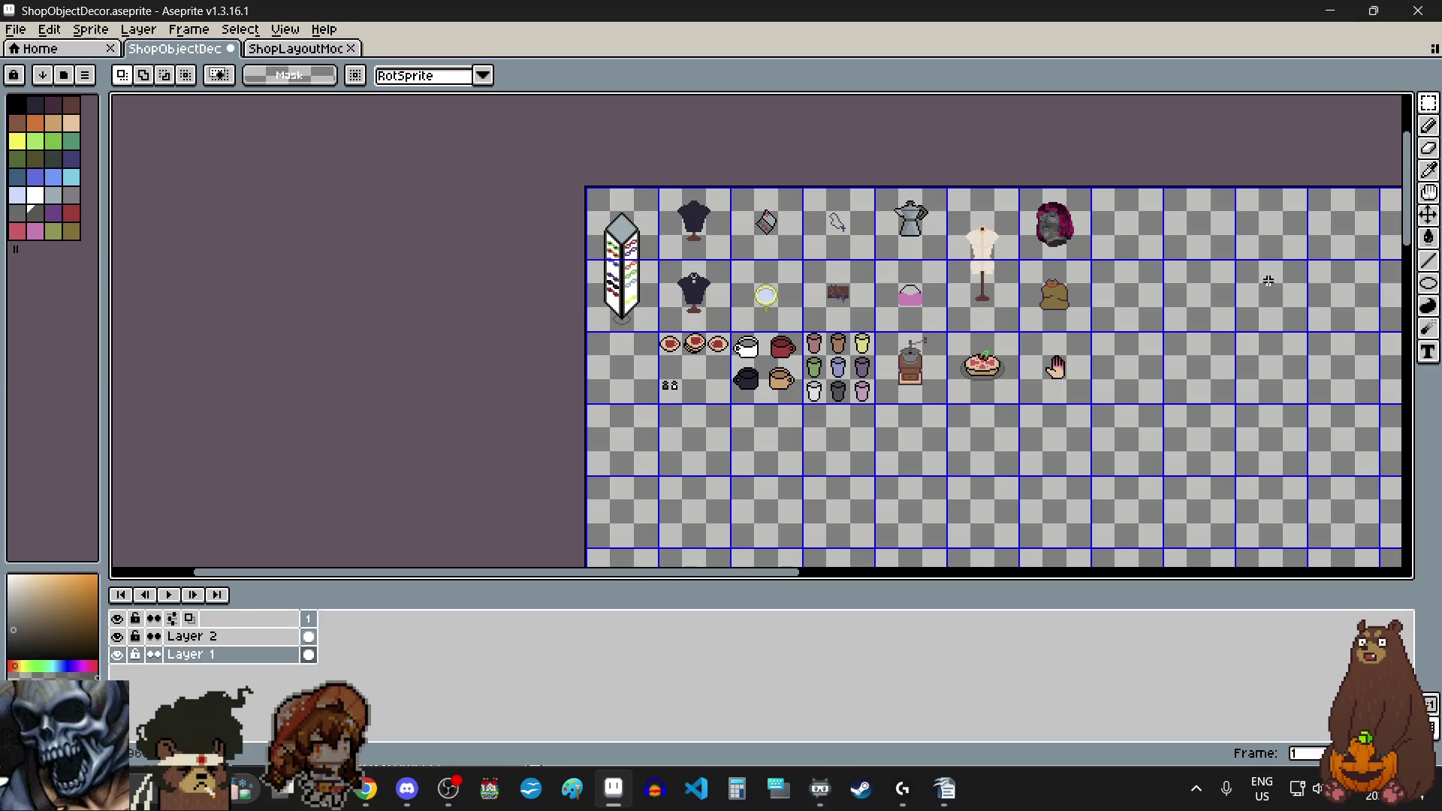
pyautogui.moveTo(1405, 180)
pyautogui.mouseDown()
pyautogui.moveTo(1404, 460)
pyautogui.moveTo(1394, 454)
pyautogui.mouseUp()
pyautogui.scroll(2, 976, 388)
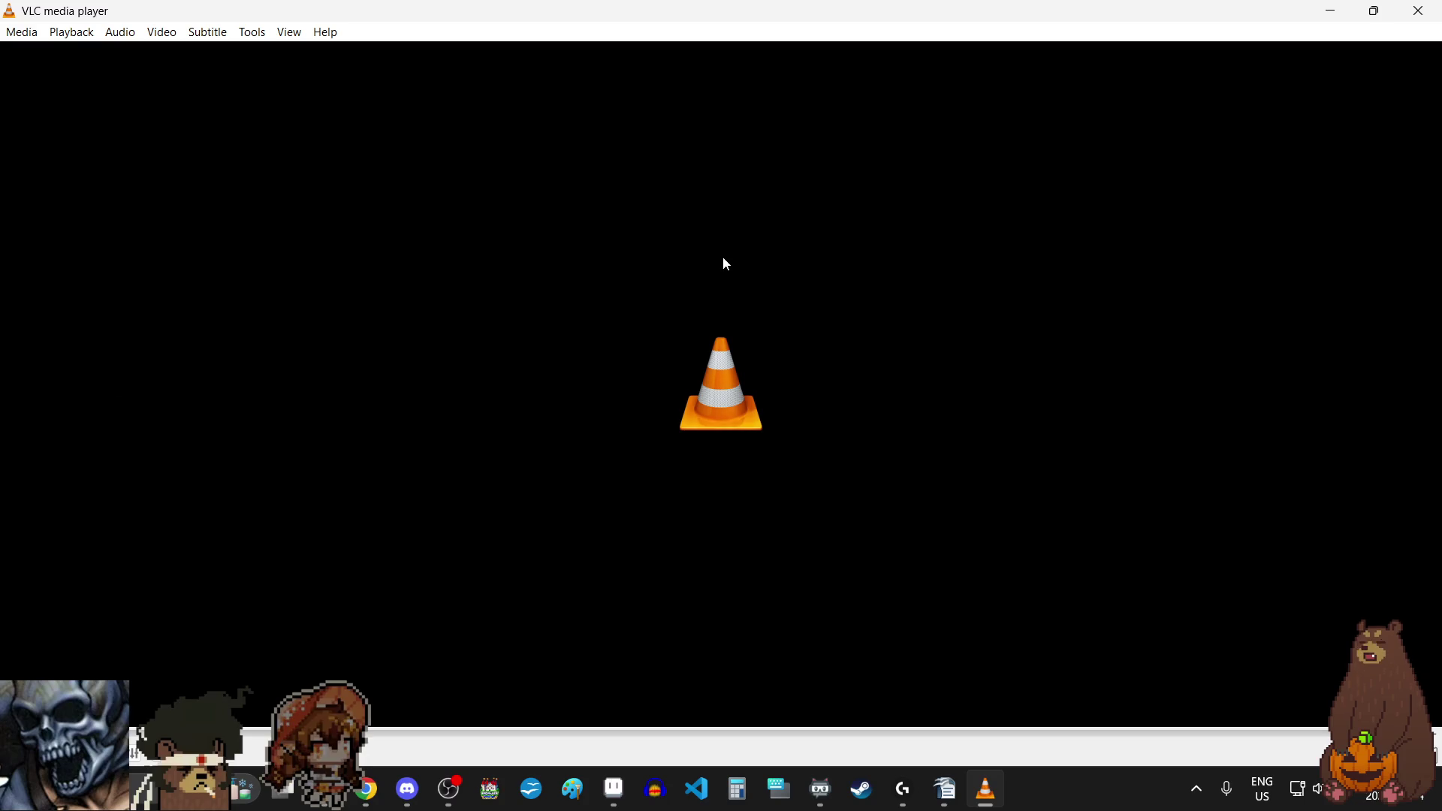
# Step: Close VLC media player to return to the ShopObjectDecor.aseprite sheet
pyautogui.click(1419, 11)
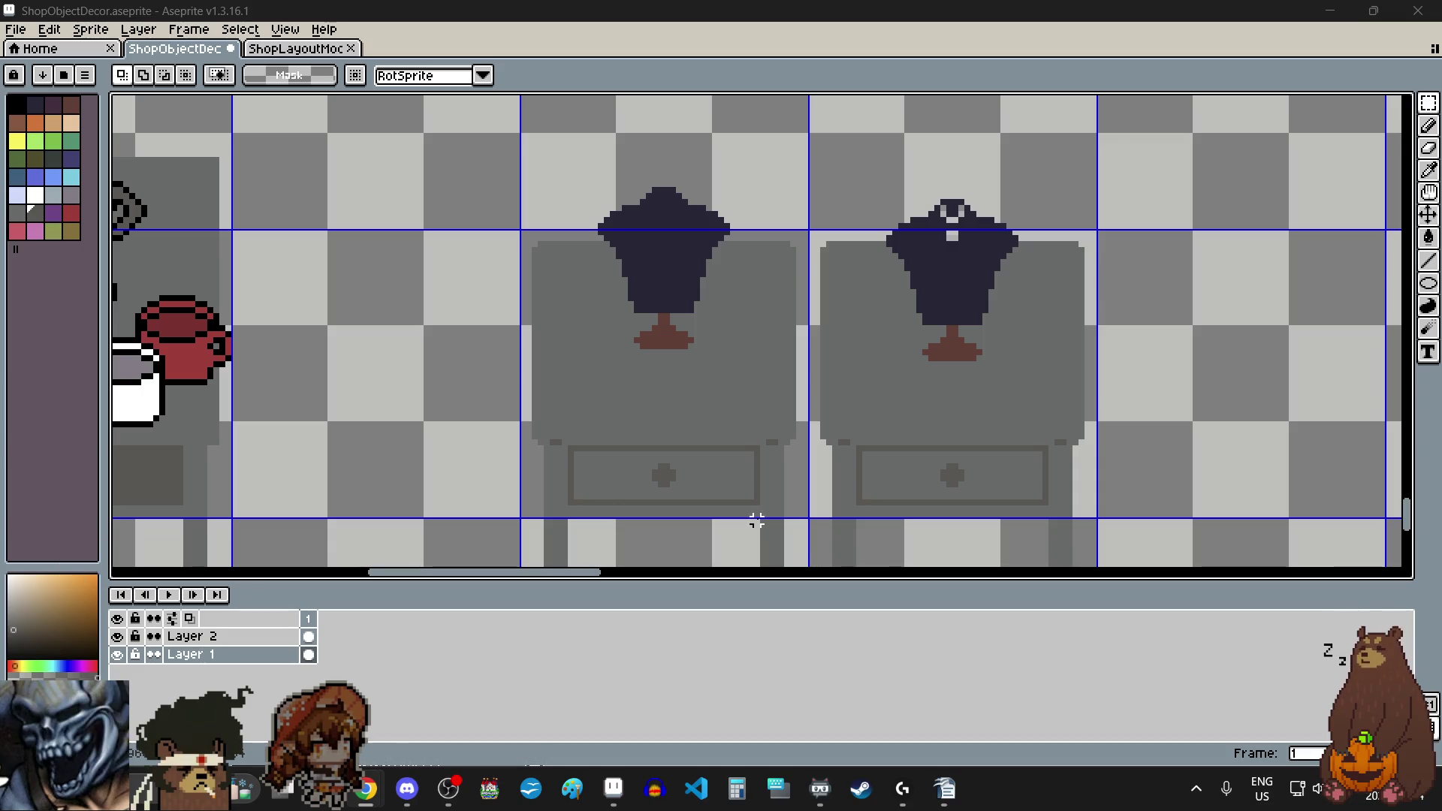
# Step: Zoom out over the whole sheet, then zoom in on the empty cell below the mug row
pyautogui.scroll(-4, 1165, 358)
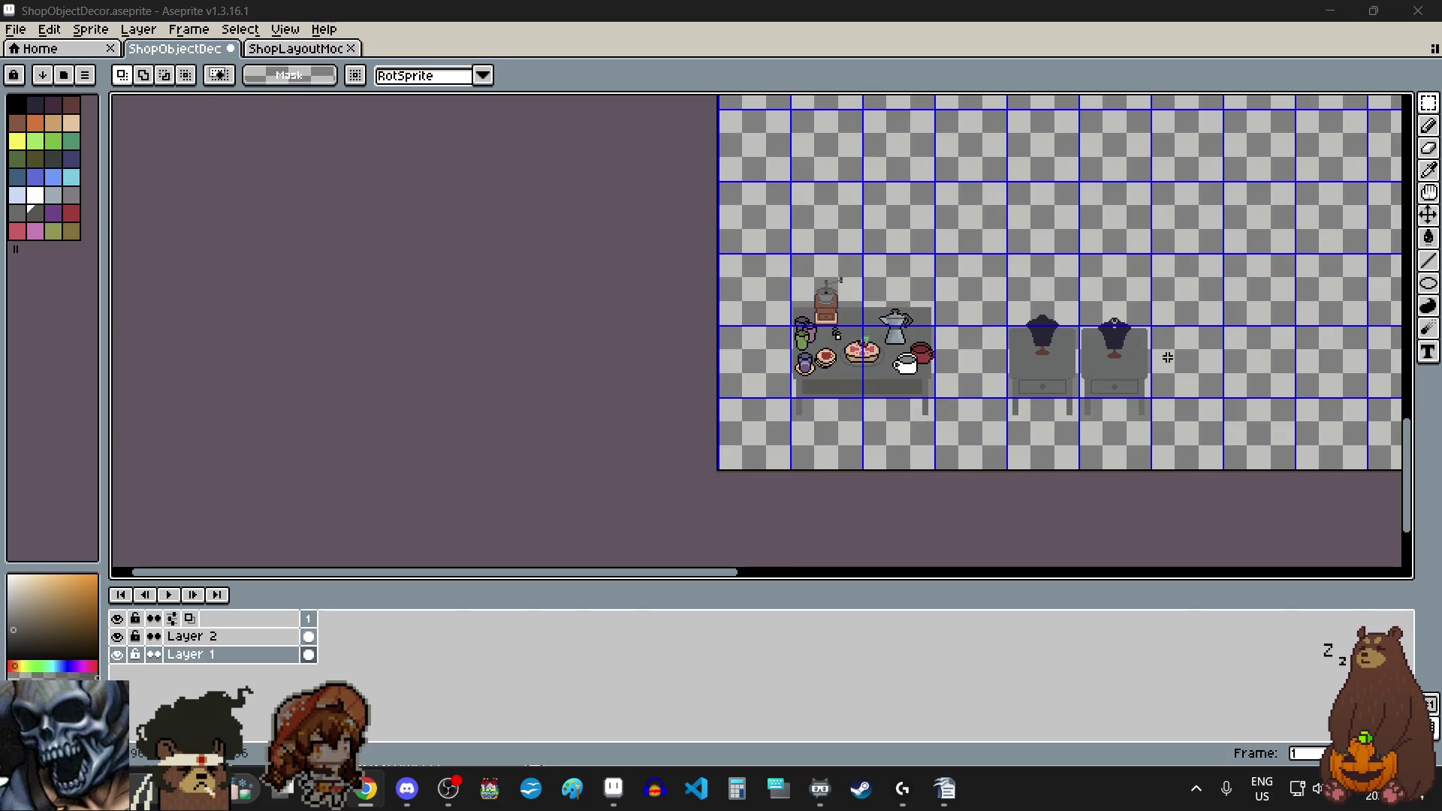
pyautogui.hscroll(-4, 1164, 361)
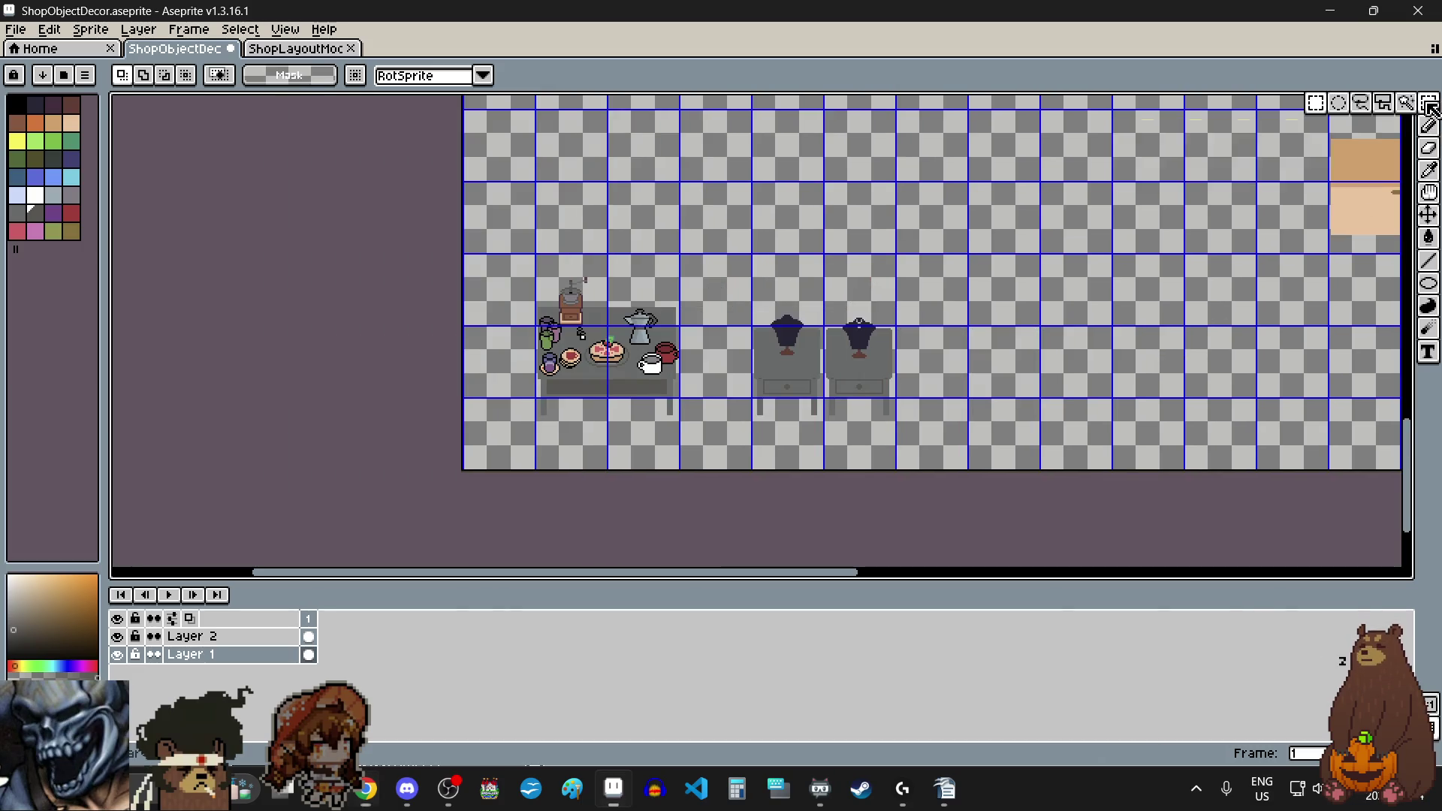
pyautogui.scroll(-3, 1287, 169)
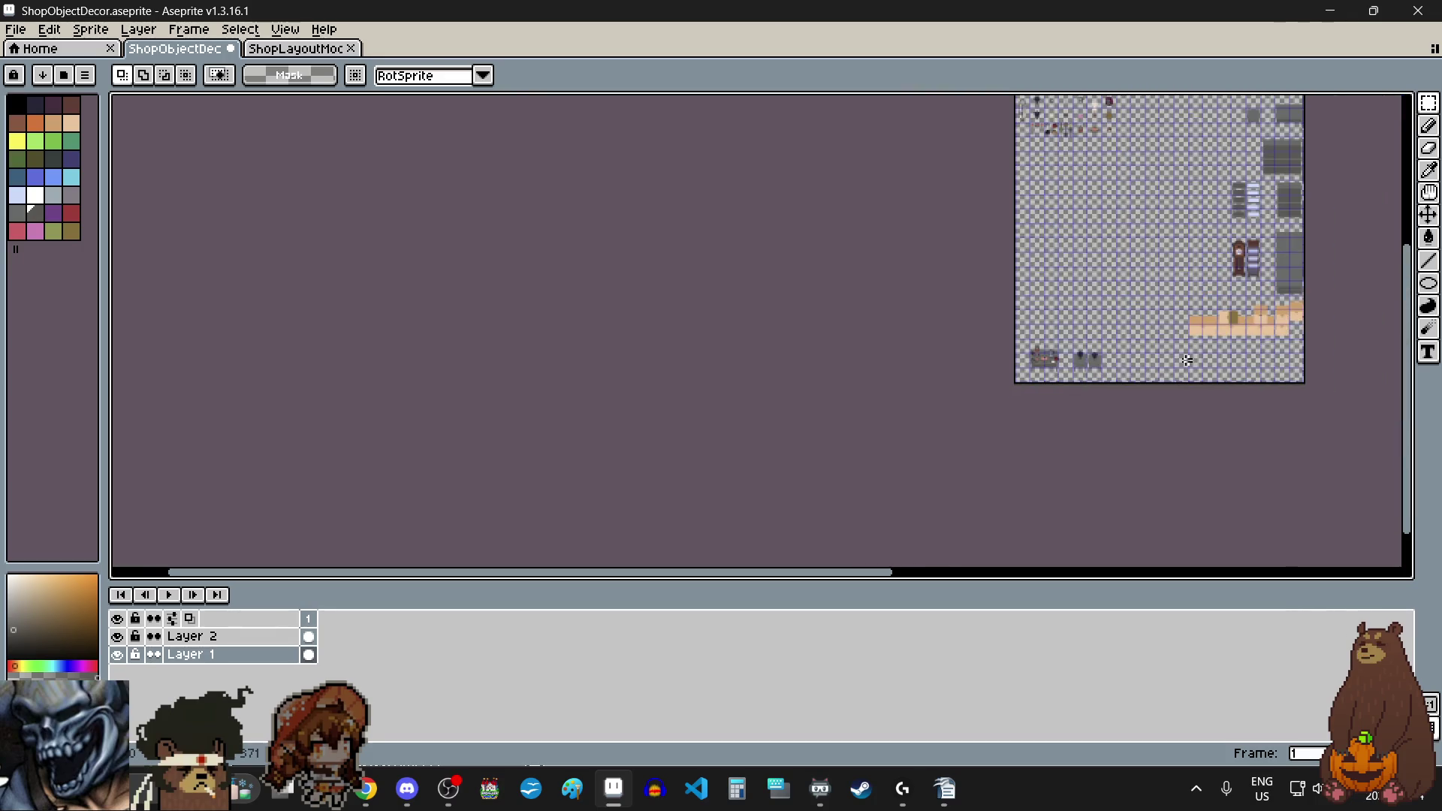
pyautogui.scroll(5, 1117, 132)
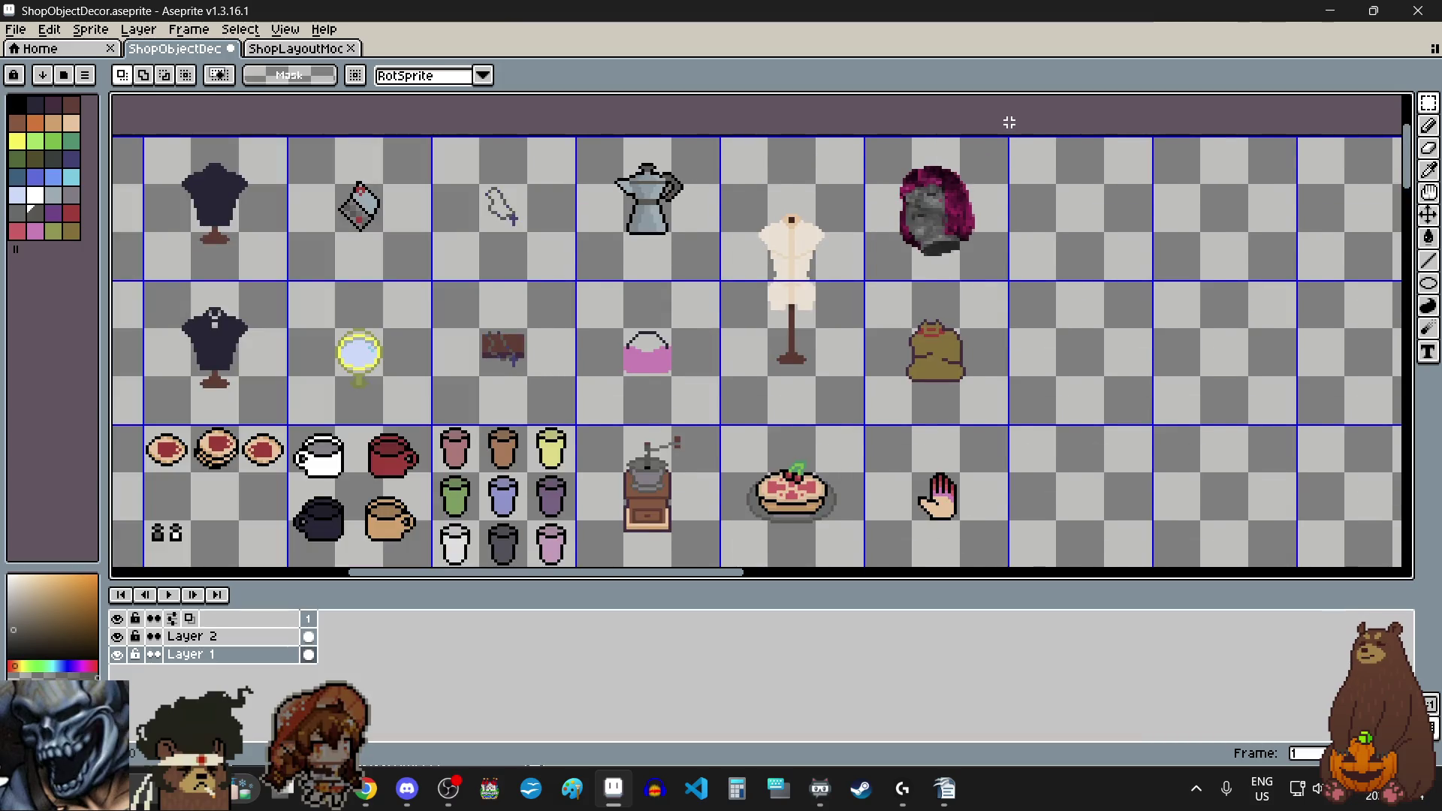
pyautogui.scroll(-2, 1009, 125)
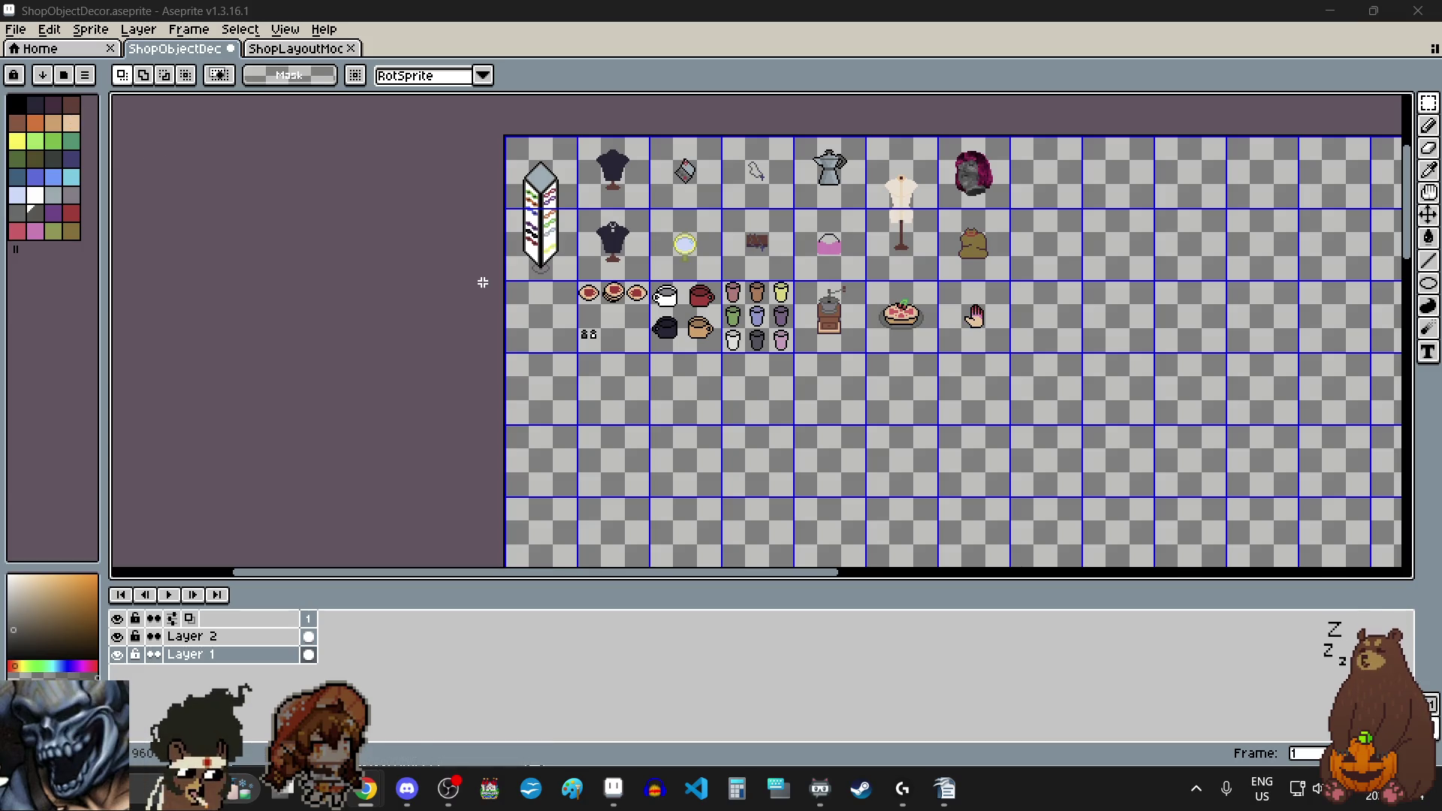
pyautogui.scroll(2, 556, 408)
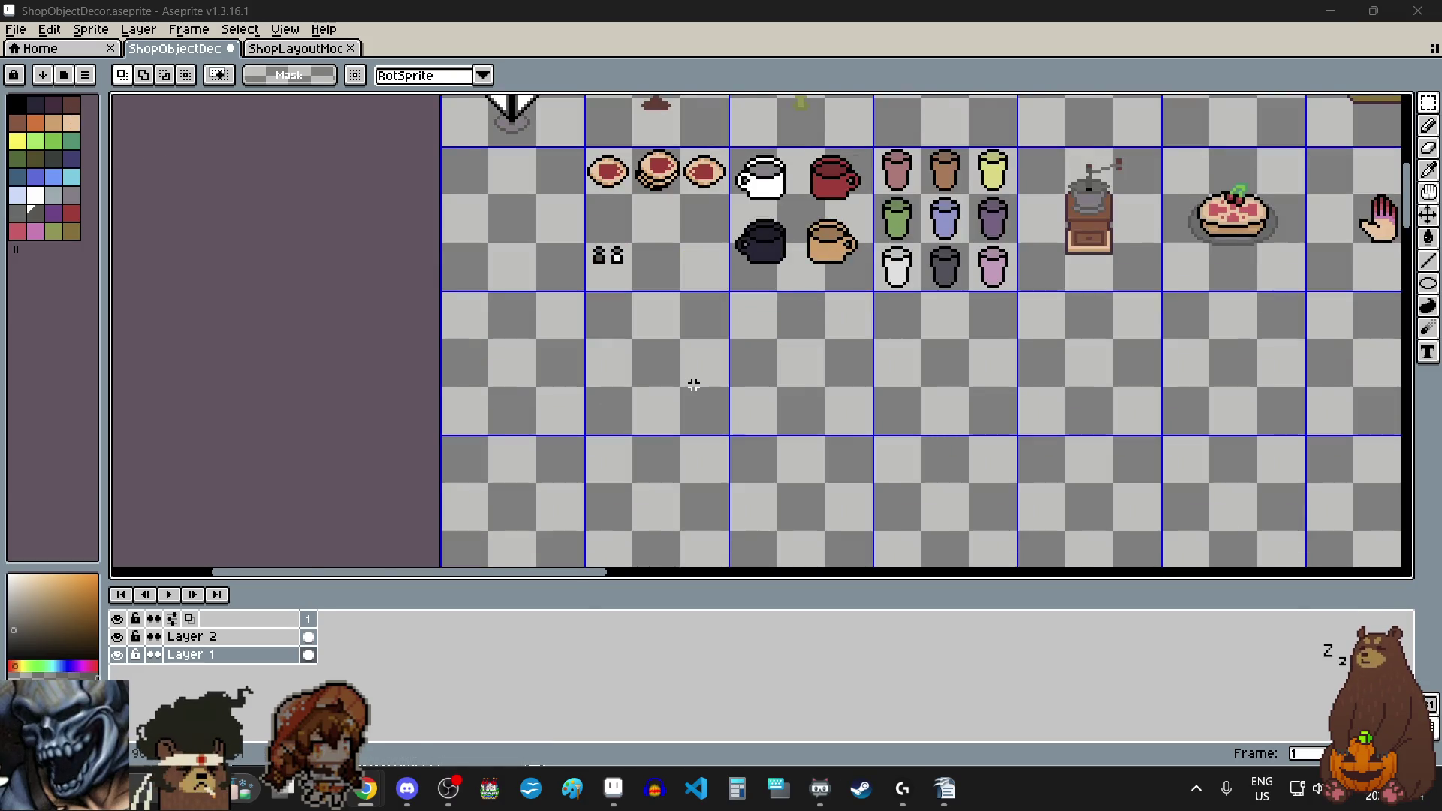
pyautogui.scroll(3, 694, 385)
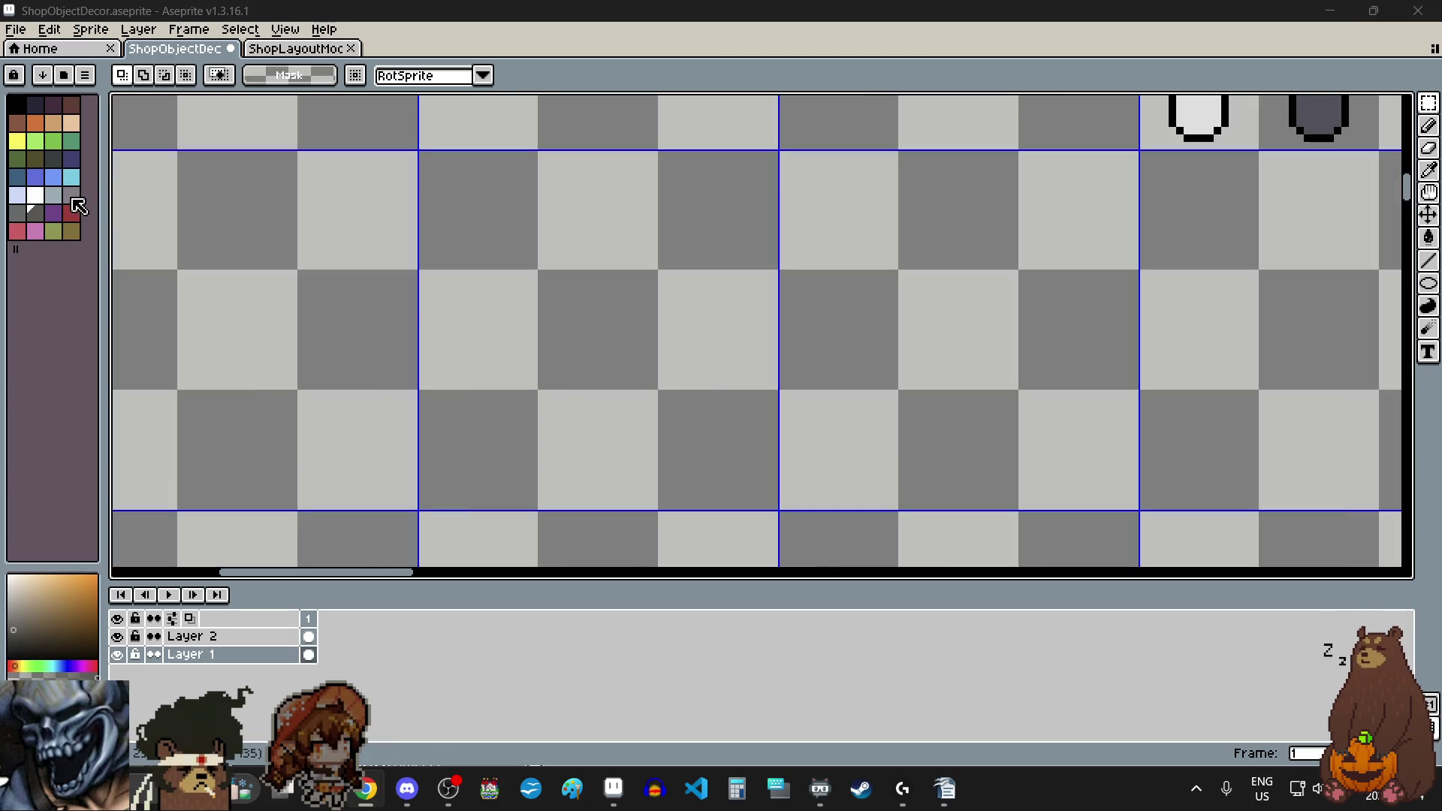
# Step: With the Pencil and a pale grey-blue colour, draw a stepped stroke down-right
pyautogui.click(54, 195)
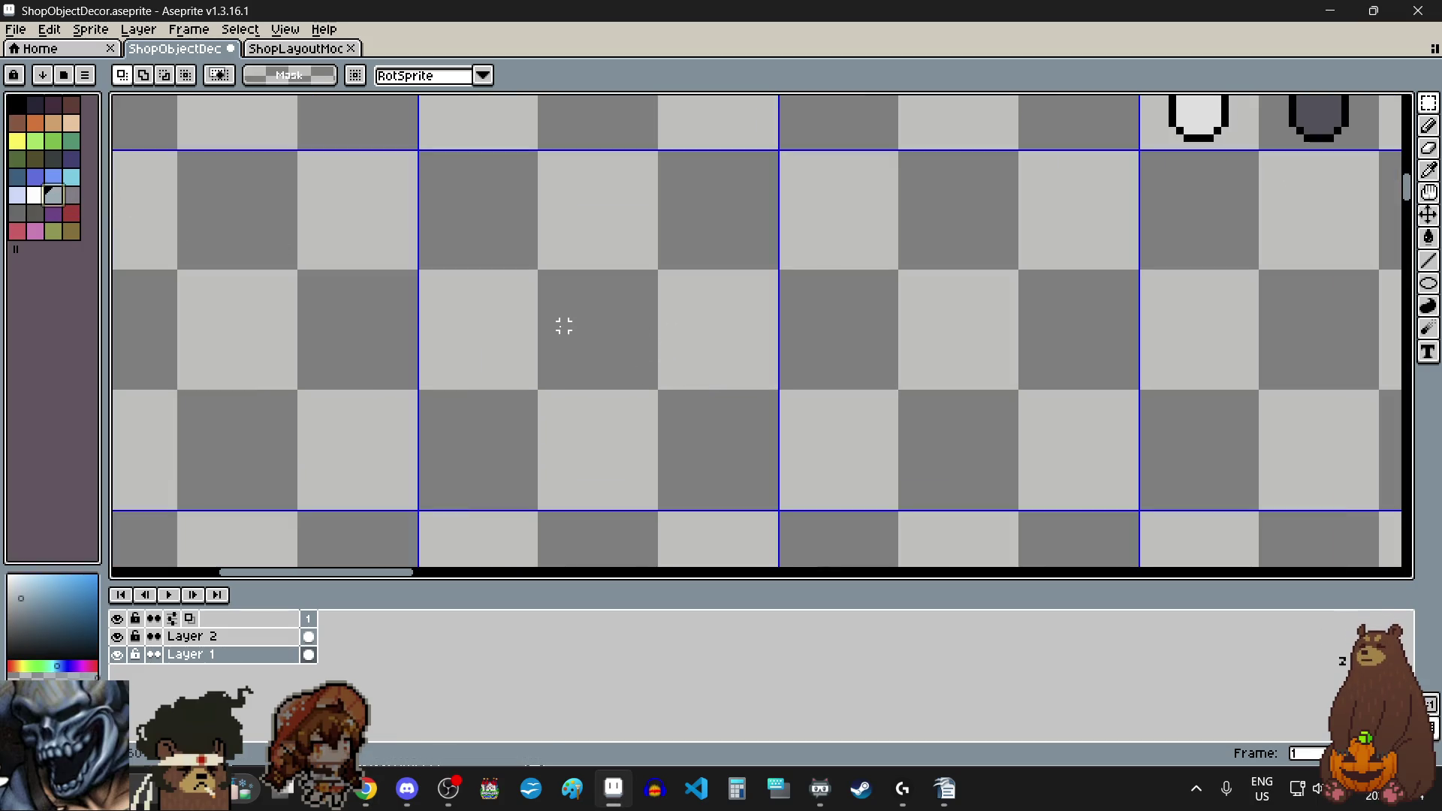
pyautogui.scroll(1, 564, 326)
pyautogui.click(1428, 126)
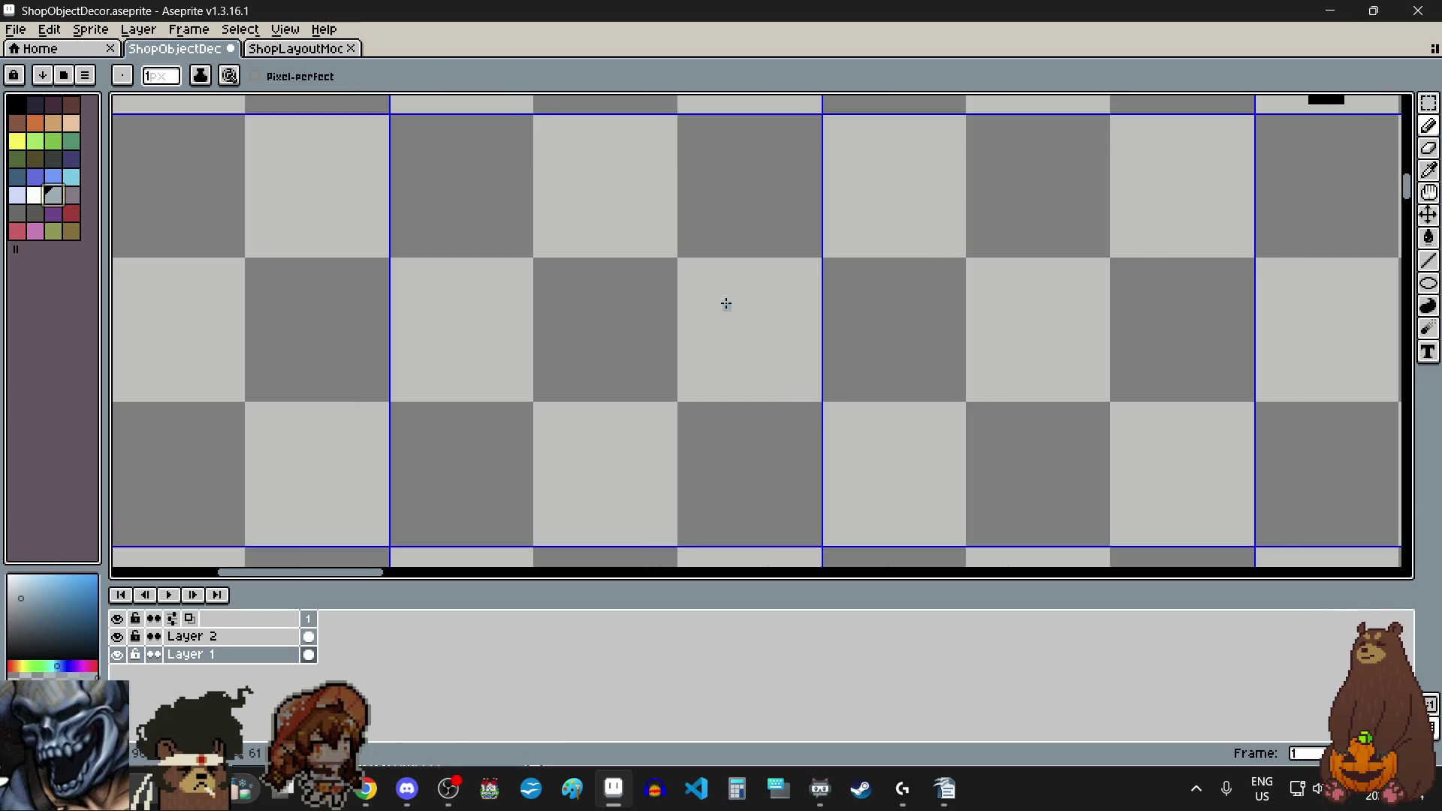
pyautogui.scroll(1, 736, 271)
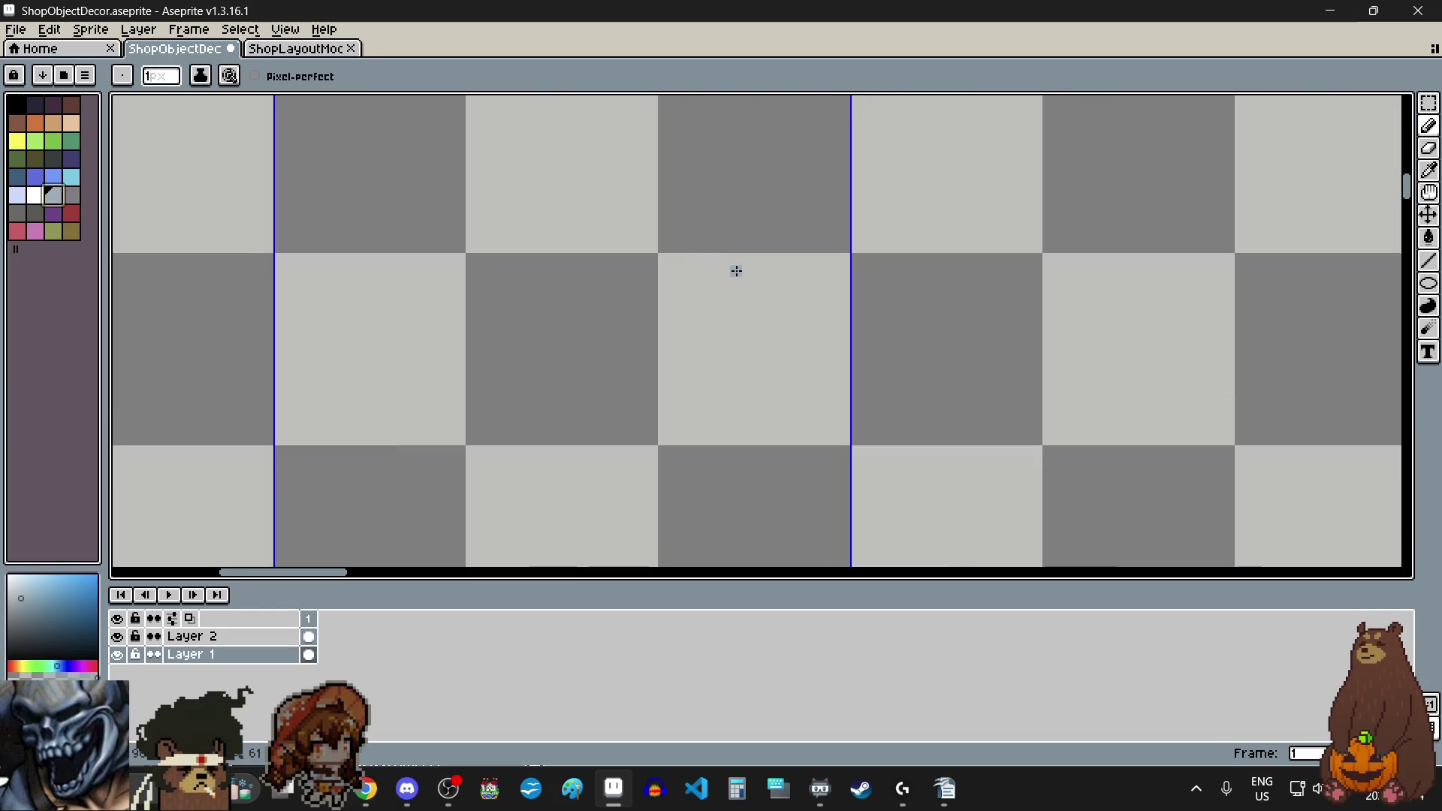
pyautogui.scroll(3, 736, 271)
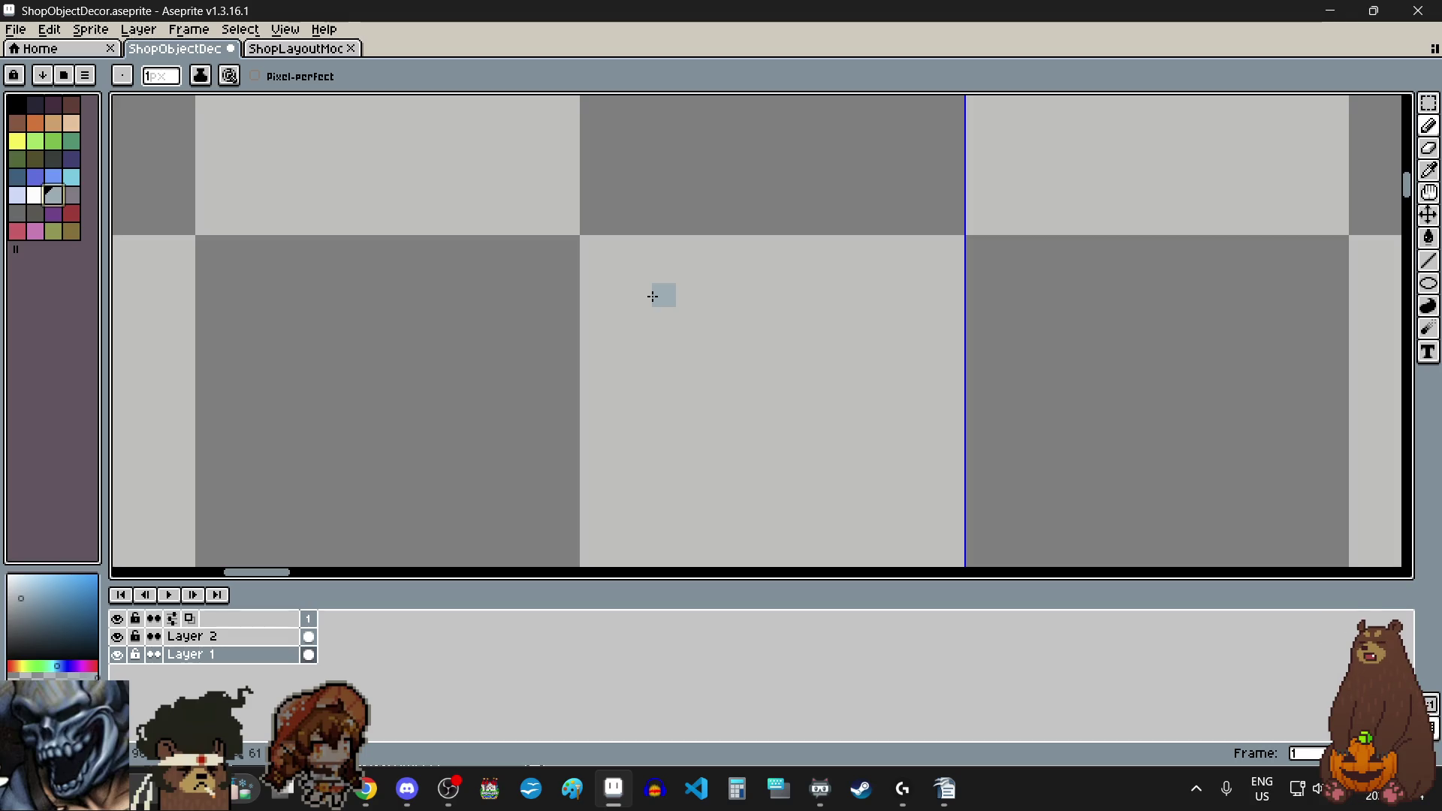
pyautogui.moveTo(652, 297); pyautogui.dragTo(690, 296)
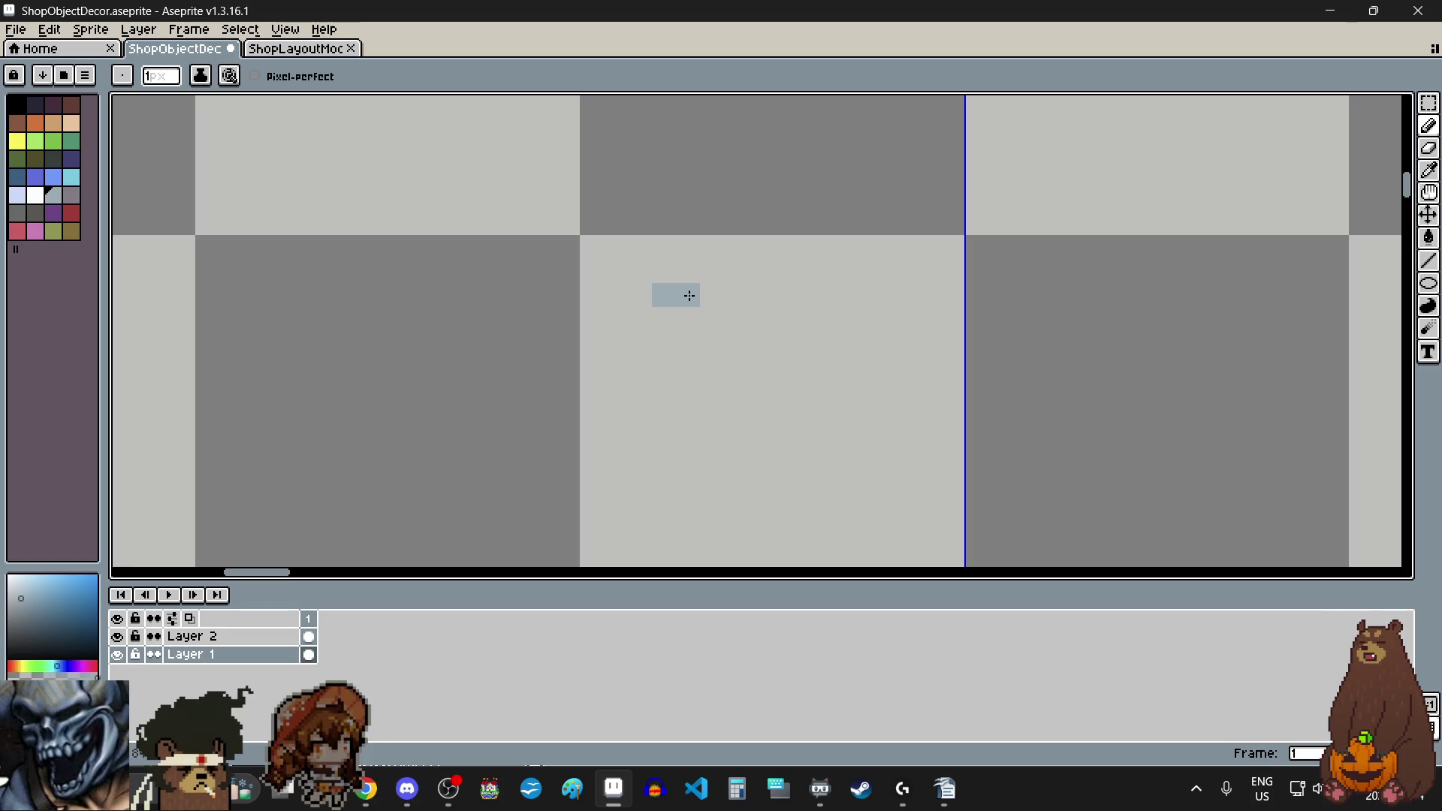
pyautogui.moveTo(692, 295)
pyautogui.mouseDown()
pyautogui.moveTo(734, 293)
pyautogui.moveTo(805, 344)
pyautogui.moveTo(830, 343)
pyautogui.mouseUp()
pyautogui.scroll(-1, 818, 342)
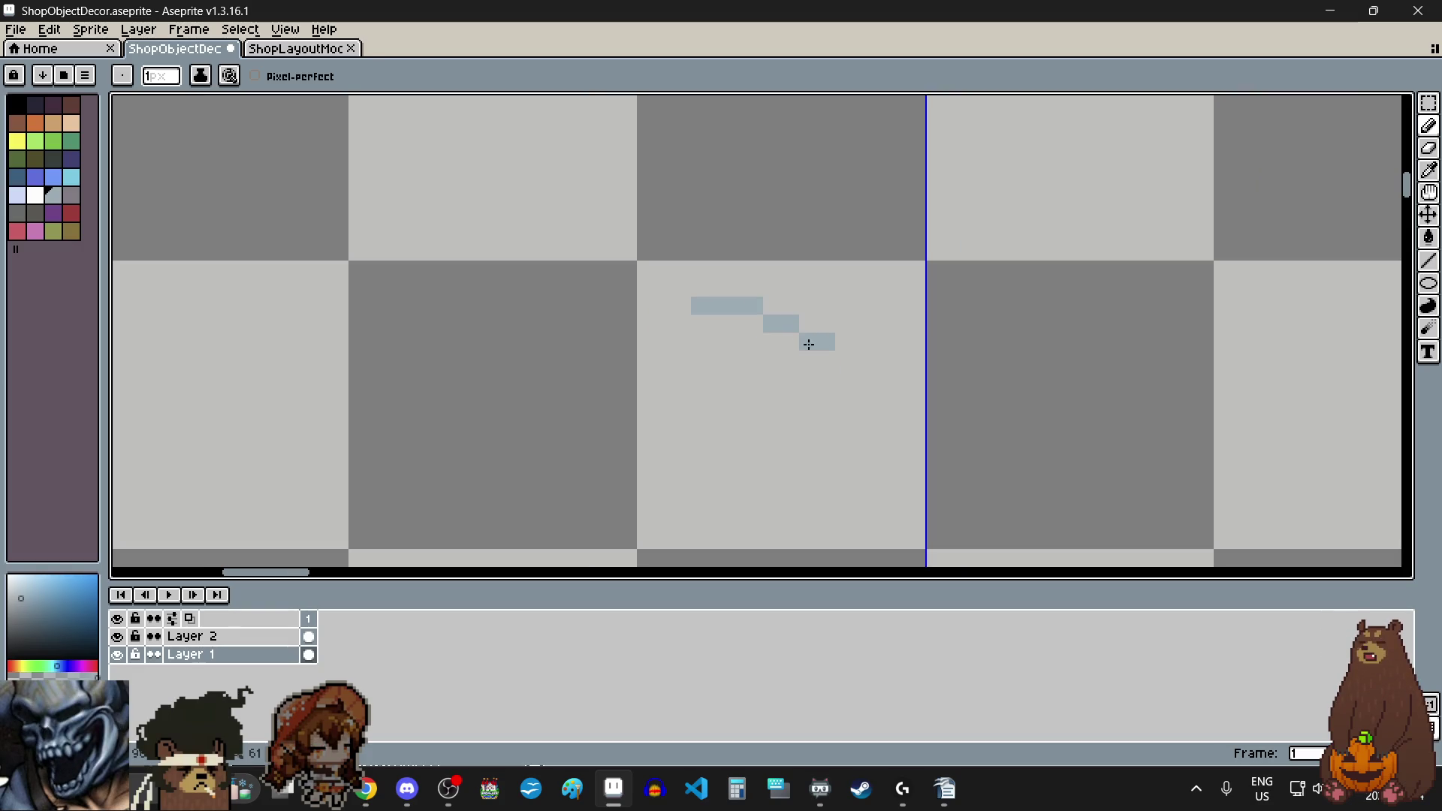
pyautogui.scroll(3, 842, 413)
pyautogui.hotkey('ctrl', 'z')
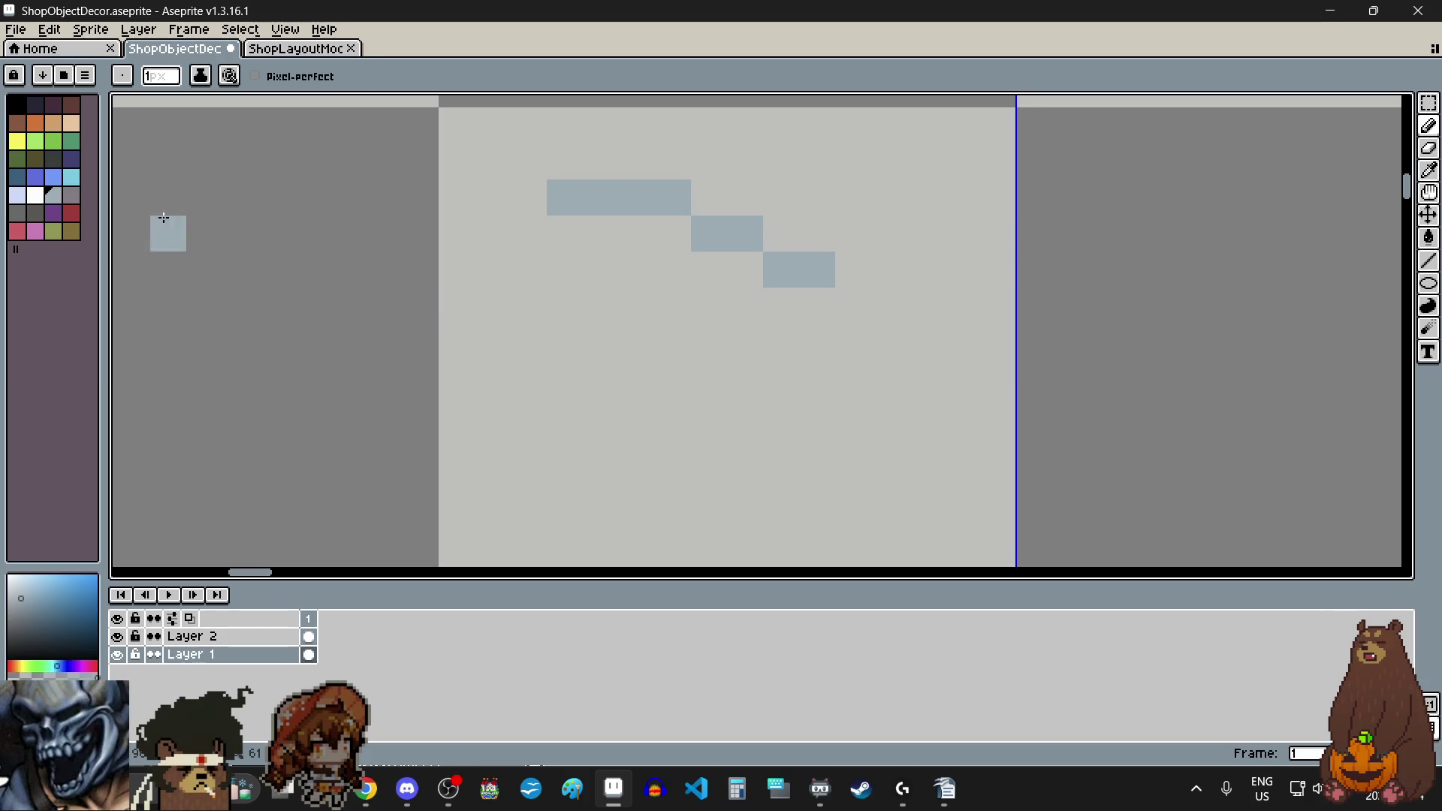
# Step: Repaint the stair stroke in yellow after trying darker and greyish-purple colours
pyautogui.click(36, 213)
pyautogui.click(688, 294)
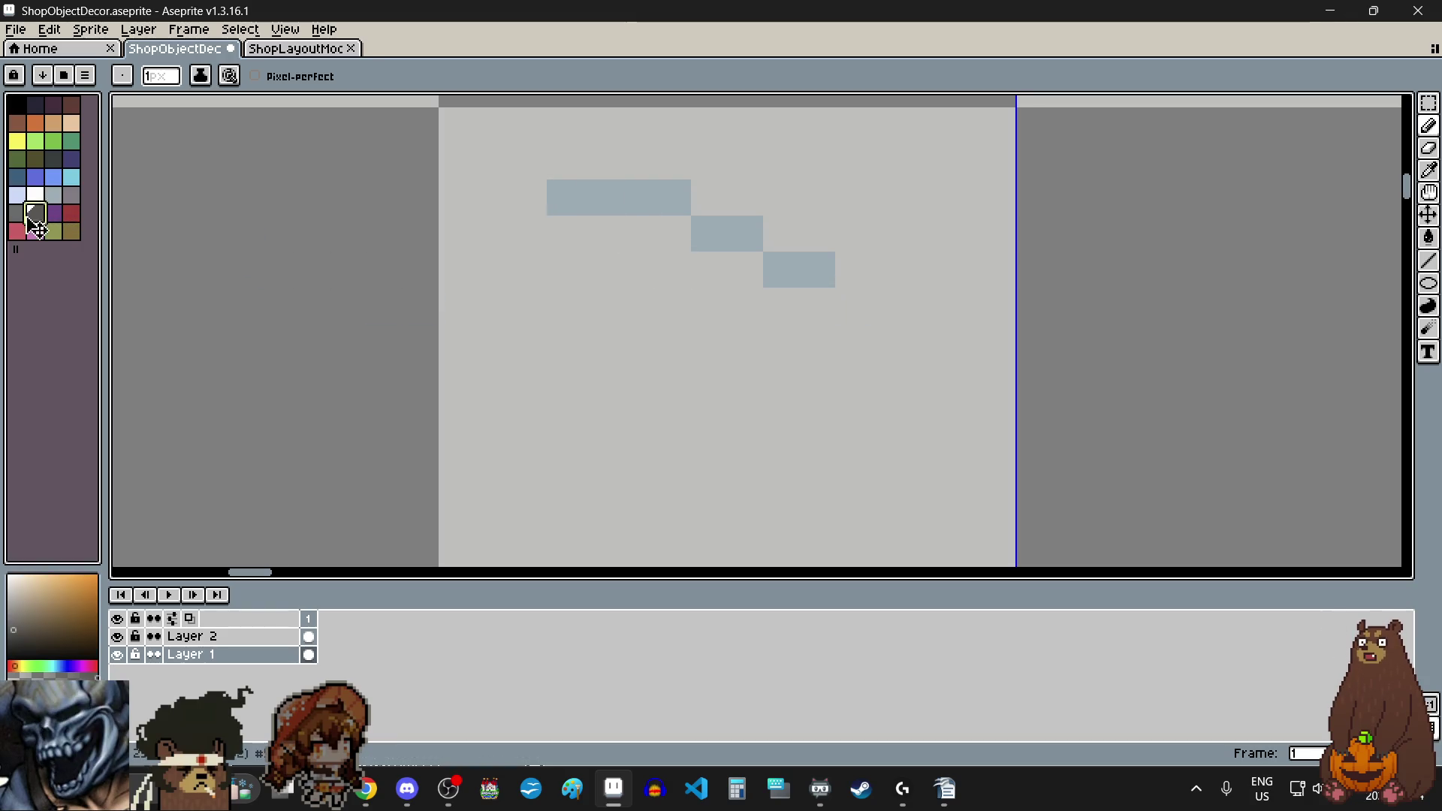
pyautogui.click(71, 195)
pyautogui.moveTo(564, 197)
pyautogui.mouseDown()
pyautogui.moveTo(668, 204)
pyautogui.moveTo(788, 271)
pyautogui.moveTo(819, 269)
pyautogui.mouseUp()
pyautogui.click(18, 142)
pyautogui.moveTo(563, 196)
pyautogui.mouseDown()
pyautogui.moveTo(685, 199)
pyautogui.moveTo(776, 267)
pyautogui.moveTo(819, 269)
pyautogui.mouseUp()
pyautogui.click(782, 372)
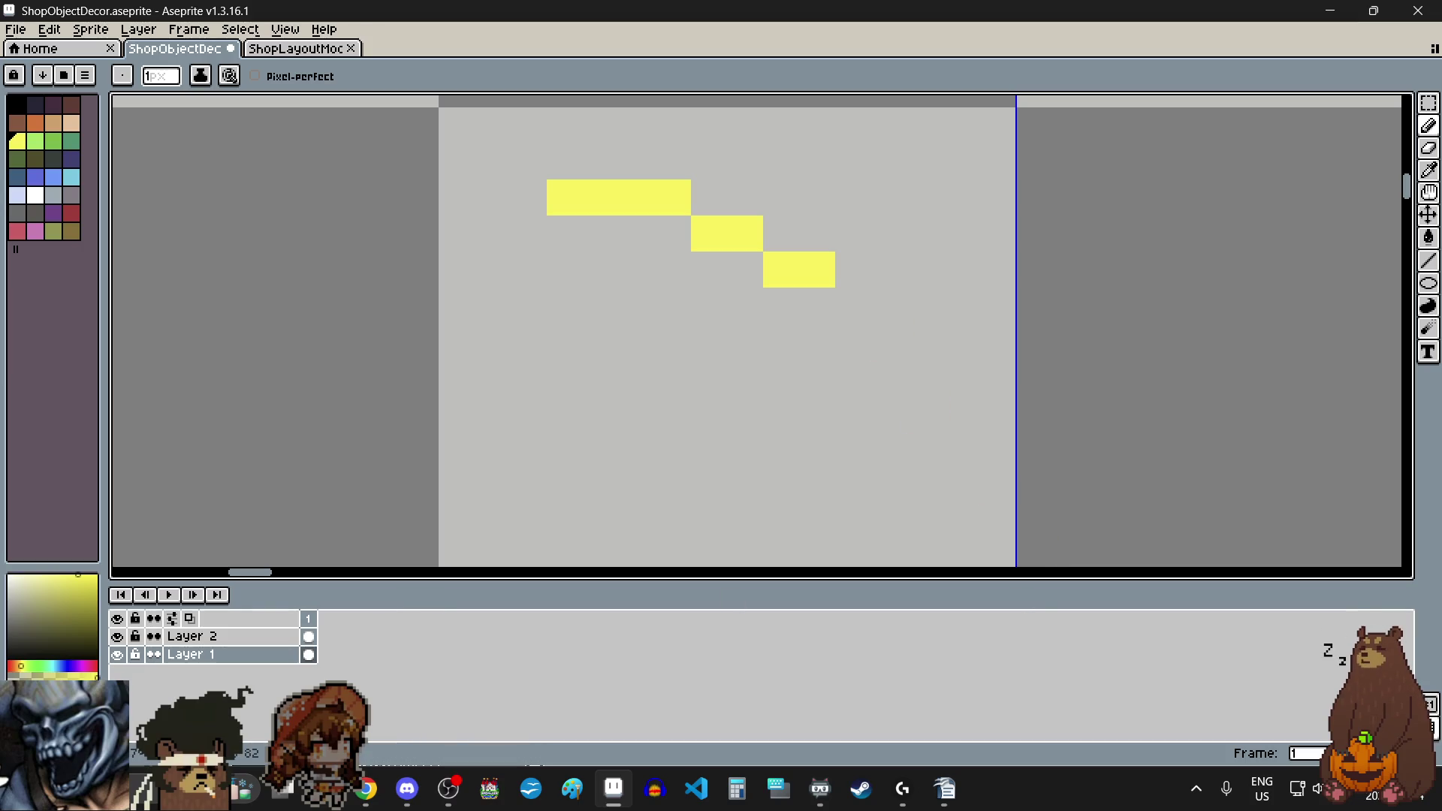
pyautogui.click(366, 789)
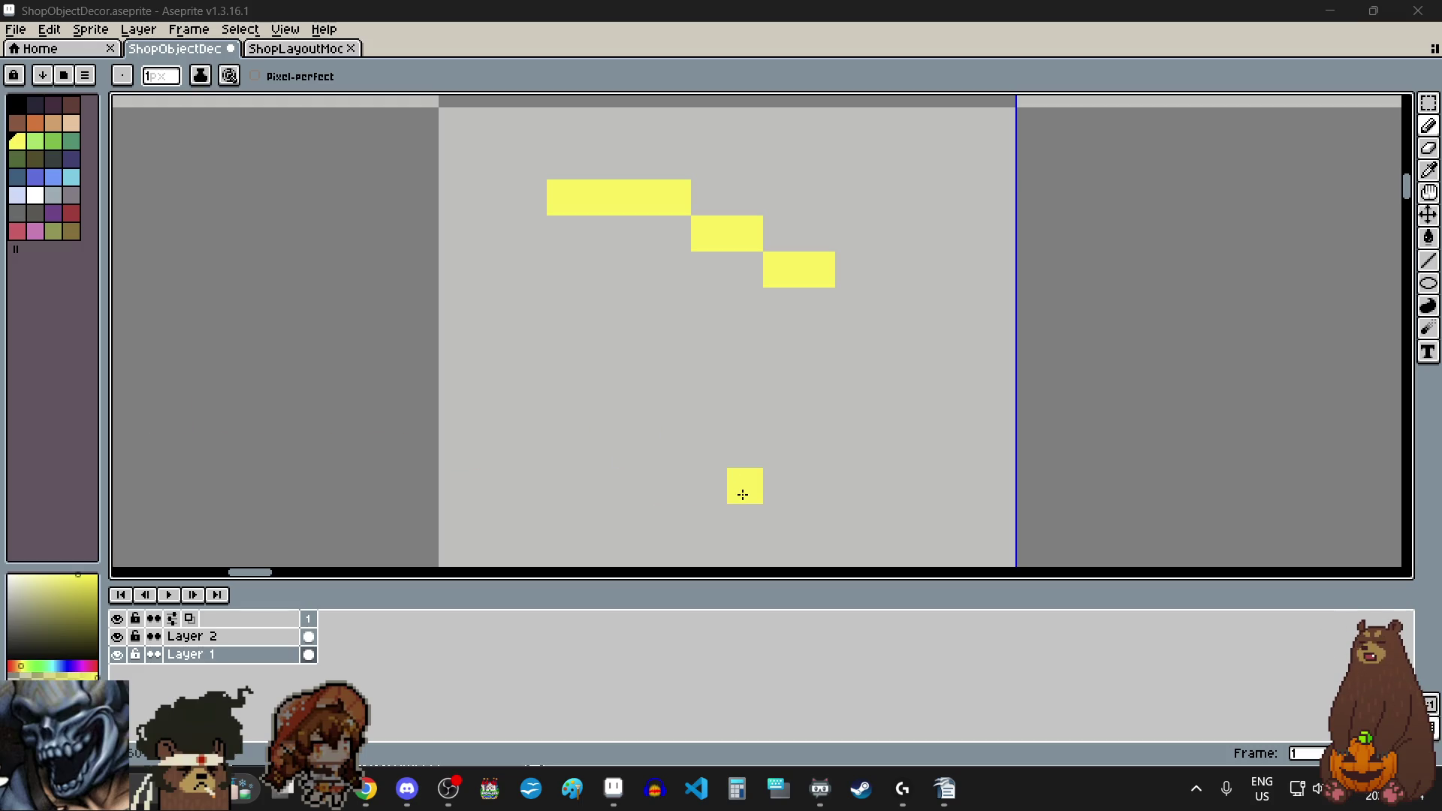
# Step: Bend the yellow line into a curve with a left vertical column, undoing stray pixels
pyautogui.click(853, 304)
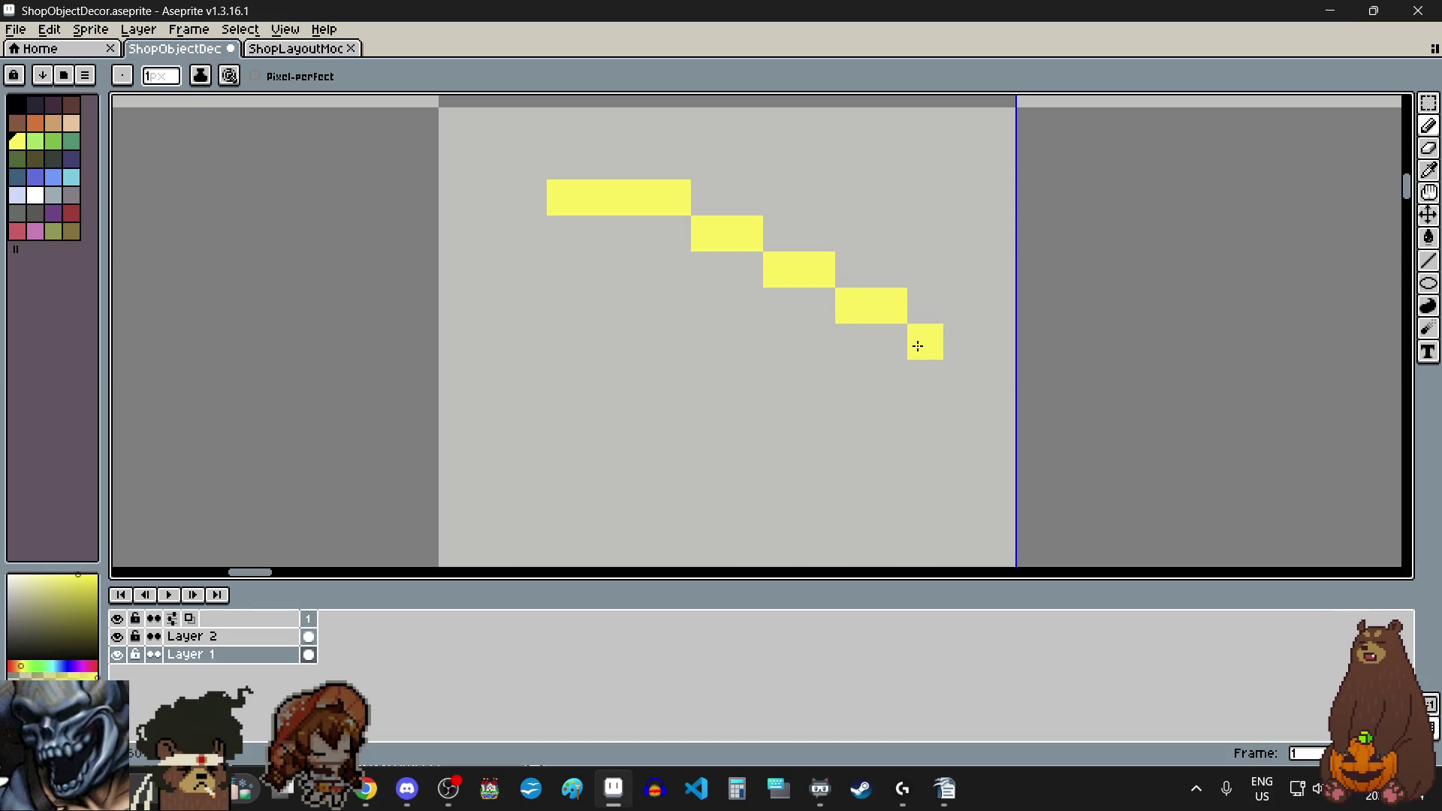
pyautogui.click(961, 378)
pyautogui.scroll(-3, 966, 406)
pyautogui.scroll(2, 967, 430)
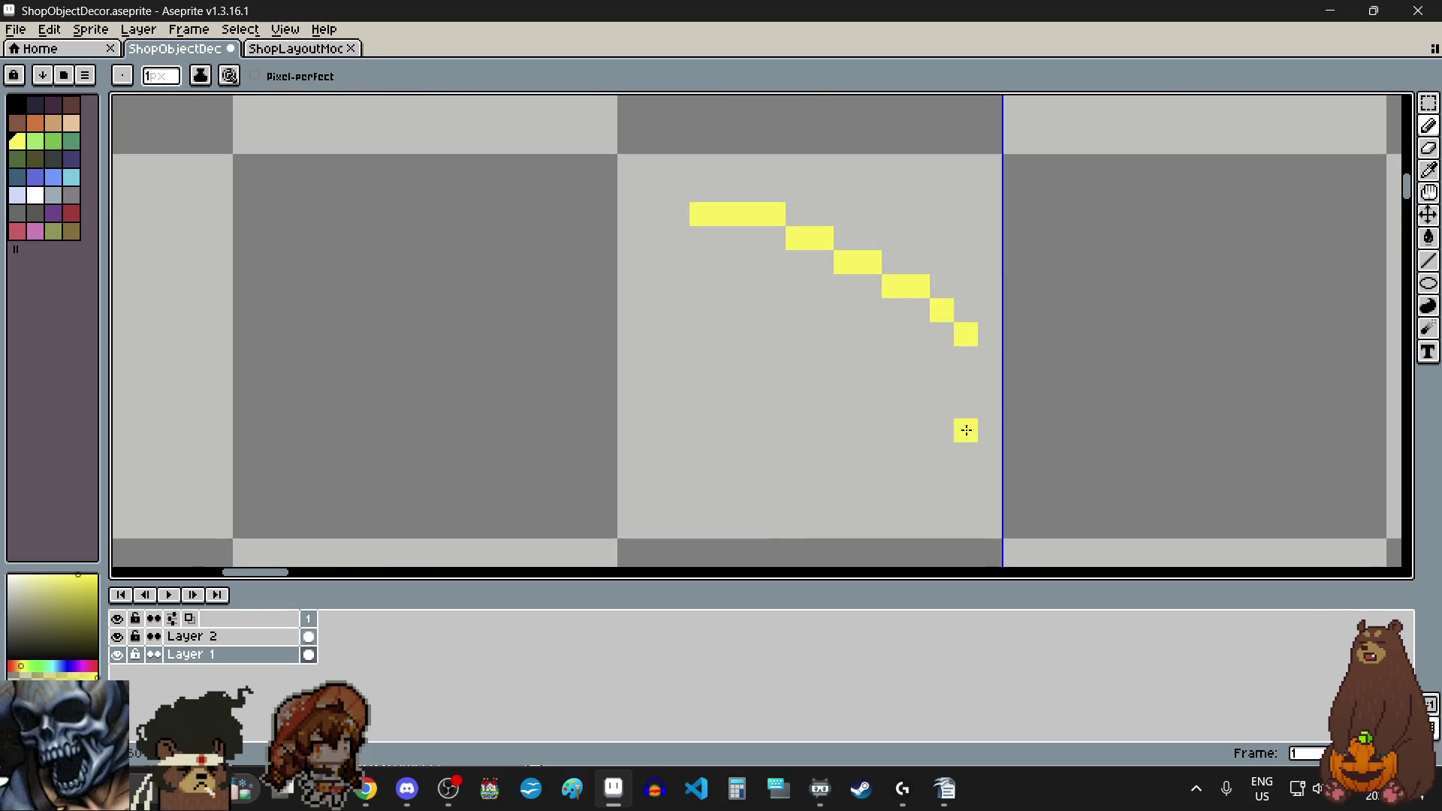
pyautogui.hscroll(-2, 806, 393)
pyautogui.scroll(2, 801, 271)
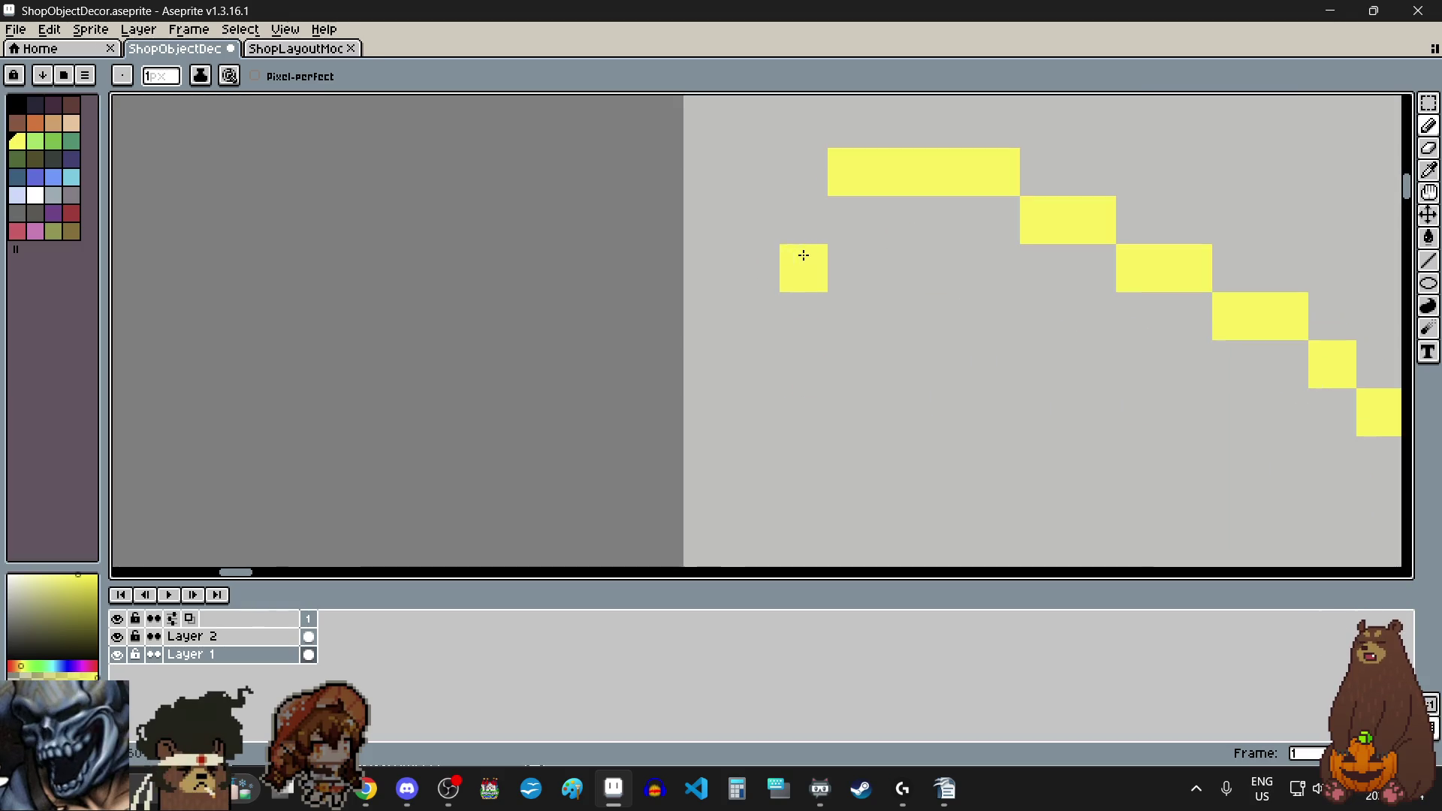
pyautogui.hotkey('ctrl', 'z')
pyautogui.click(798, 236)
pyautogui.click(763, 236)
pyautogui.click(744, 337)
pyautogui.hotkey('ctrl', 'z')
pyautogui.click(712, 248)
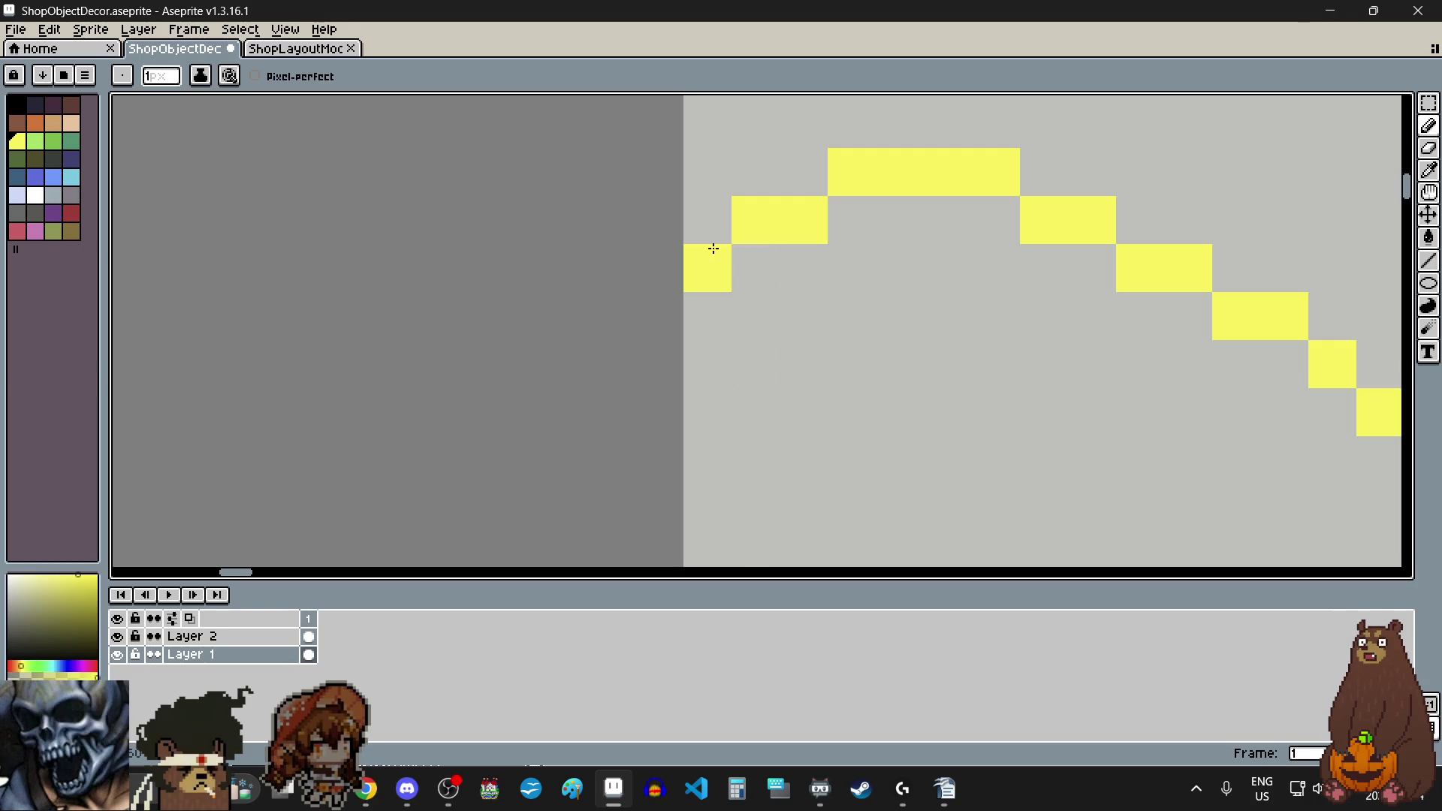
pyautogui.moveTo(712, 292); pyautogui.dragTo(714, 354)
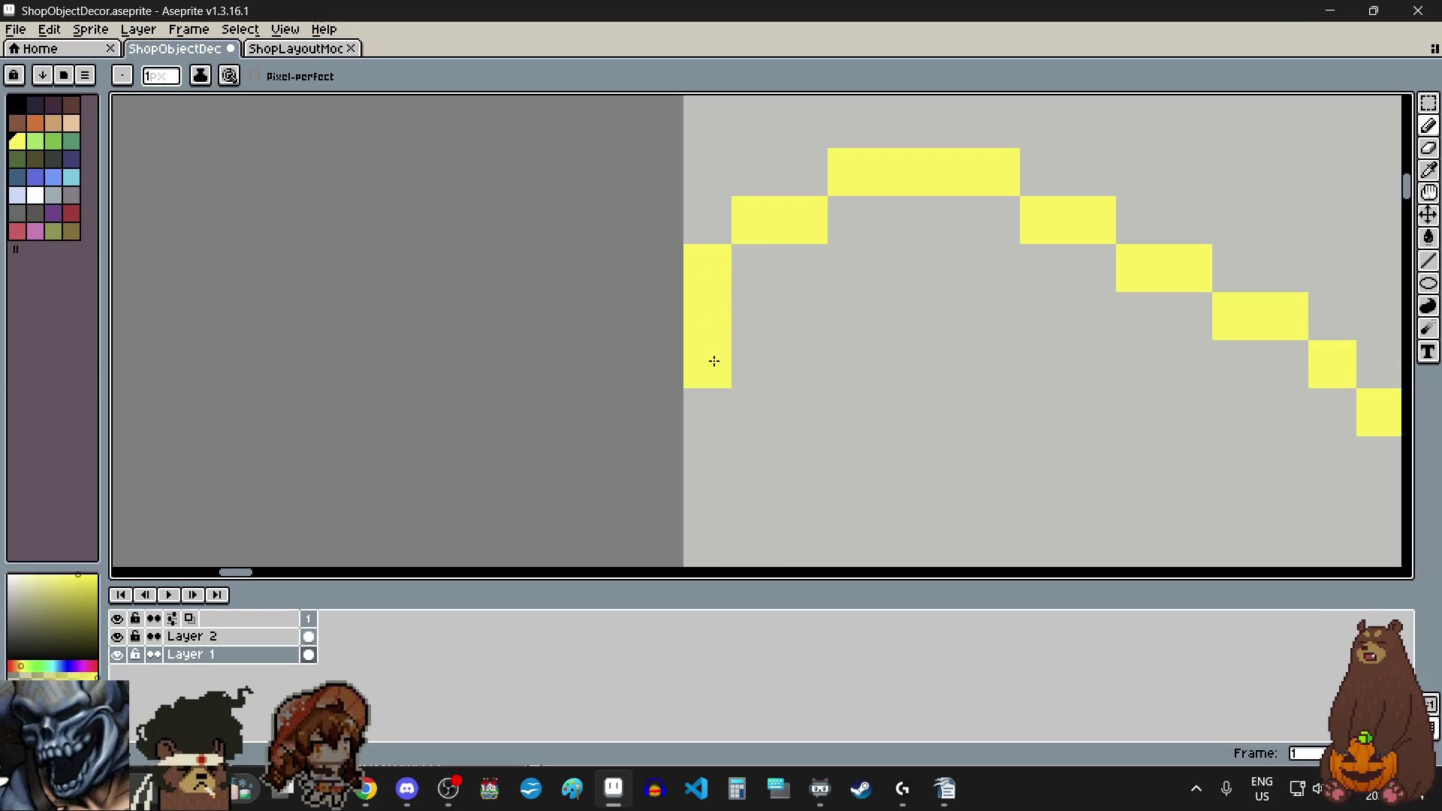
pyautogui.click(737, 394)
pyautogui.click(804, 458)
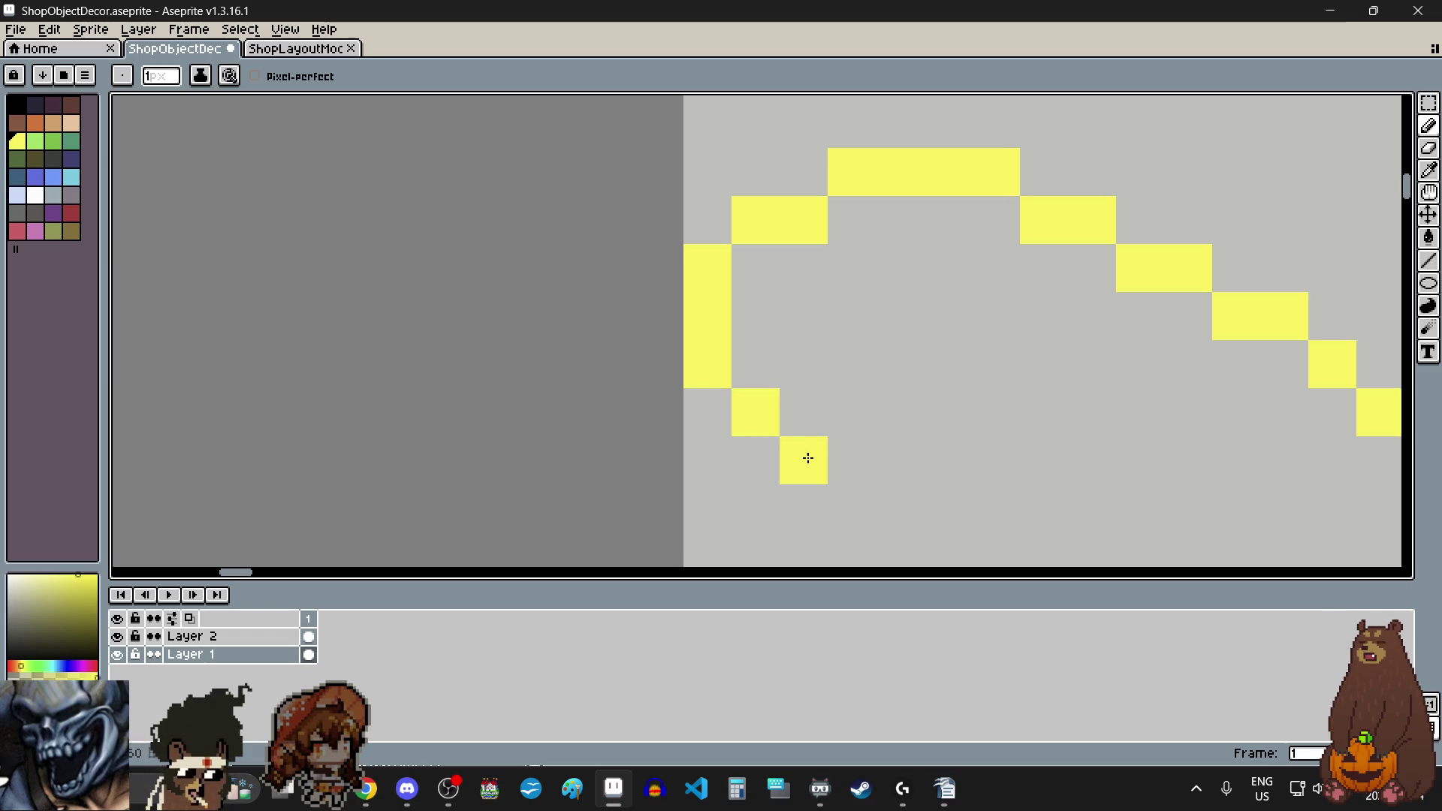
# Step: Complete the S-shaped scribble with a lower loop and a rightward tail
pyautogui.scroll(-1, 821, 456)
pyautogui.scroll(1, 822, 456)
pyautogui.moveTo(866, 348); pyautogui.dragTo(866, 441)
pyautogui.scroll(-2, 867, 340)
pyautogui.click(868, 423)
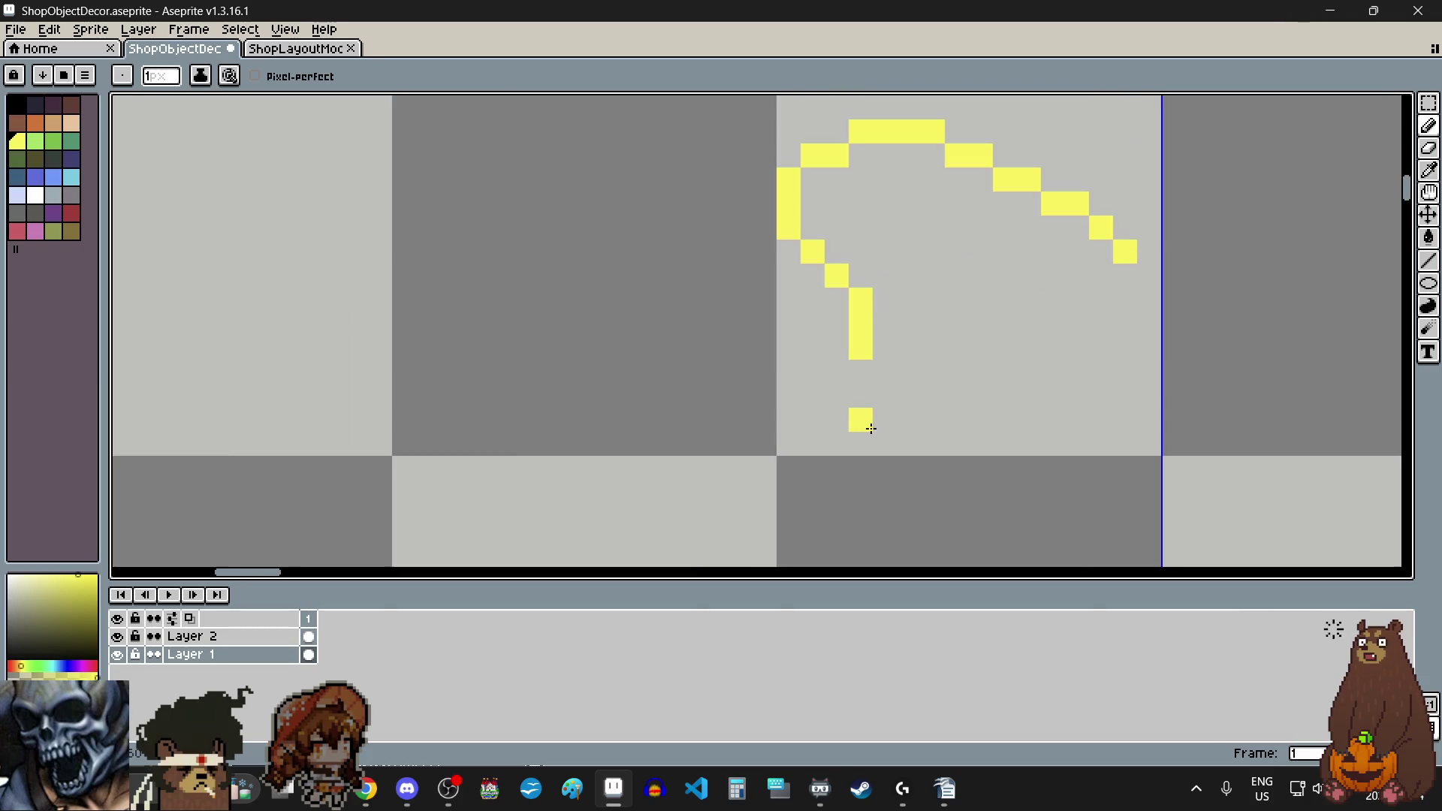
pyautogui.scroll(1, 871, 427)
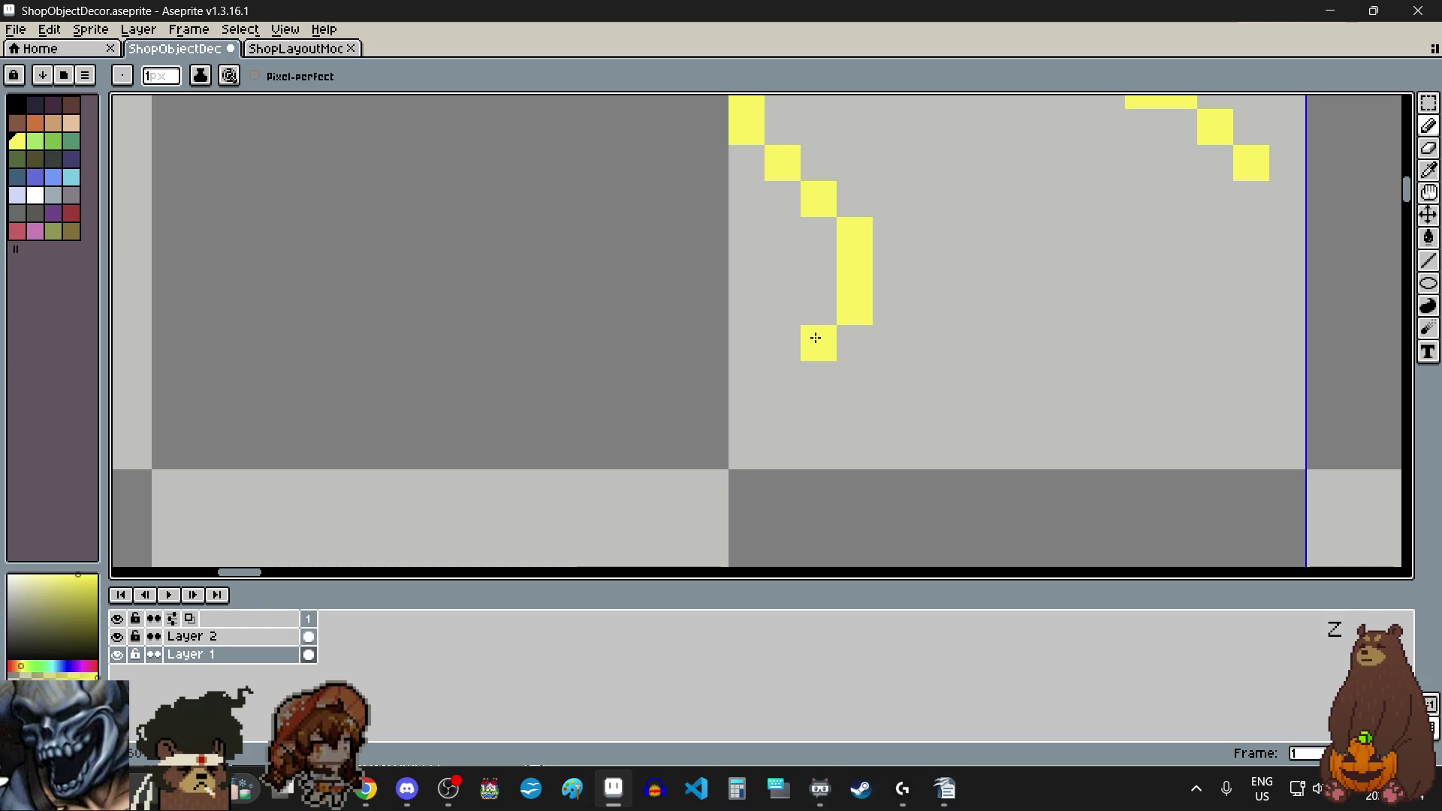
pyautogui.click(816, 338)
pyautogui.moveTo(776, 376)
pyautogui.mouseDown()
pyautogui.moveTo(696, 380)
pyautogui.moveTo(639, 414)
pyautogui.mouseUp()
pyautogui.scroll(-2, 800, 342)
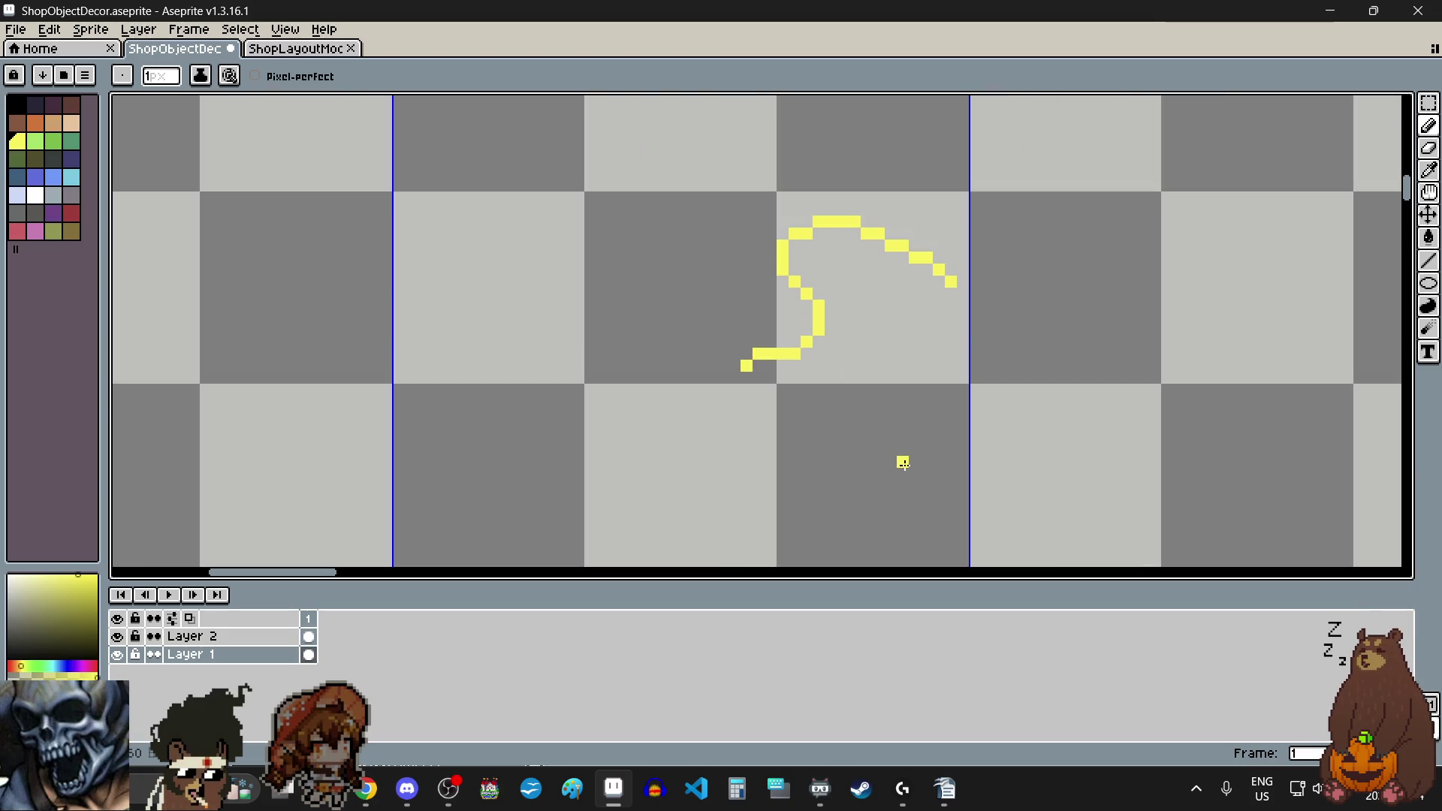
pyautogui.scroll(1, 902, 349)
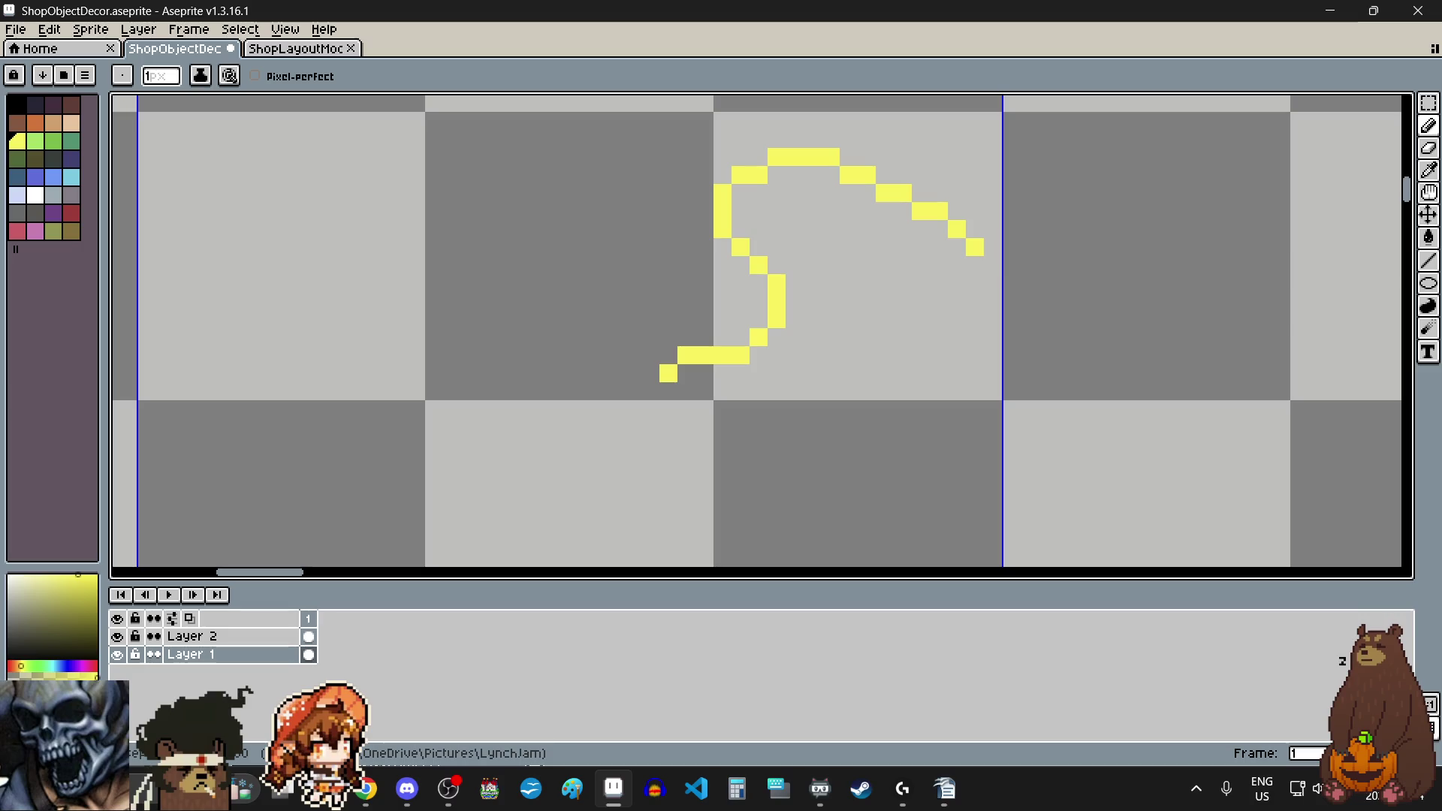
pyautogui.click(826, 350)
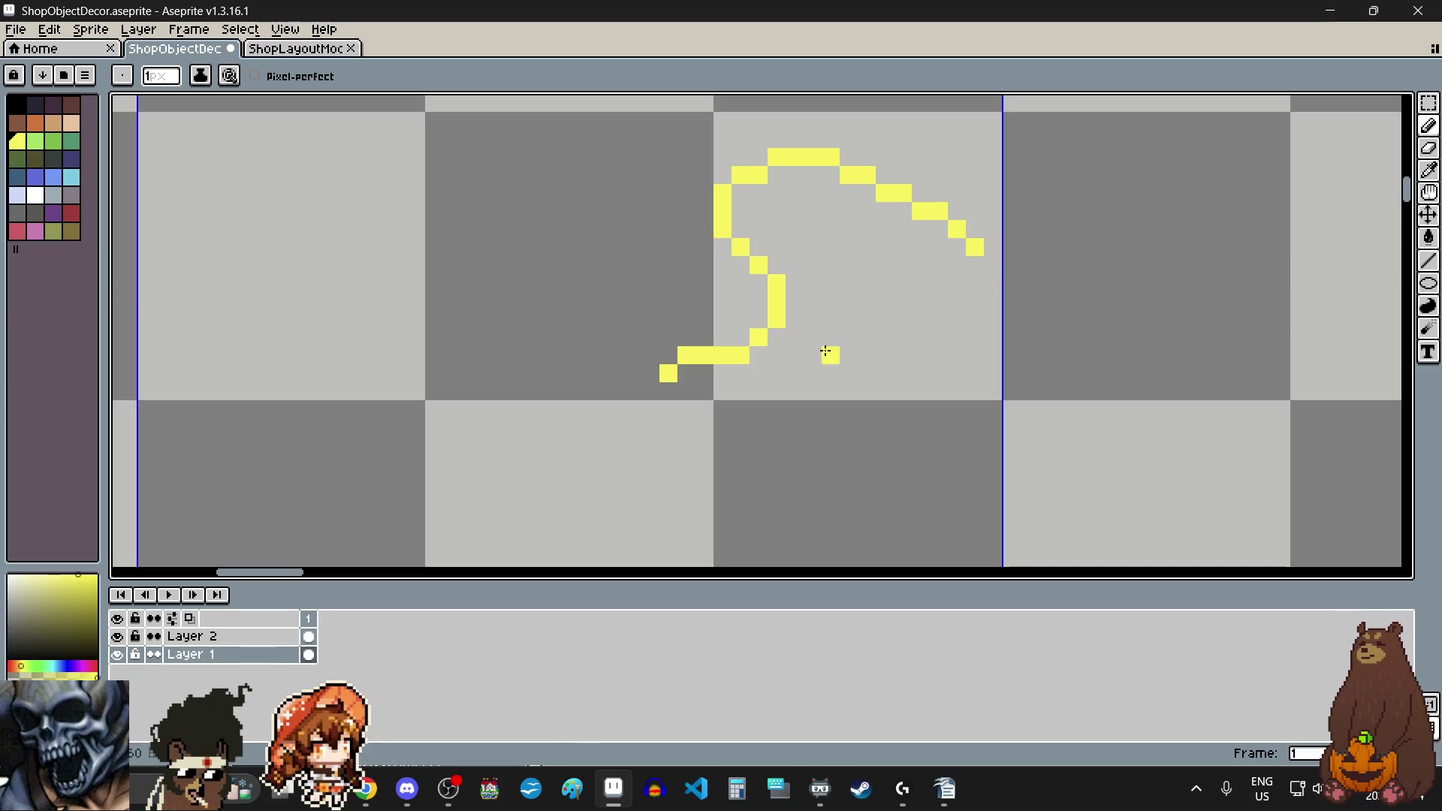
pyautogui.moveTo(646, 400); pyautogui.dragTo(646, 432)
pyautogui.click(668, 447)
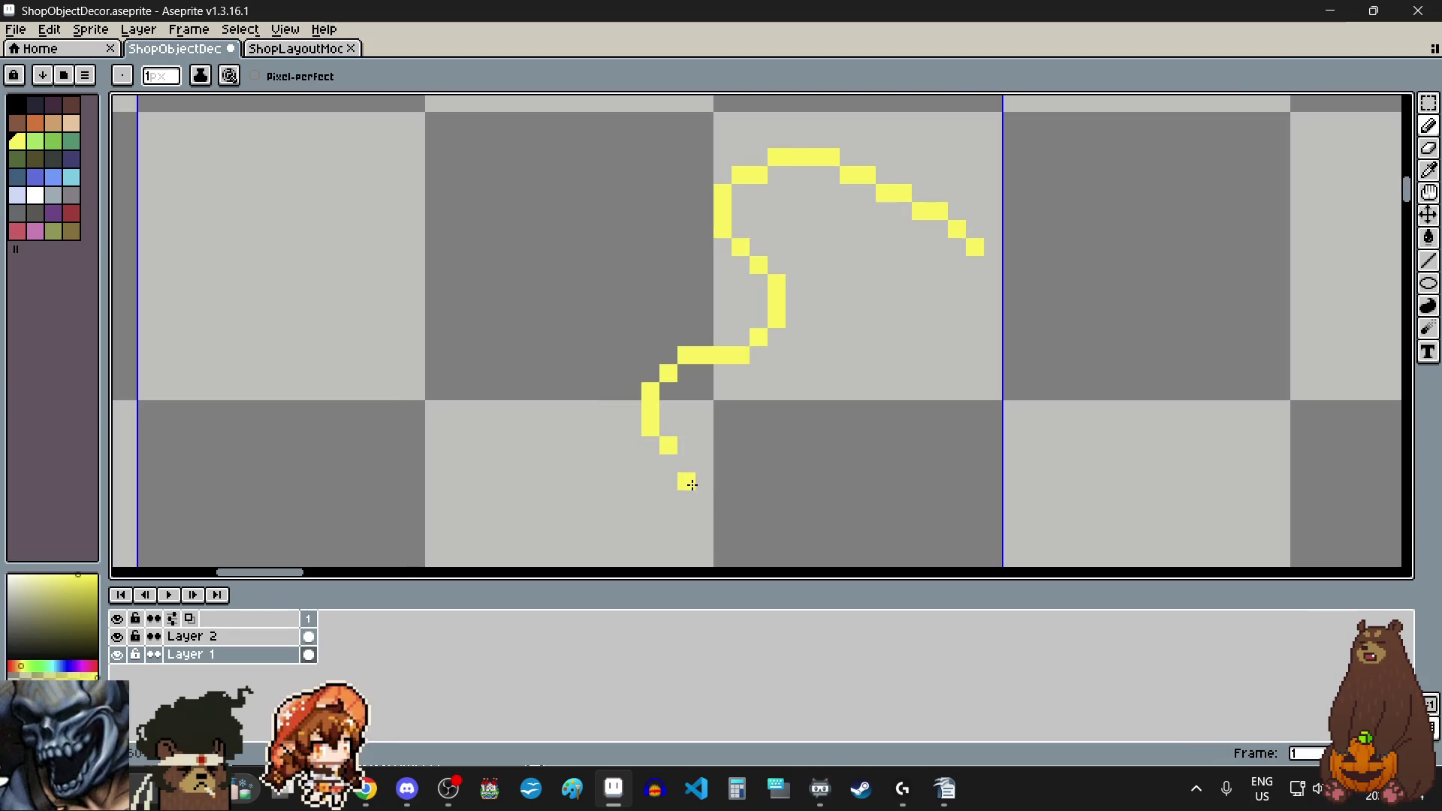
pyautogui.click(684, 462)
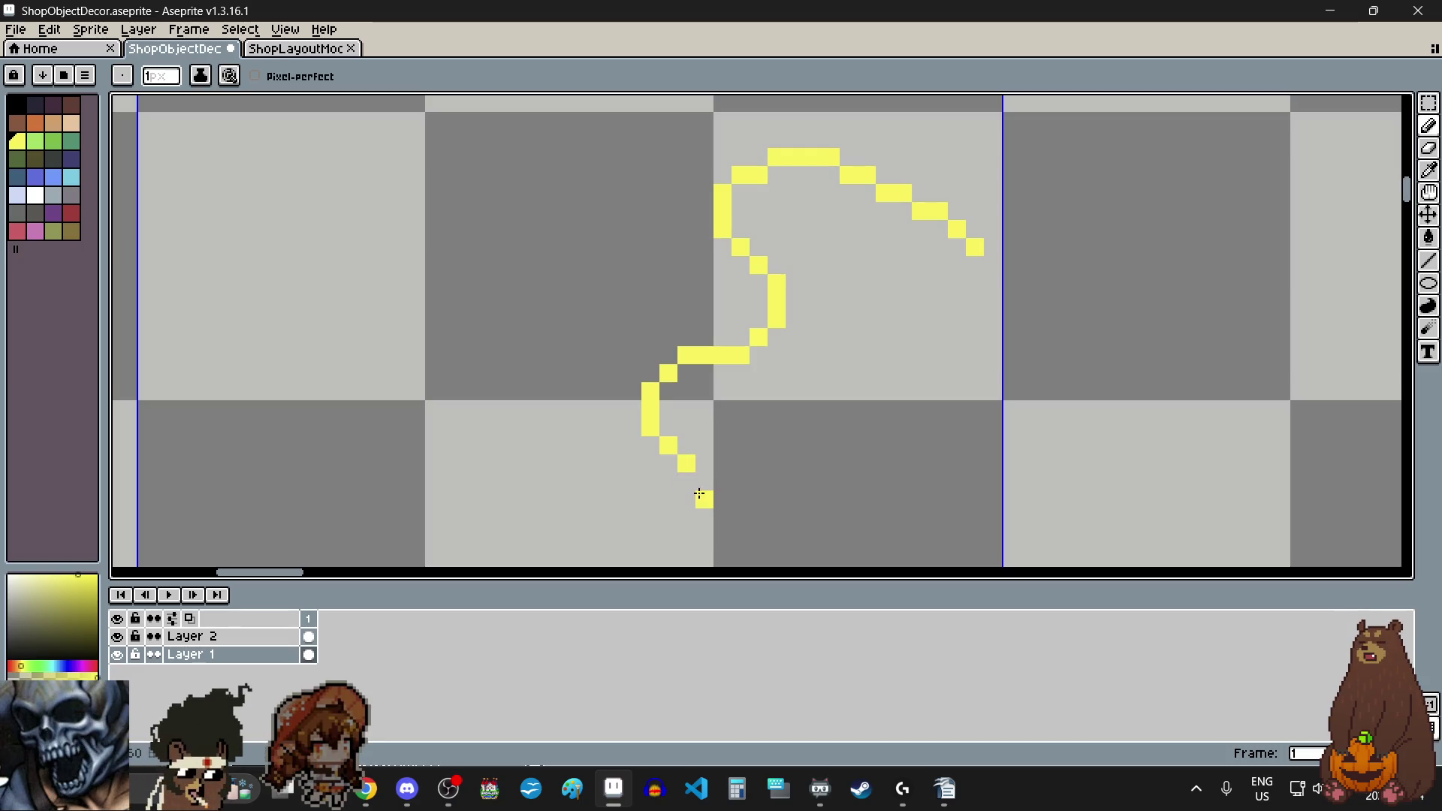
pyautogui.moveTo(700, 484); pyautogui.dragTo(778, 480)
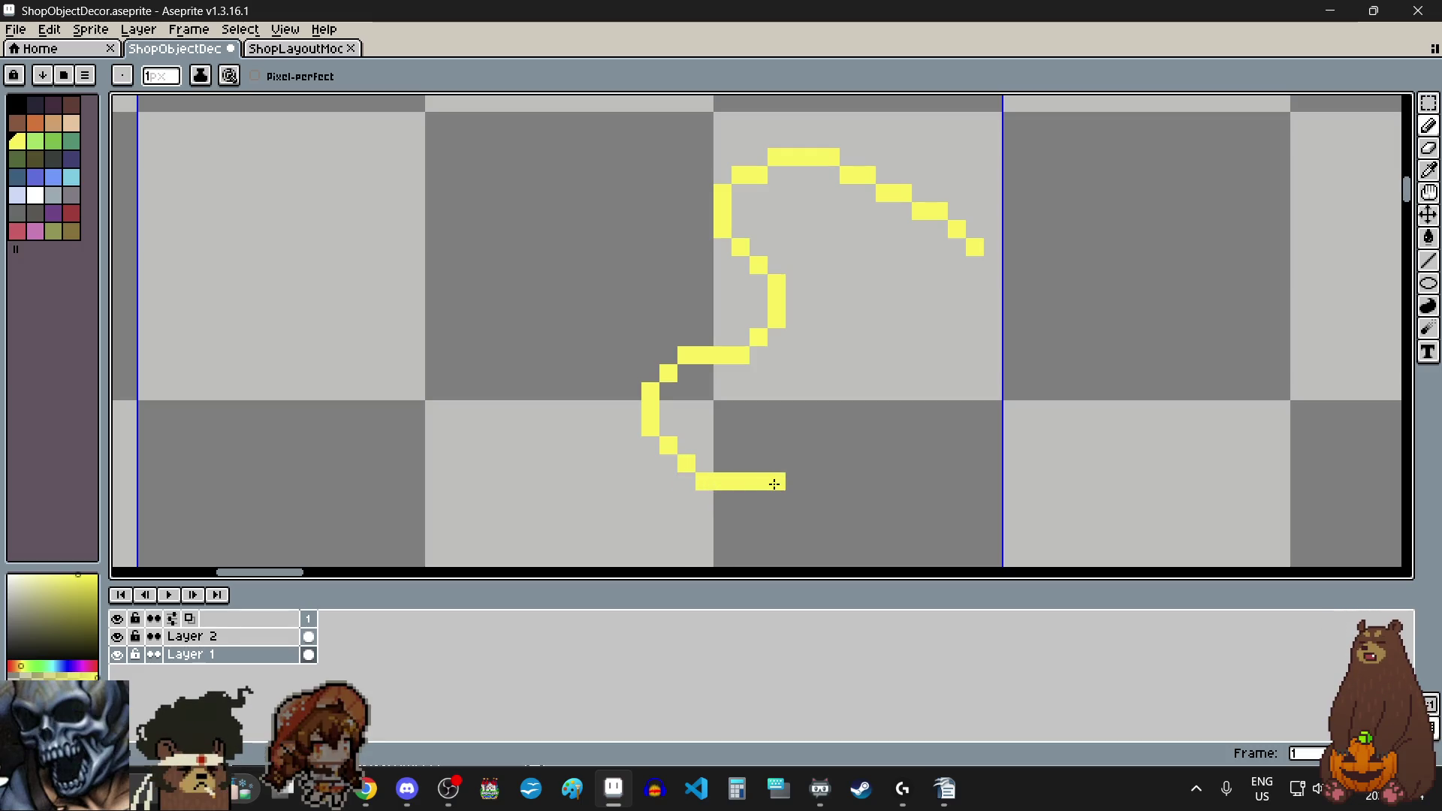
pyautogui.hotkey('alt', 'Tab')
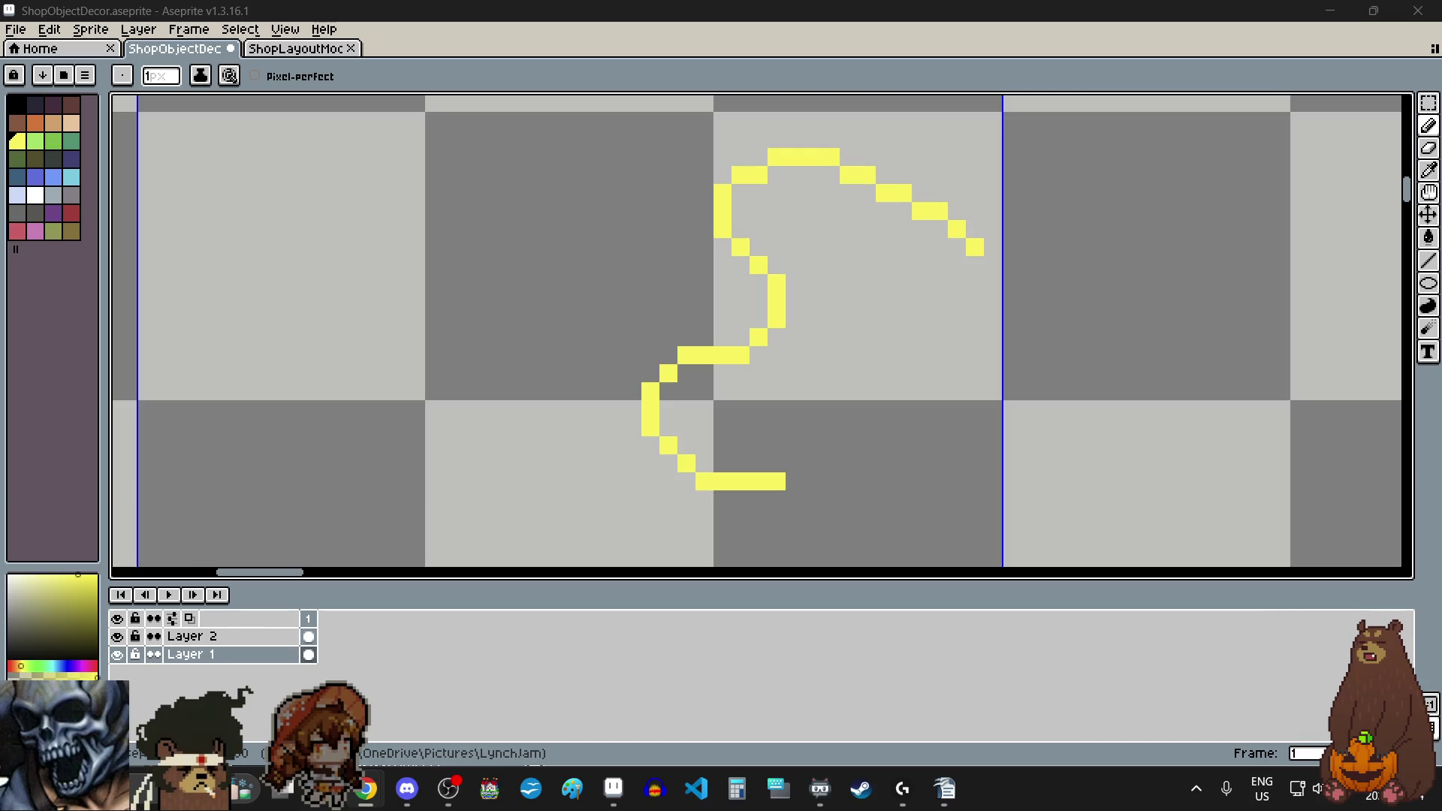
# Step: Box the yellow scribble below the cups with the Rectangular Marquee and delete it
pyautogui.scroll(-8, 561, 270)
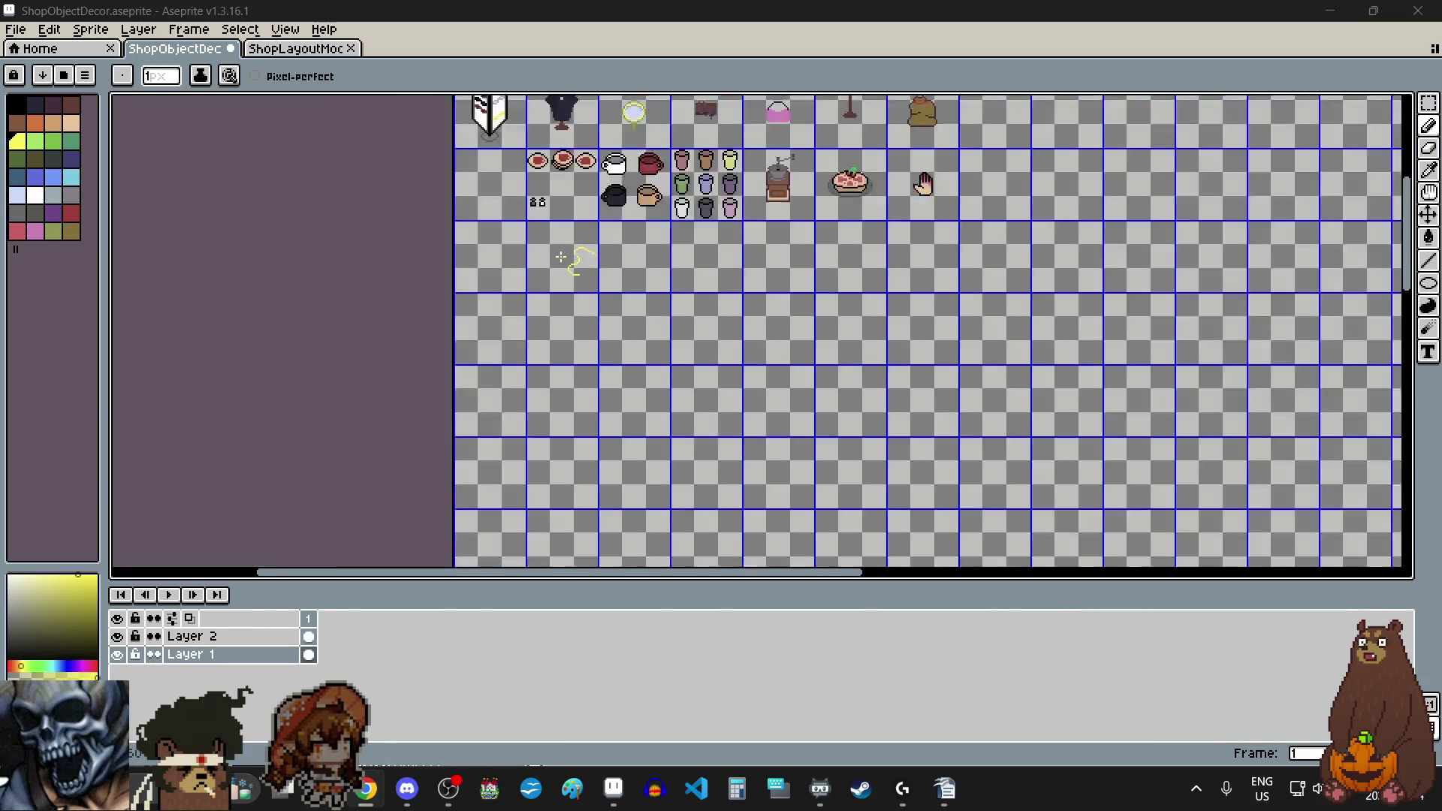
pyautogui.scroll(-3, 560, 257)
pyautogui.scroll(1, 561, 271)
pyautogui.scroll(3, 552, 421)
pyautogui.scroll(-3, 552, 425)
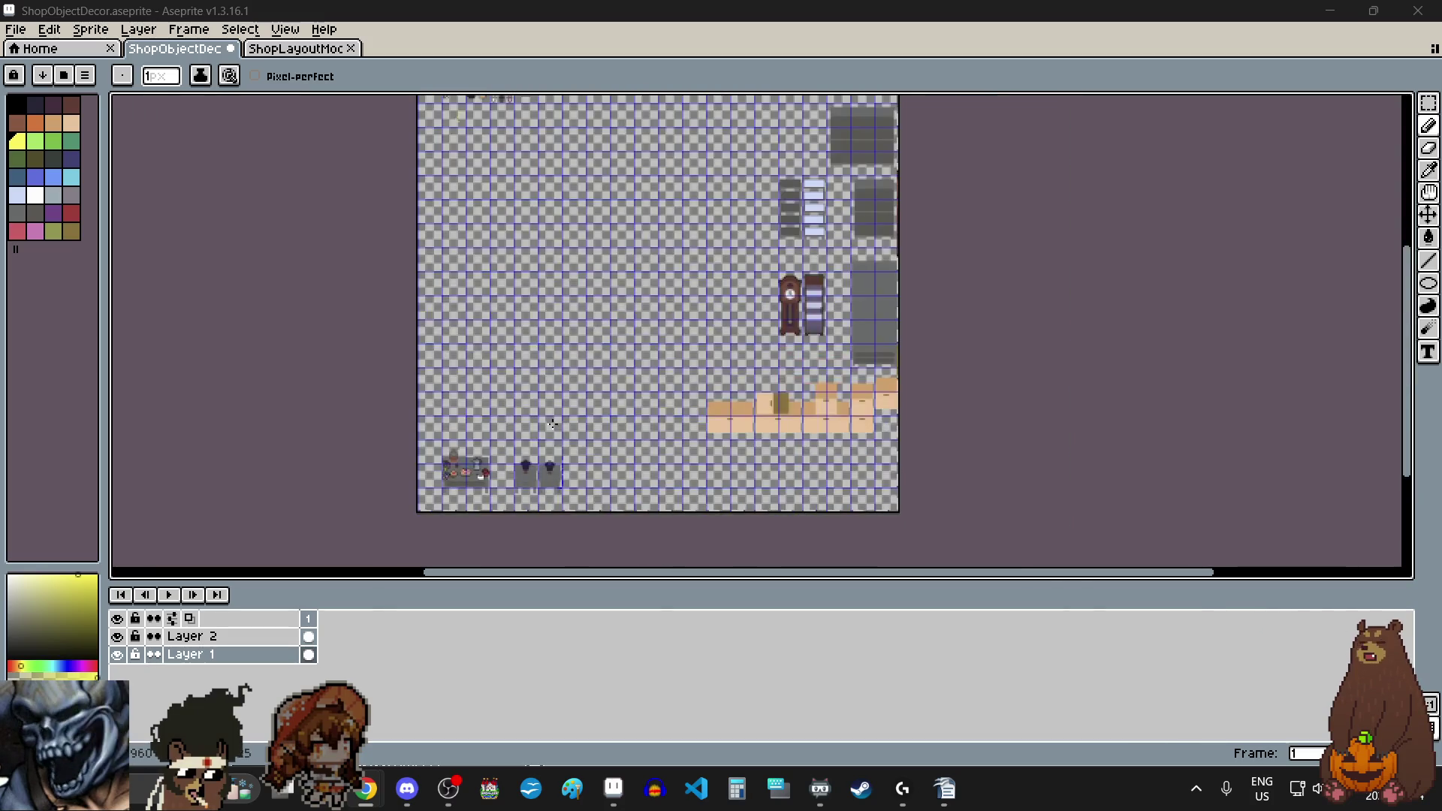
pyautogui.scroll(-1, 514, 225)
pyautogui.scroll(9, 541, 285)
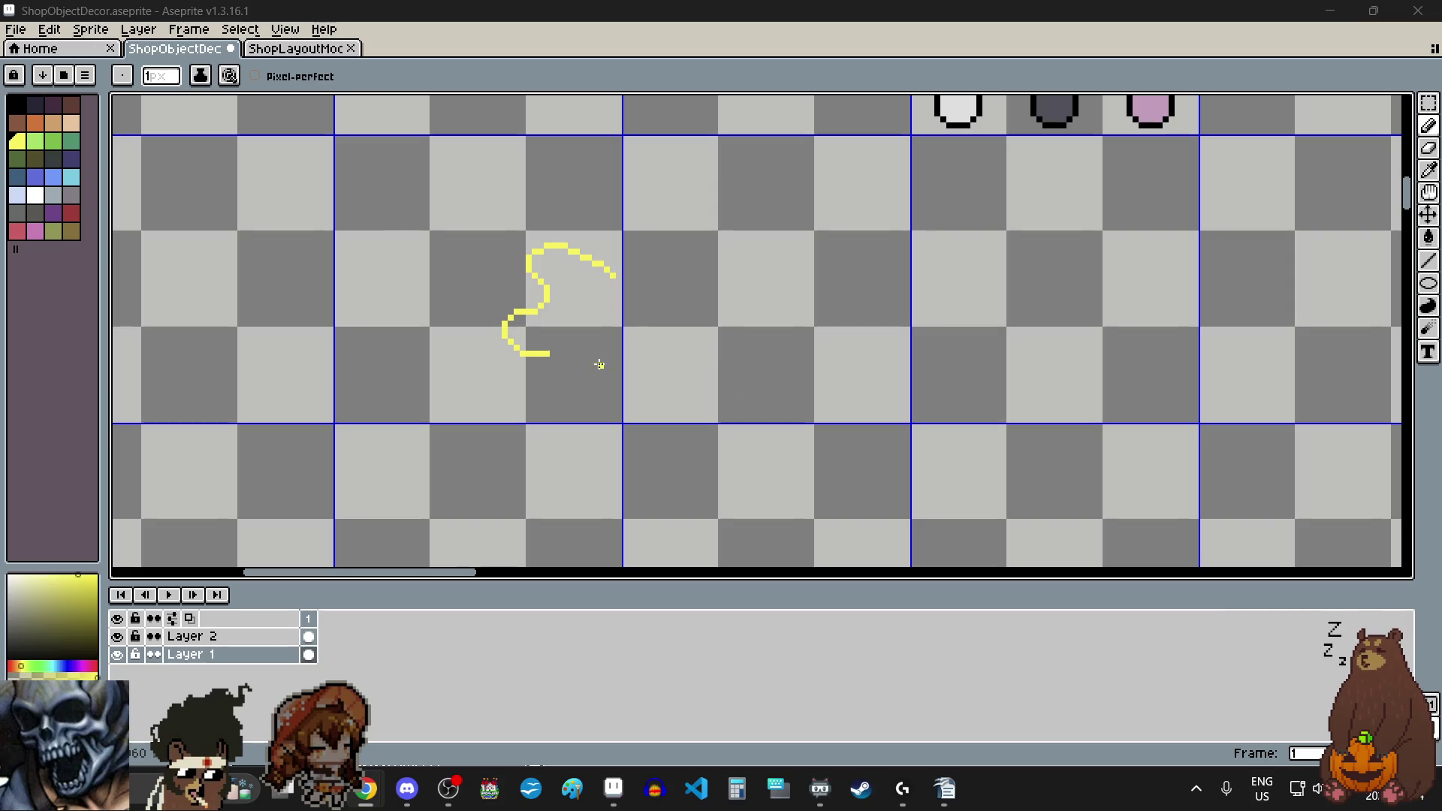
pyautogui.scroll(5, 460, 306)
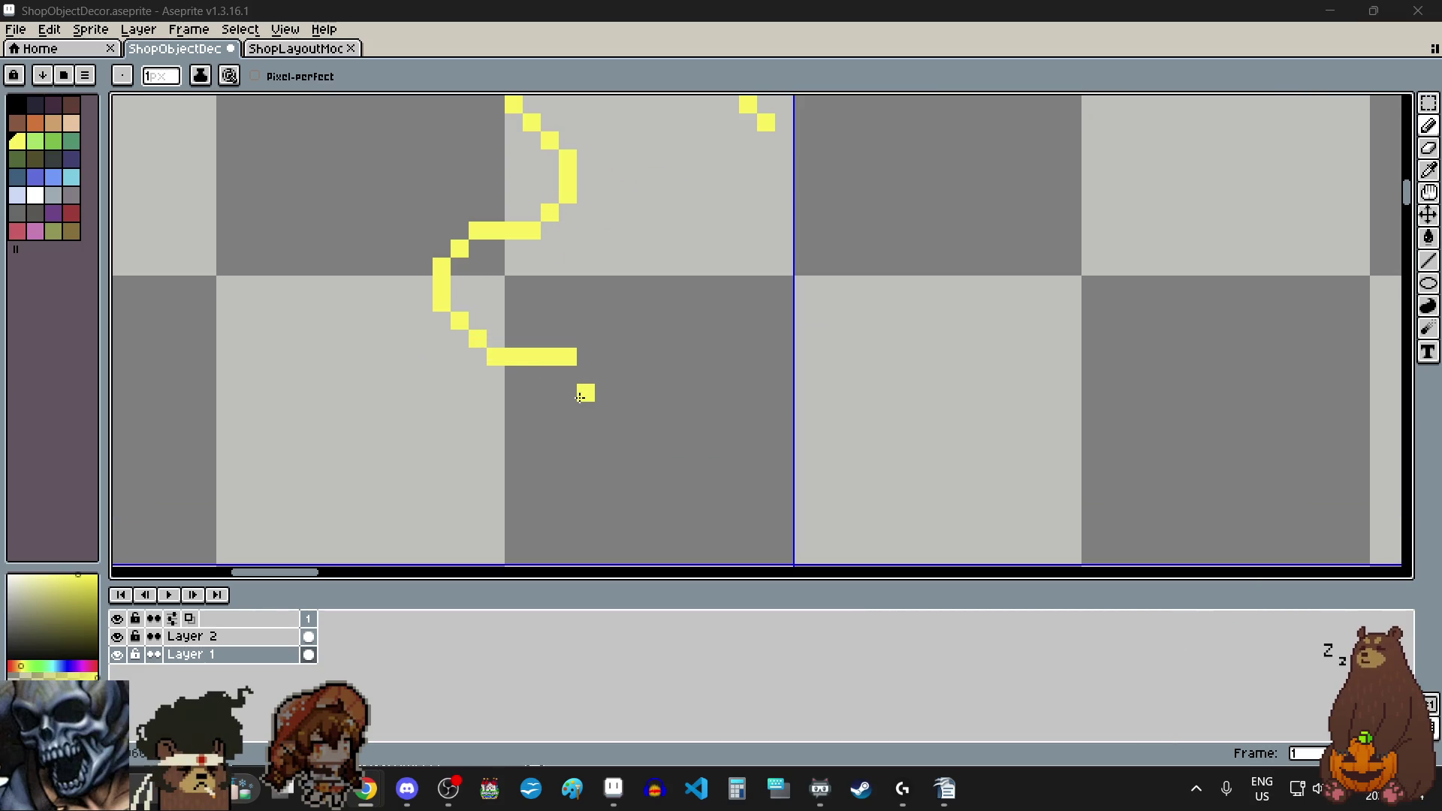
pyautogui.scroll(-4, 580, 396)
pyautogui.scroll(-6, 556, 290)
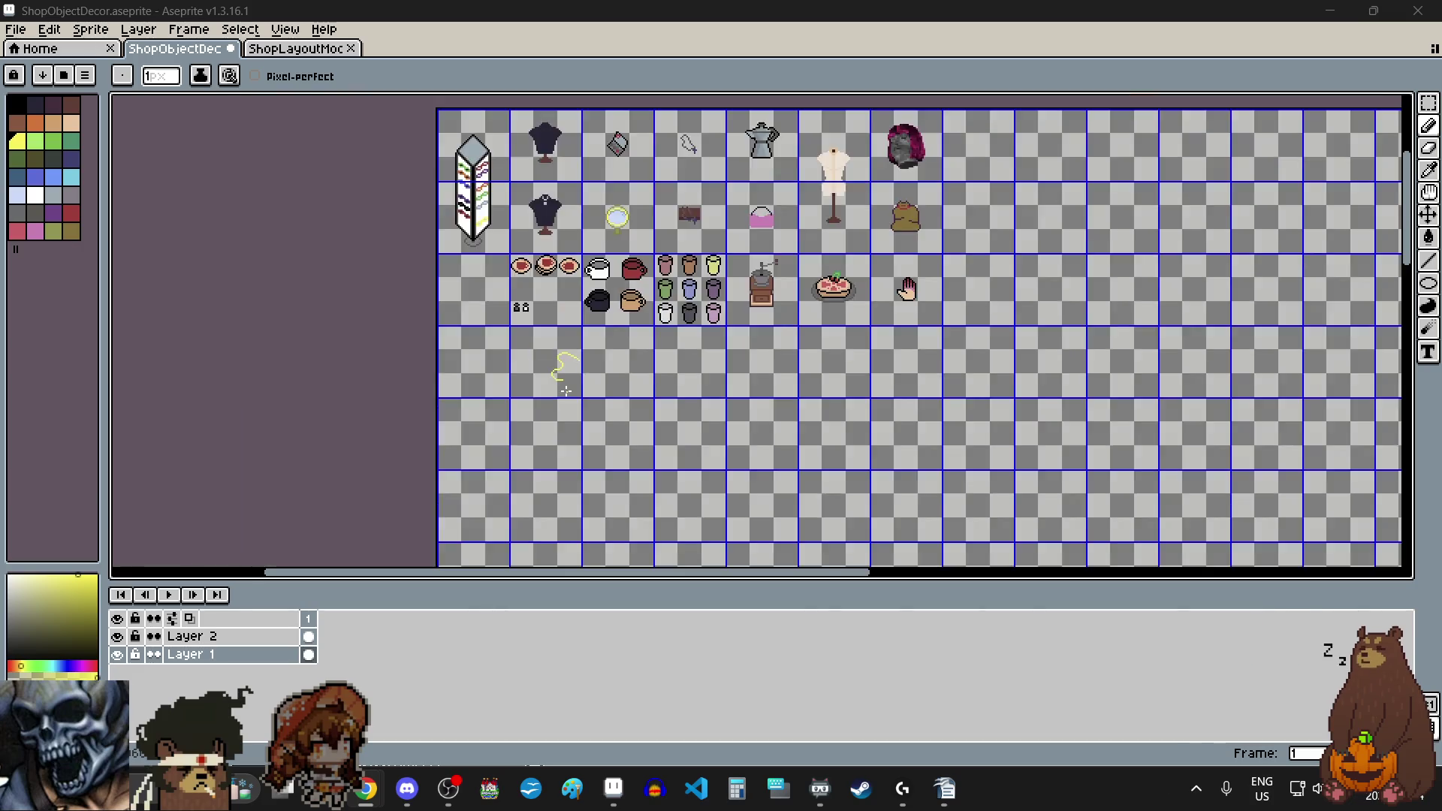
pyautogui.scroll(4, 571, 289)
pyautogui.scroll(-2, 575, 287)
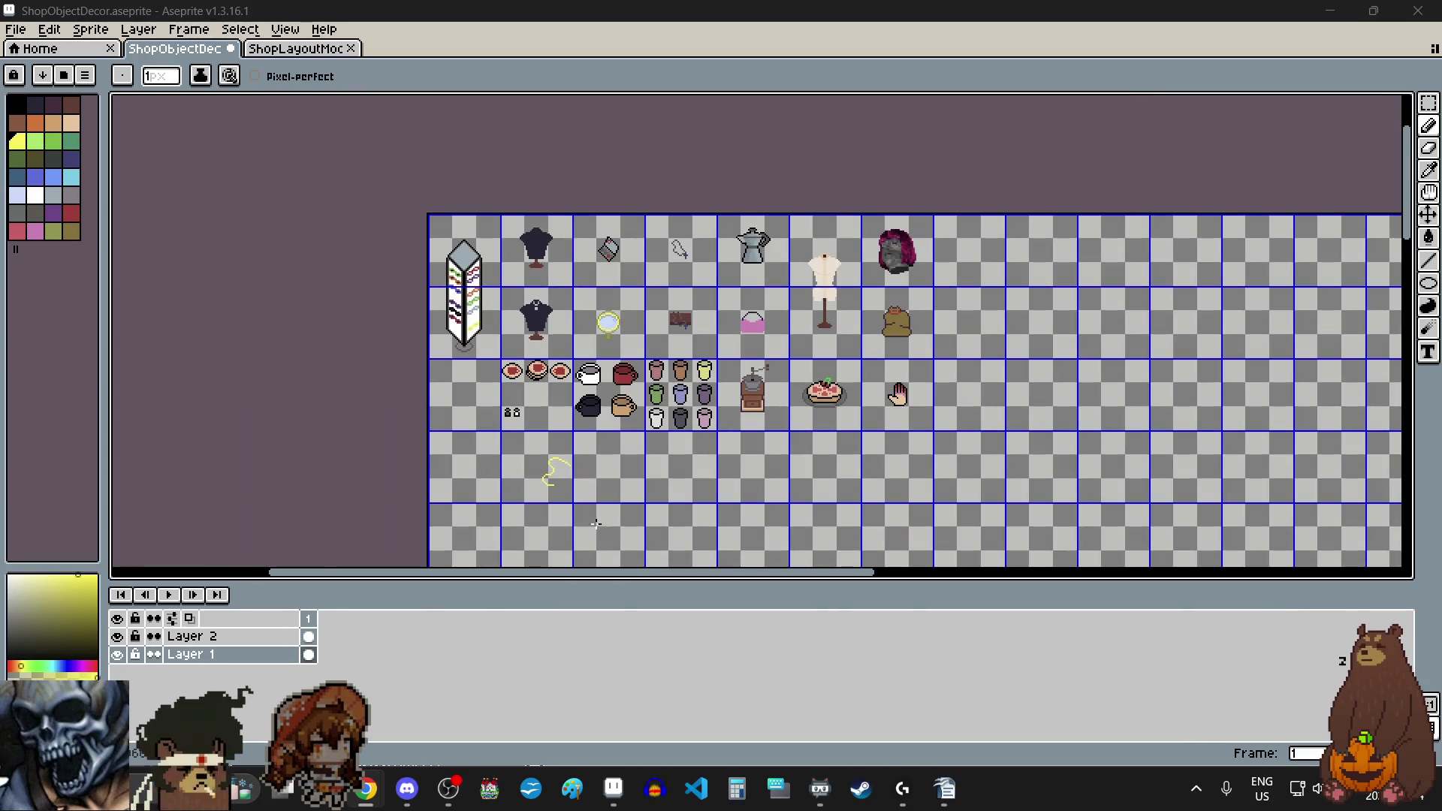
pyautogui.scroll(2, 560, 509)
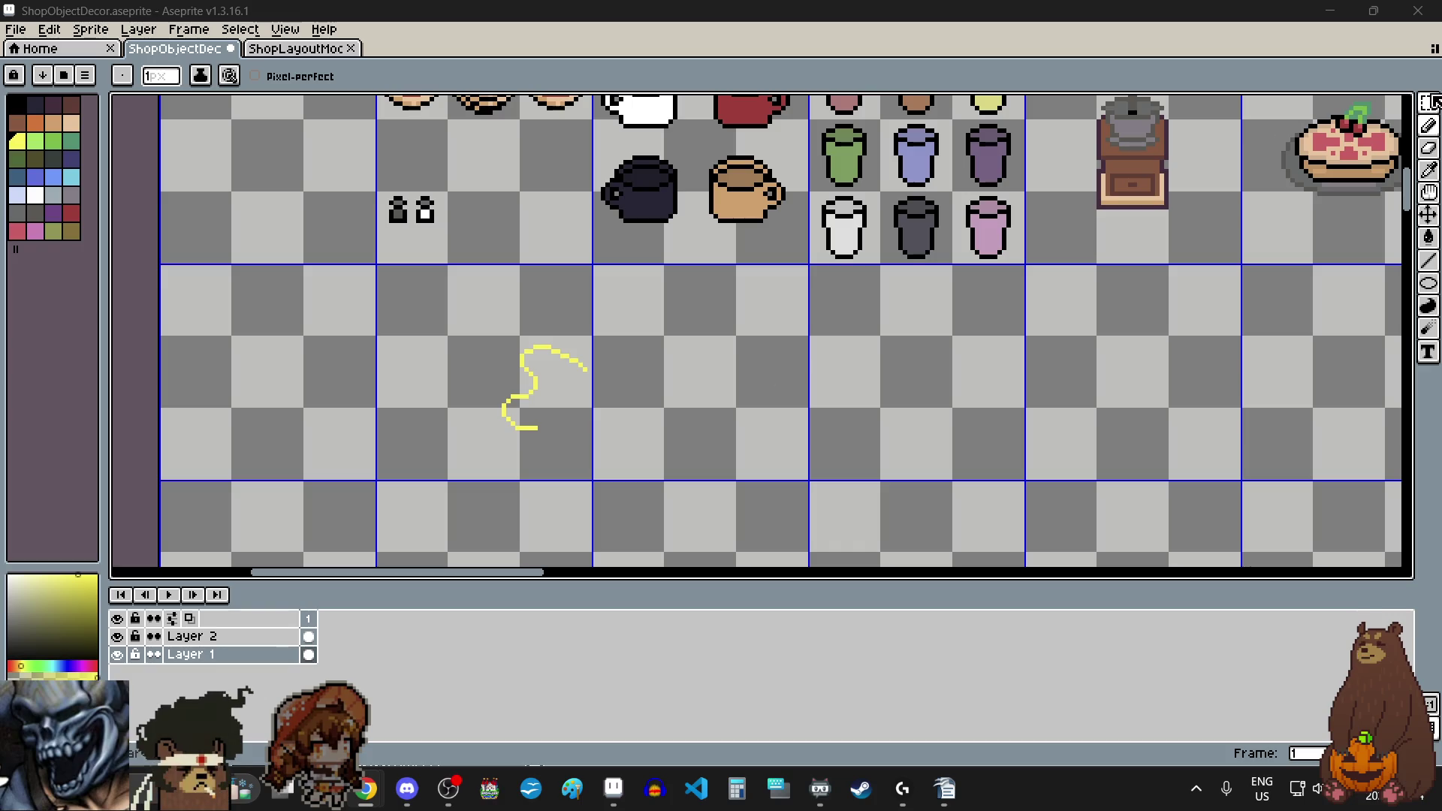
pyautogui.click(1428, 103)
pyautogui.moveTo(482, 320); pyautogui.dragTo(609, 466)
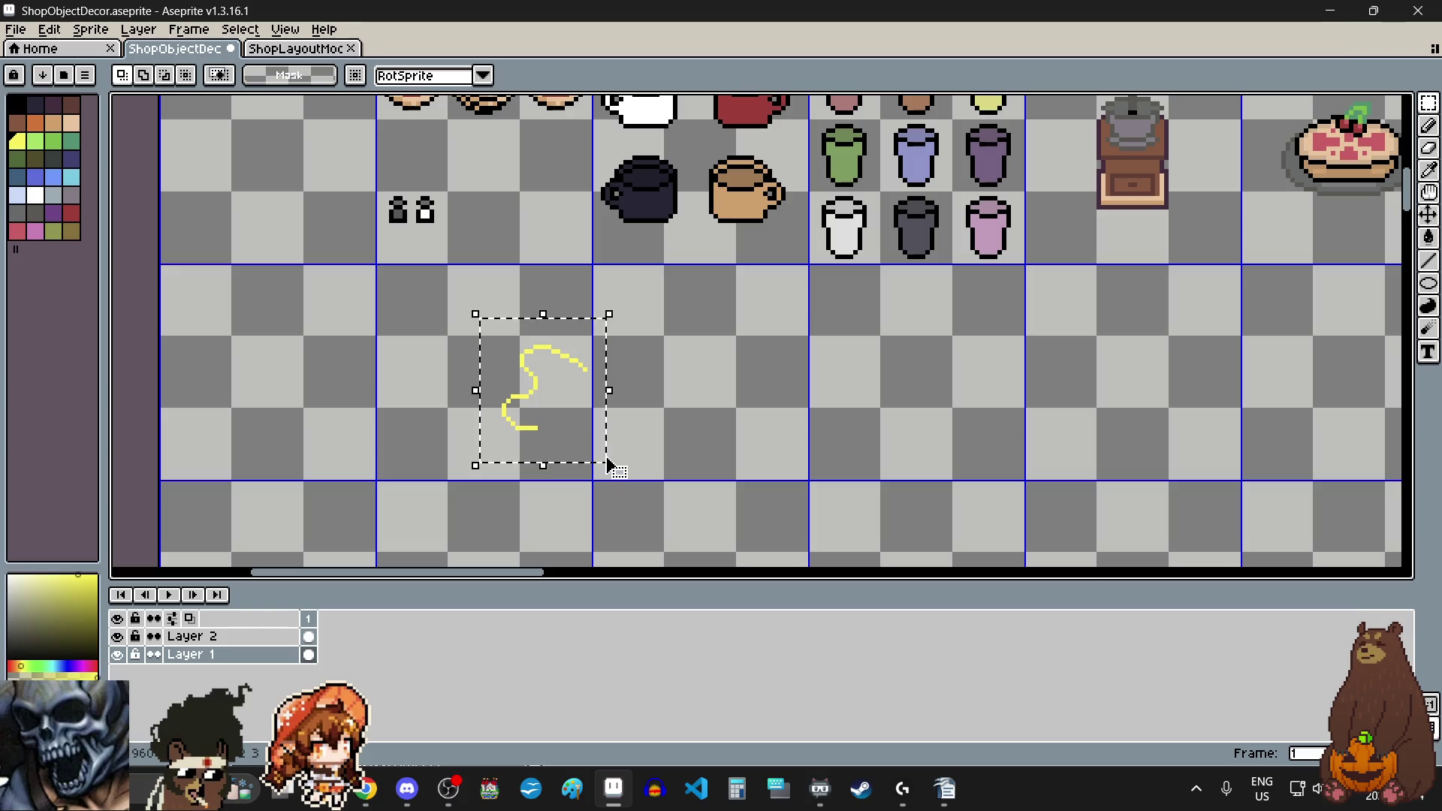
pyautogui.press('Delete')
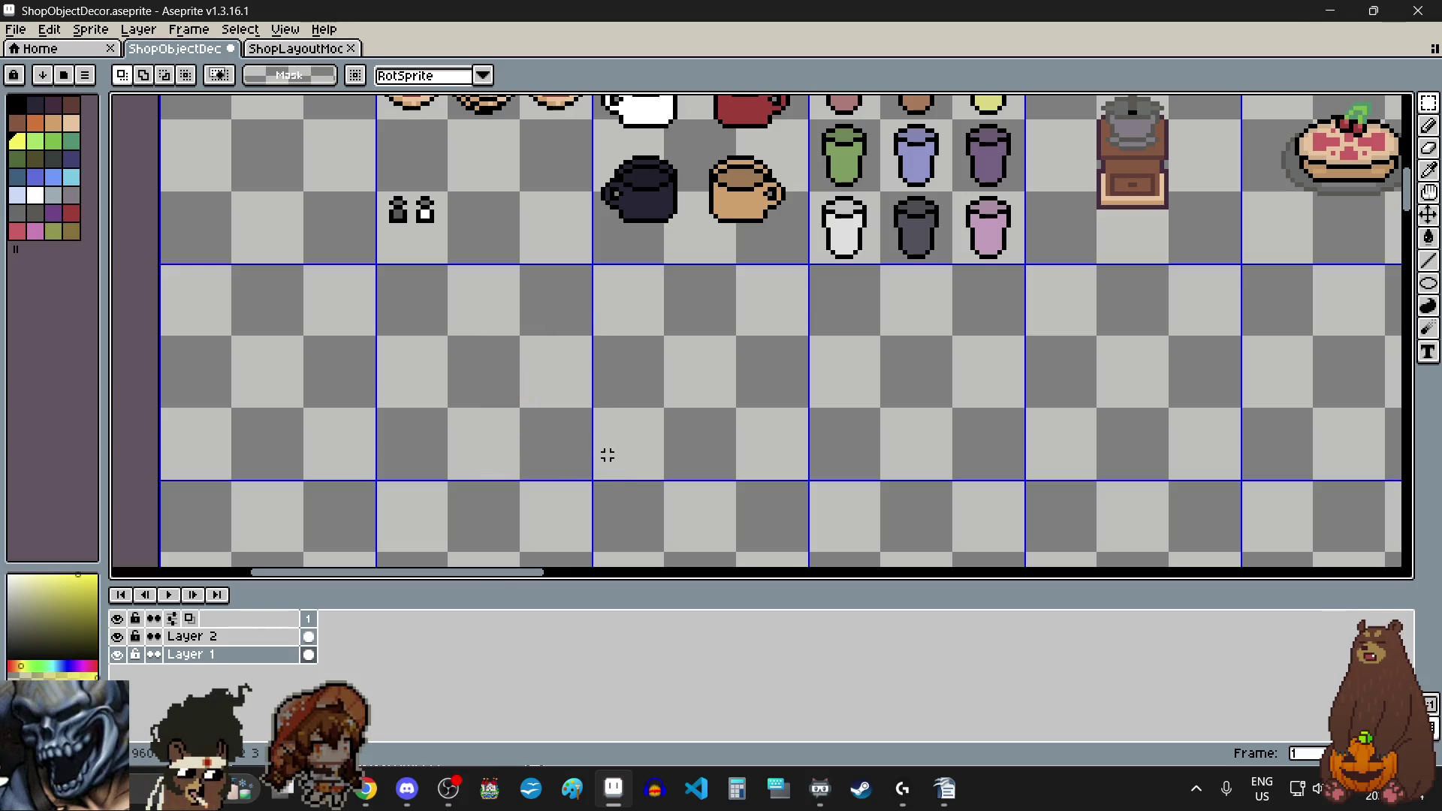
# Step: Copy the bottle outline and paste it into an empty cell
pyautogui.scroll(-4, 608, 456)
pyautogui.scroll(6, 711, 193)
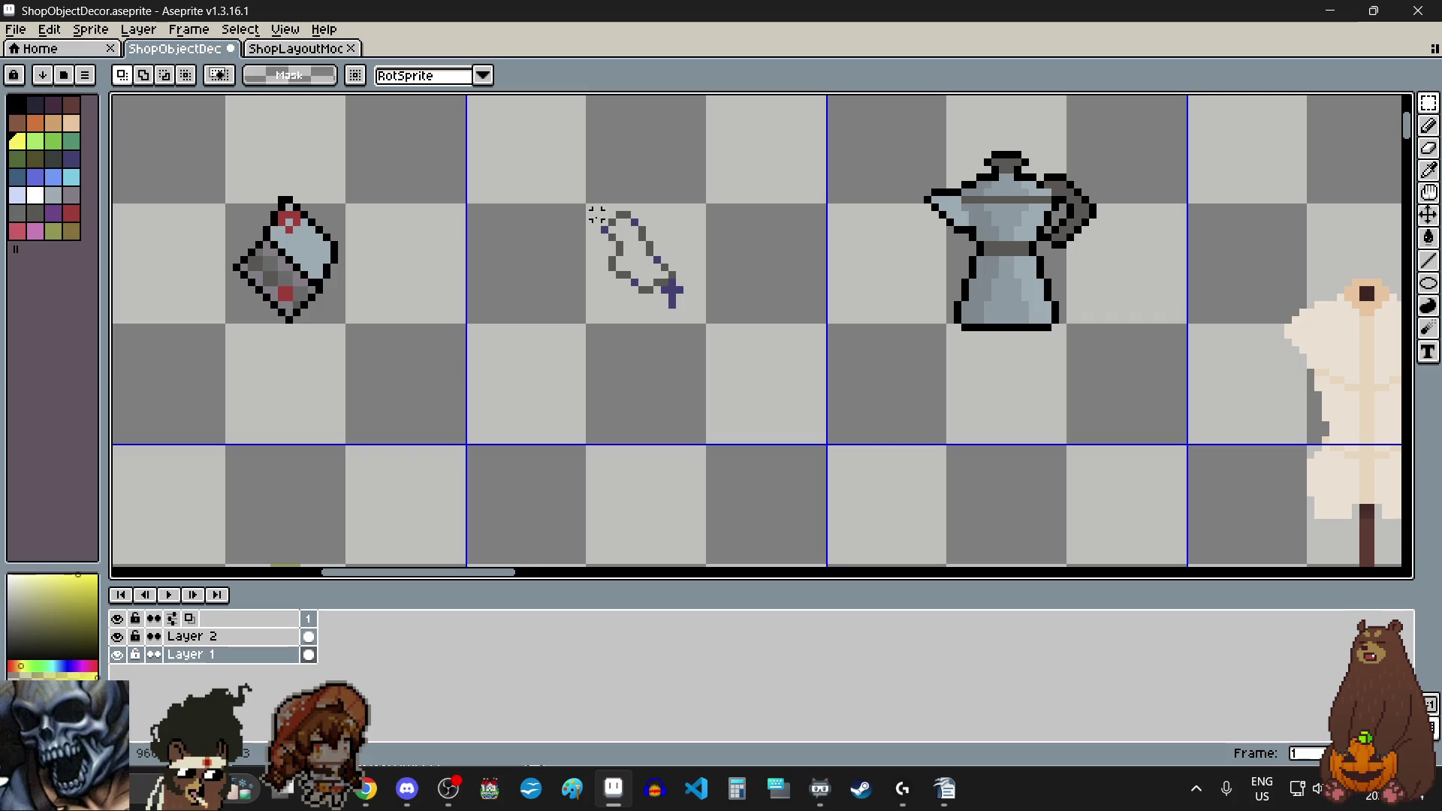
pyautogui.moveTo(579, 188); pyautogui.dragTo(723, 343)
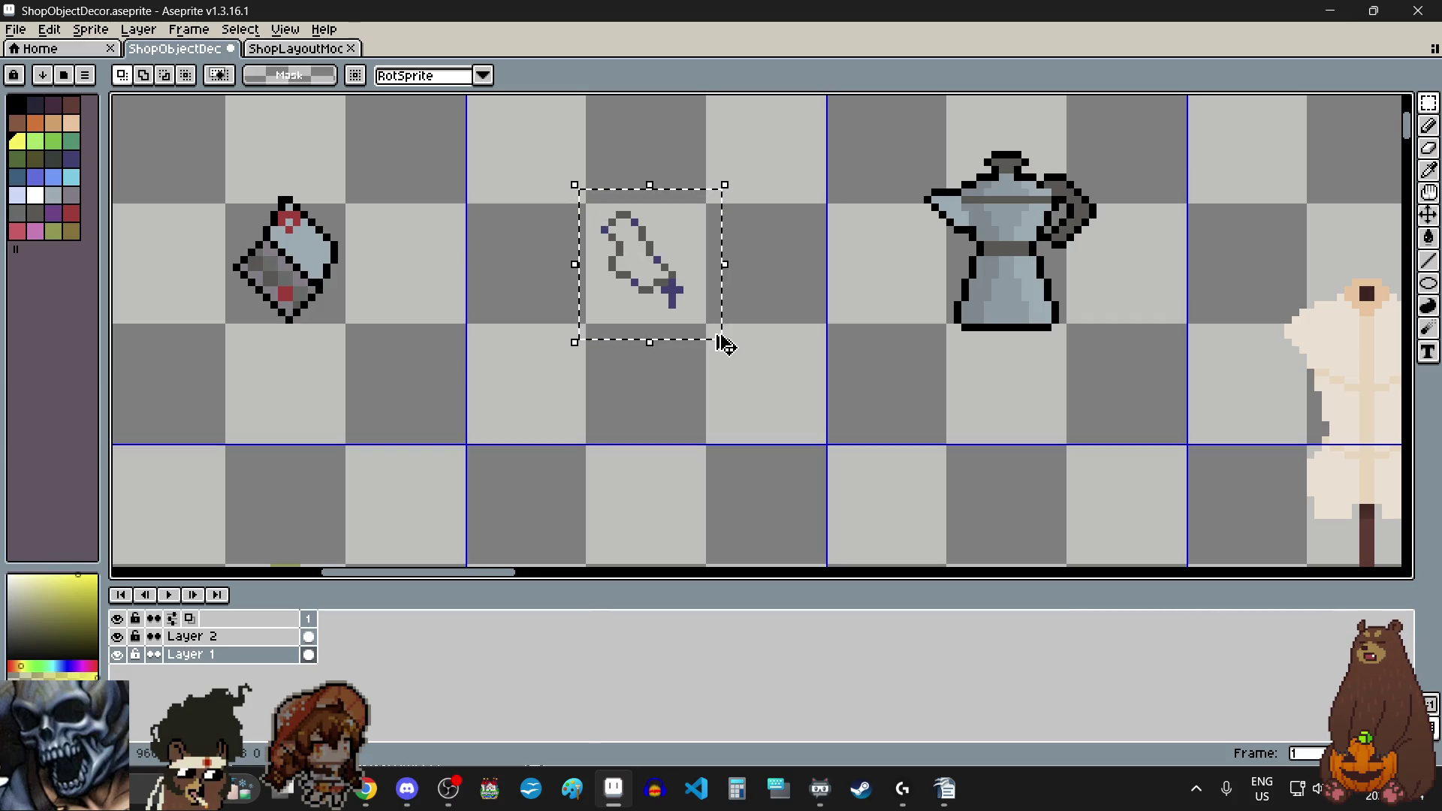
pyautogui.scroll(-4, 723, 343)
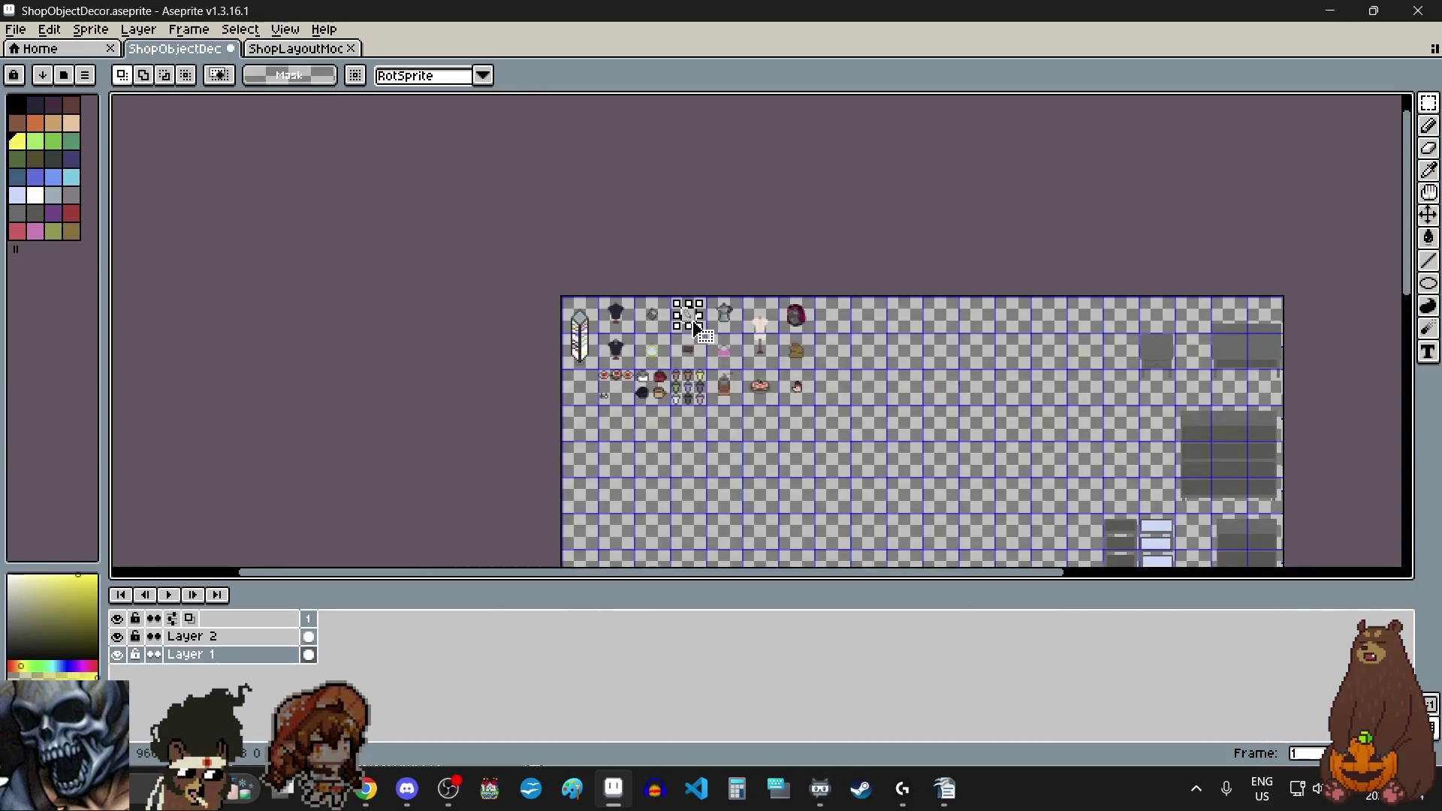
pyautogui.scroll(4, 610, 456)
pyautogui.scroll(-2, 612, 319)
pyautogui.scroll(2, 640, 340)
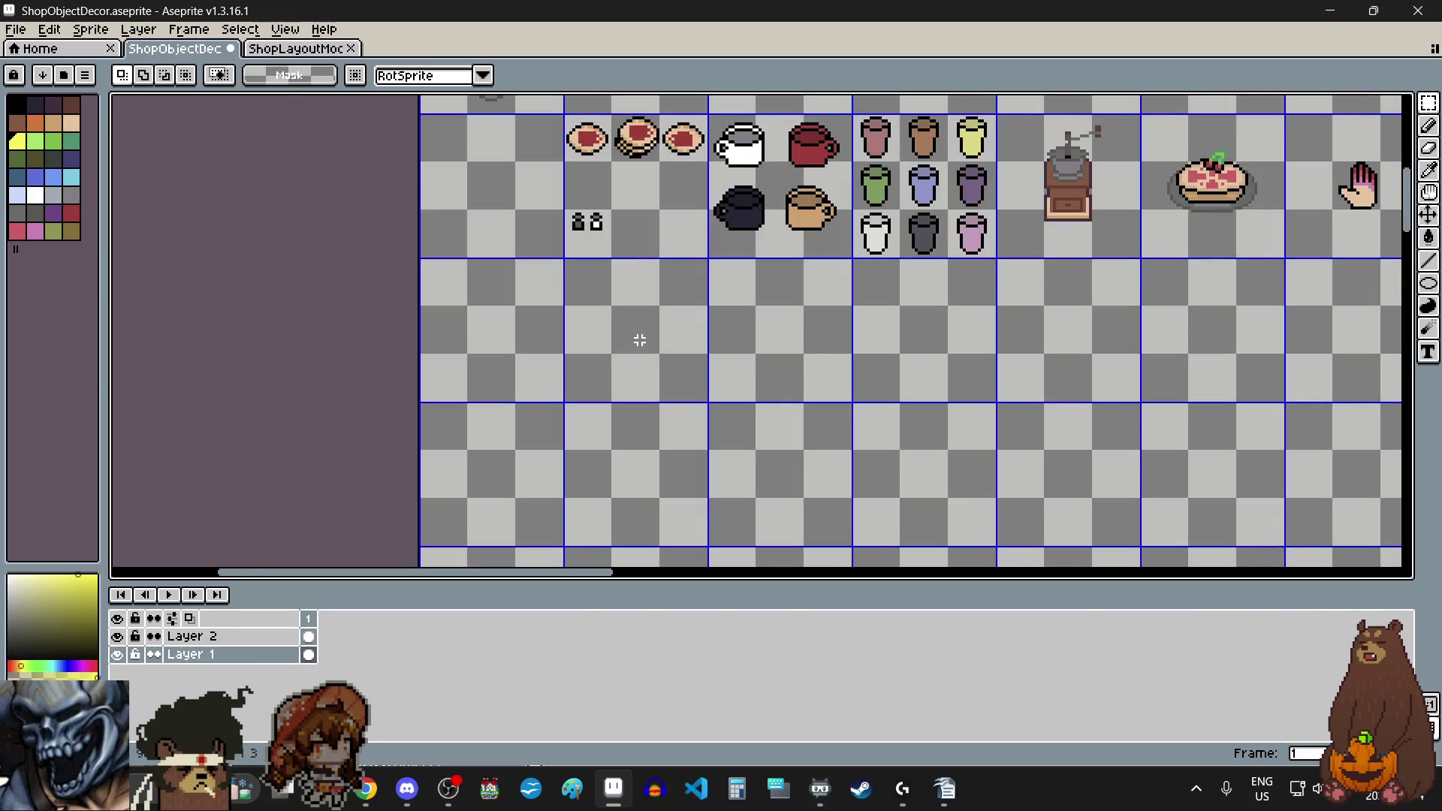
pyautogui.scroll(1, 623, 310)
pyautogui.hotkey('ctrl', 'v')
pyautogui.moveTo(1065, 325)
pyautogui.mouseDown()
pyautogui.moveTo(1018, 309)
pyautogui.moveTo(628, 345)
pyautogui.moveTo(635, 335)
pyautogui.mouseUp()
pyautogui.scroll(3, 618, 329)
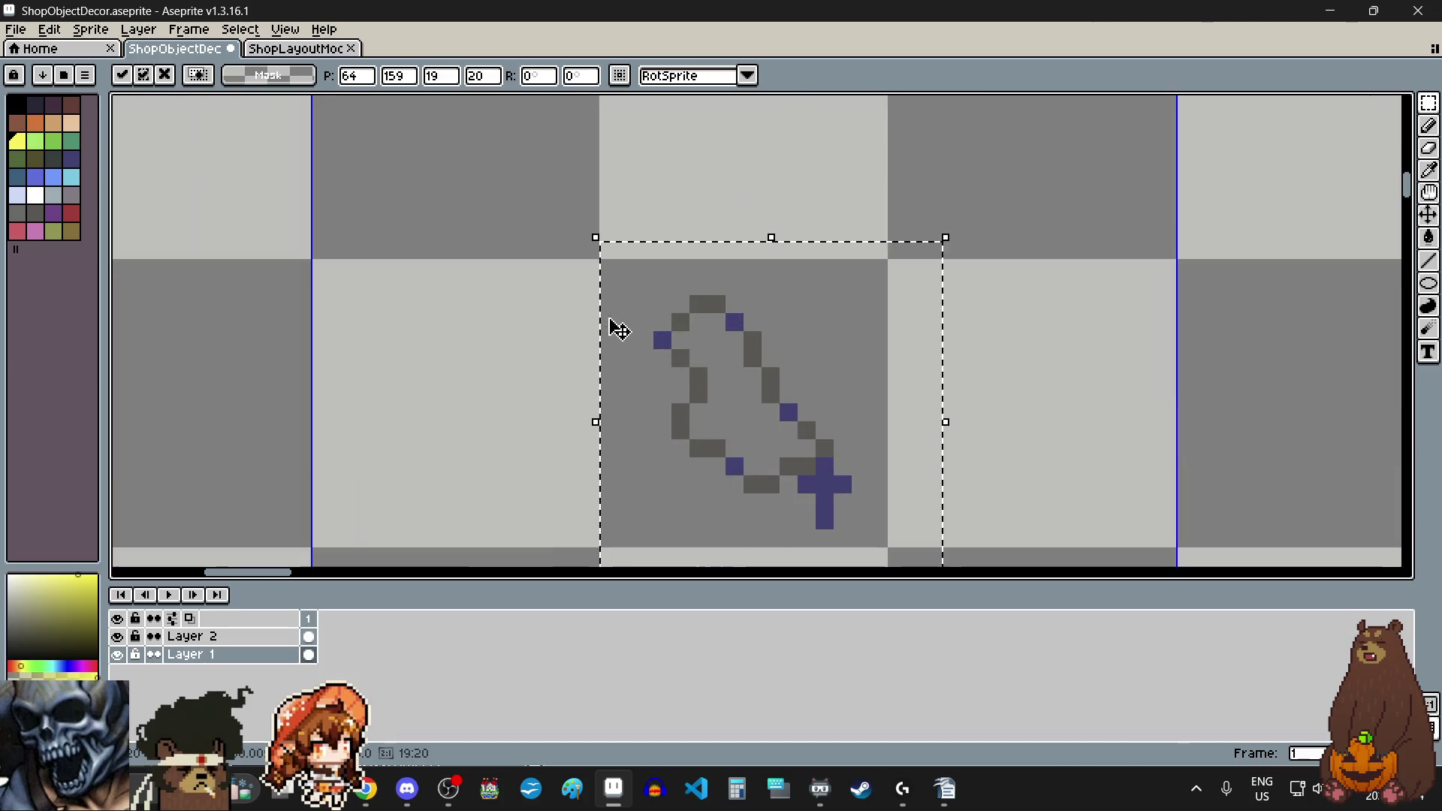
pyautogui.moveTo(721, 386); pyautogui.dragTo(702, 374)
pyautogui.click(515, 354)
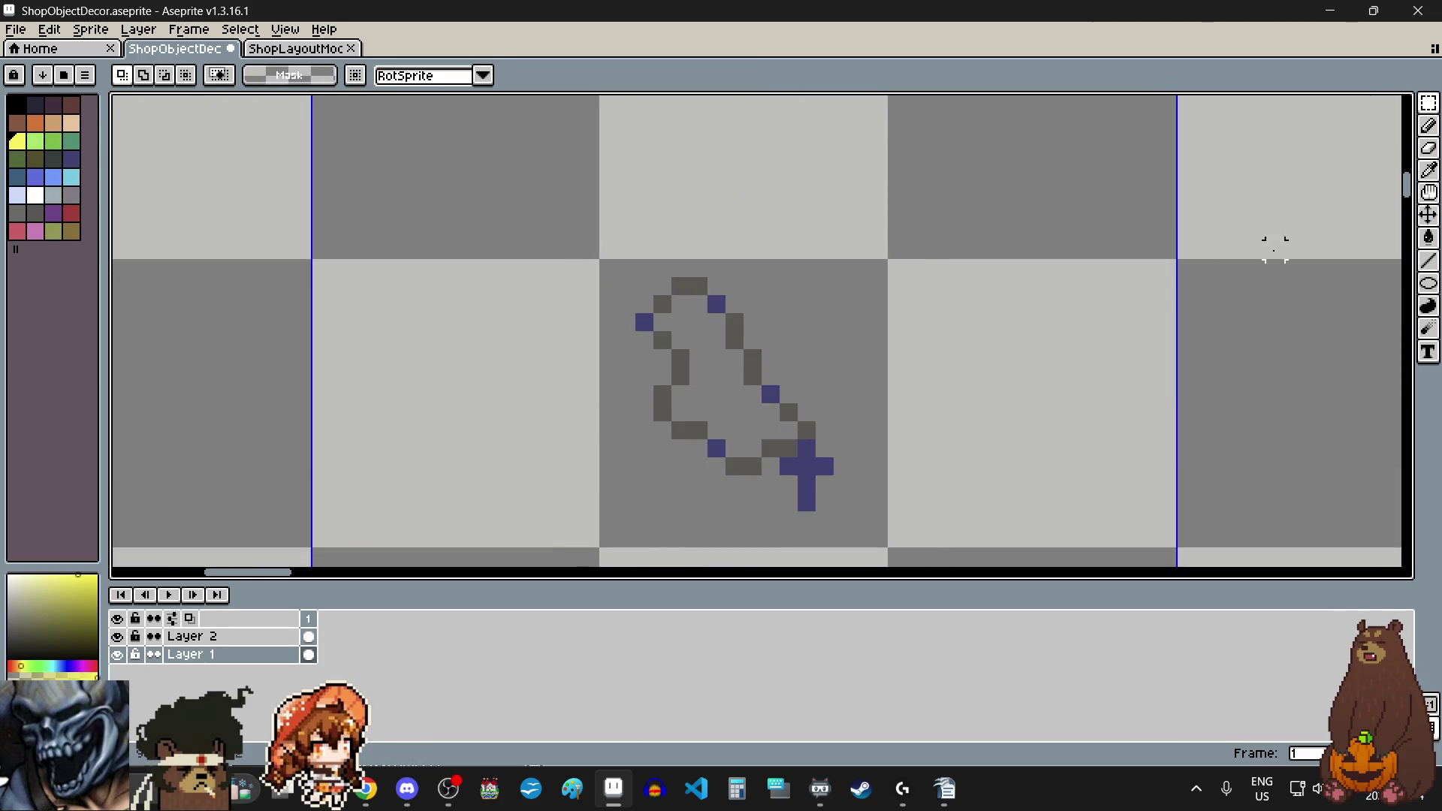
# Step: Eyedrop the outline's dark grey and recolour the blue outline pixels with it
pyautogui.press('i')
pyautogui.scroll(2, 812, 418)
pyautogui.click(751, 445)
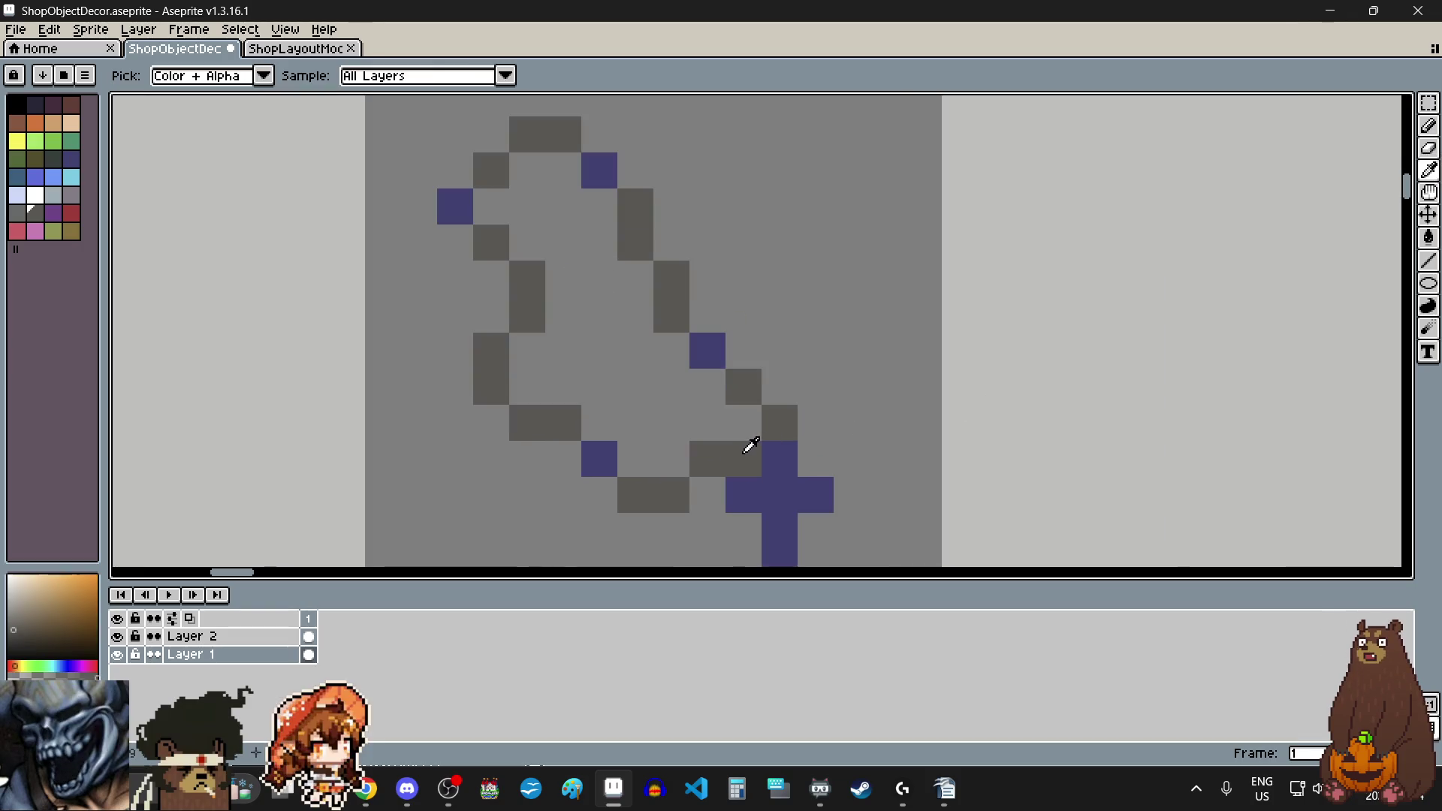
pyautogui.click(1429, 126)
pyautogui.click(707, 352)
pyautogui.click(607, 198)
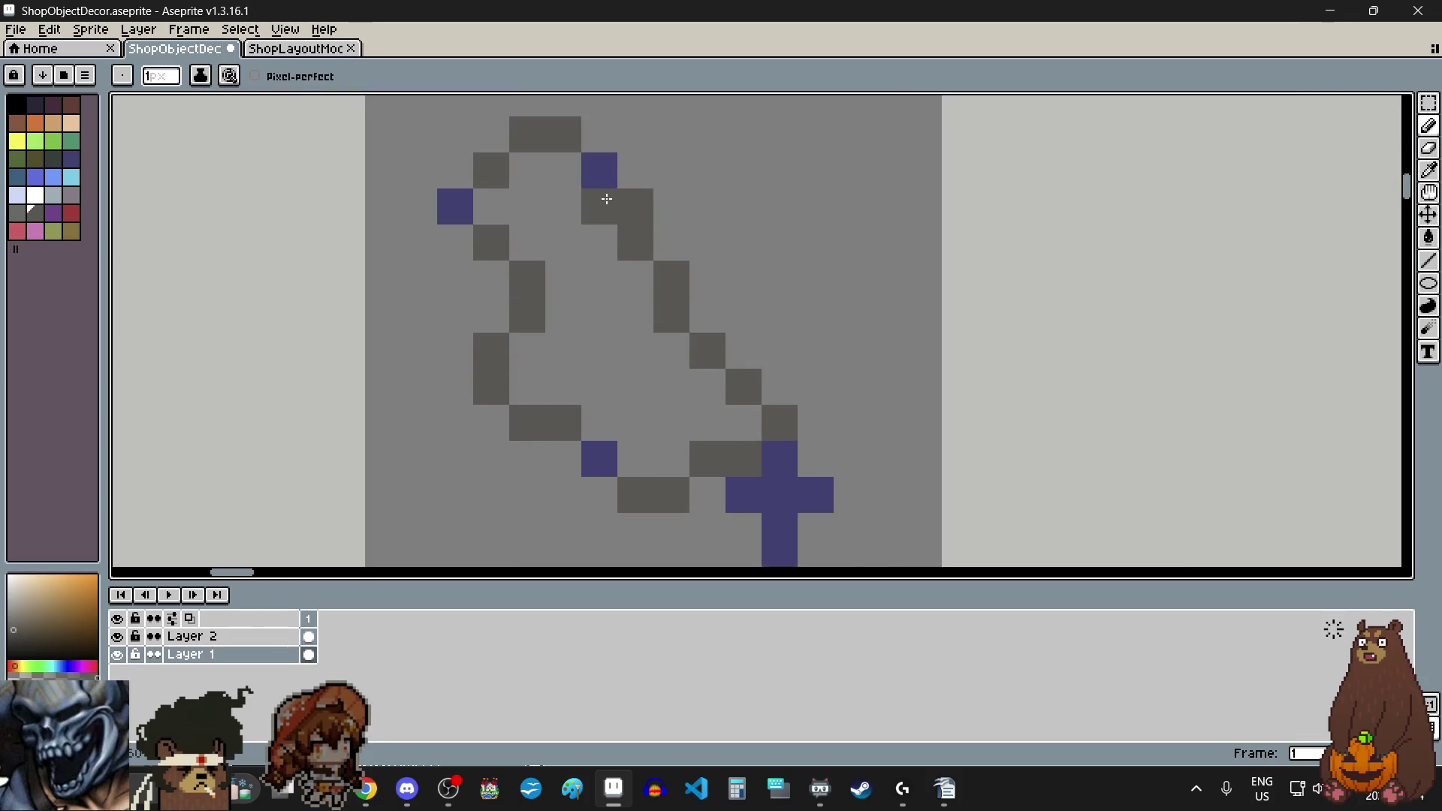
pyautogui.click(599, 171)
pyautogui.click(453, 206)
pyautogui.click(607, 467)
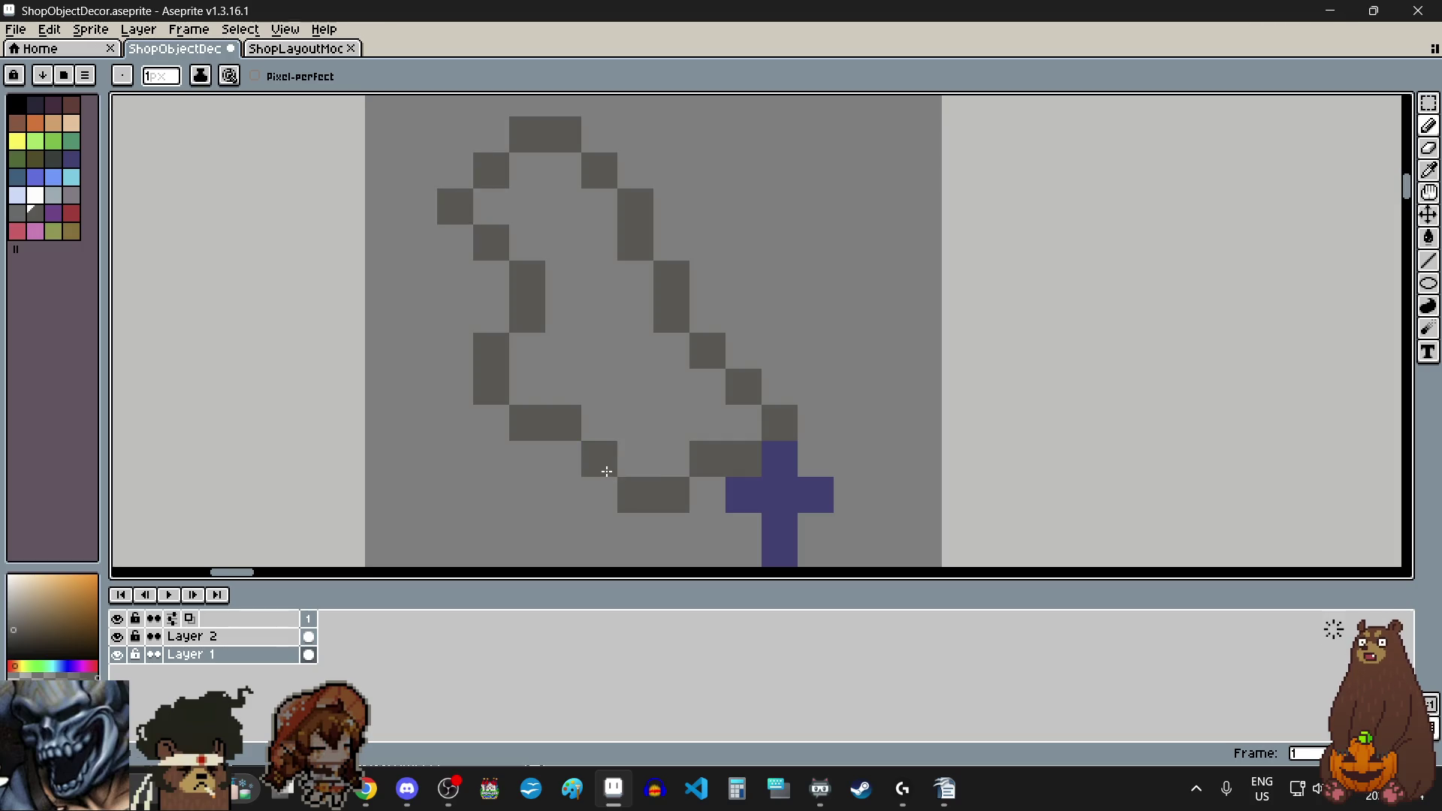
pyautogui.scroll(-4, 607, 472)
pyautogui.scroll(3, 1082, 366)
# Step: Erase the blue cross from inside the copied outline
pyautogui.click(1417, 155)
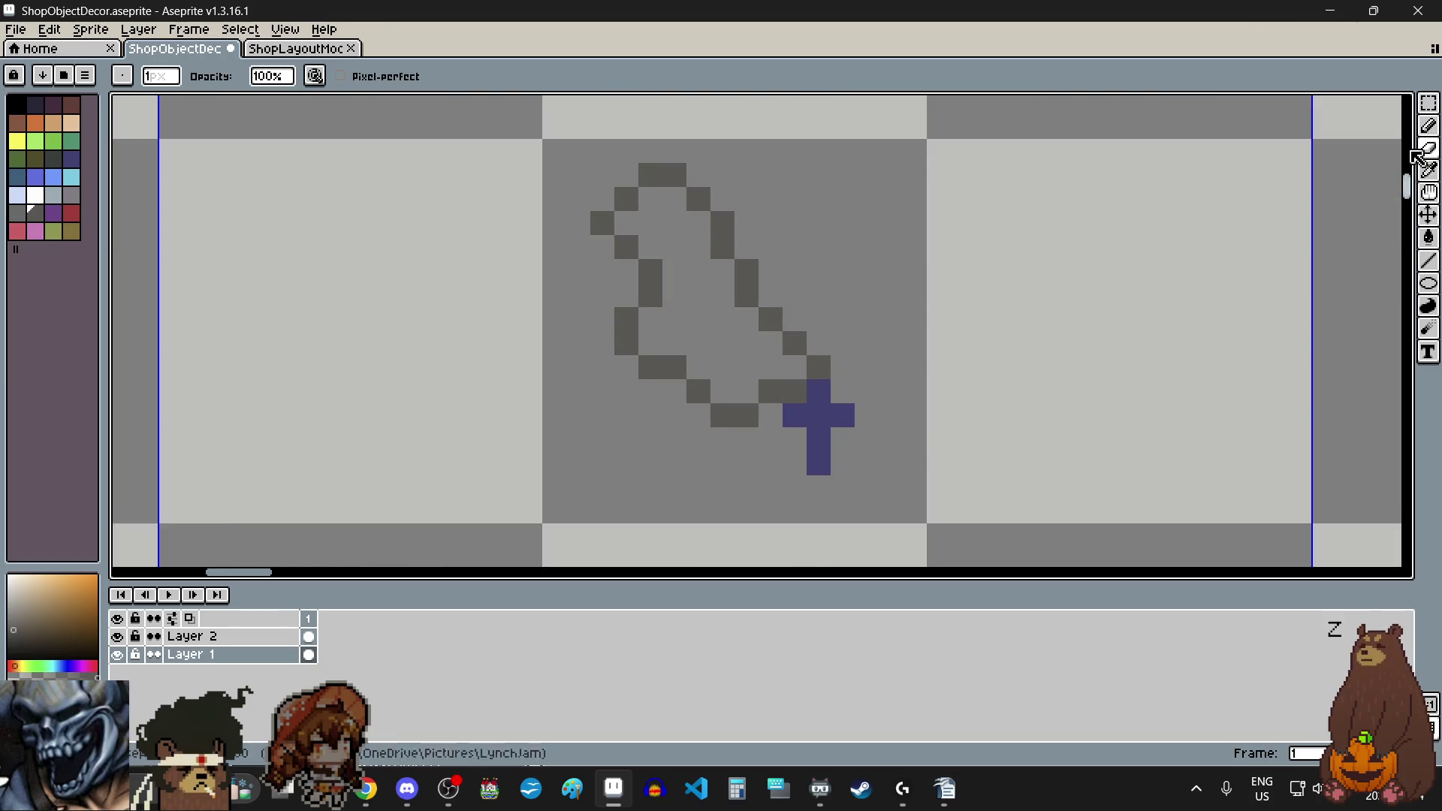
pyautogui.scroll(2, 811, 435)
pyautogui.moveTo(764, 535)
pyautogui.mouseDown()
pyautogui.moveTo(765, 439)
pyautogui.moveTo(813, 438)
pyautogui.mouseUp()
pyautogui.click(763, 389)
pyautogui.scroll(-3, 866, 435)
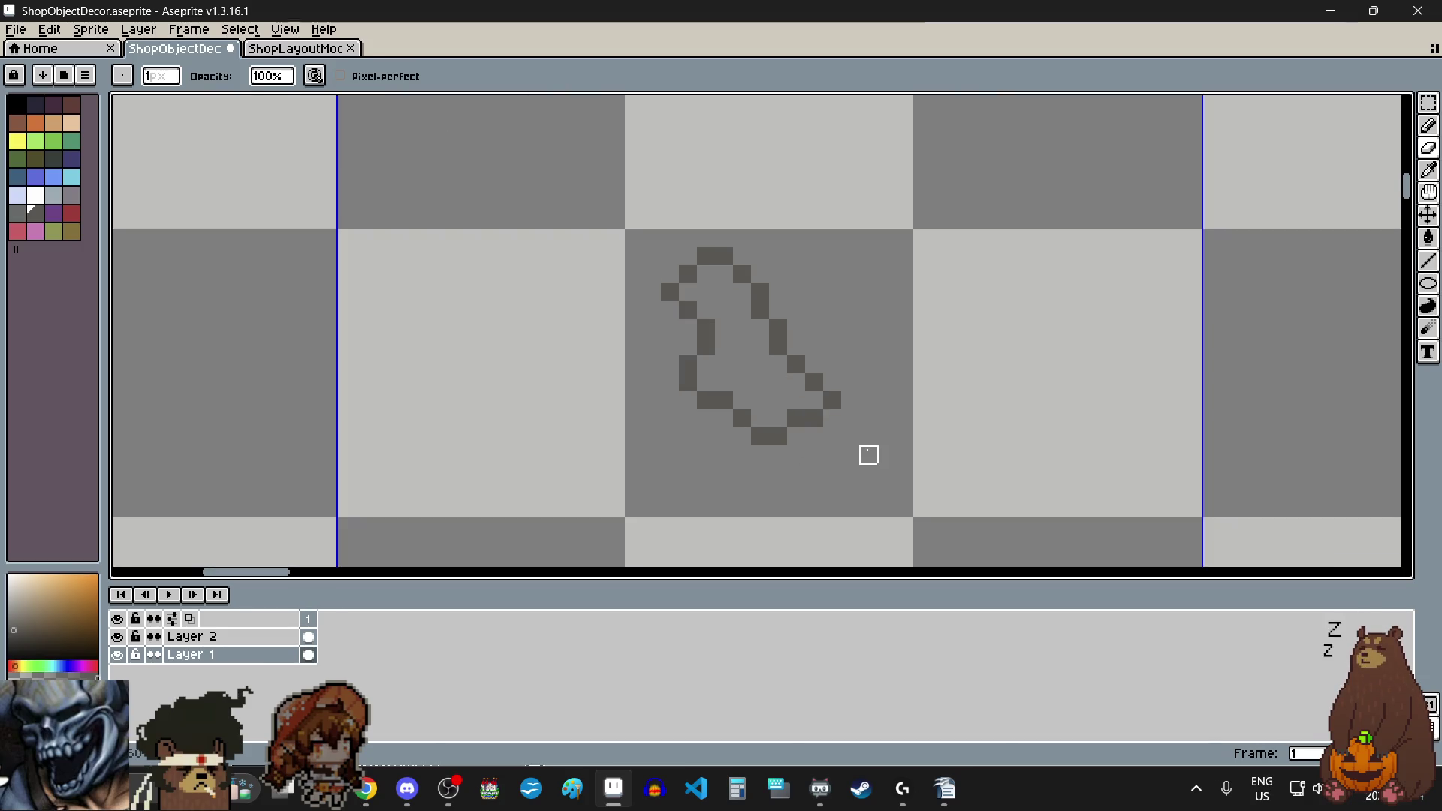
pyautogui.scroll(1, 868, 455)
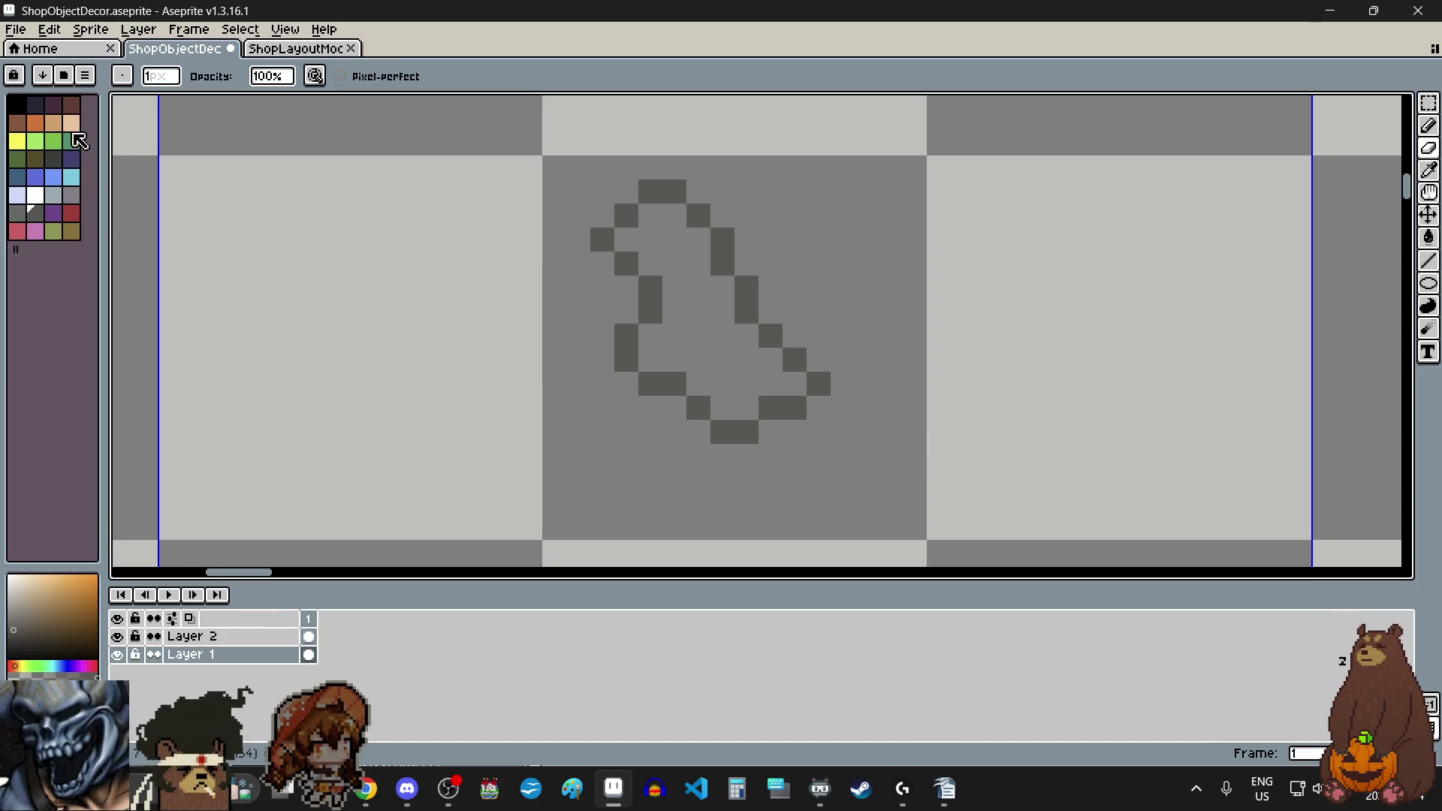
# Step: Paint a small 2x2 red tip at the end of the outline
pyautogui.click(366, 789)
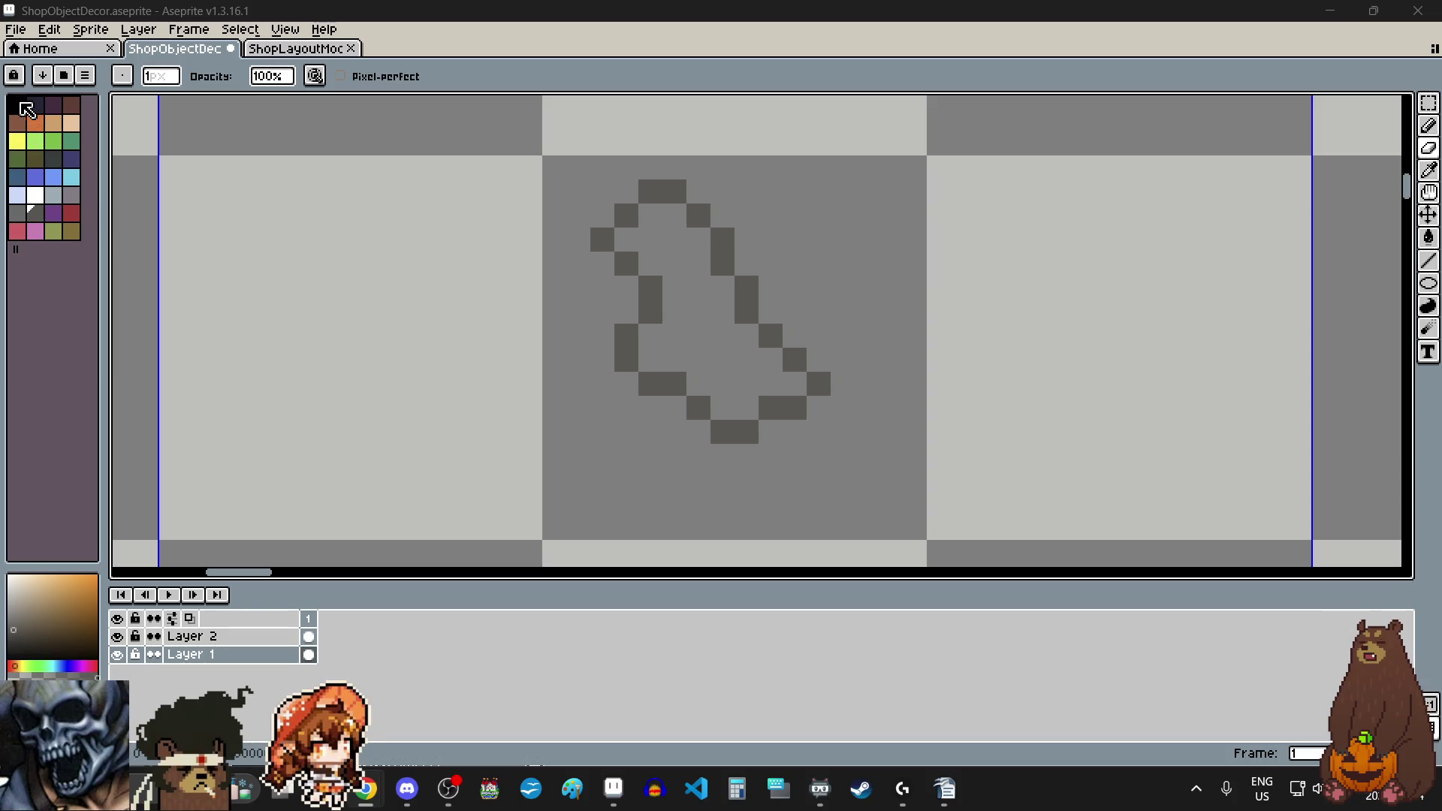
pyautogui.click(20, 106)
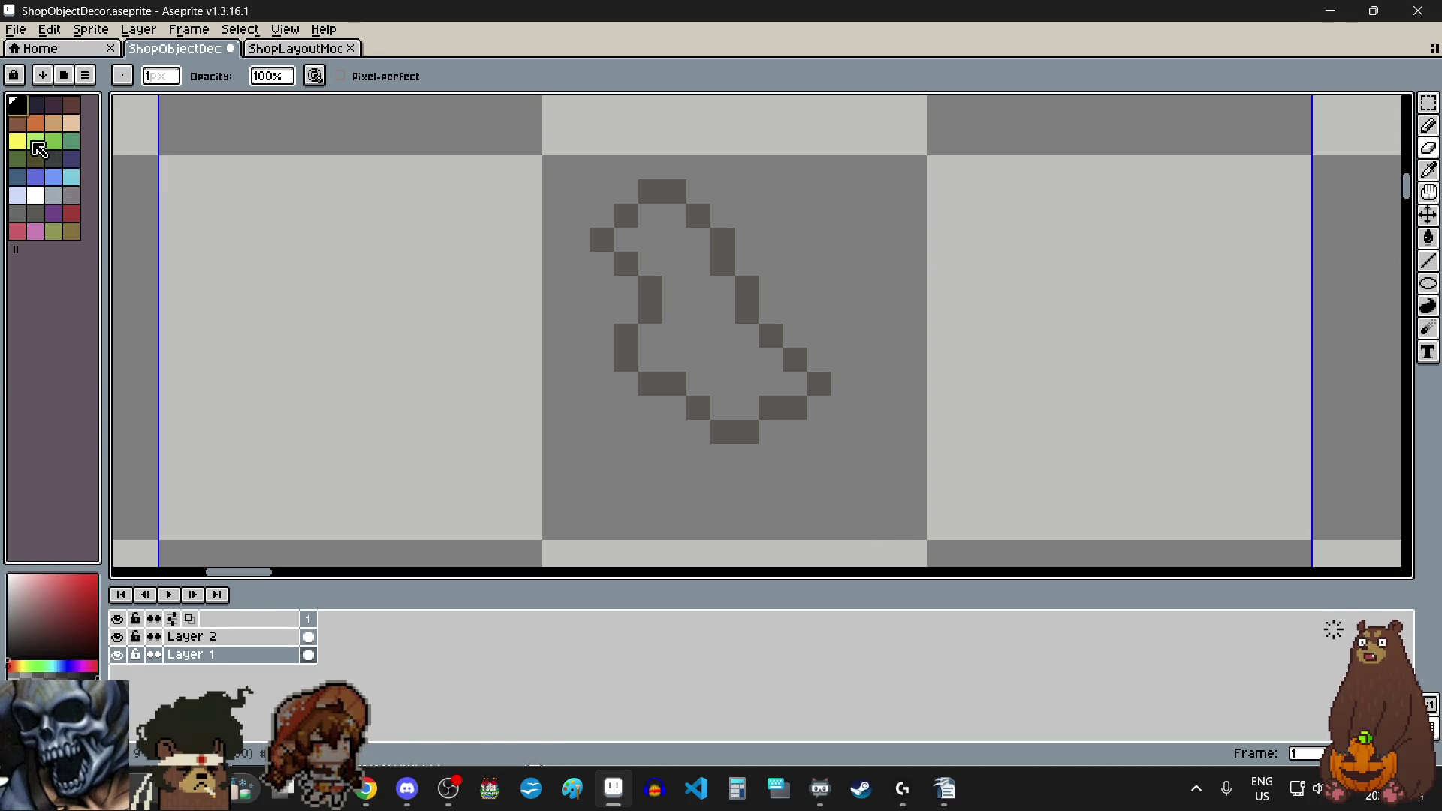
pyautogui.click(17, 141)
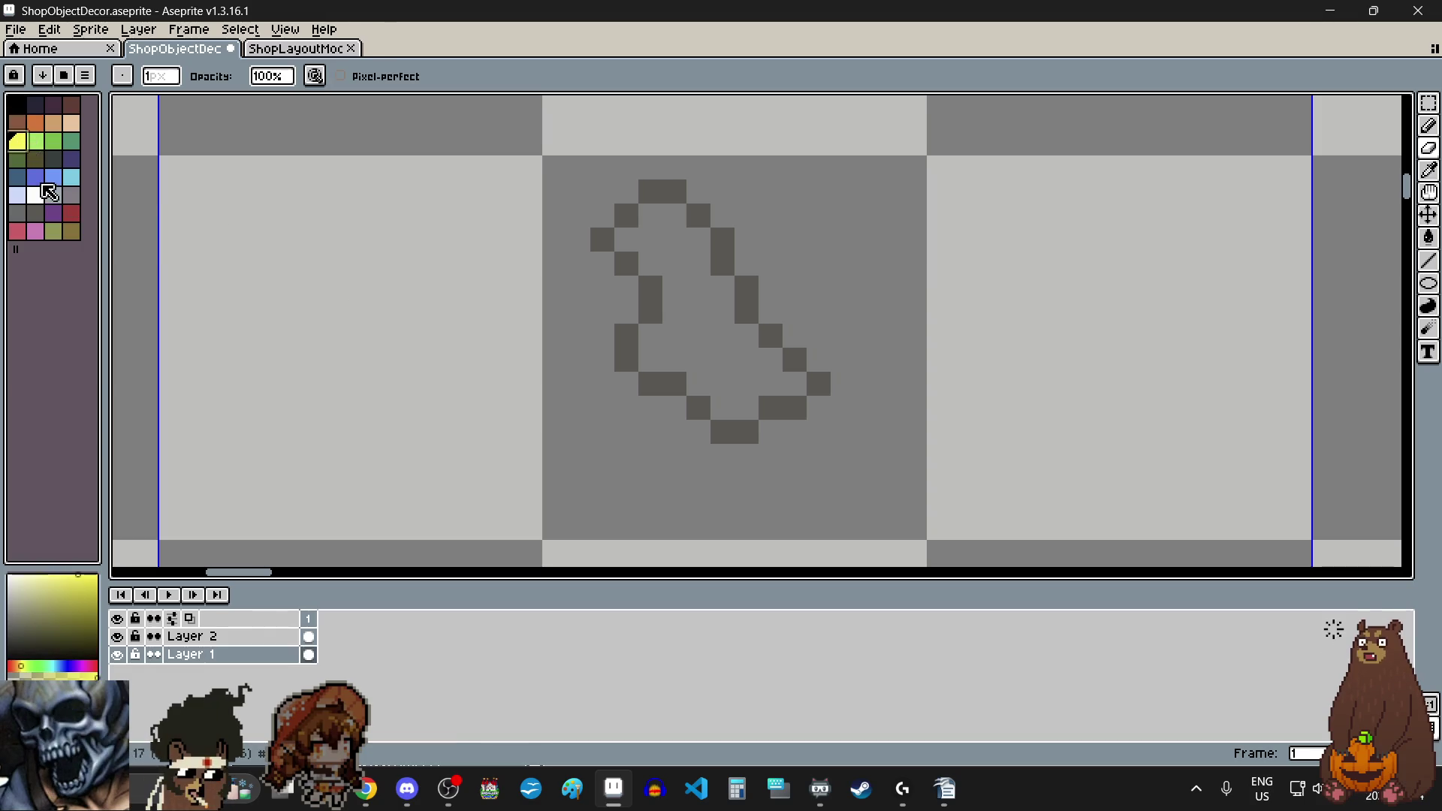
pyautogui.click(73, 214)
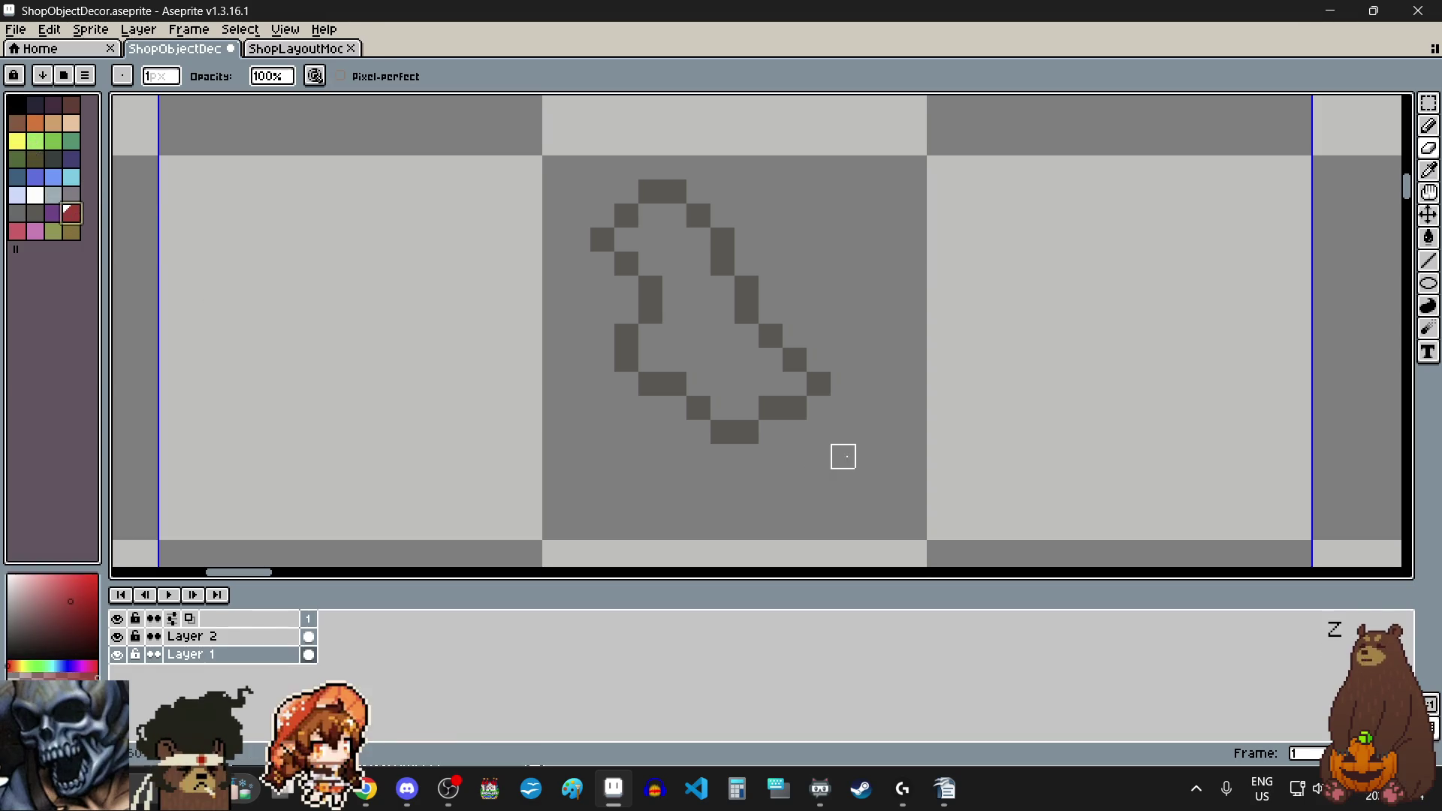
pyautogui.press('b')
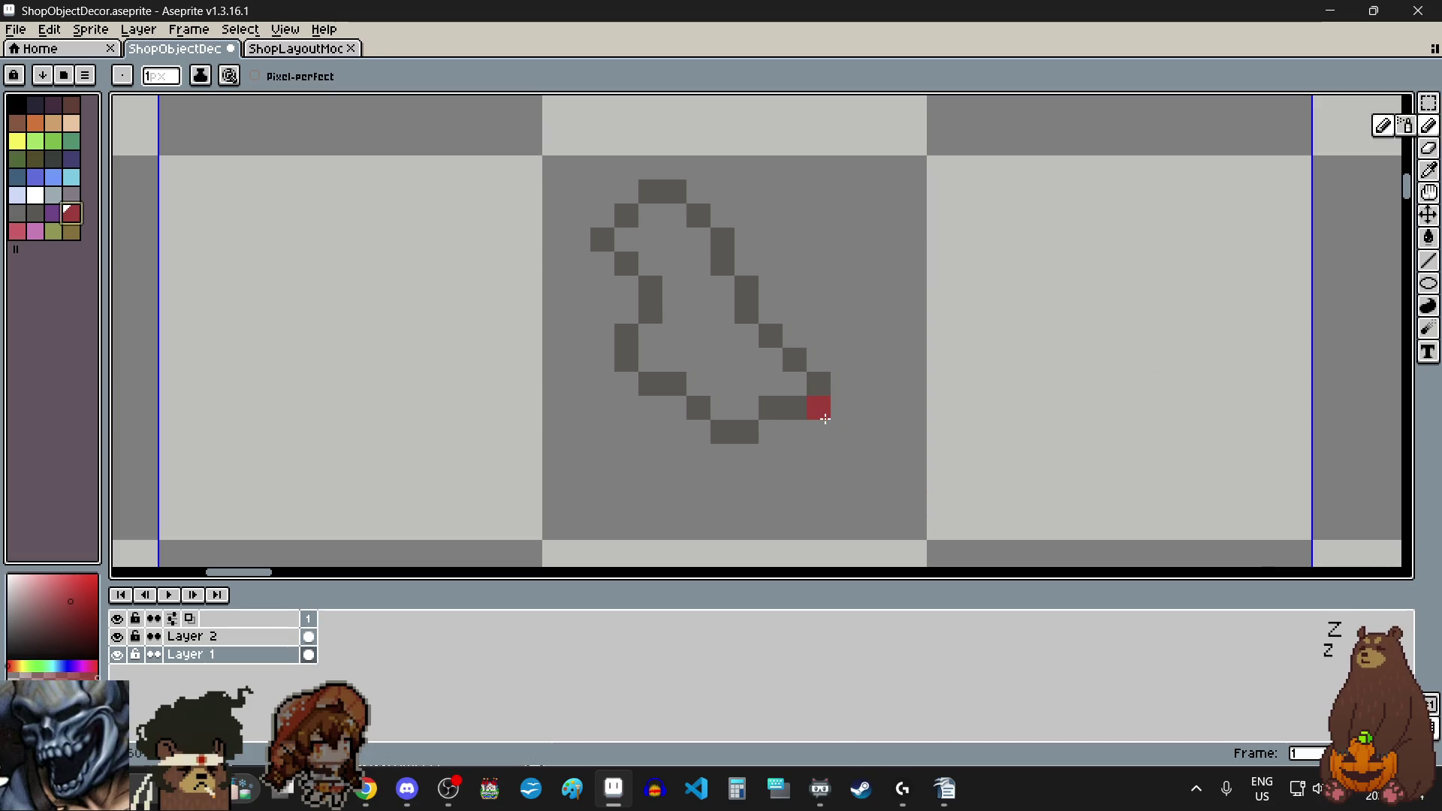
pyautogui.click(819, 408)
pyautogui.moveTo(841, 415); pyautogui.dragTo(843, 432)
pyautogui.click(819, 432)
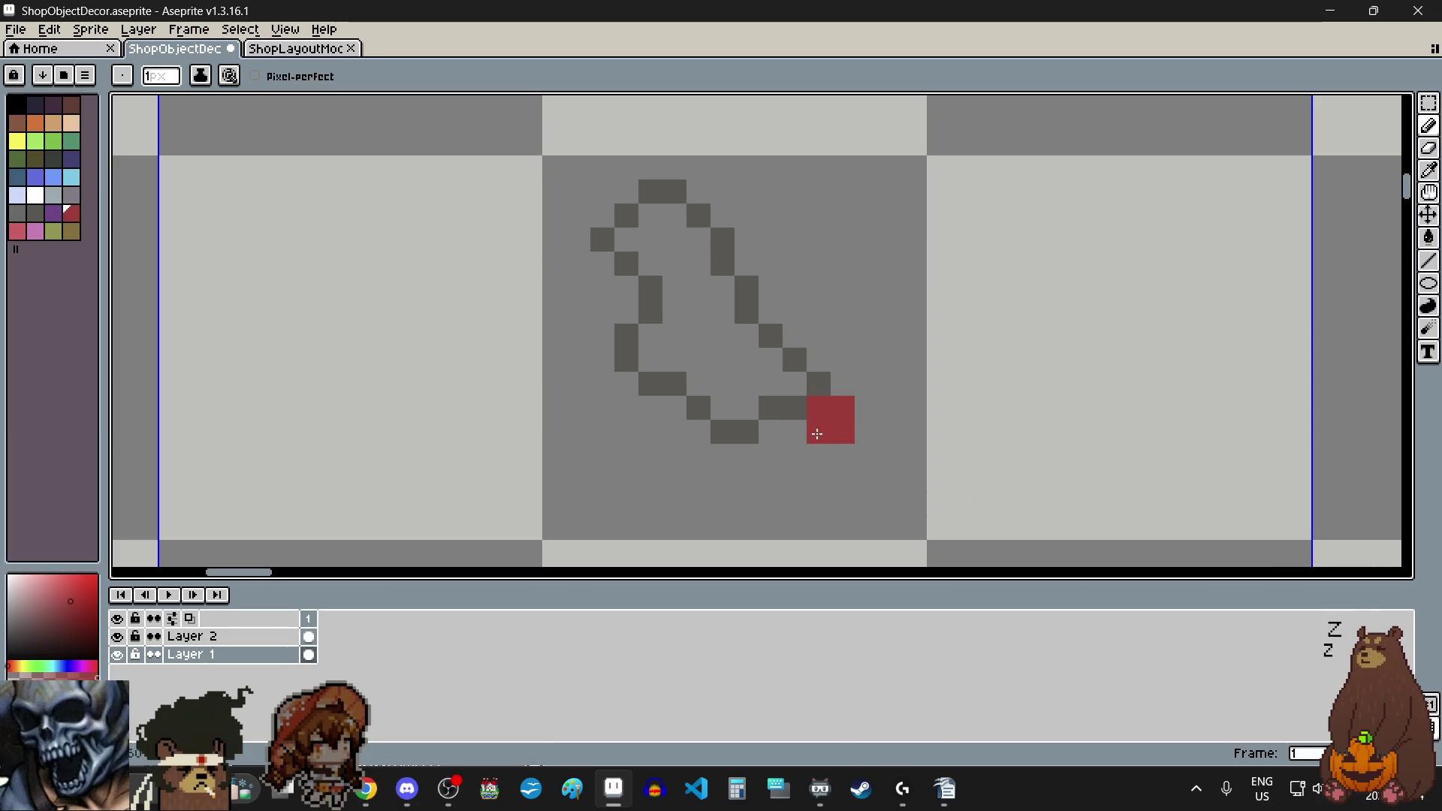
pyautogui.scroll(-5, 917, 382)
pyautogui.scroll(6, 919, 388)
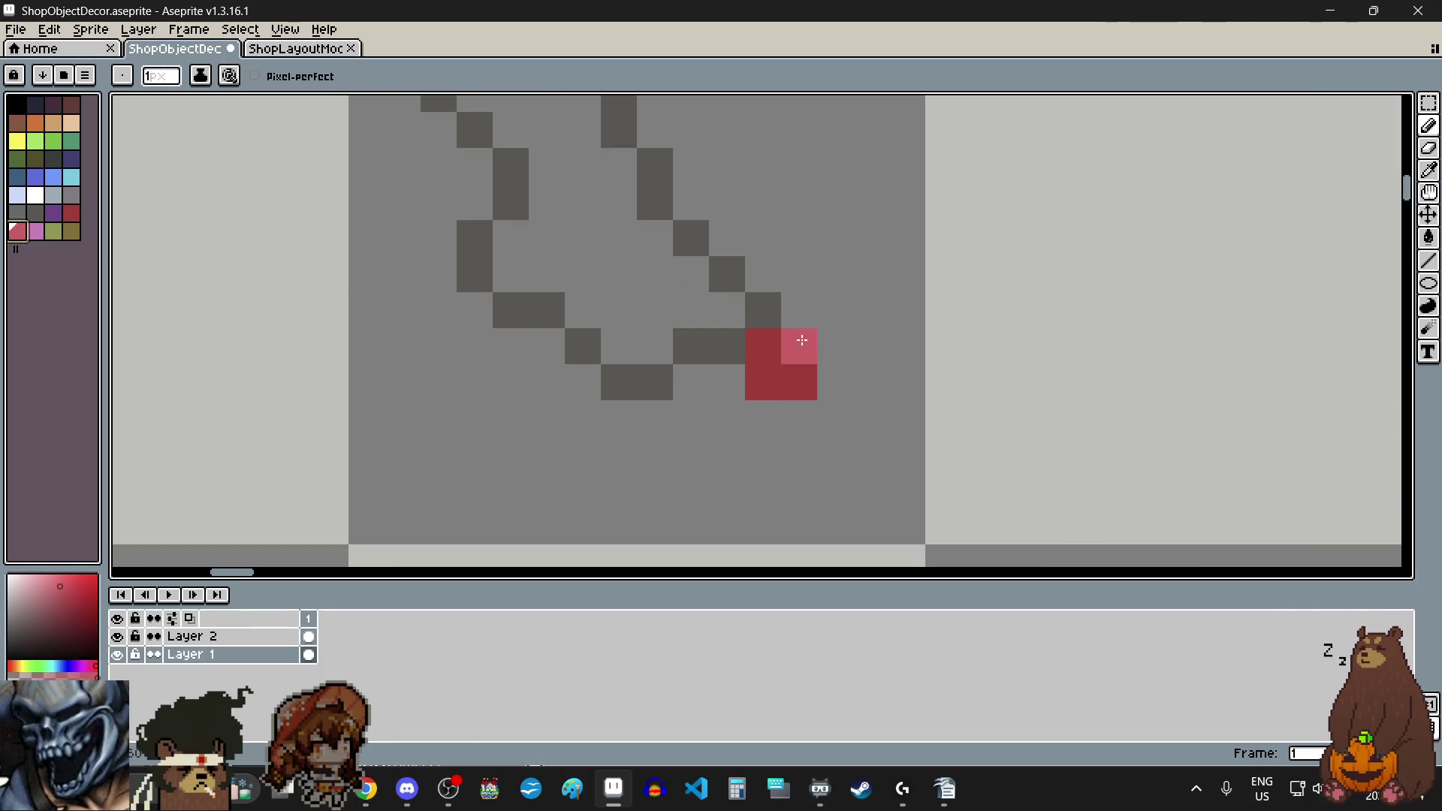
pyautogui.scroll(-4, 950, 460)
pyautogui.scroll(2, 999, 501)
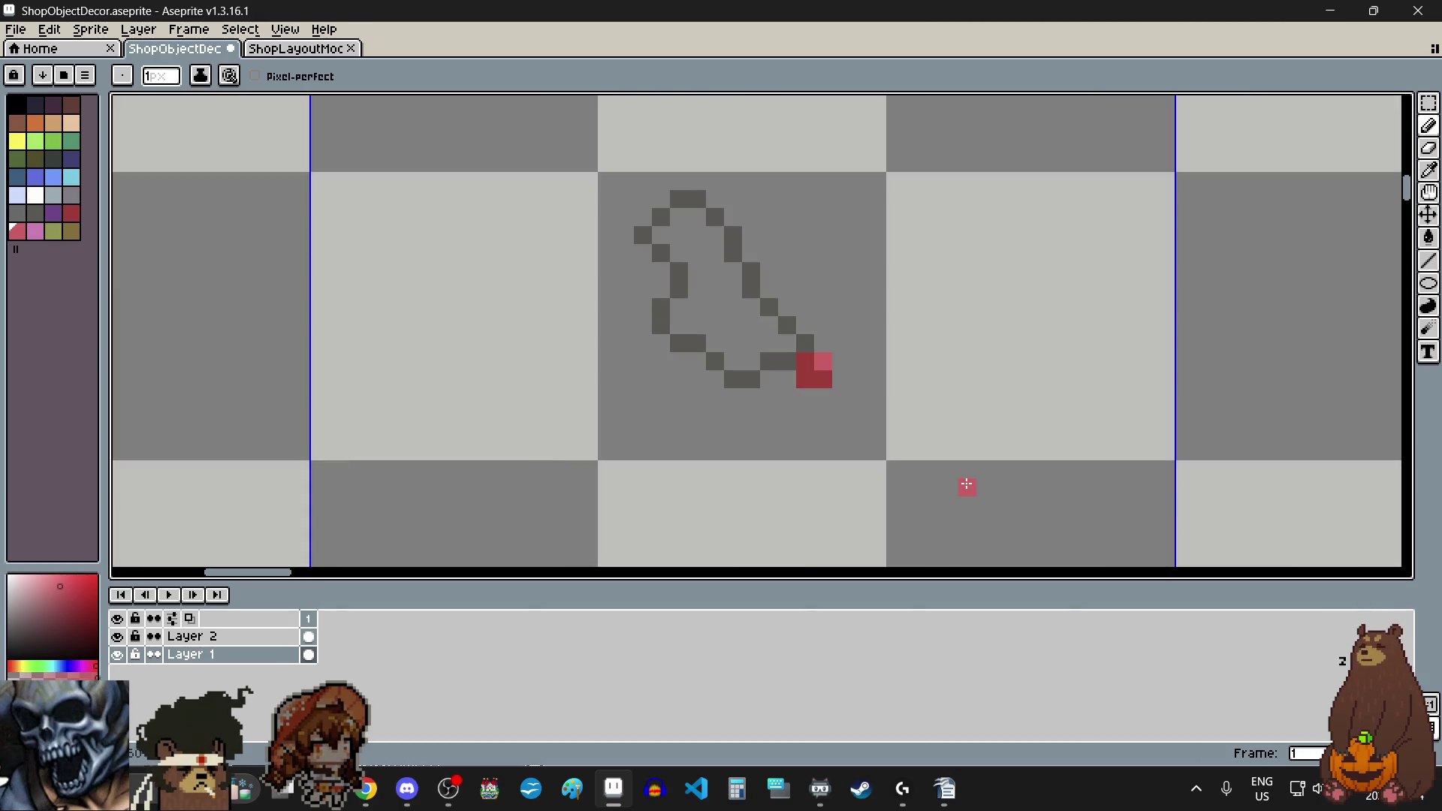
pyautogui.scroll(-2, 967, 486)
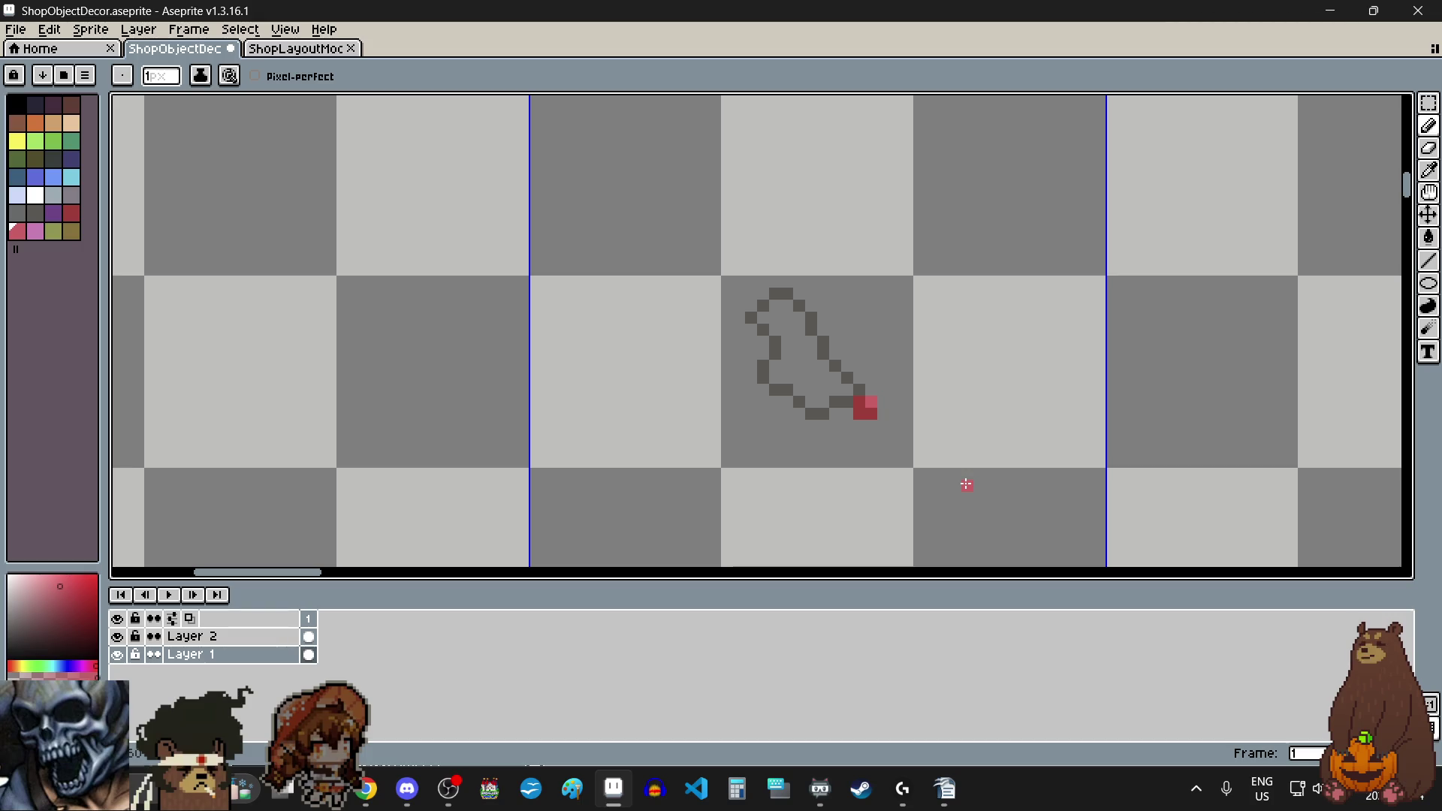
pyautogui.scroll(1, 970, 428)
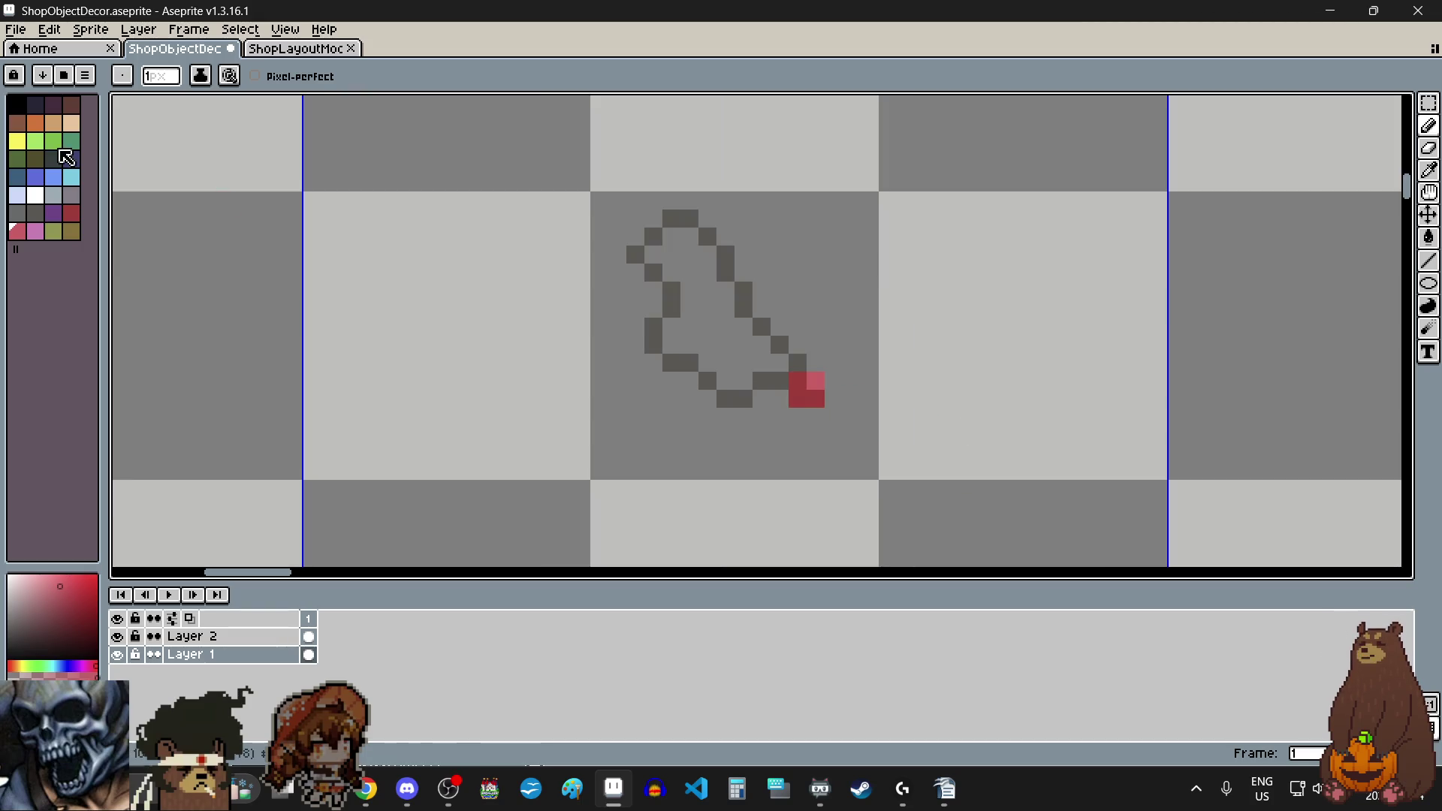
pyautogui.click(20, 143)
# Step: Close the bottom of the yellow ring
pyautogui.scroll(-1, 605, 267)
pyautogui.scroll(2, 841, 304)
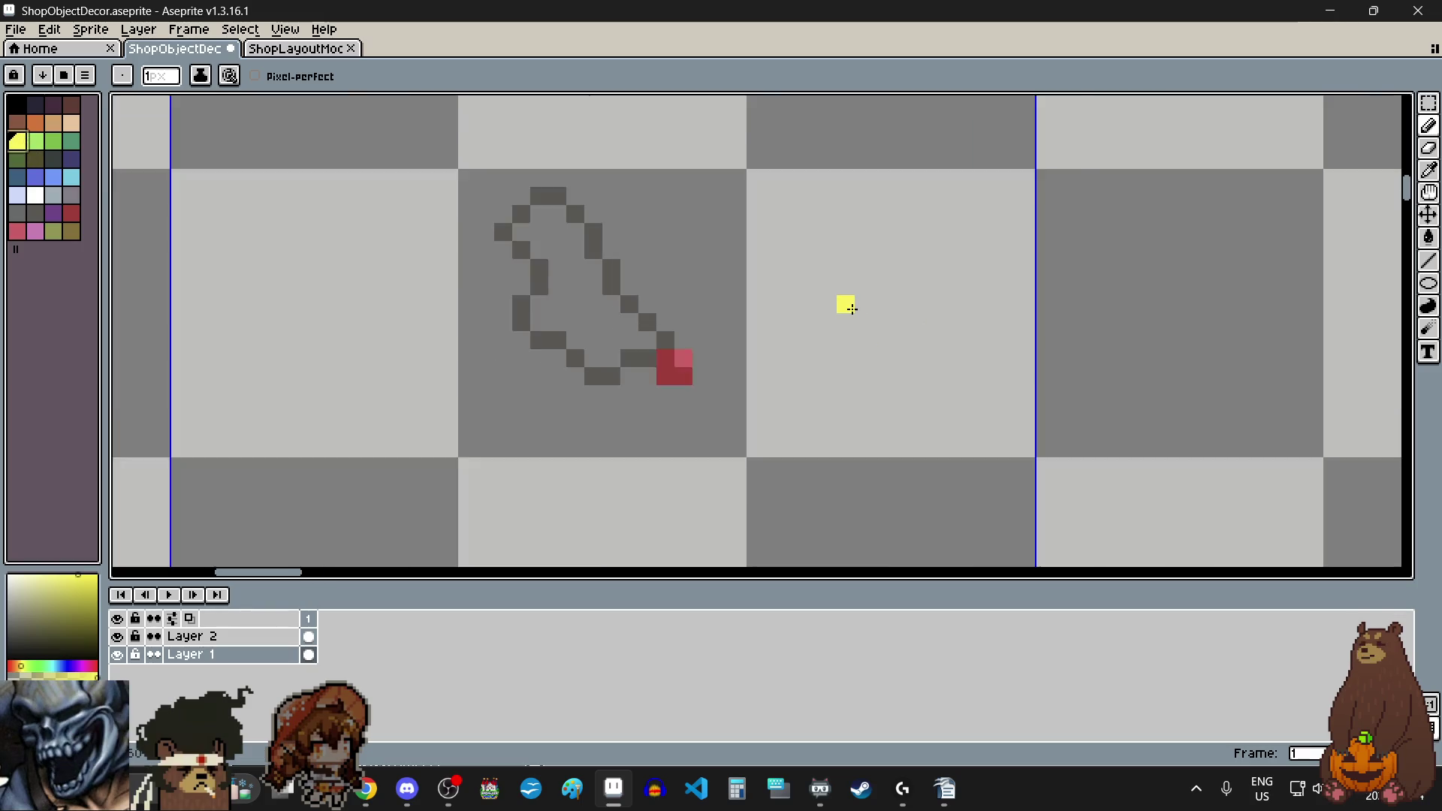
pyautogui.moveTo(836, 328); pyautogui.dragTo(858, 331)
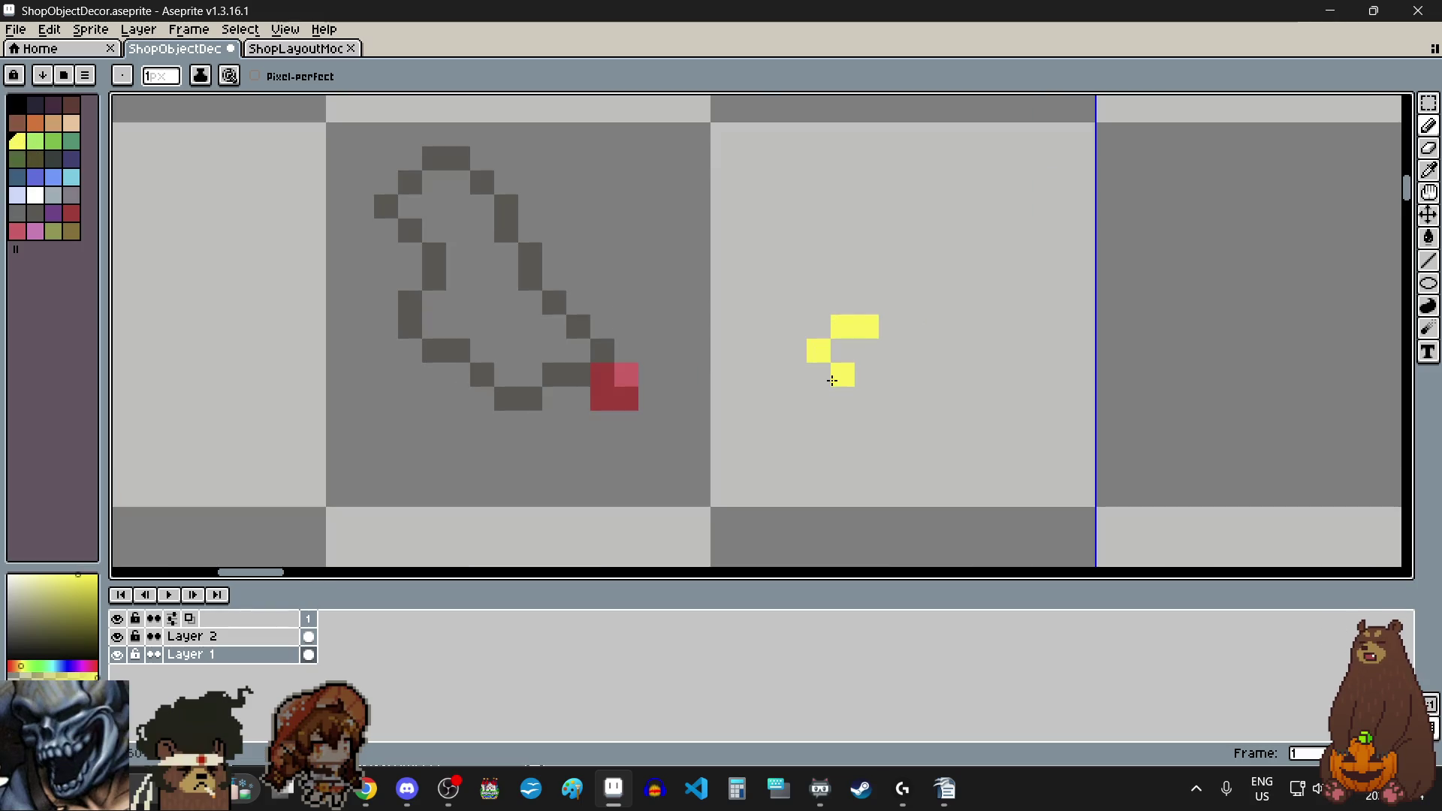
pyautogui.hotkey('ctrl', 'z')
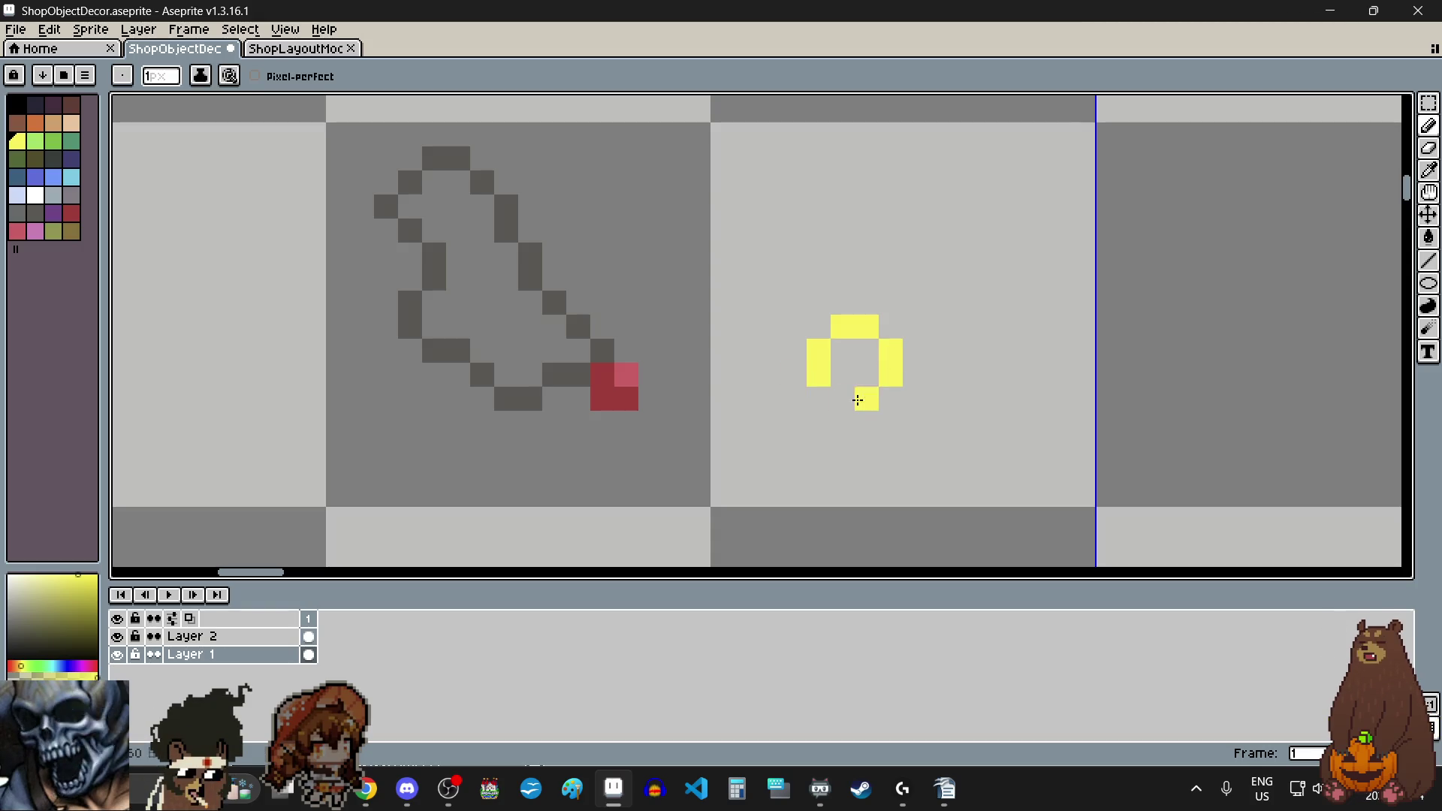
pyautogui.click(843, 399)
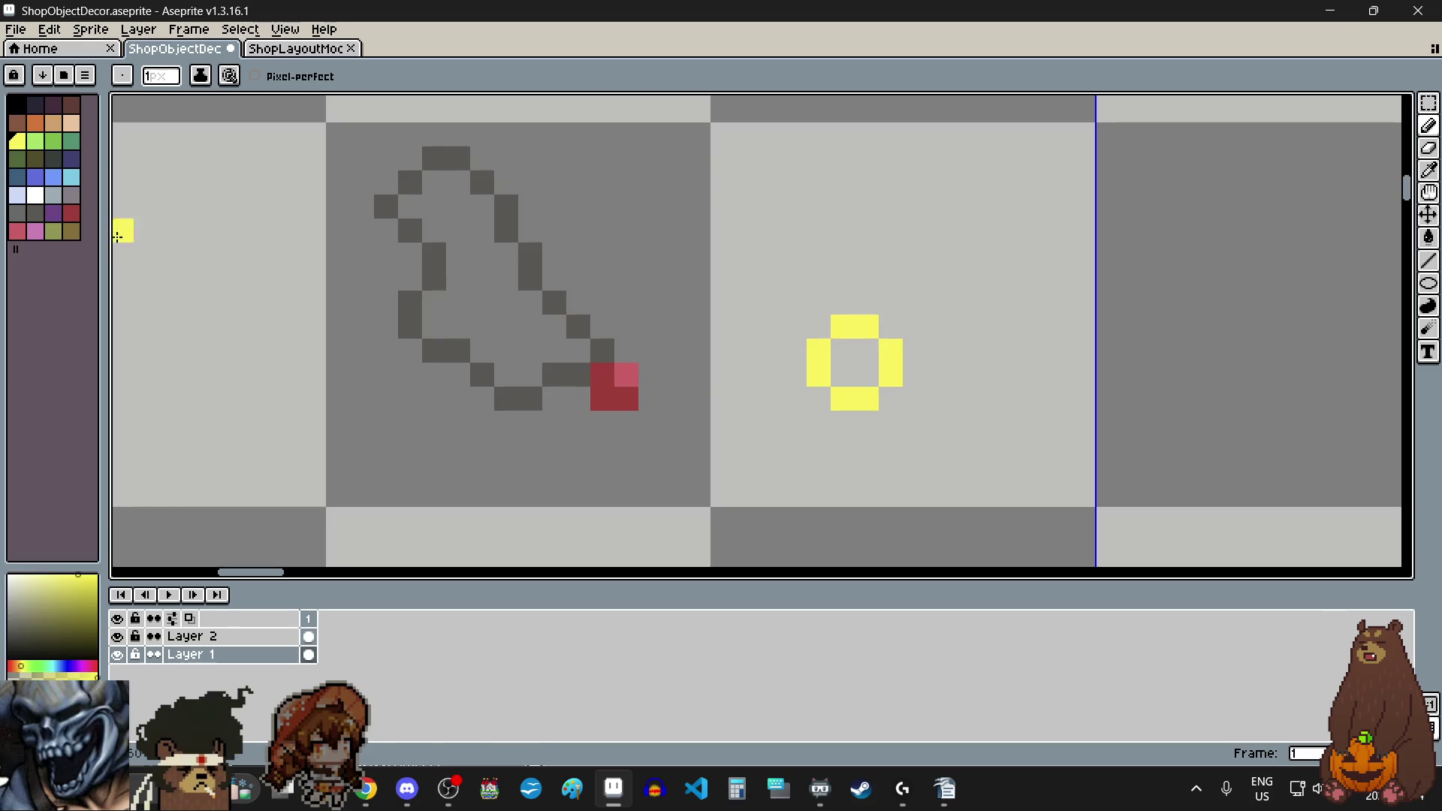
# Step: Add a light green gem on top of the ring
pyautogui.click(73, 216)
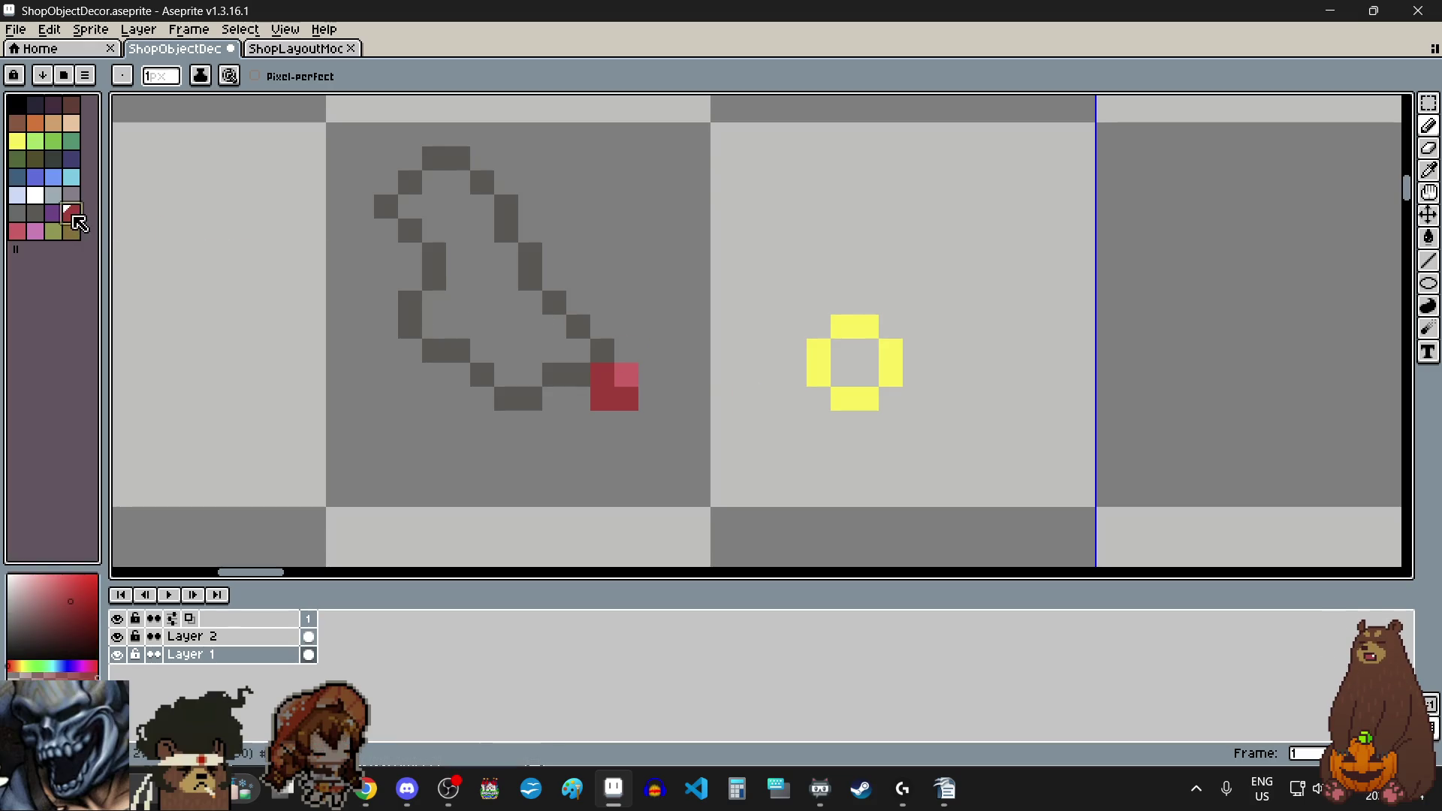
pyautogui.click(75, 162)
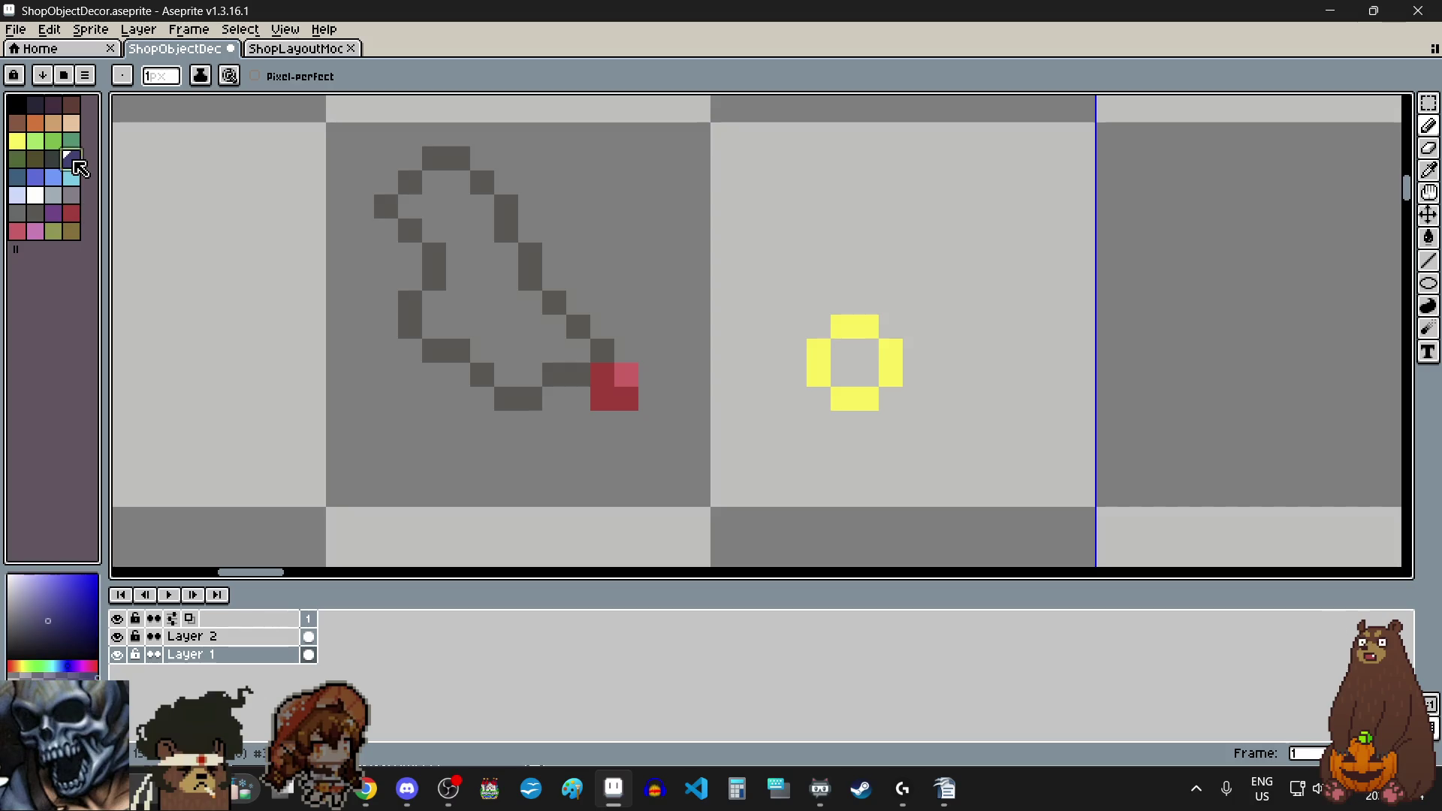
pyautogui.scroll(1, 884, 278)
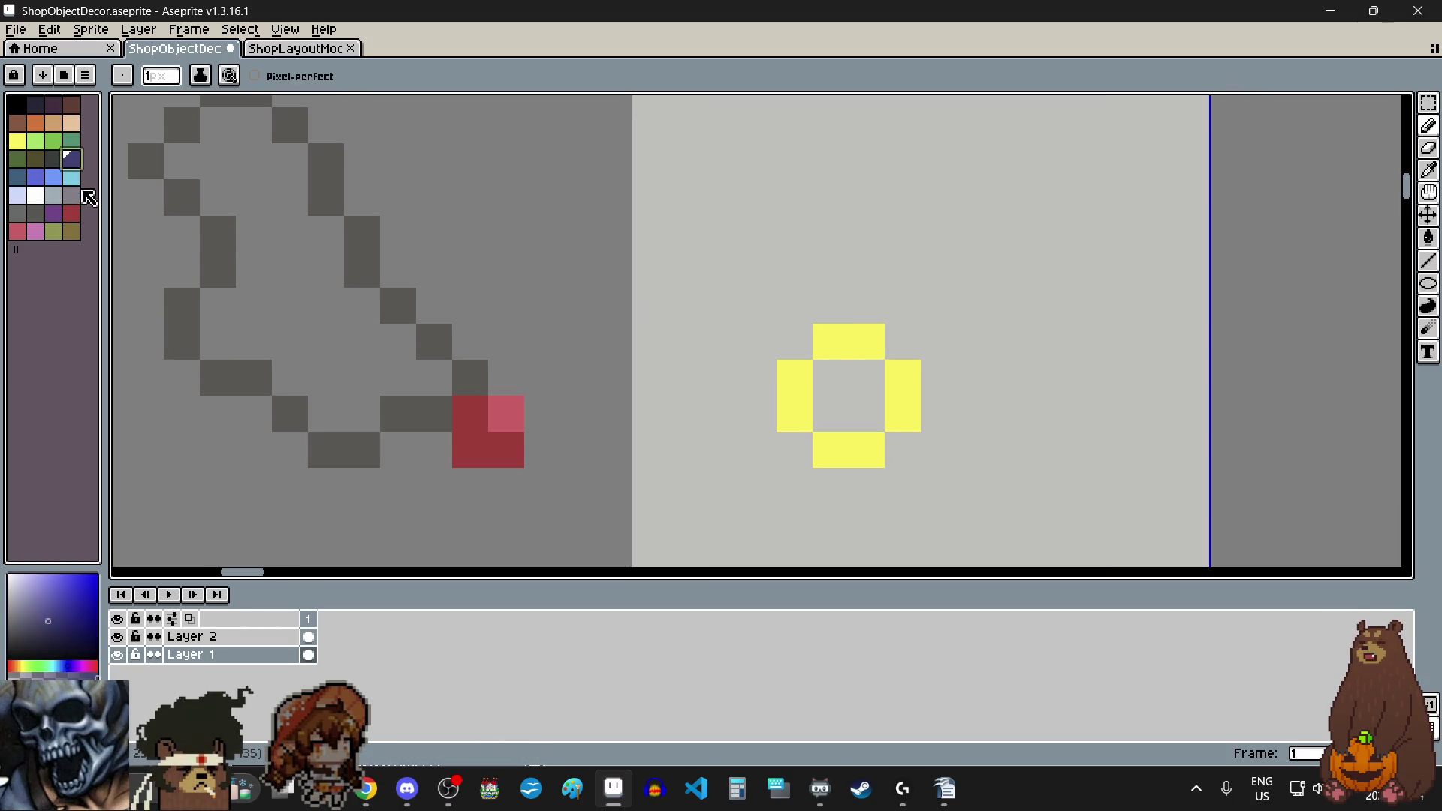
pyautogui.click(58, 144)
pyautogui.moveTo(831, 305); pyautogui.dragTo(868, 305)
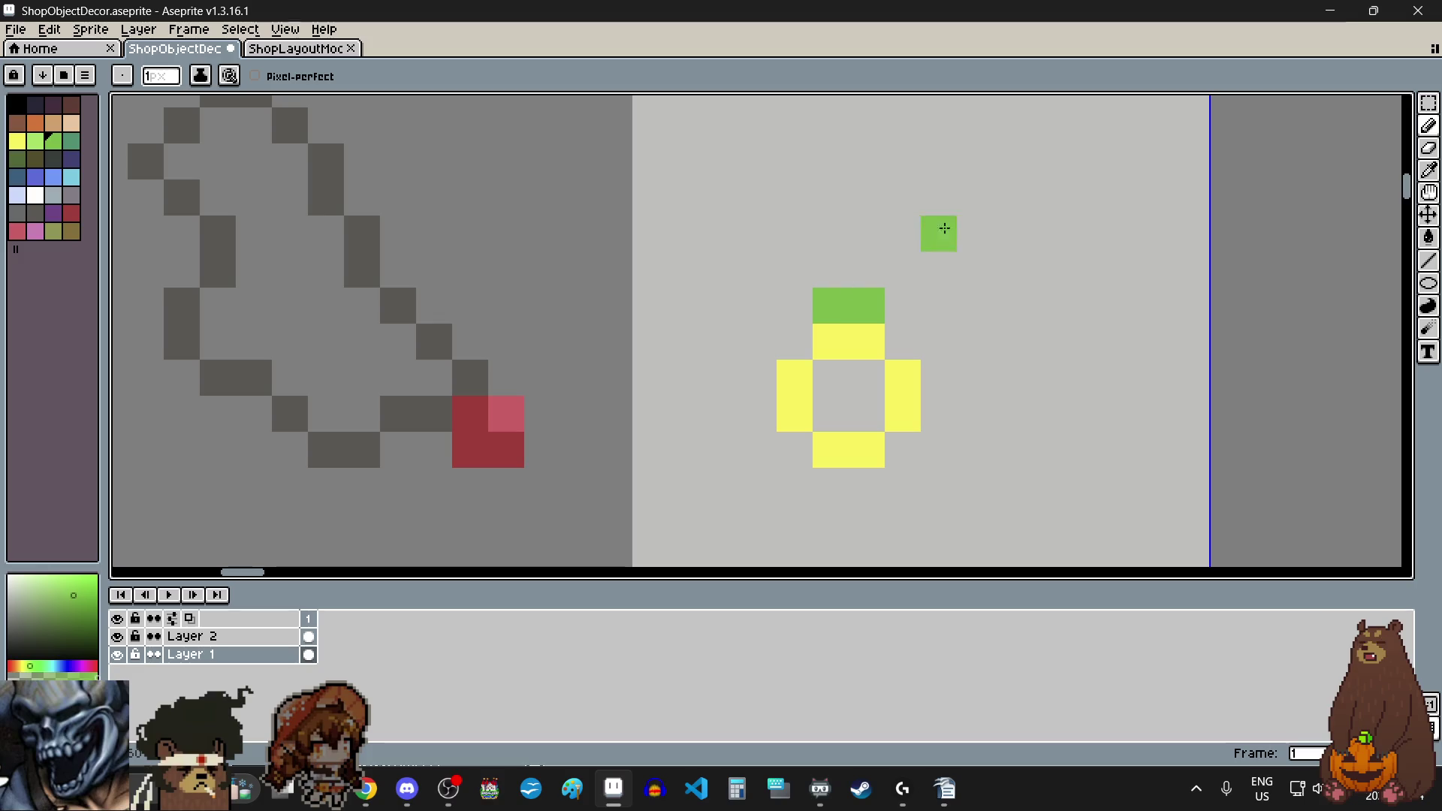
pyautogui.scroll(-2, 975, 334)
pyautogui.scroll(-1, 975, 334)
pyautogui.scroll(2, 977, 348)
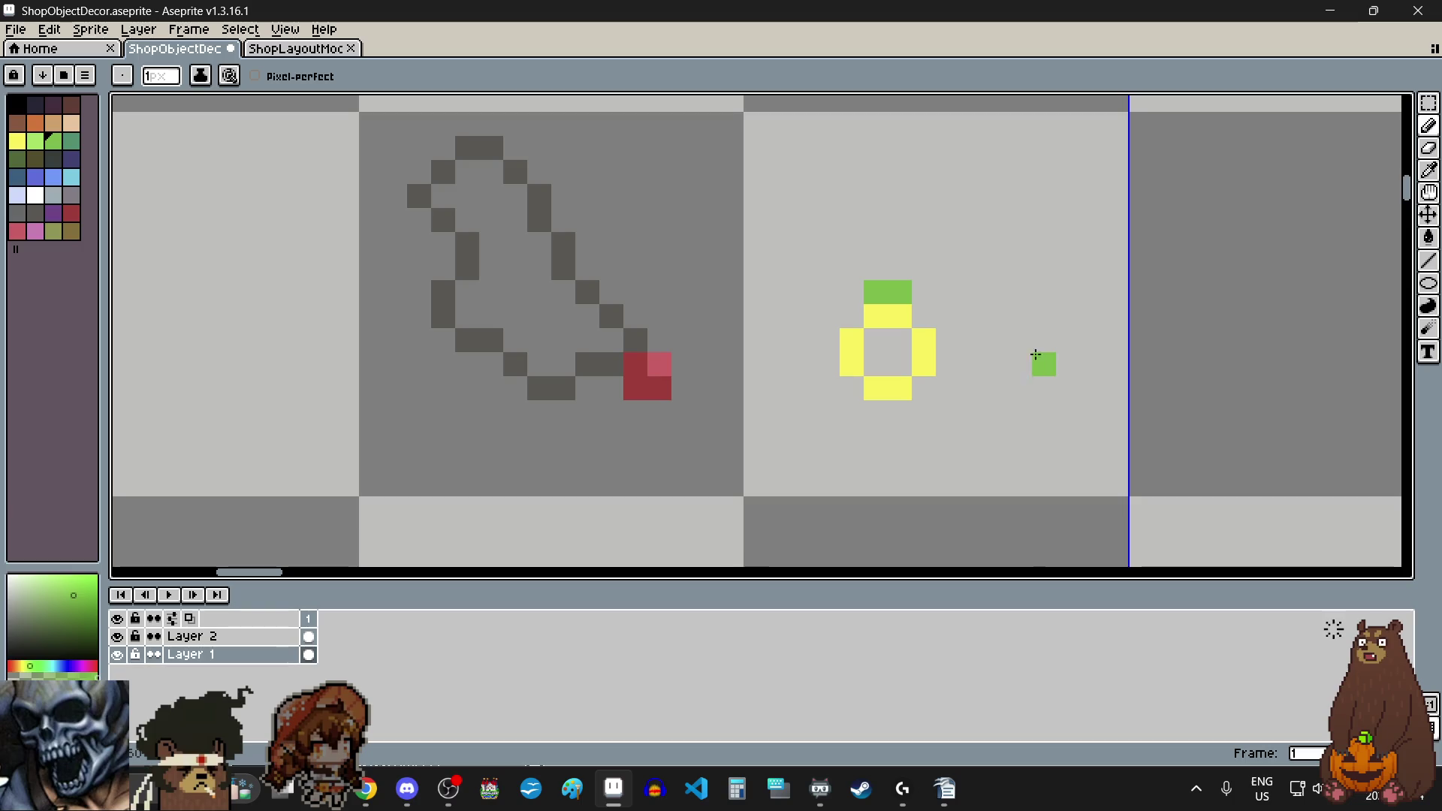
# Step: Draw two yellow pixels with white tops to the ring's right
pyautogui.click(1431, 104)
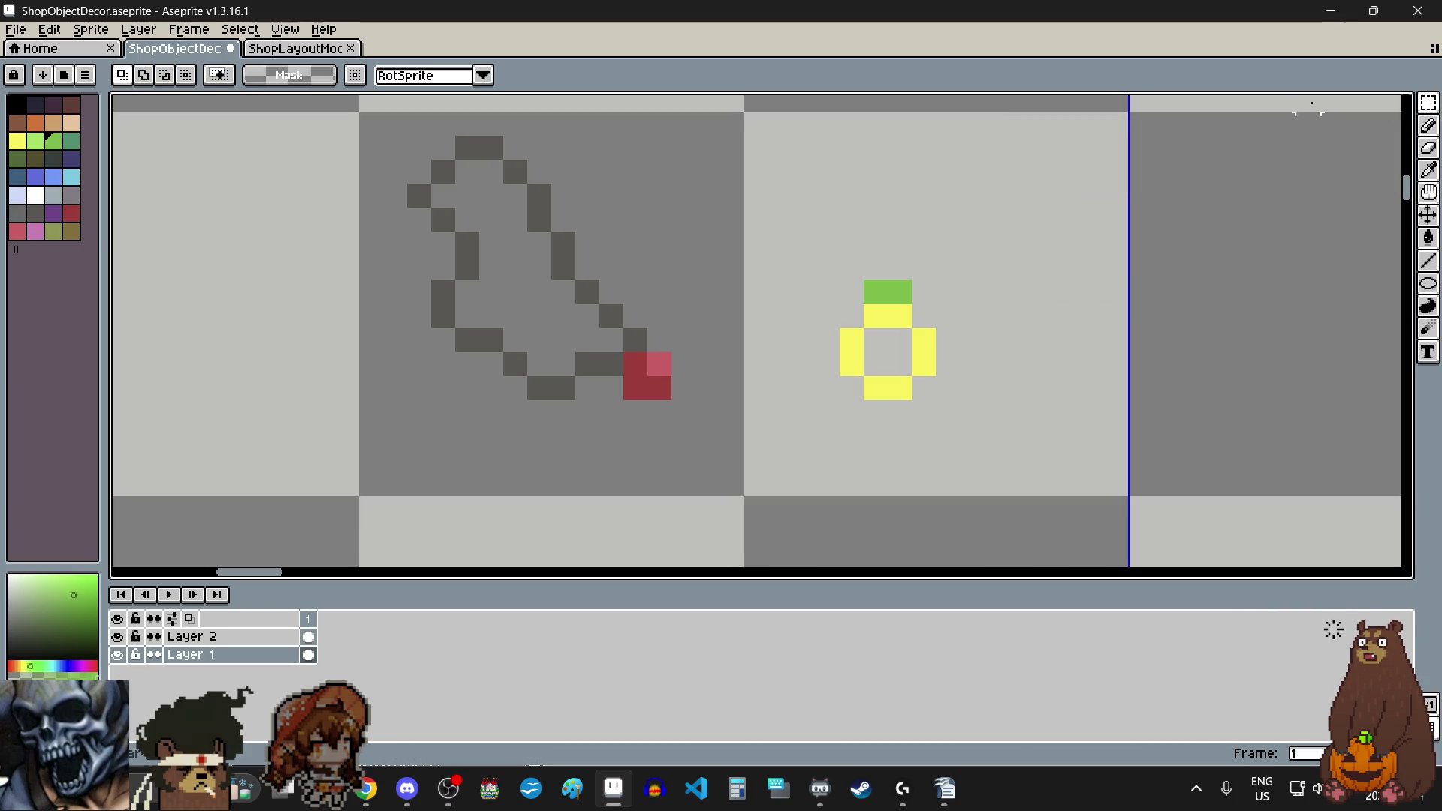
pyautogui.scroll(-3, 1059, 462)
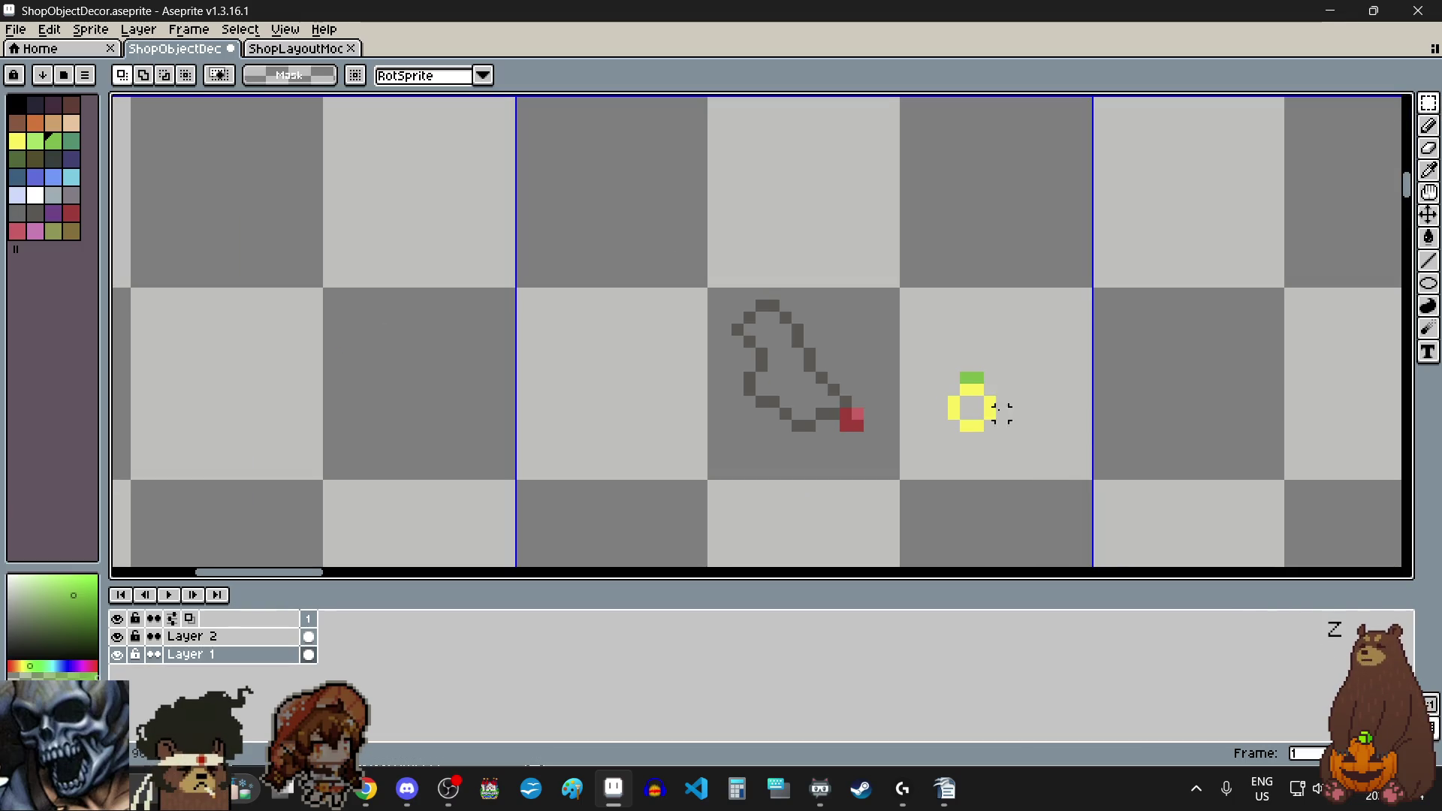
pyautogui.scroll(3, 1051, 438)
pyautogui.click(23, 143)
pyautogui.click(1429, 125)
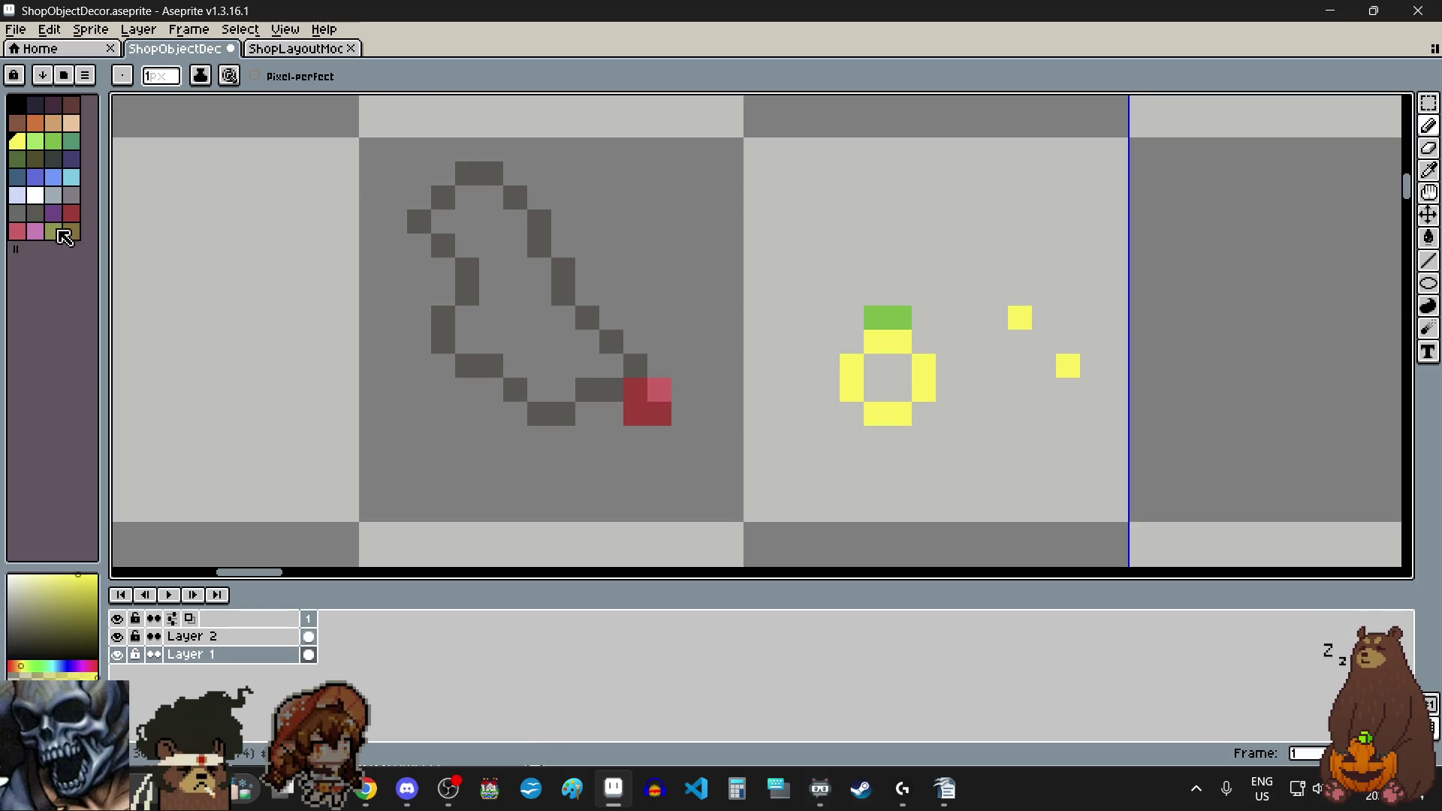
pyautogui.click(42, 202)
pyautogui.click(1036, 312)
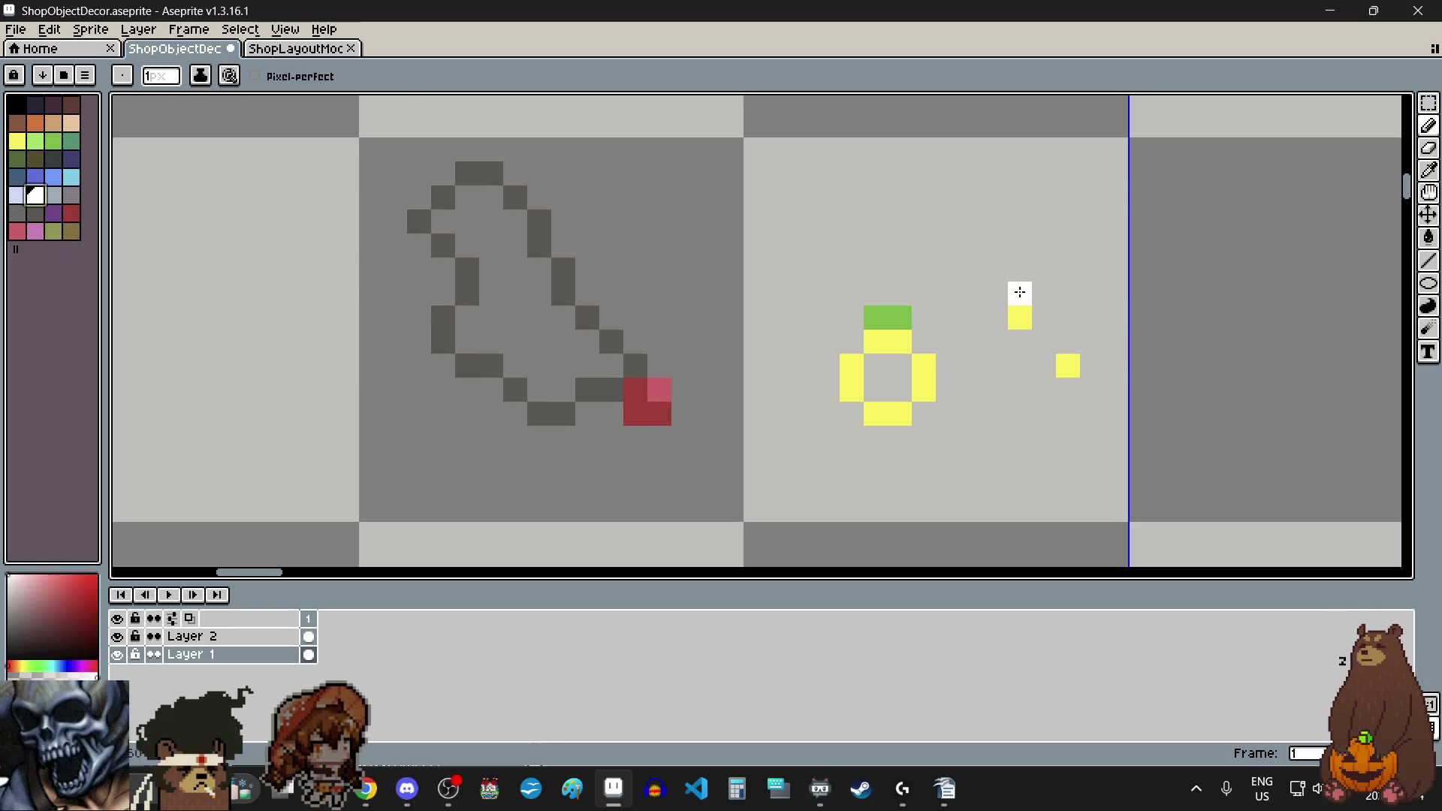
pyautogui.click(1068, 342)
pyautogui.scroll(-3, 916, 473)
pyautogui.scroll(1, 916, 481)
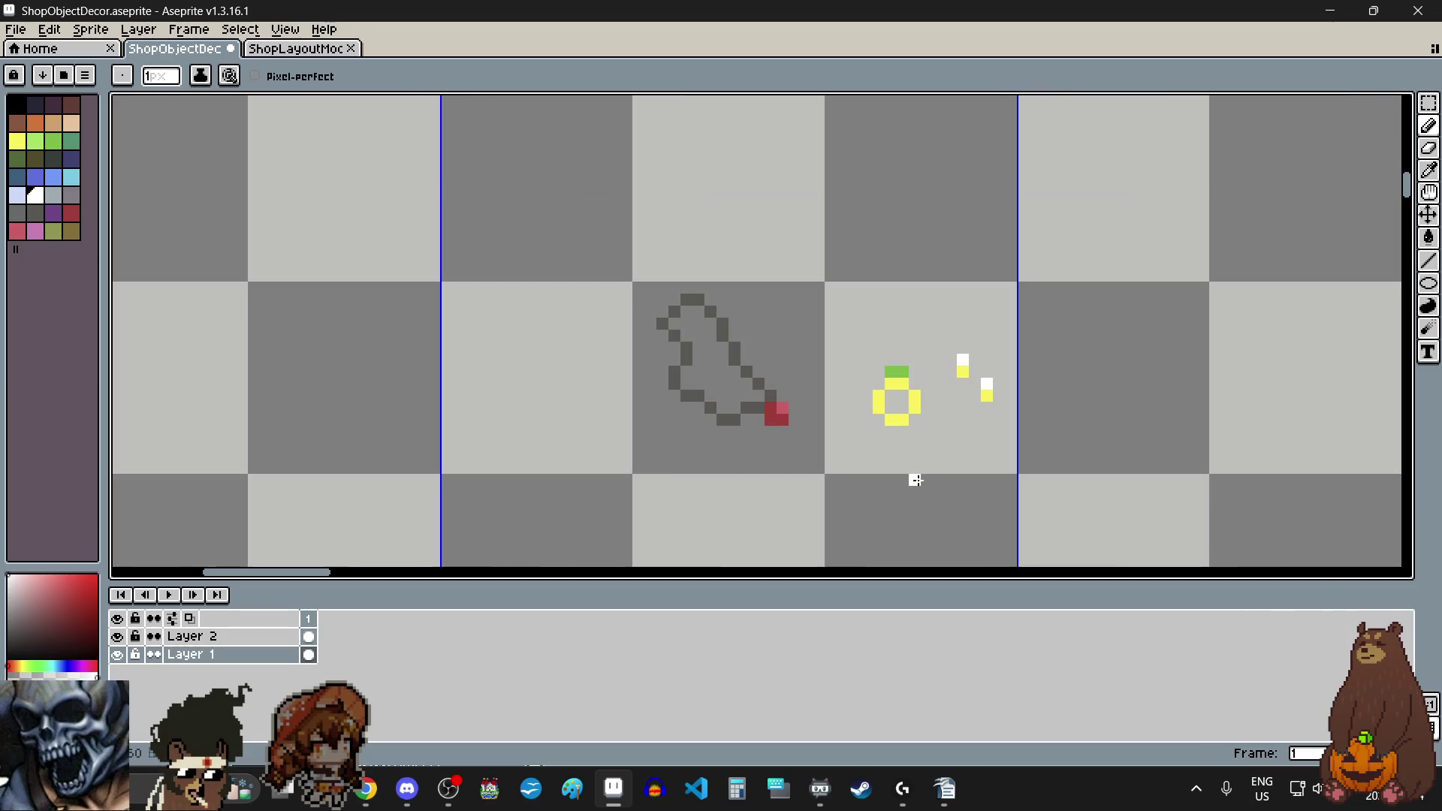
pyautogui.scroll(1, 916, 481)
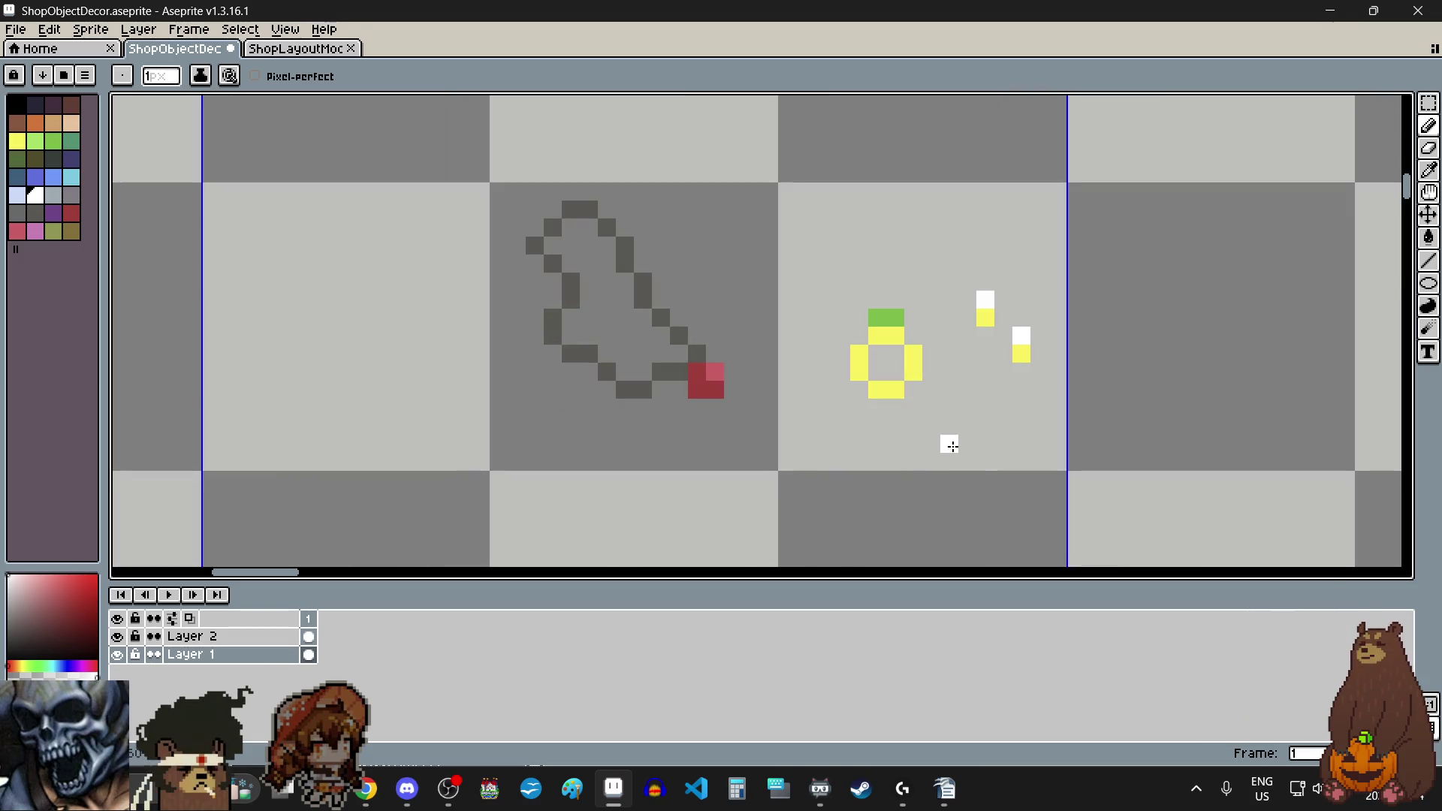
pyautogui.scroll(-4, 951, 446)
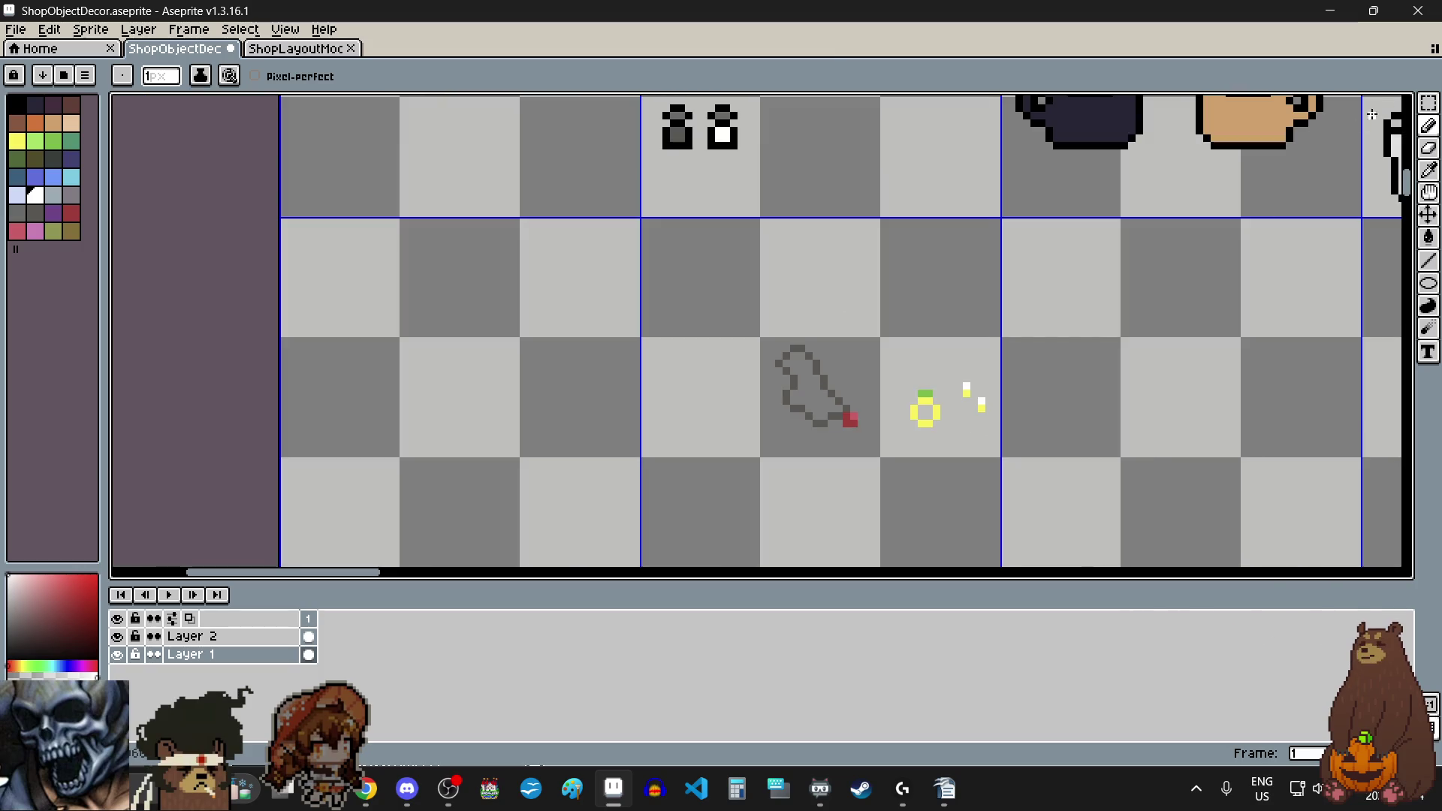
# Step: Marquee-select the scribble sprite, then clear the selection
pyautogui.click(1428, 102)
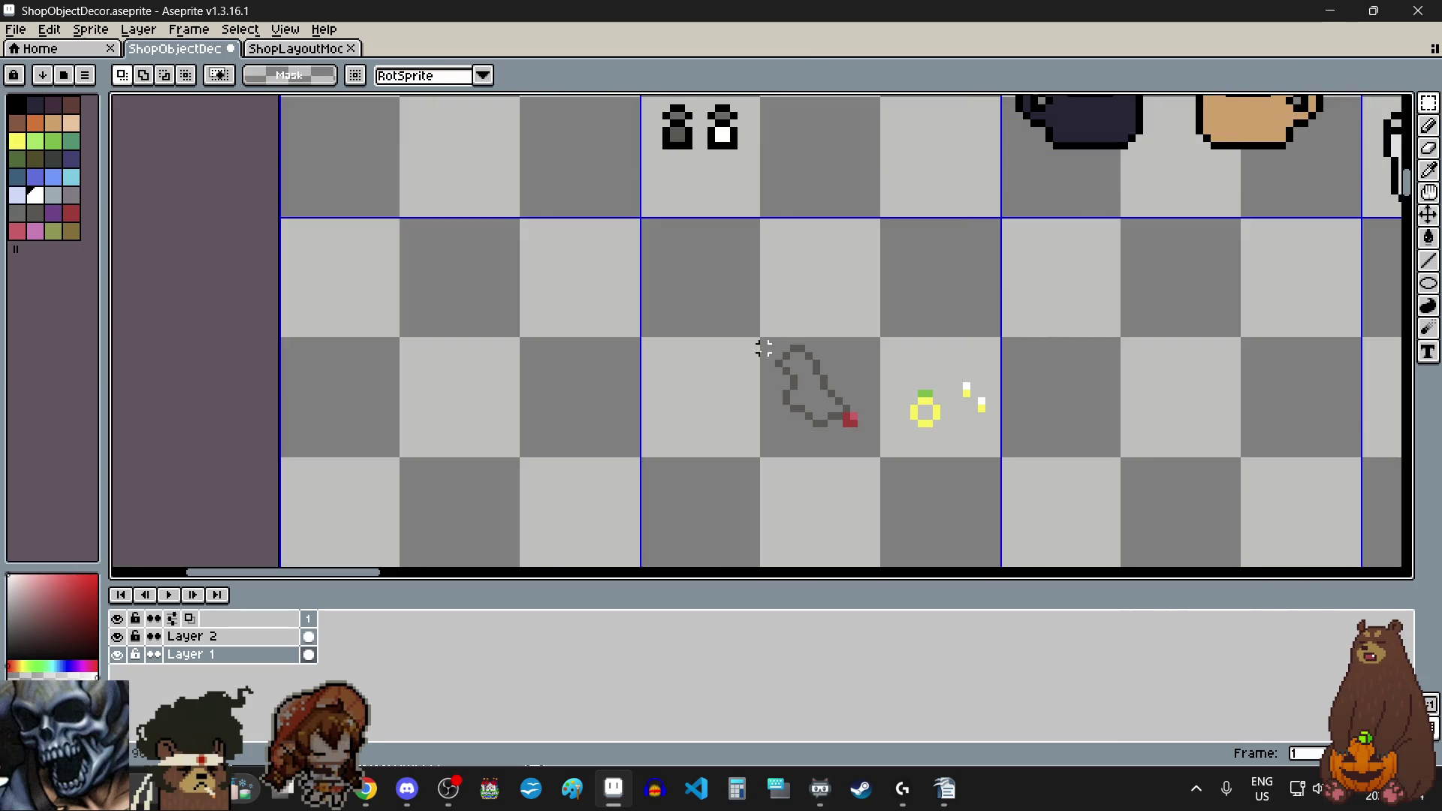
pyautogui.scroll(5, 764, 349)
pyautogui.scroll(-4, 773, 323)
pyautogui.moveTo(764, 324)
pyautogui.mouseDown()
pyautogui.moveTo(901, 458)
pyautogui.moveTo(912, 492)
pyautogui.mouseUp()
pyautogui.scroll(3, 902, 458)
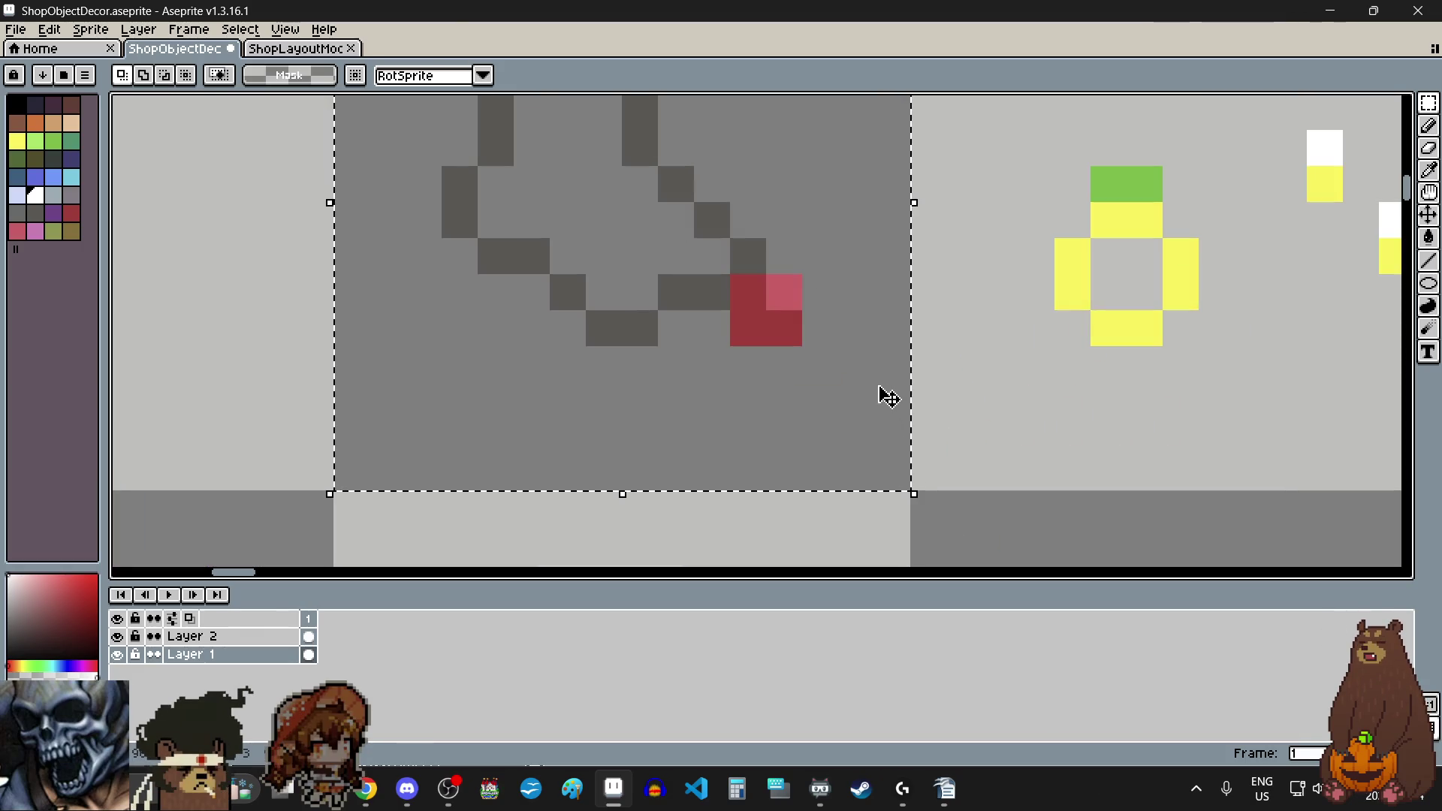
pyautogui.scroll(-5, 879, 393)
pyautogui.hotkey('ctrl', 'd')
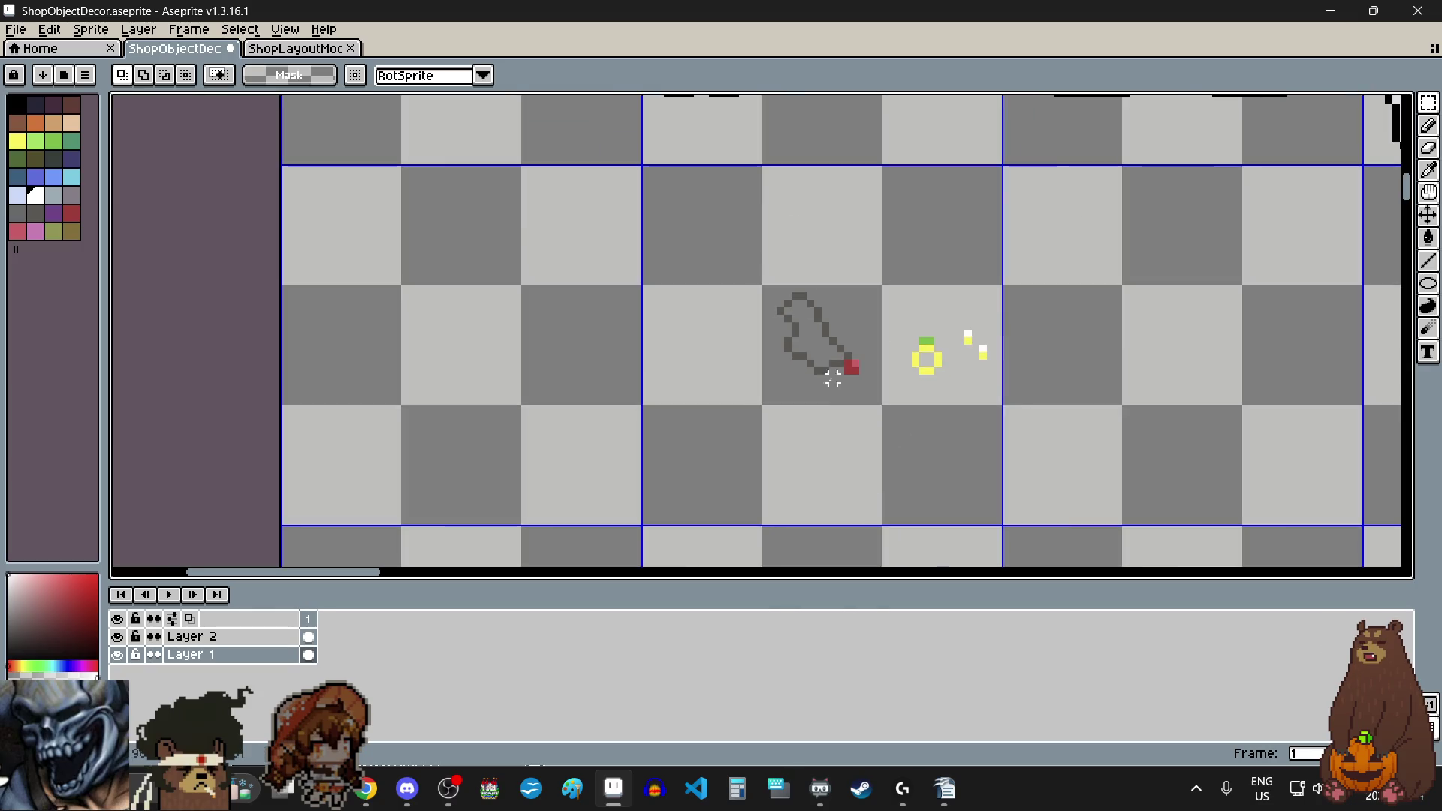
# Step: Copy the mannequin pair to the right and confirm the placement
pyautogui.scroll(-5, 832, 377)
pyautogui.scroll(-1, 844, 481)
pyautogui.scroll(5, 866, 526)
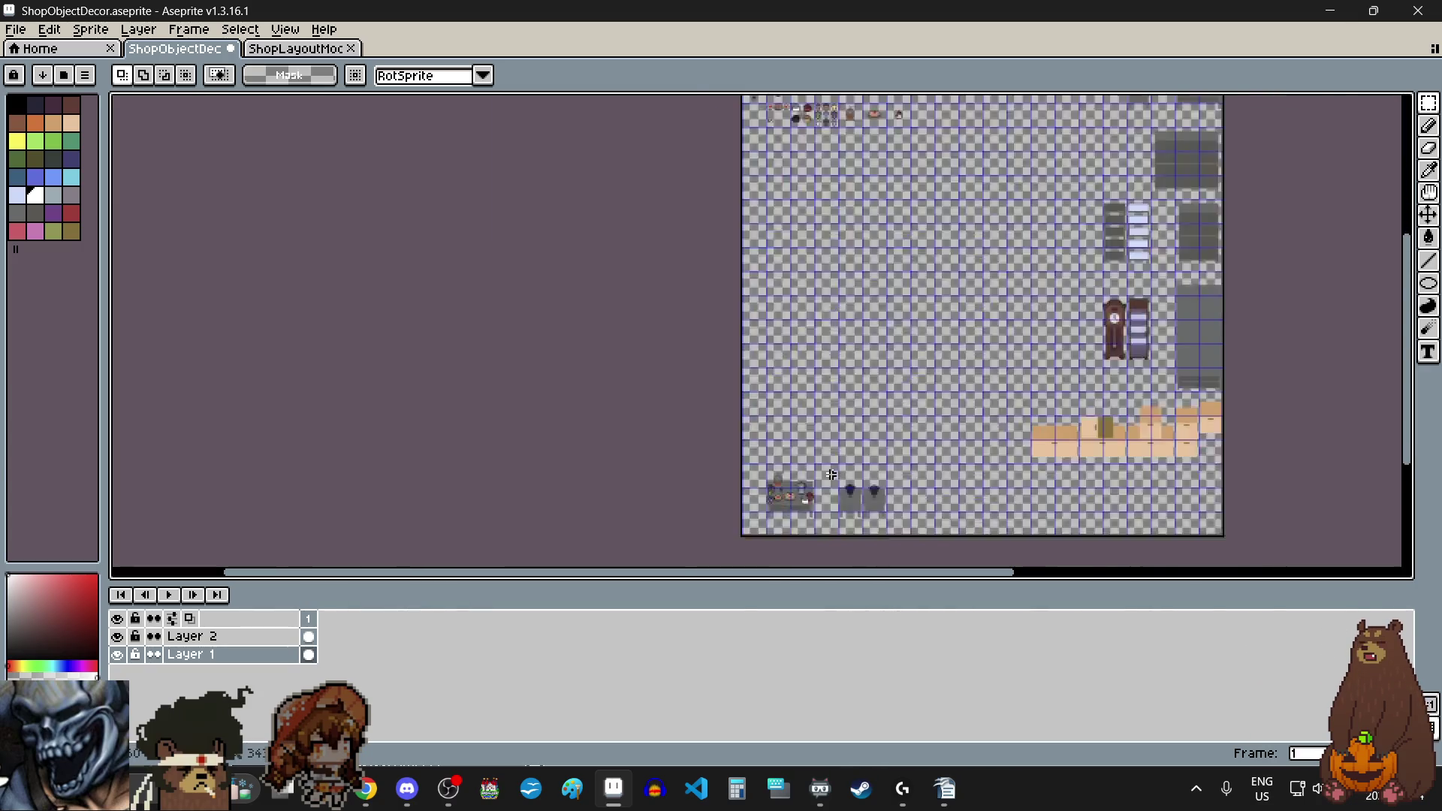
pyautogui.scroll(-2, 841, 451)
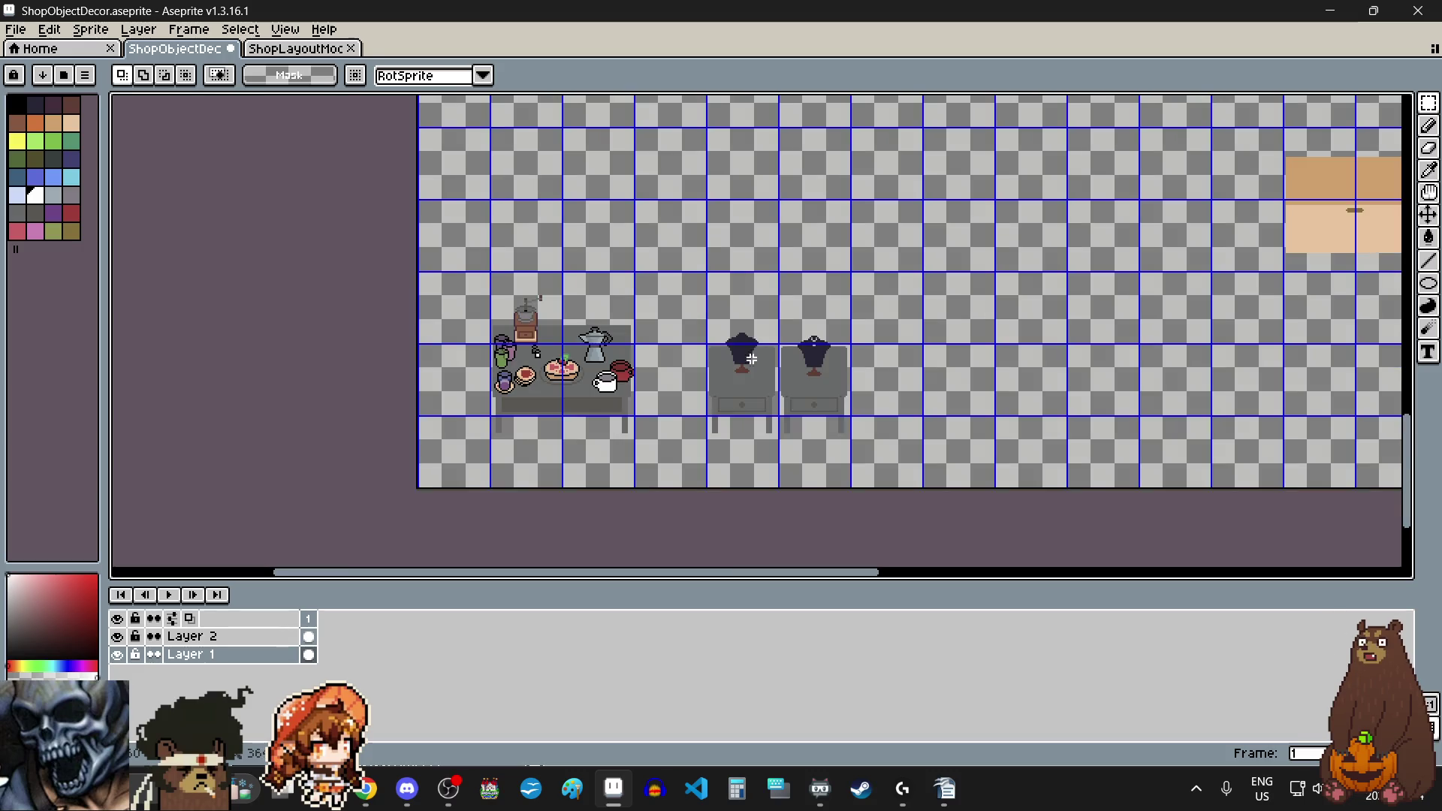
pyautogui.scroll(5, 728, 267)
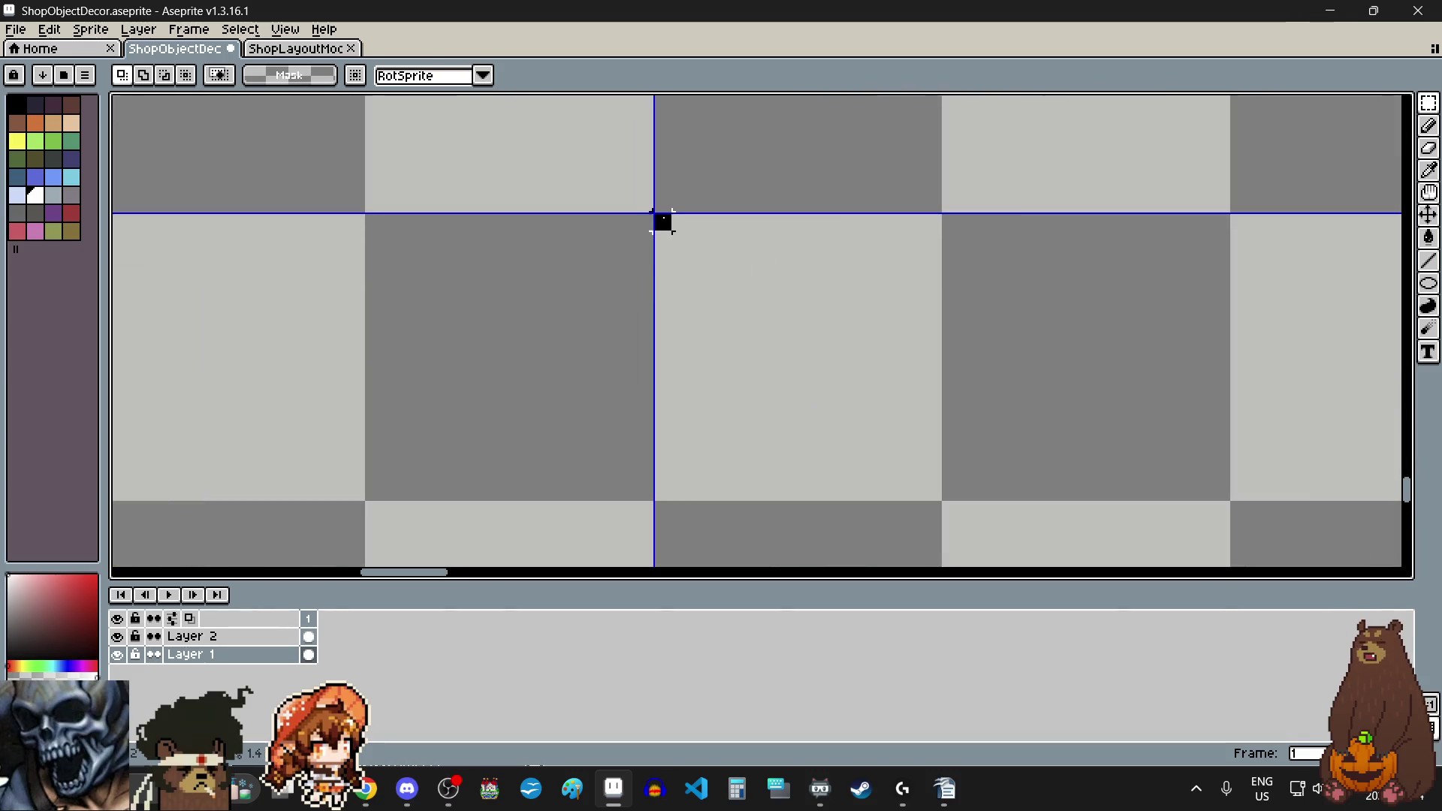
pyautogui.scroll(-4, 662, 221)
pyautogui.scroll(4, 741, 370)
pyautogui.scroll(-1, 834, 489)
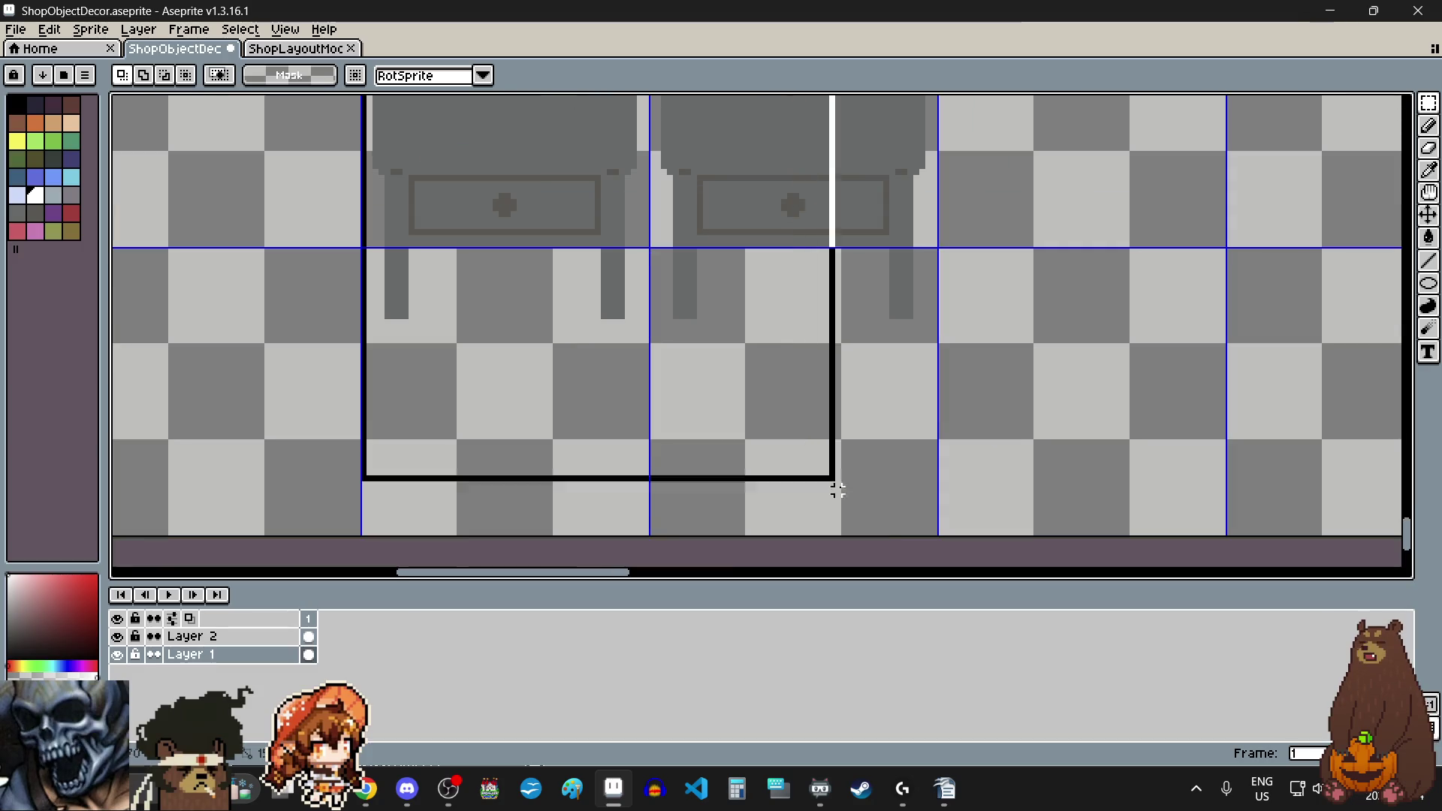
pyautogui.scroll(3, 934, 499)
pyautogui.scroll(-5, 862, 403)
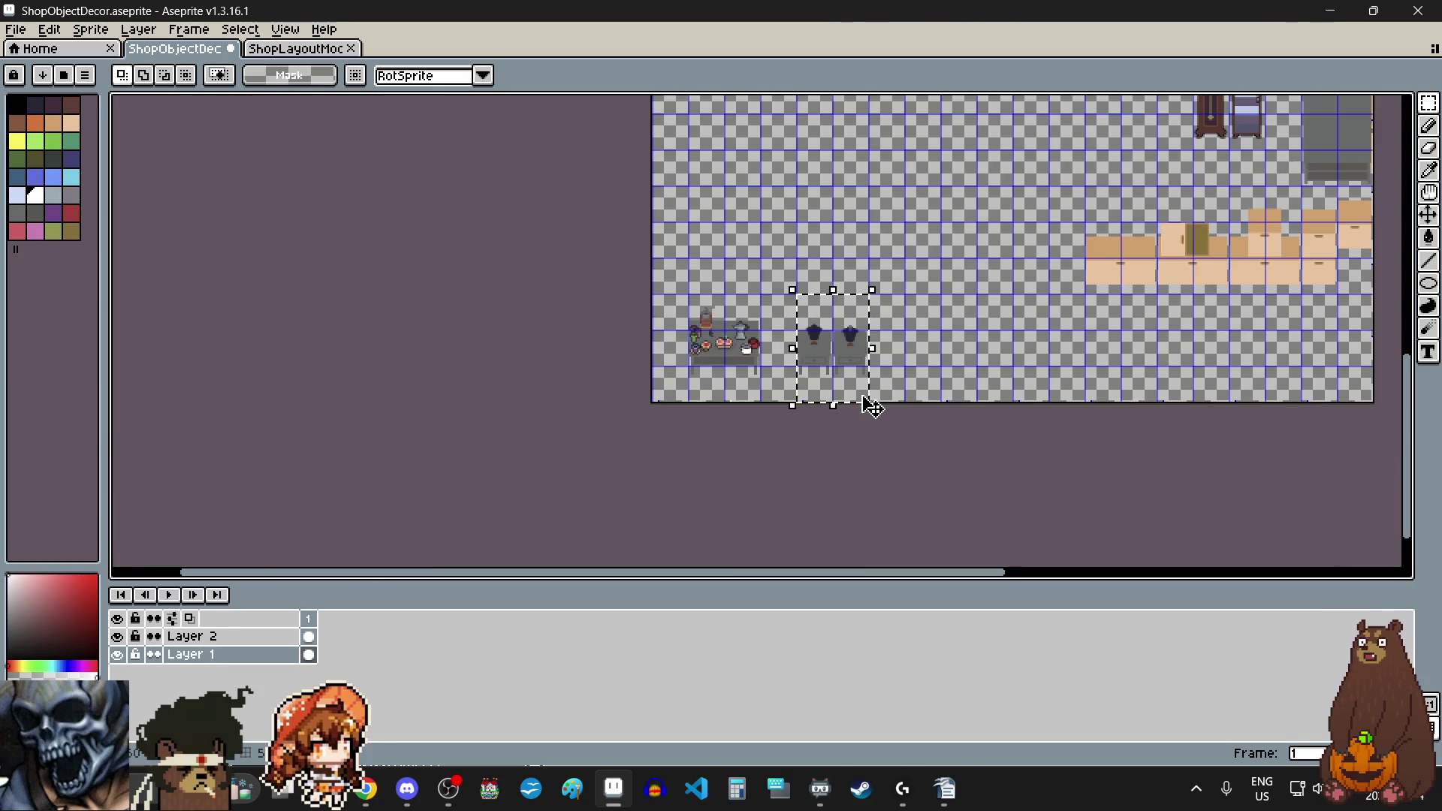
pyautogui.scroll(2, 830, 313)
pyautogui.click(834, 313)
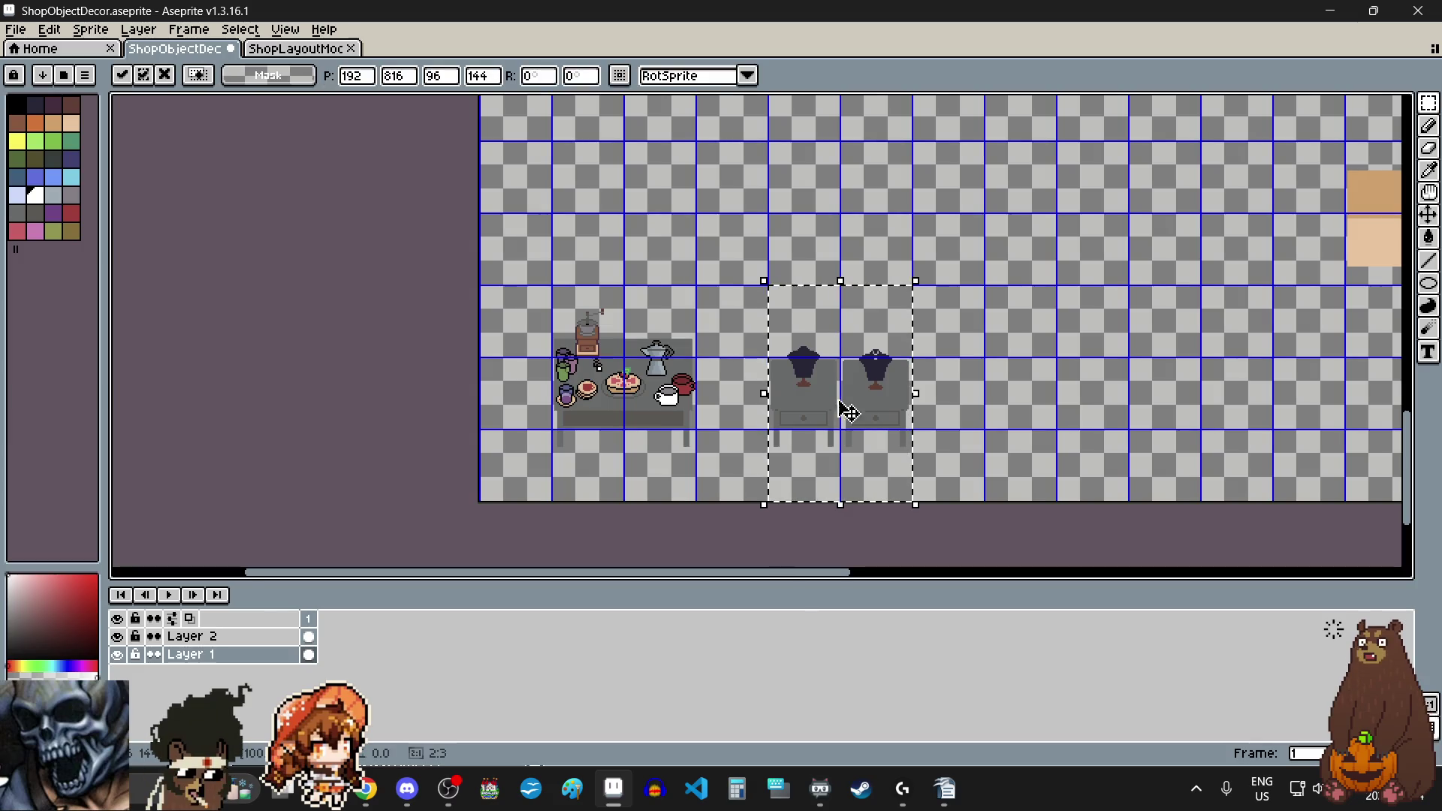
pyautogui.moveTo(844, 413)
pyautogui.mouseDown()
pyautogui.moveTo(994, 403)
pyautogui.moveTo(842, 400)
pyautogui.mouseUp()
pyautogui.scroll(8, 973, 435)
pyautogui.press('Return')
# Step: Move the scribble and ring up beside the two small icons
pyautogui.scroll(-8, 612, 362)
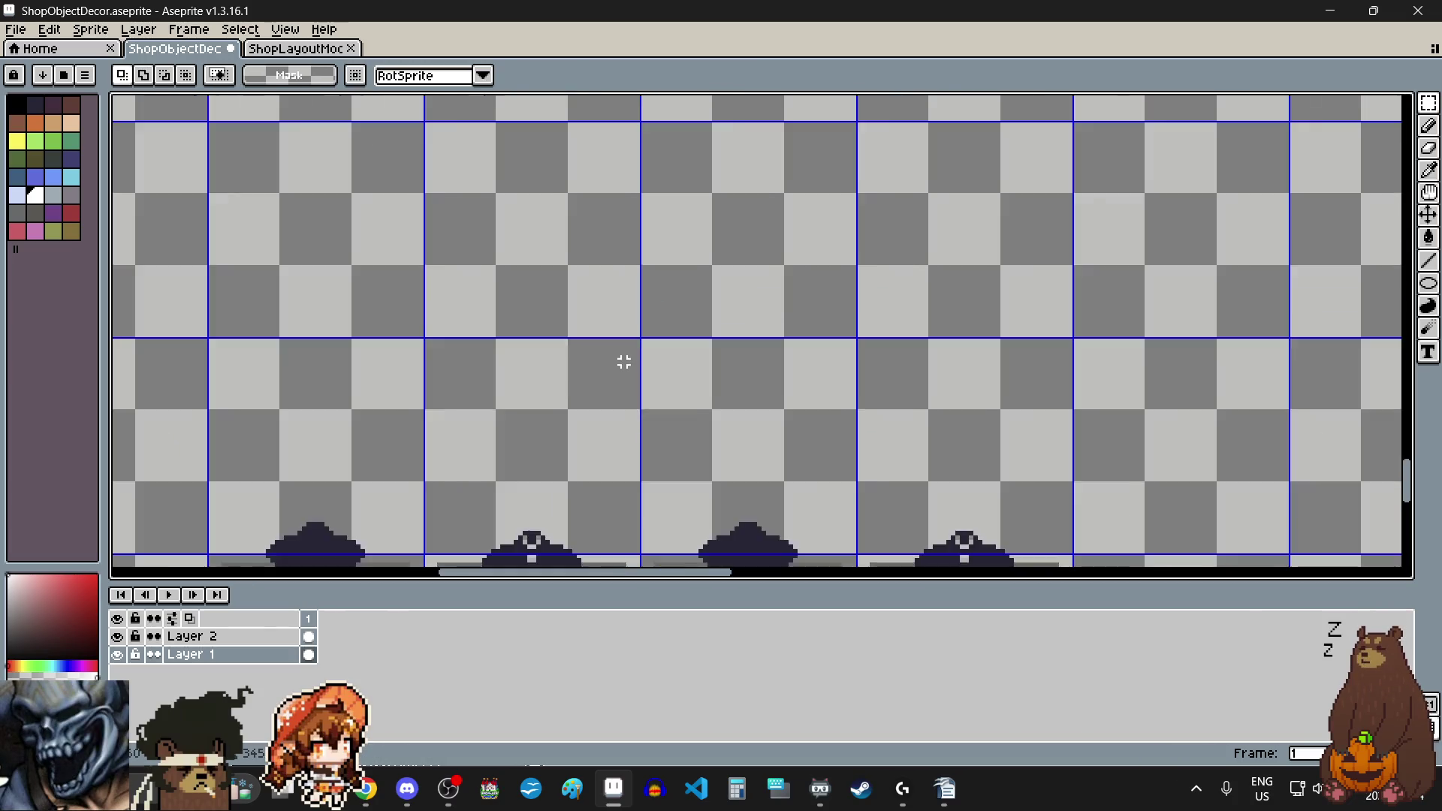
pyautogui.scroll(10, 568, 125)
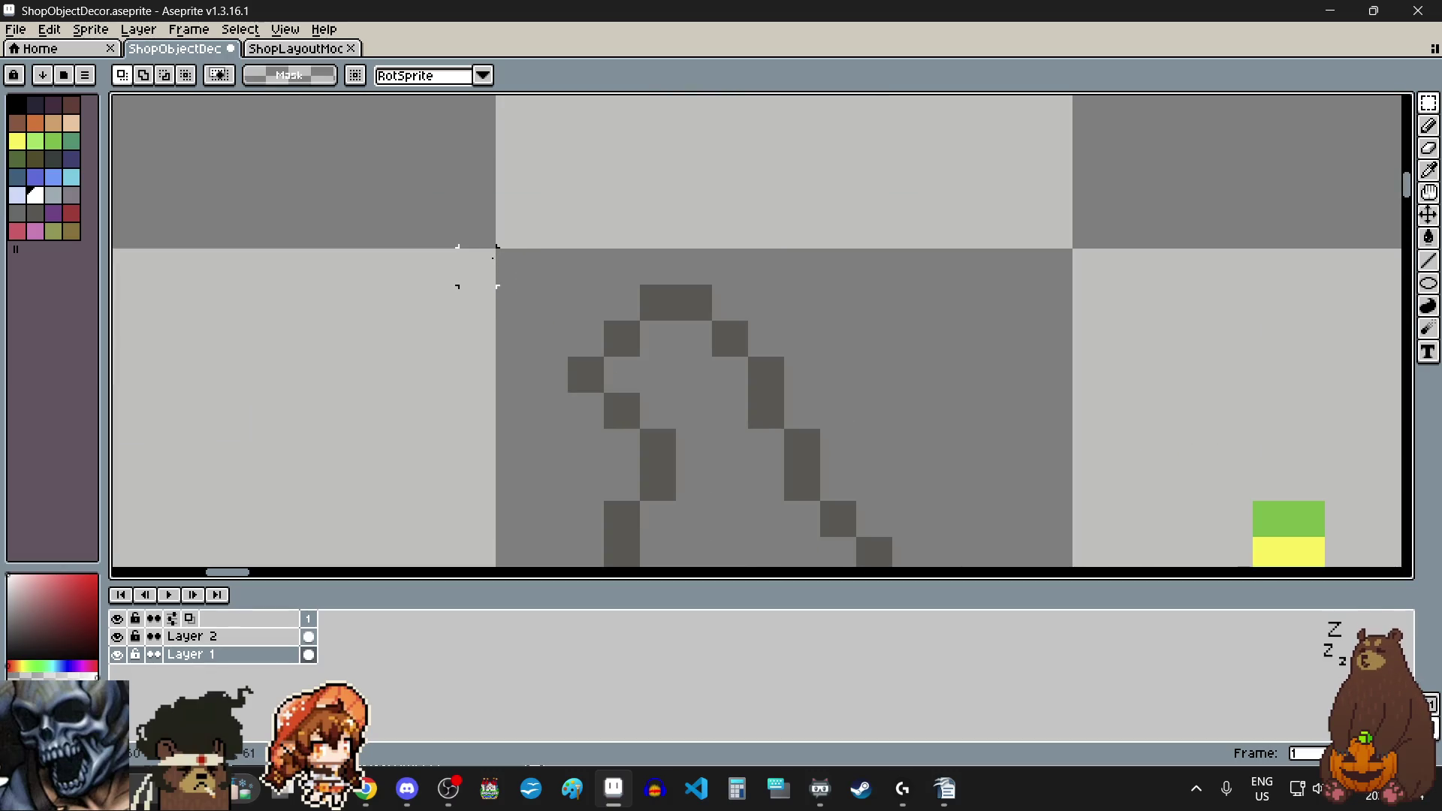
pyautogui.scroll(-5, 481, 264)
pyautogui.scroll(5, 791, 351)
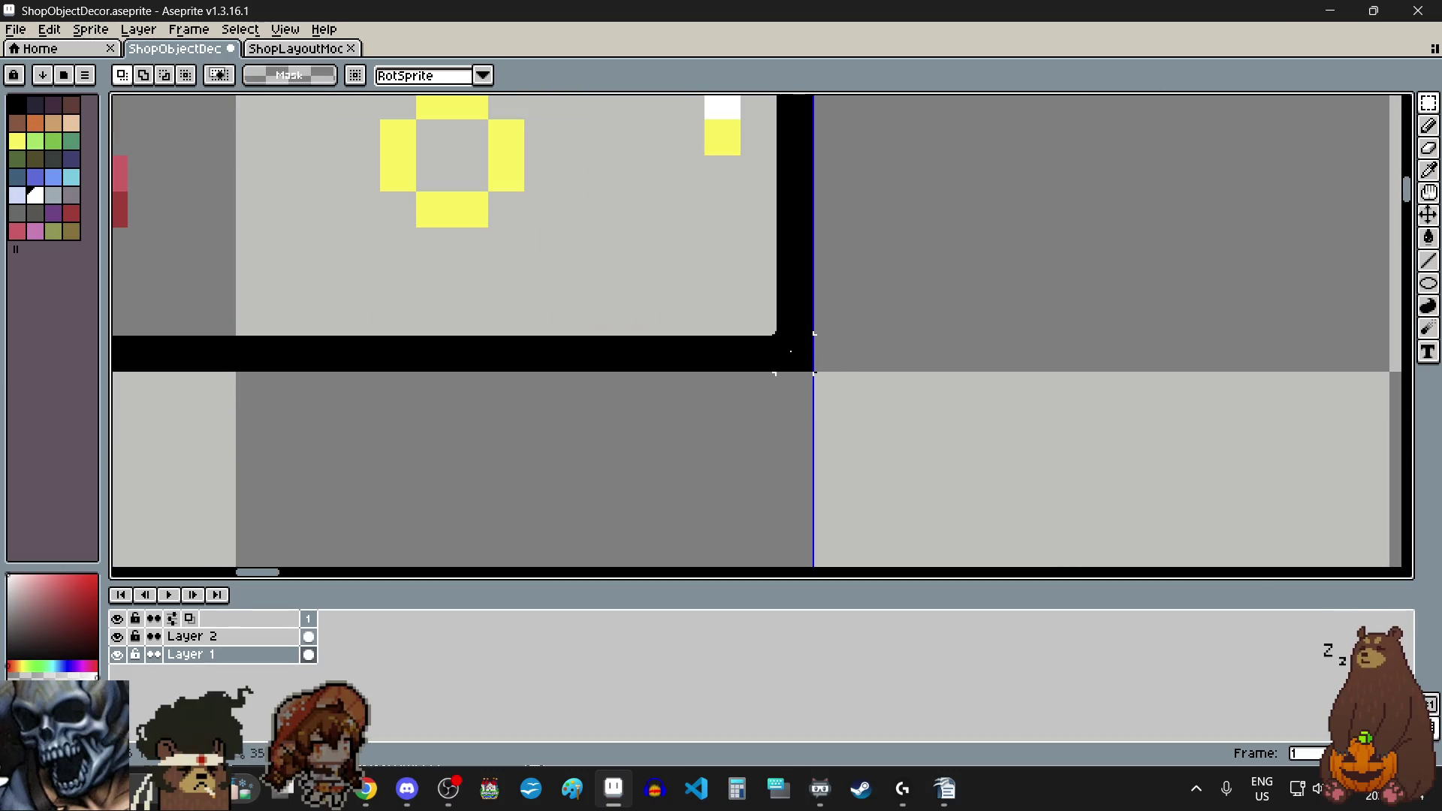
pyautogui.scroll(-4, 792, 351)
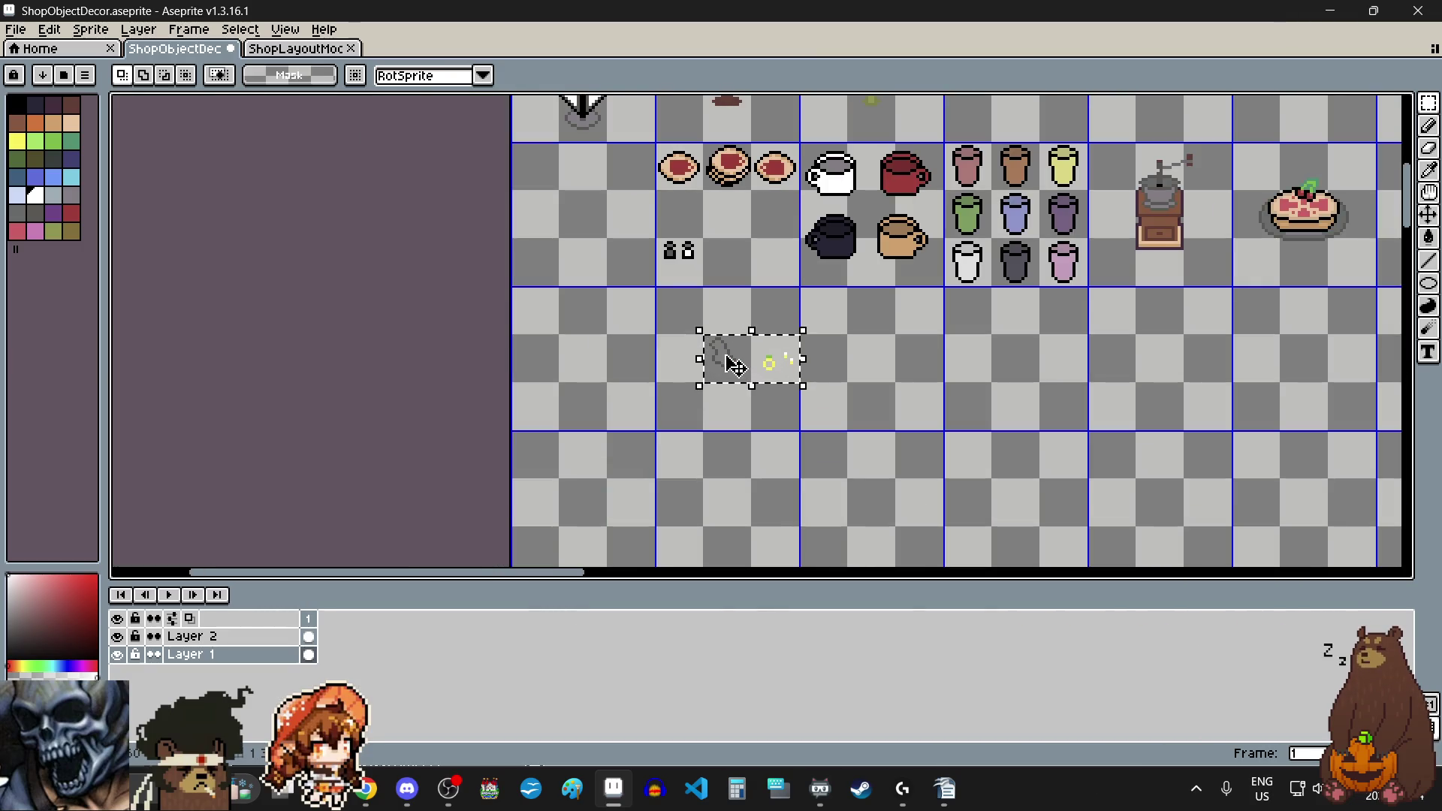
pyautogui.moveTo(735, 366); pyautogui.dragTo(732, 278)
pyautogui.scroll(5, 718, 263)
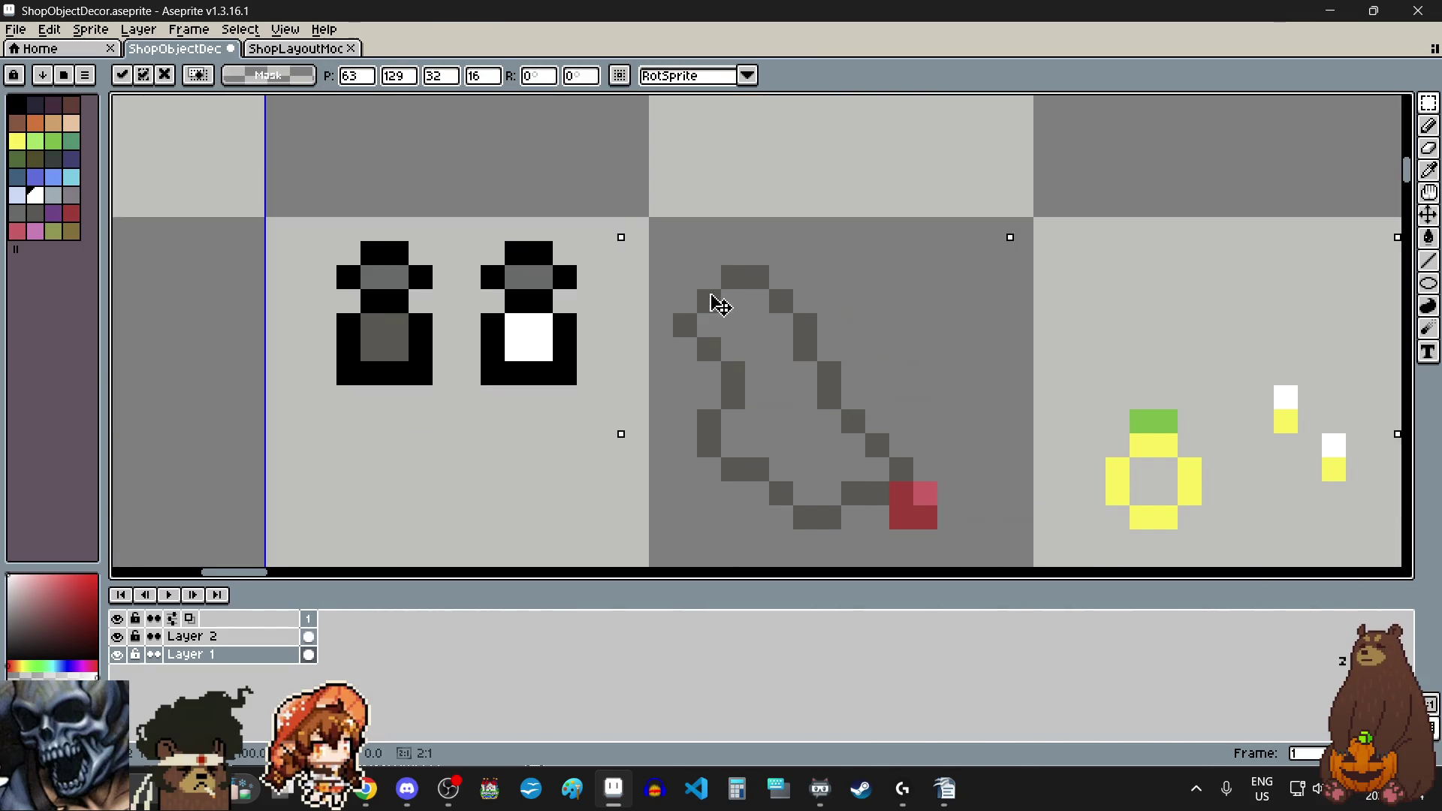
pyautogui.press('Return')
pyautogui.scroll(-5, 725, 283)
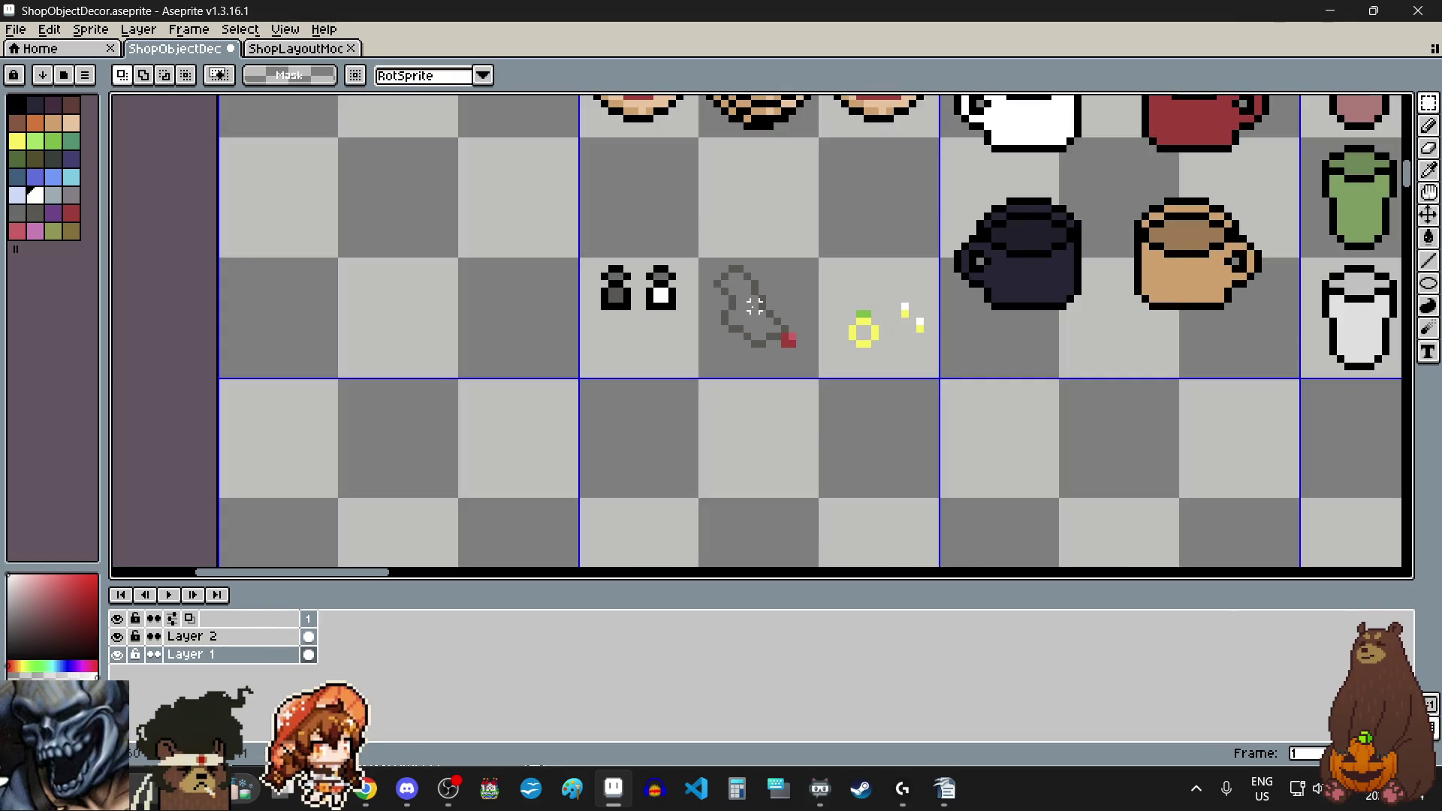
pyautogui.click(766, 412)
pyautogui.scroll(3, 633, 216)
pyautogui.scroll(-3, 633, 215)
# Step: Place the scribble sprite onto the mannequin's display table
pyautogui.moveTo(634, 216)
pyautogui.mouseDown()
pyautogui.moveTo(754, 318)
pyautogui.moveTo(815, 404)
pyautogui.mouseUp()
pyautogui.click(782, 335)
pyautogui.scroll(-4, 742, 312)
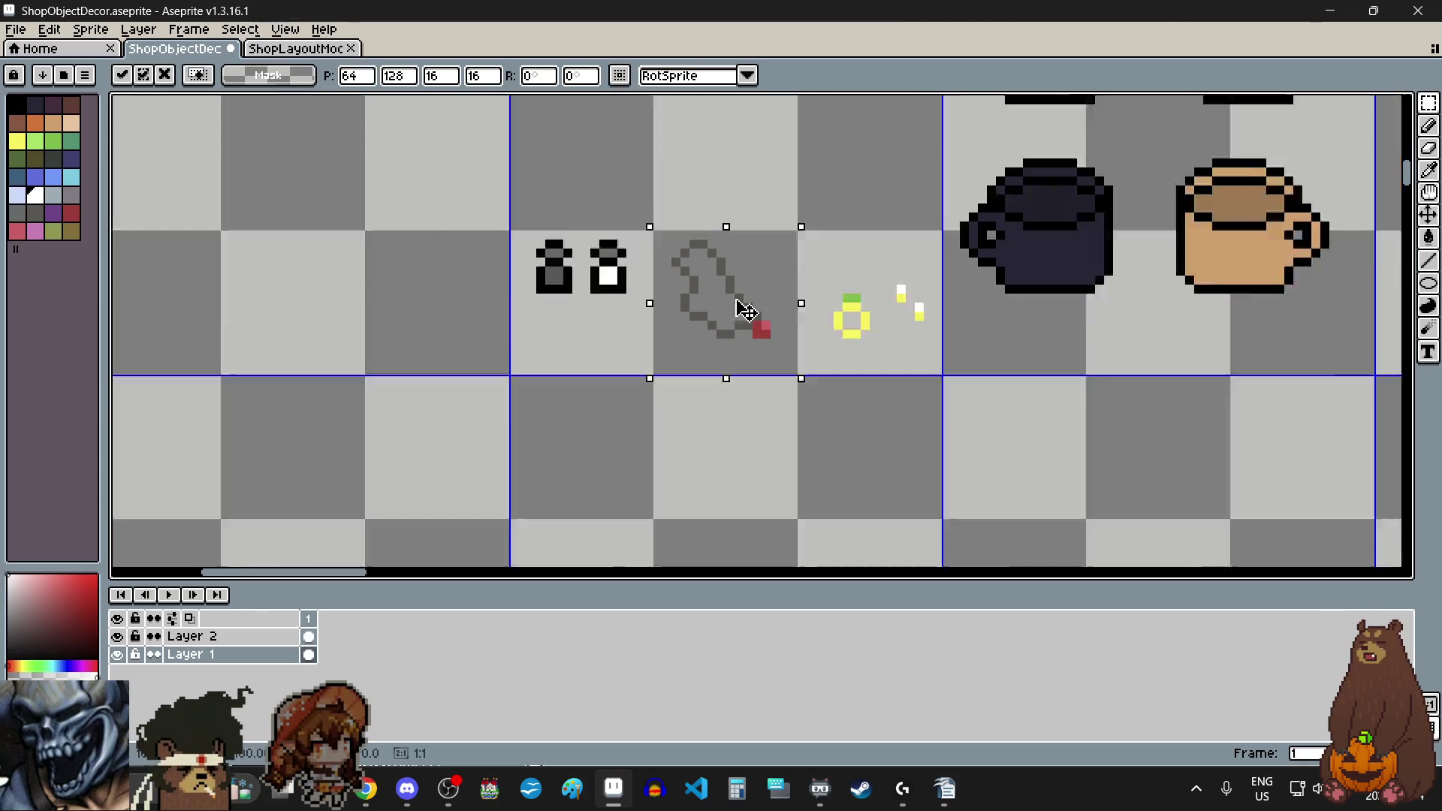
pyautogui.moveTo(734, 296)
pyautogui.mouseDown()
pyautogui.moveTo(818, 541)
pyautogui.moveTo(869, 328)
pyautogui.mouseUp()
pyautogui.scroll(4, 818, 541)
pyautogui.scroll(2, 892, 377)
pyautogui.moveTo(892, 377)
pyautogui.mouseDown()
pyautogui.moveTo(906, 380)
pyautogui.moveTo(654, 378)
pyautogui.mouseUp()
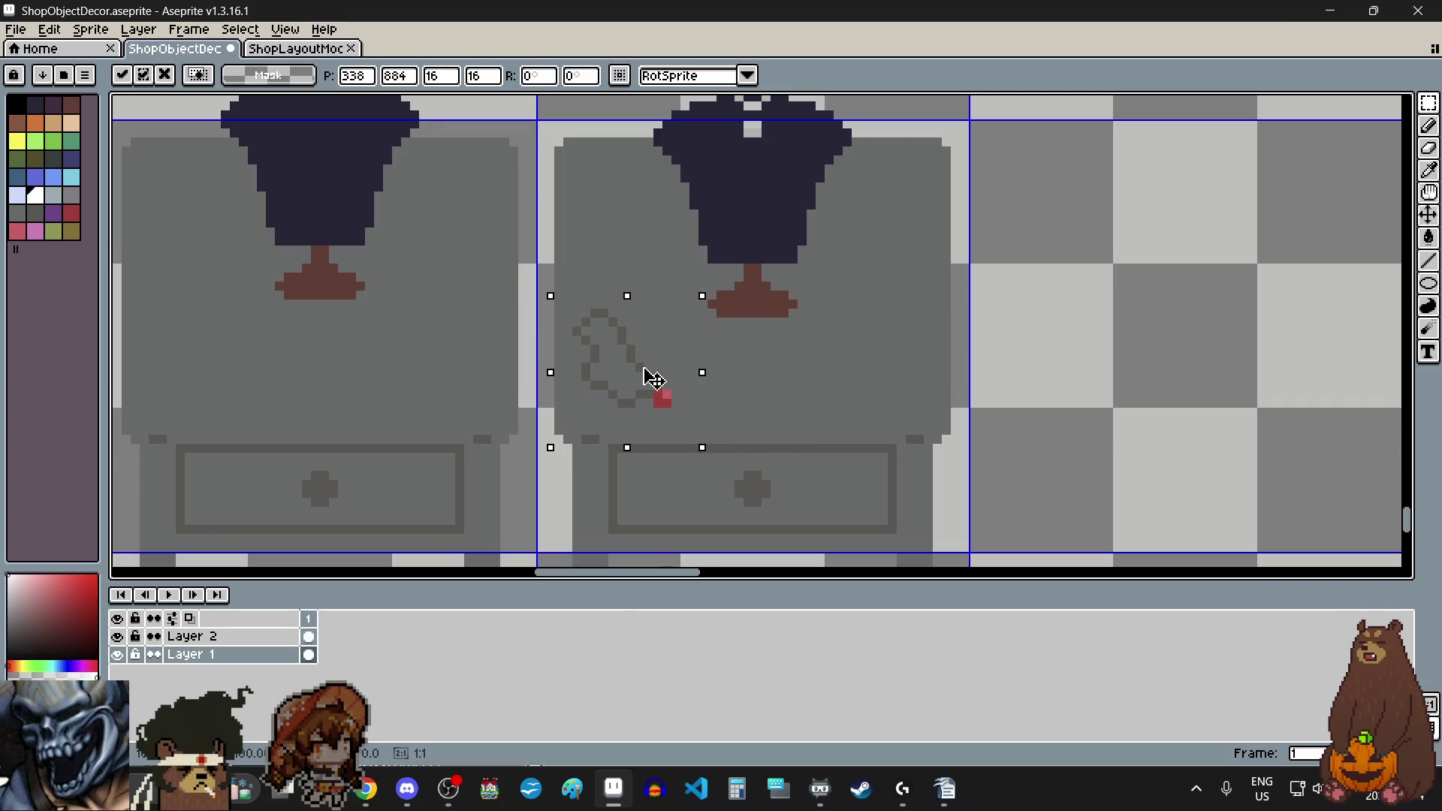
pyautogui.click(1054, 385)
pyautogui.scroll(-1, 1050, 383)
pyautogui.scroll(-2, 1082, 383)
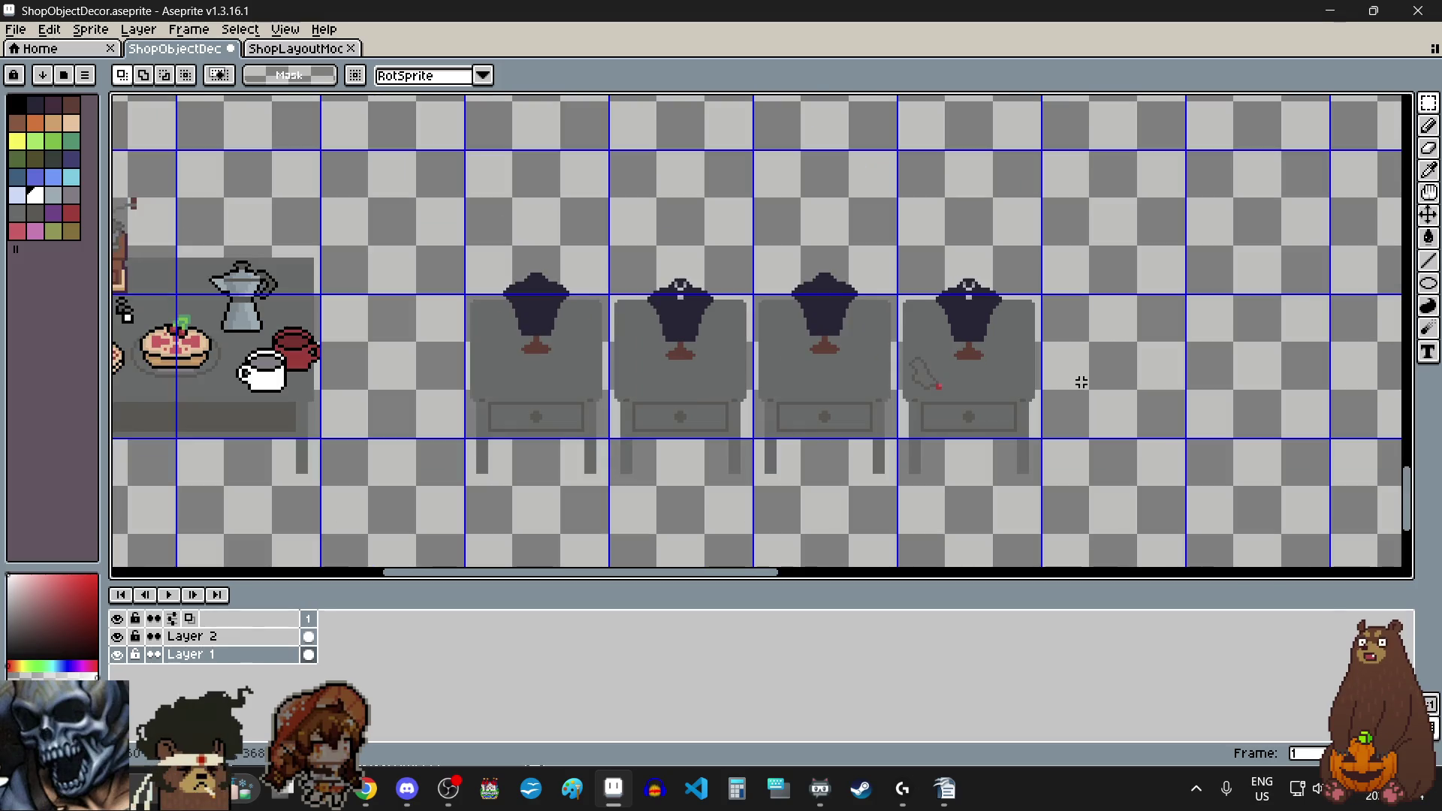
pyautogui.scroll(-4, 1051, 397)
pyautogui.scroll(4, 985, 175)
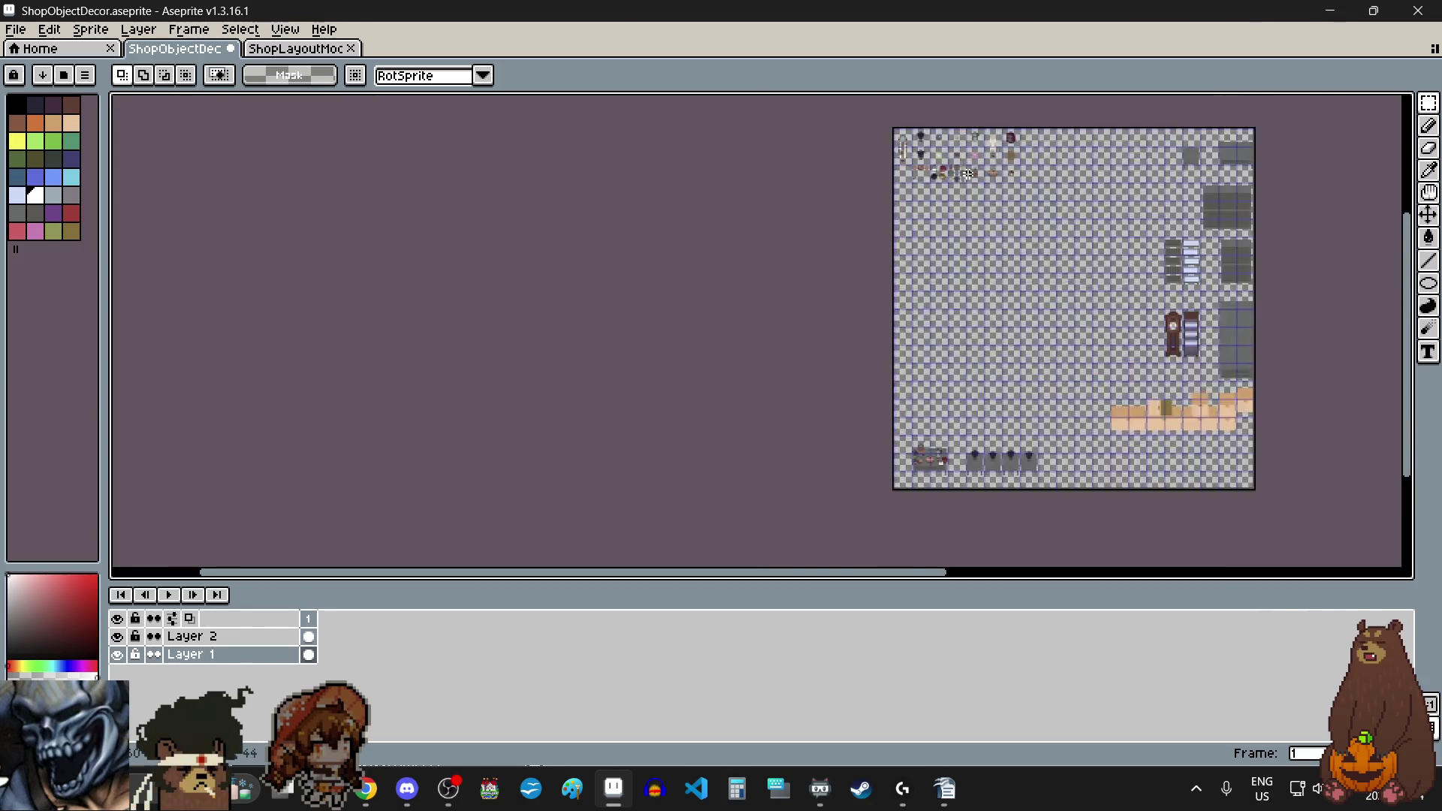
pyautogui.scroll(2, 878, 145)
pyautogui.hscroll(-2, 630, 361)
pyautogui.scroll(4, 629, 360)
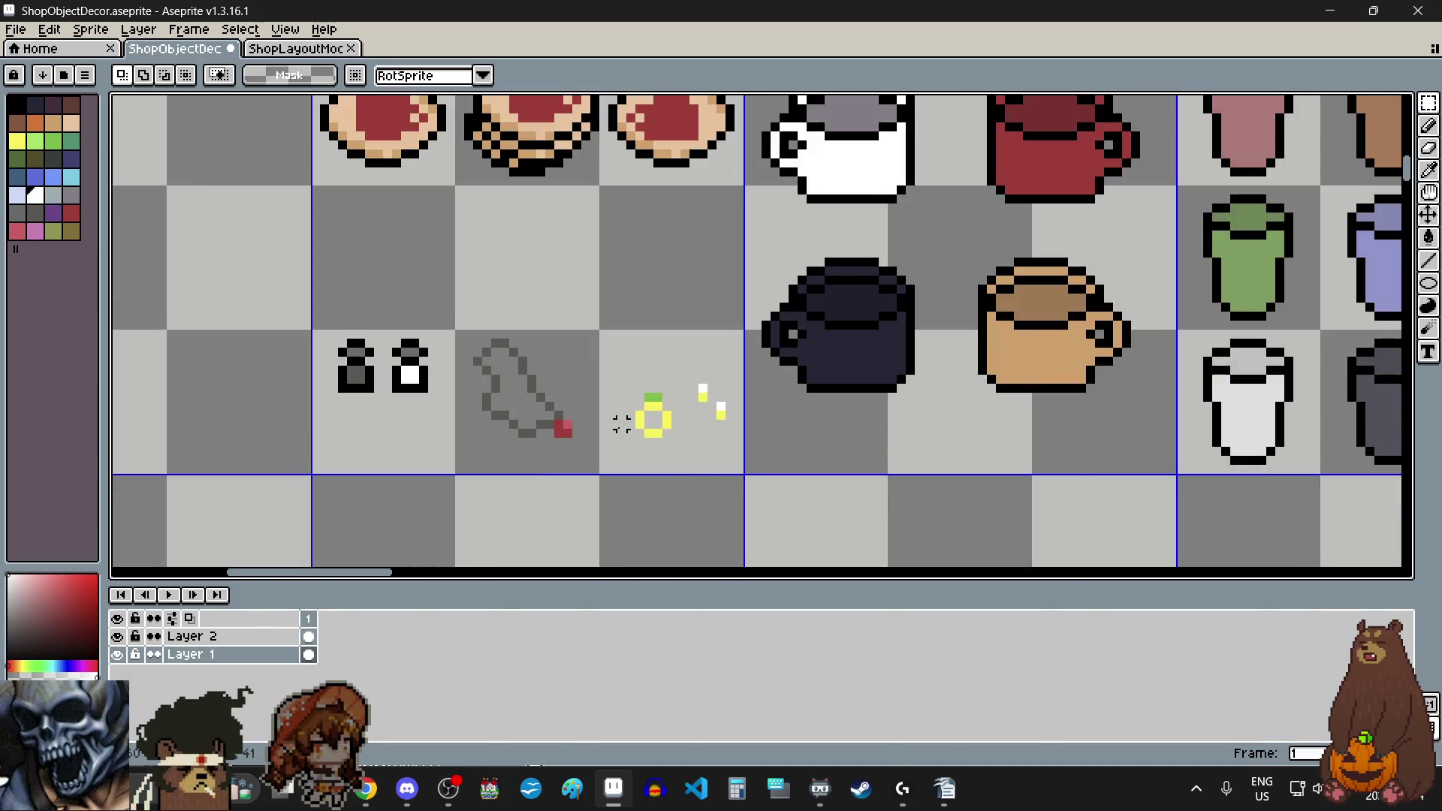
# Step: Paste a copy of the yellow ring onto the mannequin table
pyautogui.moveTo(638, 345)
pyautogui.mouseDown()
pyautogui.moveTo(735, 443)
pyautogui.moveTo(725, 463)
pyautogui.mouseUp()
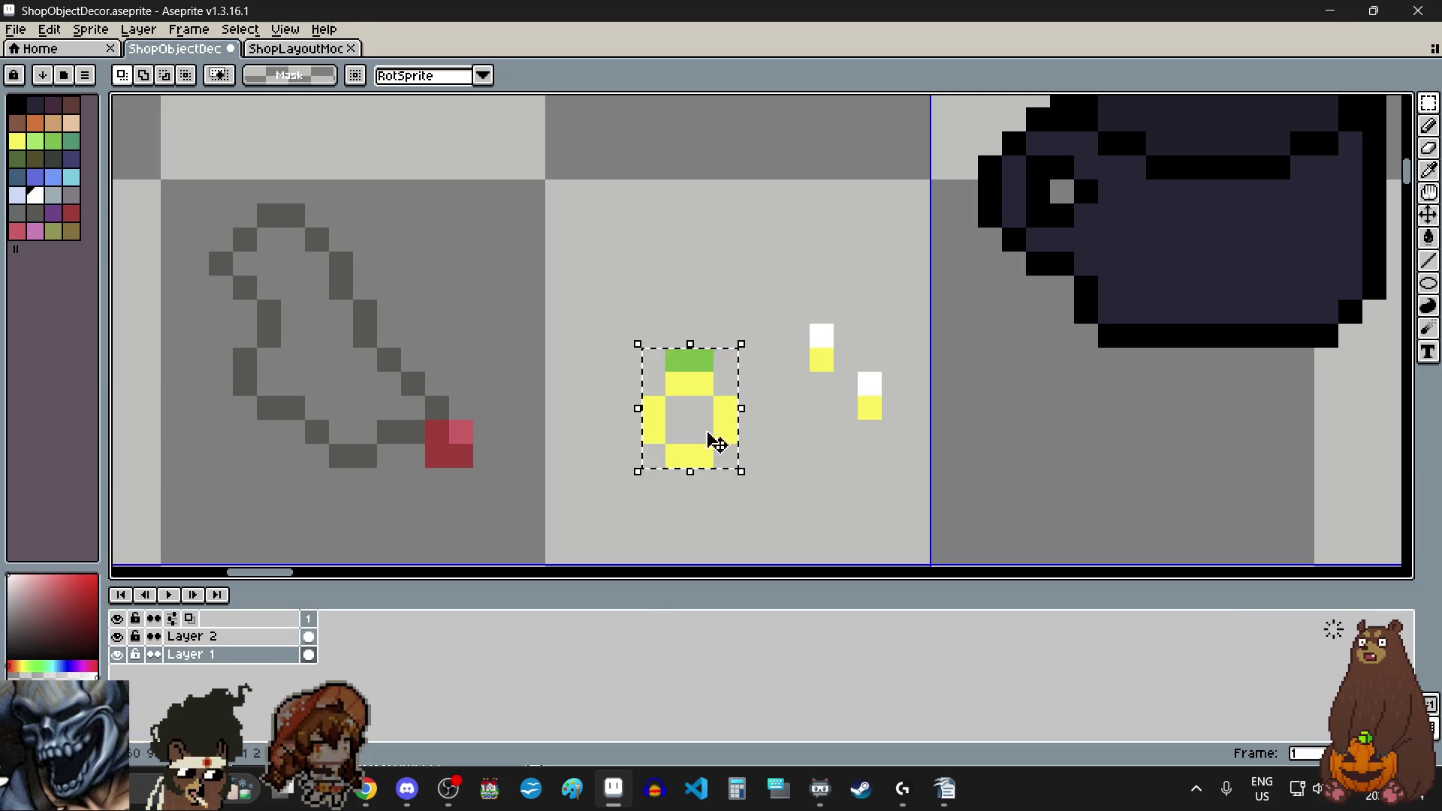
pyautogui.scroll(-5, 715, 445)
pyautogui.scroll(5, 727, 515)
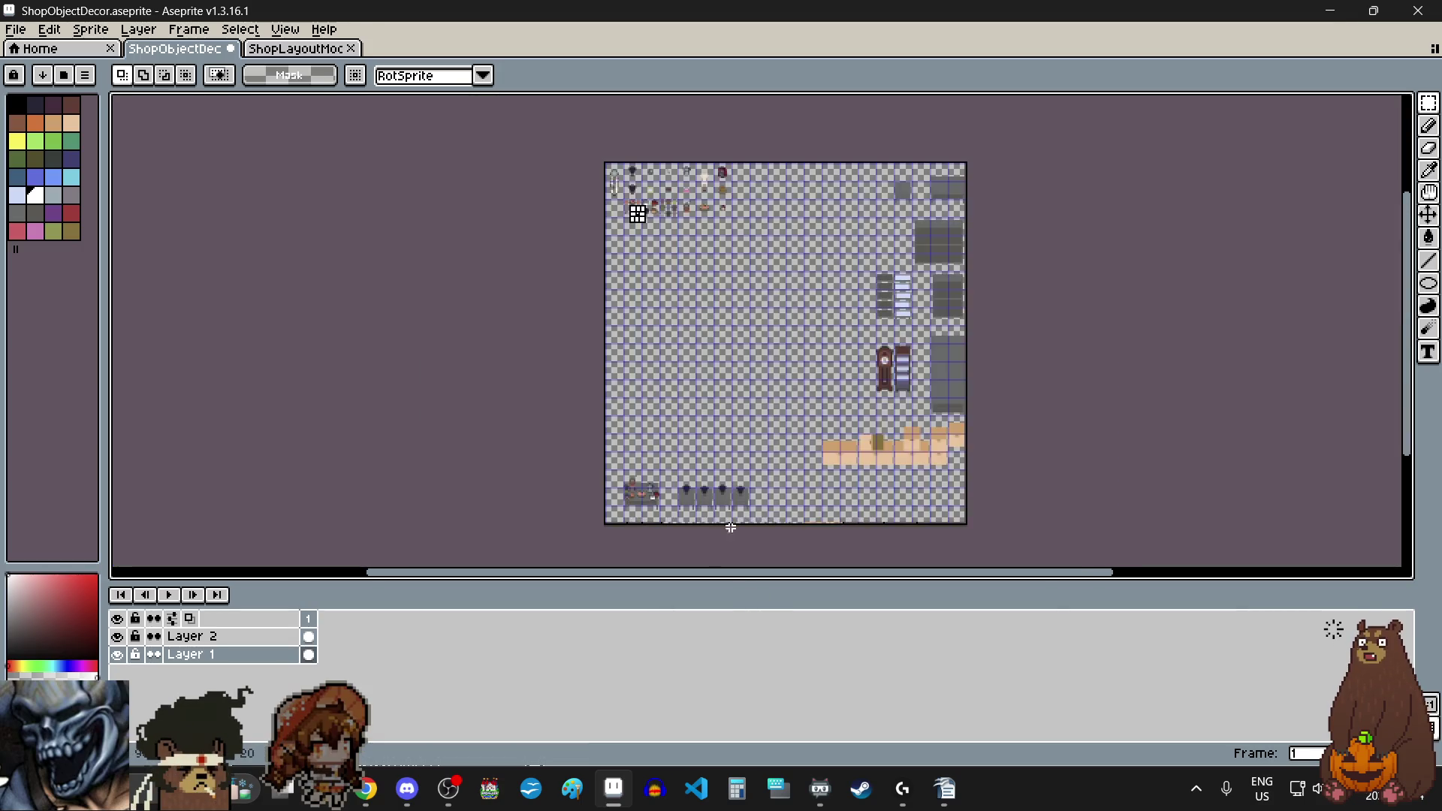
pyautogui.scroll(-2, 727, 510)
pyautogui.scroll(3, 776, 476)
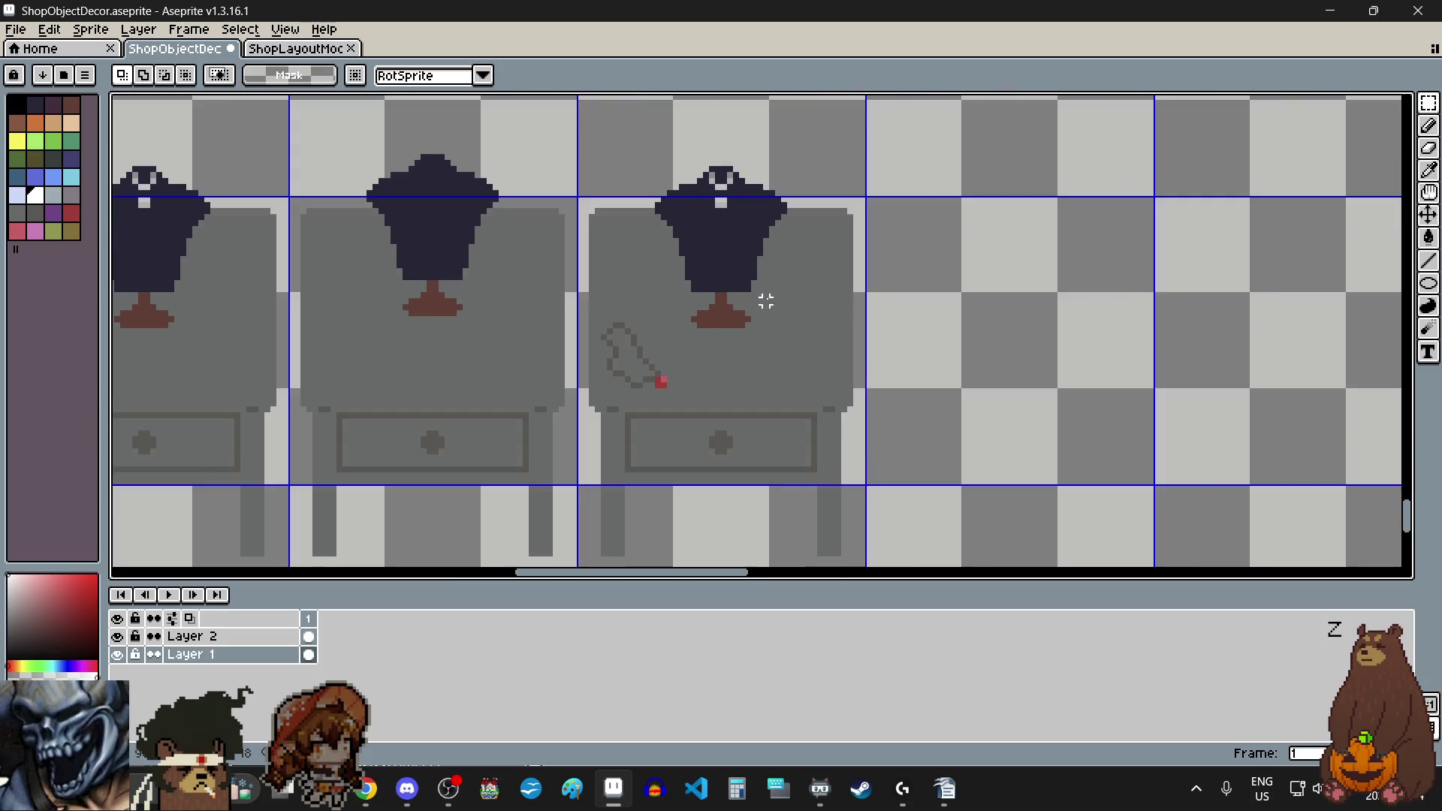
pyautogui.scroll(1, 753, 272)
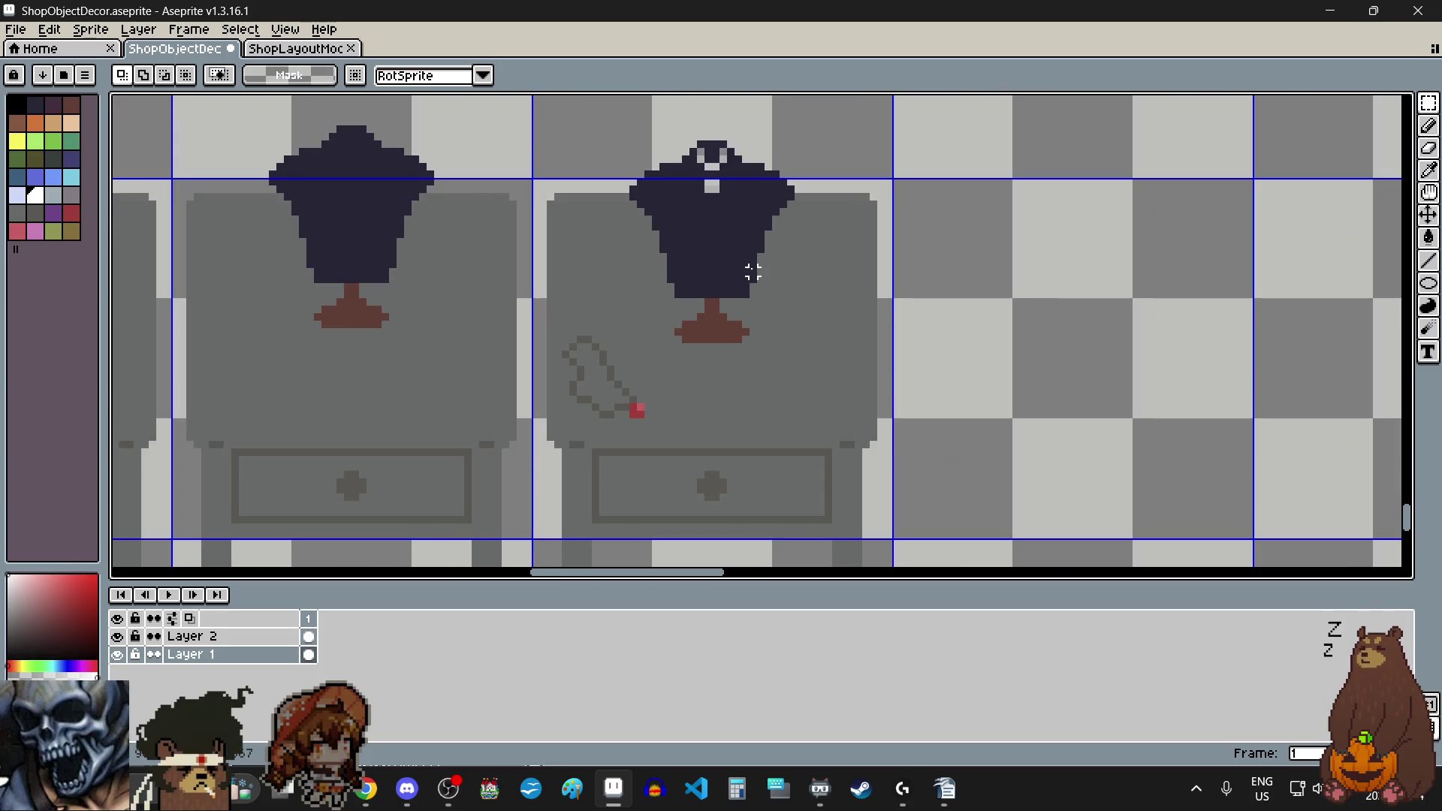
pyautogui.hotkey('ctrl', 'v')
pyautogui.moveTo(767, 346); pyautogui.dragTo(850, 388)
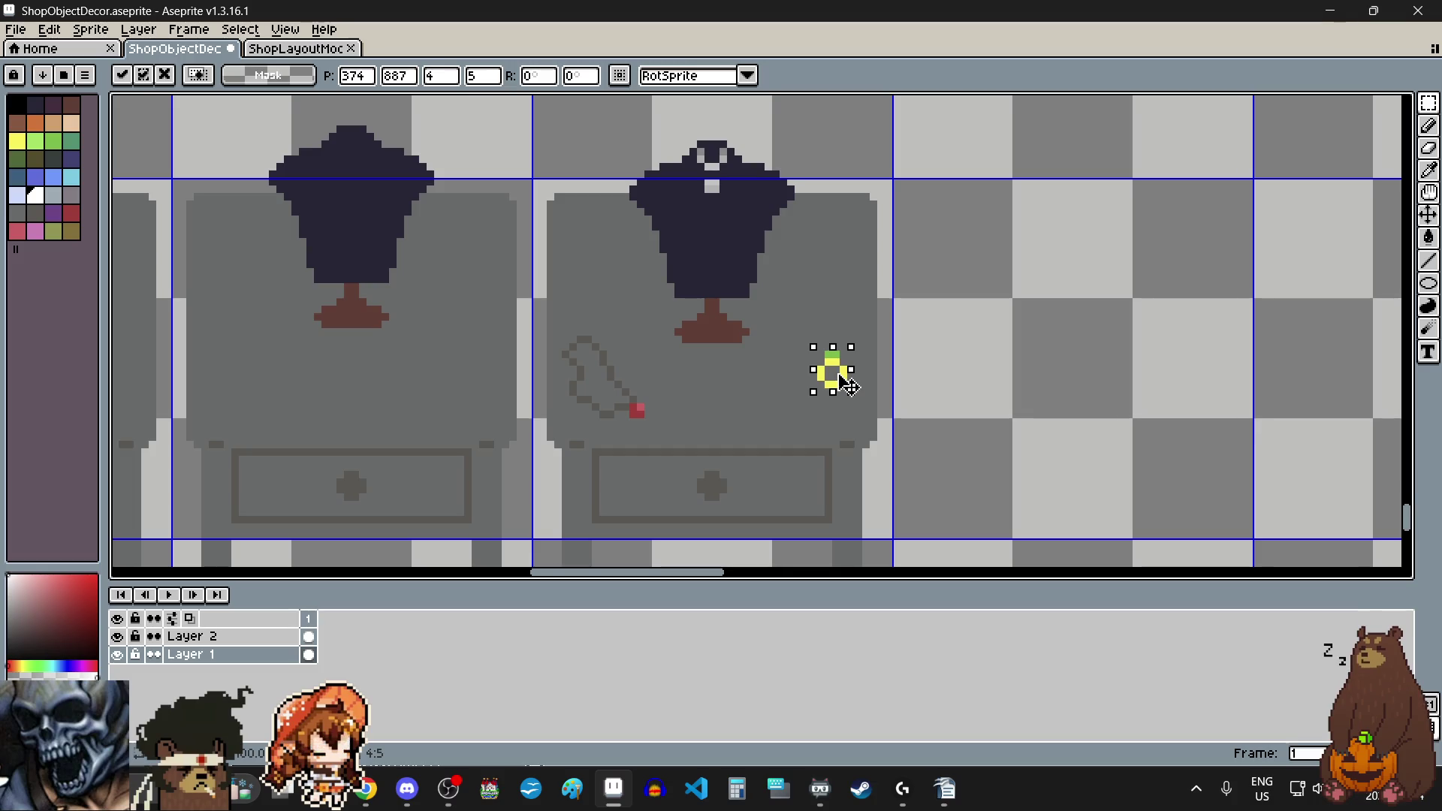
pyautogui.moveTo(848, 386); pyautogui.dragTo(798, 391)
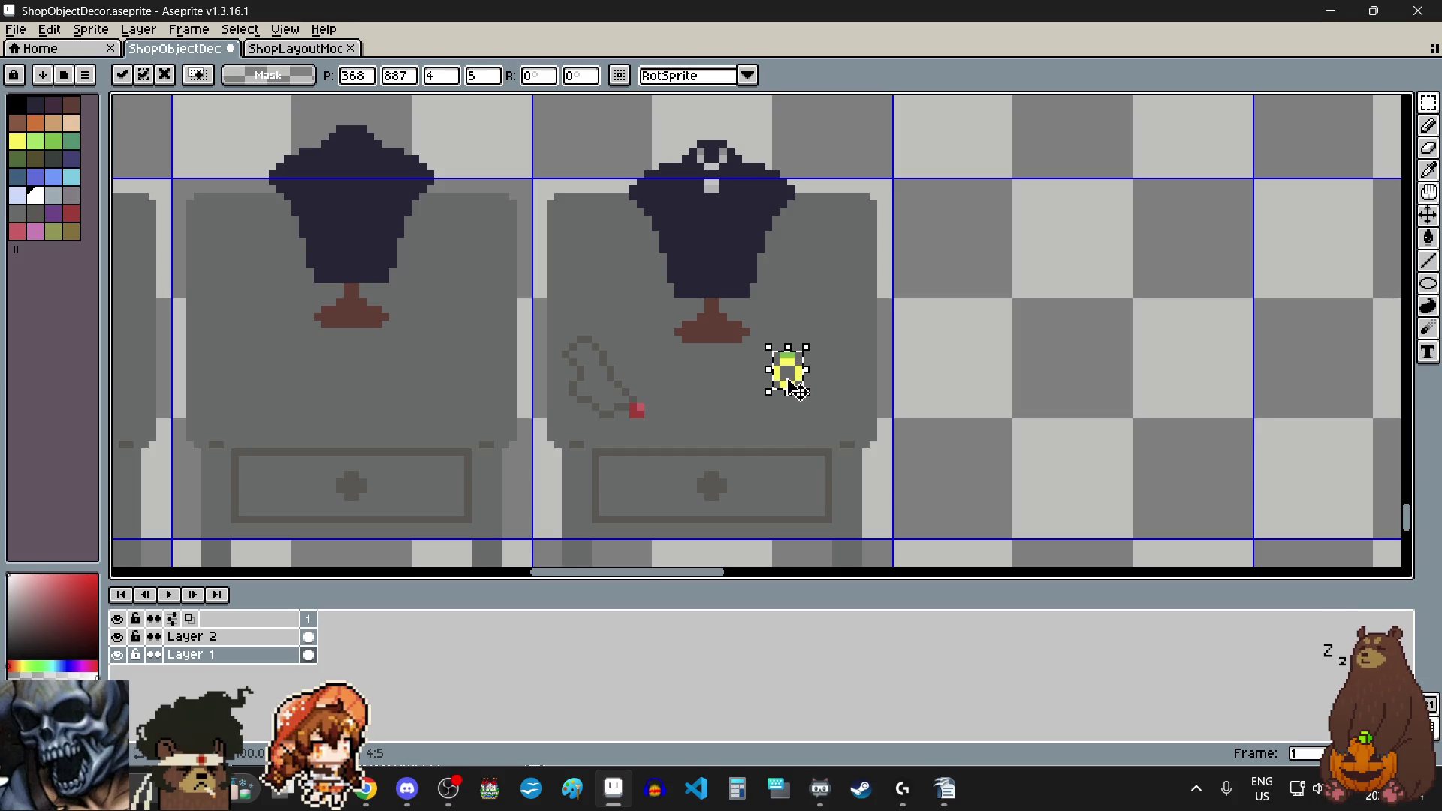
# Step: Set a second ring beside the first, aligned on the table
pyautogui.scroll(2, 798, 391)
pyautogui.moveTo(782, 356)
pyautogui.mouseDown()
pyautogui.moveTo(885, 368)
pyautogui.moveTo(864, 362)
pyautogui.mouseUp()
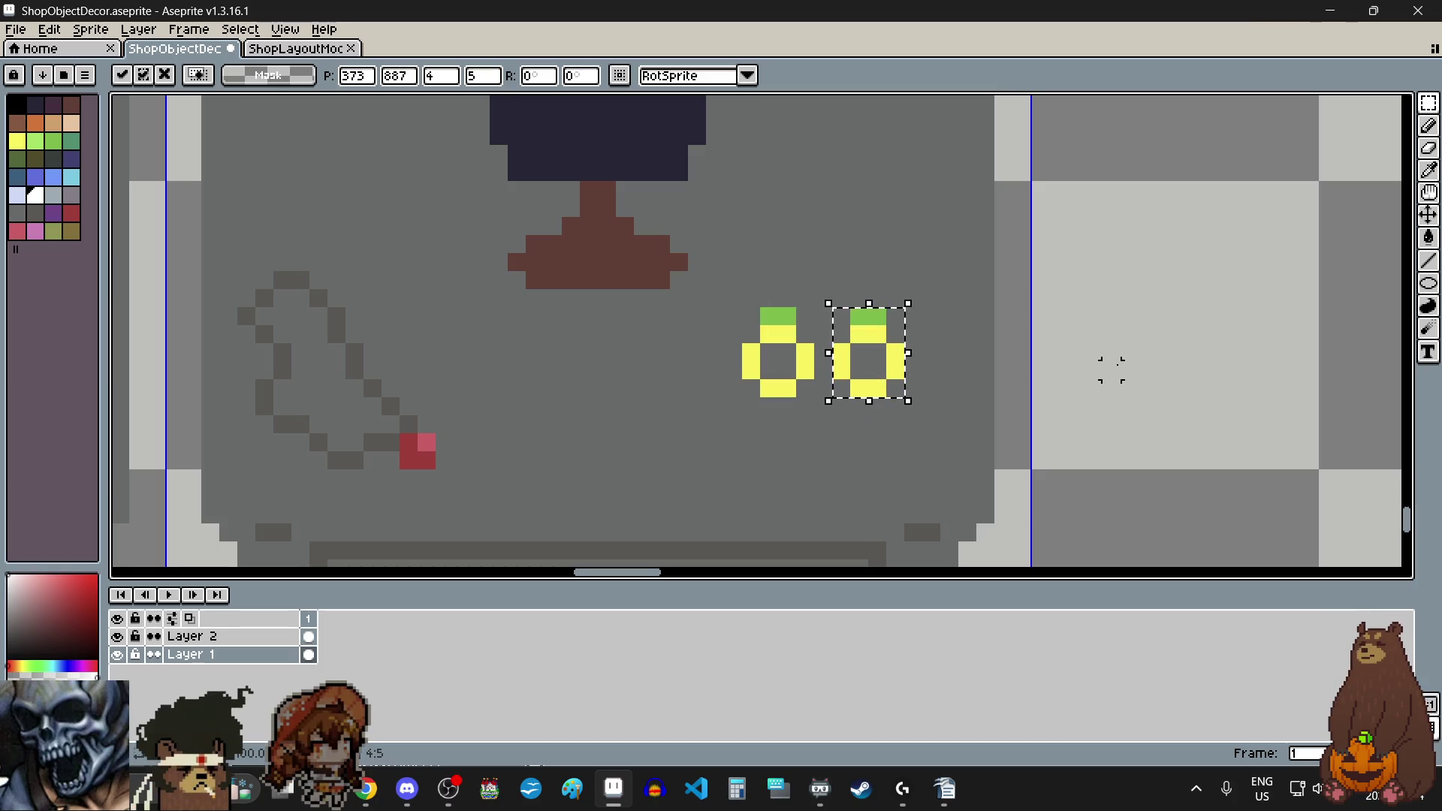
pyautogui.click(1130, 370)
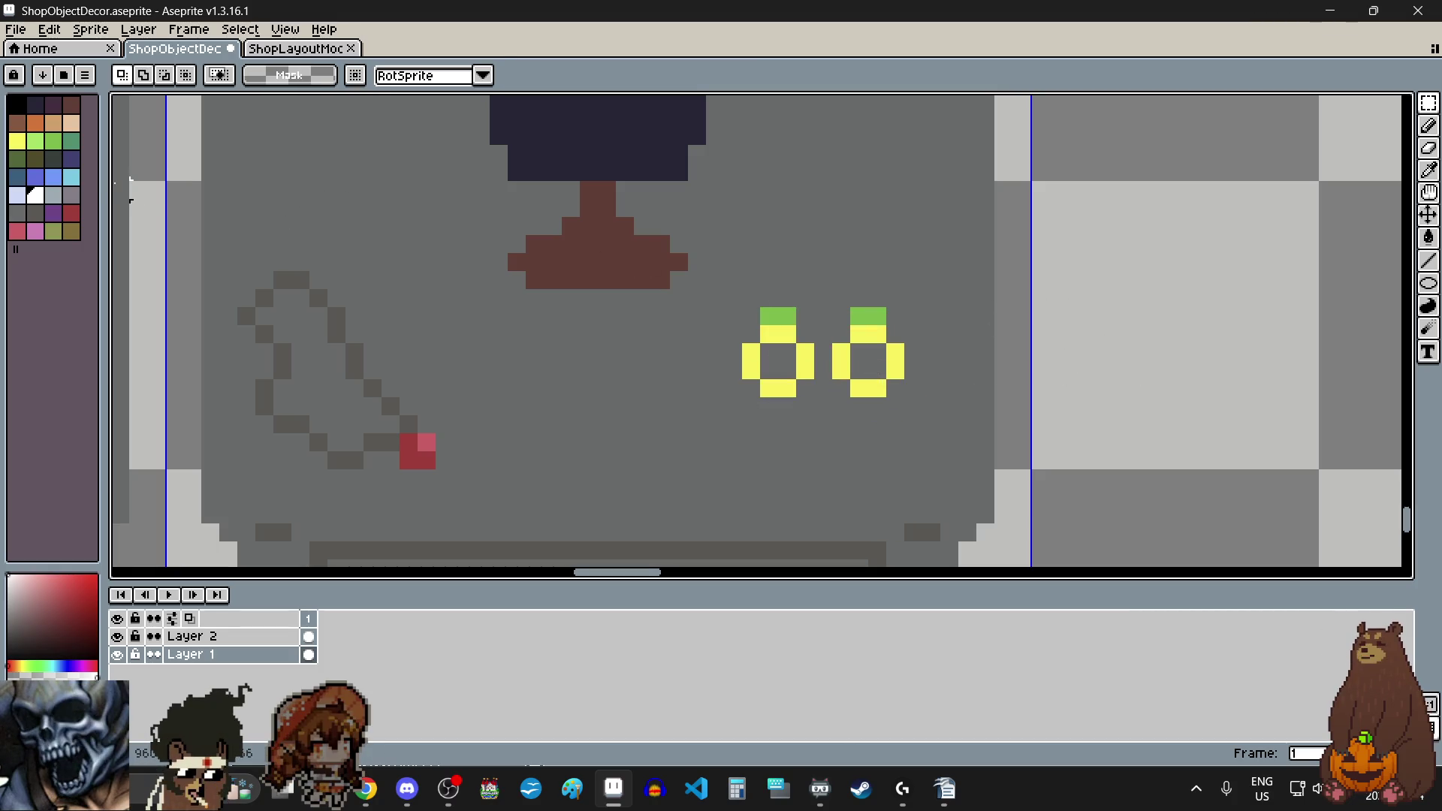
pyautogui.click(53, 177)
pyautogui.click(1429, 125)
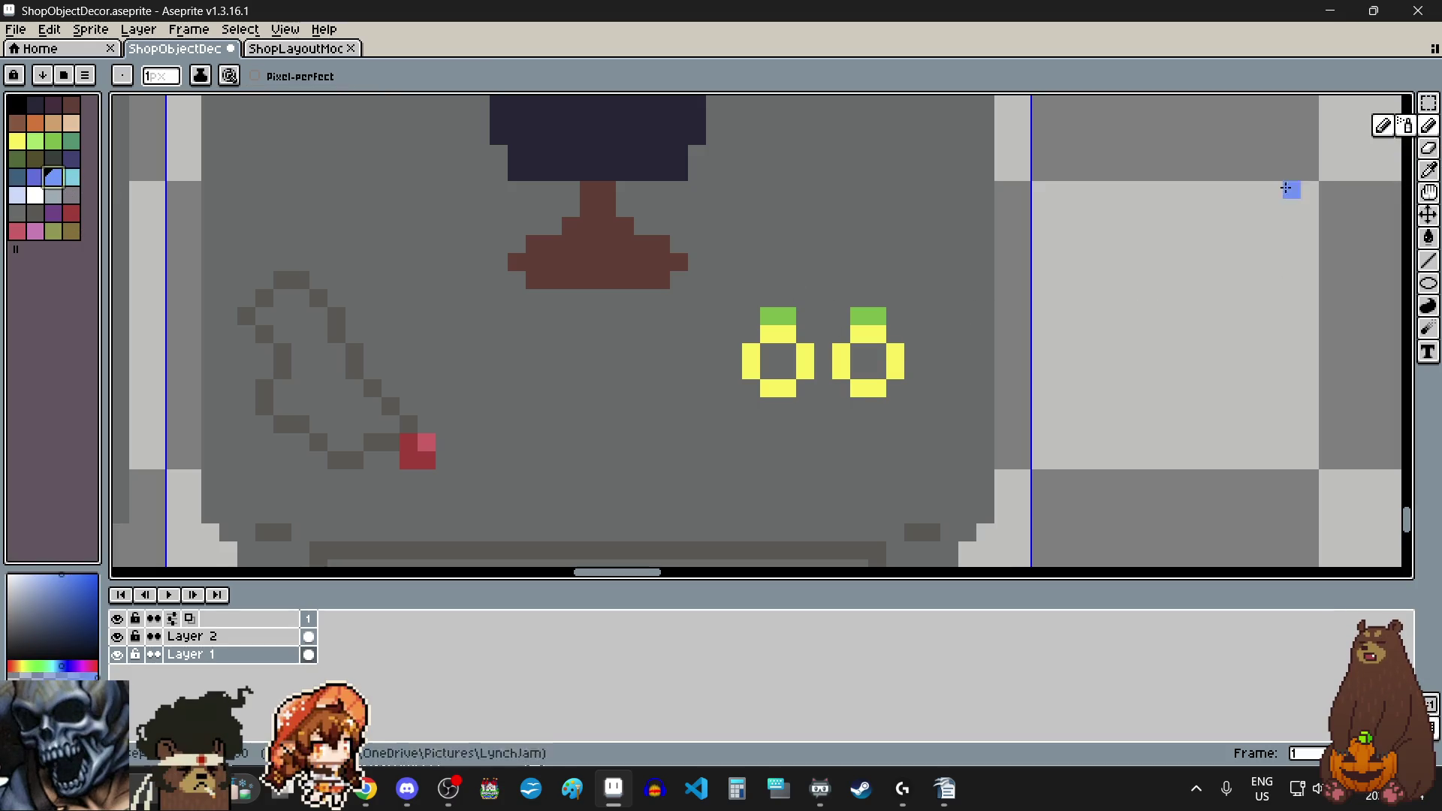
# Step: Recolour the right ring's gem blue
pyautogui.scroll(1, 871, 323)
pyautogui.moveTo(847, 311); pyautogui.dragTo(868, 313)
pyautogui.scroll(-2, 848, 353)
pyautogui.scroll(-1, 1014, 347)
pyautogui.scroll(1, 1015, 348)
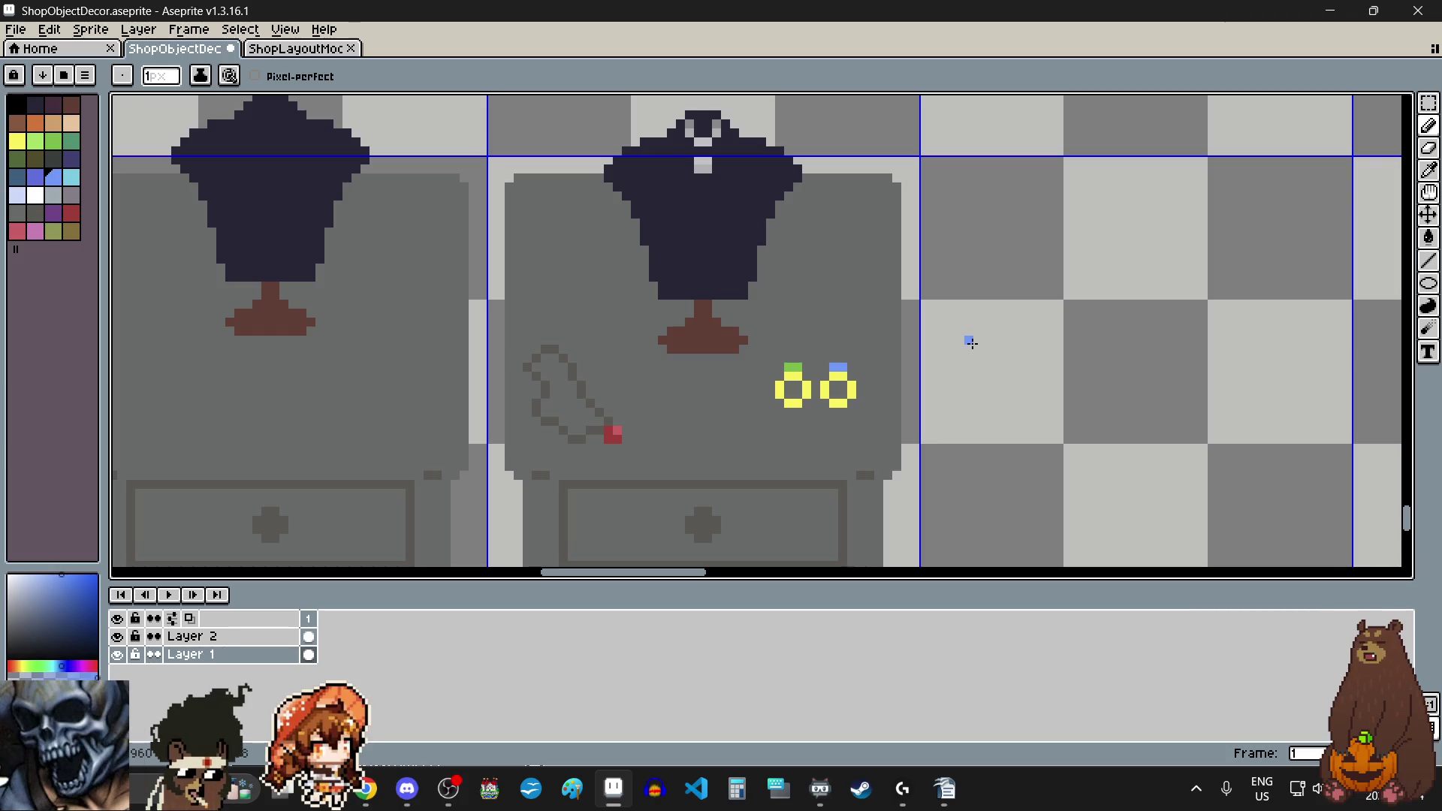
# Step: Outline the tray around both rings in dark brown: sides and bottom edge
pyautogui.click(71, 105)
pyautogui.scroll(2, 814, 421)
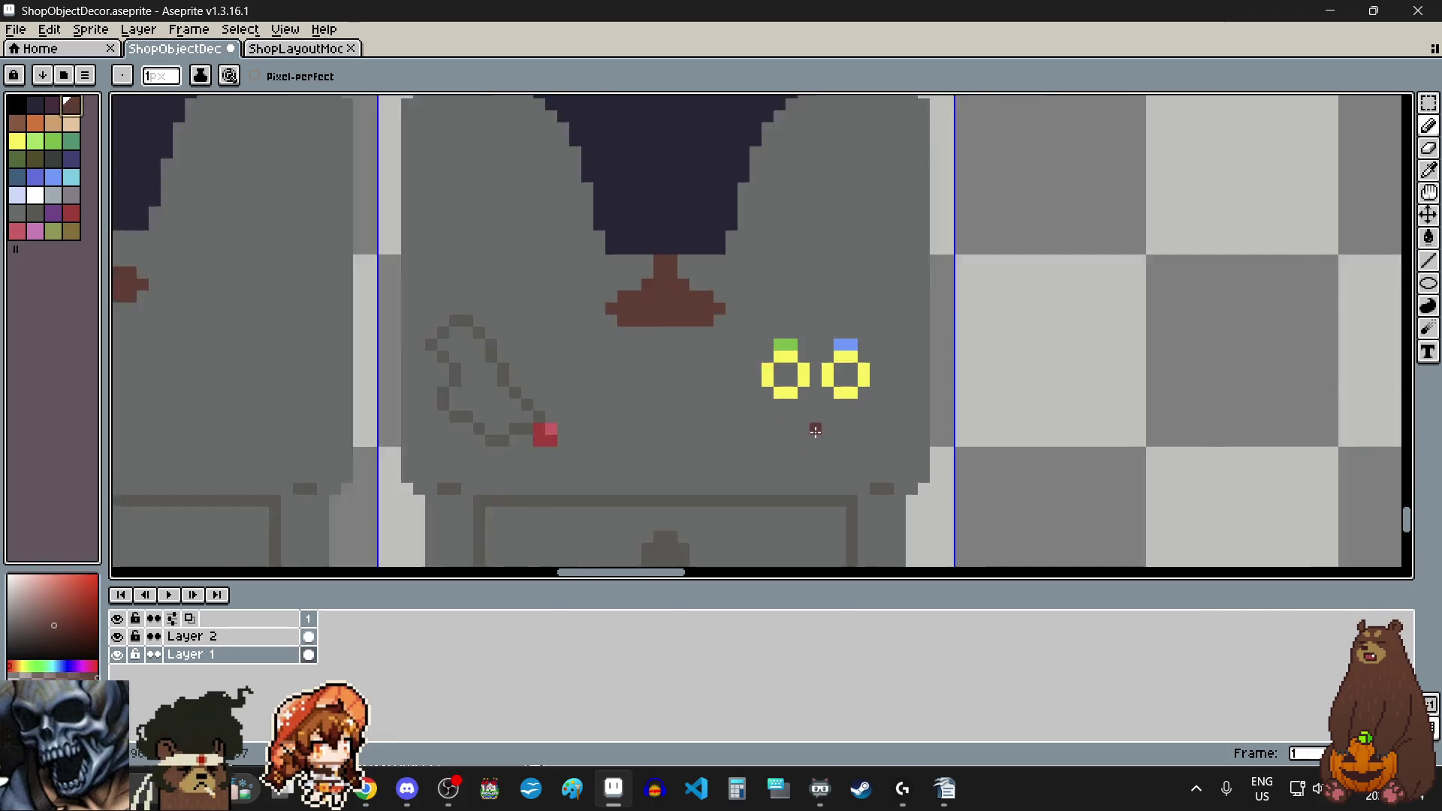
pyautogui.click(723, 354)
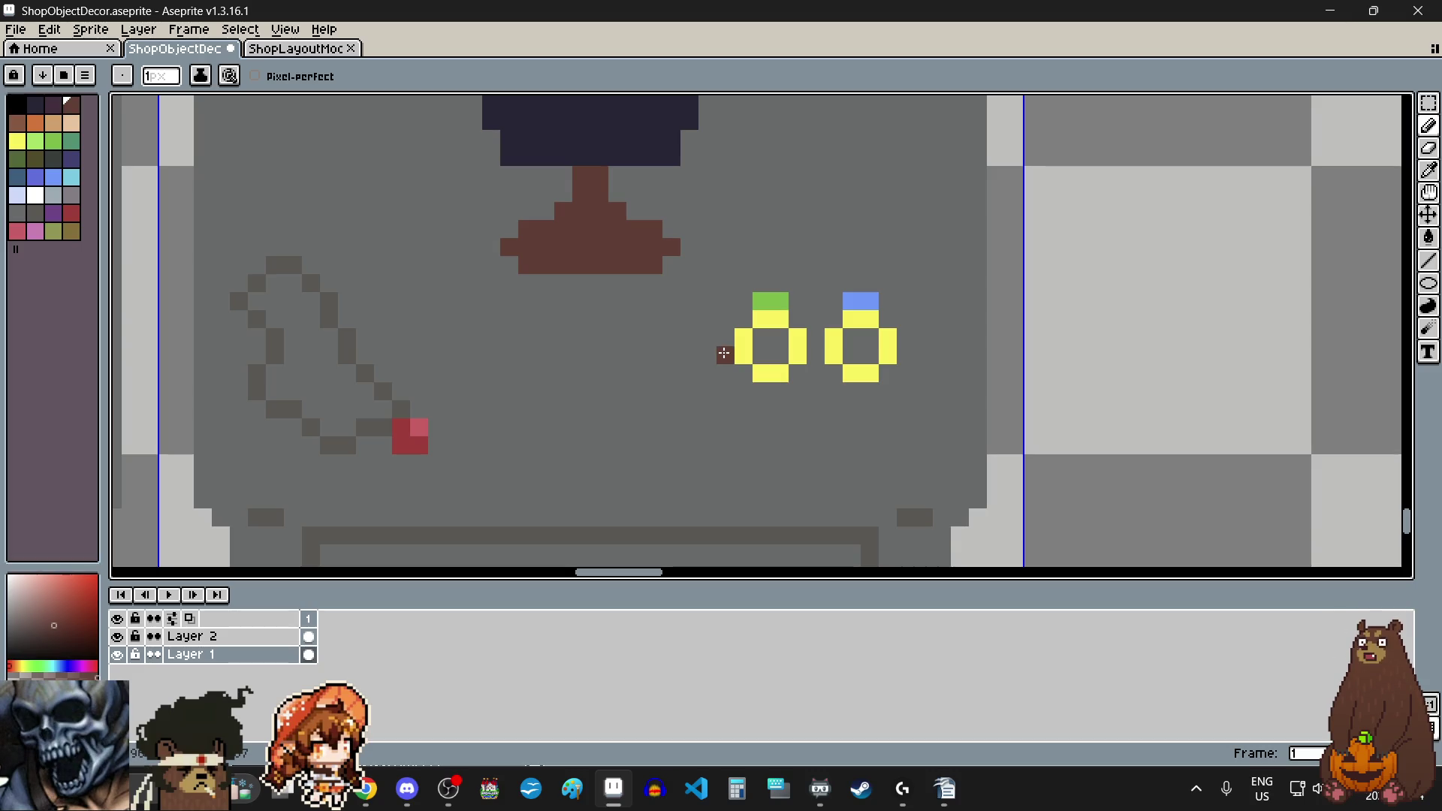
pyautogui.click(708, 355)
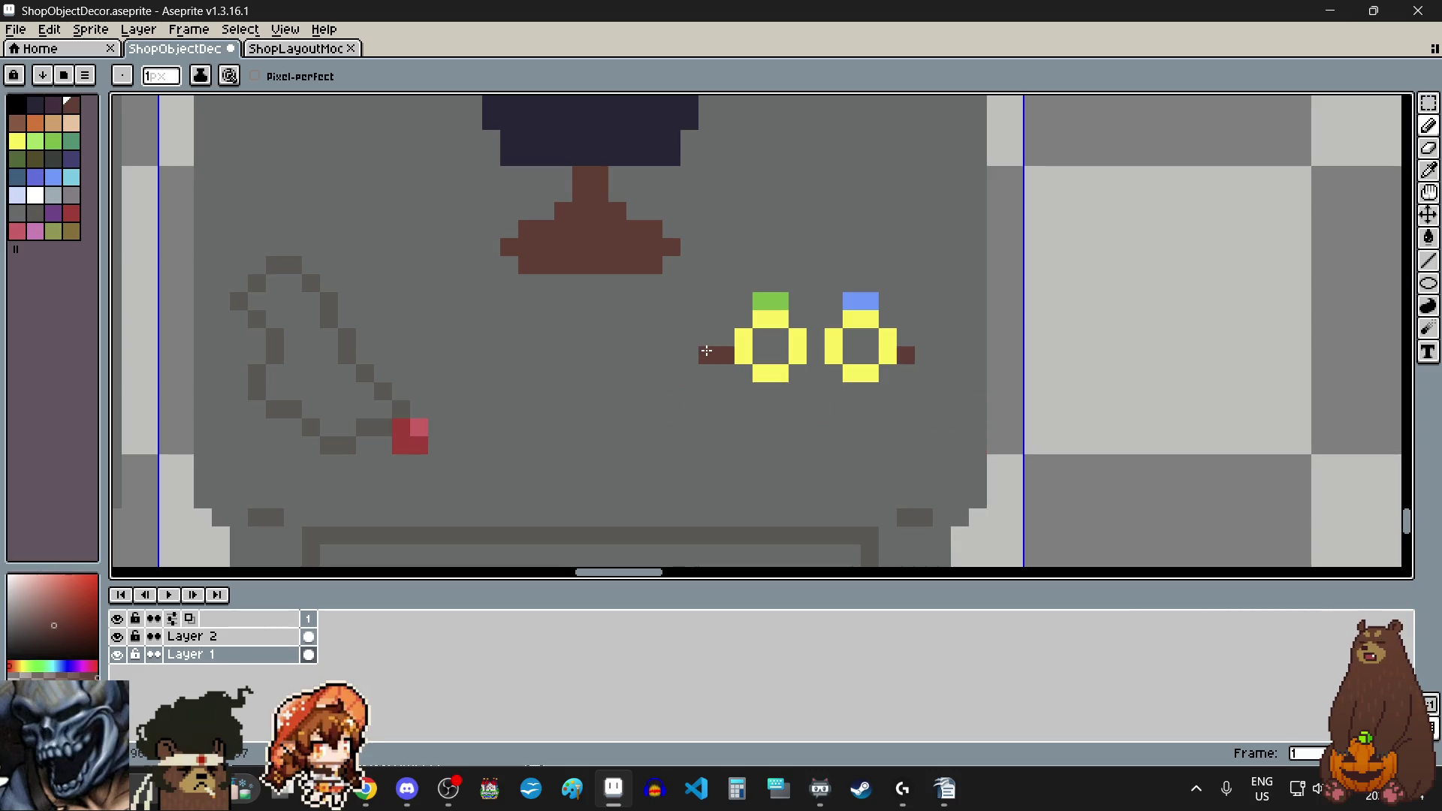
pyautogui.click(925, 356)
pyautogui.moveTo(922, 376); pyautogui.dragTo(921, 404)
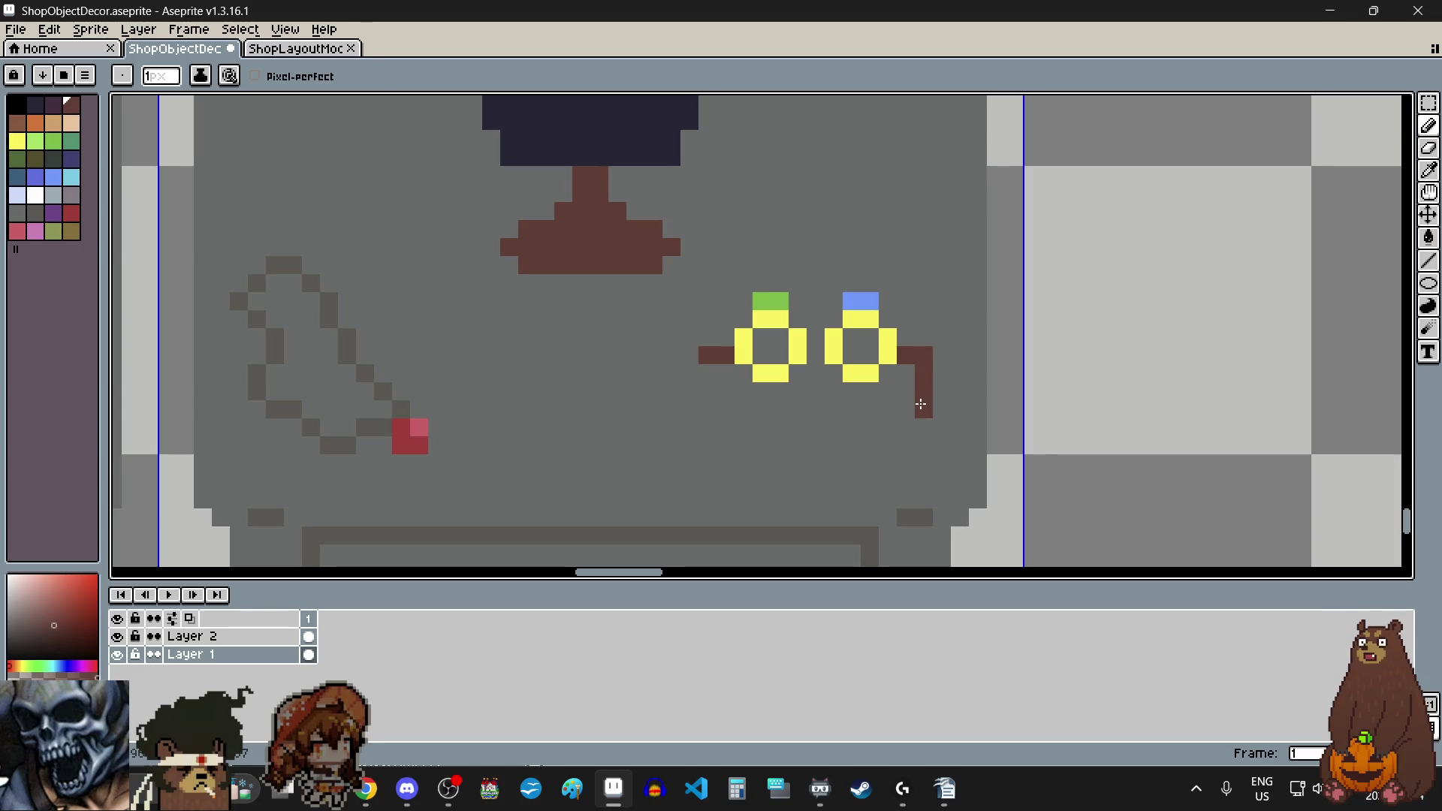
pyautogui.click(700, 380)
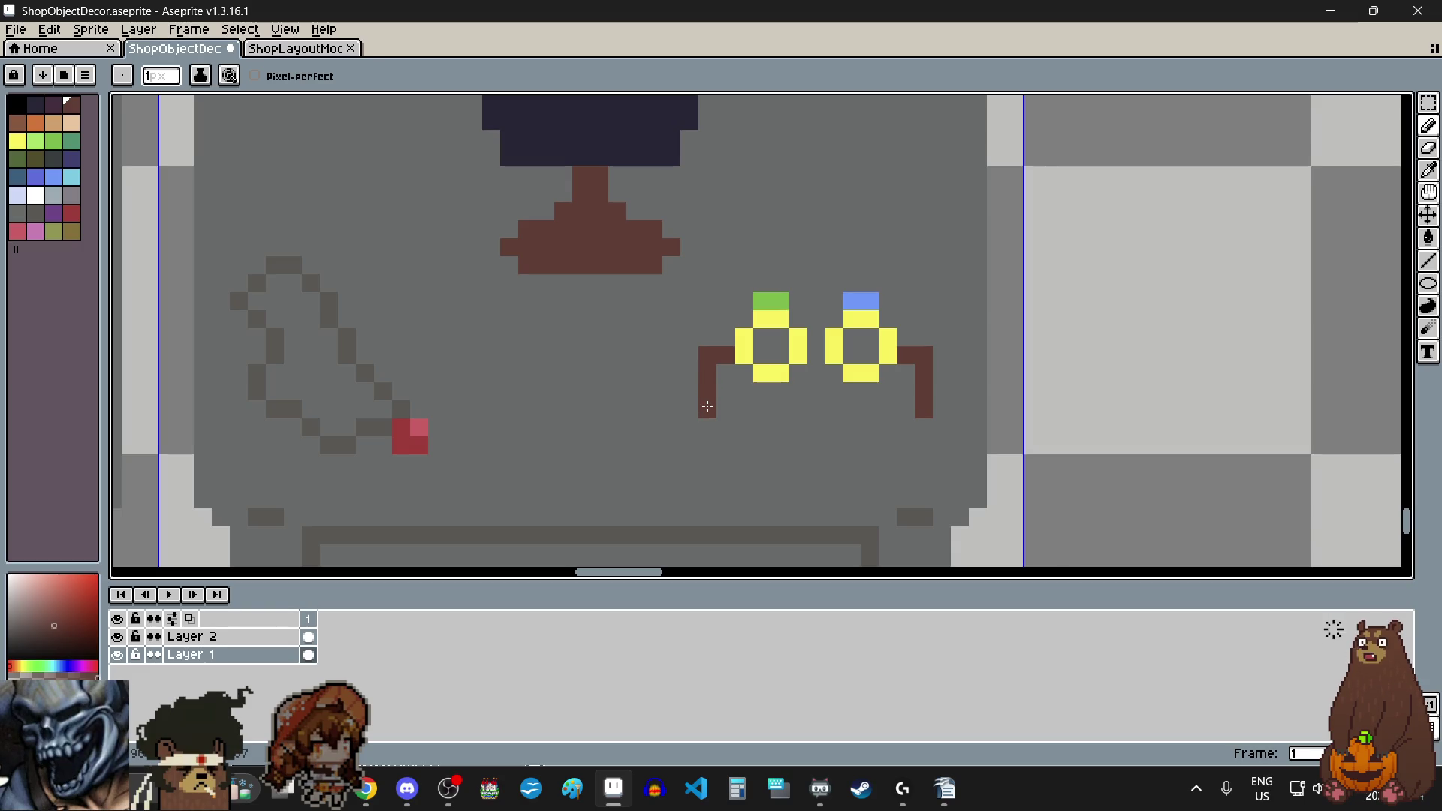
pyautogui.click(727, 405)
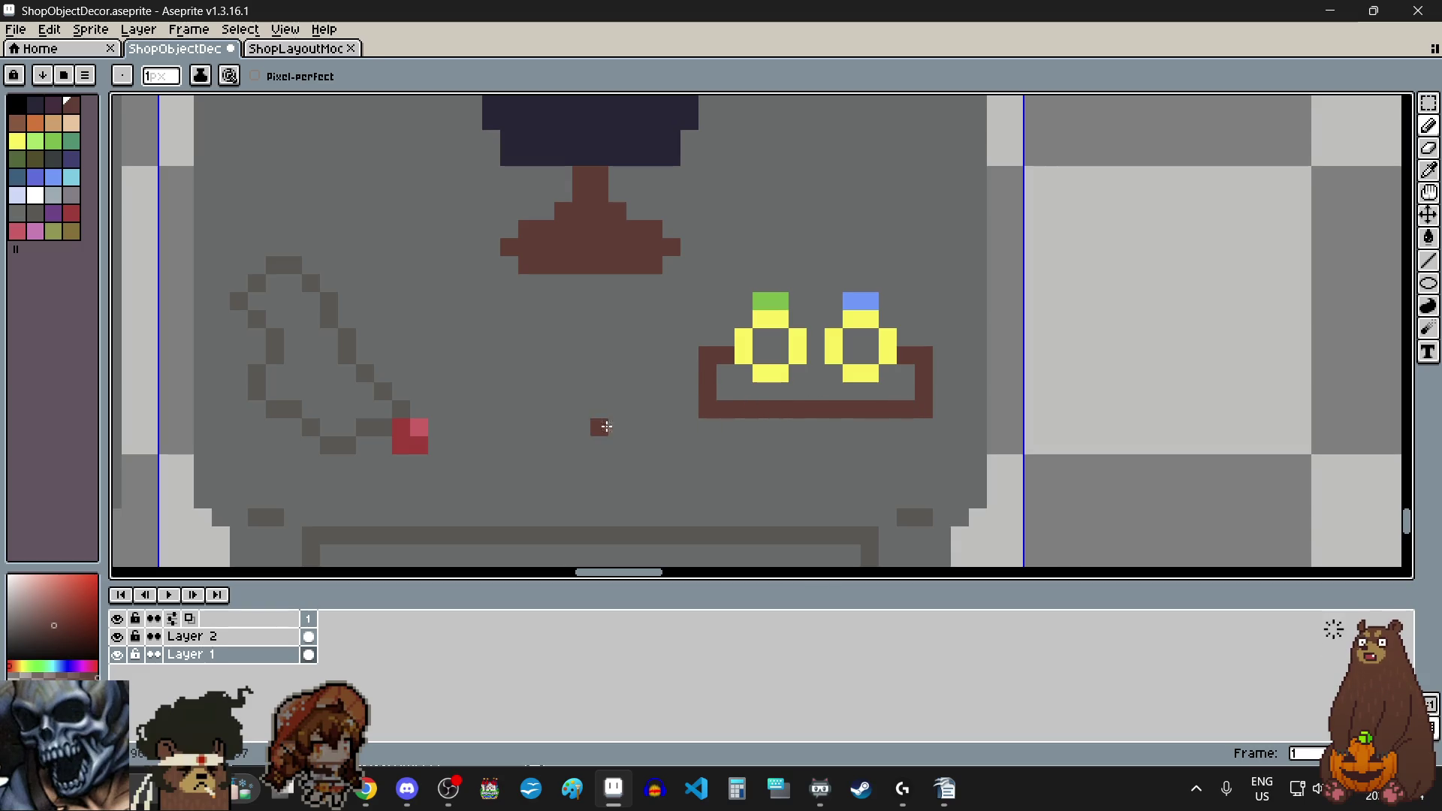
# Step: Fill the tray's inner rows peach, left of, between and right of the rings
pyautogui.click(78, 132)
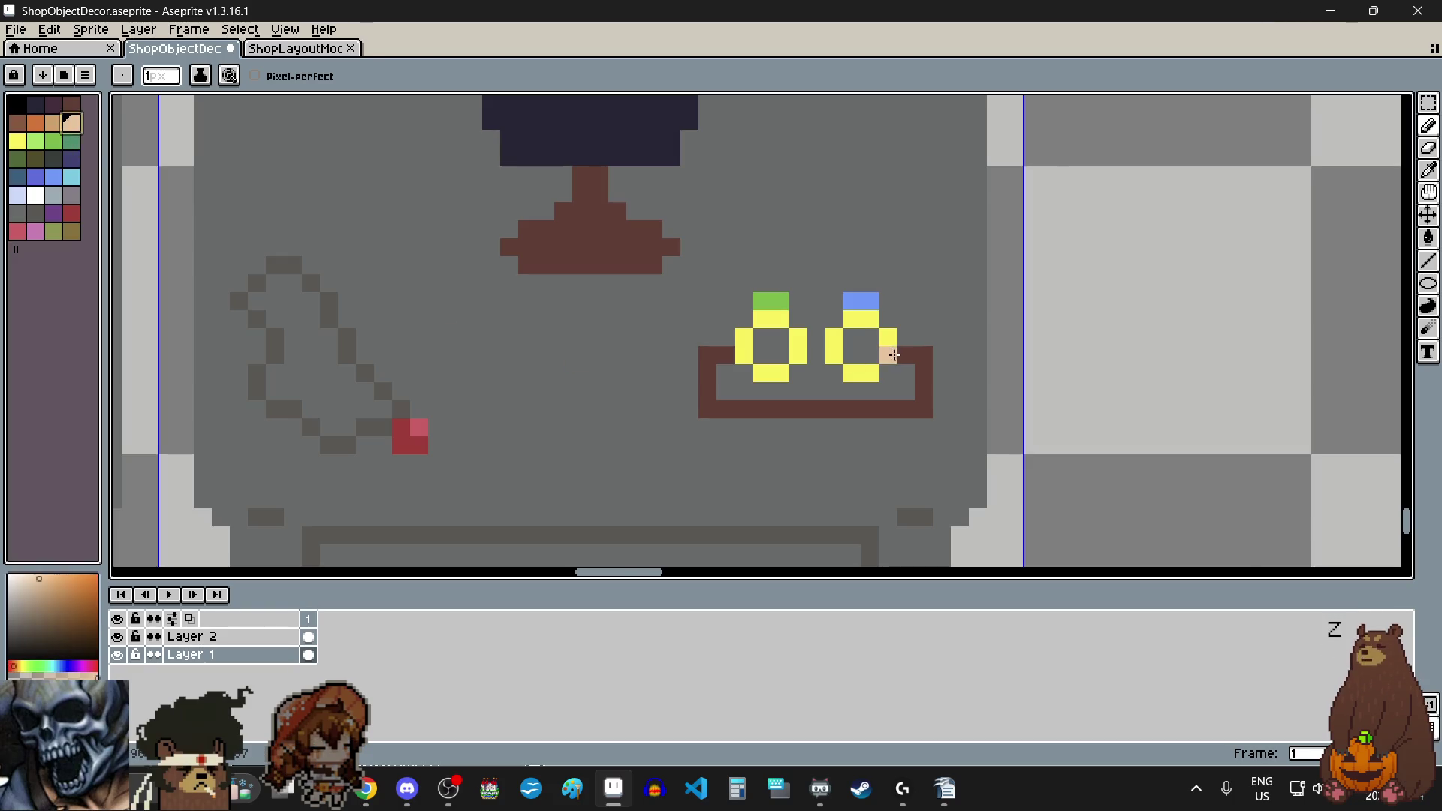
pyautogui.scroll(3, 888, 356)
pyautogui.moveTo(472, 449)
pyautogui.mouseDown()
pyautogui.moveTo(917, 451)
pyautogui.moveTo(920, 412)
pyautogui.moveTo(895, 410)
pyautogui.mouseUp()
pyautogui.moveTo(532, 405)
pyautogui.mouseDown()
pyautogui.moveTo(460, 406)
pyautogui.moveTo(733, 412)
pyautogui.mouseUp()
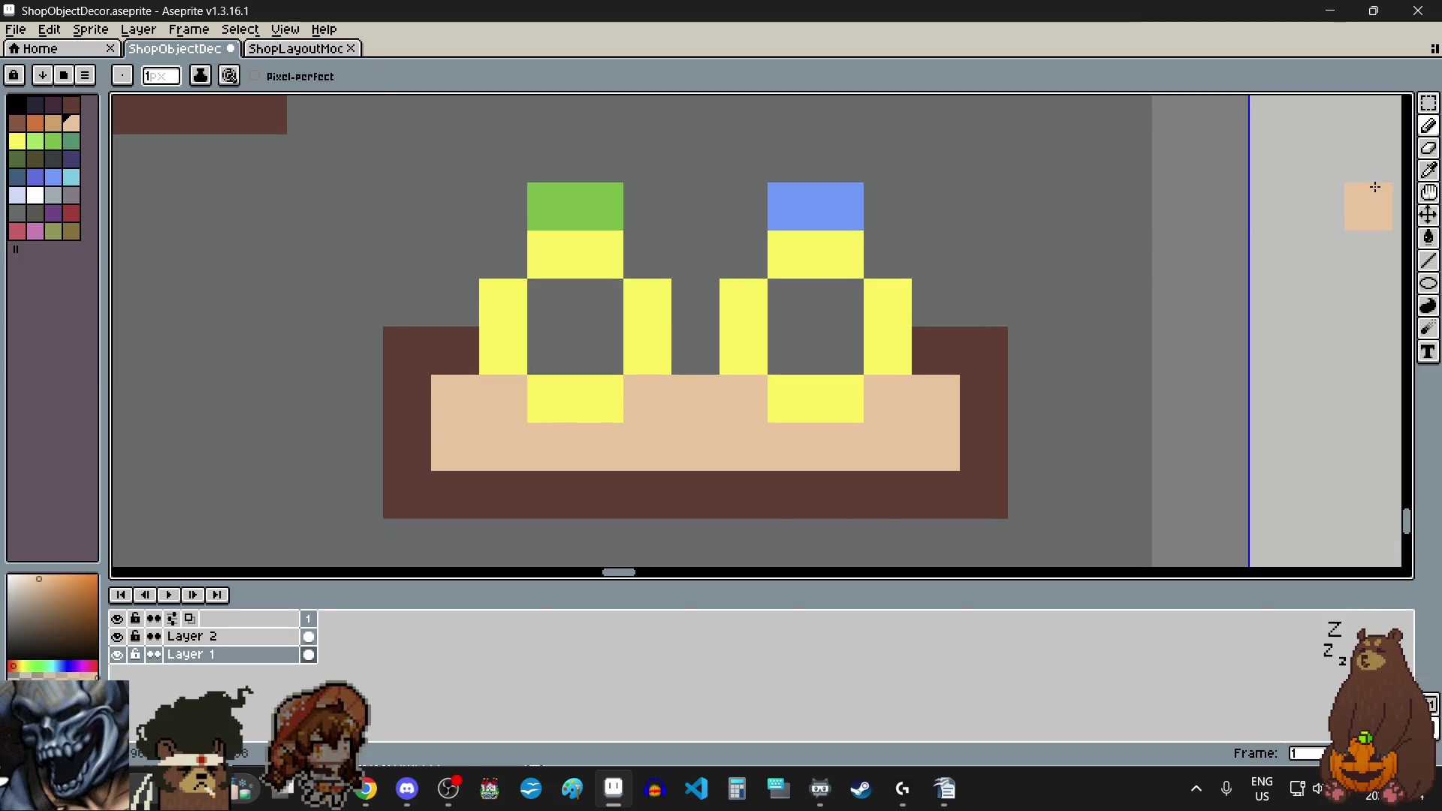
# Step: Eyedrop the frame's dark brown and fill the ring interiors and the gap between rings
pyautogui.click(1429, 169)
pyautogui.click(954, 342)
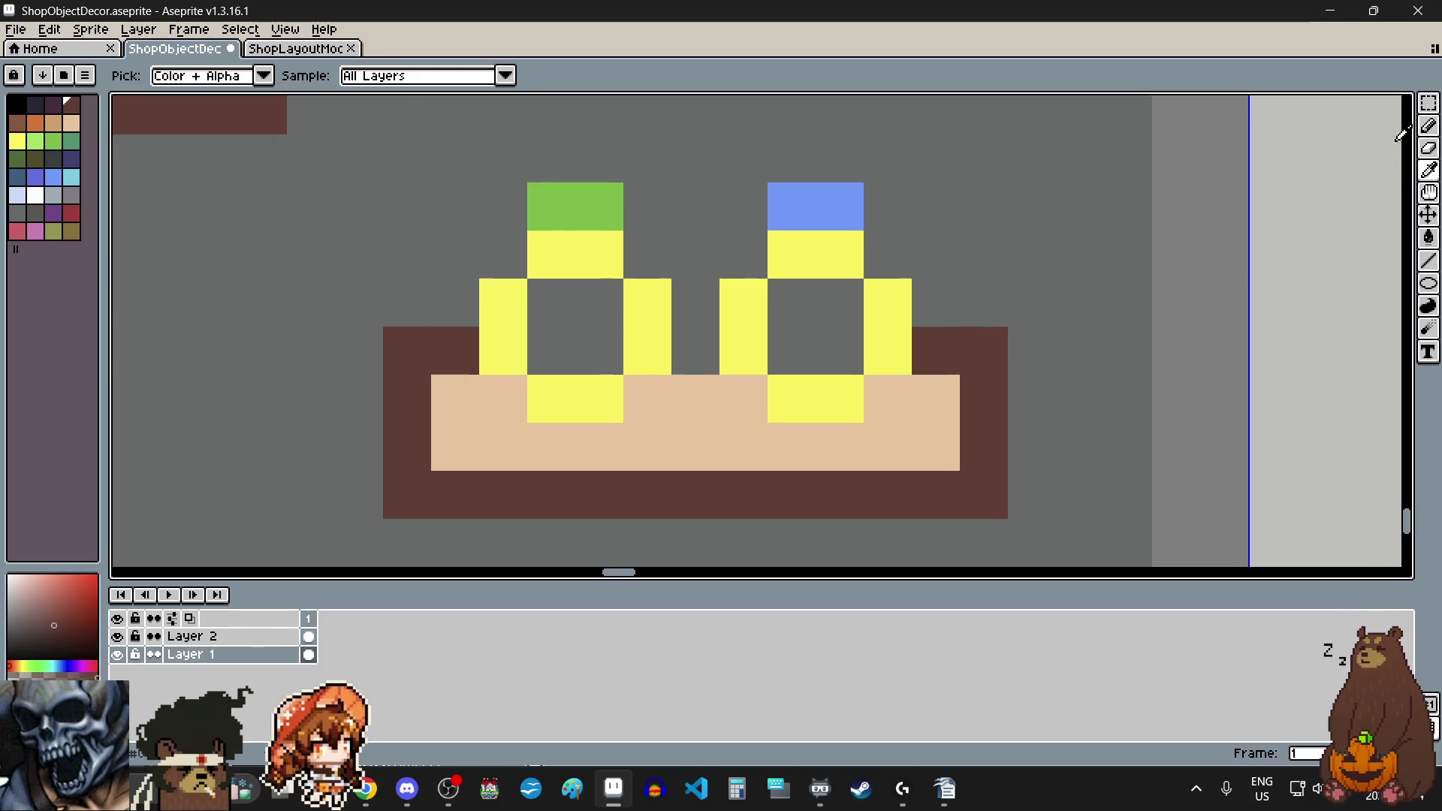
pyautogui.click(1429, 126)
pyautogui.click(695, 351)
pyautogui.click(590, 354)
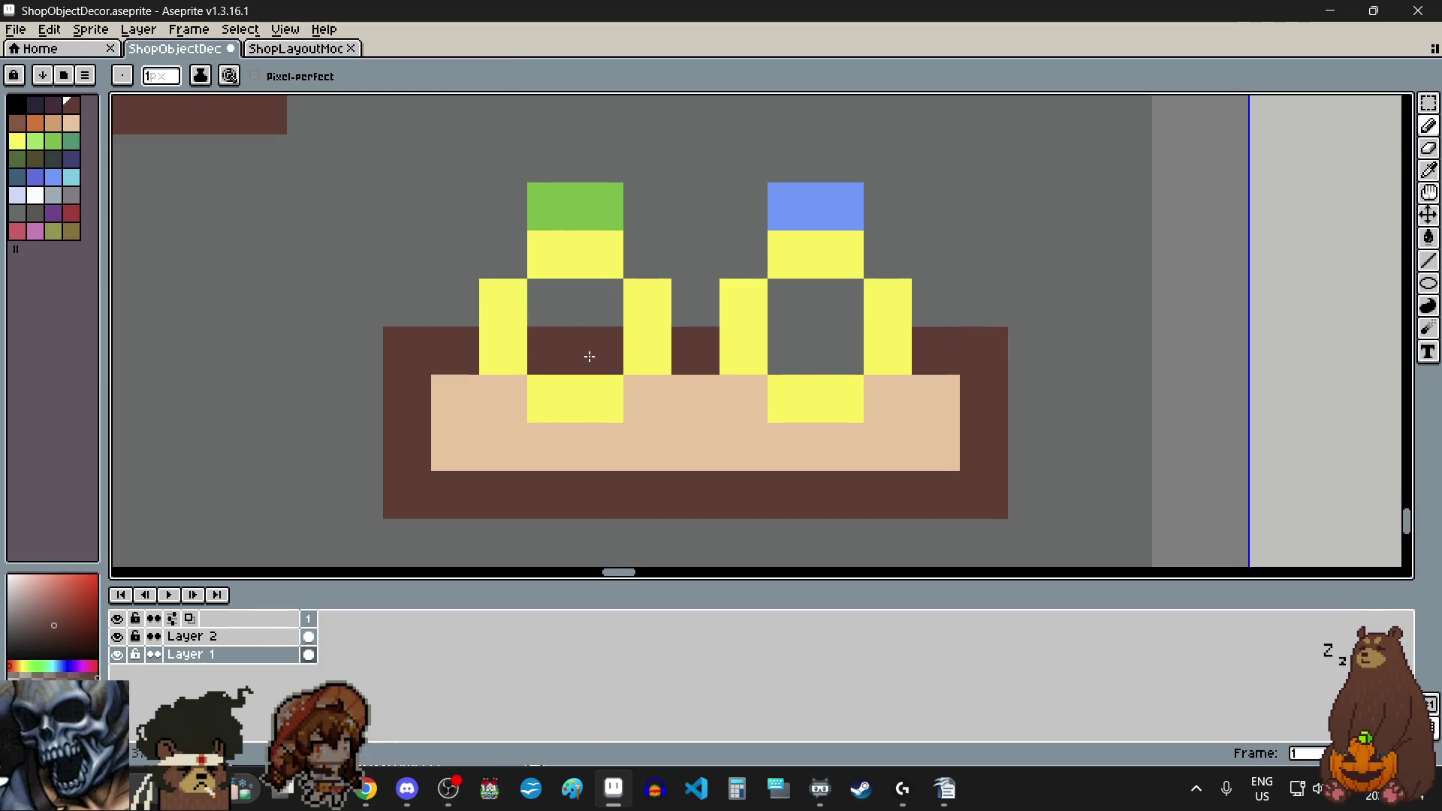
pyautogui.click(798, 360)
pyautogui.click(841, 357)
pyautogui.scroll(-5, 755, 432)
pyautogui.scroll(-3, 755, 432)
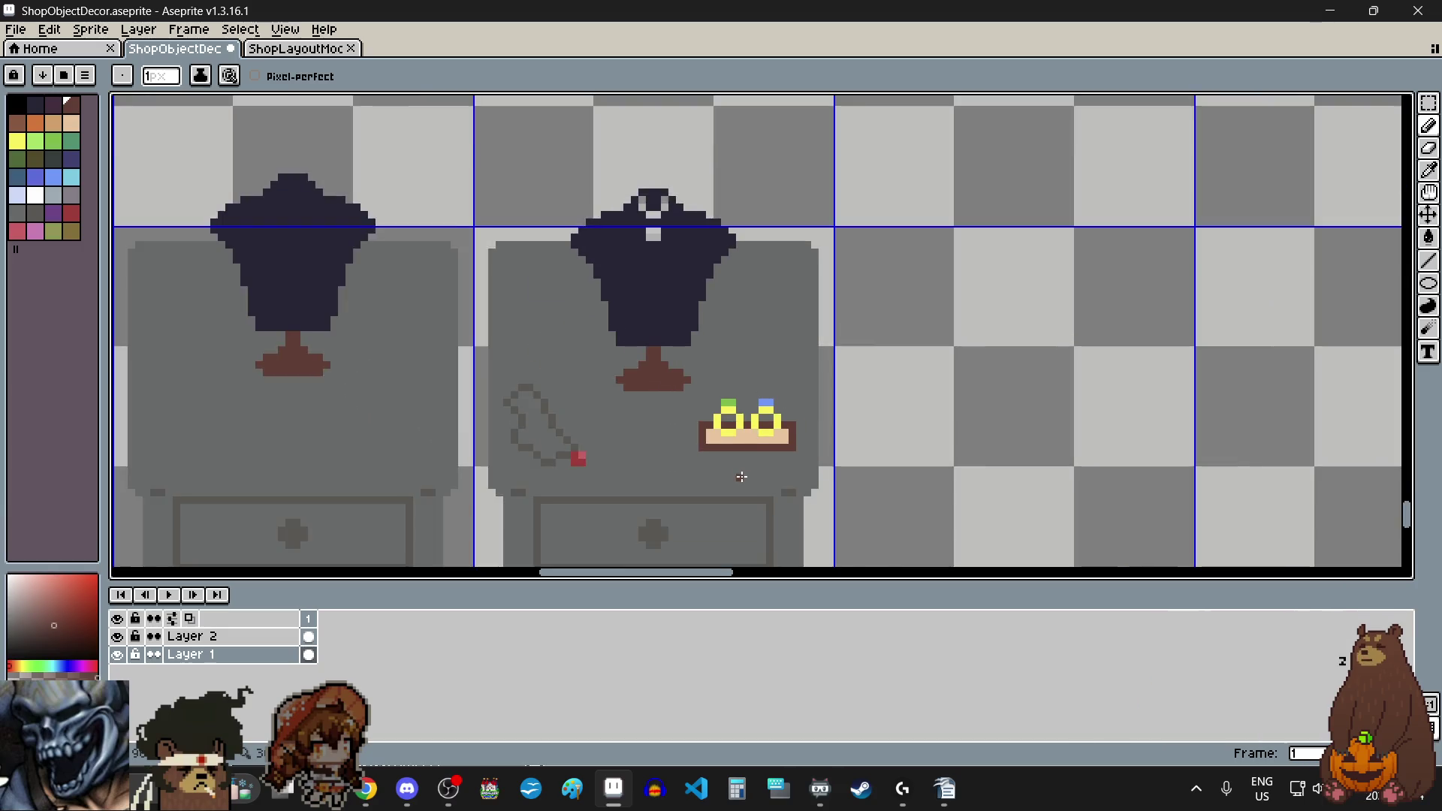
pyautogui.scroll(4, 736, 477)
pyautogui.click(619, 423)
# Step: Add a medium brown base row under the tray
pyautogui.click(53, 109)
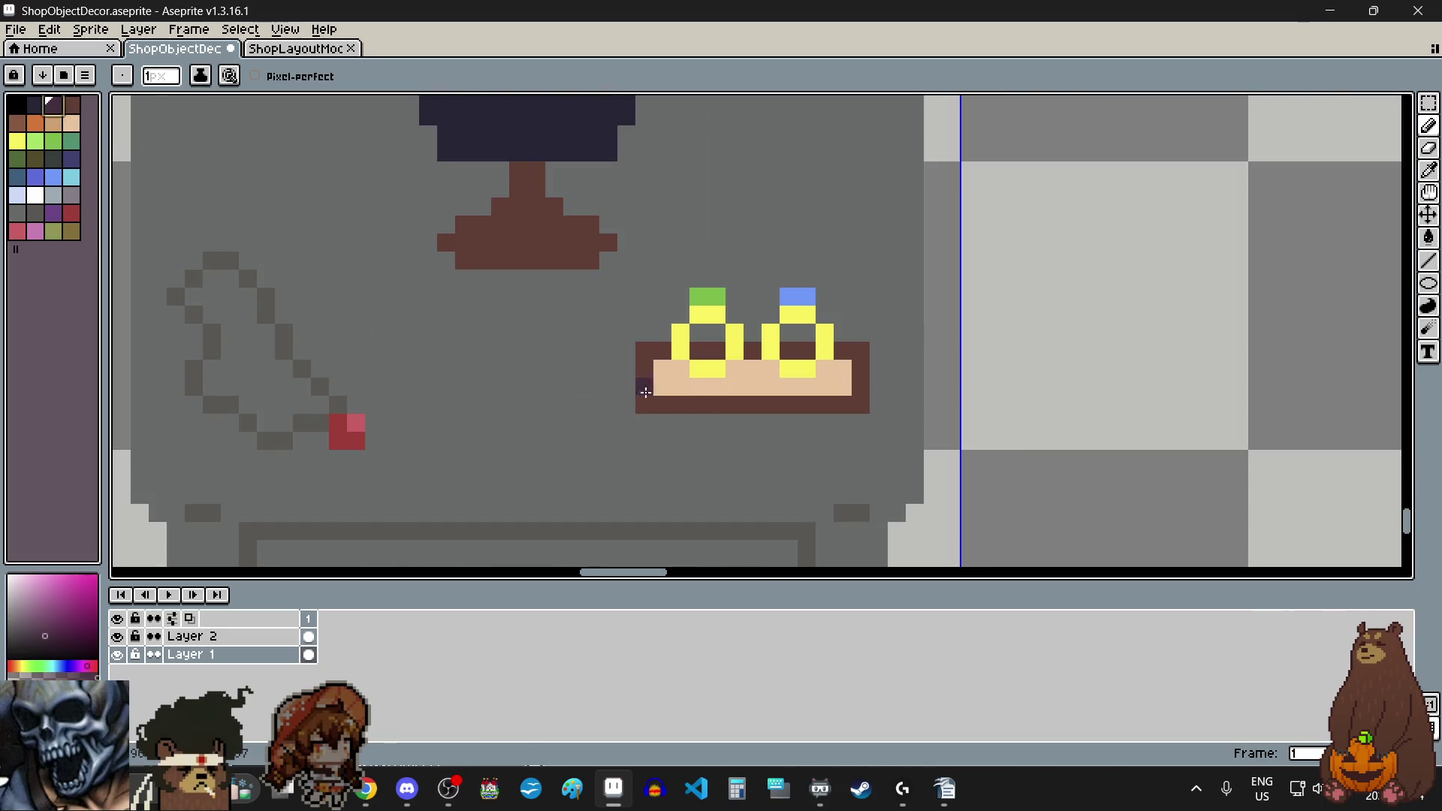
pyautogui.scroll(4, 734, 435)
pyautogui.click(17, 122)
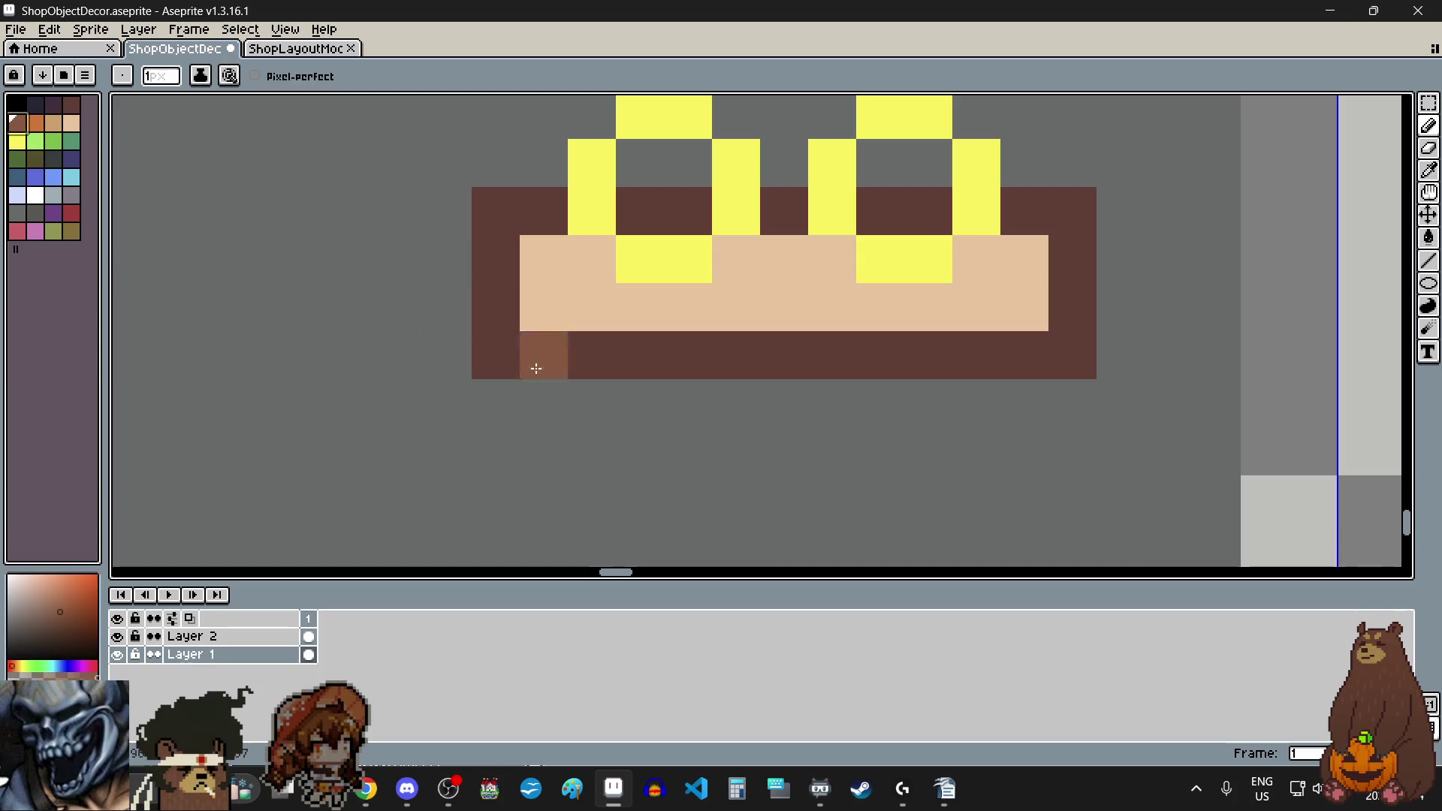
pyautogui.moveTo(544, 404); pyautogui.dragTo(1052, 383)
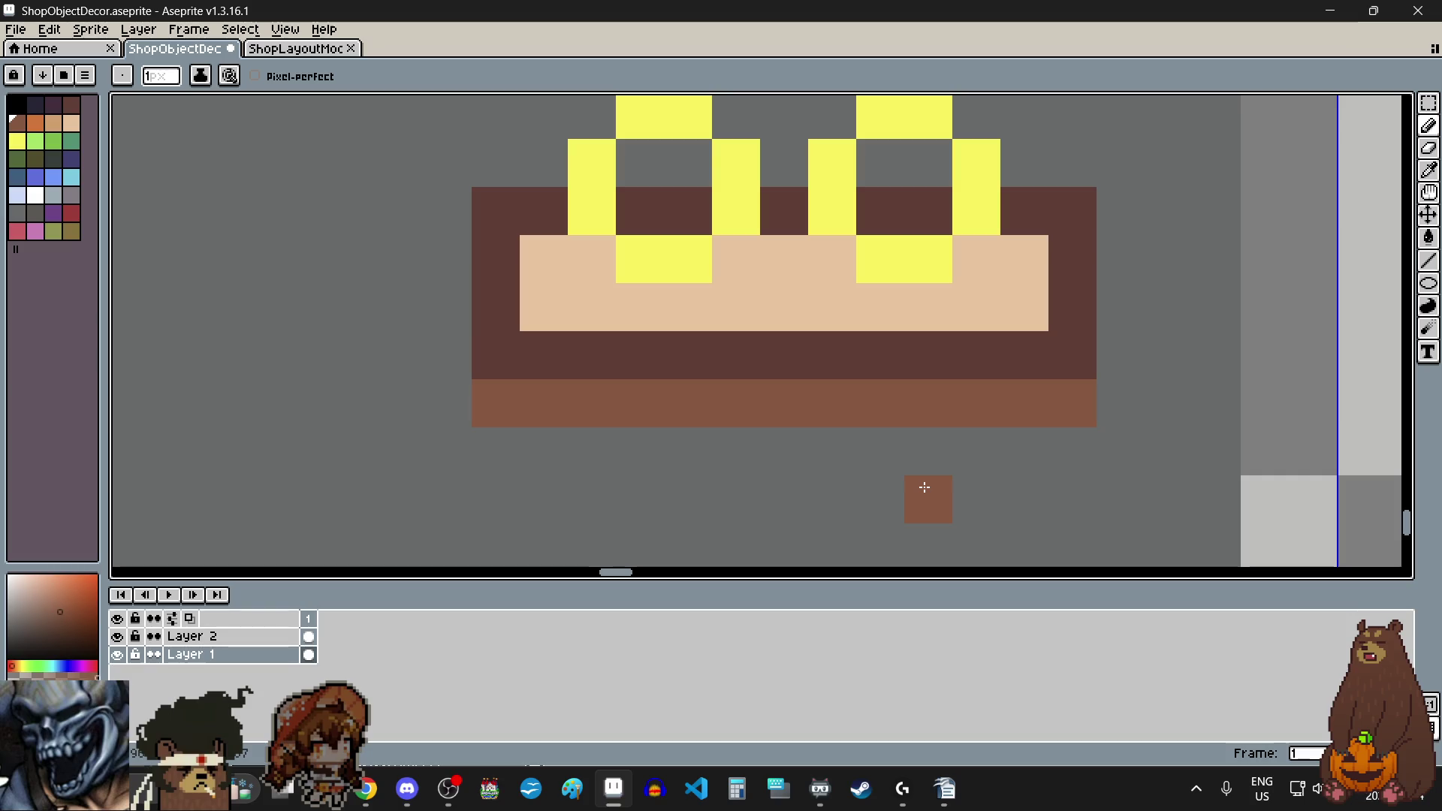
pyautogui.scroll(-4, 918, 485)
pyautogui.scroll(-1, 913, 473)
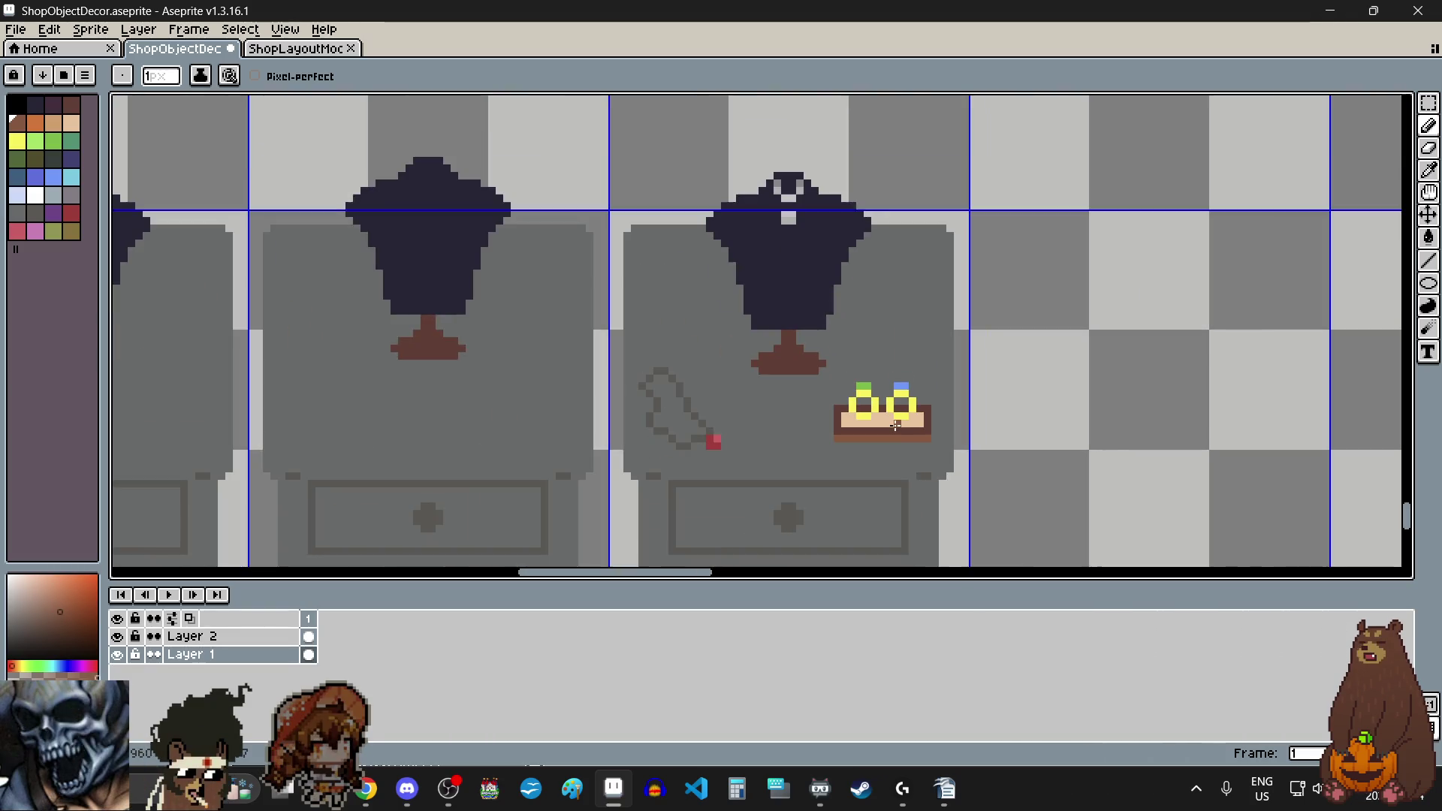
pyautogui.scroll(3, 902, 440)
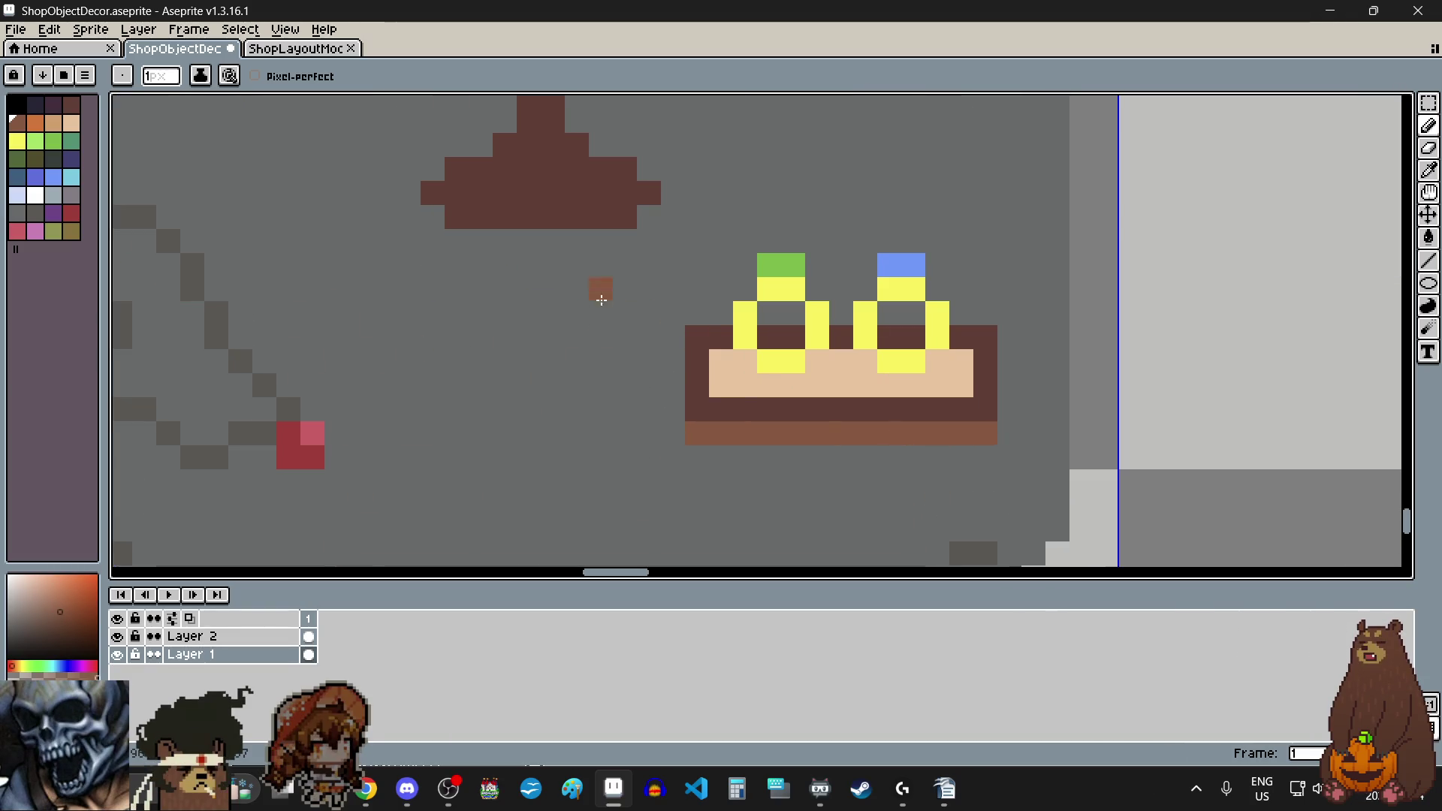
# Step: Shade the tray surface with tan pixels beside and below both rings
pyautogui.click(58, 129)
pyautogui.scroll(3, 797, 379)
pyautogui.click(631, 345)
pyautogui.click(847, 346)
pyautogui.click(702, 393)
pyautogui.click(774, 399)
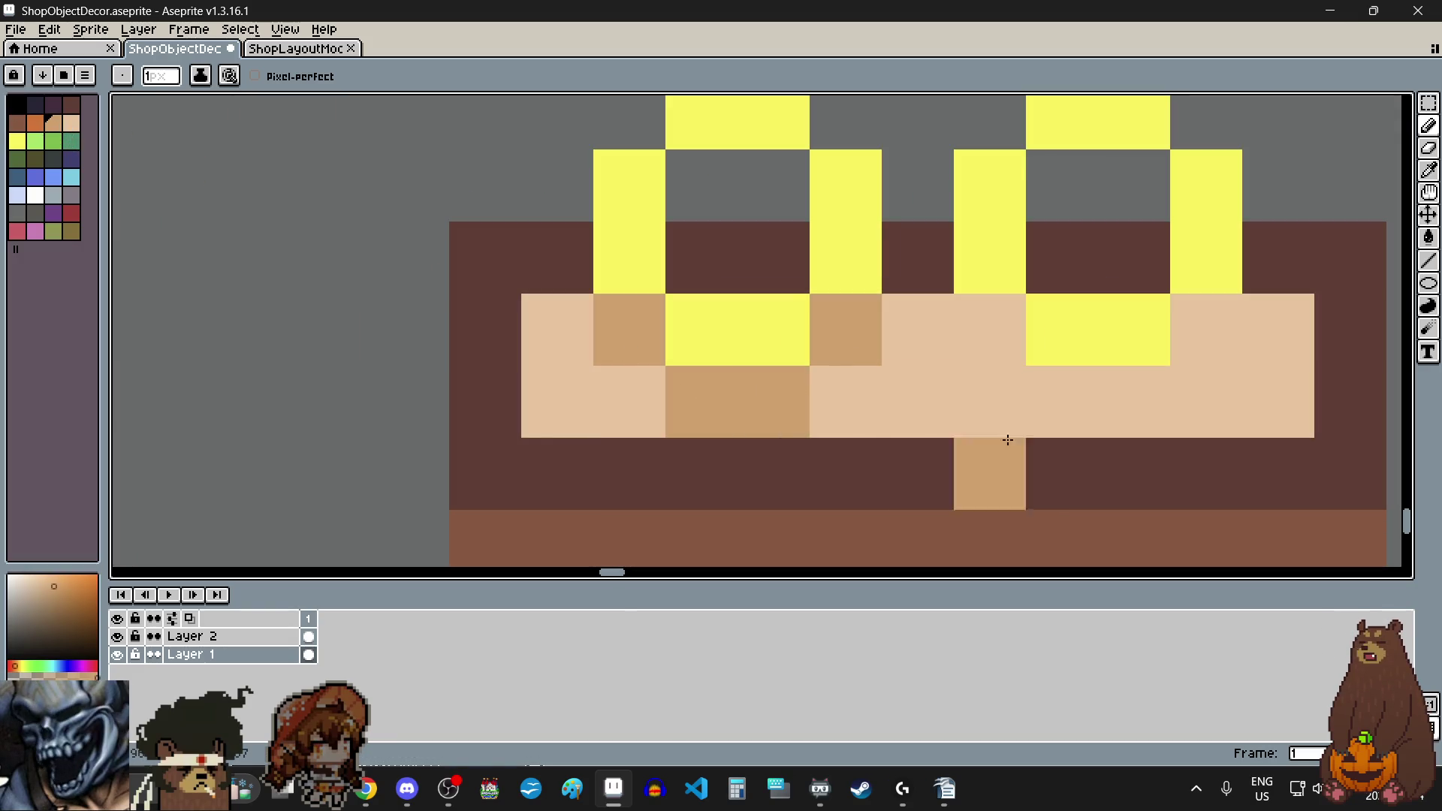
pyautogui.click(988, 348)
pyautogui.click(1135, 402)
pyautogui.click(1202, 331)
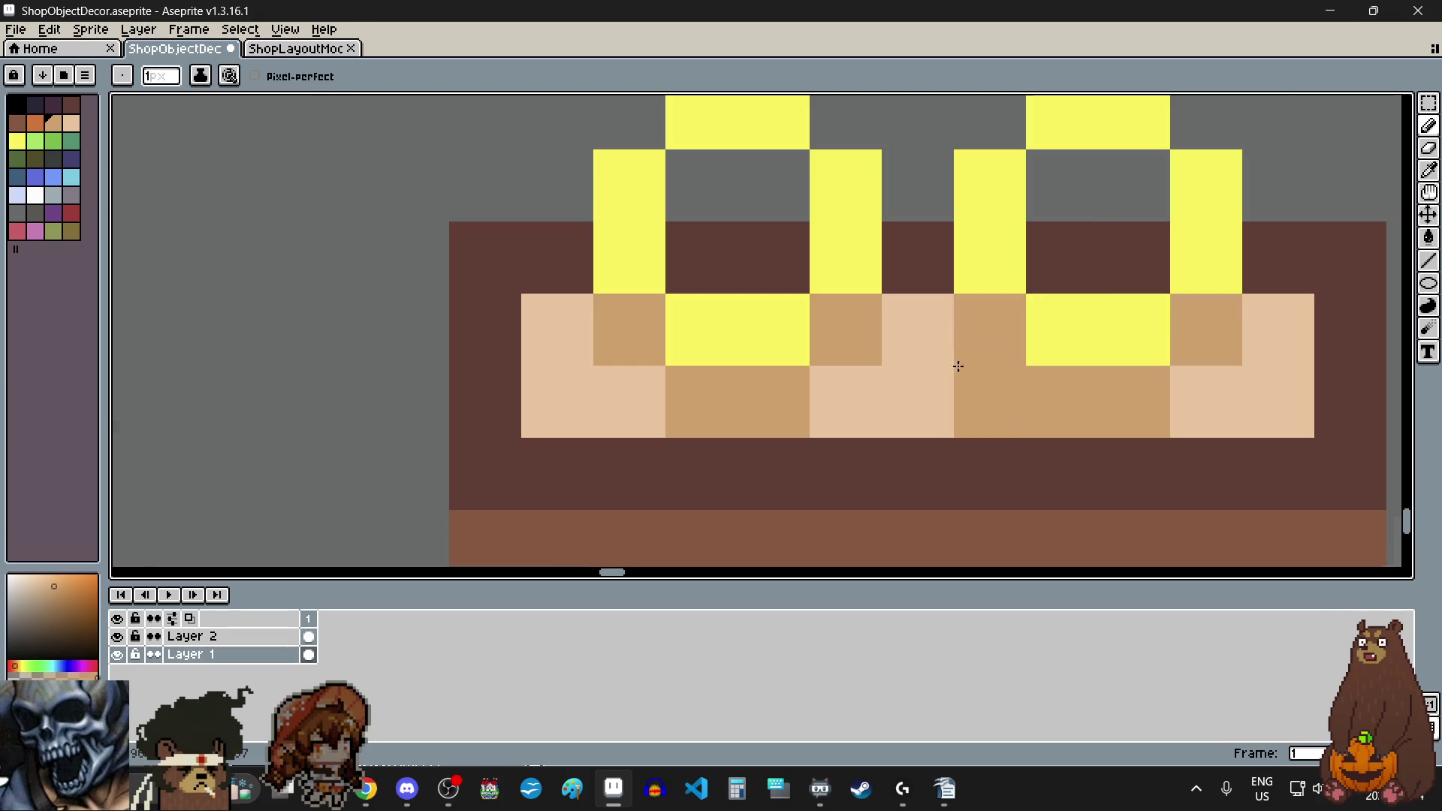
pyautogui.scroll(-10, 1007, 372)
pyautogui.scroll(1, 1072, 382)
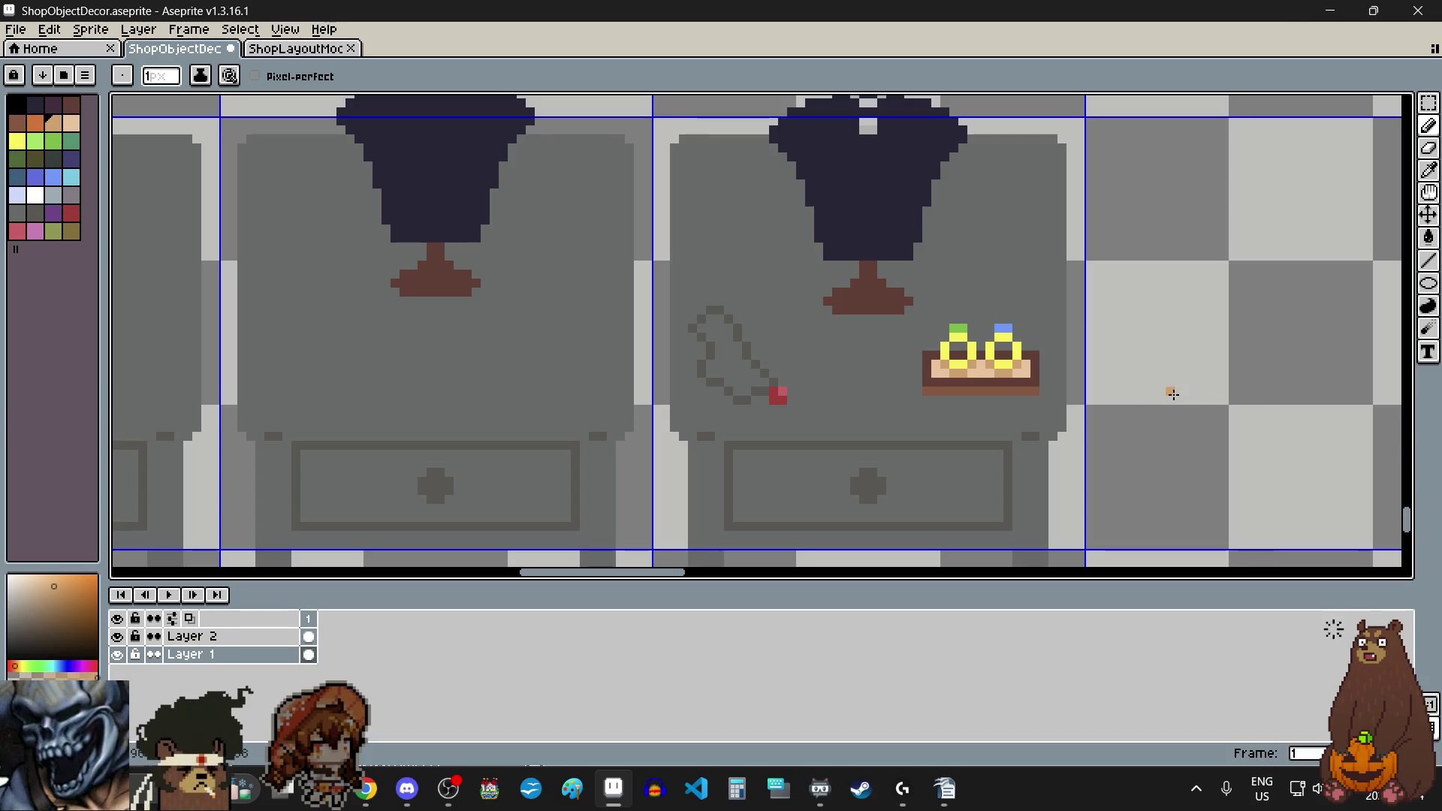
# Step: Place one light peach pixel on the display table right of the mannequin
pyautogui.scroll(-3, 1172, 393)
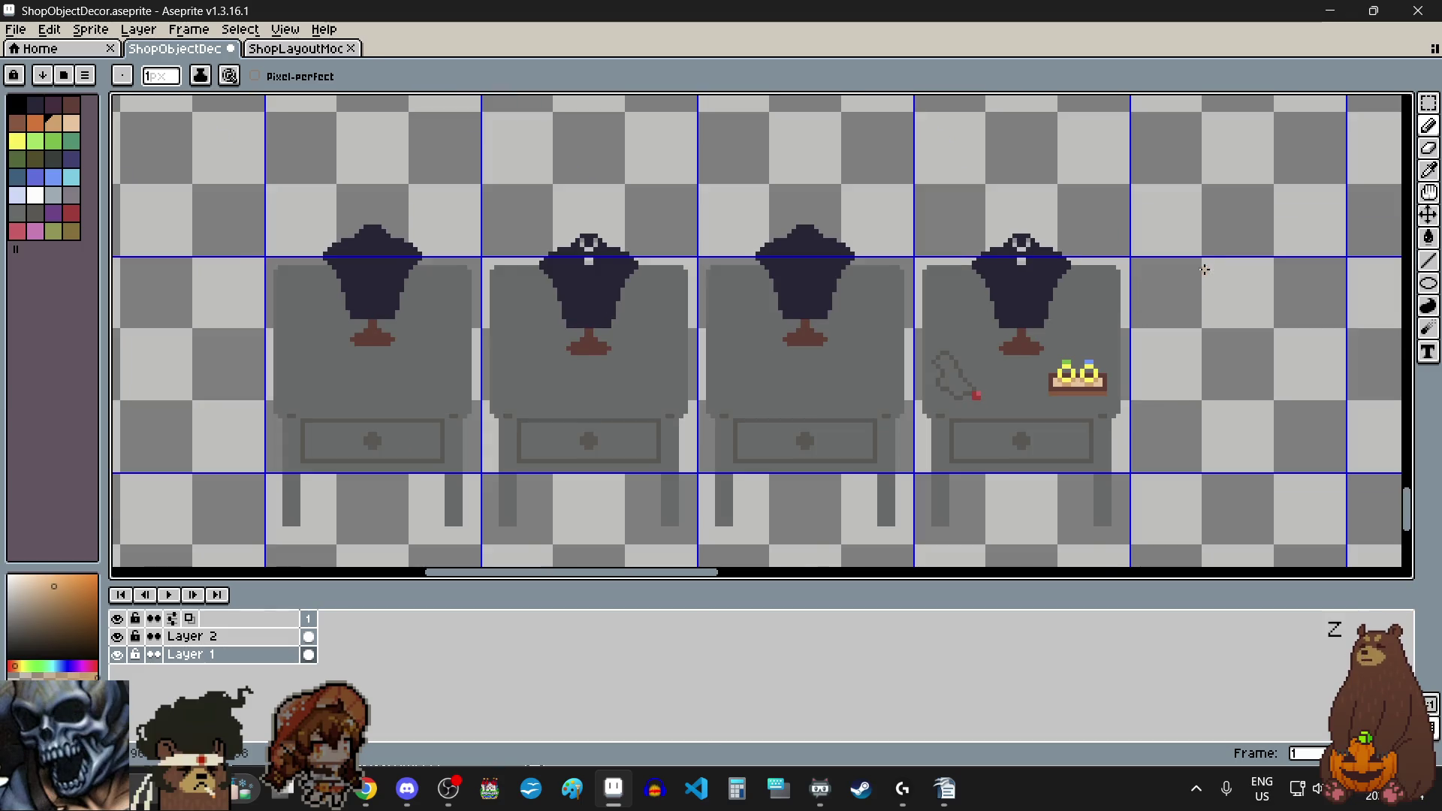
pyautogui.scroll(1, 1204, 262)
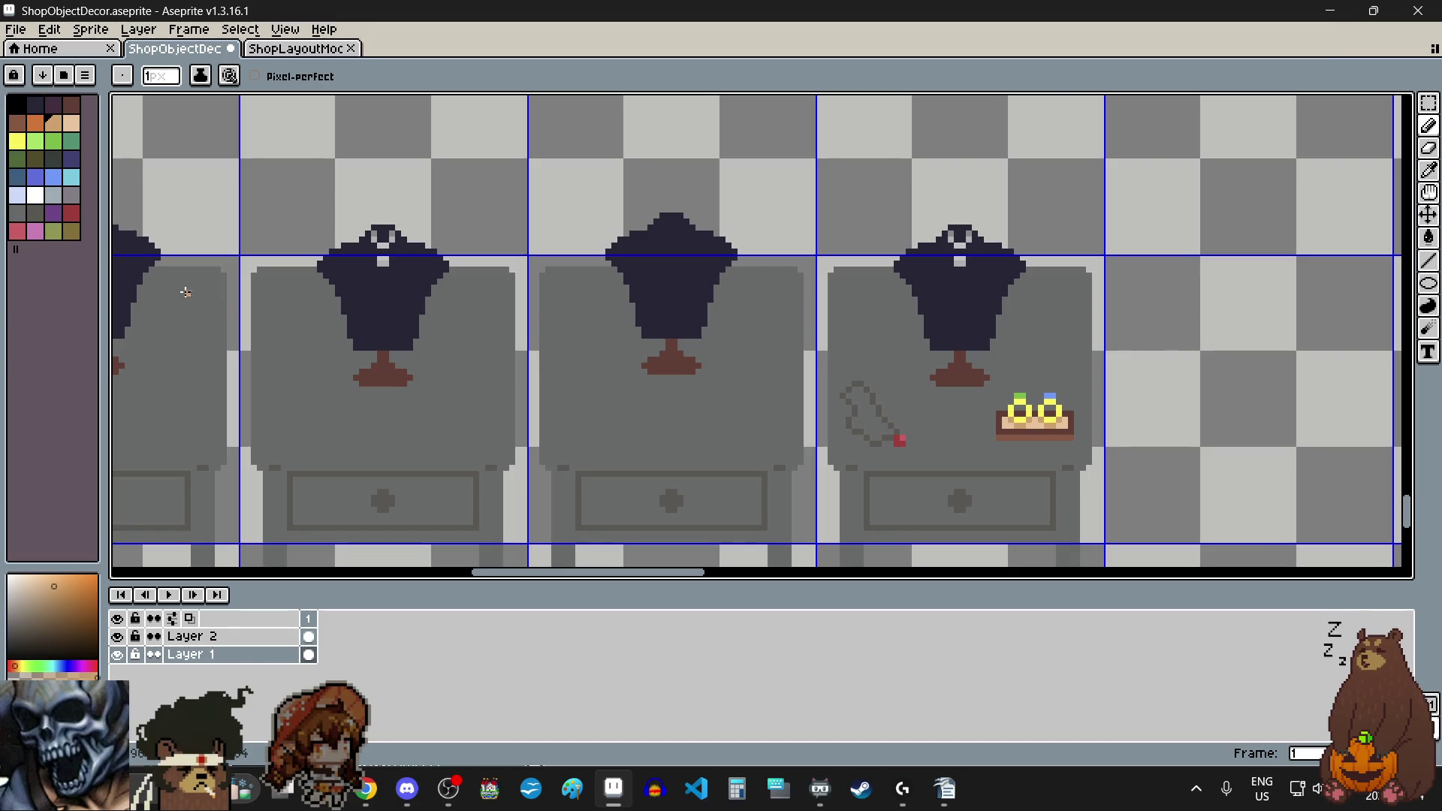
pyautogui.click(71, 123)
pyautogui.scroll(2, 1057, 412)
pyautogui.click(1022, 433)
pyautogui.scroll(-3, 1022, 428)
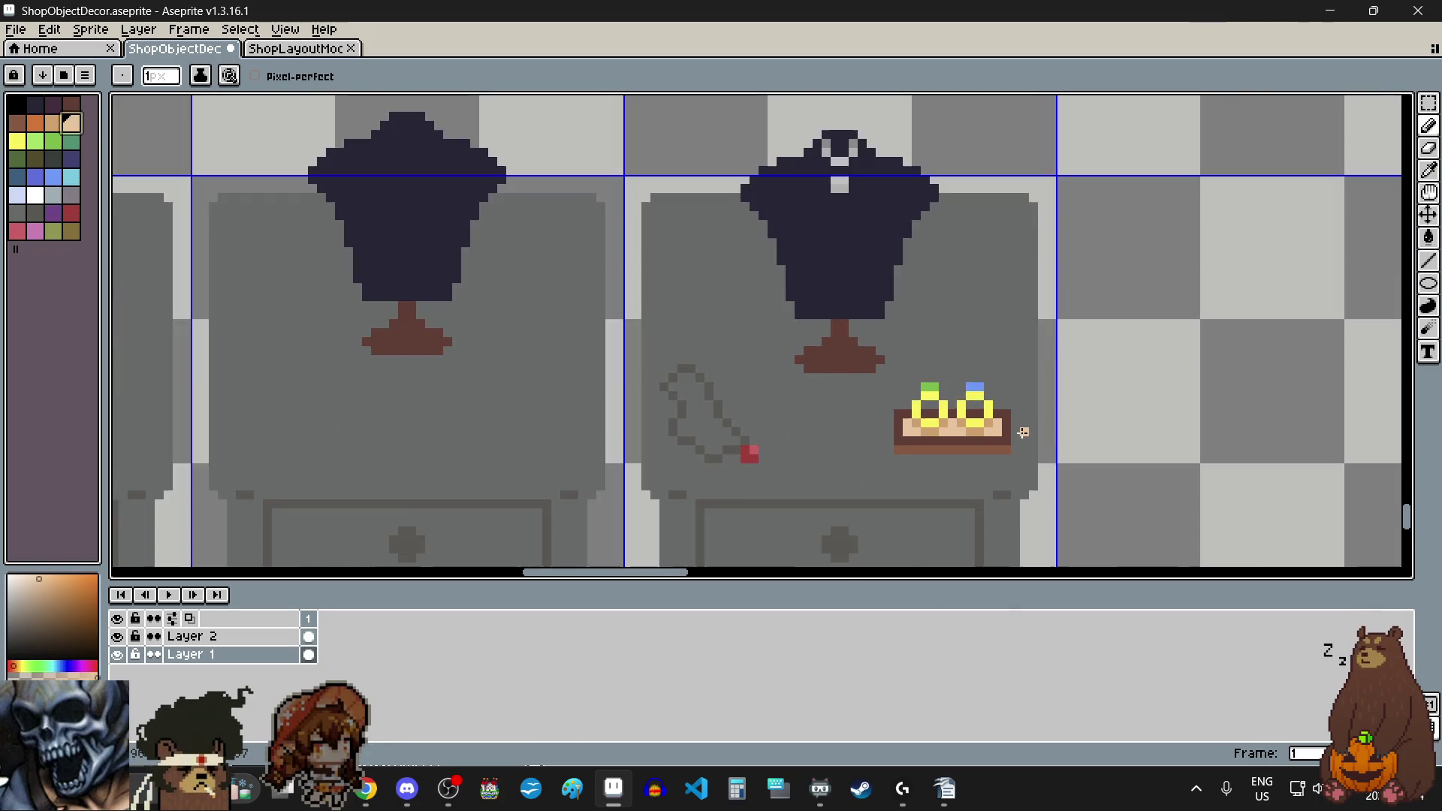
pyautogui.scroll(4, 995, 315)
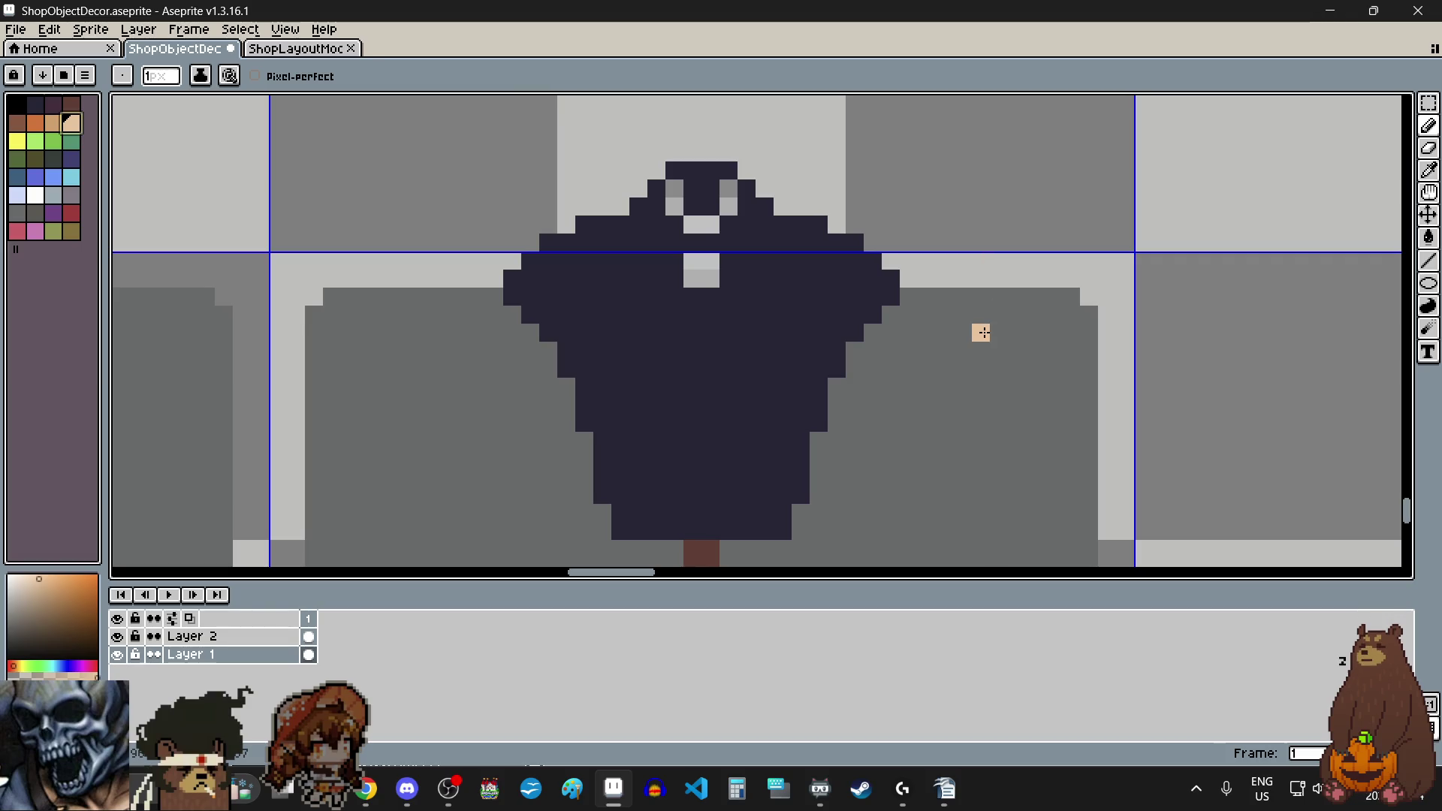
pyautogui.scroll(-2, 994, 351)
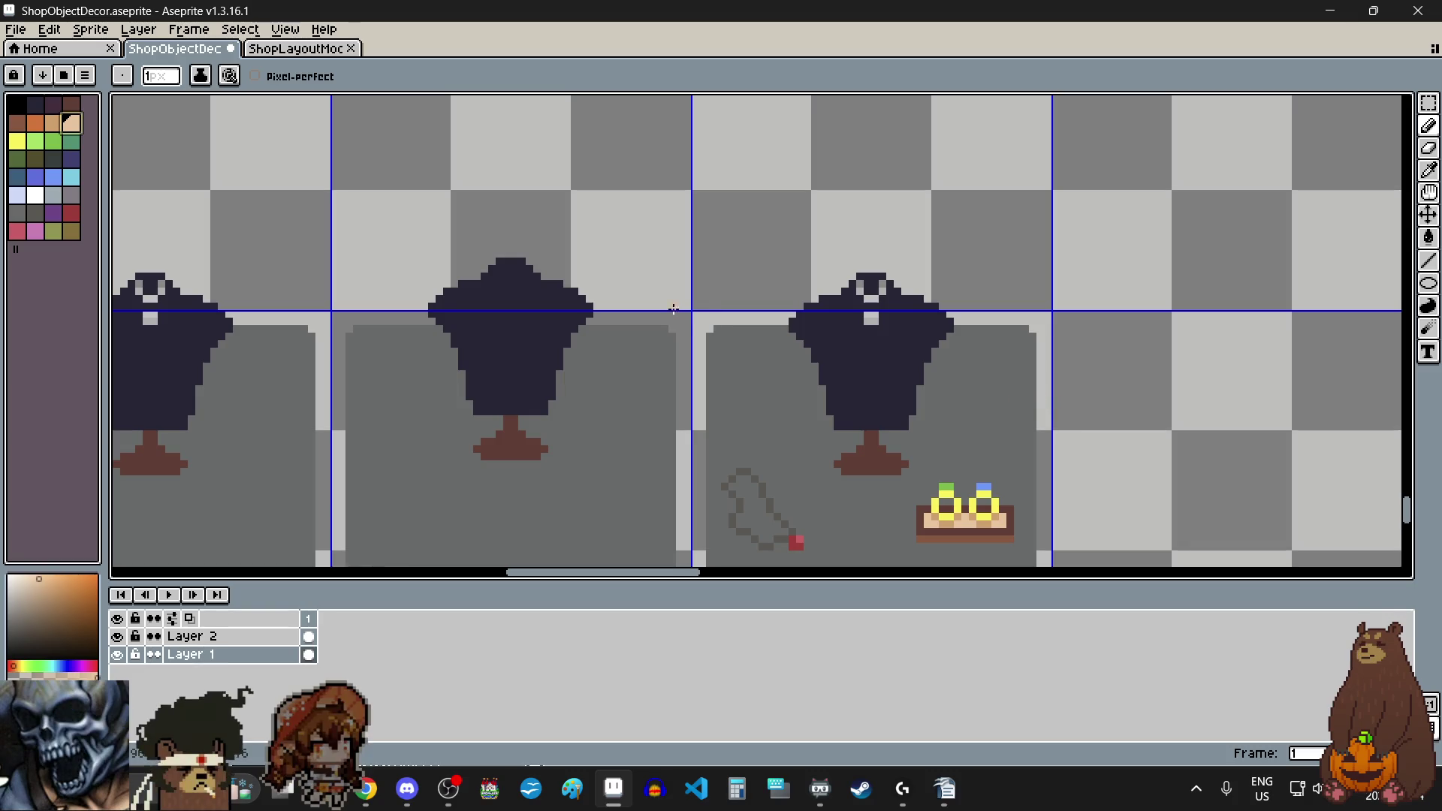
pyautogui.scroll(2, 674, 309)
pyautogui.scroll(2, 735, 351)
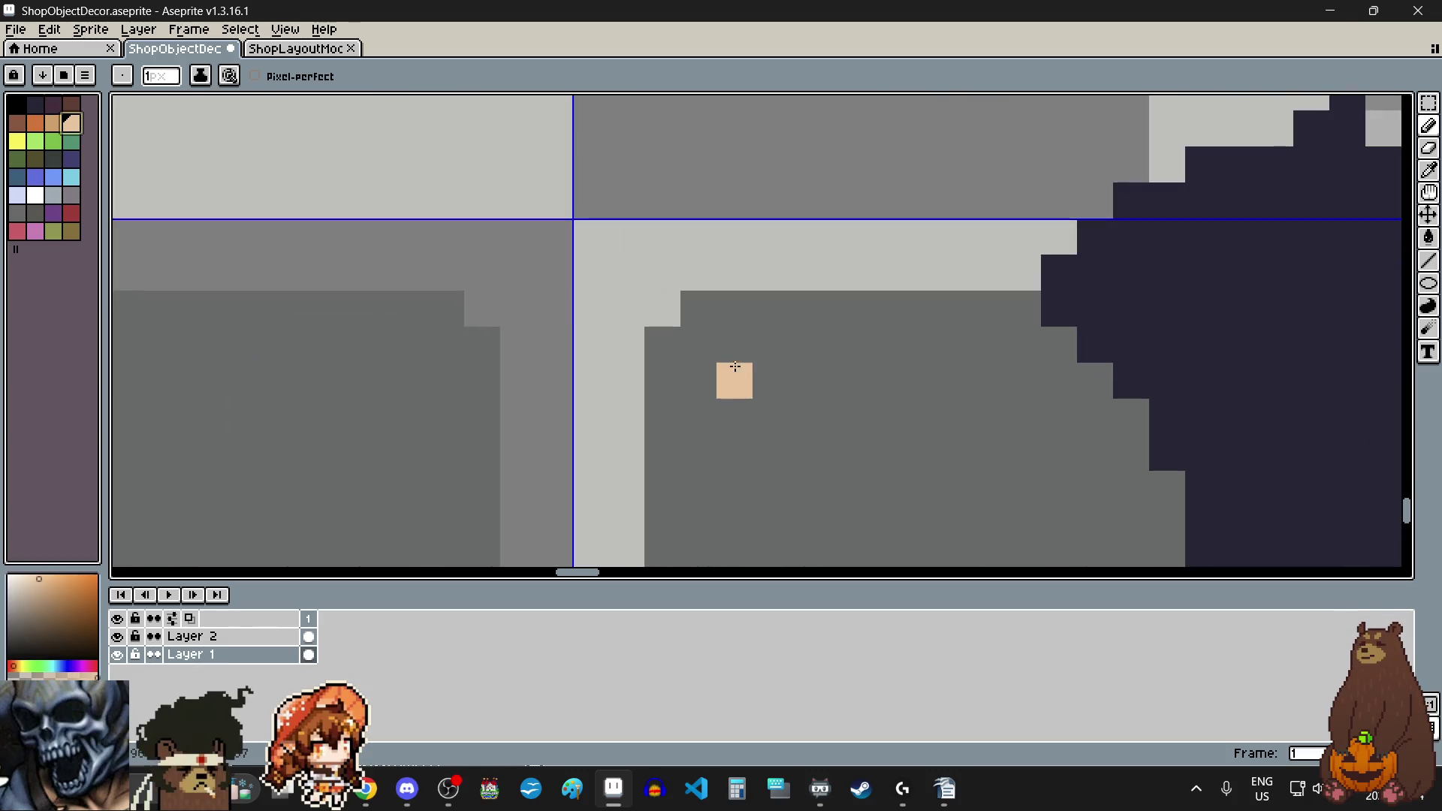
pyautogui.scroll(-3, 736, 380)
pyautogui.scroll(-1, 736, 395)
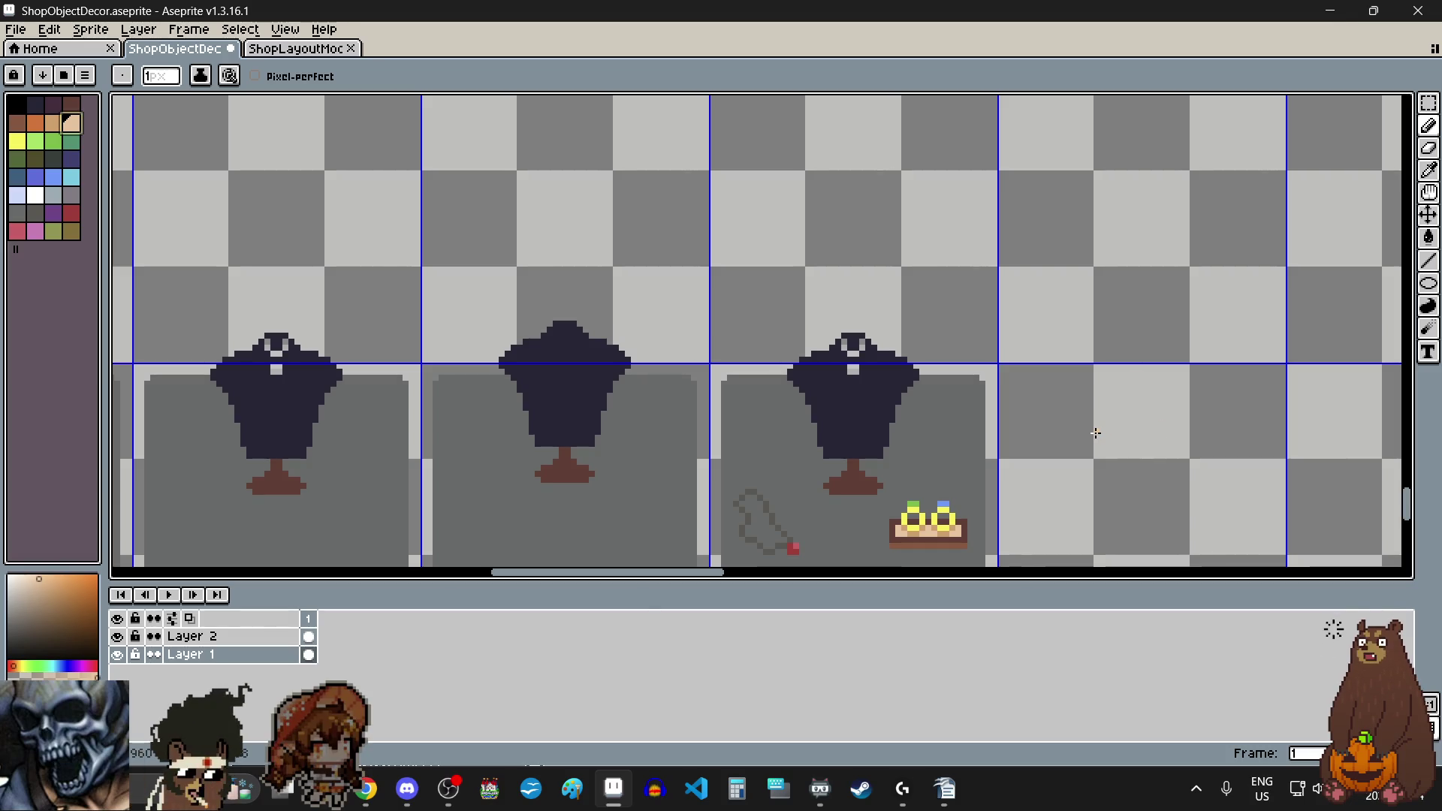
pyautogui.scroll(1, 956, 441)
pyautogui.scroll(-1, 958, 438)
pyautogui.scroll(-2, 959, 440)
pyautogui.scroll(4, 961, 421)
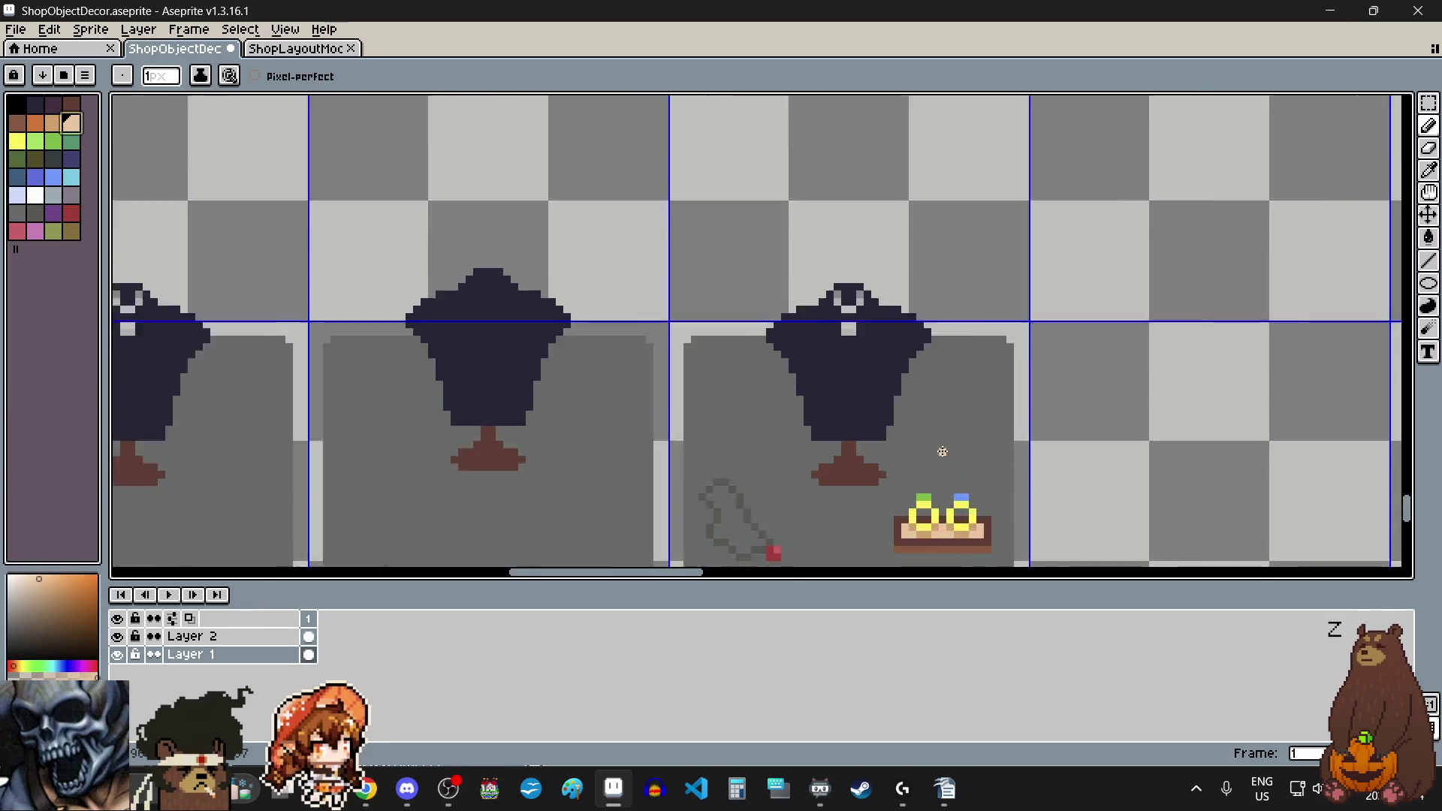
pyautogui.scroll(2, 969, 361)
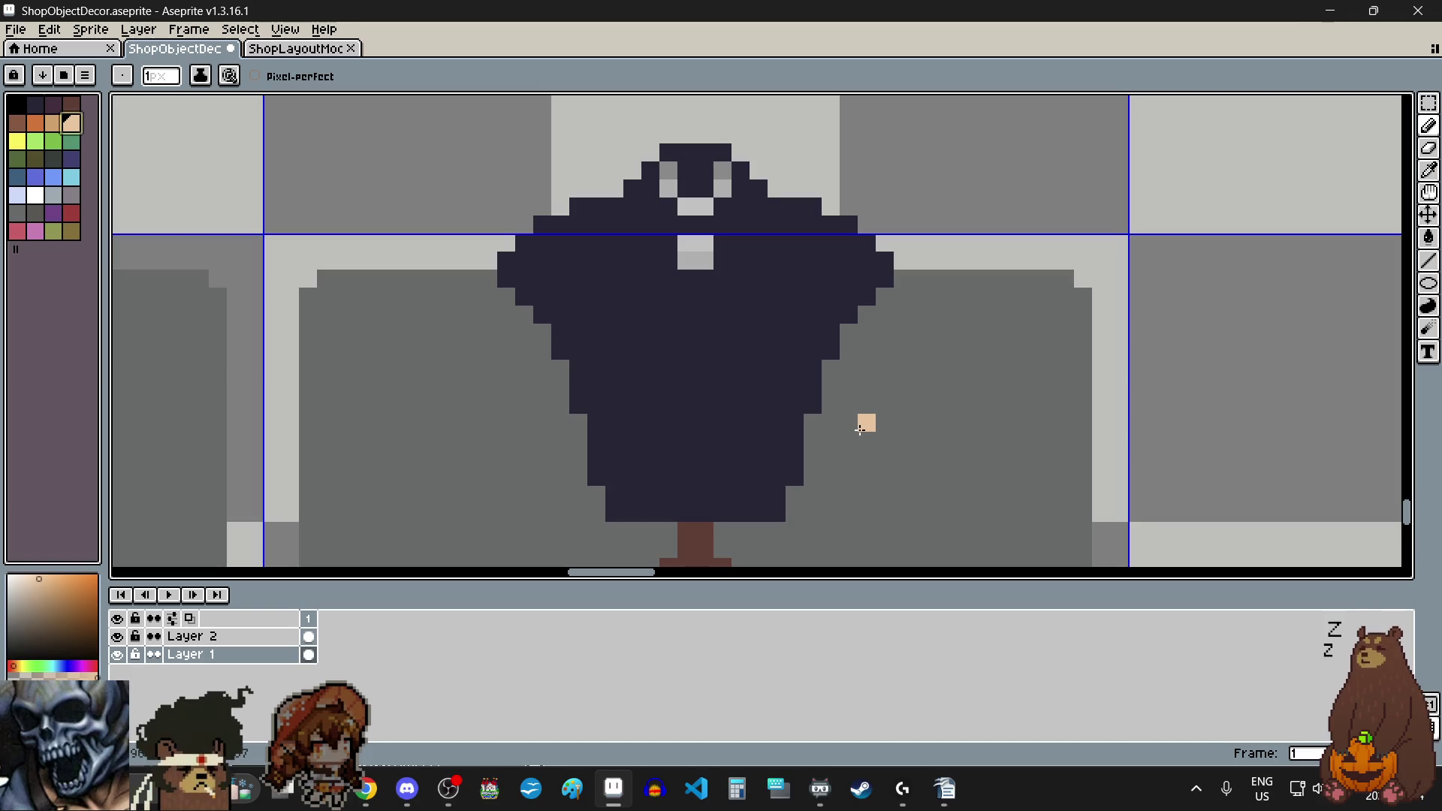
# Step: Paint peach rows beside the mannequin and fill them into a solid rectangle
pyautogui.moveTo(1047, 423); pyautogui.dragTo(1010, 422)
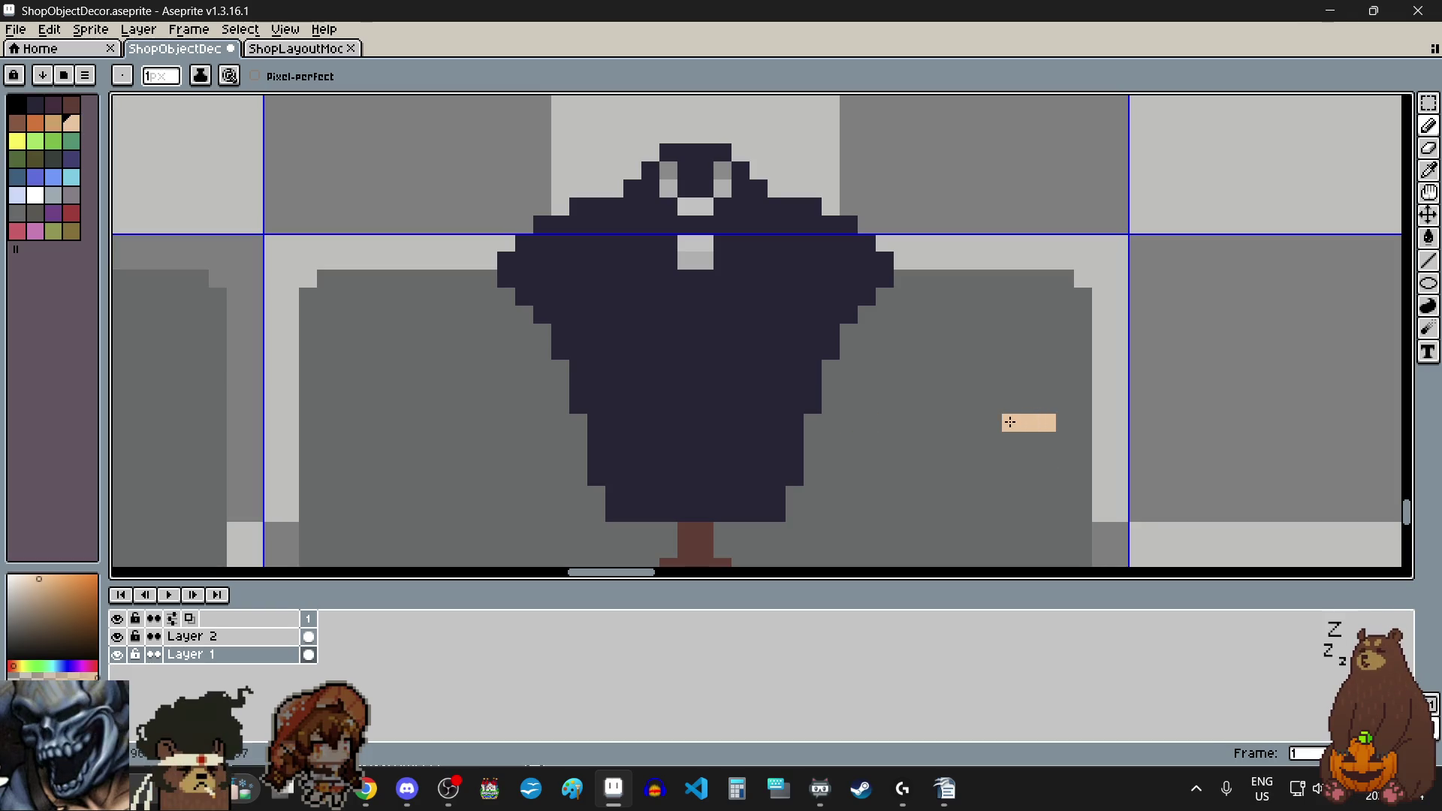
pyautogui.click(987, 426)
pyautogui.click(957, 423)
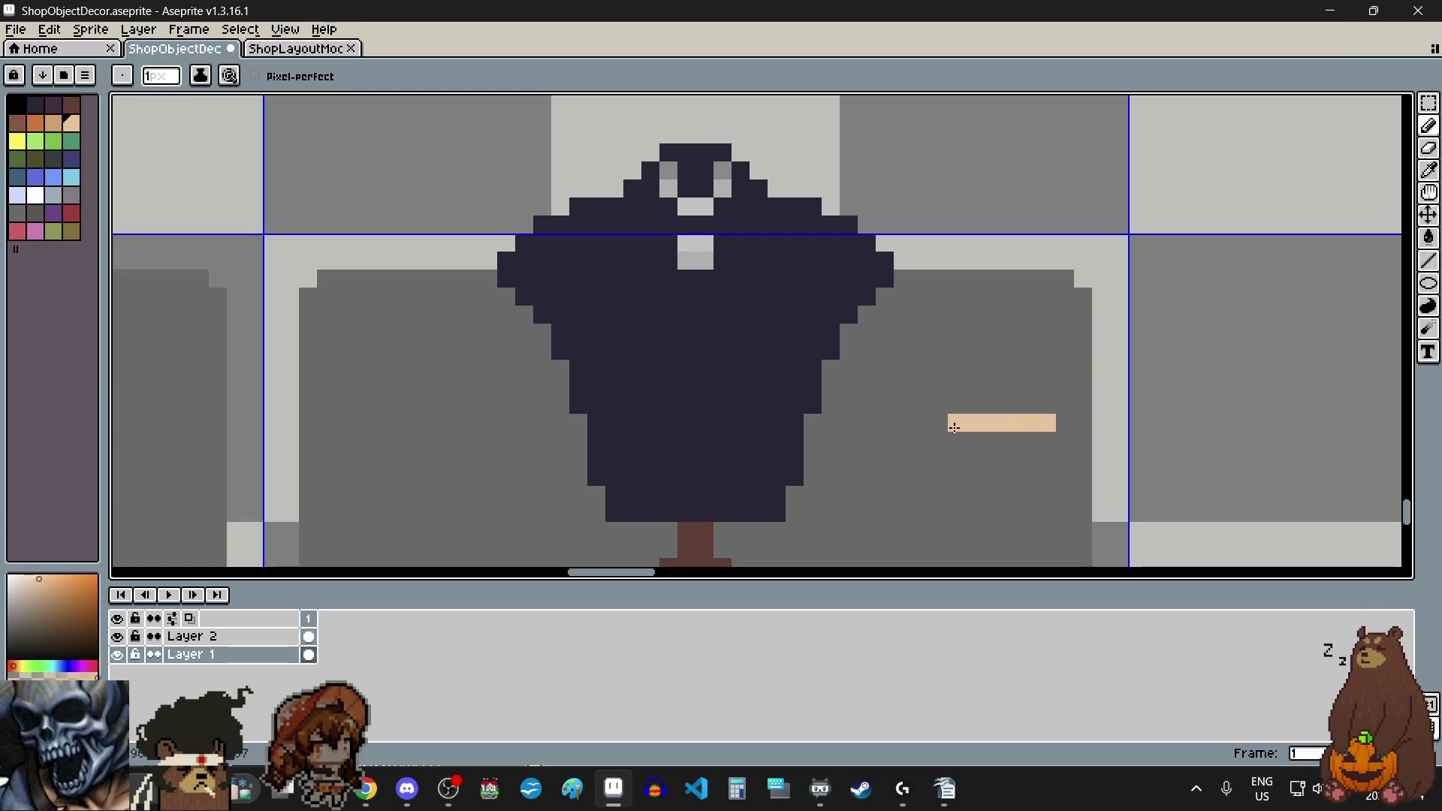
pyautogui.scroll(2, 970, 472)
pyautogui.click(1127, 411)
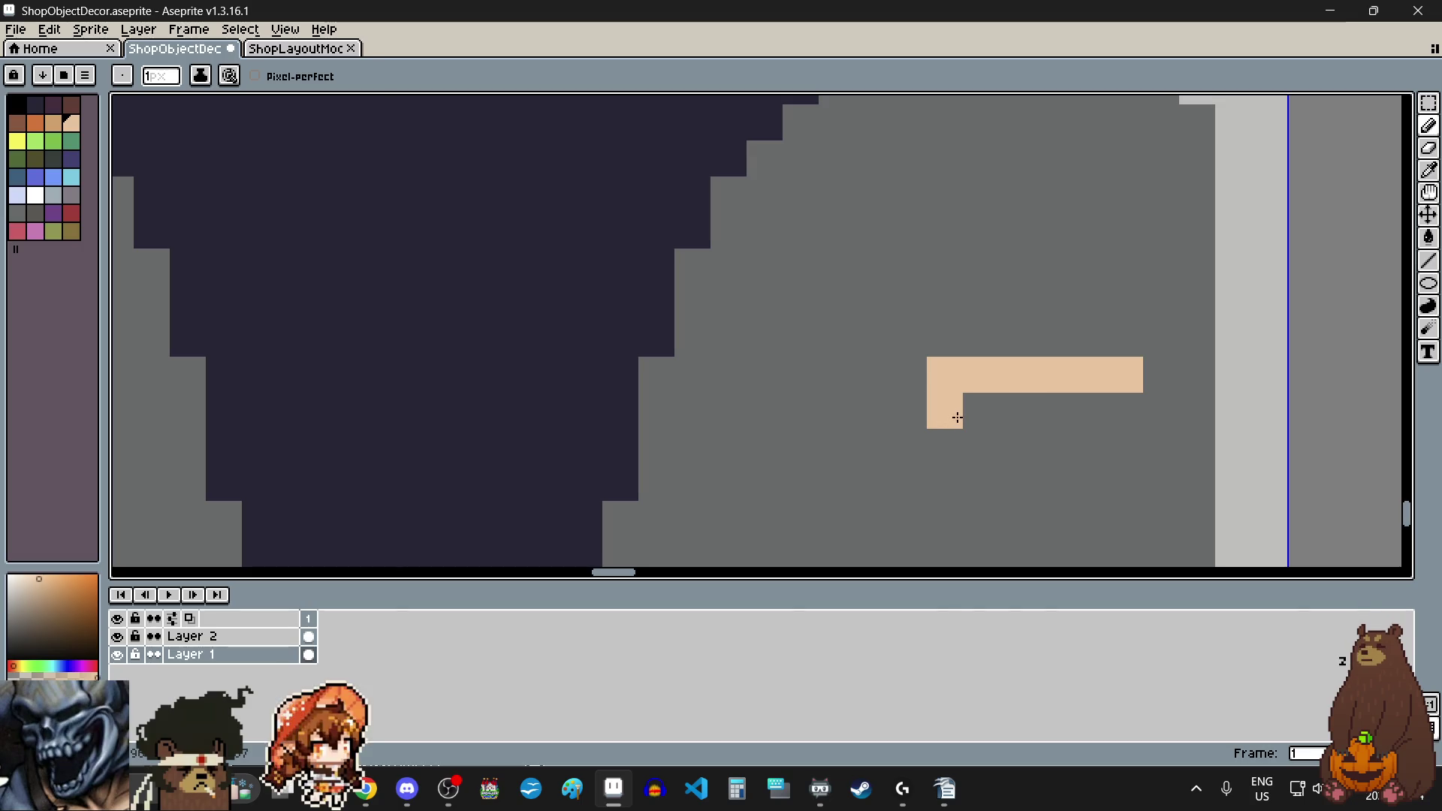
pyautogui.moveTo(898, 372)
pyautogui.mouseDown()
pyautogui.moveTo(863, 373)
pyautogui.moveTo(975, 324)
pyautogui.moveTo(1125, 329)
pyautogui.moveTo(1043, 300)
pyautogui.moveTo(894, 300)
pyautogui.moveTo(872, 267)
pyautogui.moveTo(1125, 265)
pyautogui.moveTo(1139, 248)
pyautogui.moveTo(692, 242)
pyautogui.mouseUp()
# Step: Choose dark brown from the palette for the card's frame
pyautogui.scroll(-4, 972, 418)
pyautogui.scroll(3, 972, 417)
pyautogui.scroll(5, 1023, 328)
pyautogui.scroll(-4, 799, 379)
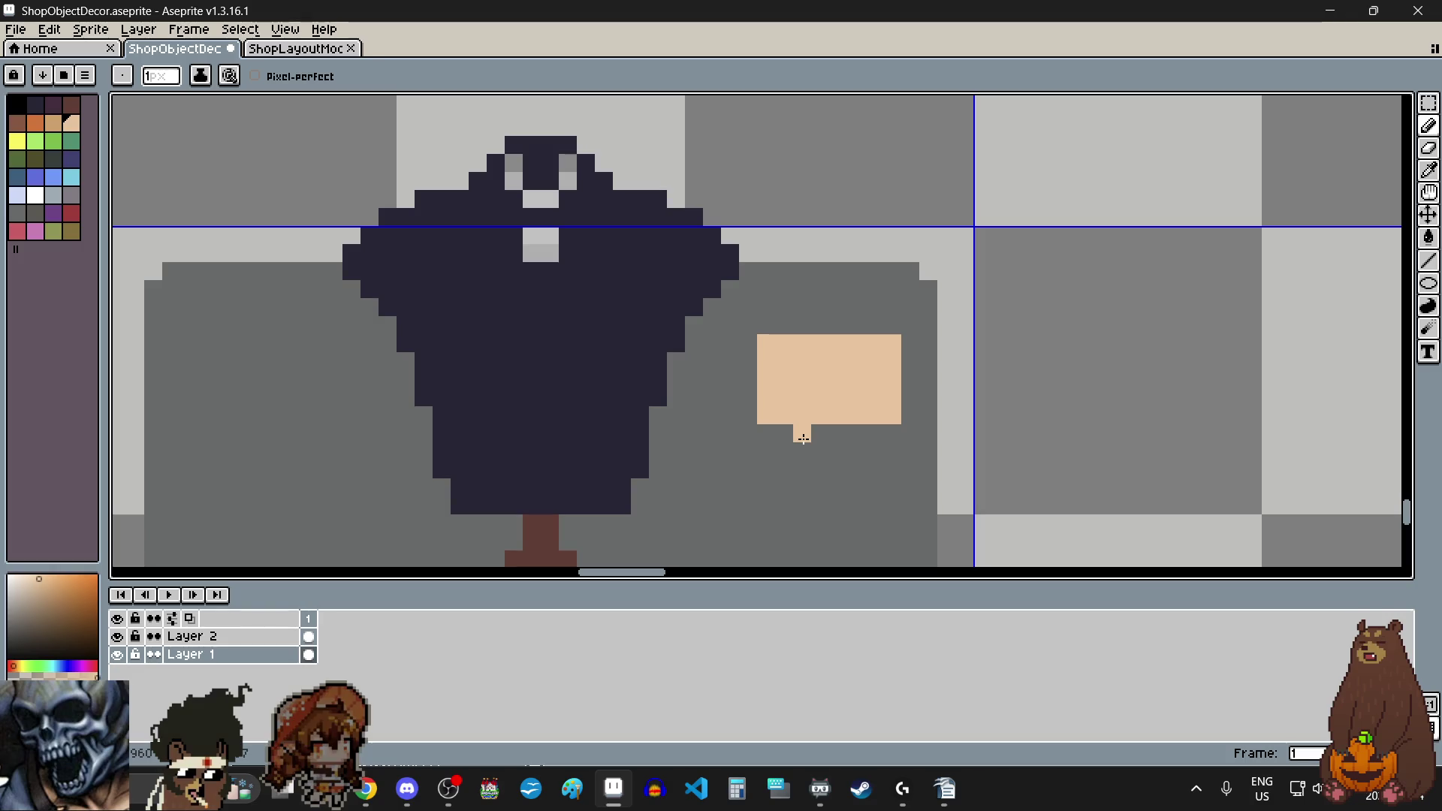
pyautogui.scroll(2, 799, 448)
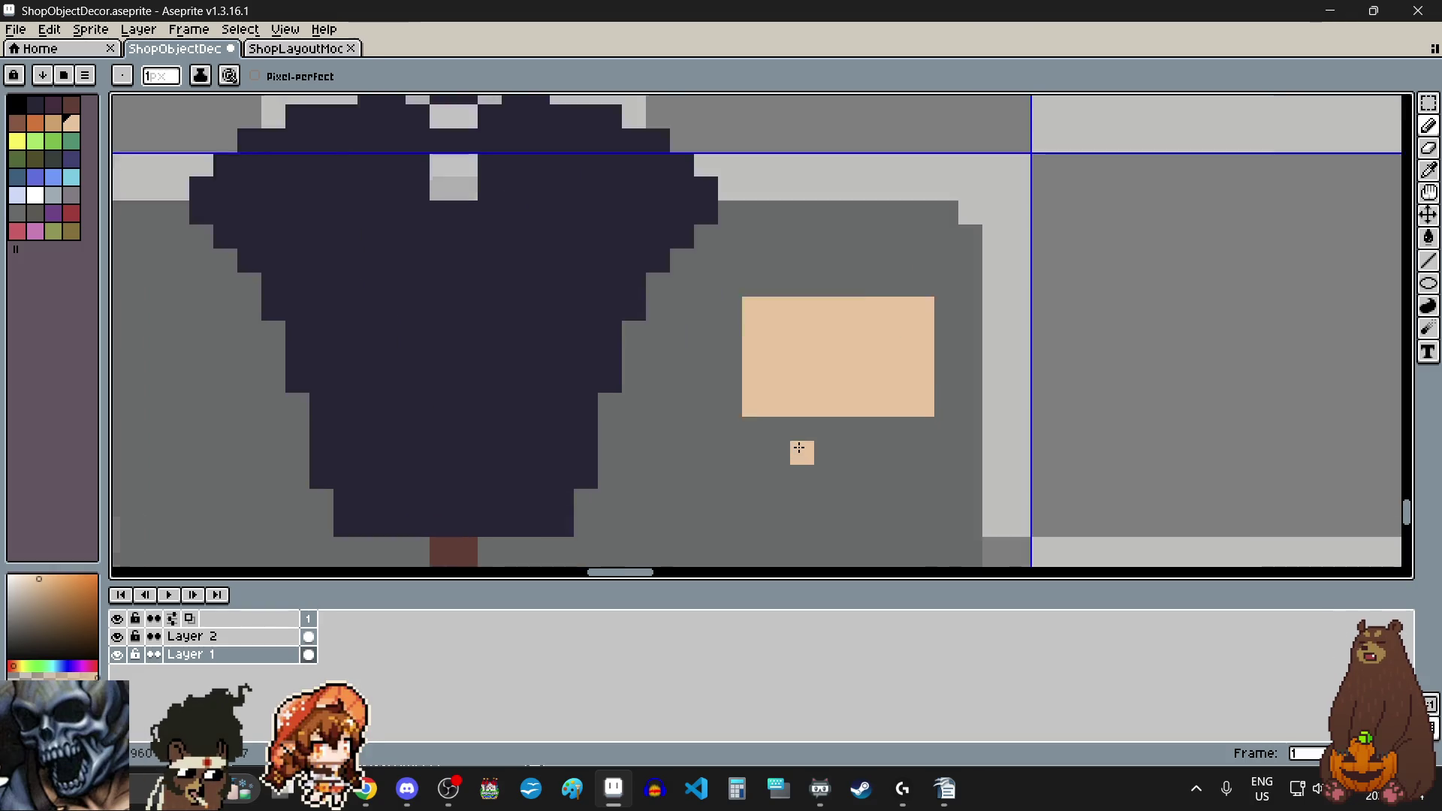
pyautogui.scroll(-2, 799, 449)
pyautogui.scroll(1, 799, 449)
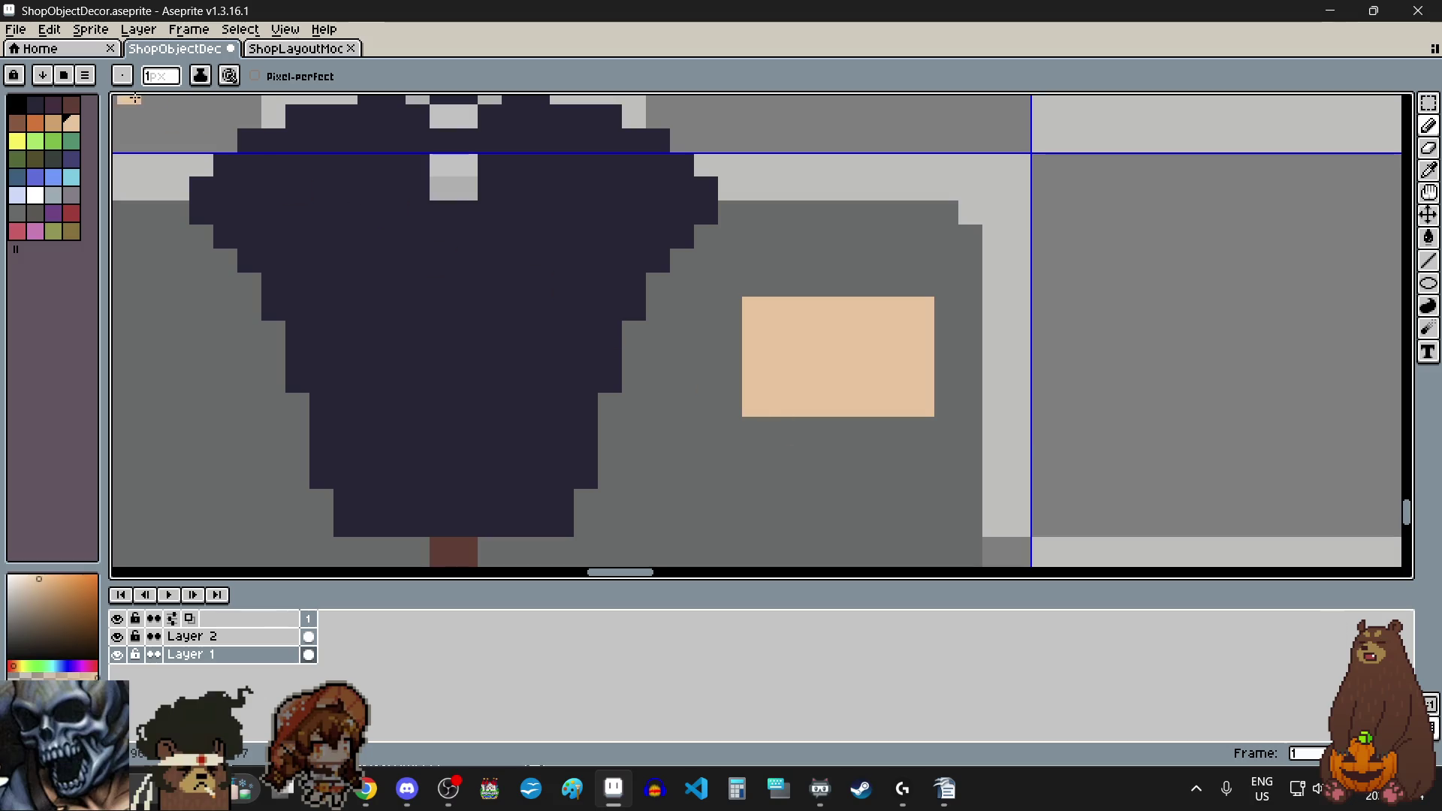
pyautogui.click(72, 105)
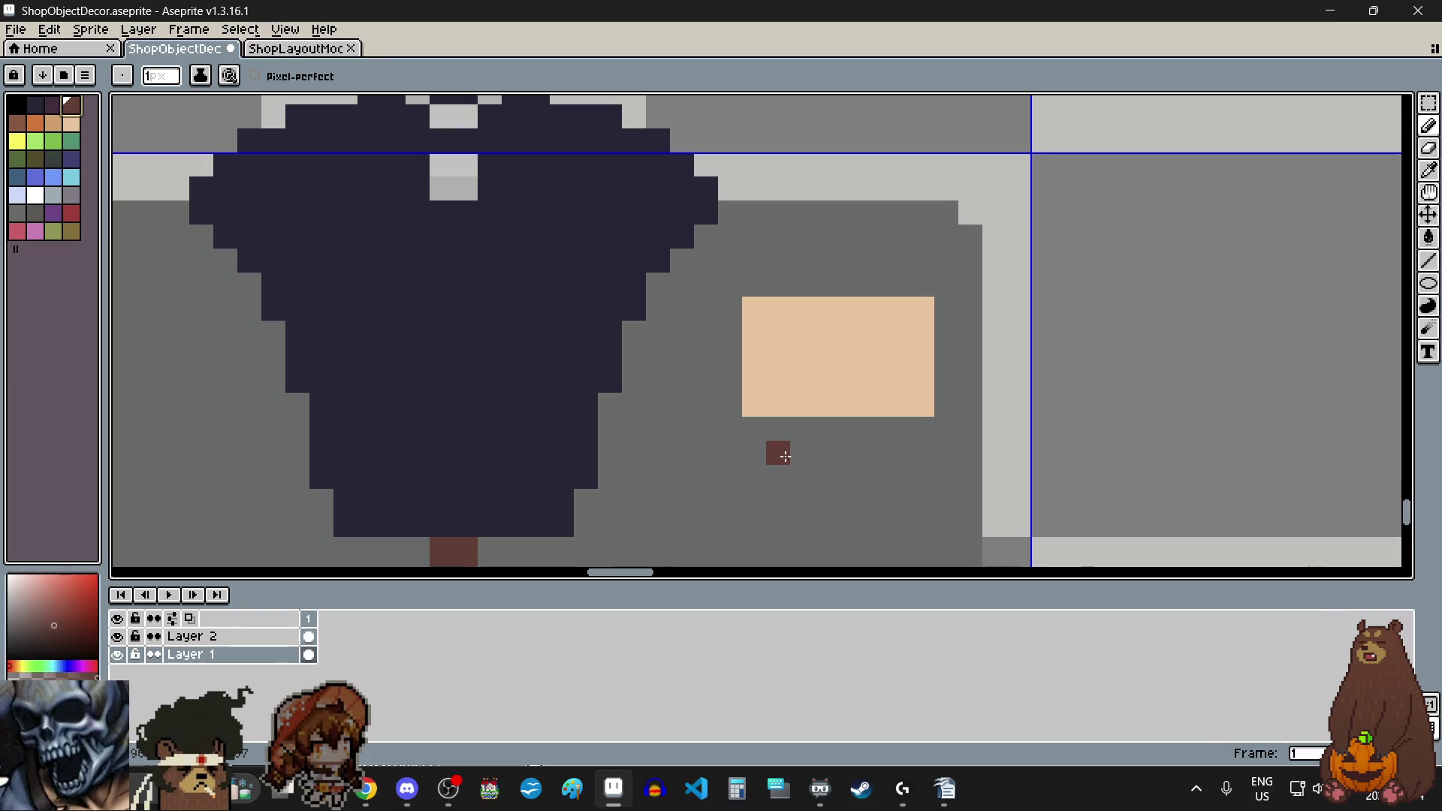
# Step: Eyedrop the card's peach and extend it with a row along the top edge
pyautogui.scroll(2, 784, 448)
pyautogui.scroll(-5, 784, 448)
pyautogui.scroll(4, 802, 493)
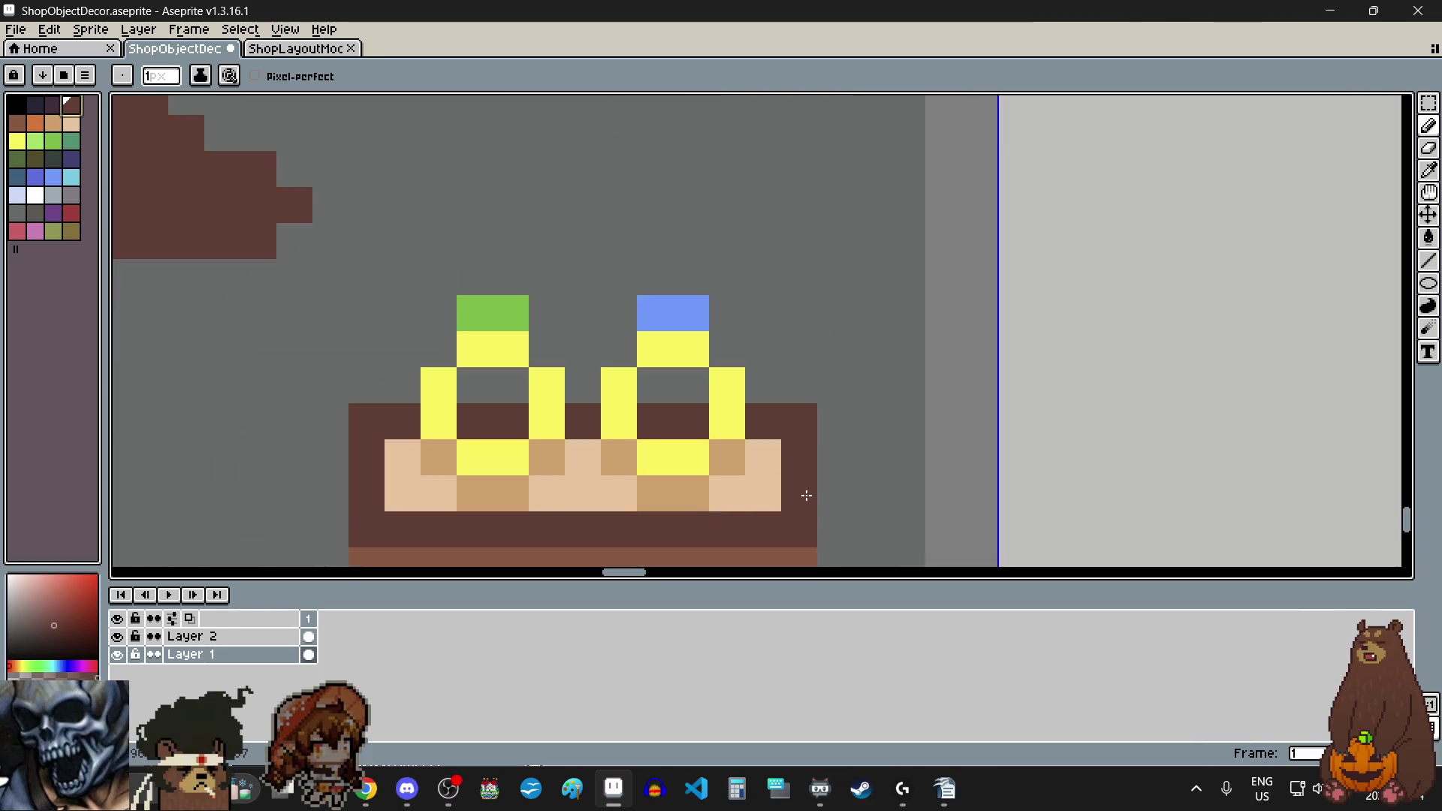
pyautogui.scroll(-4, 803, 493)
pyautogui.scroll(2, 805, 323)
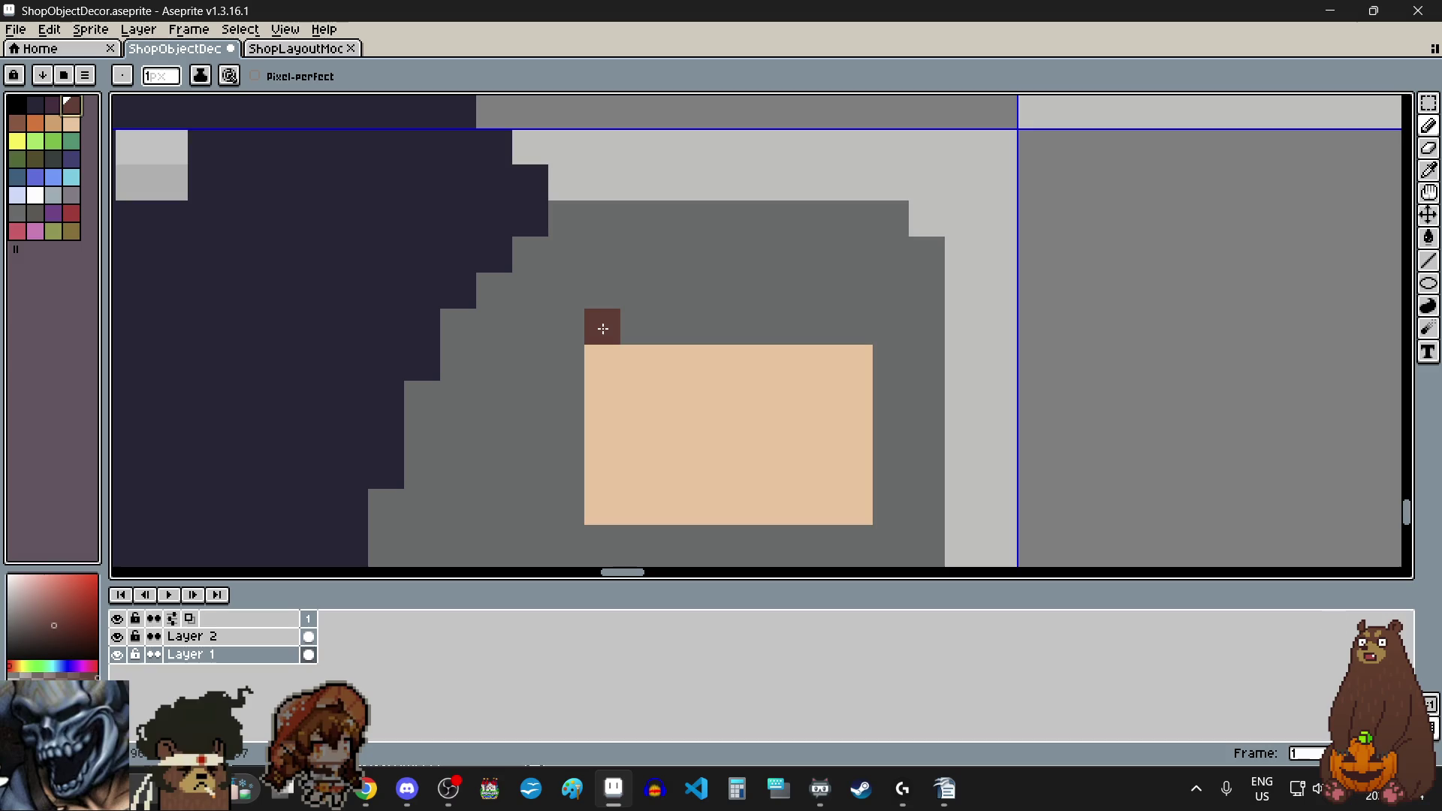
pyautogui.click(1428, 170)
pyautogui.click(782, 421)
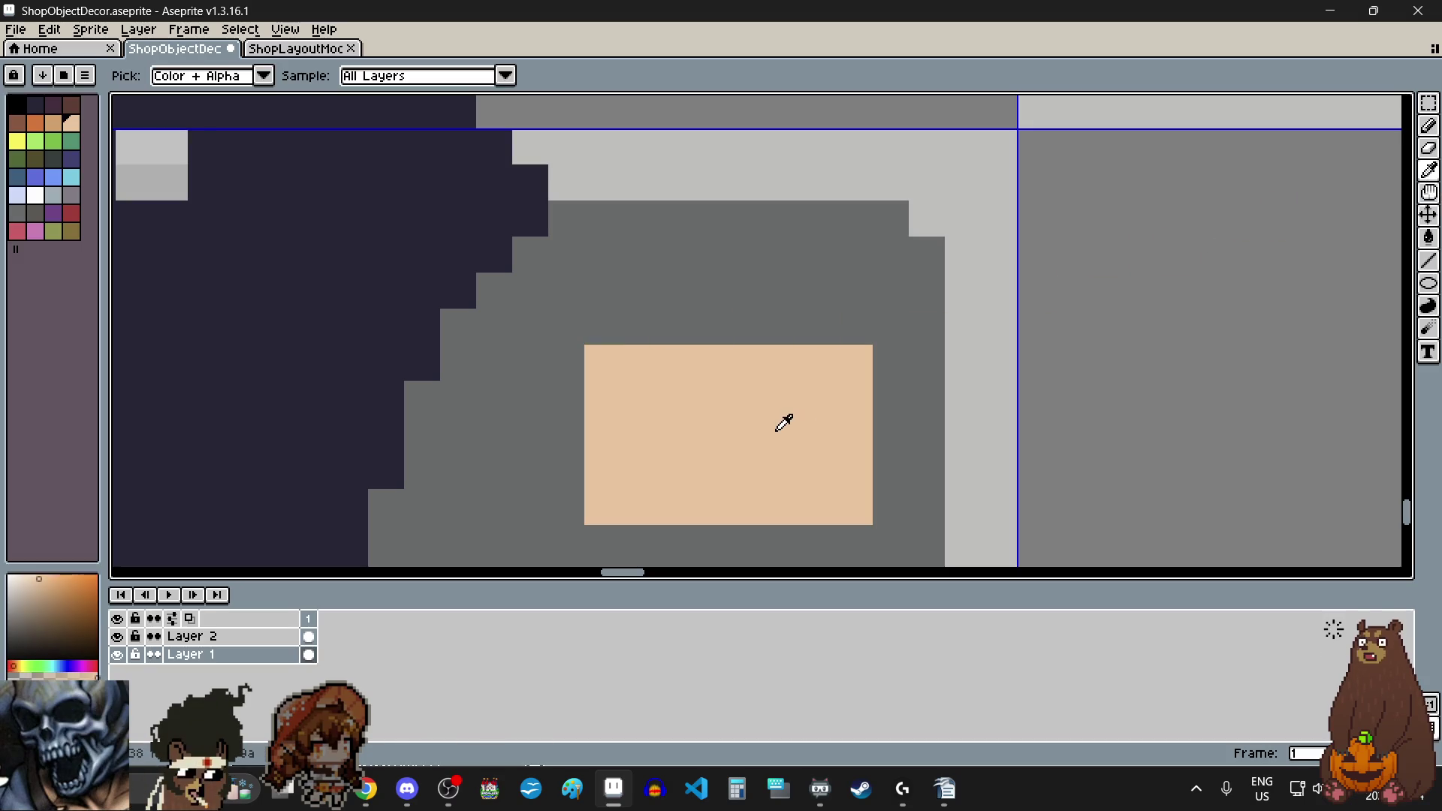
pyautogui.click(1428, 124)
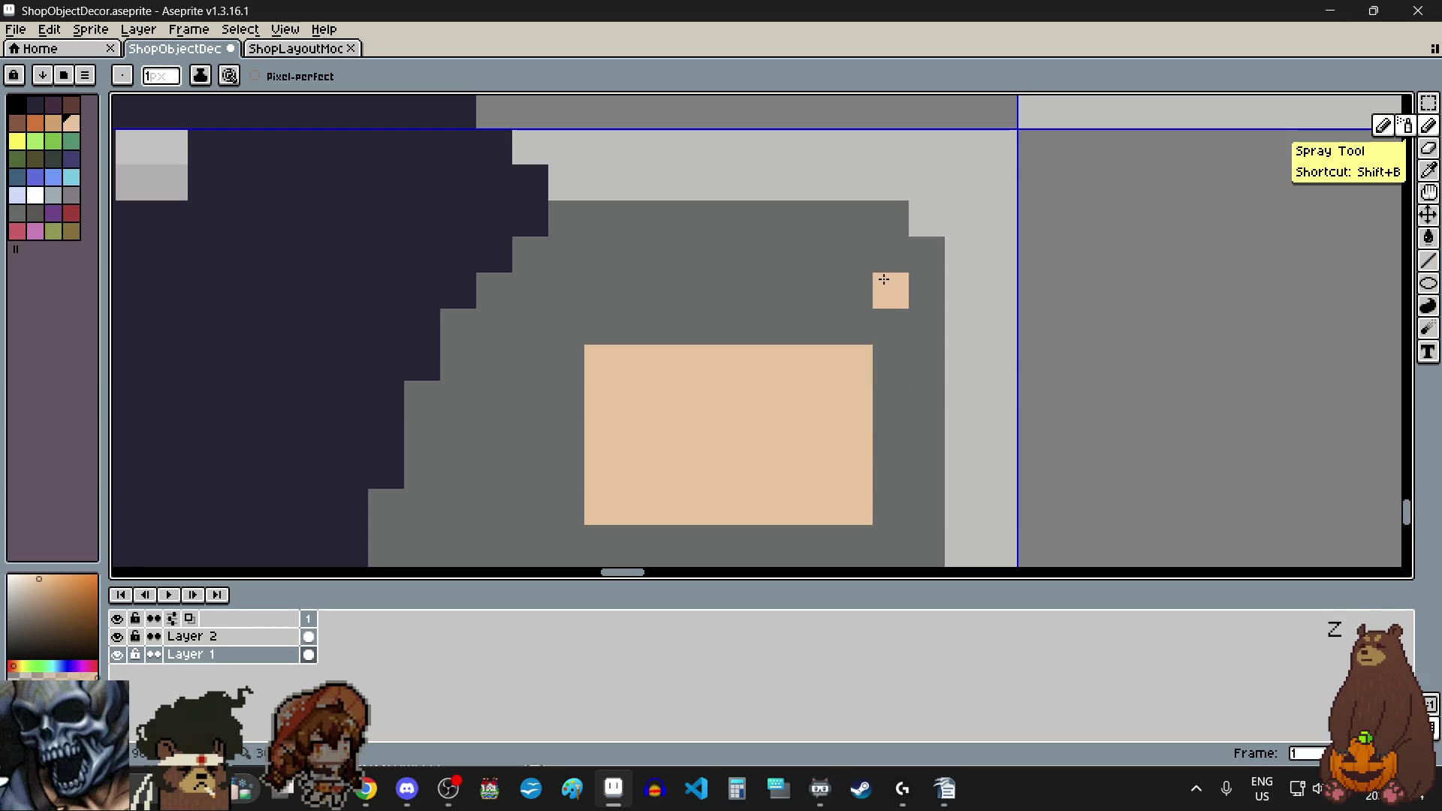
pyautogui.moveTo(855, 322)
pyautogui.mouseDown()
pyautogui.moveTo(621, 326)
pyautogui.moveTo(659, 328)
pyautogui.mouseUp()
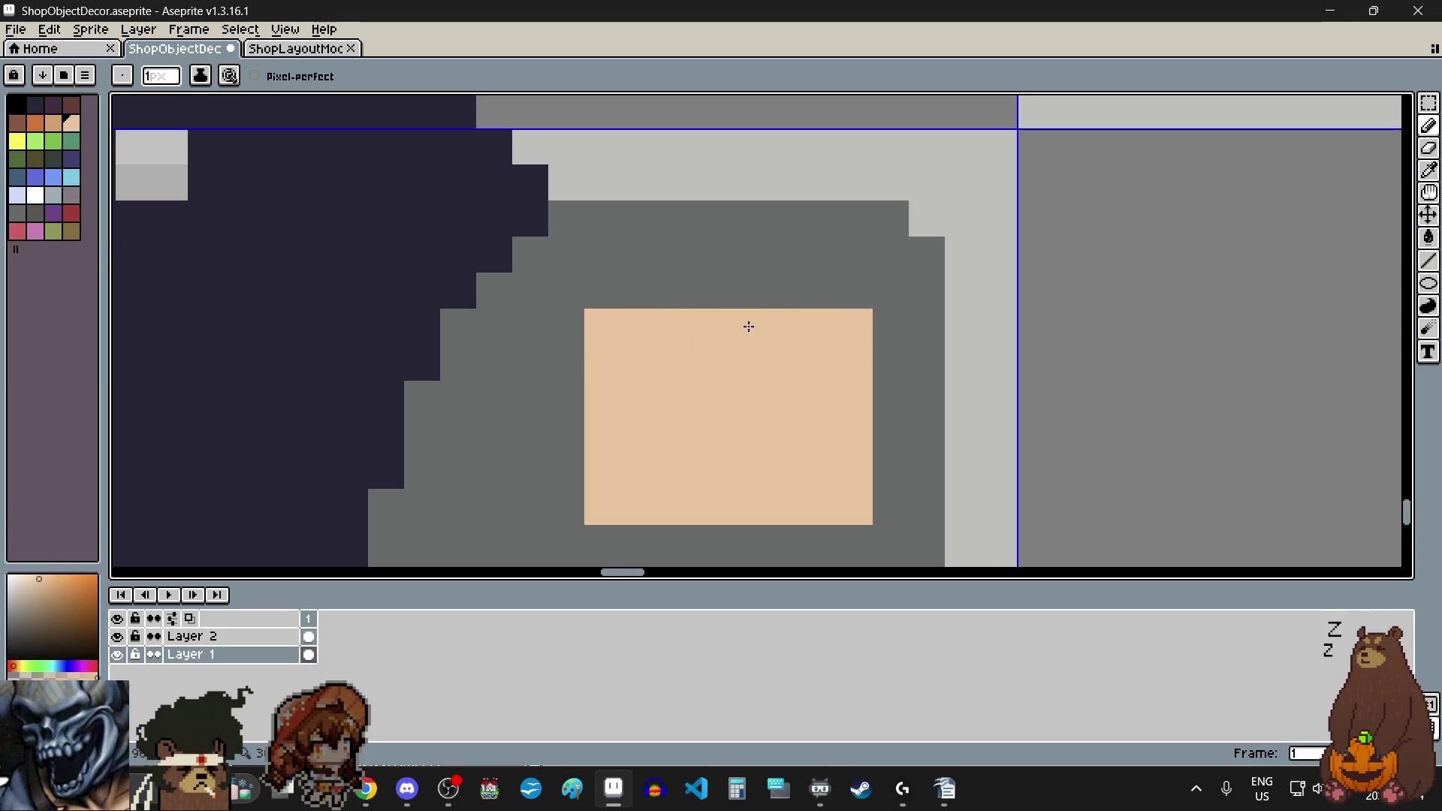
# Step: Frame the card in dark brown along bottom, both sides and top, undoing a stray stroke
pyautogui.click(72, 103)
pyautogui.click(741, 421)
pyautogui.scroll(-1, 742, 421)
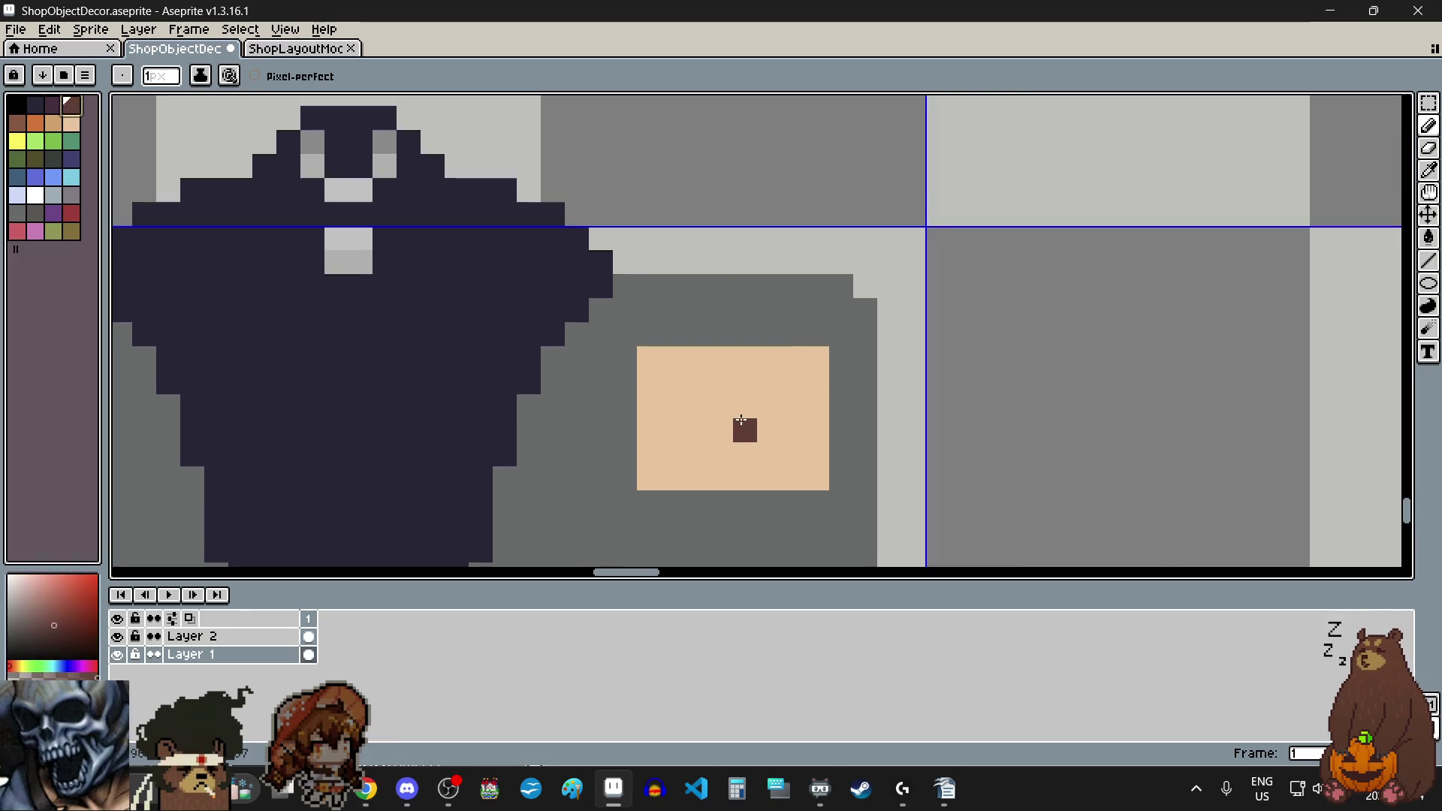
pyautogui.scroll(2, 728, 498)
pyautogui.moveTo(587, 449)
pyautogui.mouseDown()
pyautogui.moveTo(949, 446)
pyautogui.moveTo(907, 483)
pyautogui.mouseUp()
pyautogui.hotkey('ctrl', 'z')
pyautogui.click(910, 485)
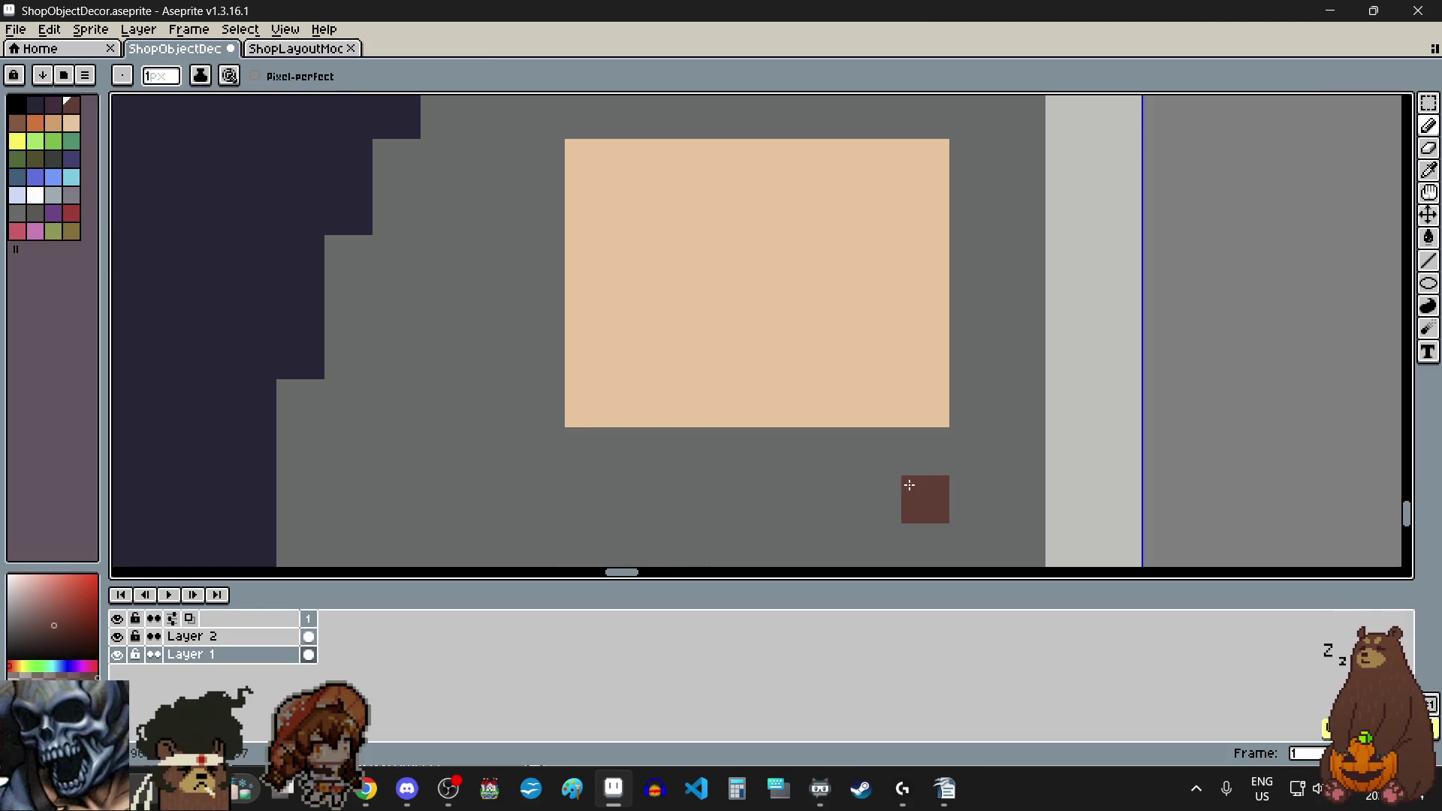
pyautogui.moveTo(584, 452)
pyautogui.mouseDown()
pyautogui.moveTo(945, 449)
pyautogui.moveTo(969, 404)
pyautogui.moveTo(966, 177)
pyautogui.mouseUp()
pyautogui.moveTo(545, 402); pyautogui.dragTo(555, 169)
pyautogui.scroll(-1, 601, 383)
pyautogui.scroll(1, 615, 274)
pyautogui.moveTo(595, 347); pyautogui.dragTo(929, 343)
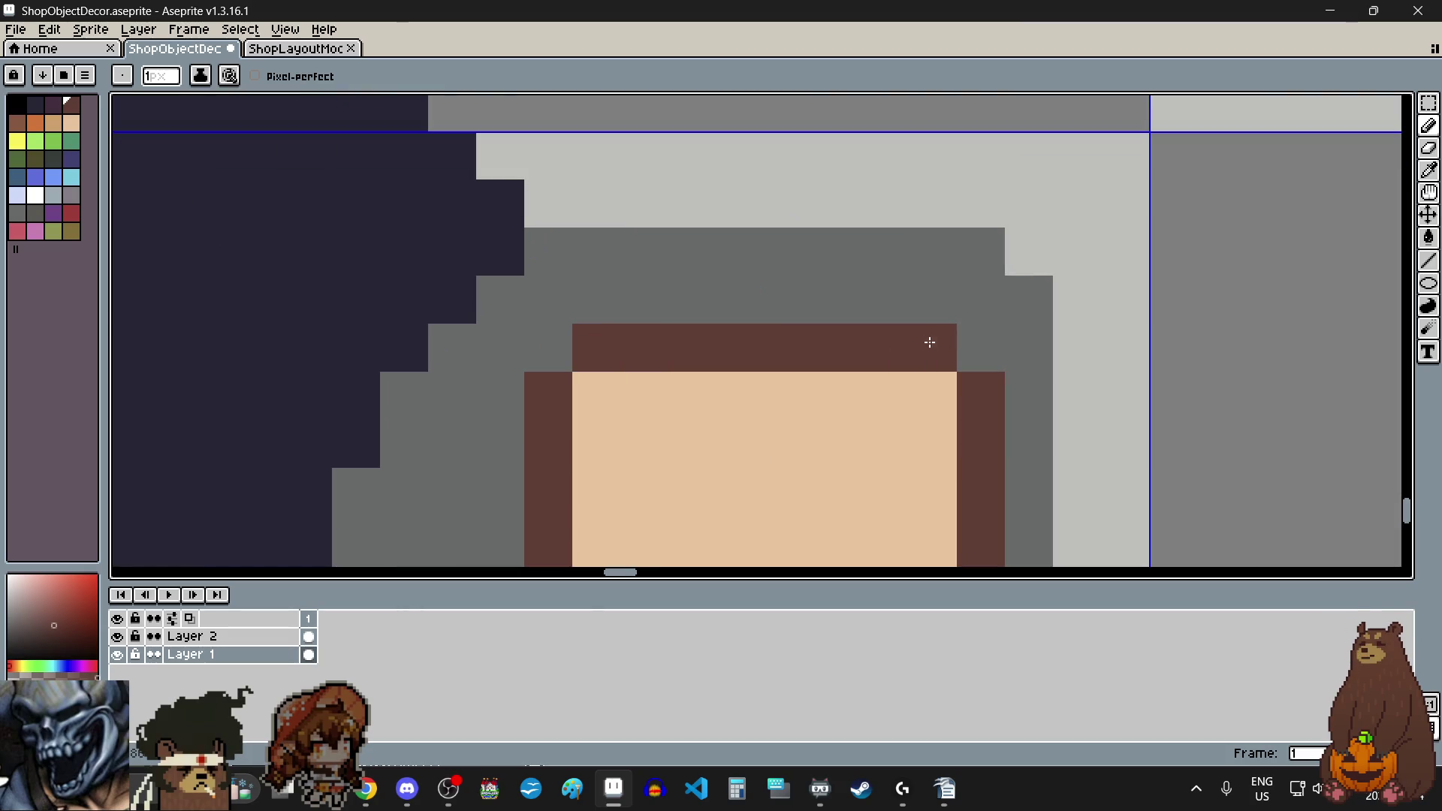
pyautogui.scroll(-3, 930, 342)
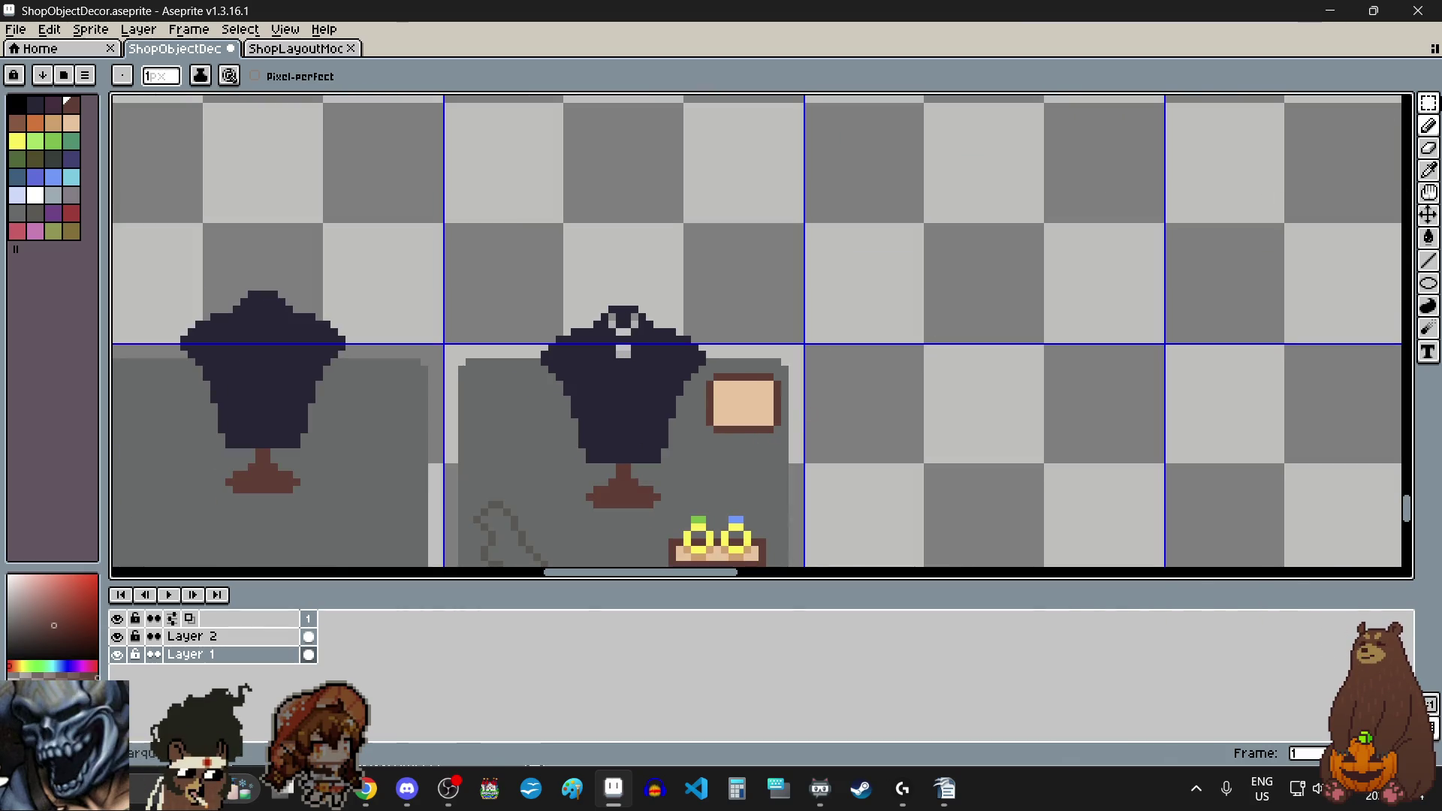
# Step: Switch to the Rectangular Marquee and scroll up to the pie and pink-fingered hand sprites
pyautogui.click(1430, 104)
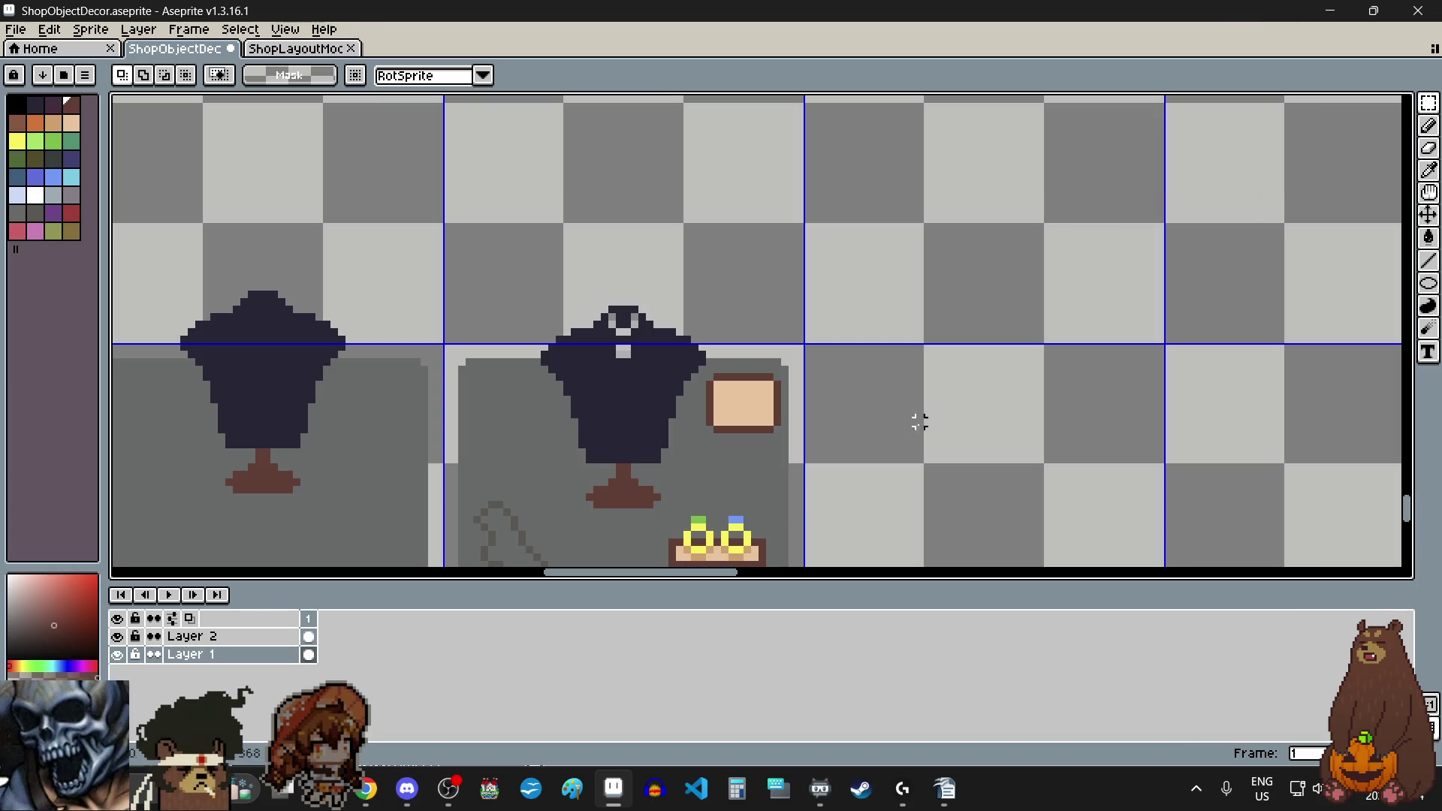
pyautogui.scroll(-1, 859, 444)
pyautogui.scroll(-2, 858, 444)
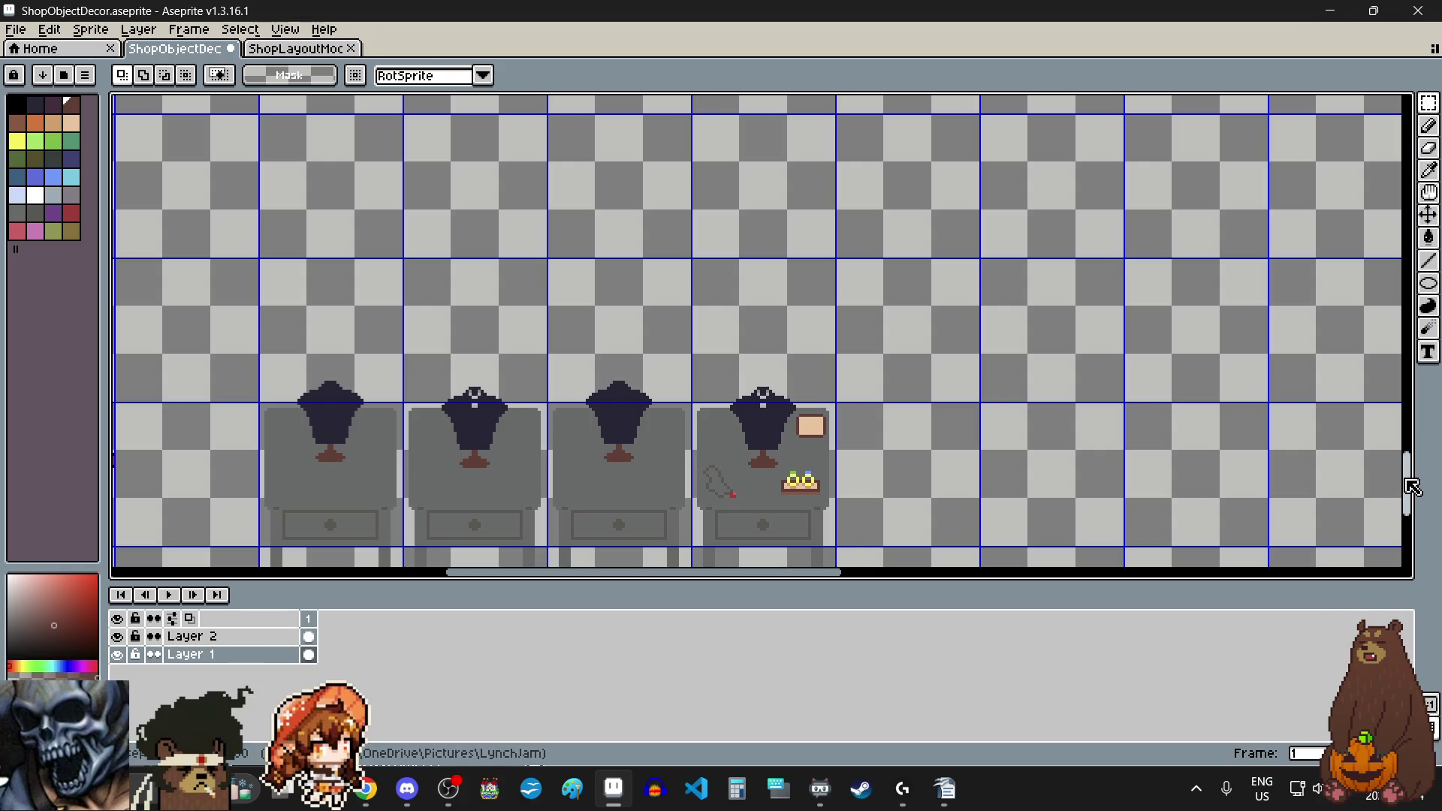
pyautogui.moveTo(1410, 492); pyautogui.dragTo(1414, 189)
pyautogui.scroll(3, 575, 405)
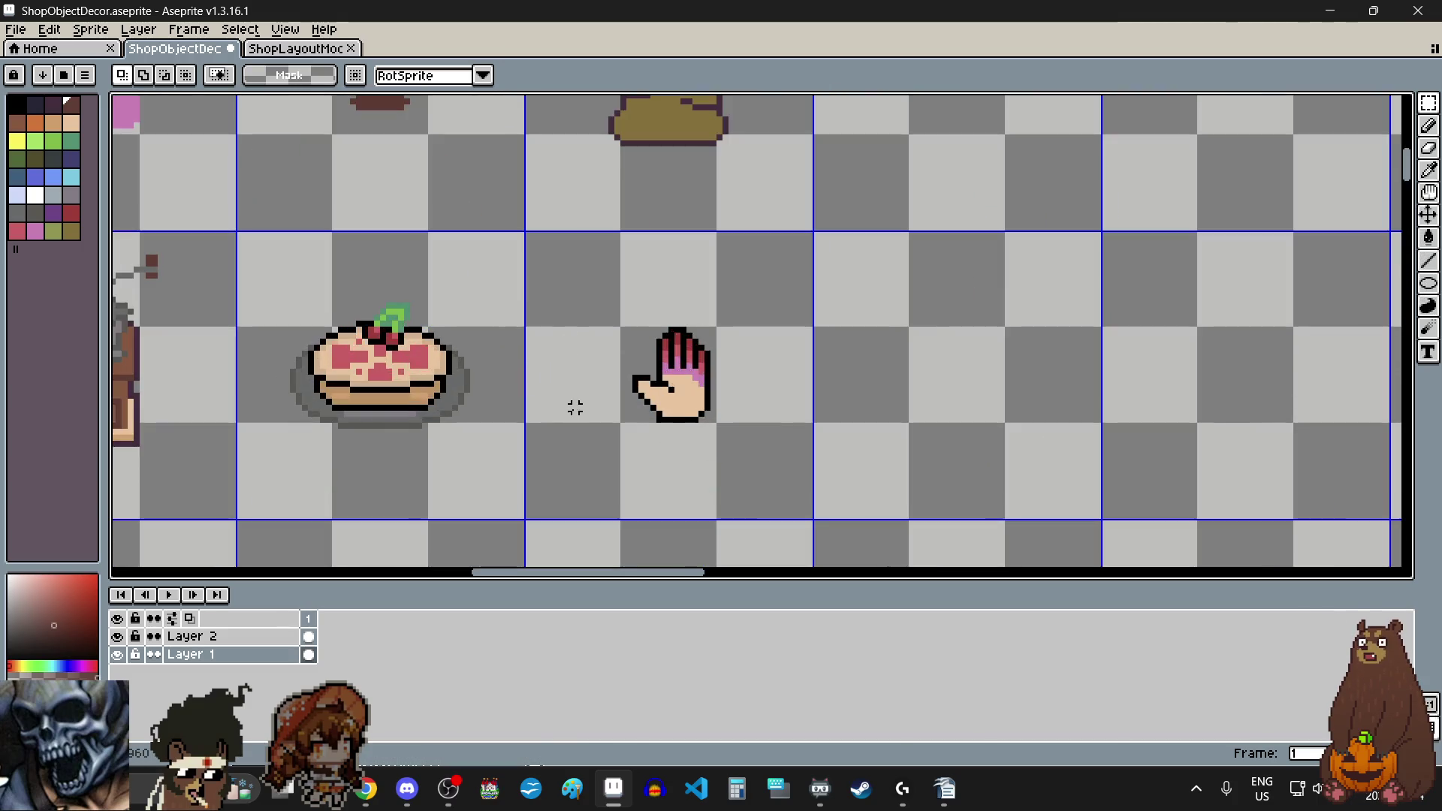
pyautogui.scroll(2, 711, 290)
pyautogui.scroll(2, 773, 284)
pyautogui.scroll(-1, 1166, 489)
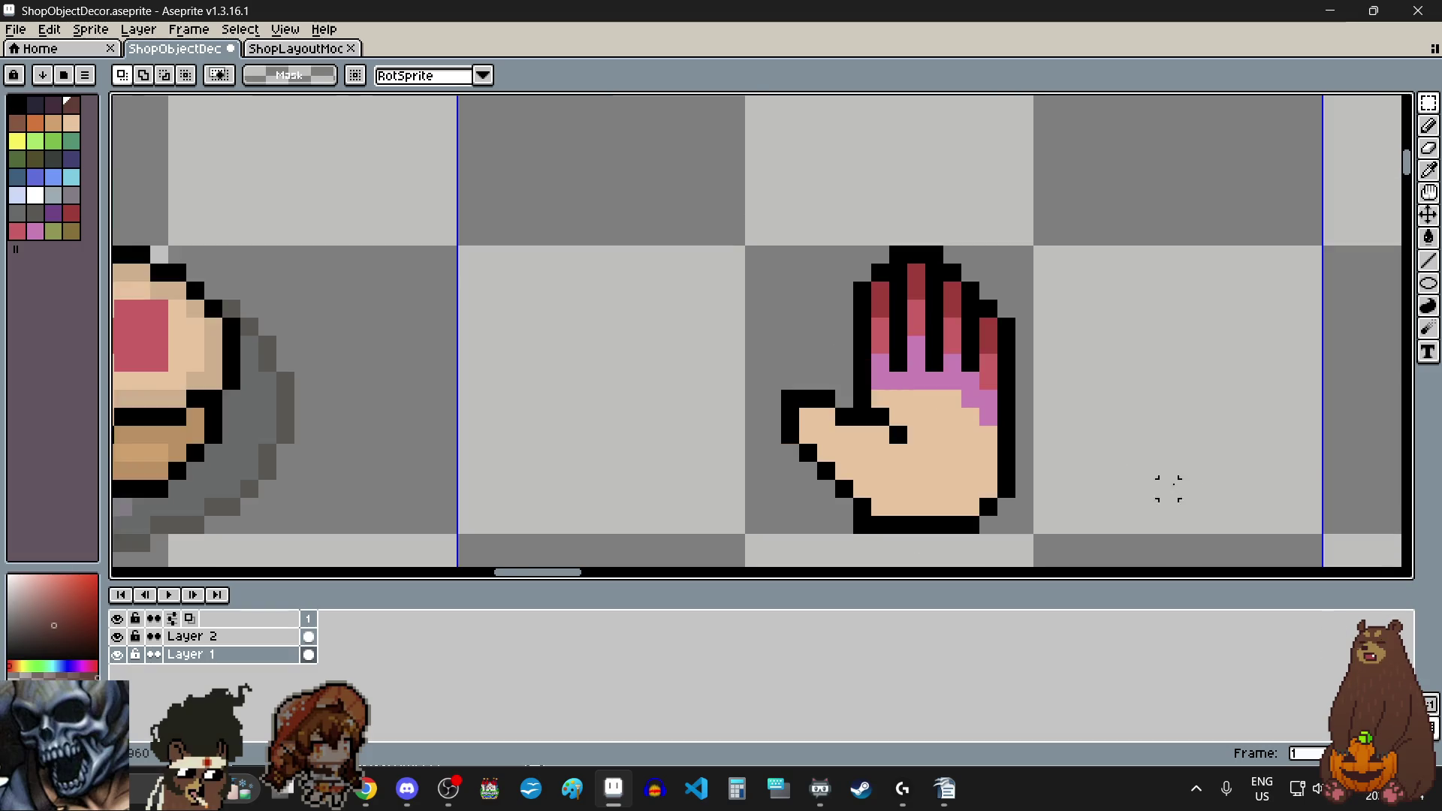
pyautogui.hscroll(2, 1131, 469)
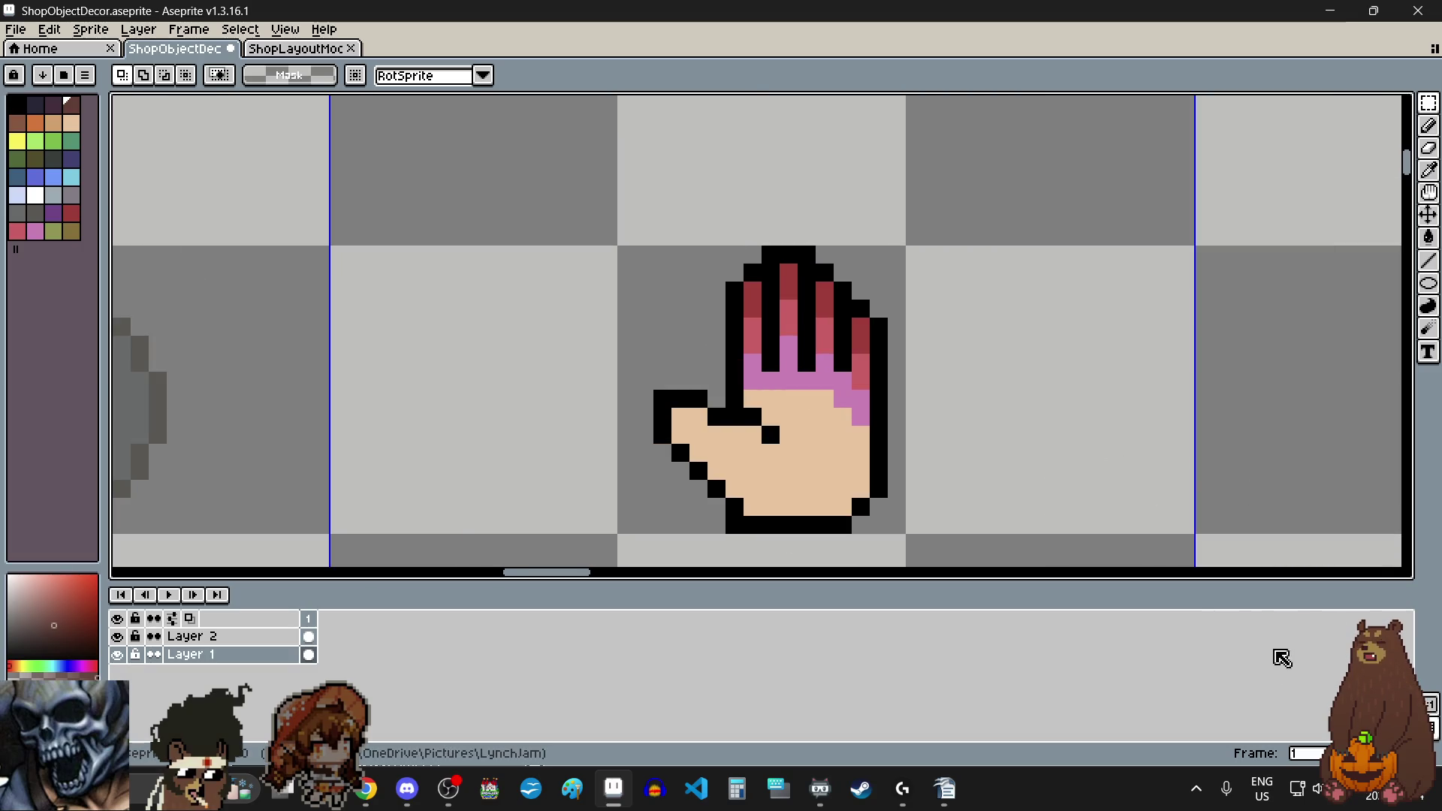
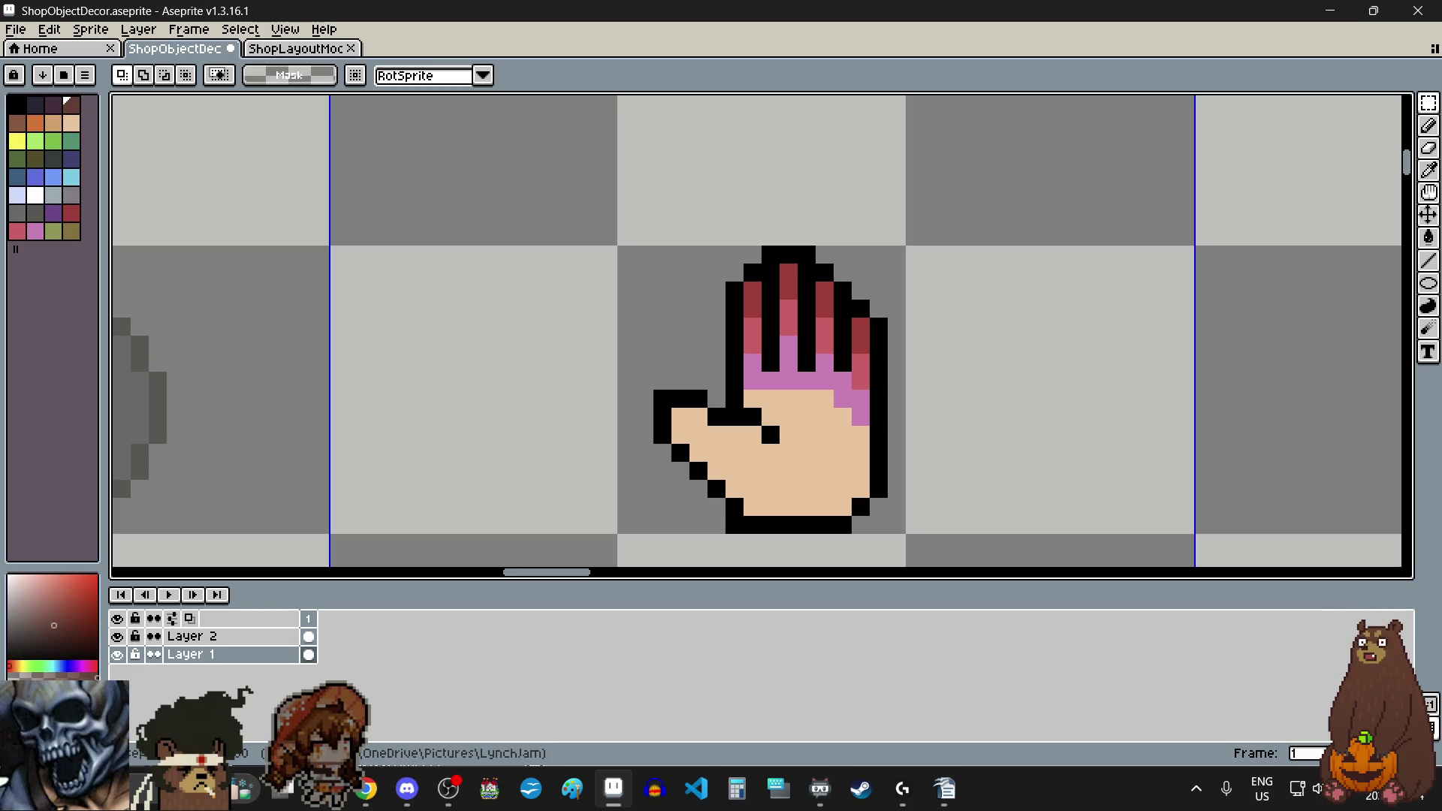
# Step: Zoom in and box-select both small white-and-yellow candle sprites beside the pot
pyautogui.scroll(-10, 737, 408)
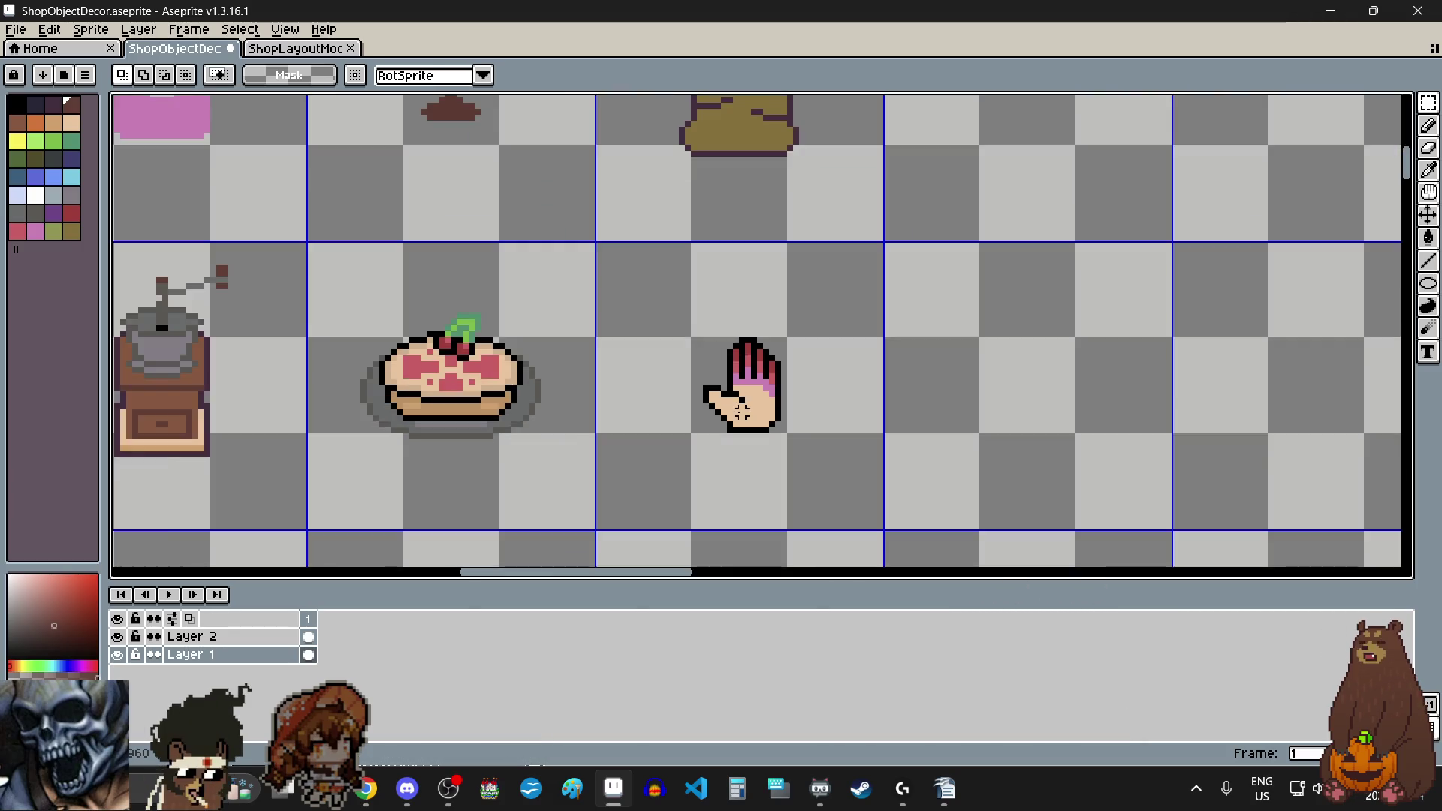
pyautogui.scroll(-2, 722, 353)
pyautogui.scroll(5, 556, 409)
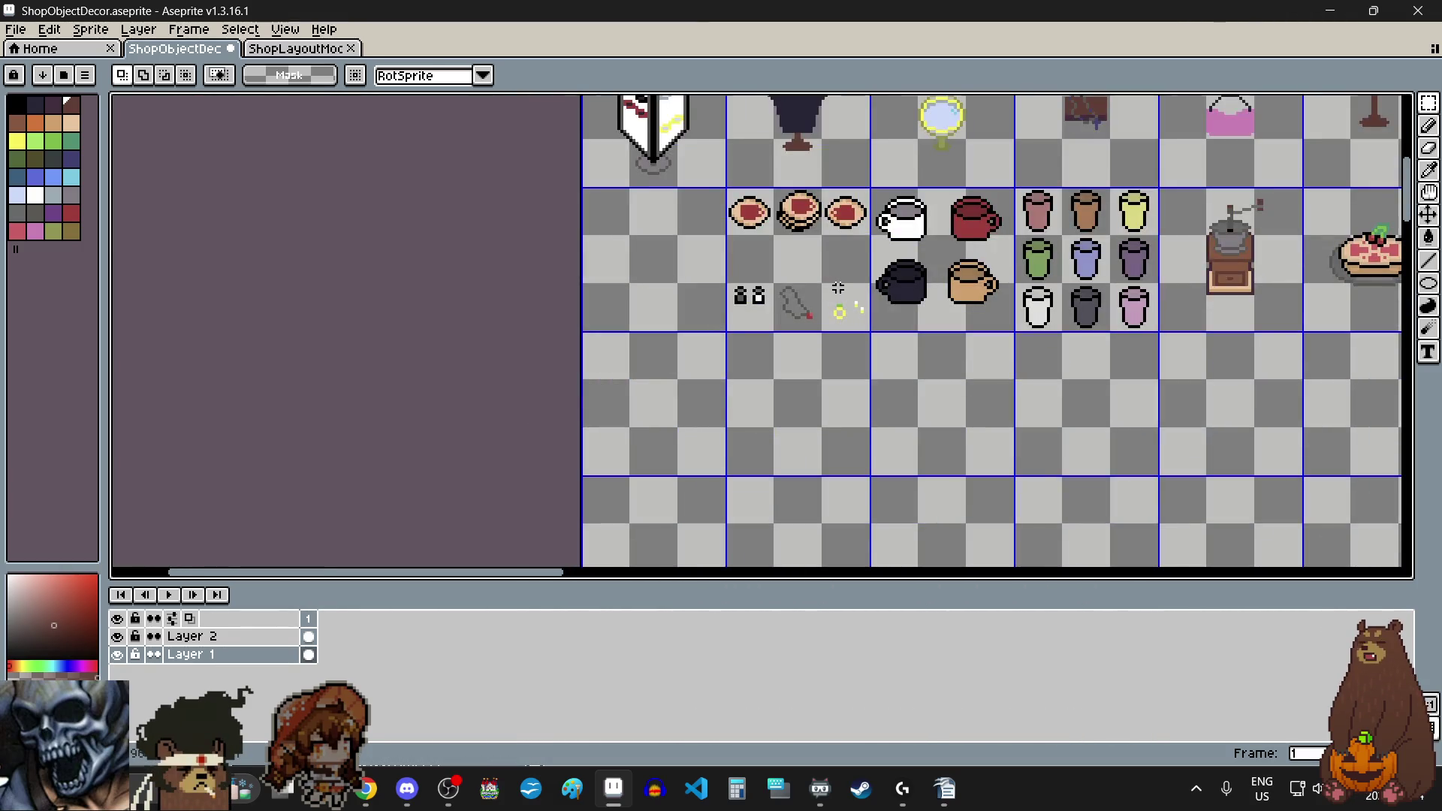
pyautogui.scroll(2, 921, 334)
pyautogui.scroll(2, 921, 334)
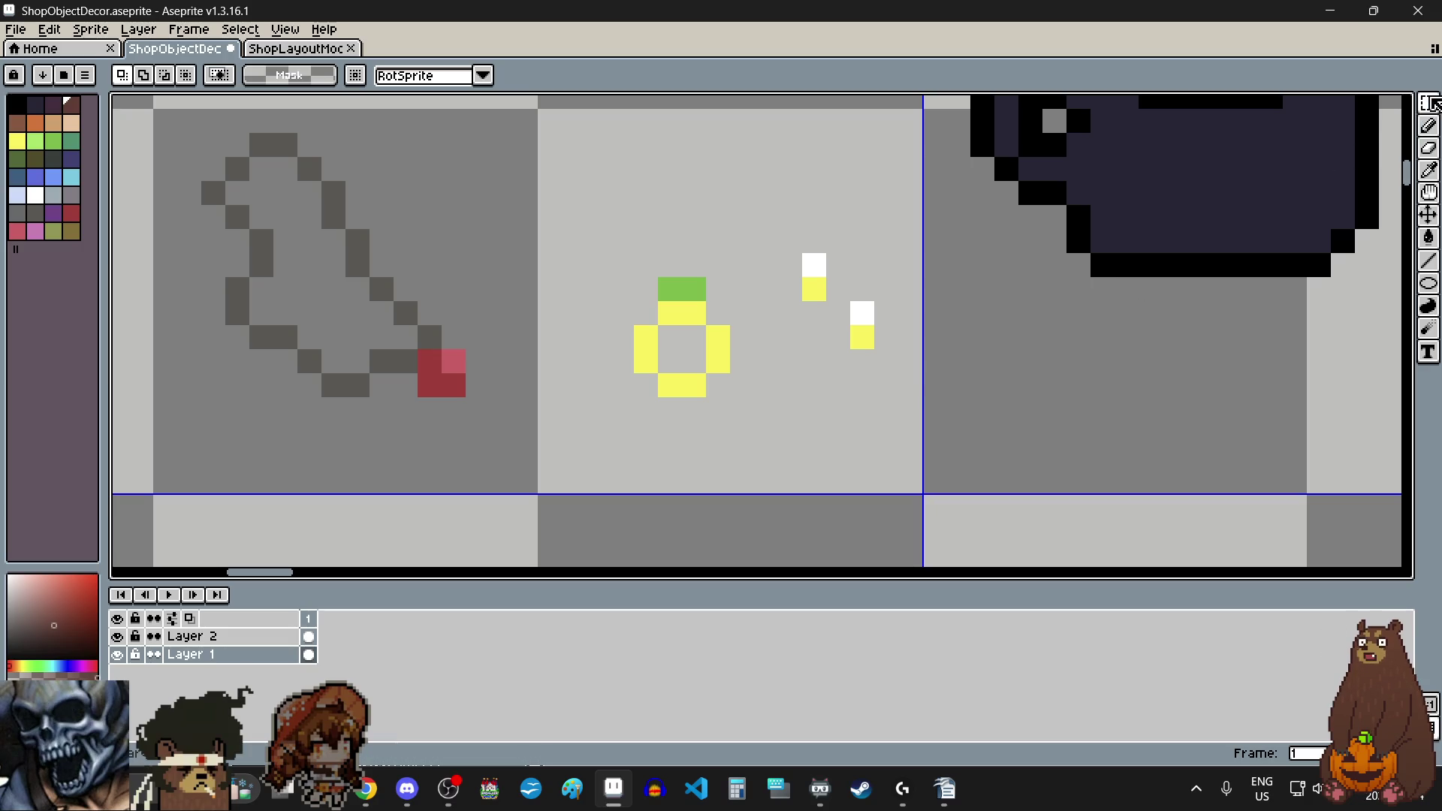
pyautogui.moveTo(801, 251); pyautogui.dragTo(878, 350)
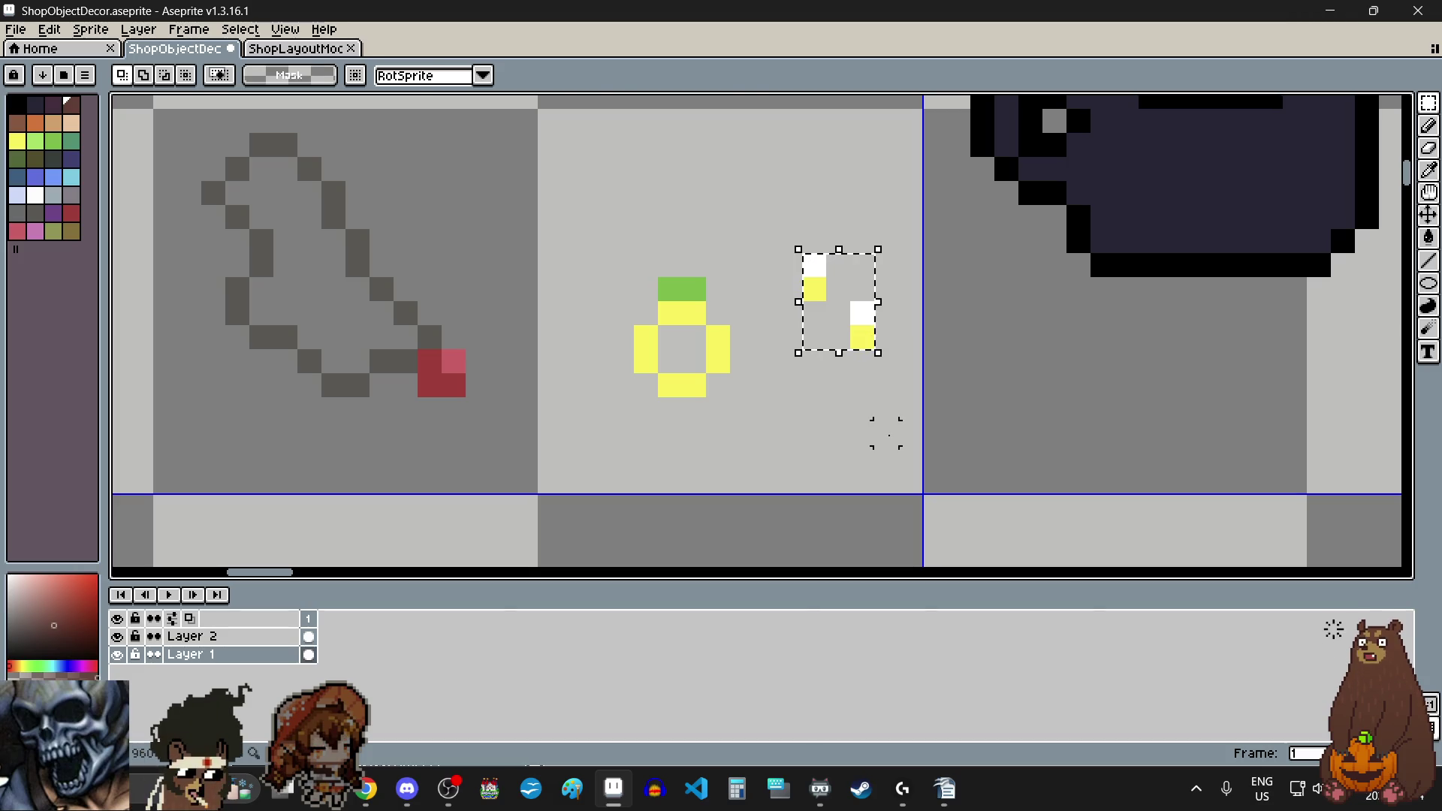
# Step: Move the selected candles next to the tan box and commit their position
pyautogui.click(876, 342)
pyautogui.scroll(-4, 866, 322)
pyautogui.scroll(-3, 864, 315)
pyautogui.moveTo(866, 322)
pyautogui.mouseDown()
pyautogui.moveTo(862, 308)
pyautogui.moveTo(863, 403)
pyautogui.moveTo(915, 511)
pyautogui.moveTo(955, 440)
pyautogui.mouseUp()
pyautogui.scroll(-2, 862, 353)
pyautogui.scroll(5, 931, 473)
pyautogui.scroll(2, 954, 440)
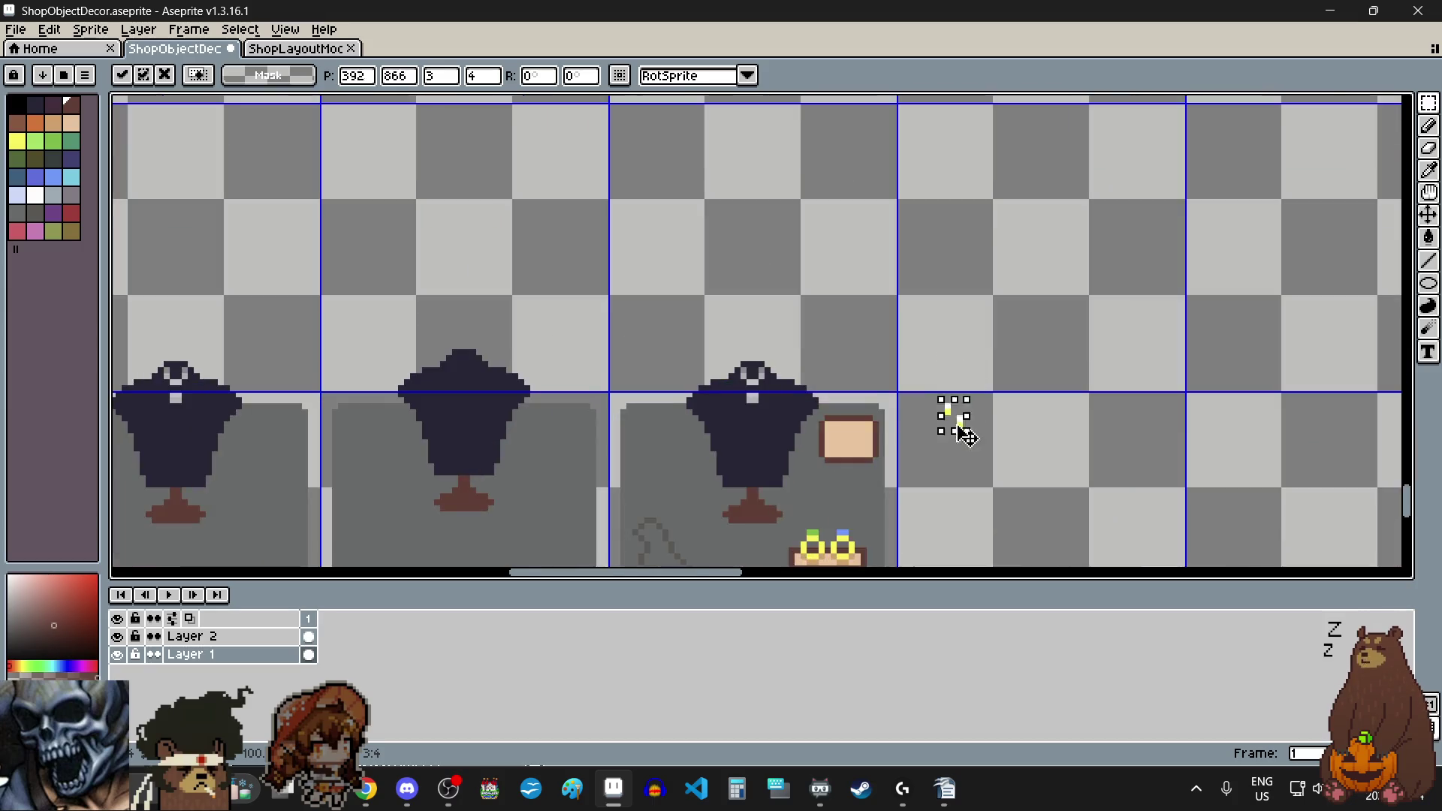
pyautogui.scroll(2, 932, 436)
pyautogui.click(797, 458)
# Step: Place a first candle copy on the tan box
pyautogui.scroll(1, 796, 458)
pyautogui.scroll(1, 796, 458)
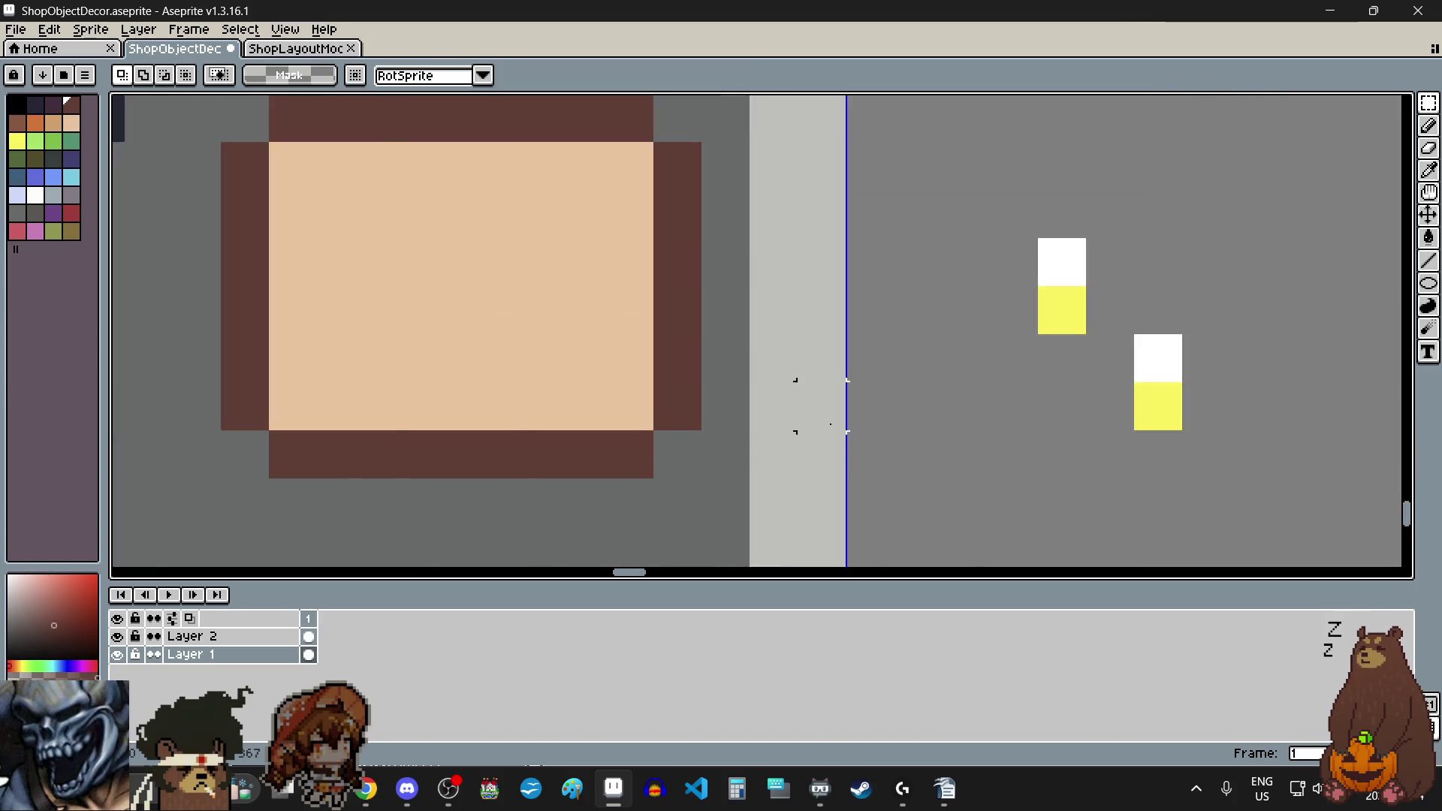
pyautogui.hscroll(-3, 977, 353)
pyautogui.moveTo(1216, 287)
pyautogui.mouseDown()
pyautogui.moveTo(1217, 336)
pyautogui.moveTo(1191, 313)
pyautogui.moveTo(451, 280)
pyautogui.moveTo(473, 264)
pyautogui.mouseUp()
pyautogui.press('Return')
# Step: Add a second and third candle copy in a row on the tan box
pyautogui.moveTo(1167, 239); pyautogui.dragTo(1215, 335)
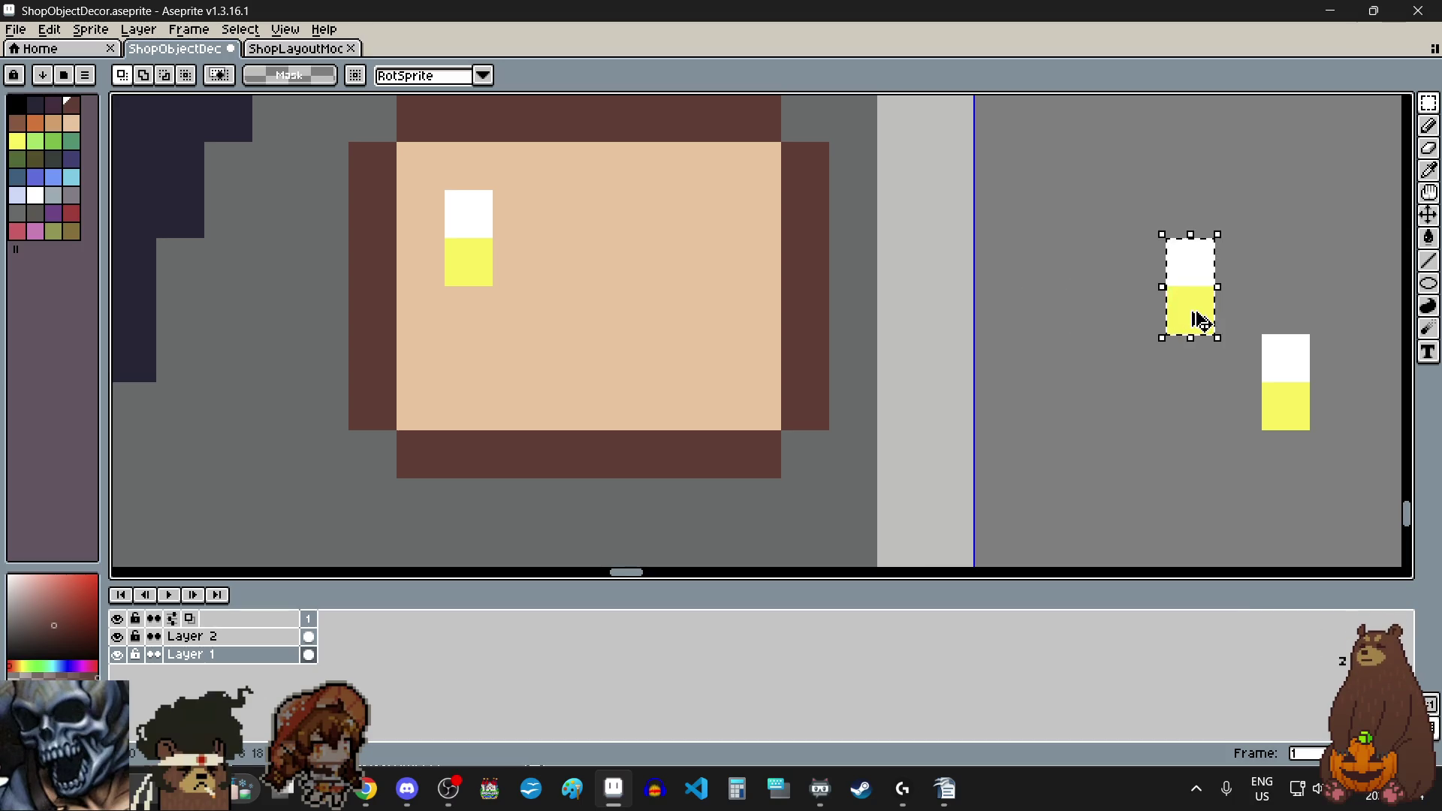
pyautogui.click(1199, 322)
pyautogui.moveTo(1200, 322); pyautogui.dragTo(548, 265)
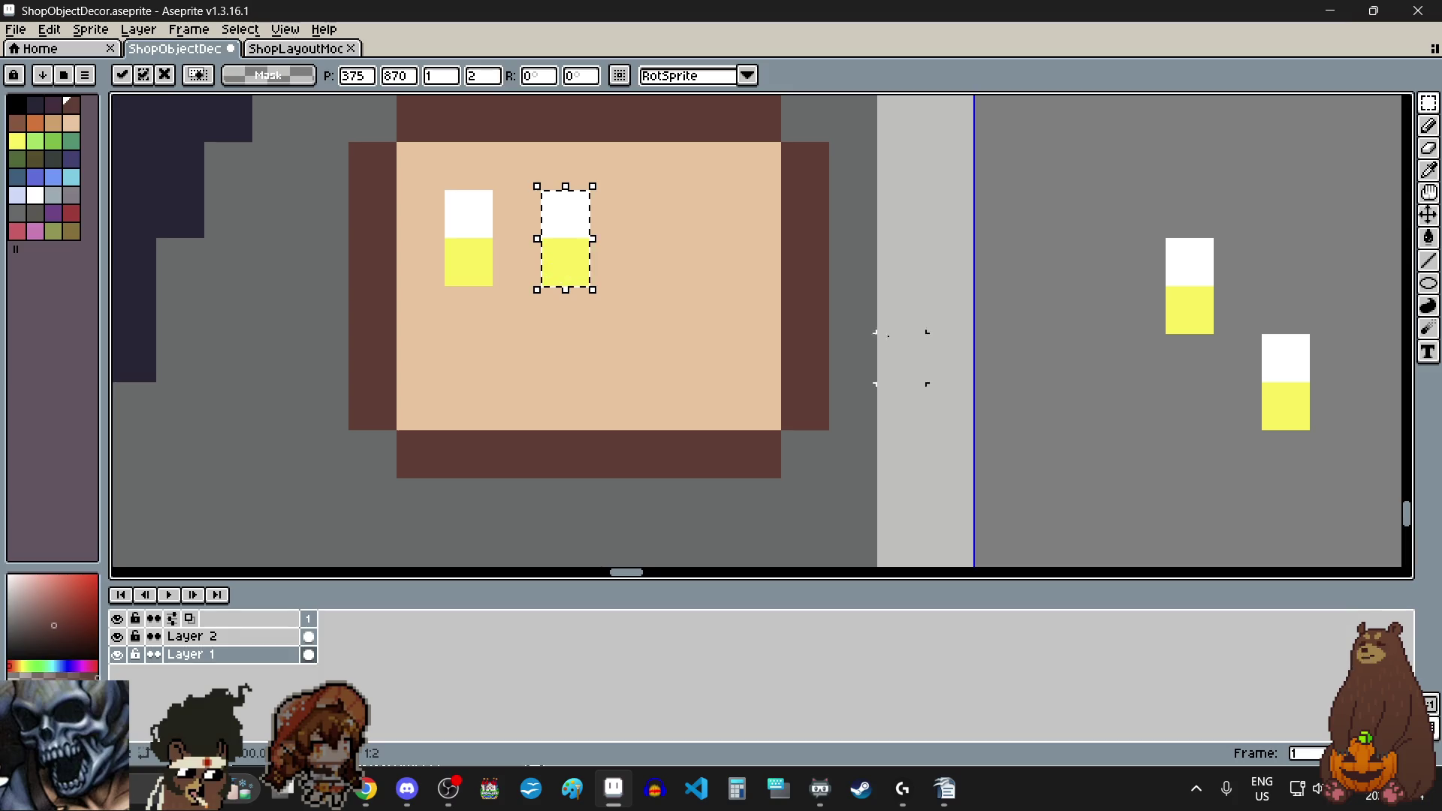
pyautogui.click(1093, 309)
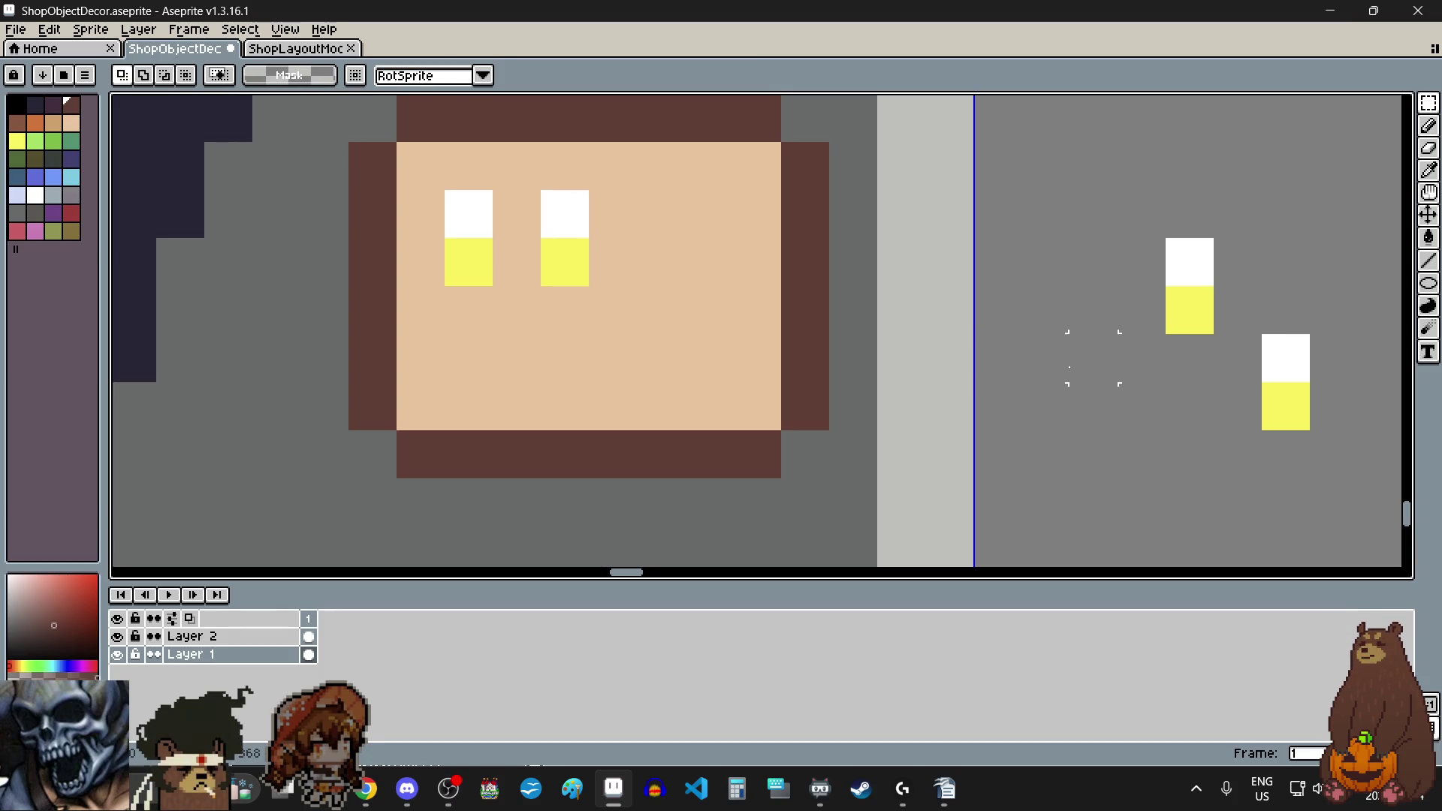
pyautogui.moveTo(1167, 239)
pyautogui.mouseDown()
pyautogui.moveTo(1215, 335)
pyautogui.moveTo(1051, 294)
pyautogui.moveTo(670, 284)
pyautogui.mouseUp()
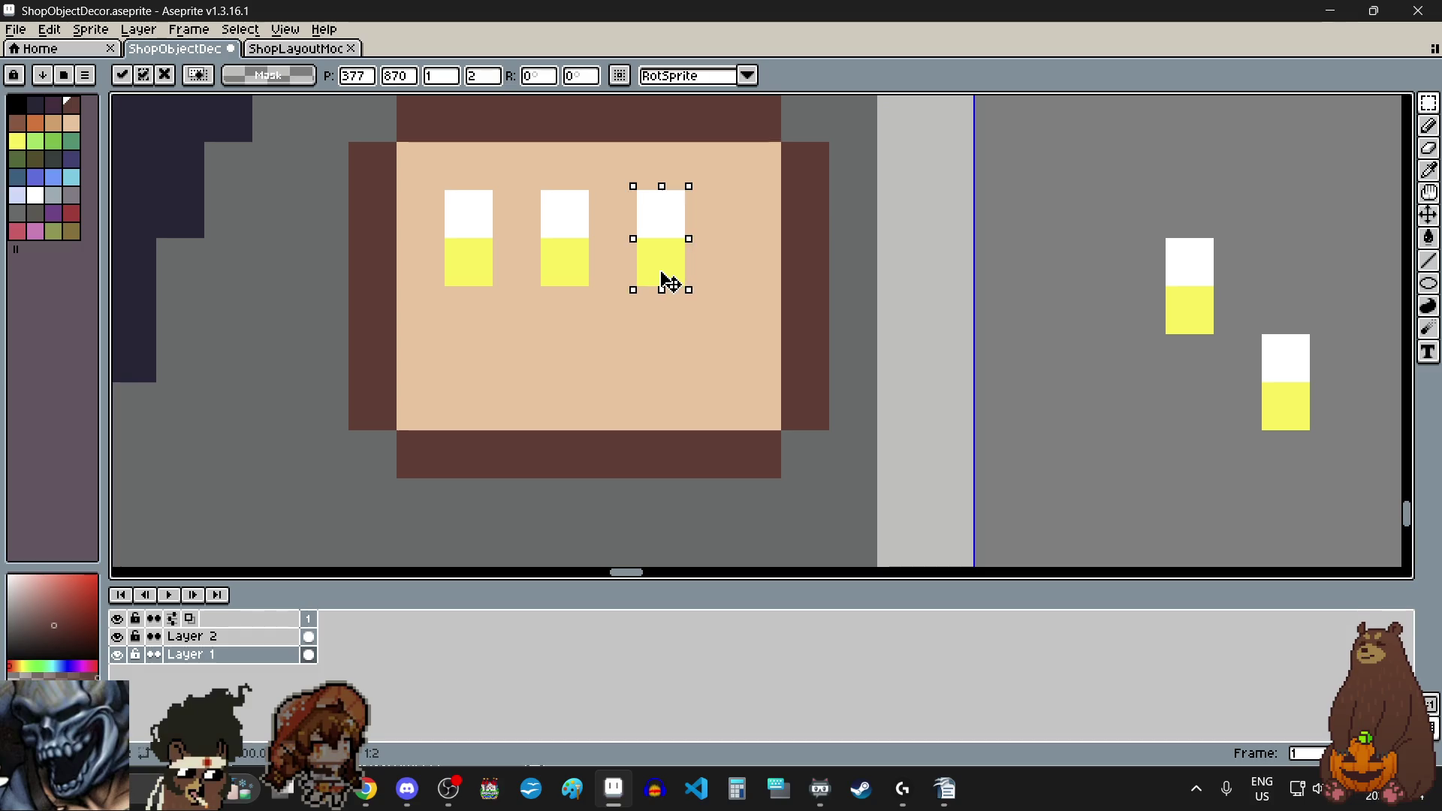
pyautogui.click(1047, 306)
pyautogui.scroll(-1, 966, 364)
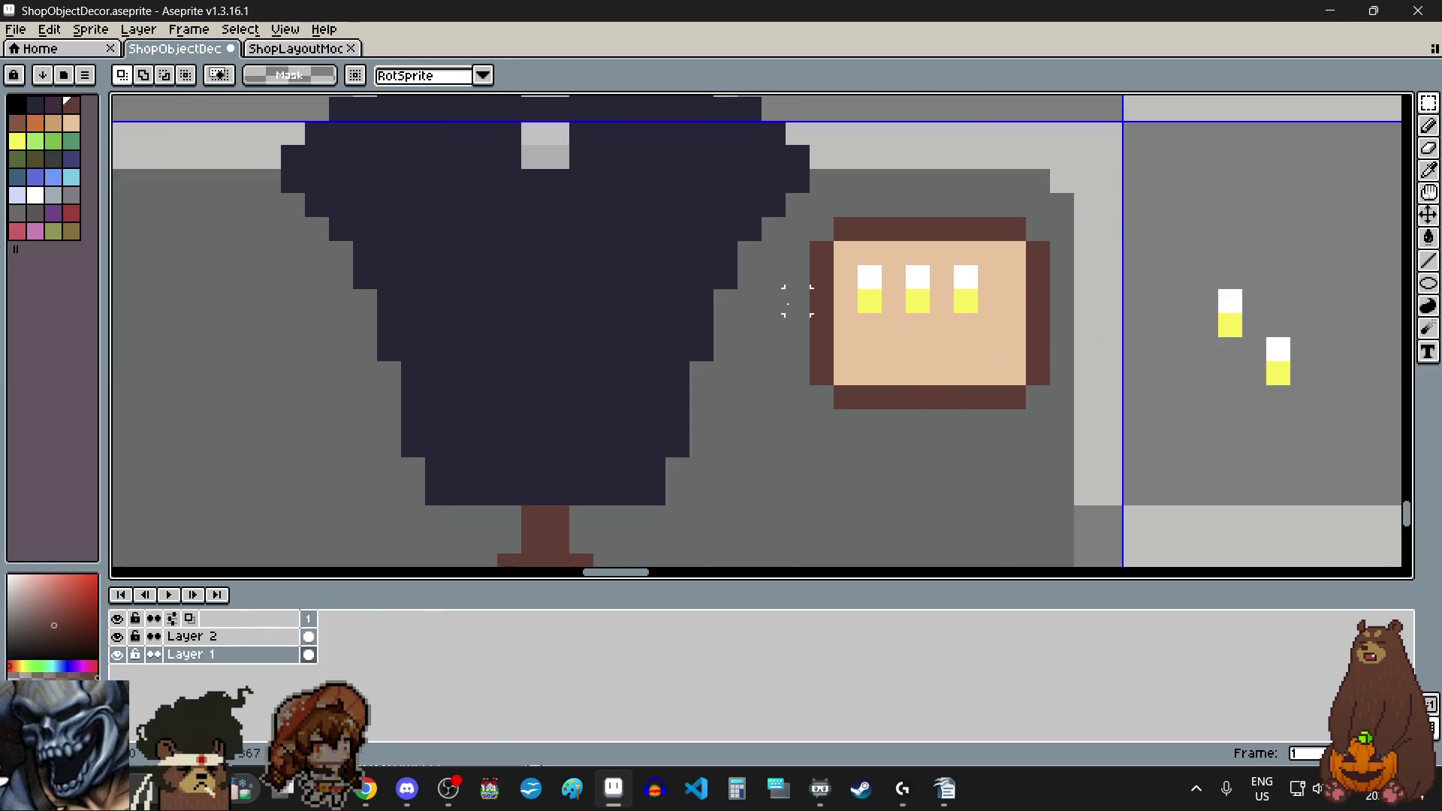
# Step: Shift the tan box's left brown edge one pixel left
pyautogui.scroll(1, 1040, 218)
pyautogui.moveTo(701, 225); pyautogui.dragTo(763, 492)
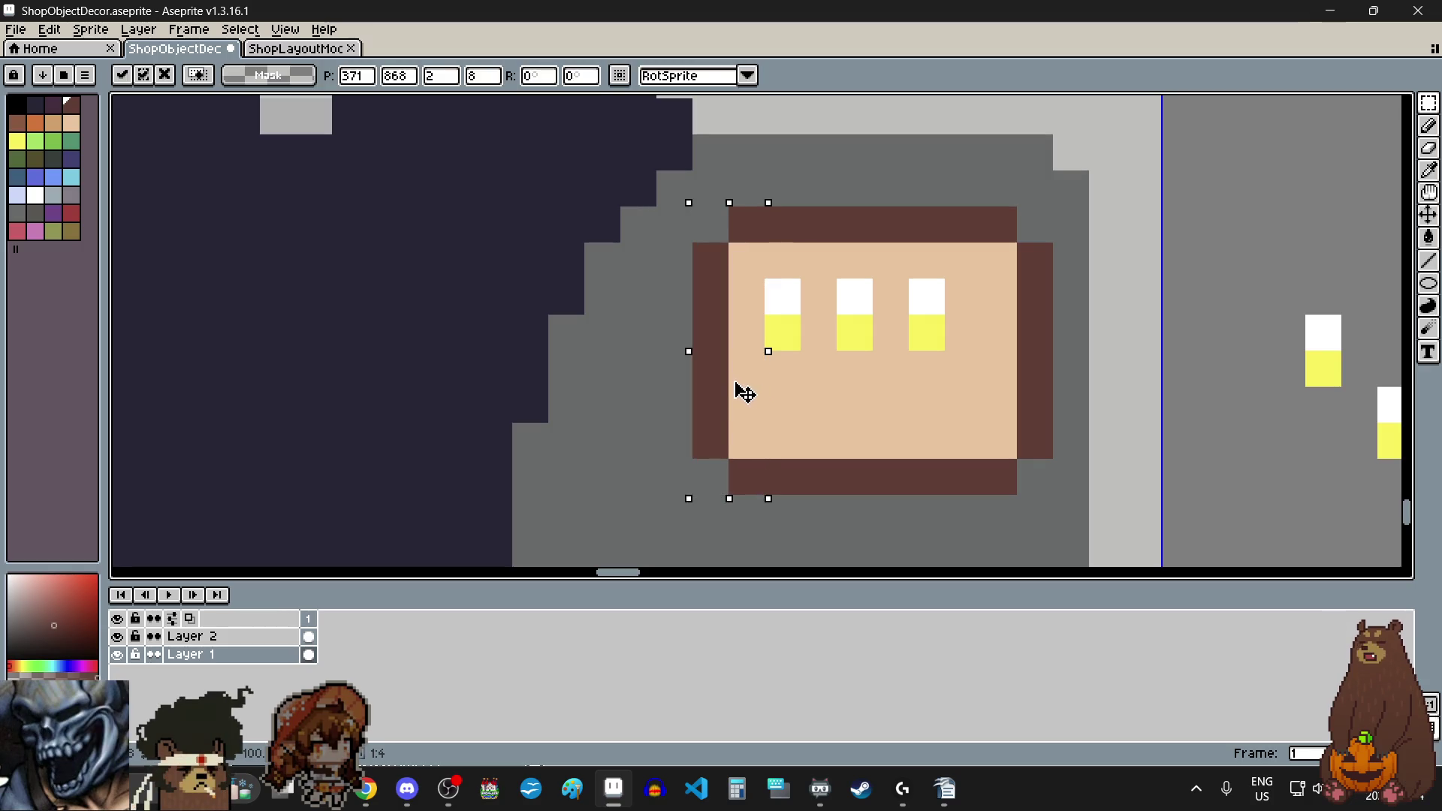
pyautogui.moveTo(745, 393); pyautogui.dragTo(721, 390)
pyautogui.click(1249, 367)
# Step: Shift the candle columns one pixel left on the box
pyautogui.moveTo(724, 236); pyautogui.dragTo(722, 481)
pyautogui.moveTo(781, 236); pyautogui.dragTo(782, 481)
pyautogui.click(789, 356)
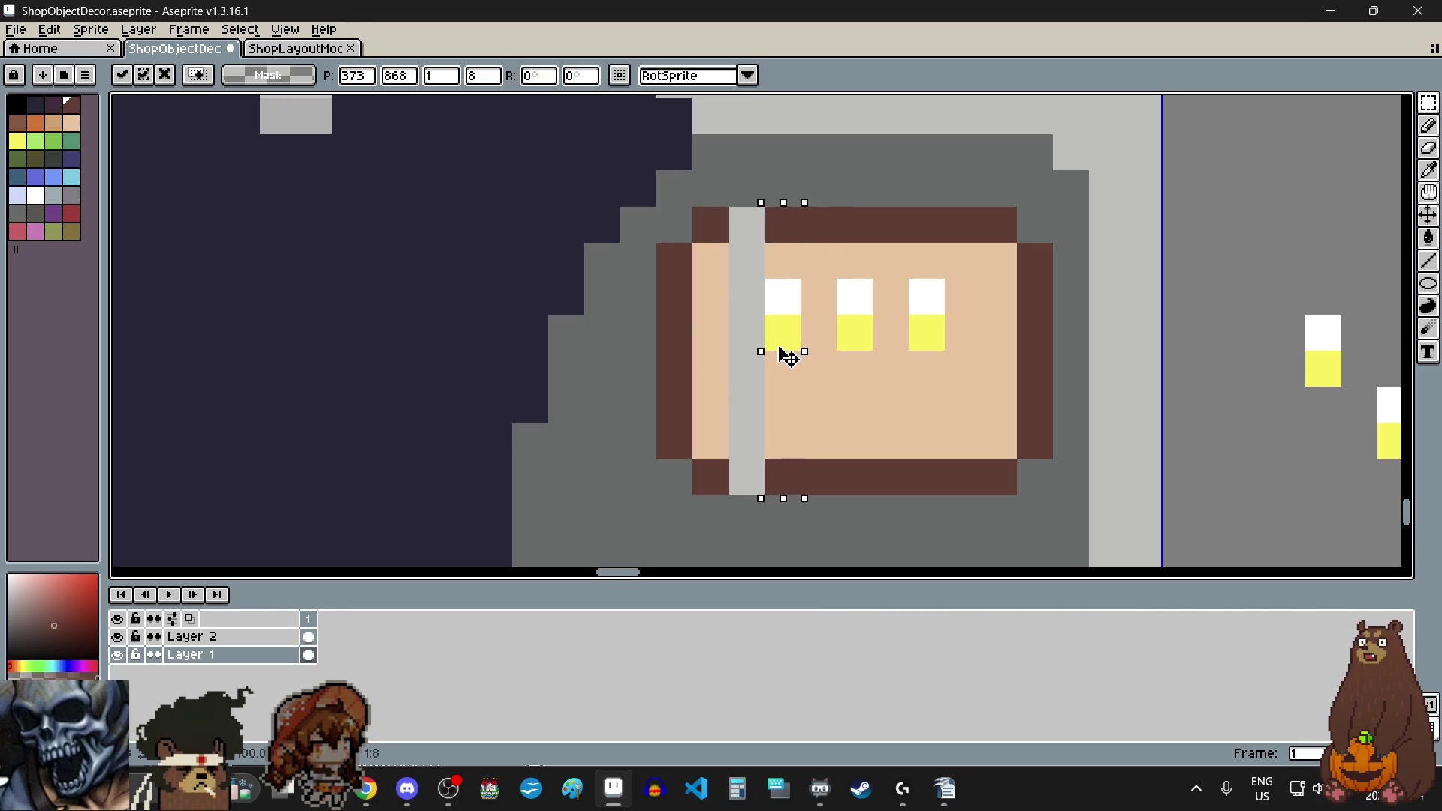
pyautogui.moveTo(789, 357); pyautogui.dragTo(747, 344)
pyautogui.moveTo(804, 211)
pyautogui.mouseDown()
pyautogui.moveTo(927, 341)
pyautogui.moveTo(927, 481)
pyautogui.mouseUp()
pyautogui.moveTo(892, 419); pyautogui.dragTo(868, 416)
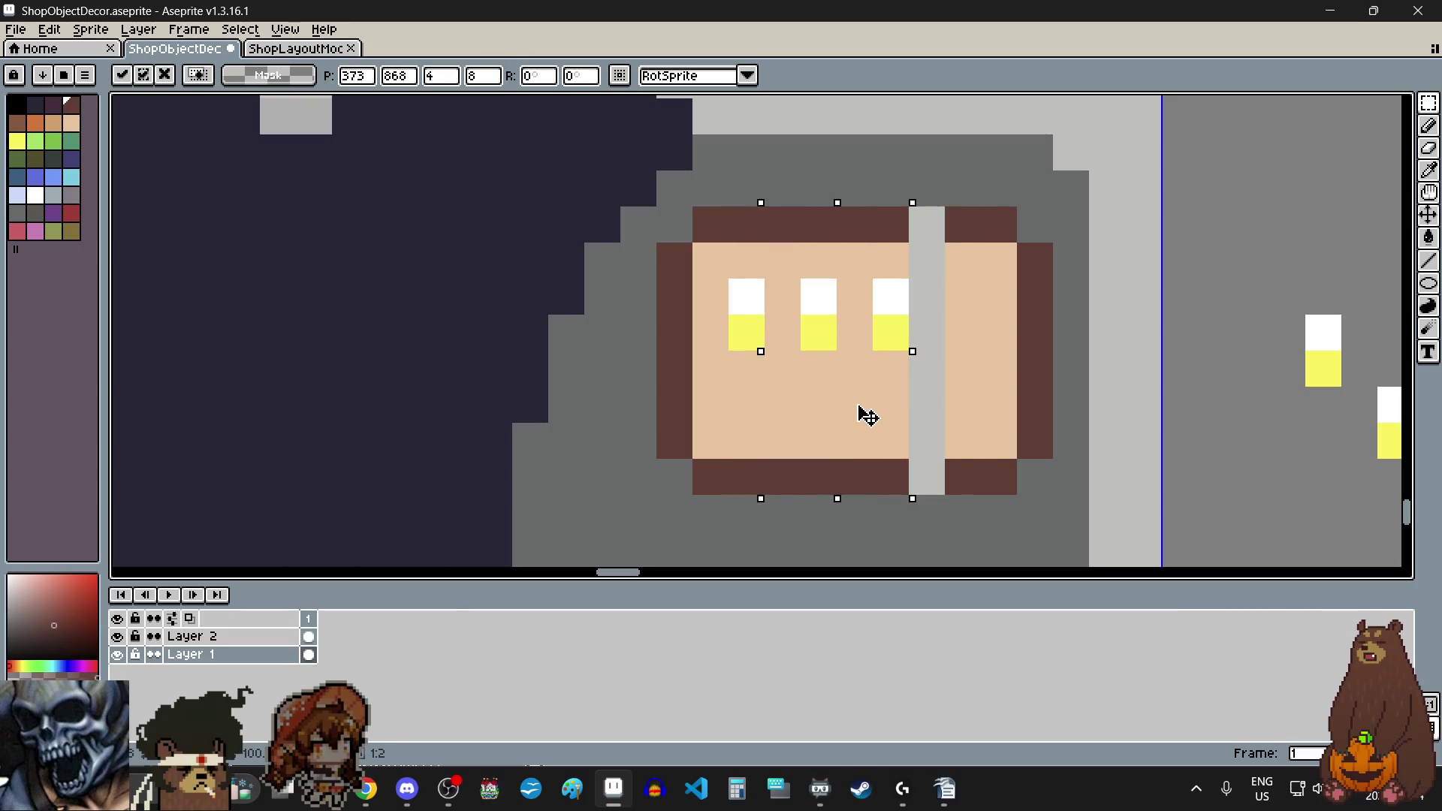
pyautogui.click(1178, 367)
# Step: Lower the middle candle one pixel and add a fourth candle to the box
pyautogui.moveTo(813, 313); pyautogui.dragTo(826, 342)
pyautogui.moveTo(827, 286); pyautogui.dragTo(827, 322)
pyautogui.click(1214, 438)
pyautogui.moveTo(1320, 322)
pyautogui.mouseDown()
pyautogui.moveTo(1343, 388)
pyautogui.moveTo(982, 355)
pyautogui.mouseUp()
pyautogui.click(1210, 330)
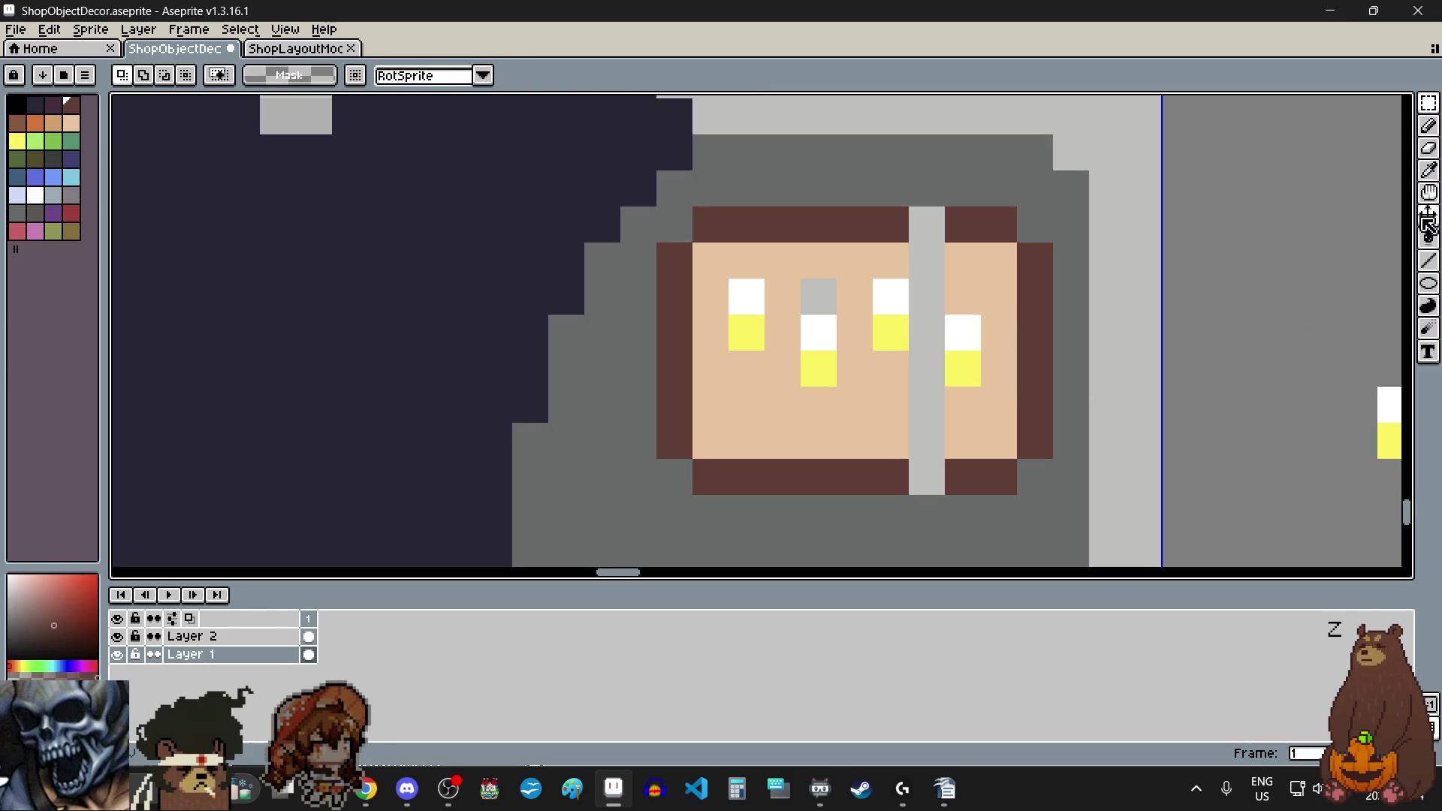
# Step: Paint the grey bar and the middle candle's grey pixel in the box's peach
pyautogui.click(1429, 177)
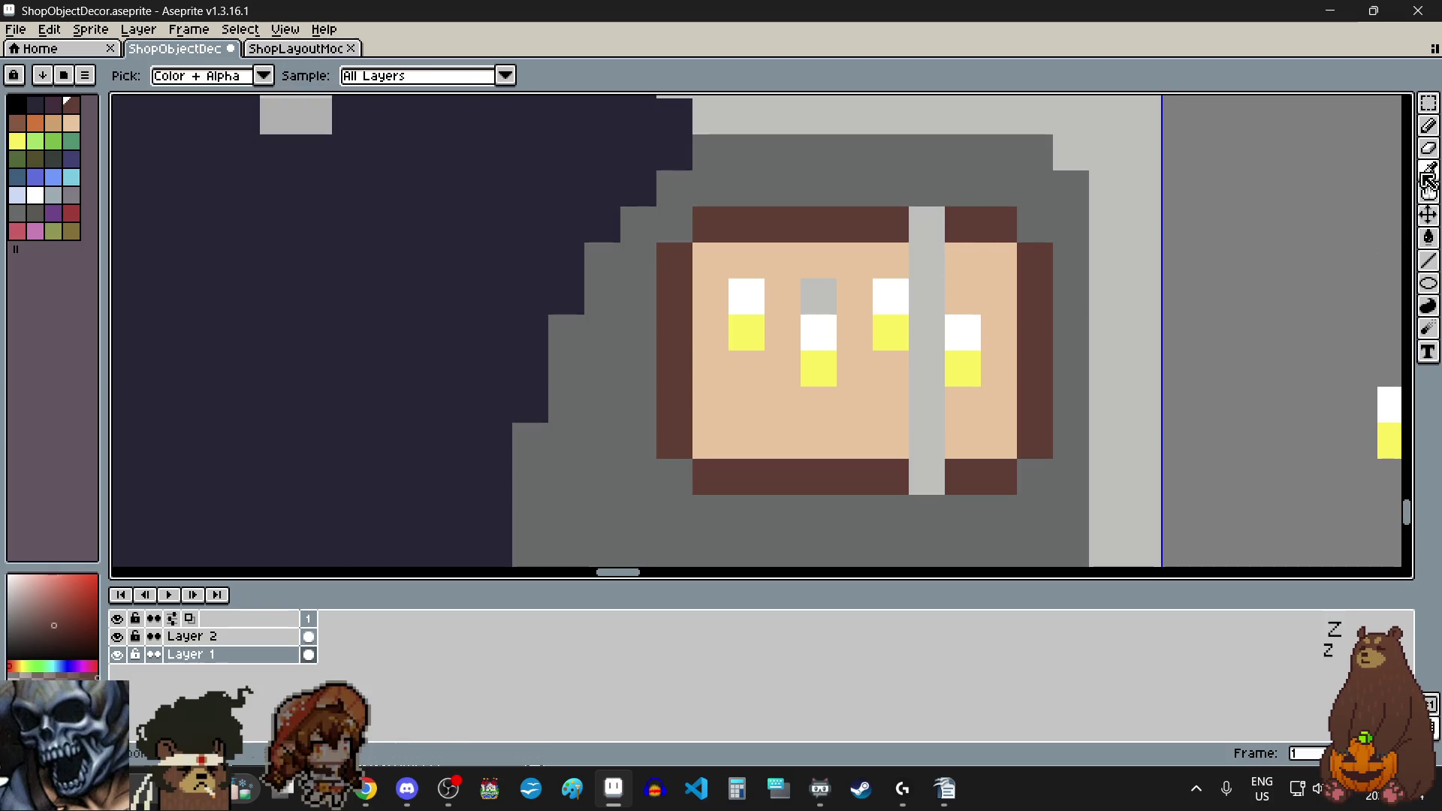
pyautogui.click(983, 251)
pyautogui.click(1429, 125)
pyautogui.moveTo(945, 259); pyautogui.dragTo(933, 444)
pyautogui.click(819, 297)
pyautogui.click(1300, 263)
pyautogui.hotkey('ctrl', 'z')
# Step: Fill the top and bottom frame gaps with the box's dark brown
pyautogui.press('i')
pyautogui.click(1037, 271)
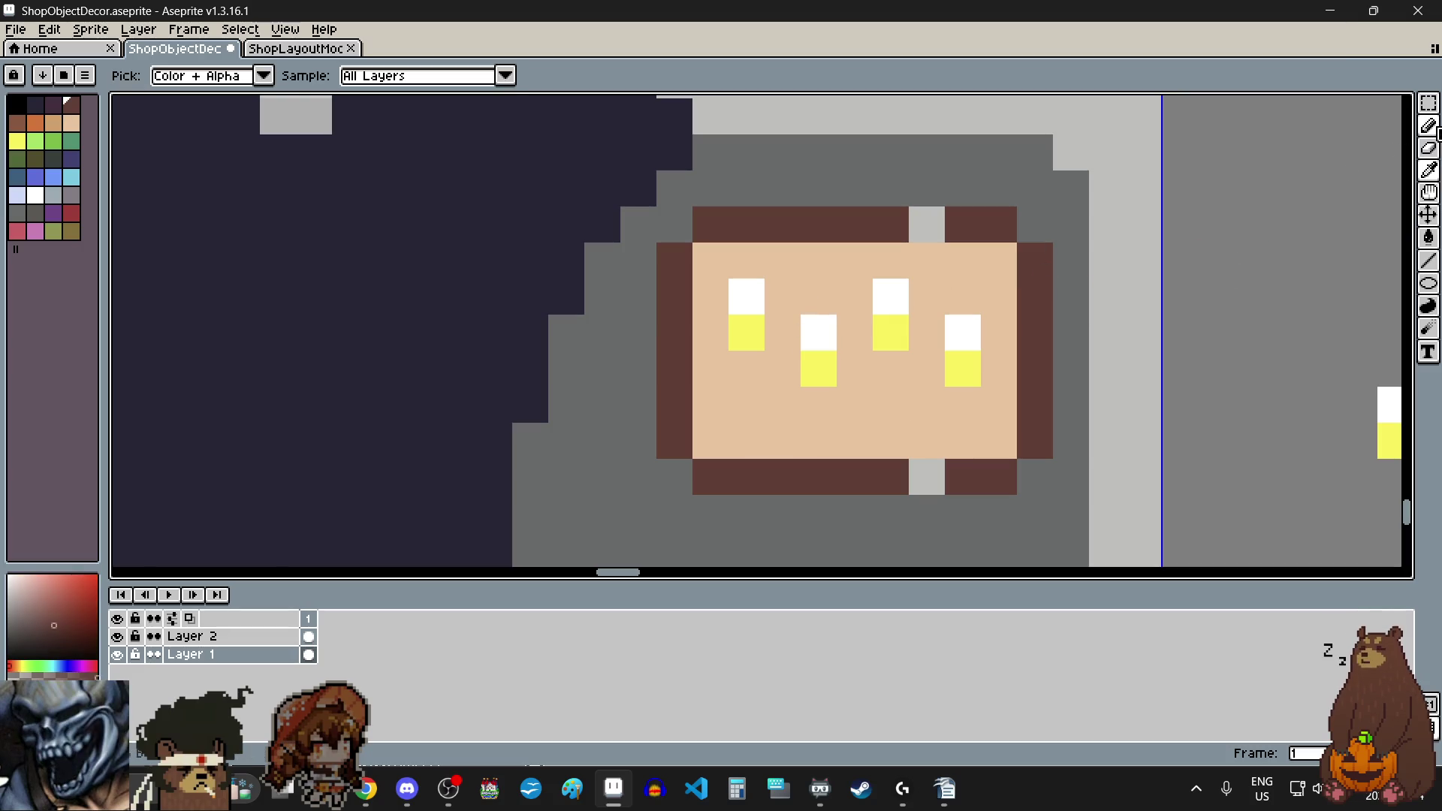
pyautogui.click(1429, 125)
pyautogui.click(928, 224)
pyautogui.click(927, 476)
pyautogui.click(891, 405)
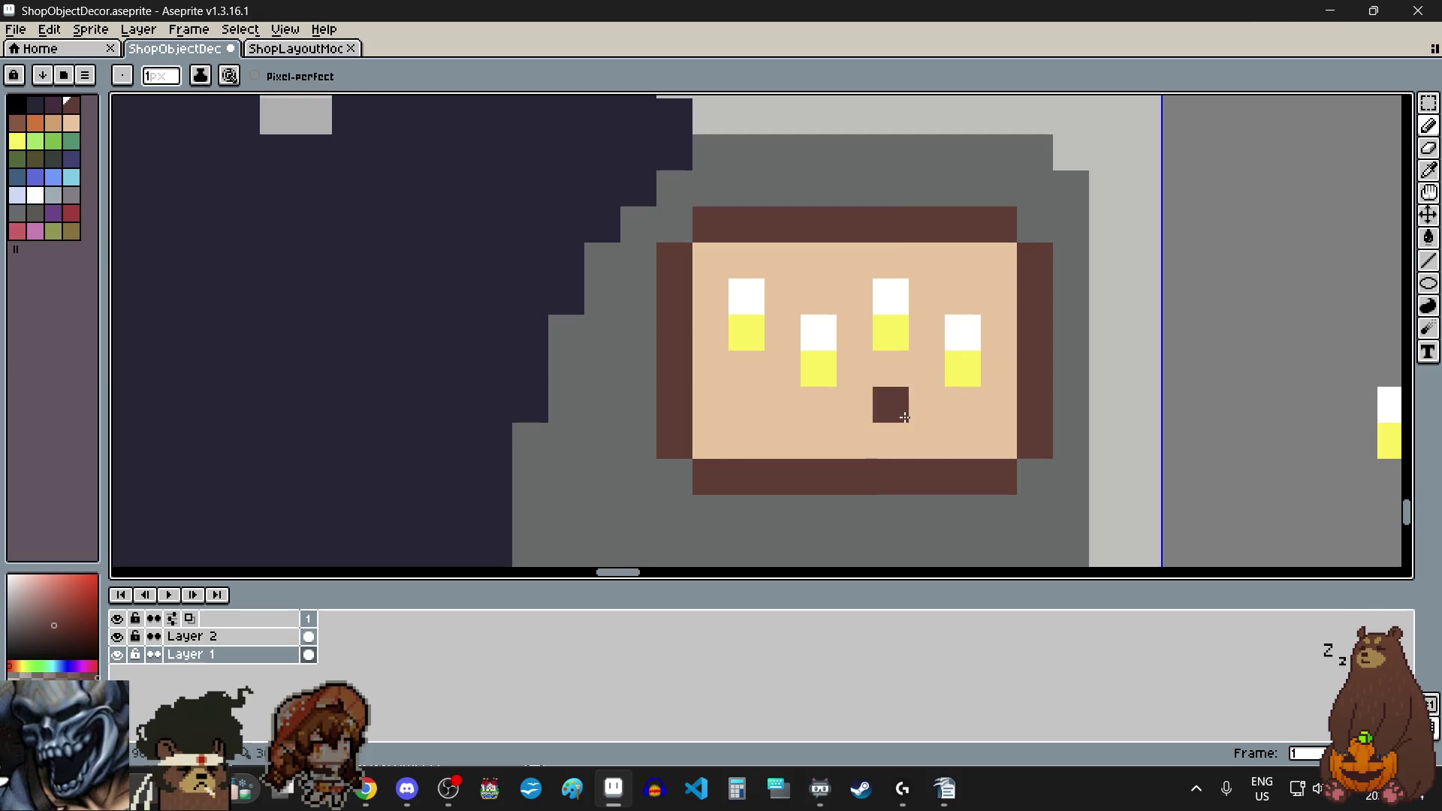
pyautogui.hotkey('ctrl', 'z')
pyautogui.scroll(-3, 909, 451)
pyautogui.scroll(1, 911, 506)
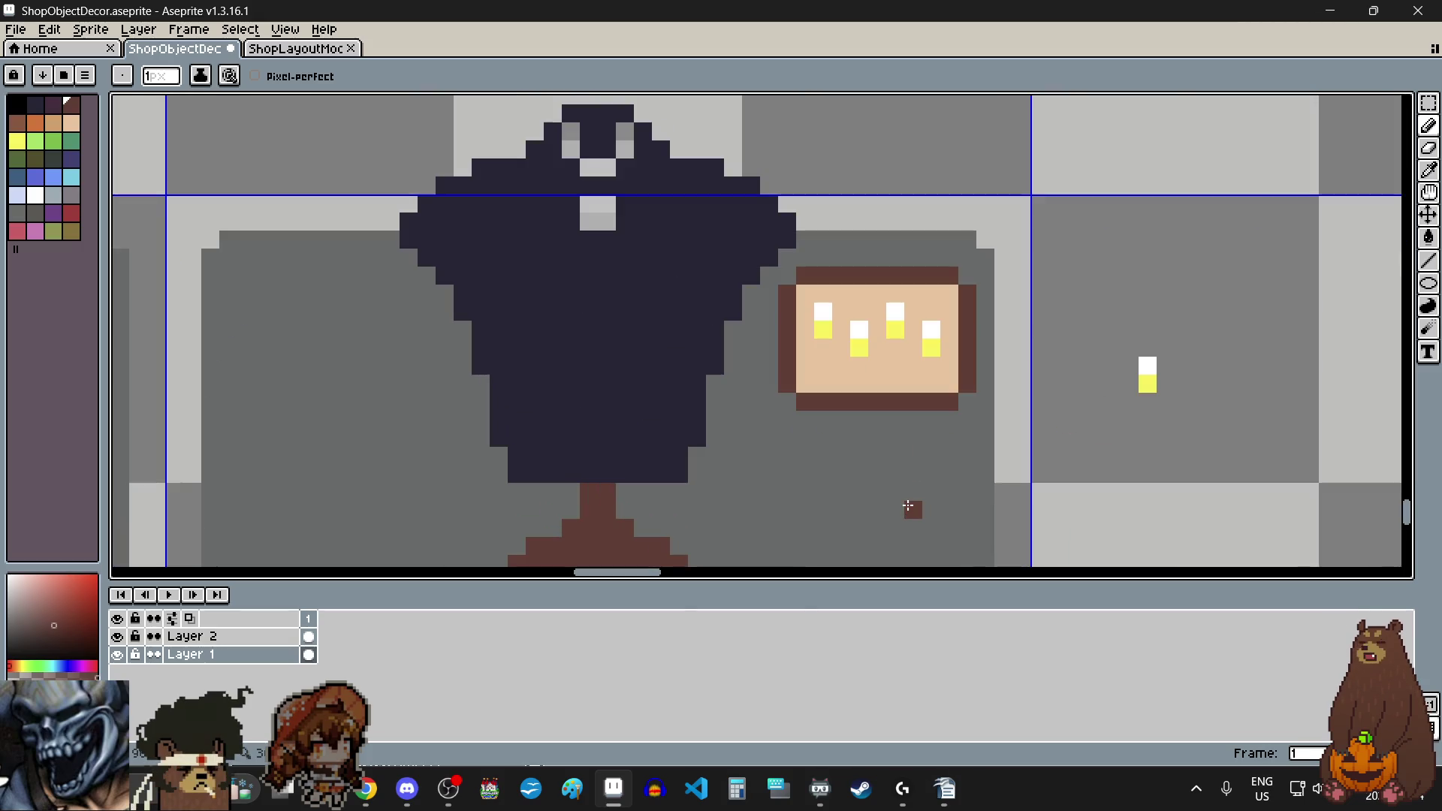
# Step: Delete the loose candle to the right of the candle box
pyautogui.click(1429, 102)
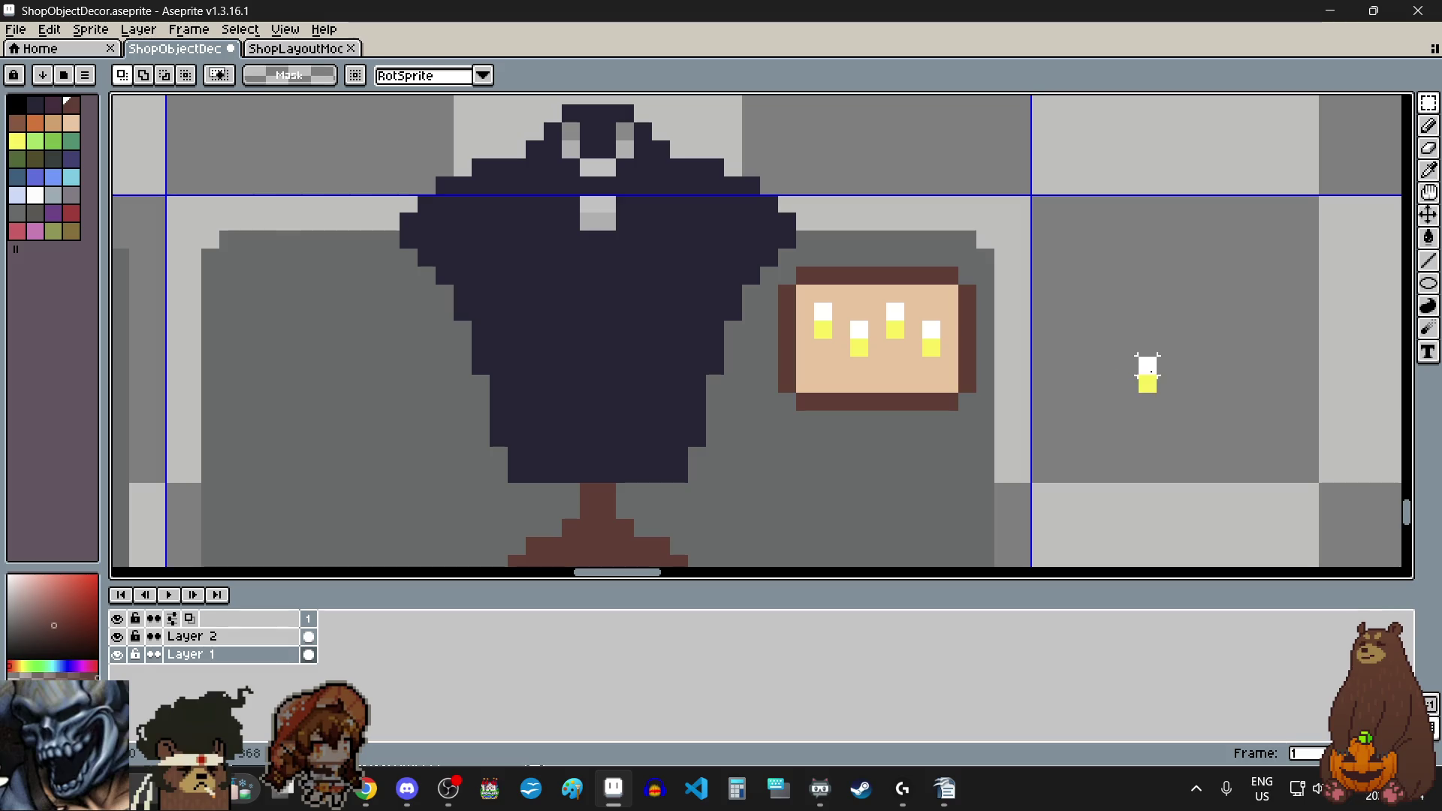
pyautogui.press('Delete')
pyautogui.scroll(2, 858, 338)
# Step: Select the first and third candles on the box, then open the Edit menu
pyautogui.moveTo(794, 296)
pyautogui.mouseDown()
pyautogui.moveTo(798, 334)
pyautogui.moveTo(864, 363)
pyautogui.mouseUp()
pyautogui.moveTo(933, 289); pyautogui.dragTo(935, 328)
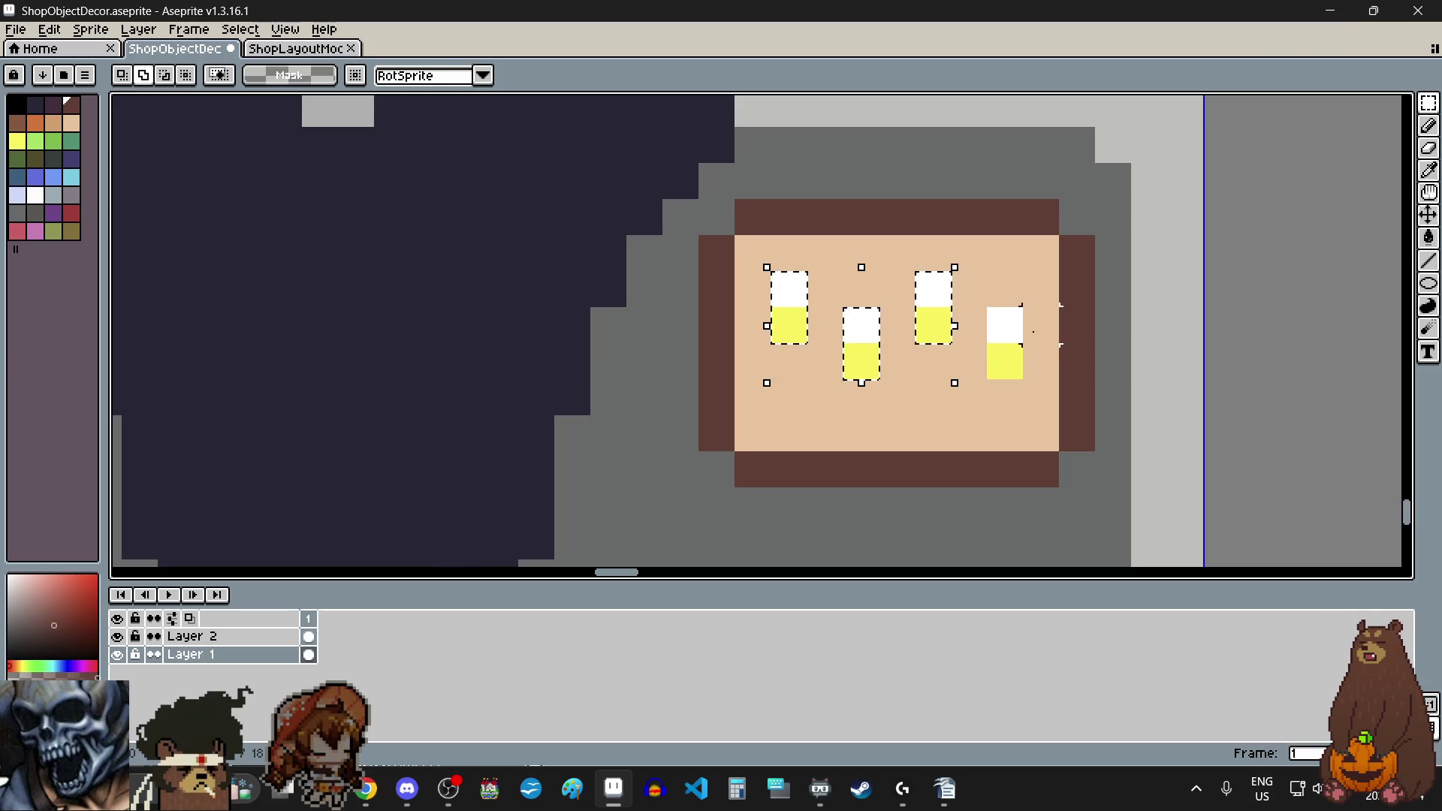
pyautogui.scroll(-4, 1257, 324)
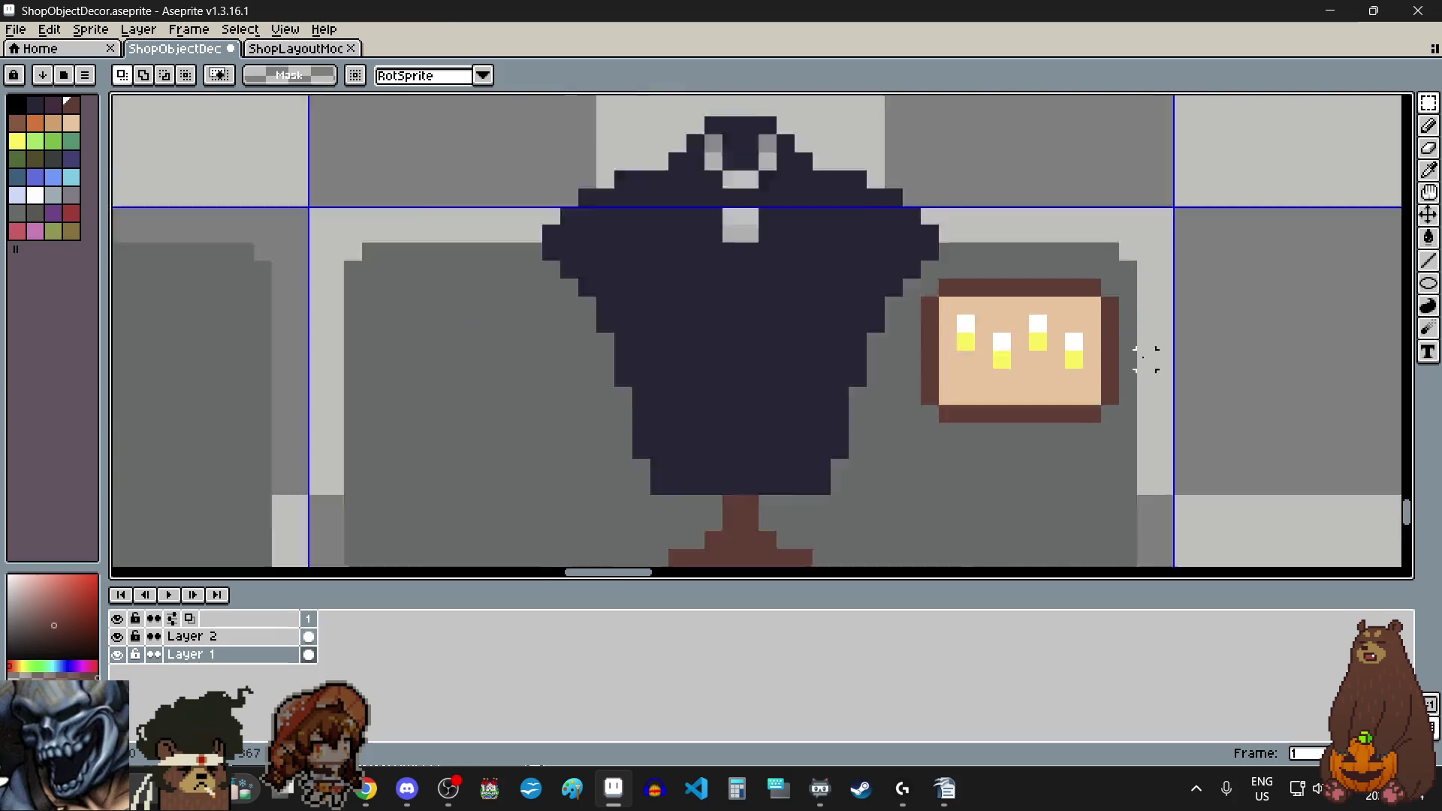
pyautogui.scroll(2, 1196, 425)
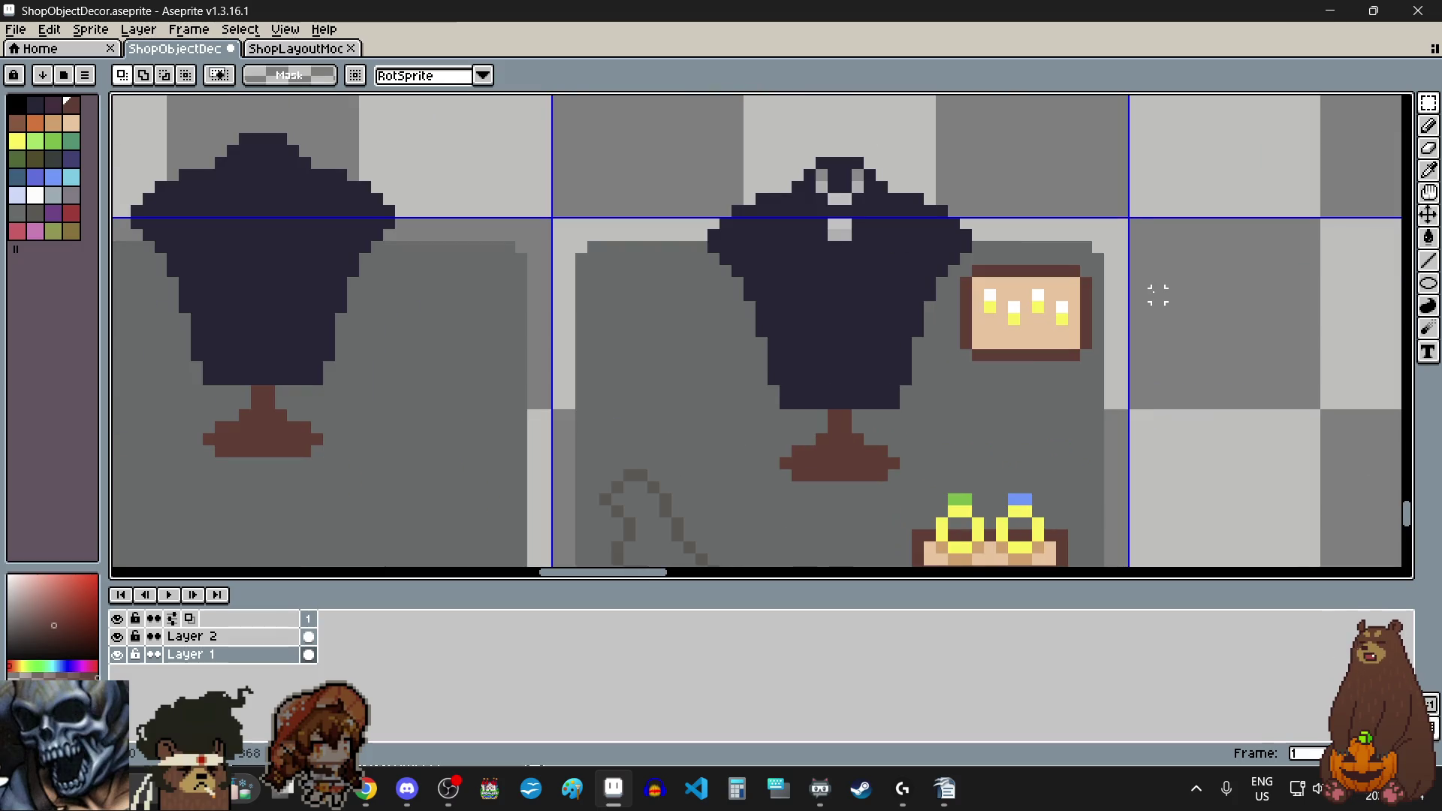
pyautogui.scroll(1, 1157, 295)
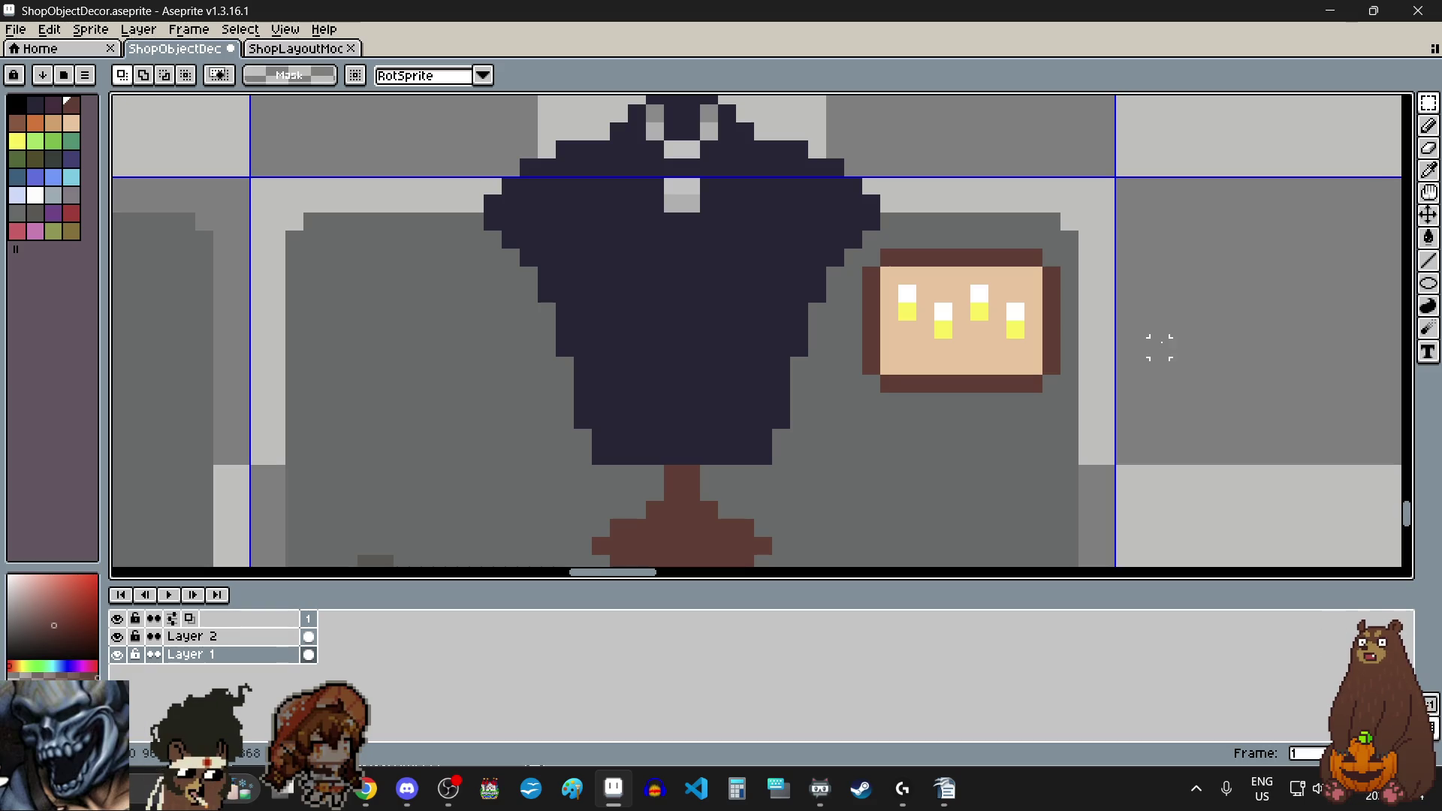
pyautogui.click(49, 30)
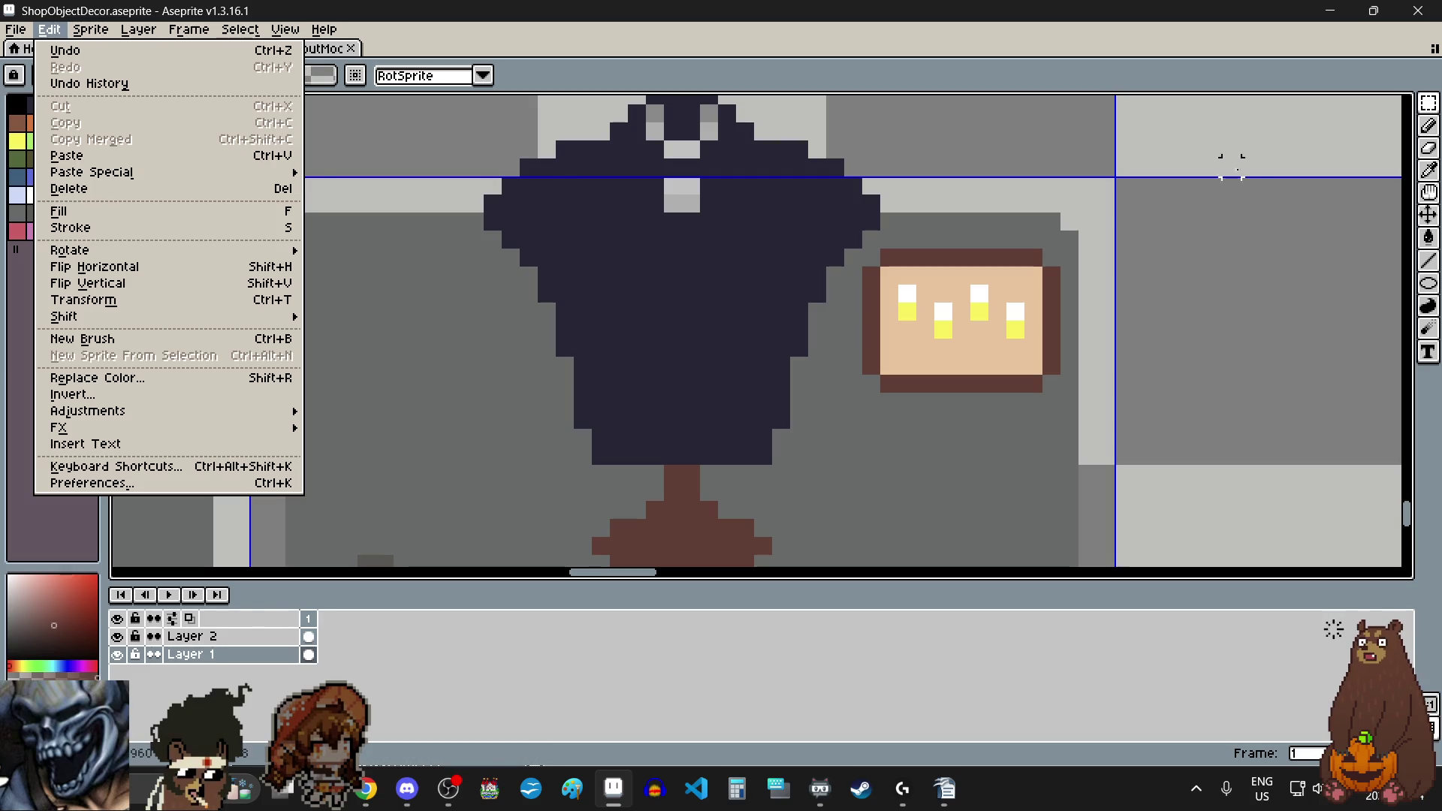
# Step: Dismiss the Edit menu without choosing a command and view the candle box
pyautogui.click(1358, 106)
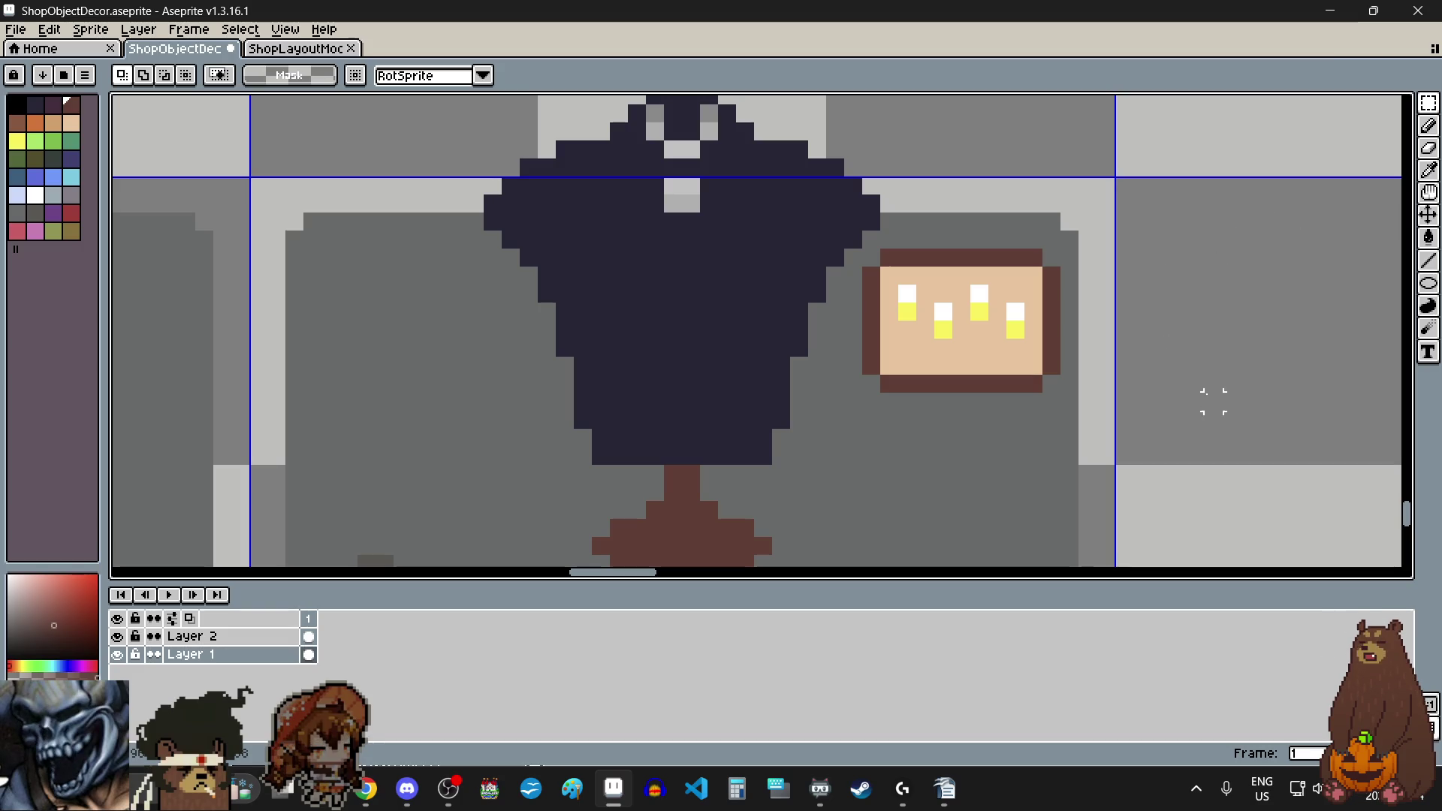
pyautogui.scroll(-4, 1231, 437)
pyautogui.scroll(3, 1130, 428)
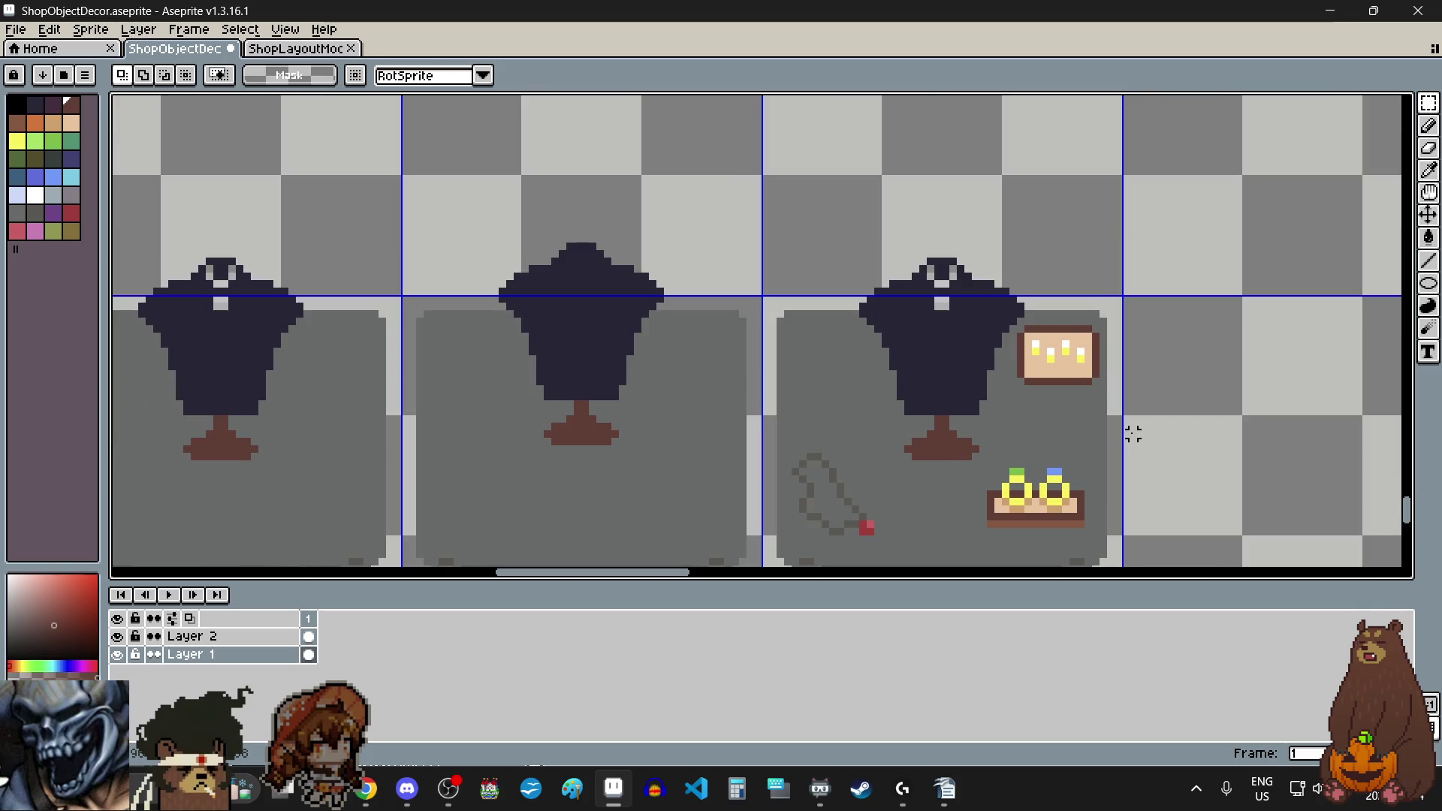
pyautogui.scroll(1, 1123, 364)
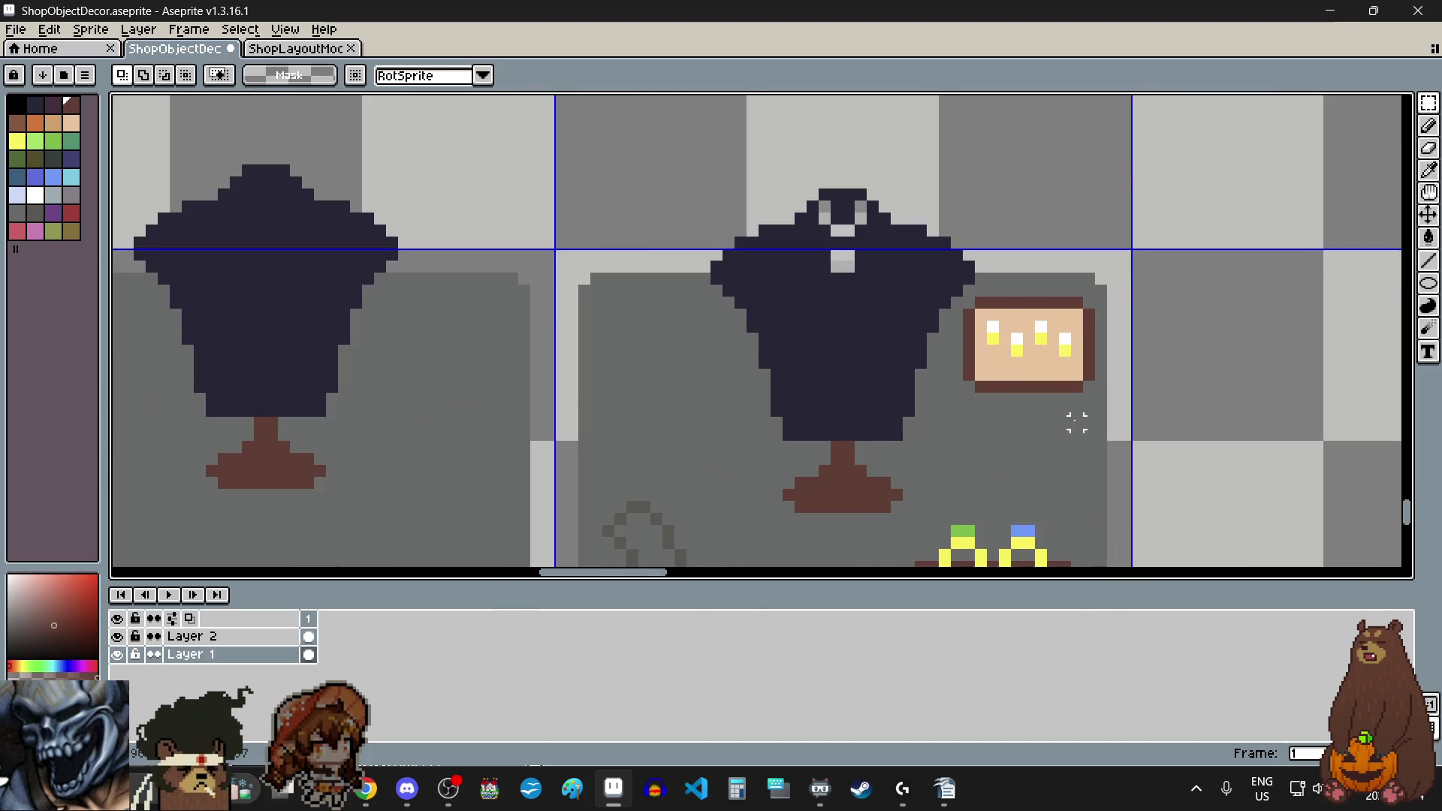
pyautogui.scroll(-1, 1150, 402)
pyautogui.scroll(-3, 1050, 457)
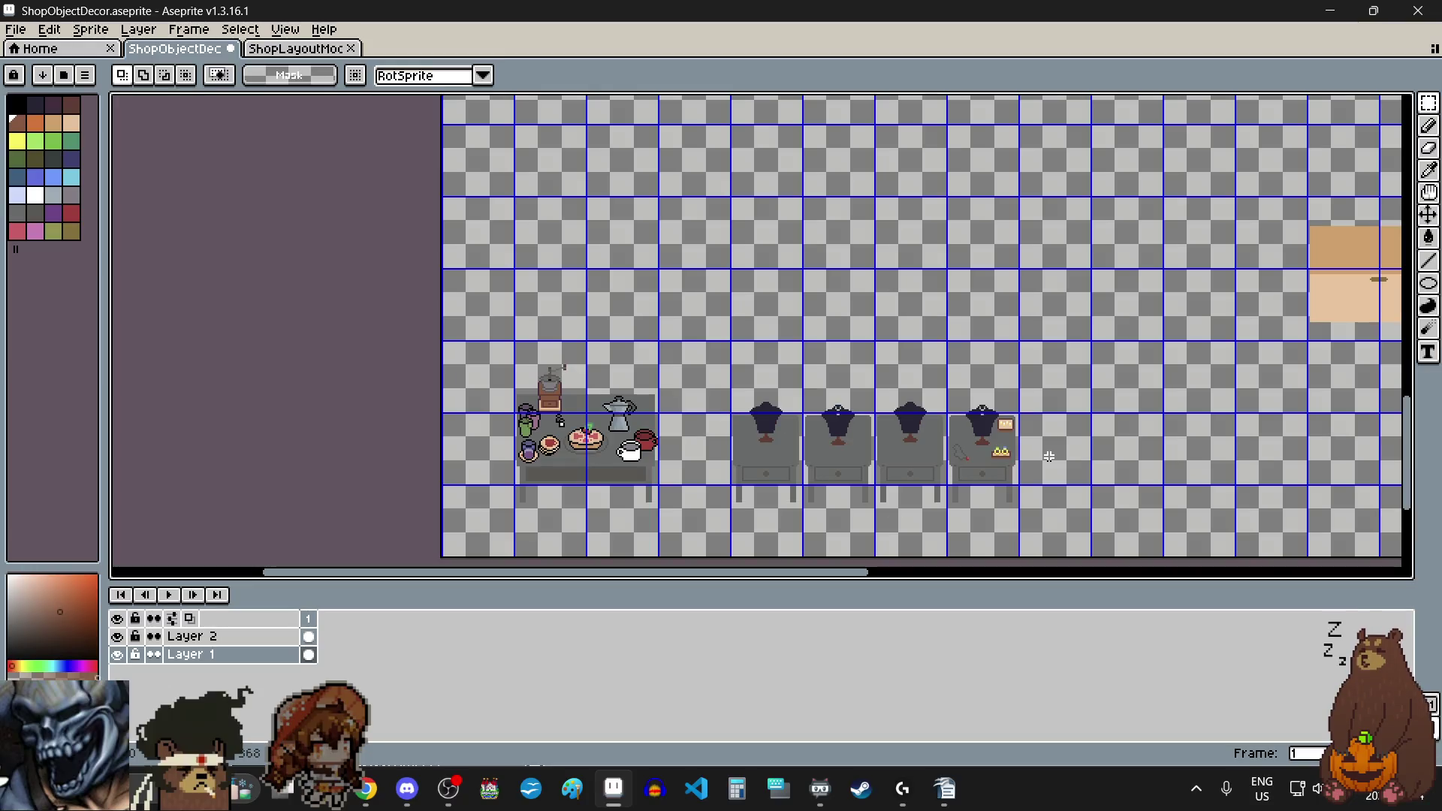
pyautogui.scroll(-3, 1045, 425)
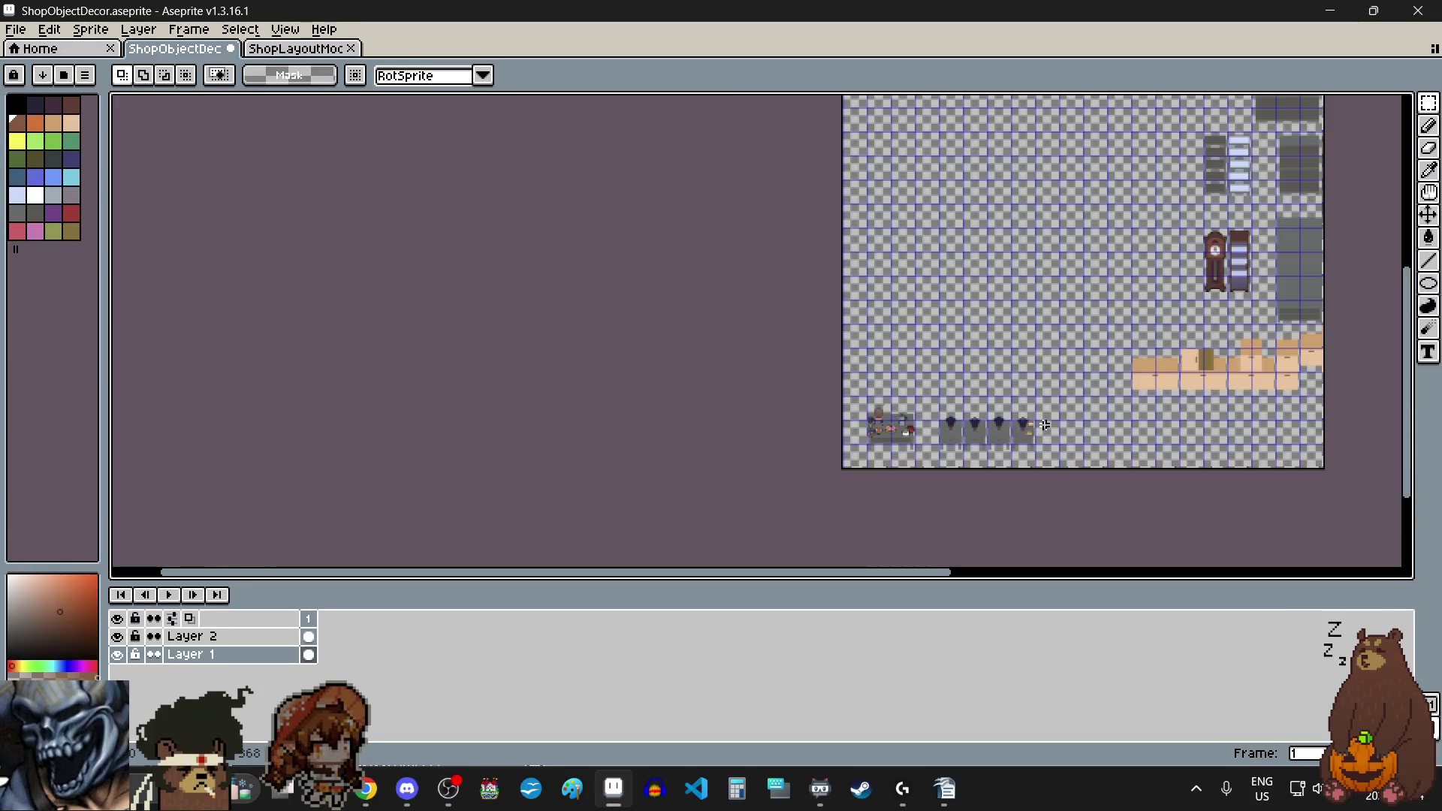
pyautogui.scroll(-1, 1045, 425)
pyautogui.scroll(6, 926, 250)
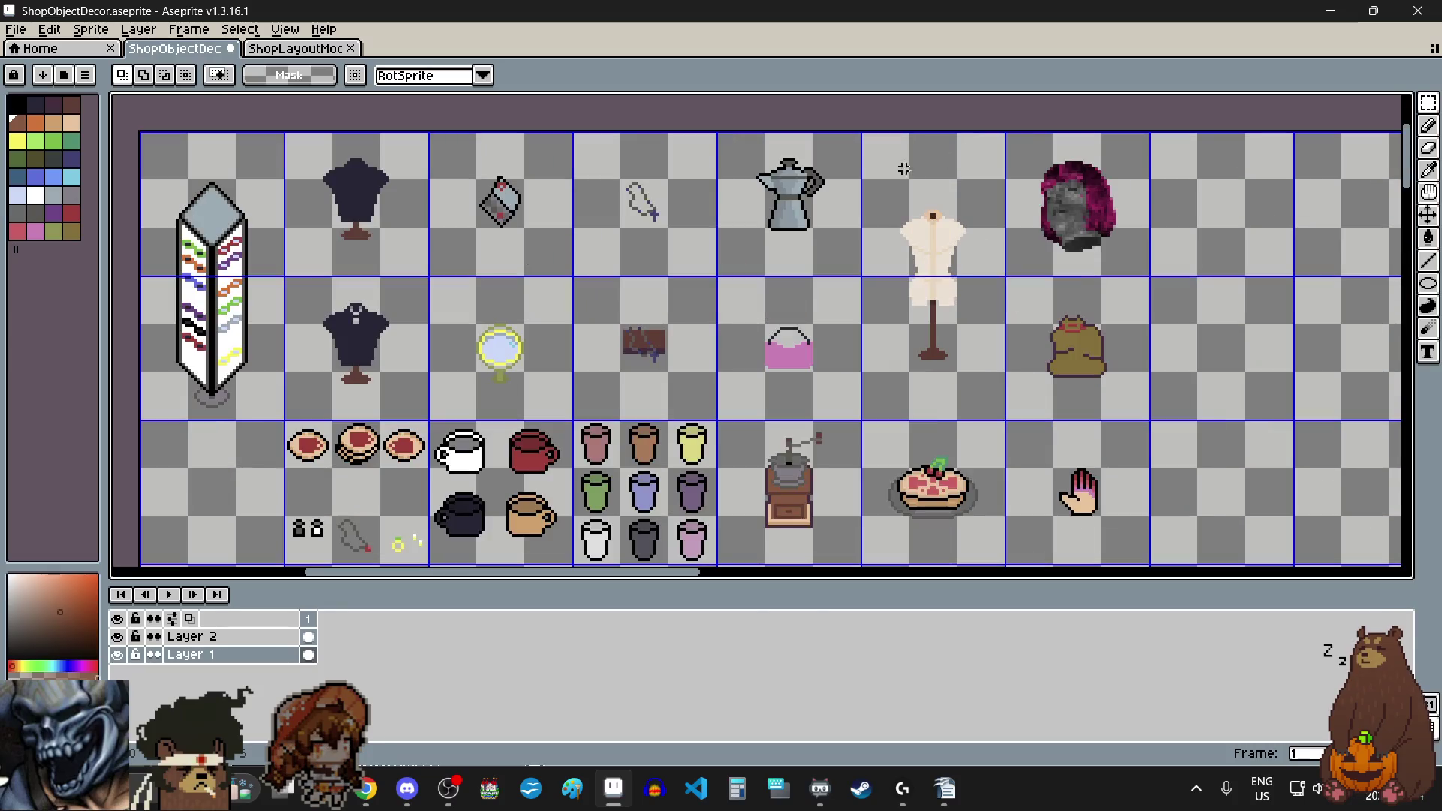
pyautogui.scroll(-2, 927, 251)
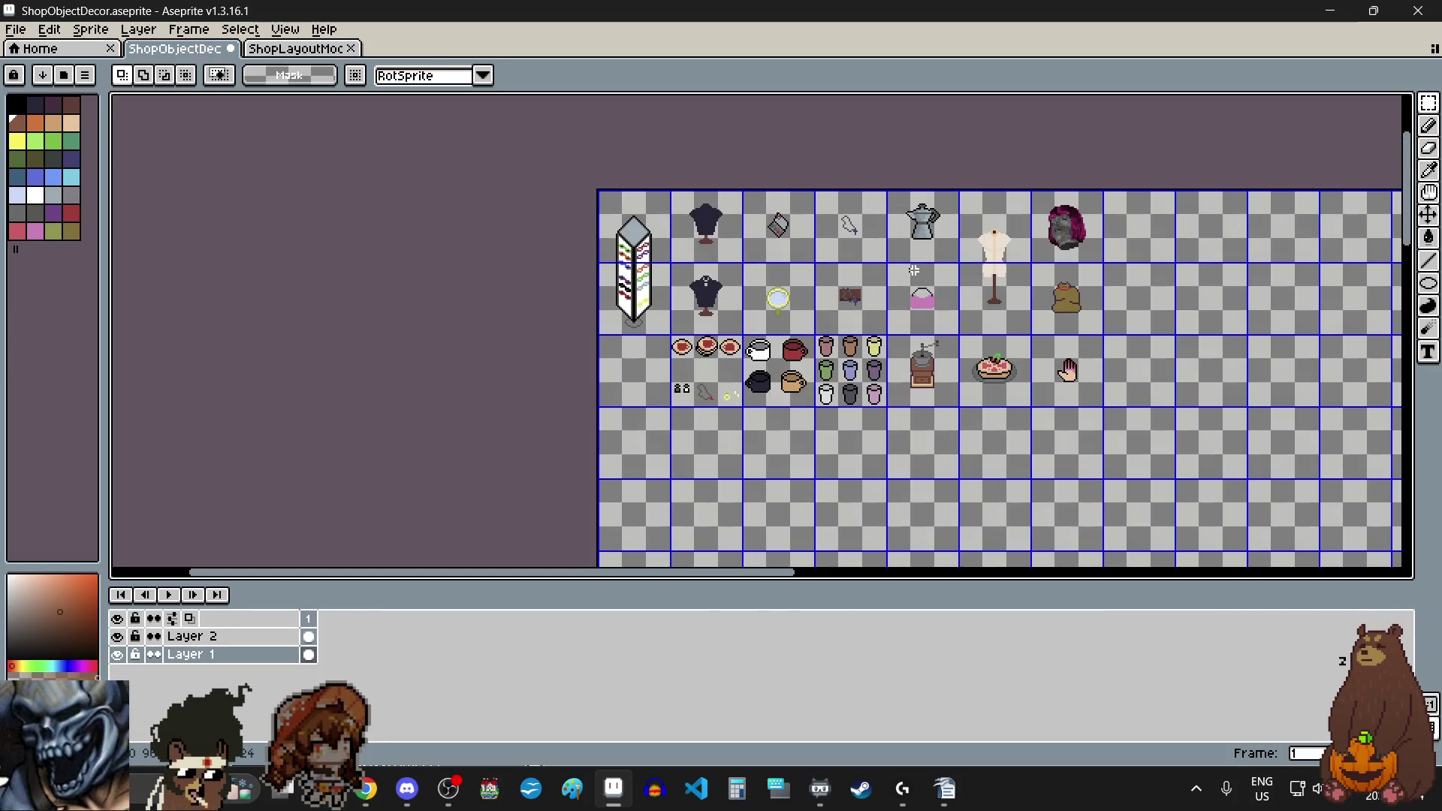
pyautogui.hscroll(-3, 914, 271)
pyautogui.click(47, 30)
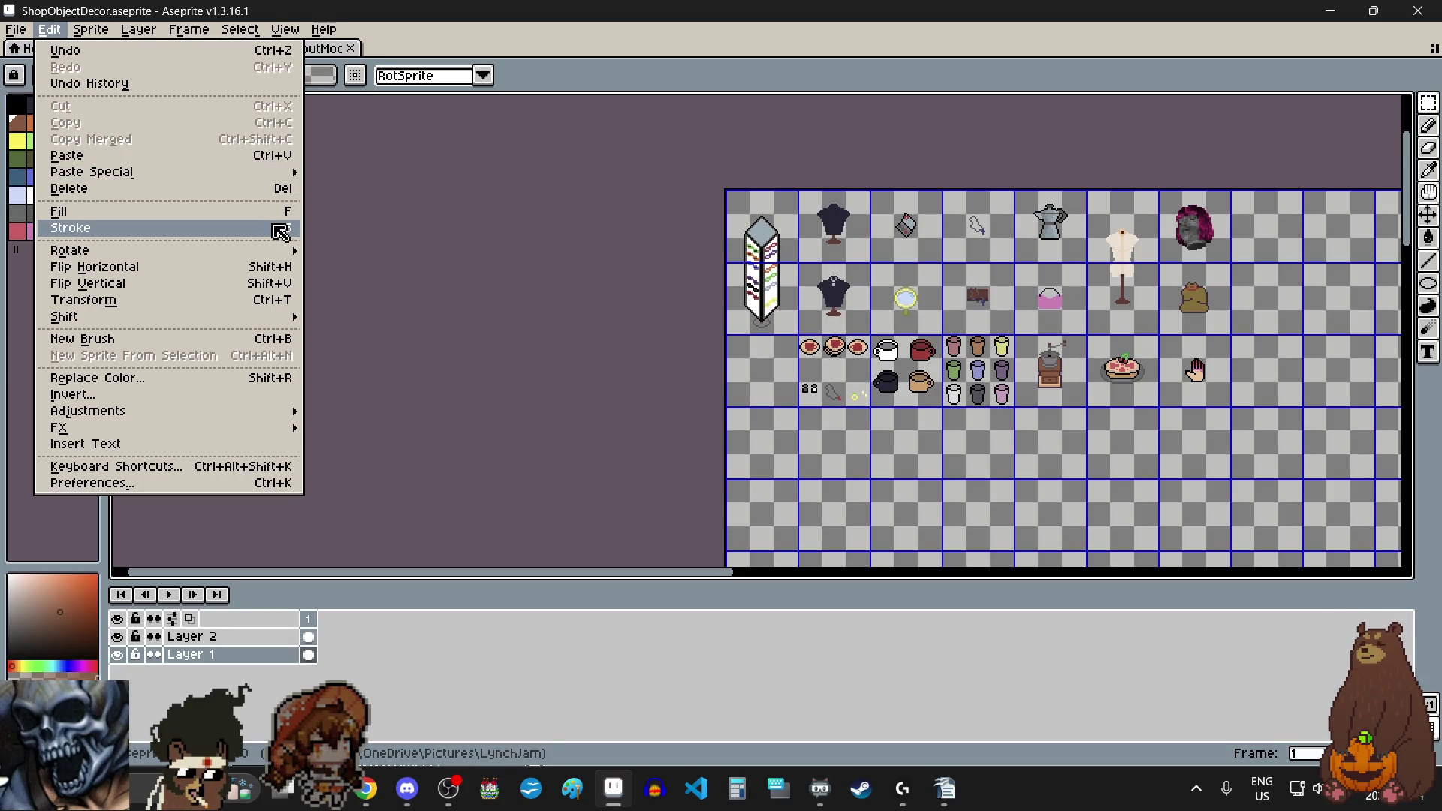
pyautogui.click(1428, 102)
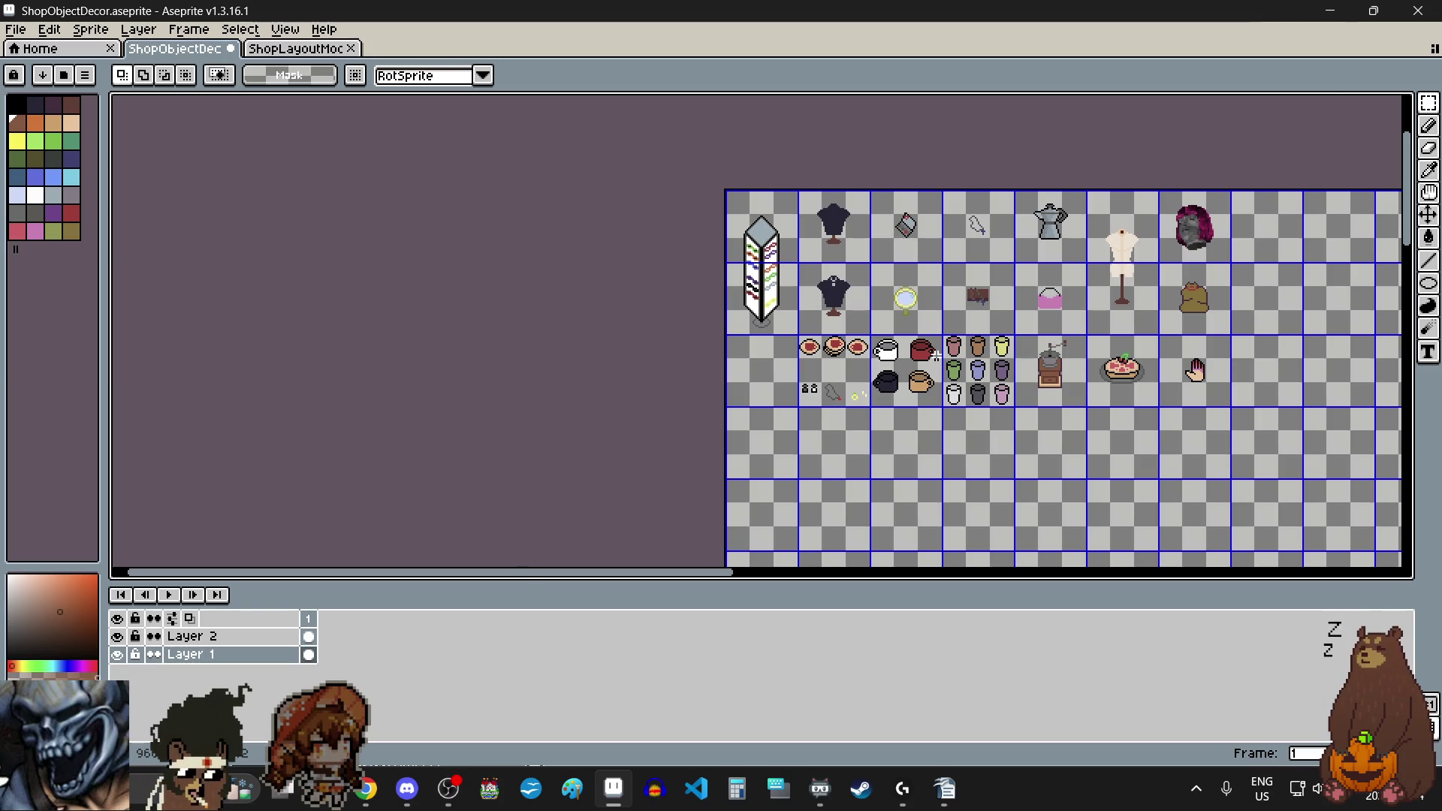
pyautogui.hscroll(2, 972, 446)
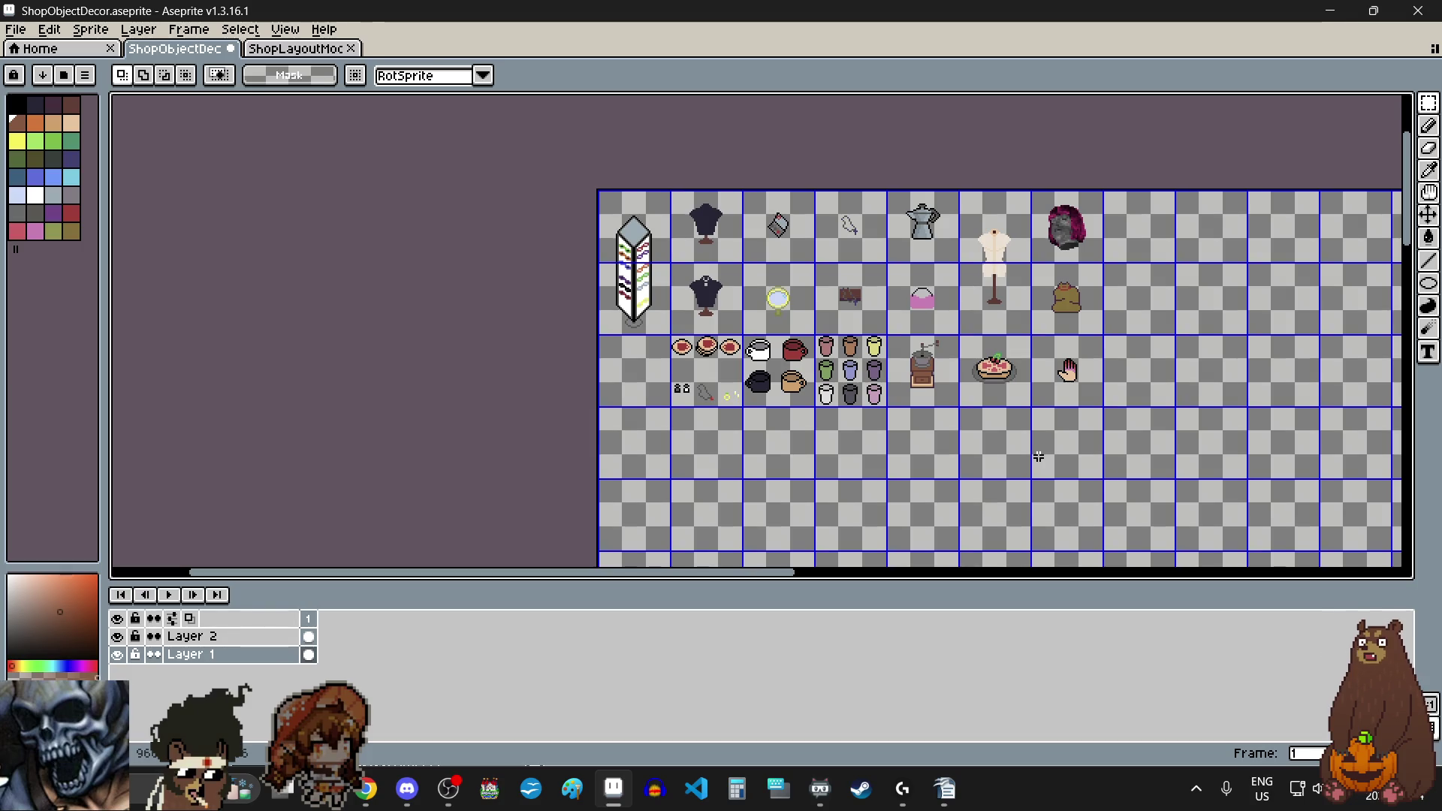
pyautogui.scroll(3, 852, 280)
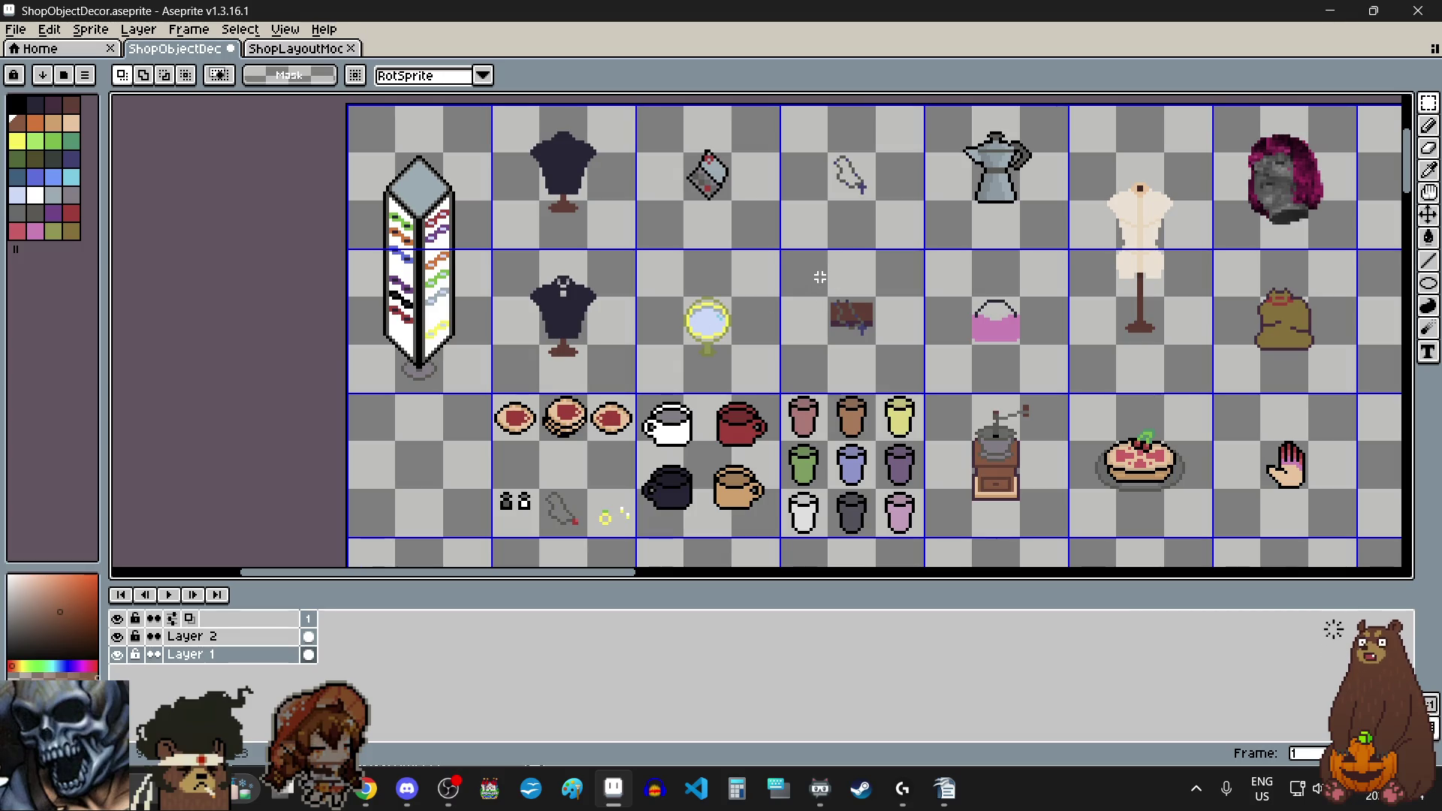
# Step: Sample the tan colour from the candle tray with the Eyedropper
pyautogui.scroll(-5, 820, 277)
pyautogui.scroll(5, 860, 400)
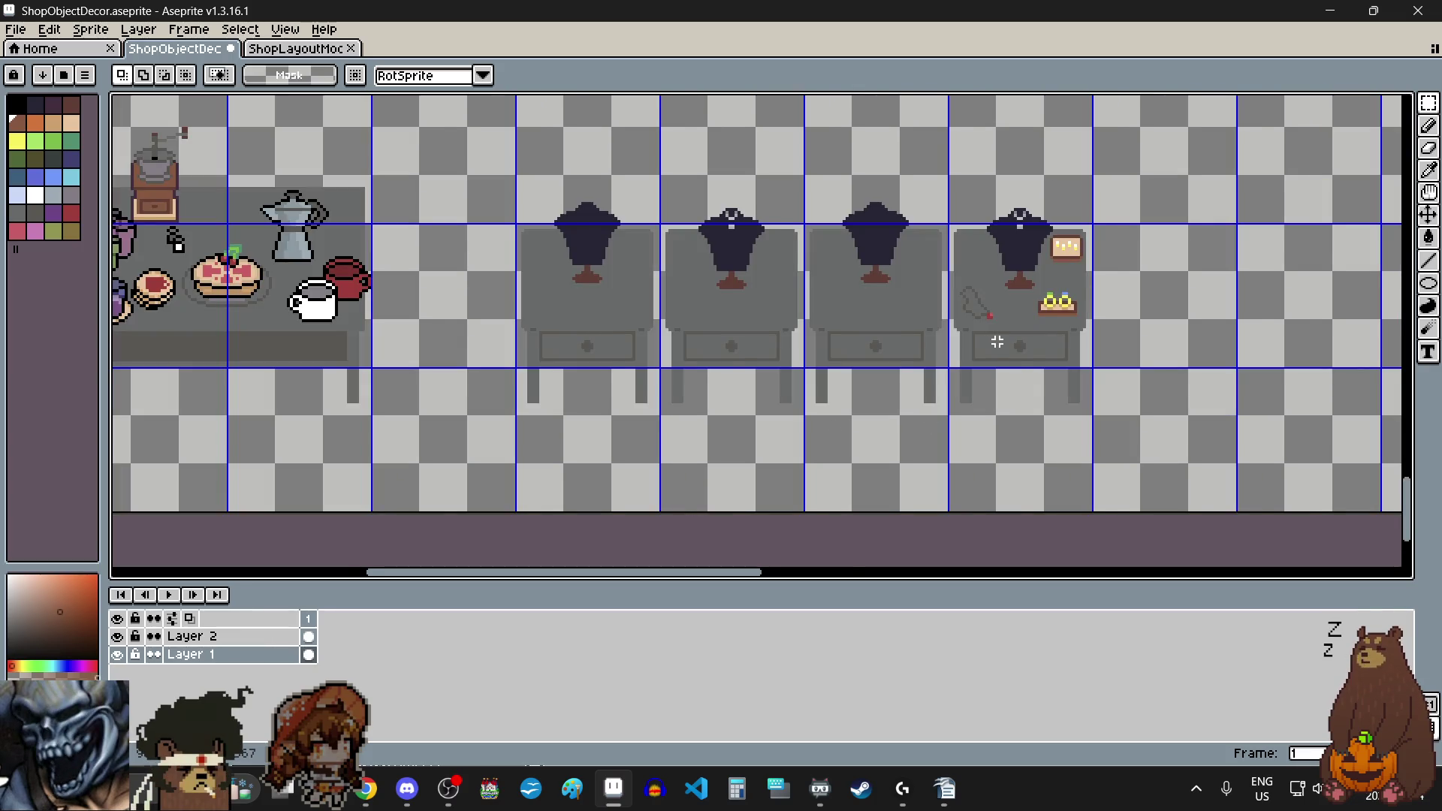
pyautogui.scroll(-1, 1007, 333)
pyautogui.scroll(3, 1062, 285)
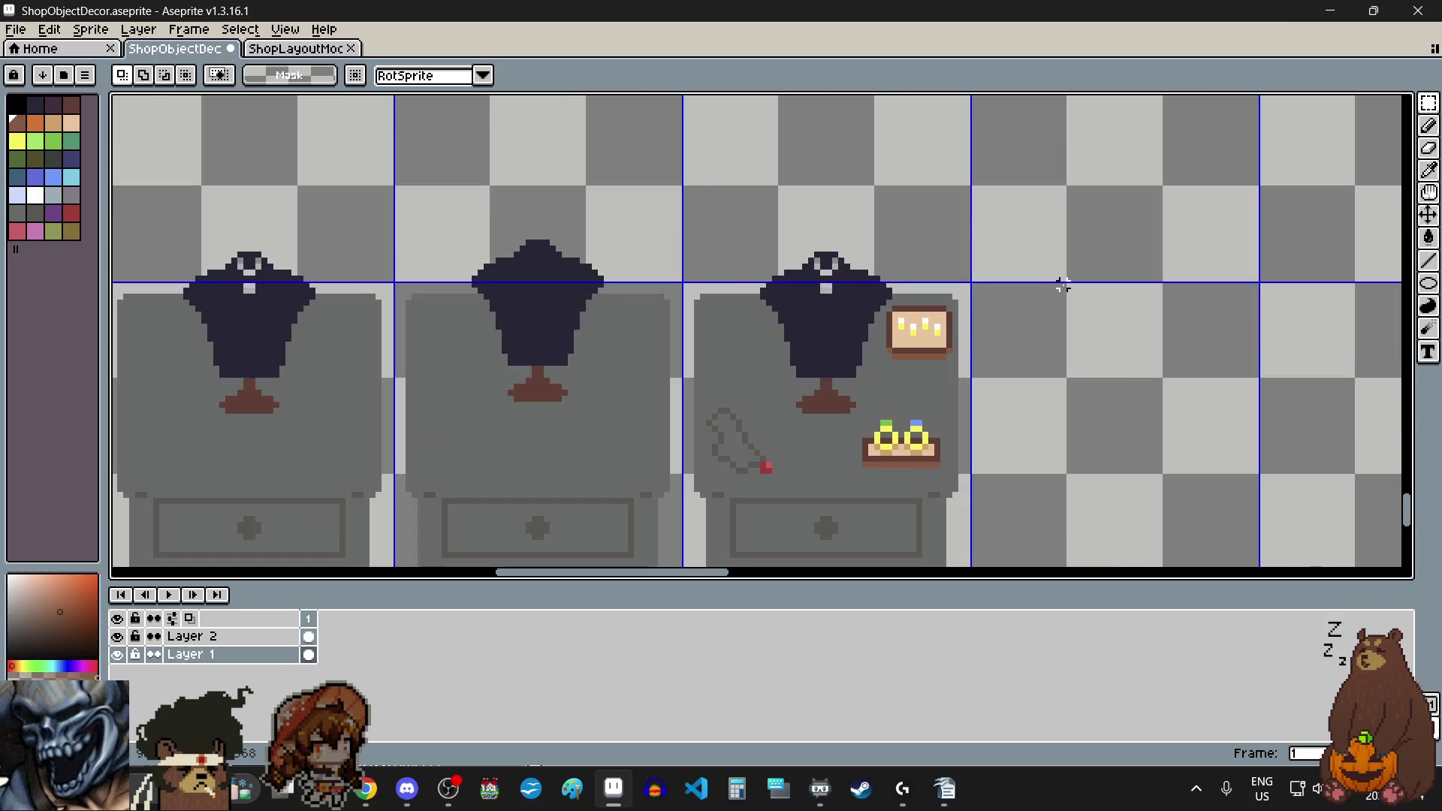
pyautogui.scroll(3, 944, 370)
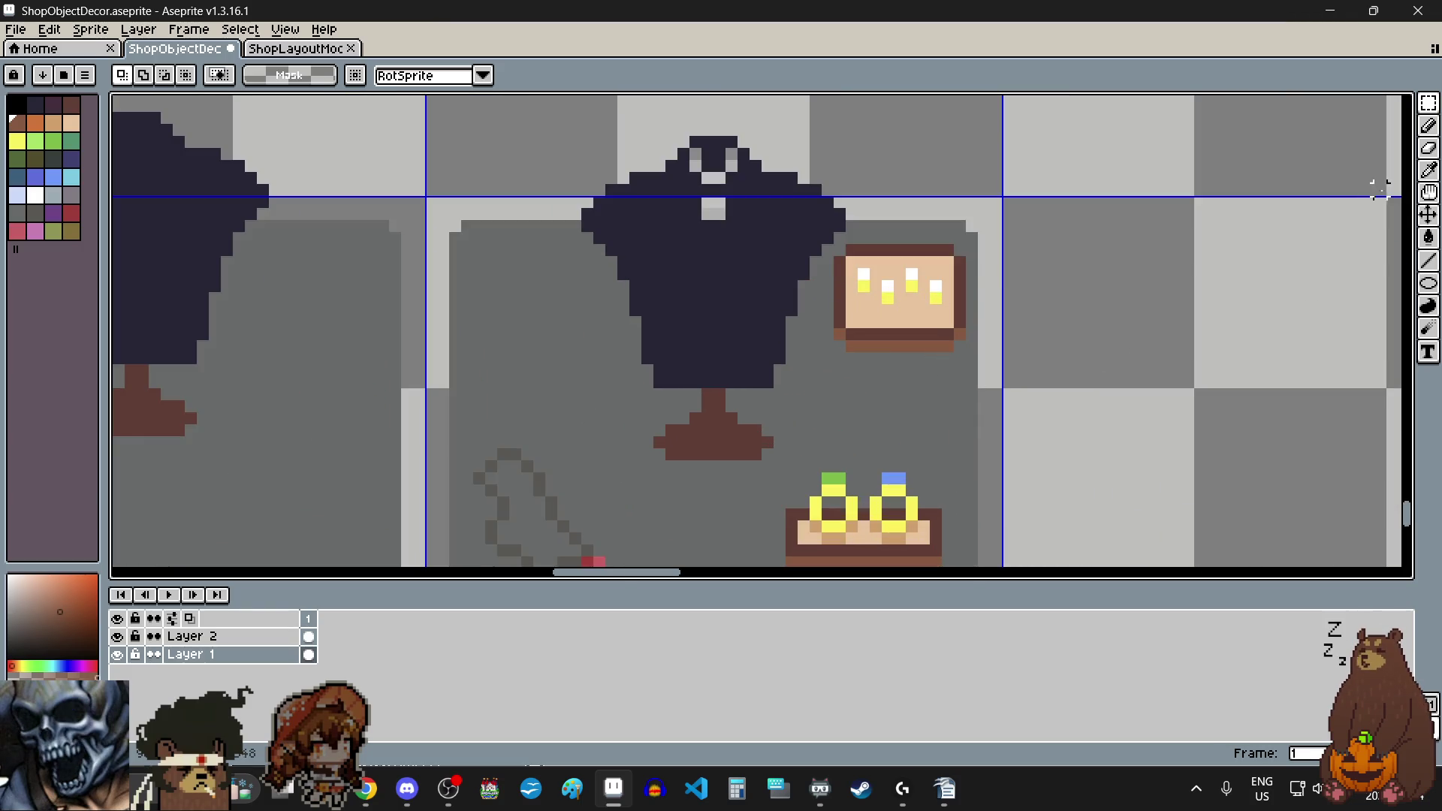
pyautogui.click(1429, 171)
pyautogui.scroll(-1, 939, 466)
pyautogui.scroll(5, 841, 499)
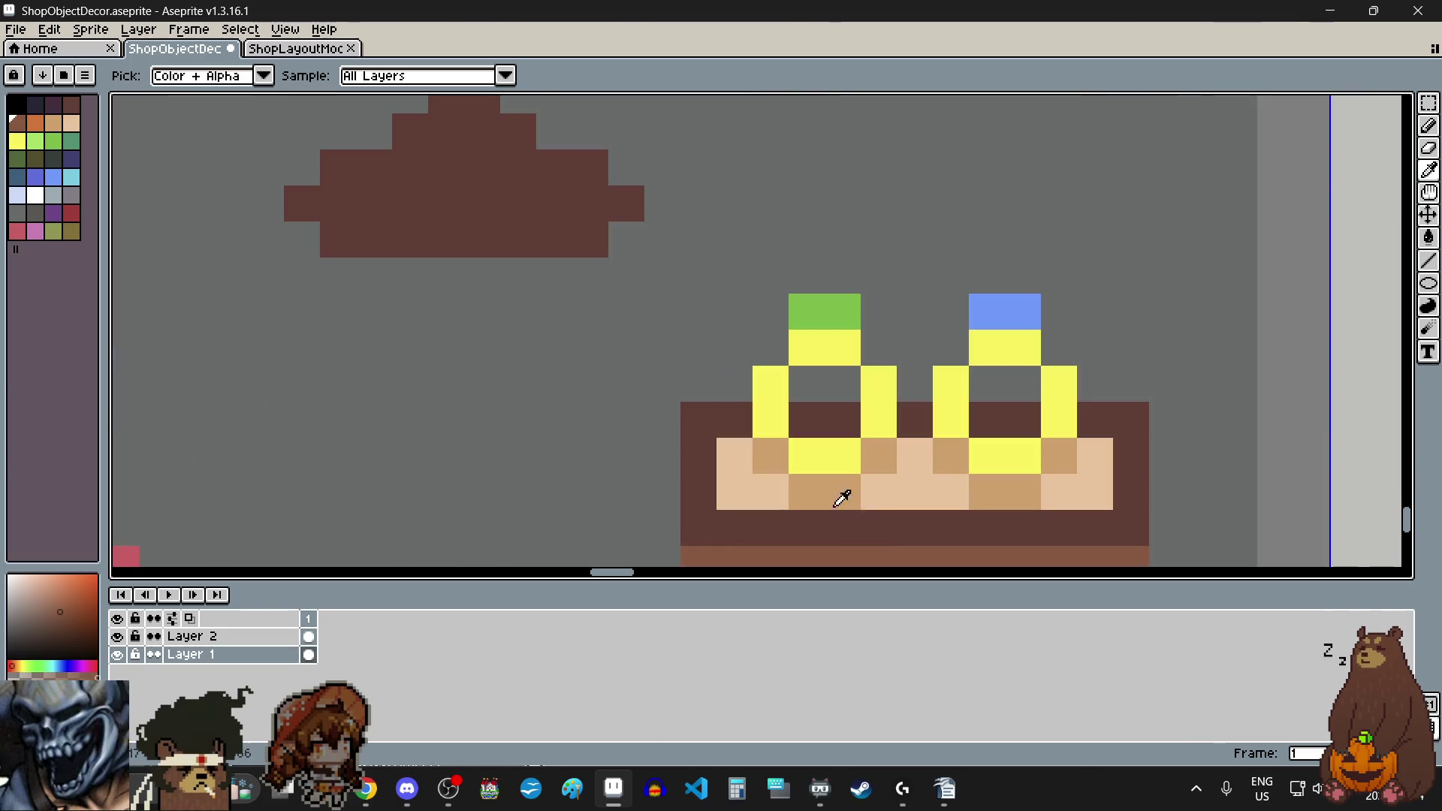
pyautogui.click(838, 487)
# Step: Paint darker tan pixels above the three candle flames
pyautogui.scroll(-3, 902, 322)
pyautogui.scroll(4, 844, 145)
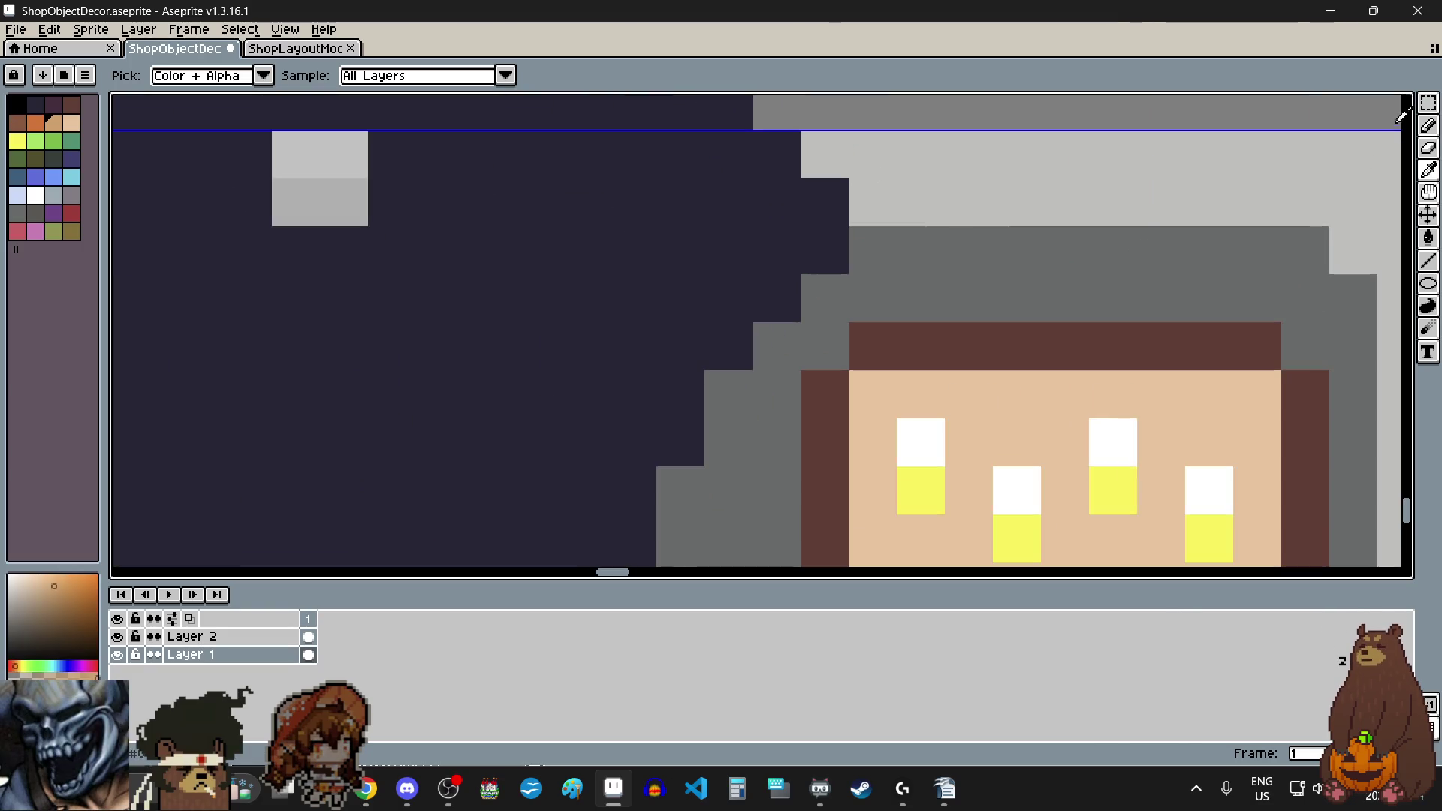
pyautogui.click(1429, 126)
pyautogui.scroll(-2, 677, 361)
pyautogui.scroll(3, 691, 405)
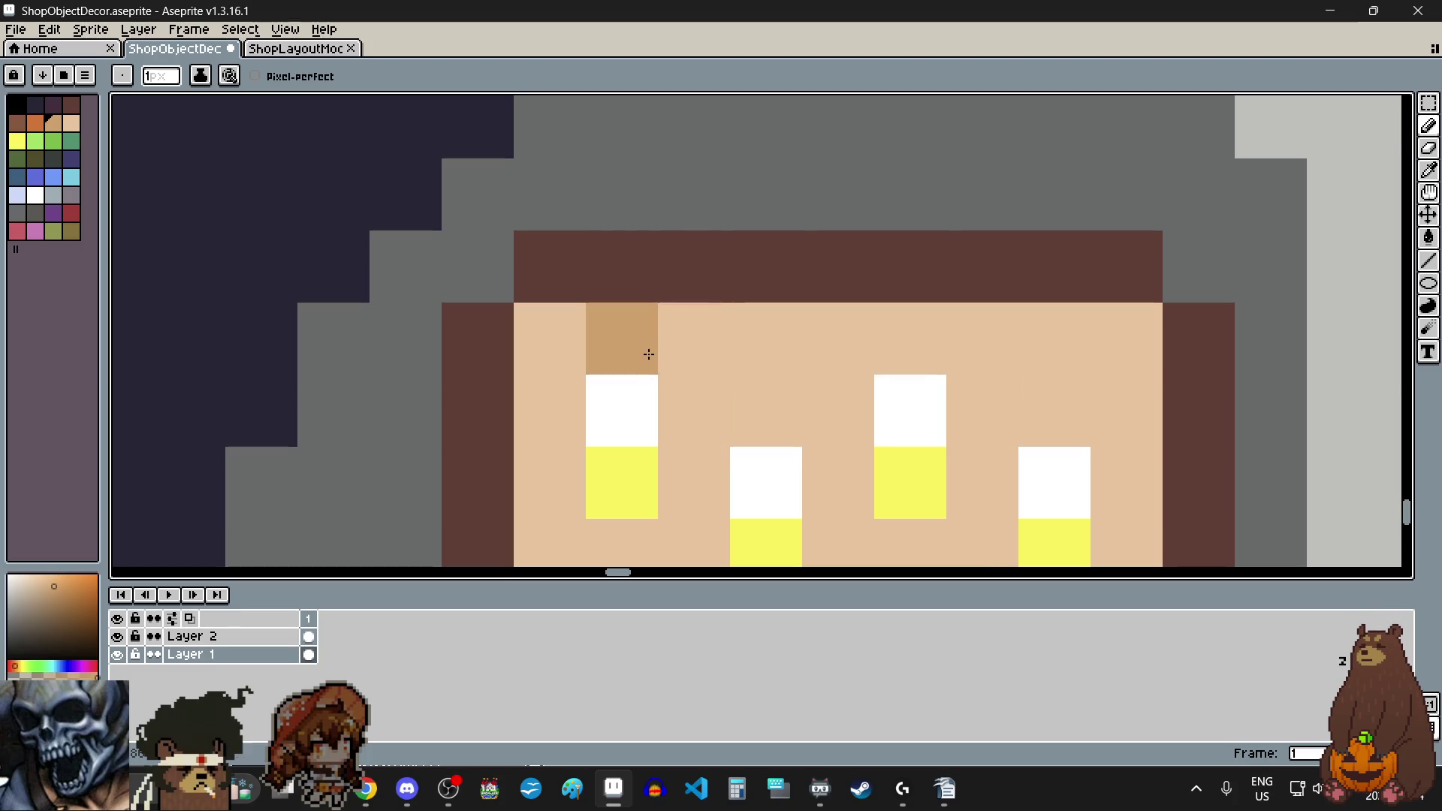
pyautogui.click(767, 410)
pyautogui.click(911, 338)
pyautogui.click(1052, 413)
pyautogui.scroll(-4, 866, 444)
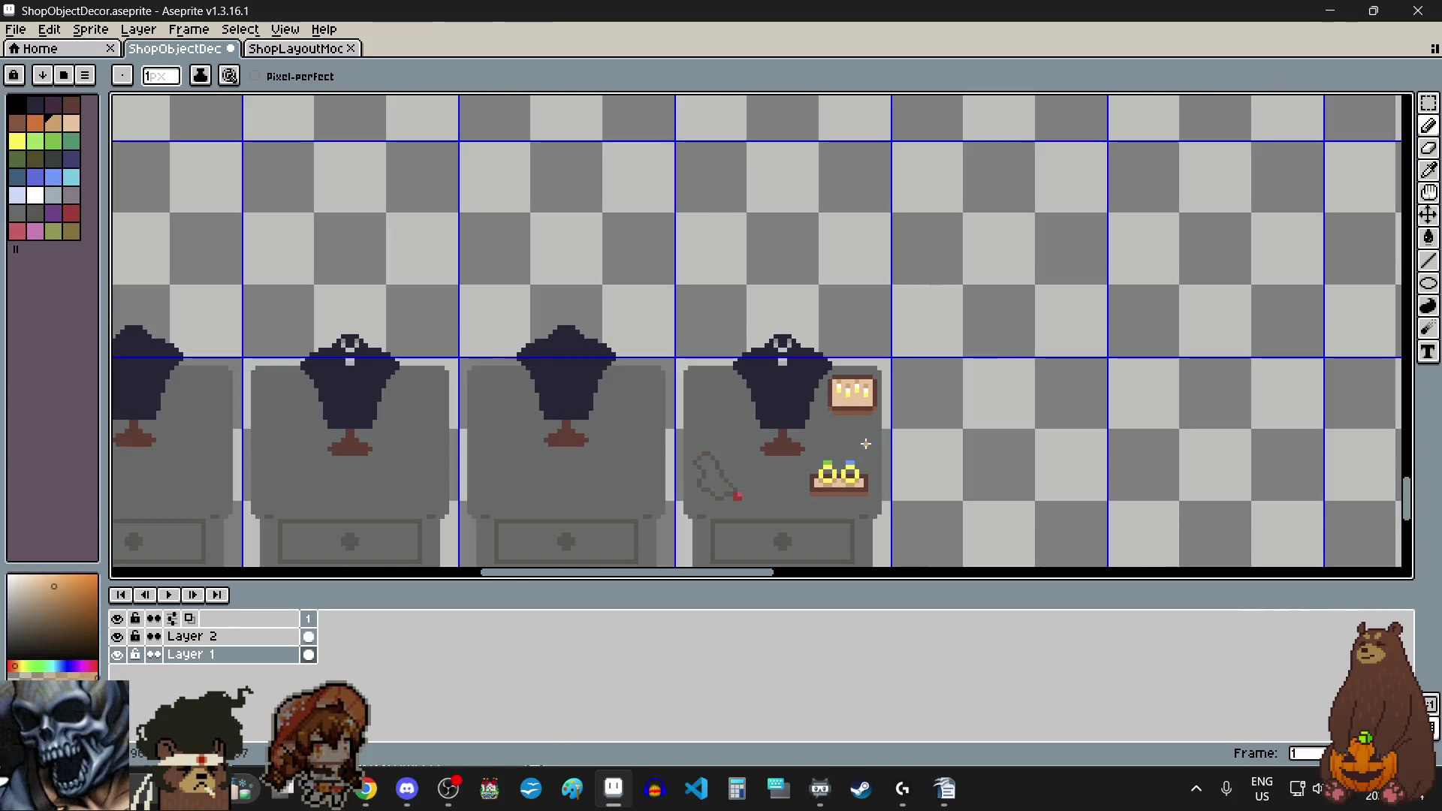
pyautogui.scroll(2, 827, 488)
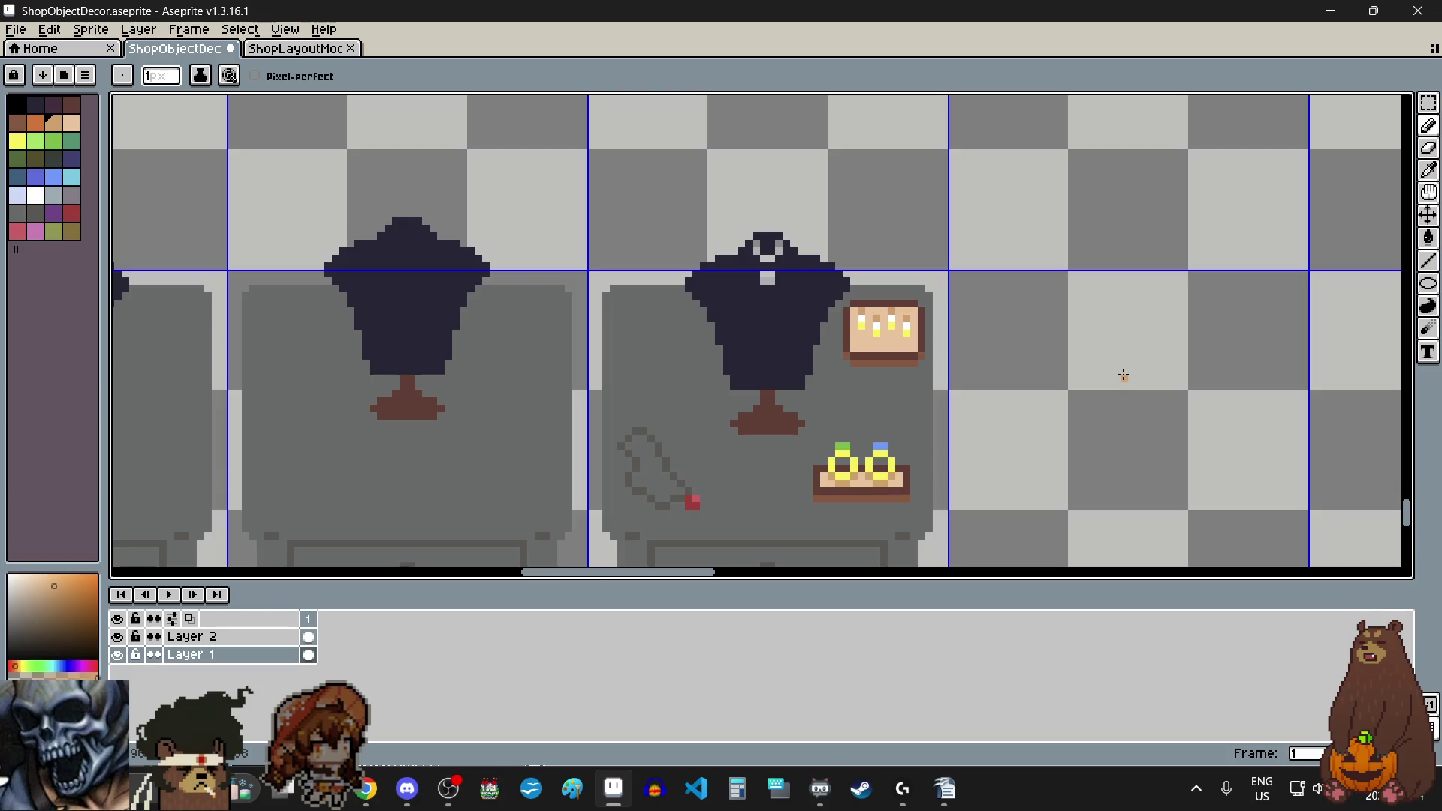
# Step: Switch to the Rectangular Marquee and drag a selection at the canvas's right edge
pyautogui.scroll(-2, 1123, 375)
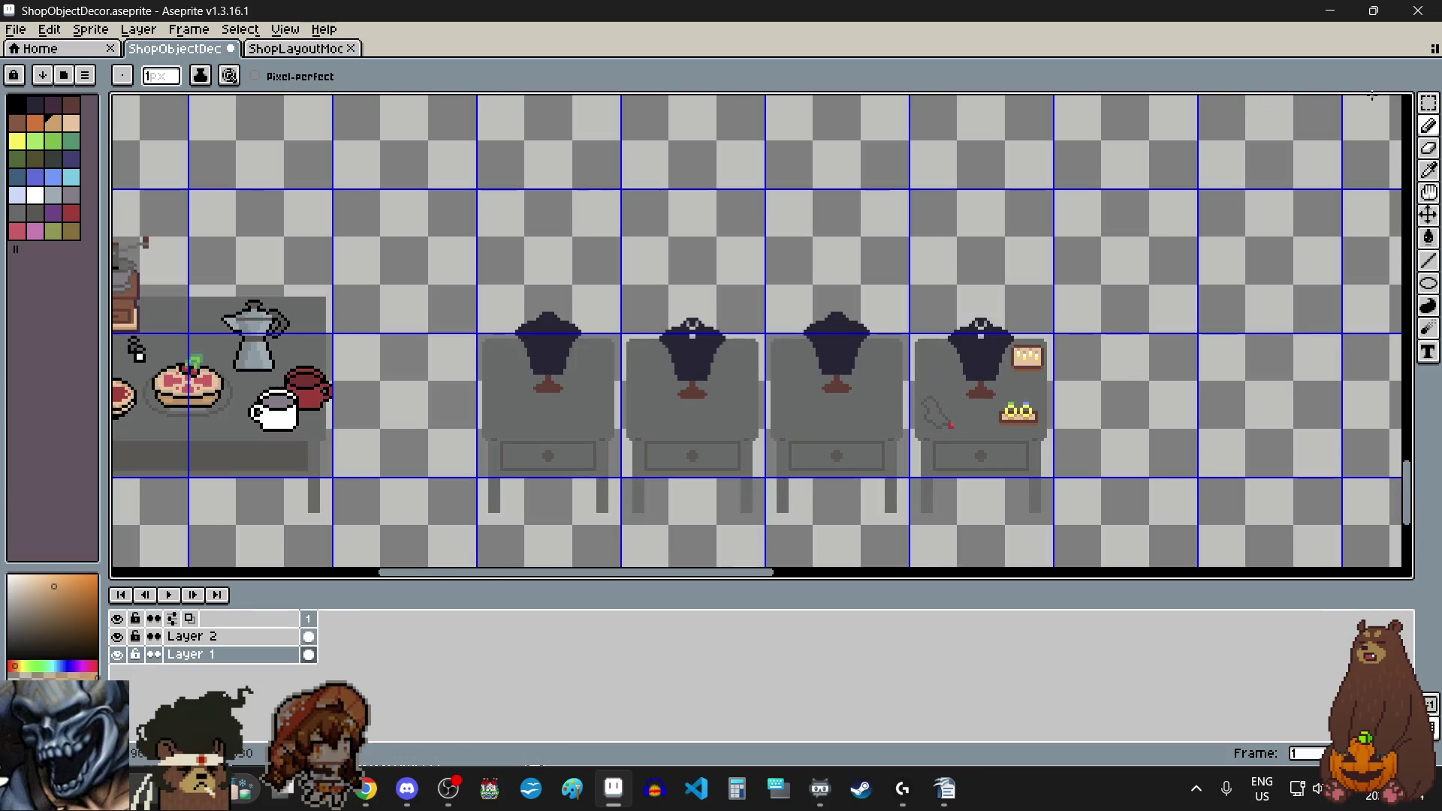
pyautogui.click(1429, 103)
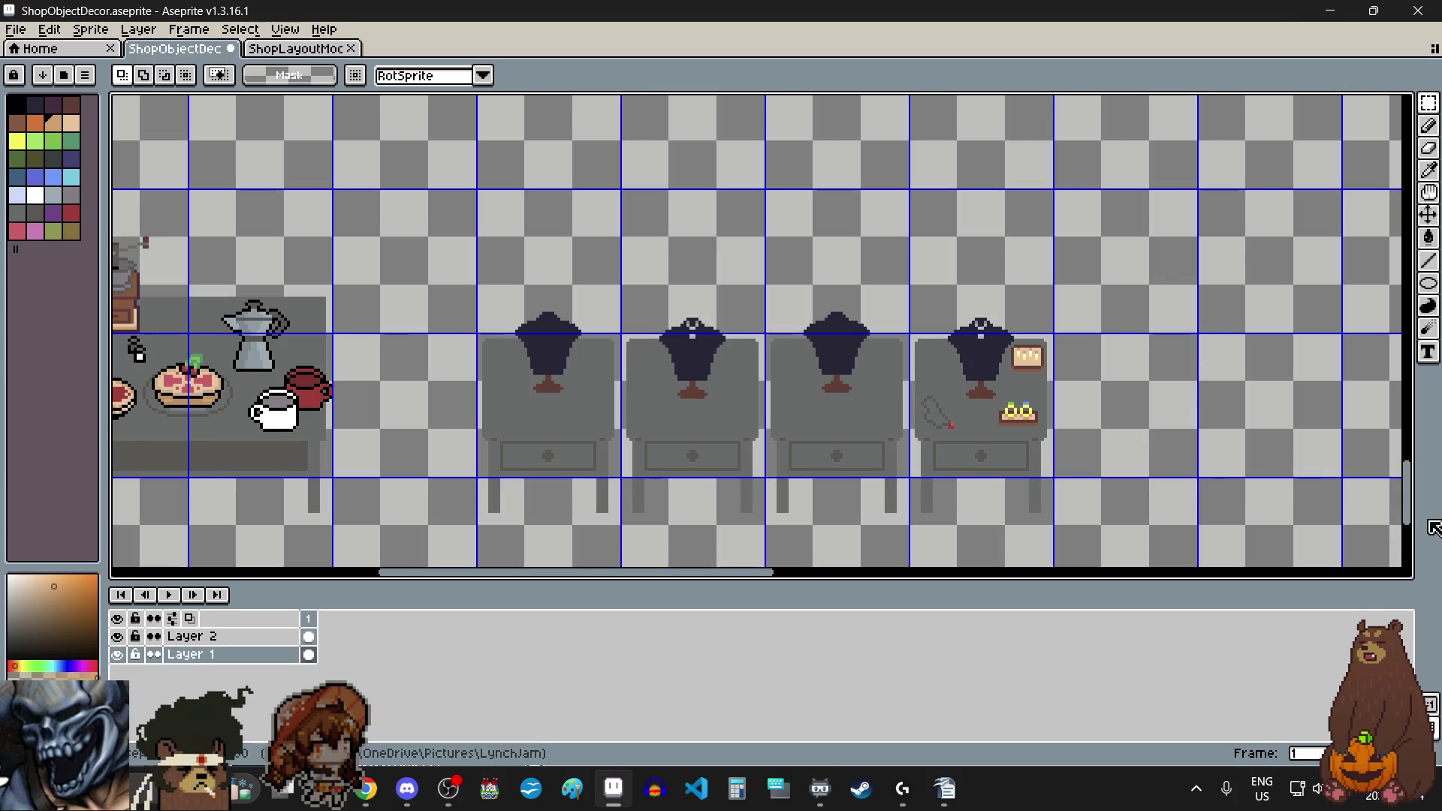
pyautogui.moveTo(1414, 514); pyautogui.dragTo(1402, 171)
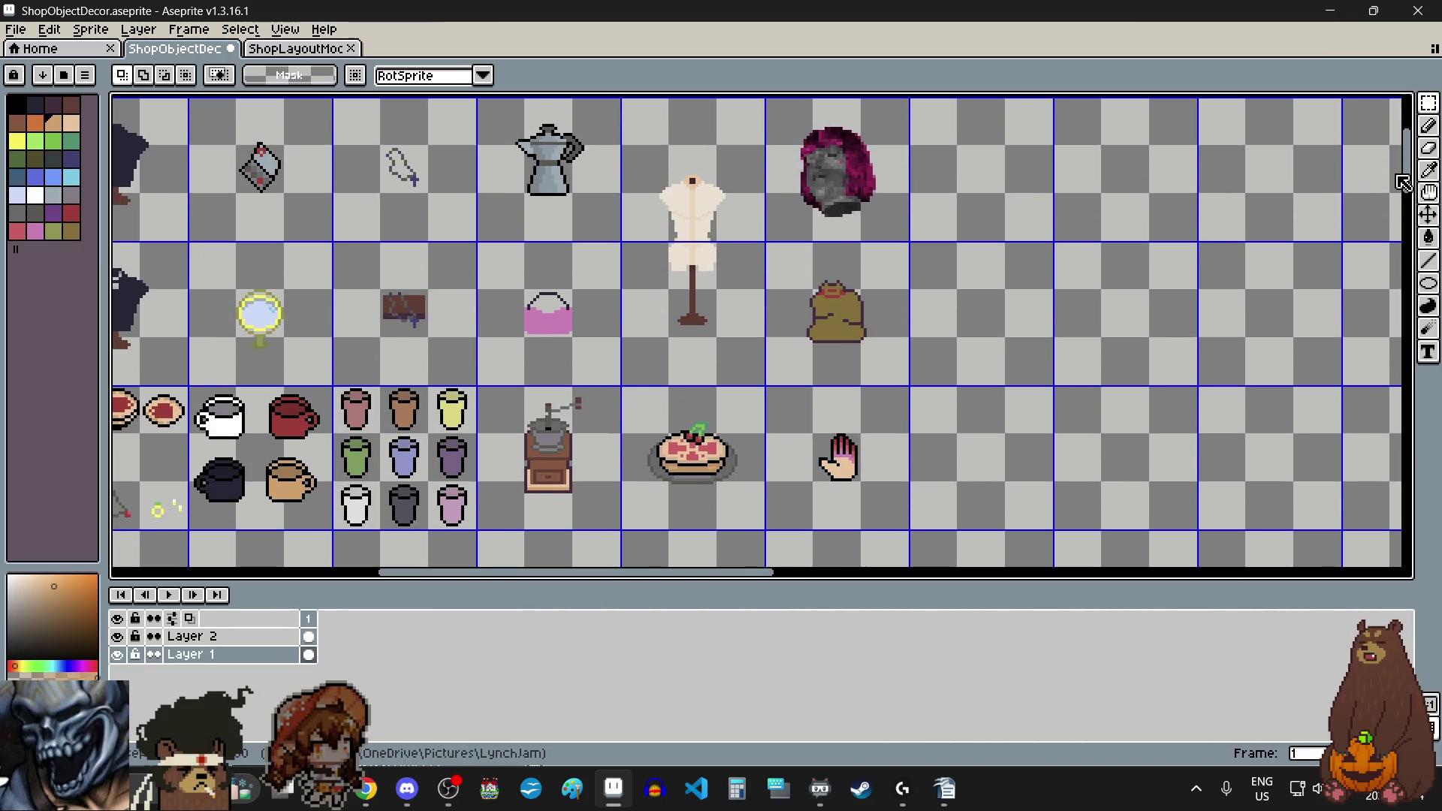
# Step: Pan to the empty space and make the yellow swatch the foreground colour
pyautogui.hscroll(-3, 1048, 444)
pyautogui.hscroll(-3, 1048, 444)
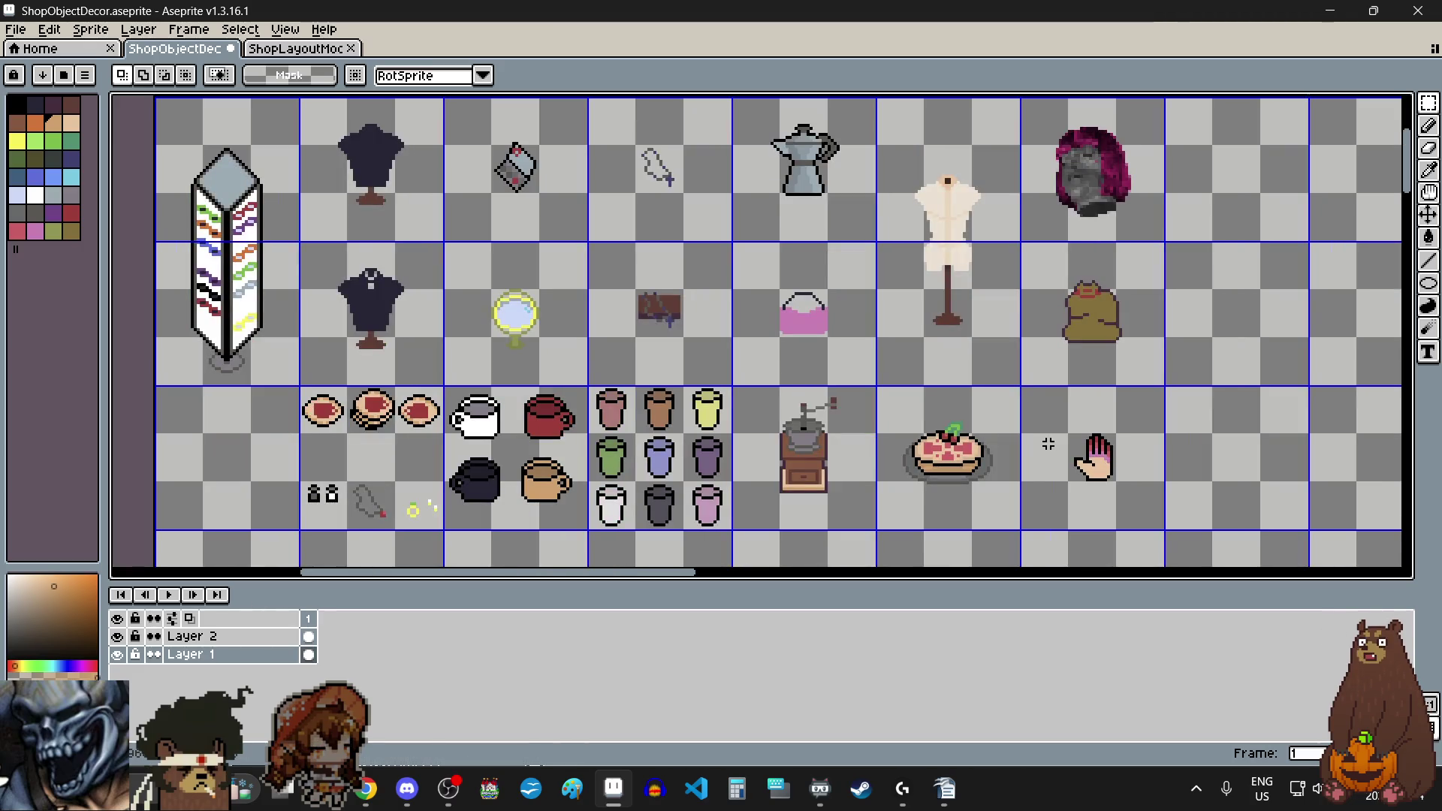
pyautogui.hscroll(-3, 1047, 444)
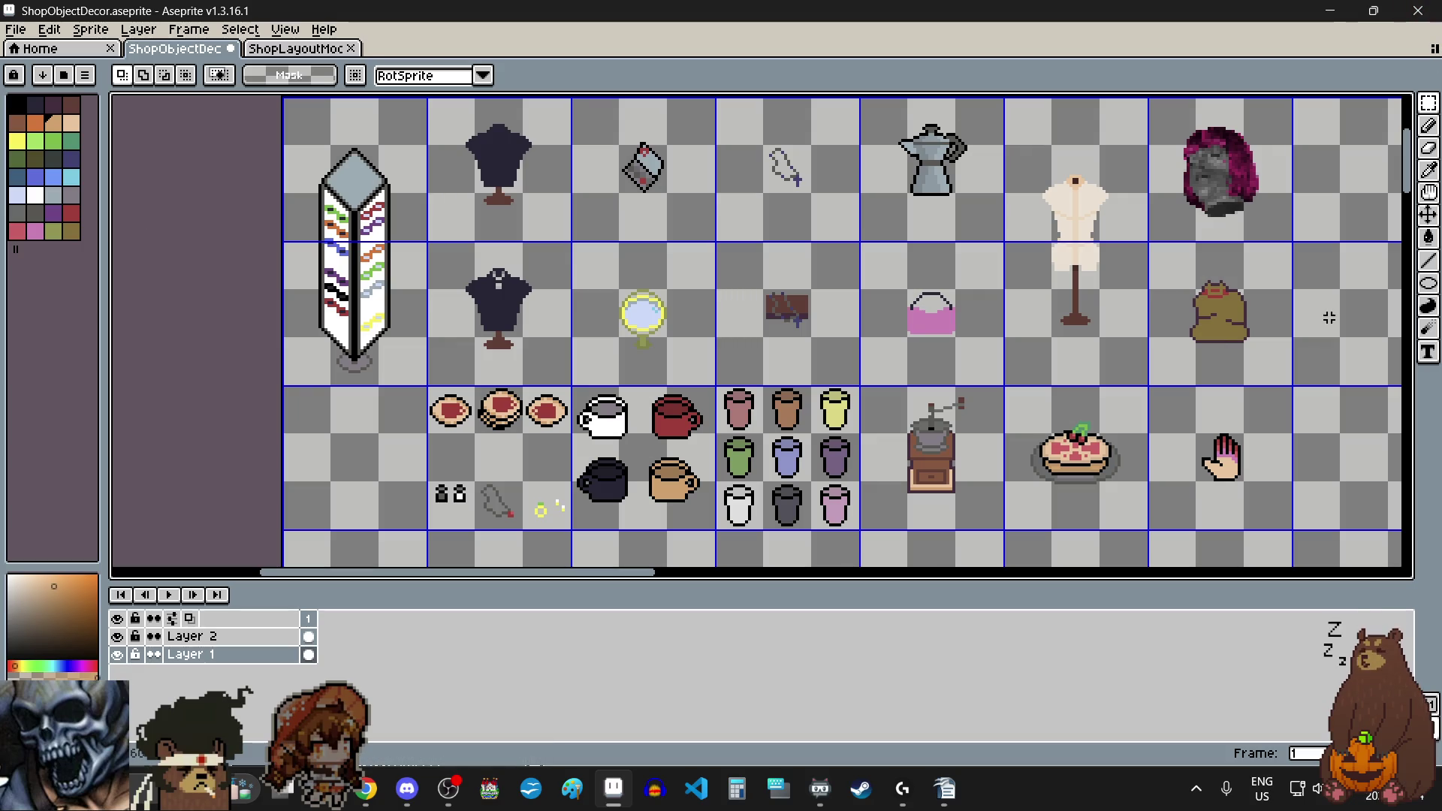
pyautogui.scroll(-10, 1140, 472)
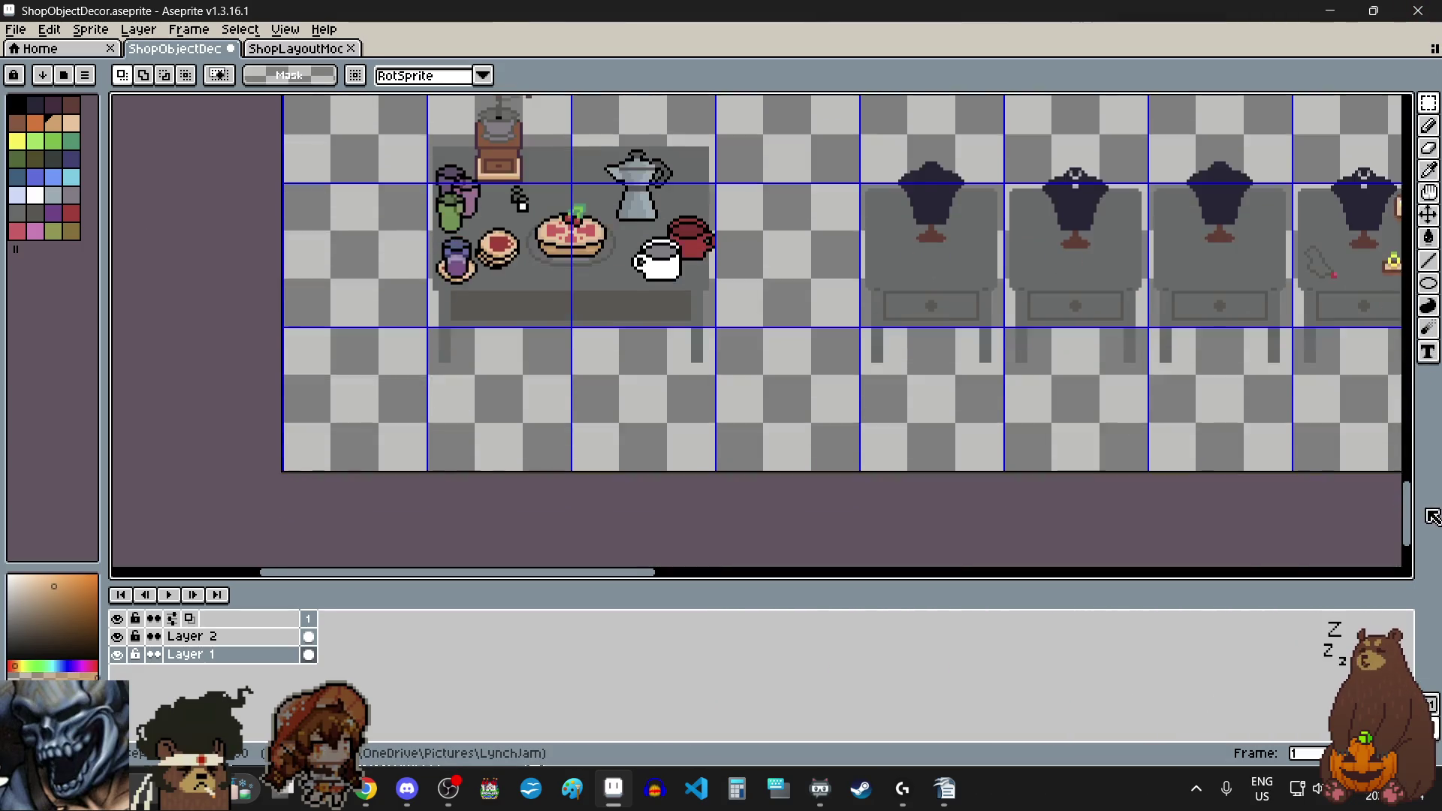
pyautogui.hscroll(5, 1105, 483)
pyautogui.scroll(3, 734, 377)
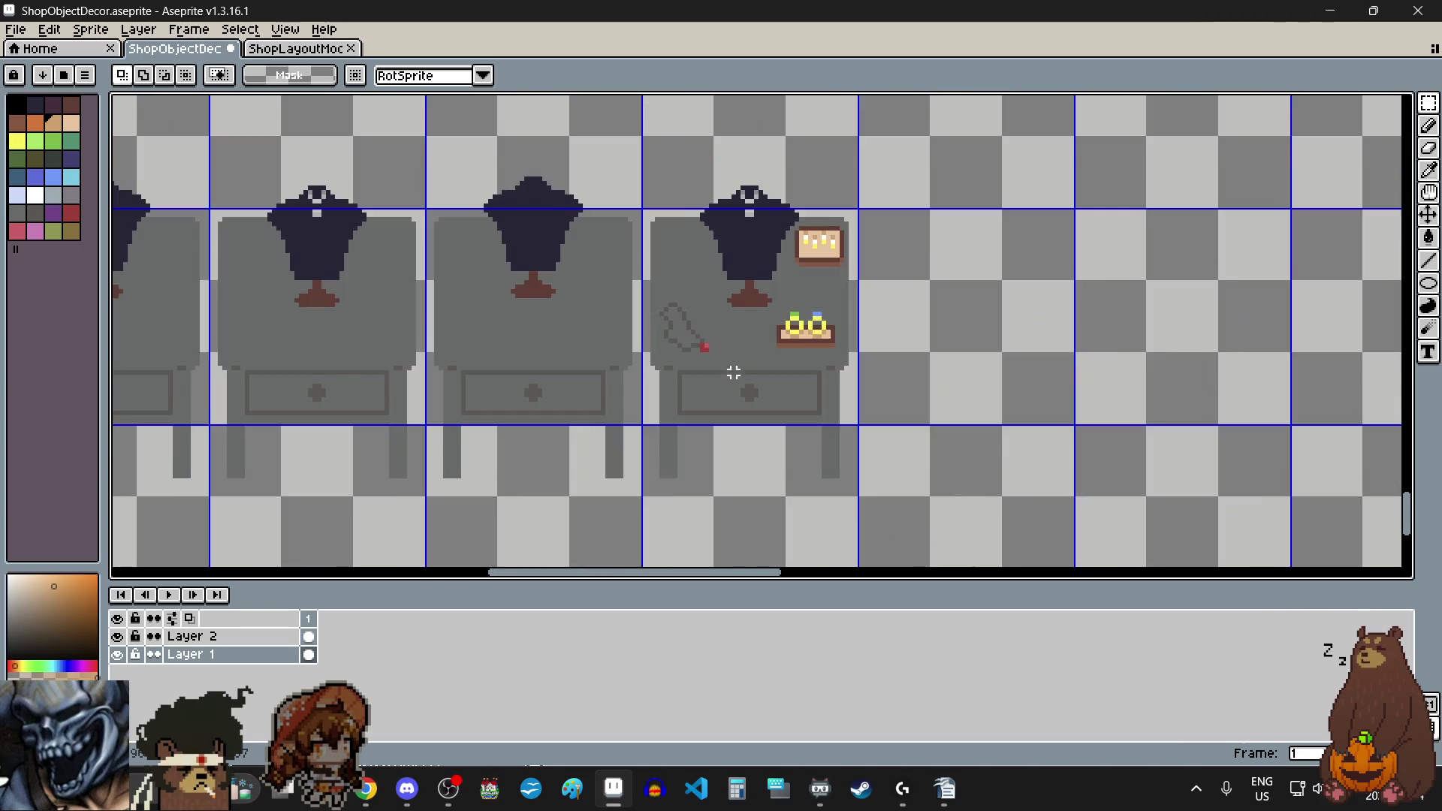
pyautogui.press(']')
pyautogui.press(']')
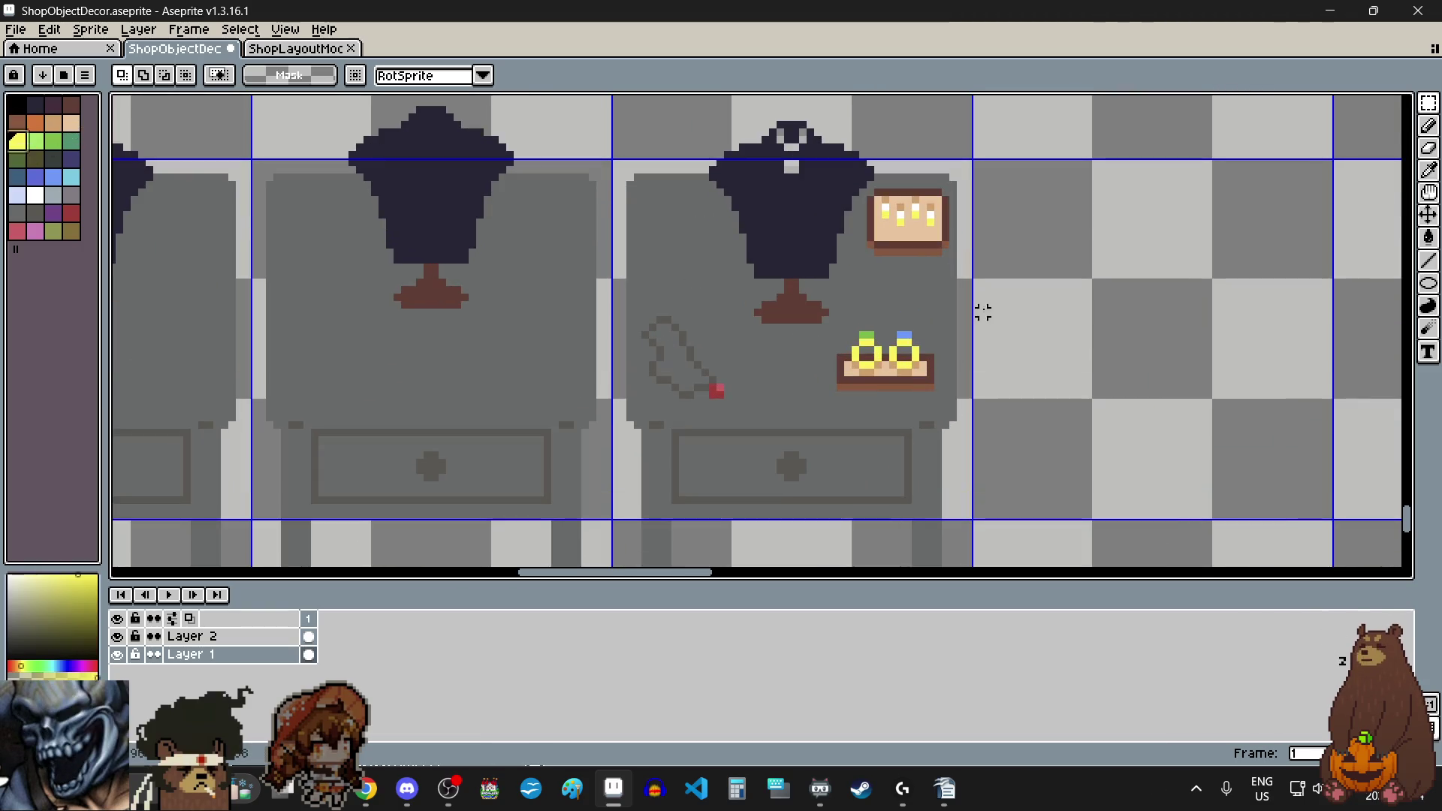
# Step: Draw a small yellow ellipse outline right of the last mannequin table
pyautogui.scroll(1, 1200, 290)
pyautogui.click(1427, 305)
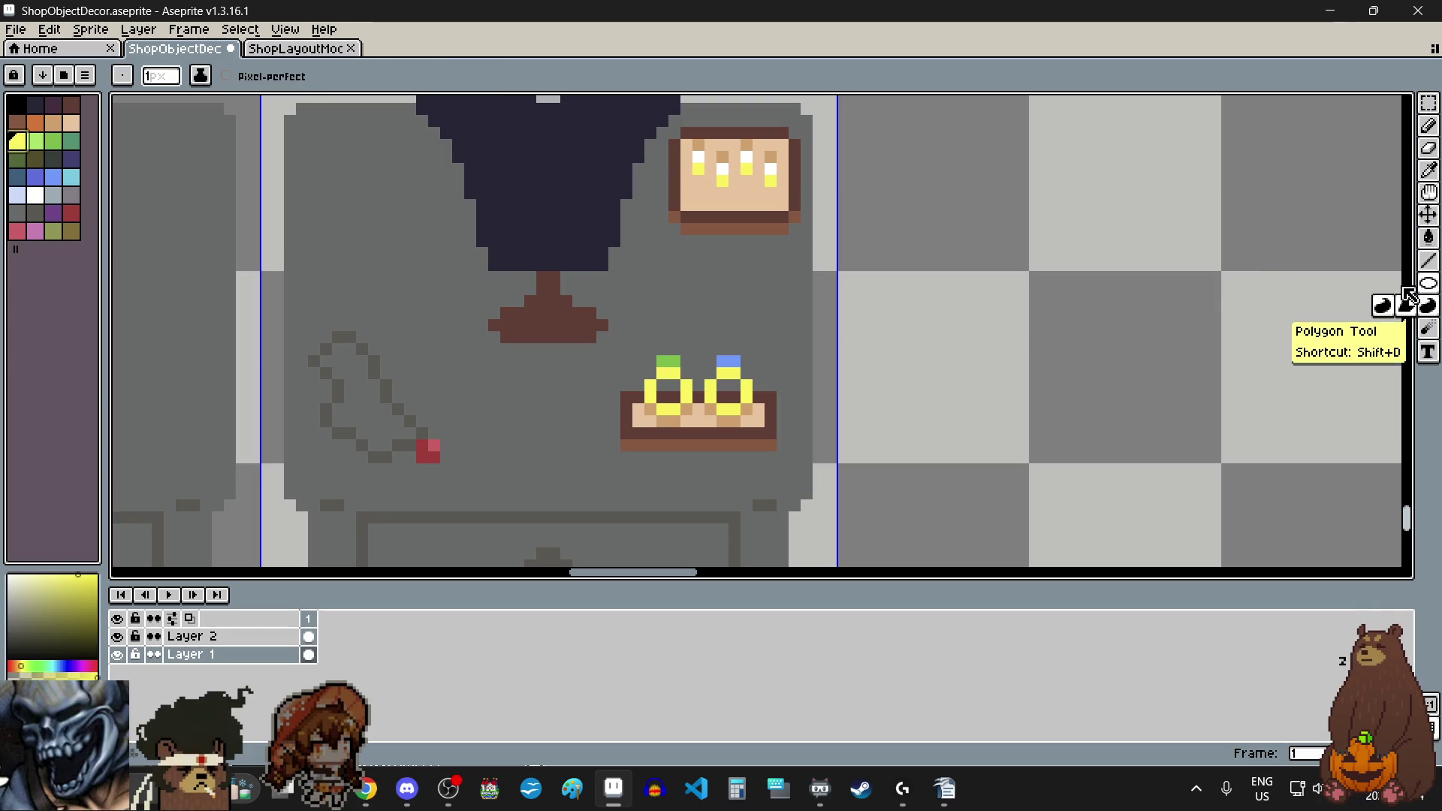
pyautogui.click(1428, 283)
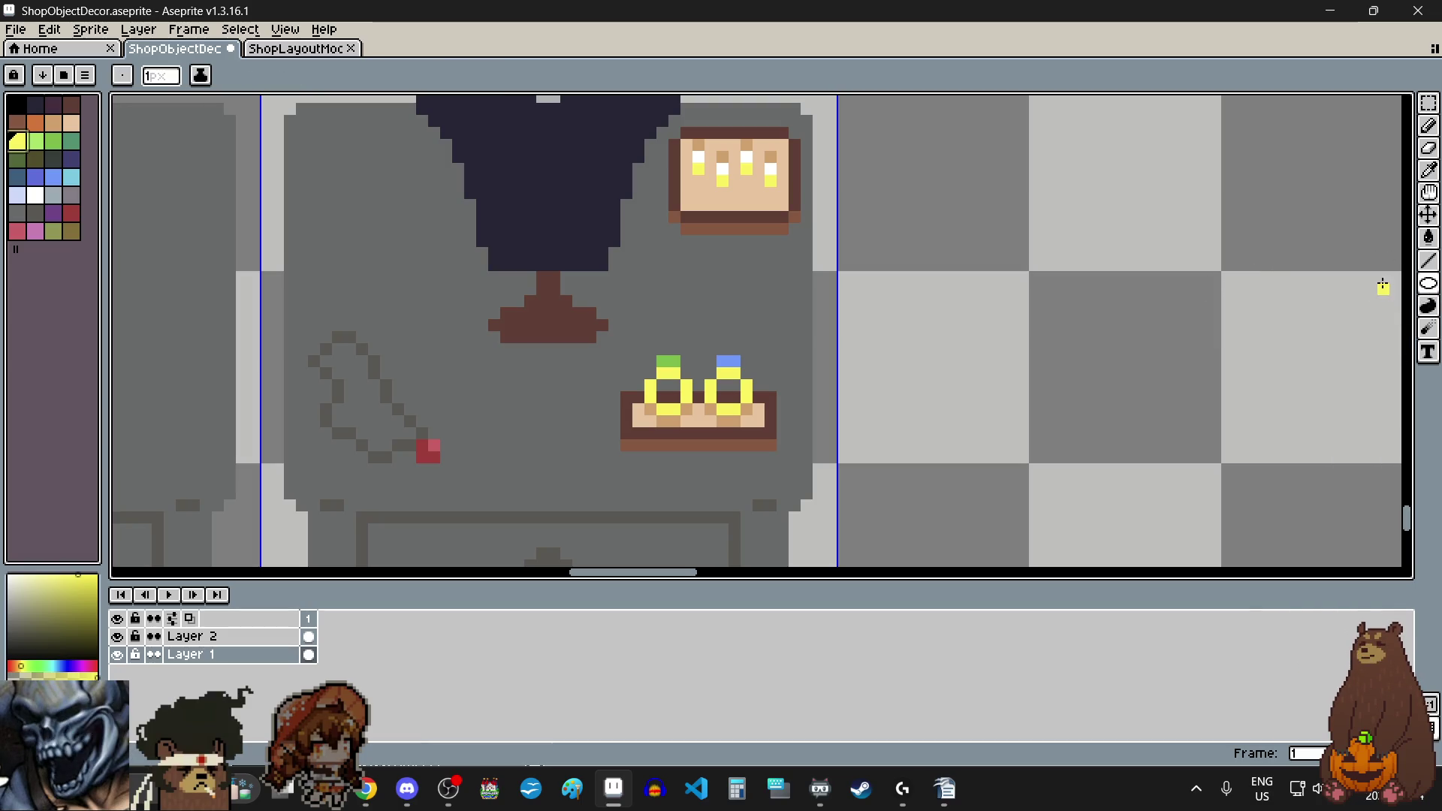
pyautogui.hscroll(2, 1107, 324)
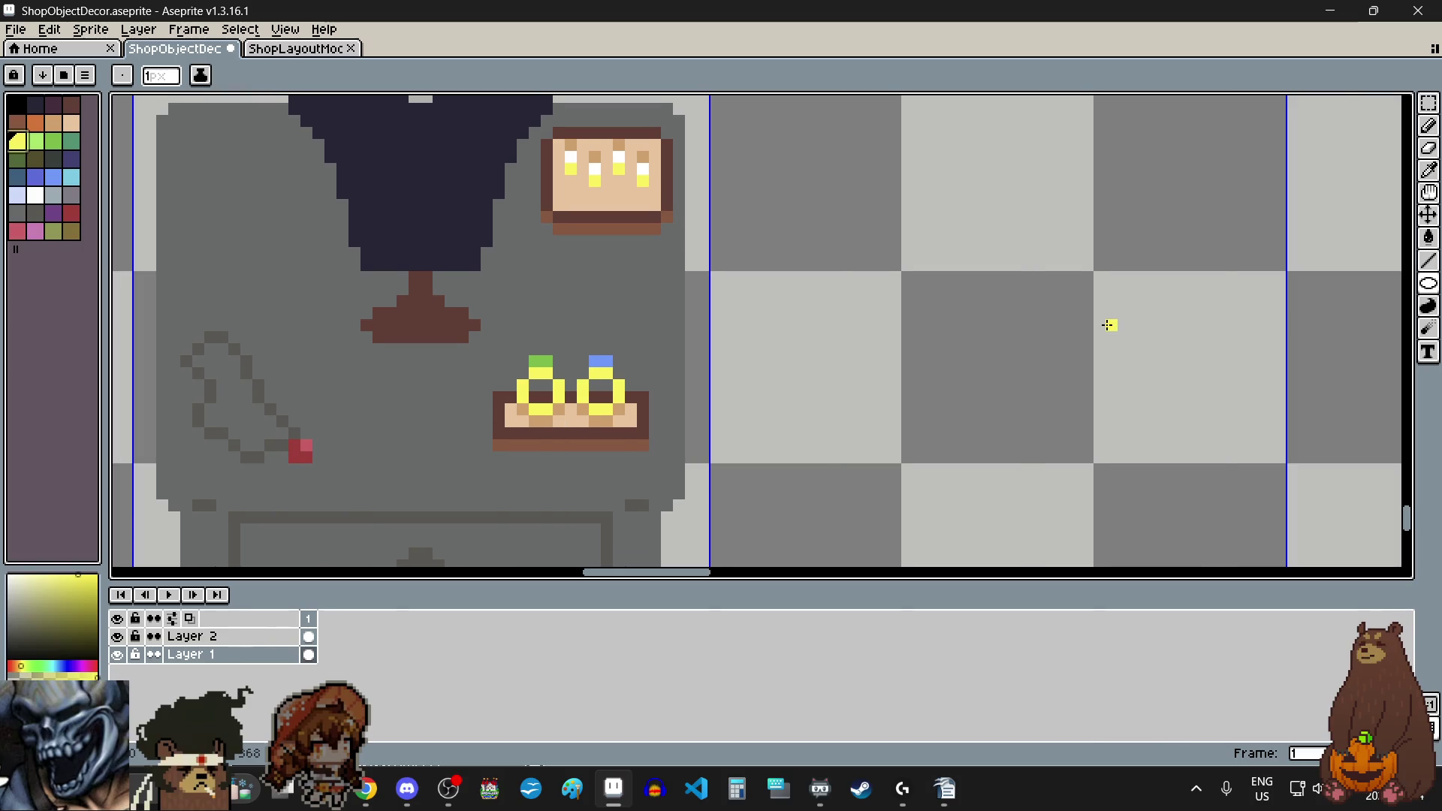
pyautogui.scroll(1, 1107, 323)
pyautogui.moveTo(645, 230)
pyautogui.mouseDown()
pyautogui.moveTo(719, 317)
pyautogui.moveTo(821, 323)
pyautogui.moveTo(803, 324)
pyautogui.moveTo(797, 355)
pyautogui.mouseUp()
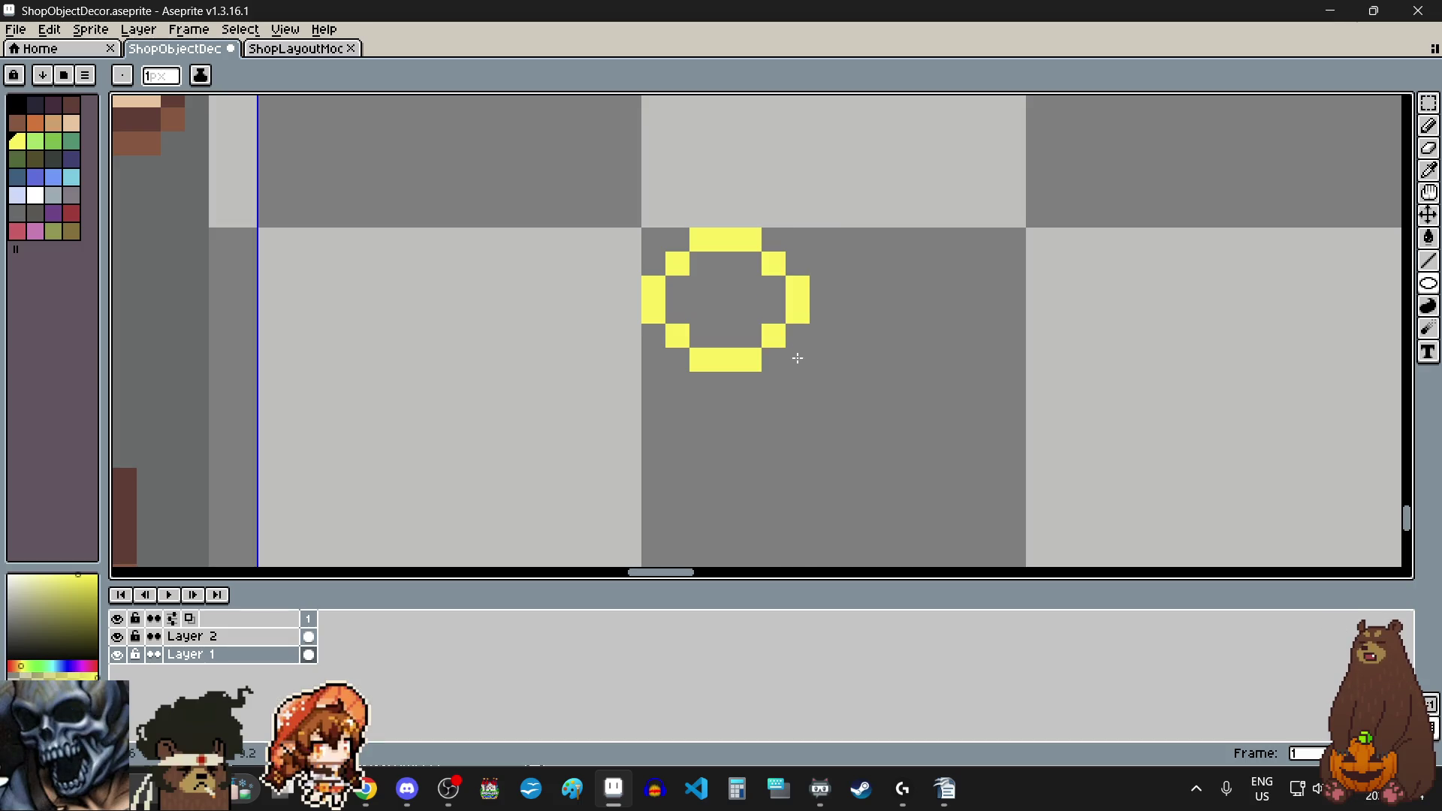
# Step: Select the yellow ring and nudge it slightly right and down
pyautogui.click(1429, 102)
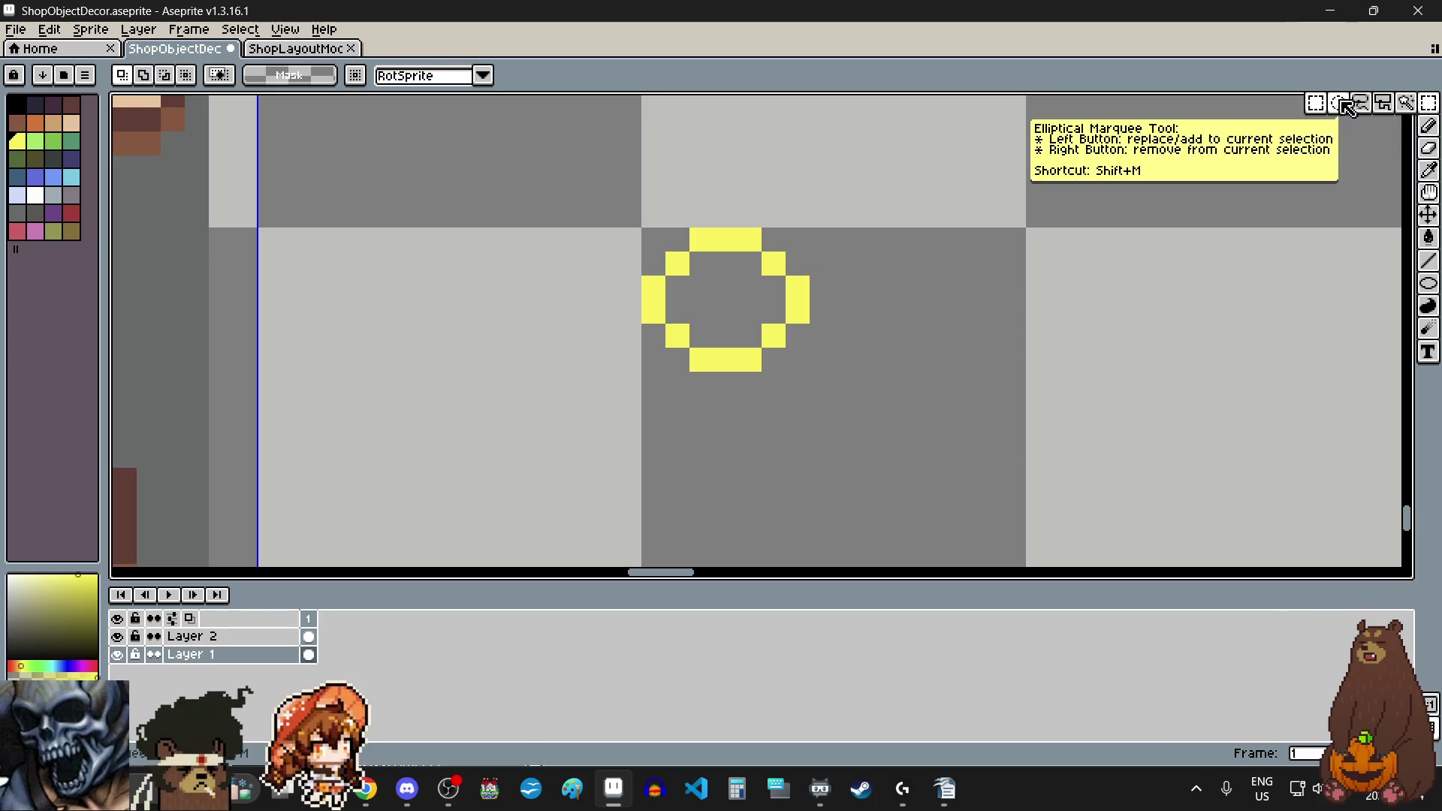
pyautogui.moveTo(660, 241)
pyautogui.mouseDown()
pyautogui.moveTo(772, 365)
pyautogui.moveTo(799, 373)
pyautogui.mouseUp()
pyautogui.click(780, 363)
pyautogui.moveTo(740, 291)
pyautogui.mouseDown()
pyautogui.moveTo(740, 354)
pyautogui.moveTo(764, 342)
pyautogui.mouseUp()
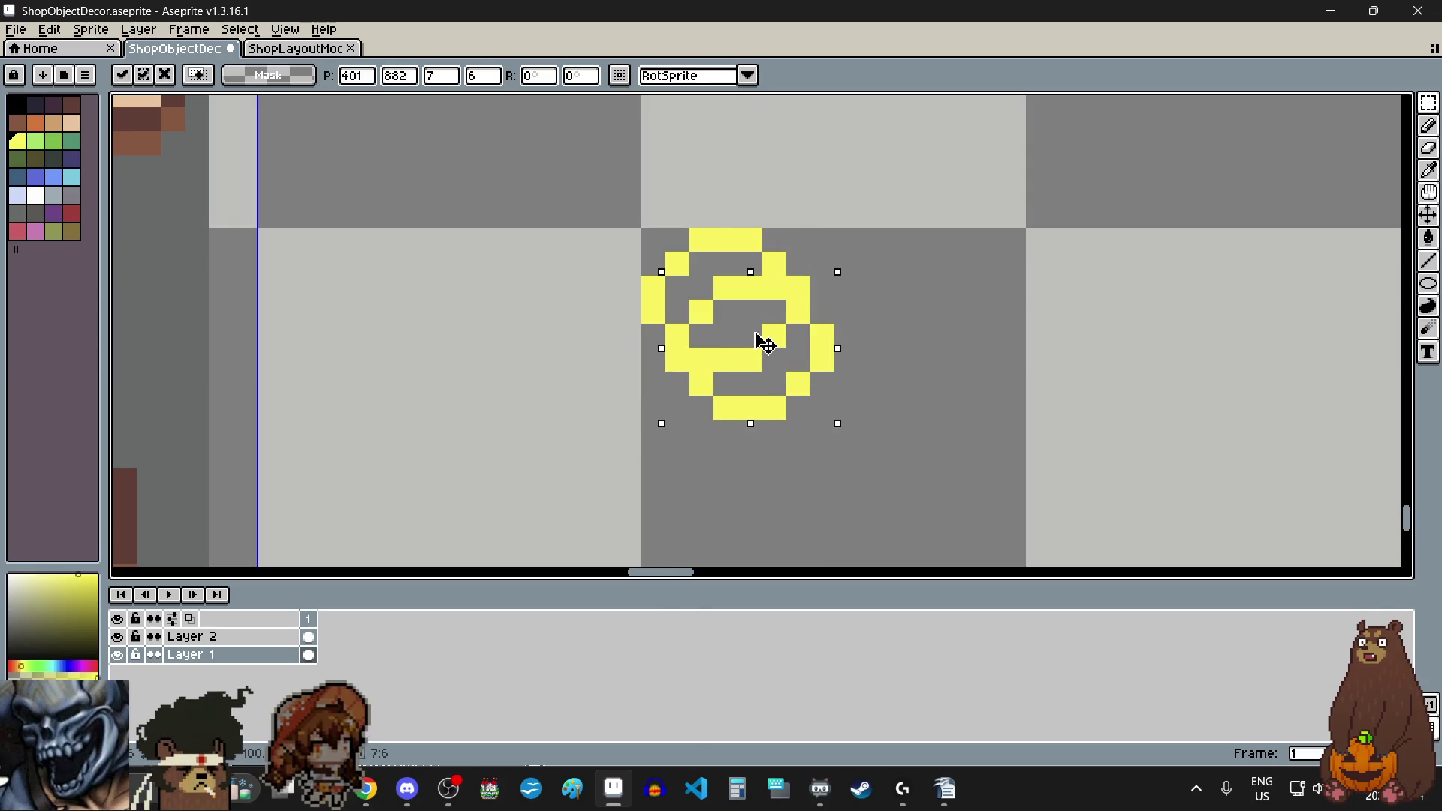
pyautogui.click(962, 354)
pyautogui.scroll(-3, 943, 354)
pyautogui.scroll(3, 944, 349)
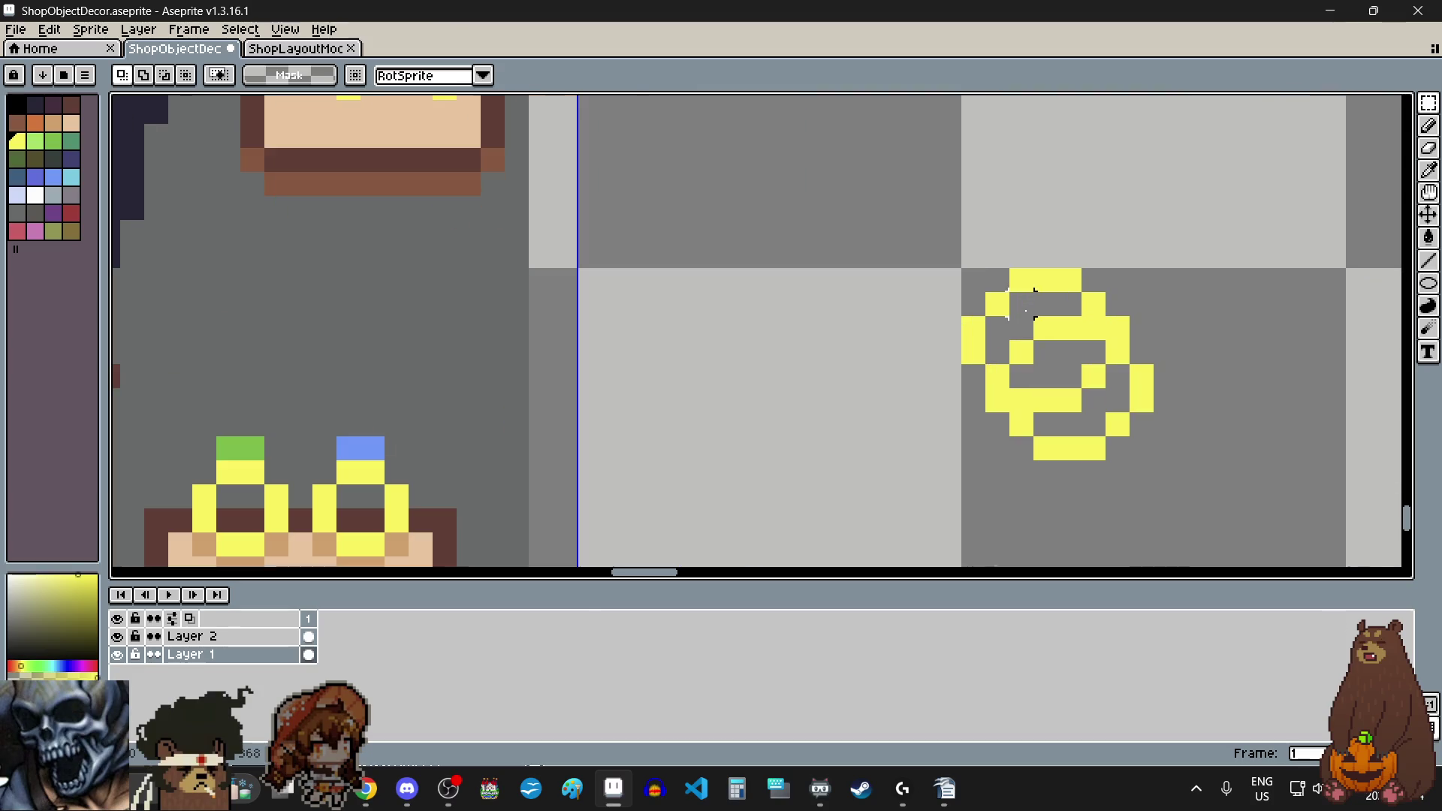
# Step: Move the yellow ring left onto the table beside the mannequin
pyautogui.moveTo(973, 278); pyautogui.dragTo(1149, 466)
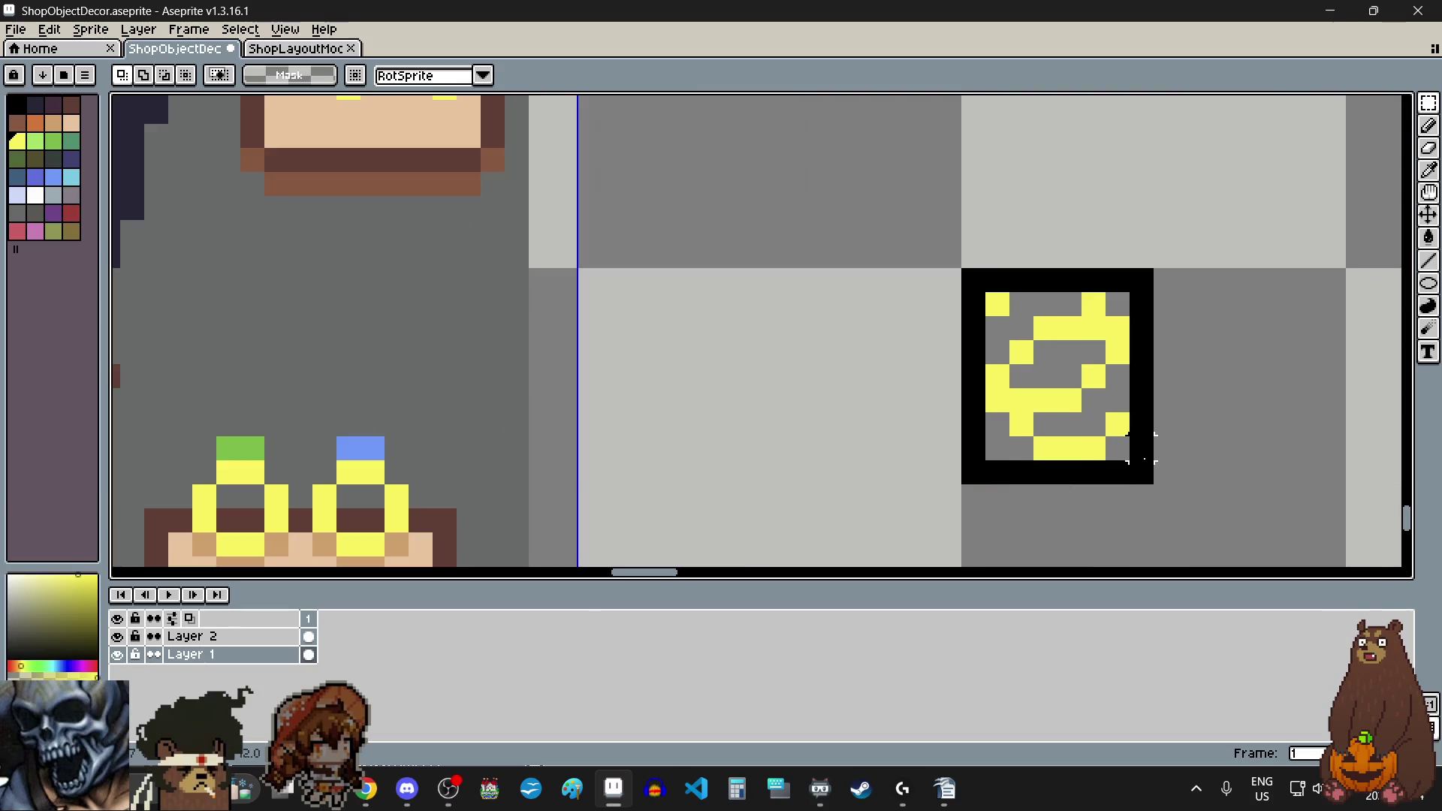
pyautogui.scroll(-4, 1082, 380)
pyautogui.moveTo(1079, 377)
pyautogui.mouseDown()
pyautogui.moveTo(518, 296)
pyautogui.moveTo(552, 289)
pyautogui.mouseUp()
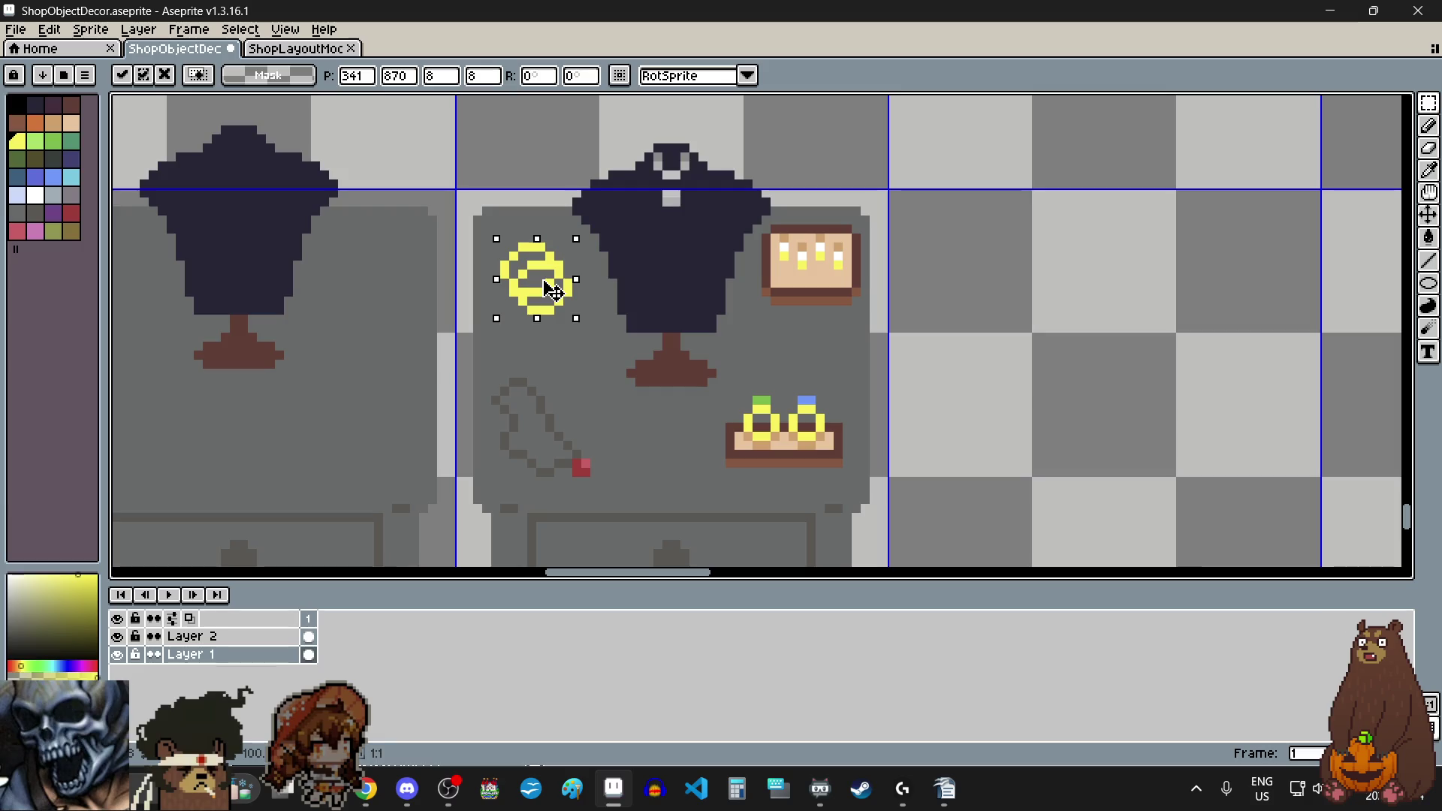
pyautogui.click(982, 344)
pyautogui.scroll(-3, 1039, 344)
pyautogui.scroll(1, 1042, 344)
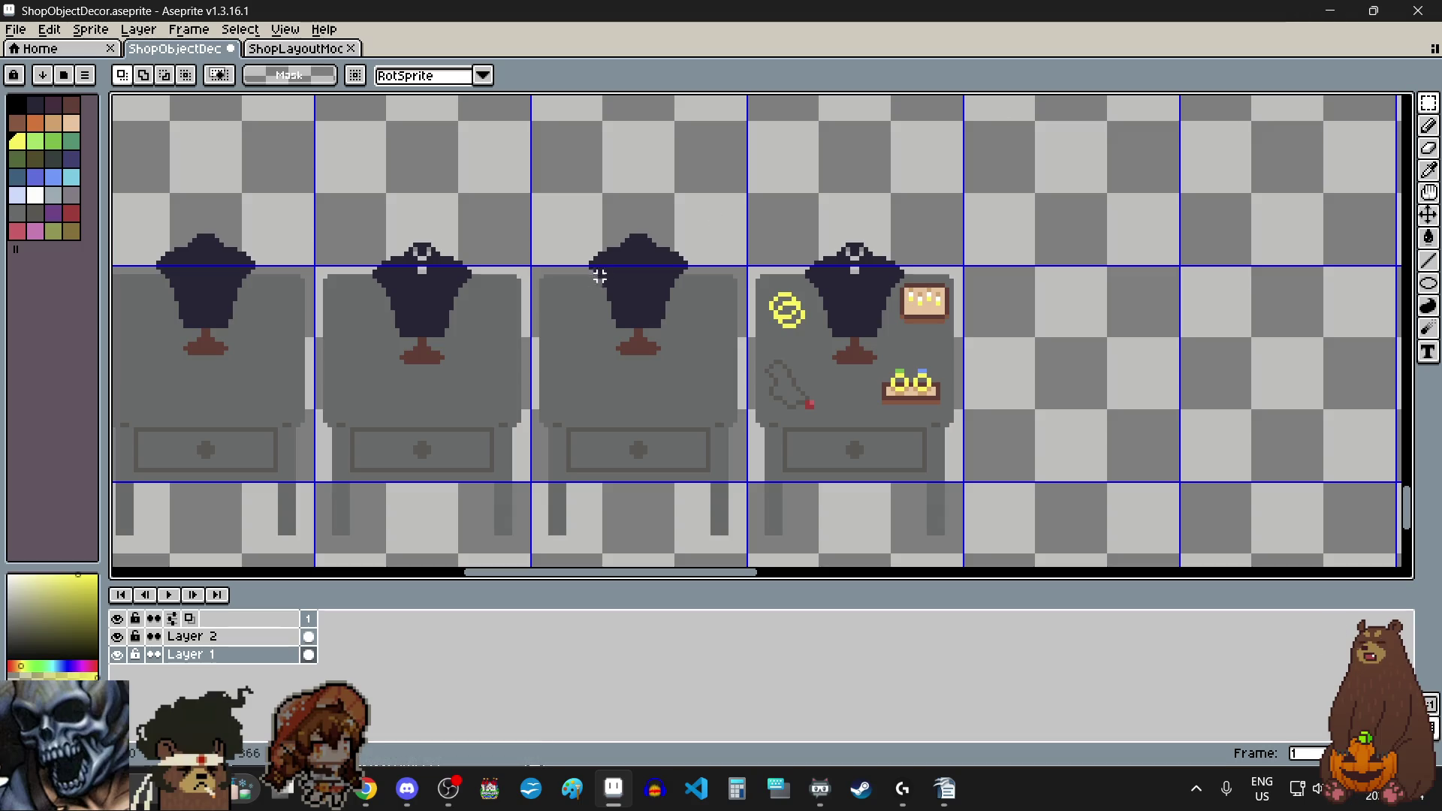
# Step: Select and delete the stray black rectangle outline, then clear the selection
pyautogui.scroll(2, 726, 196)
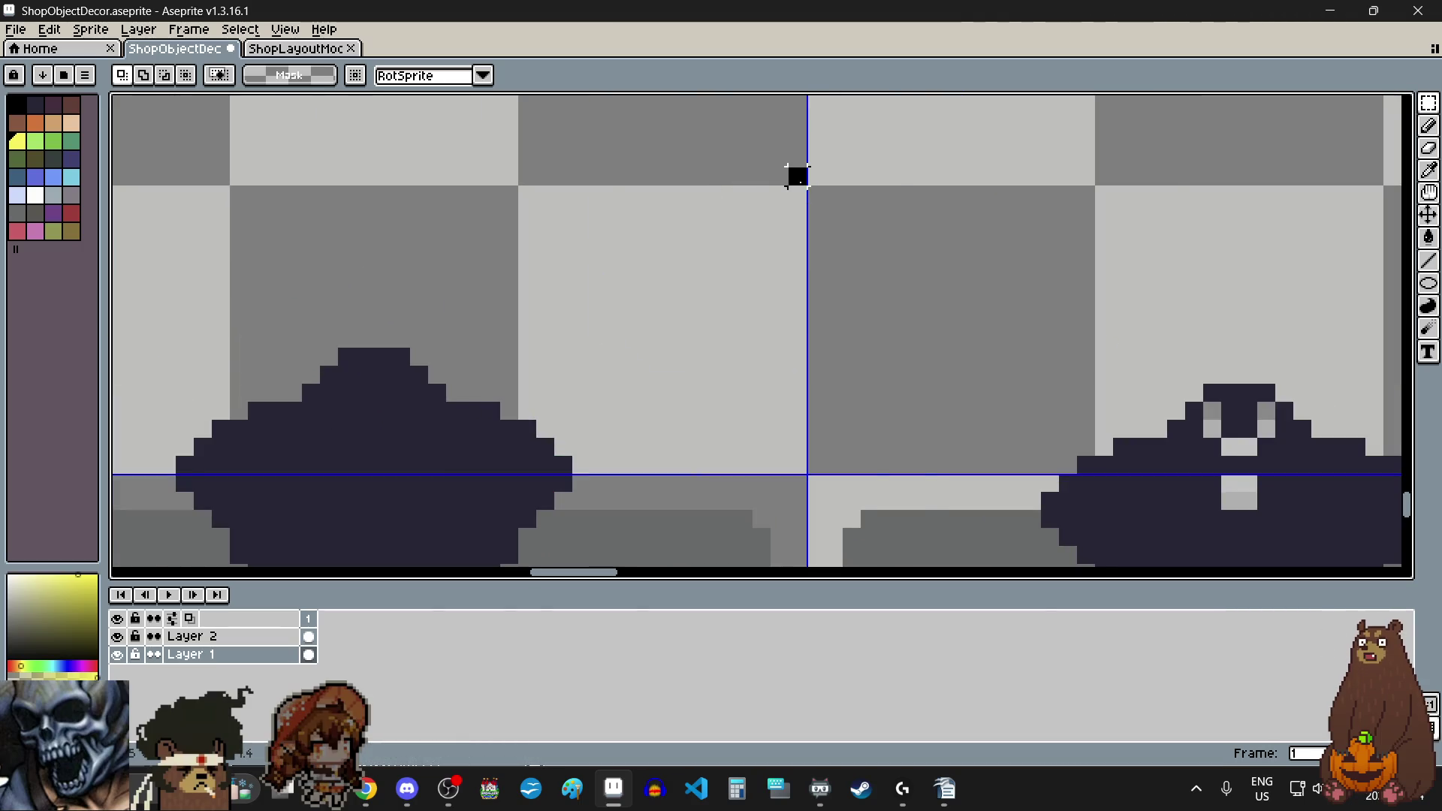
pyautogui.scroll(-5, 798, 177)
pyautogui.scroll(5, 589, 338)
pyautogui.moveTo(488, 348); pyautogui.dragTo(334, 348)
pyautogui.scroll(-2, 364, 347)
pyautogui.press('Delete')
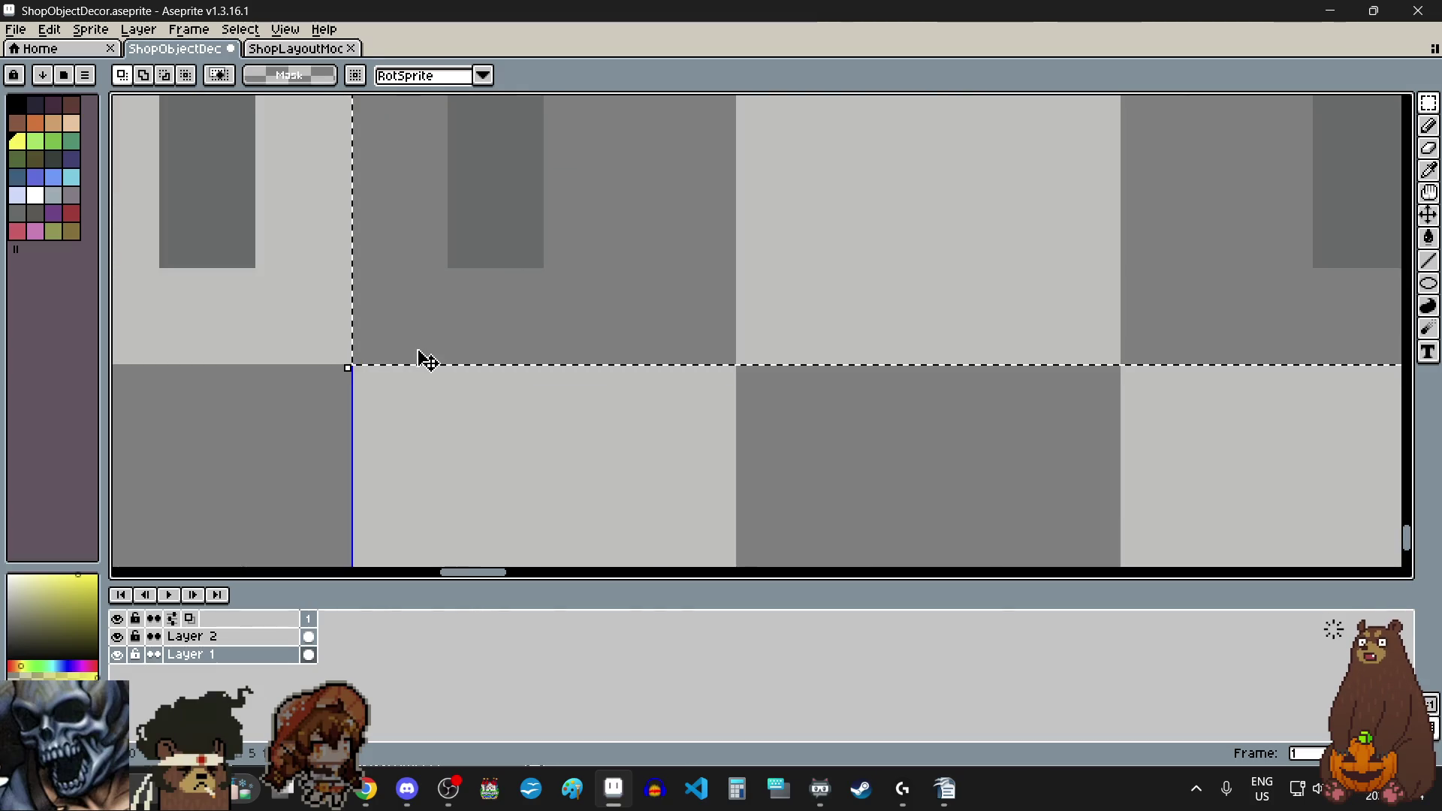
pyautogui.click(351, 323)
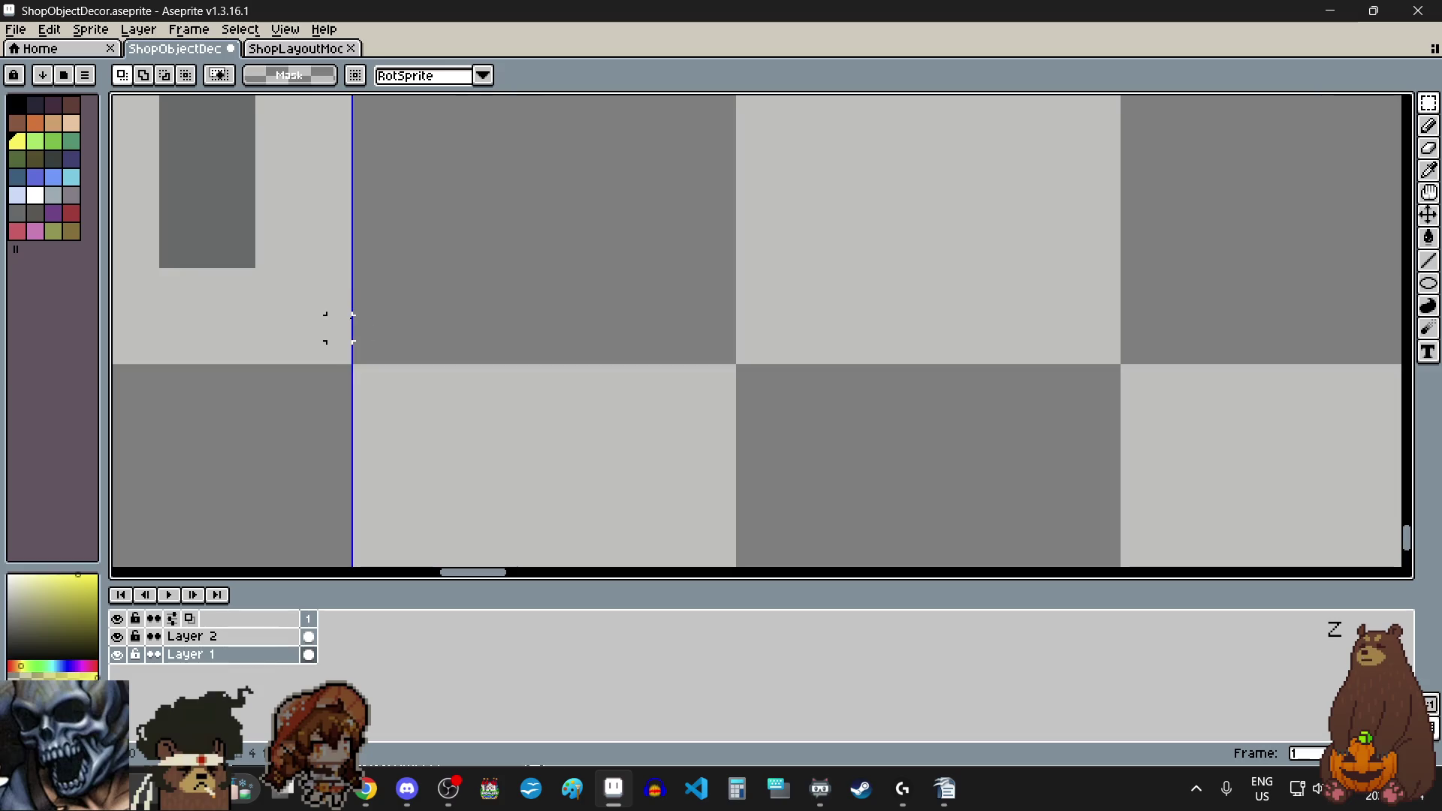
pyautogui.scroll(-2, 360, 308)
pyautogui.scroll(-2, 360, 308)
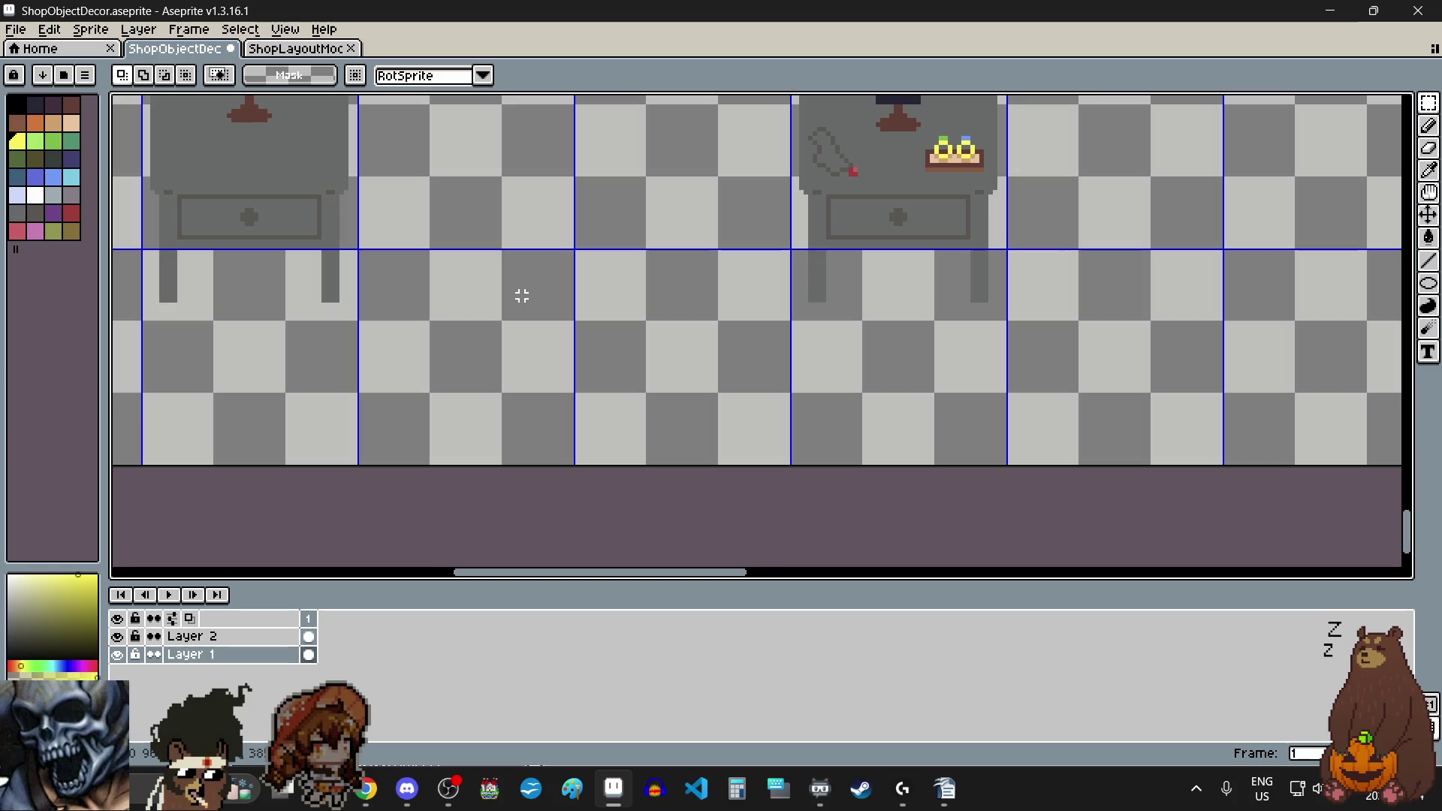
pyautogui.scroll(-1, 562, 305)
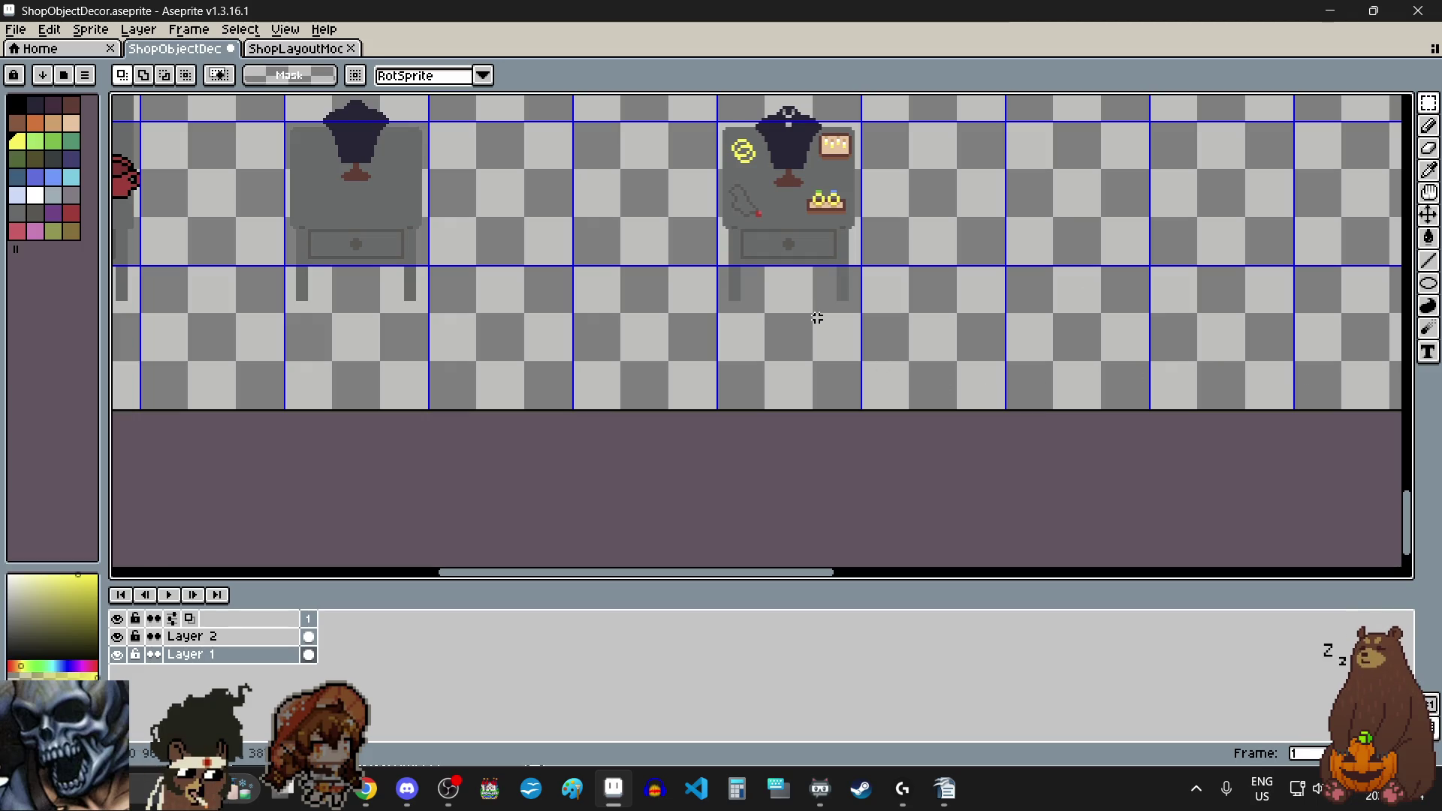
pyautogui.scroll(-1, 830, 323)
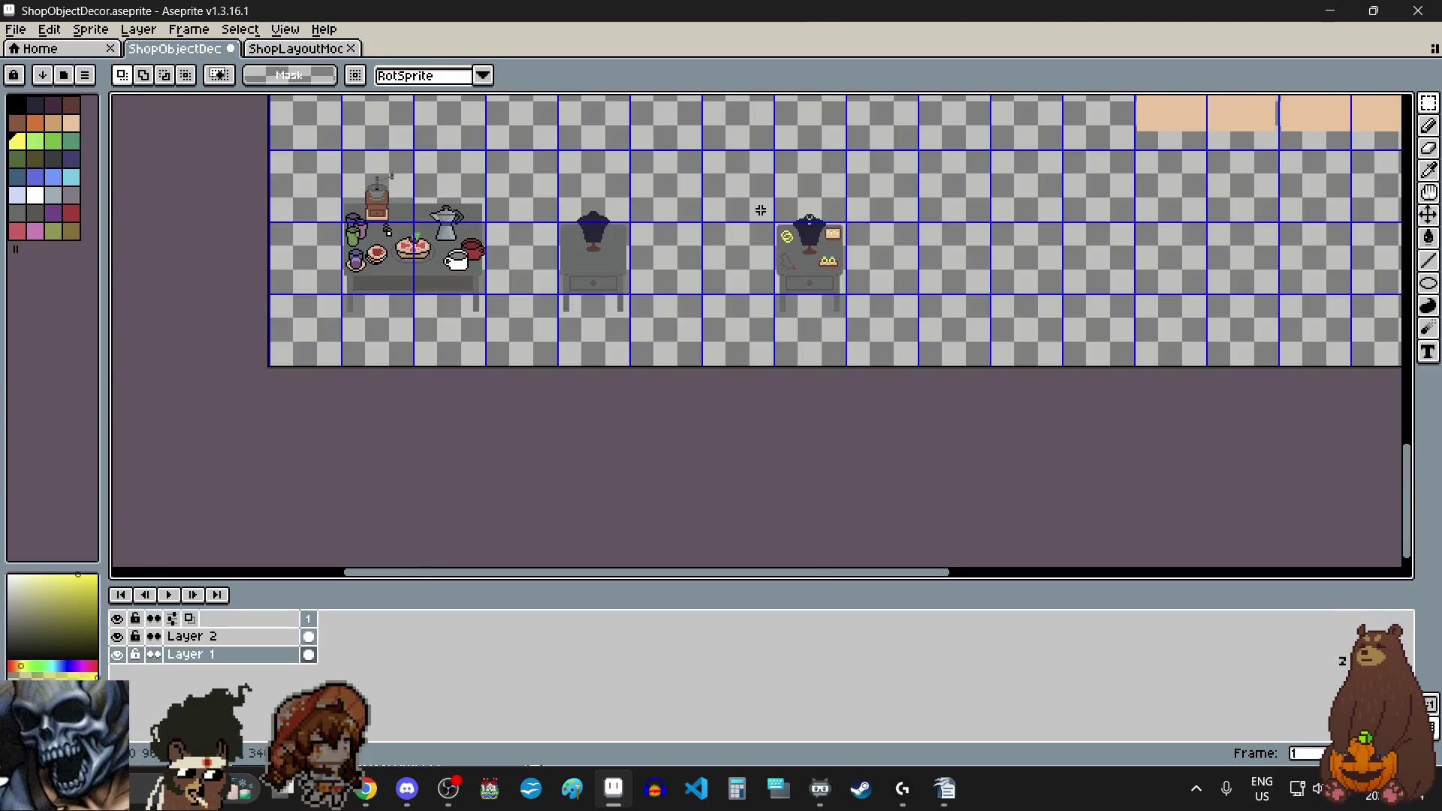
pyautogui.scroll(2, 761, 211)
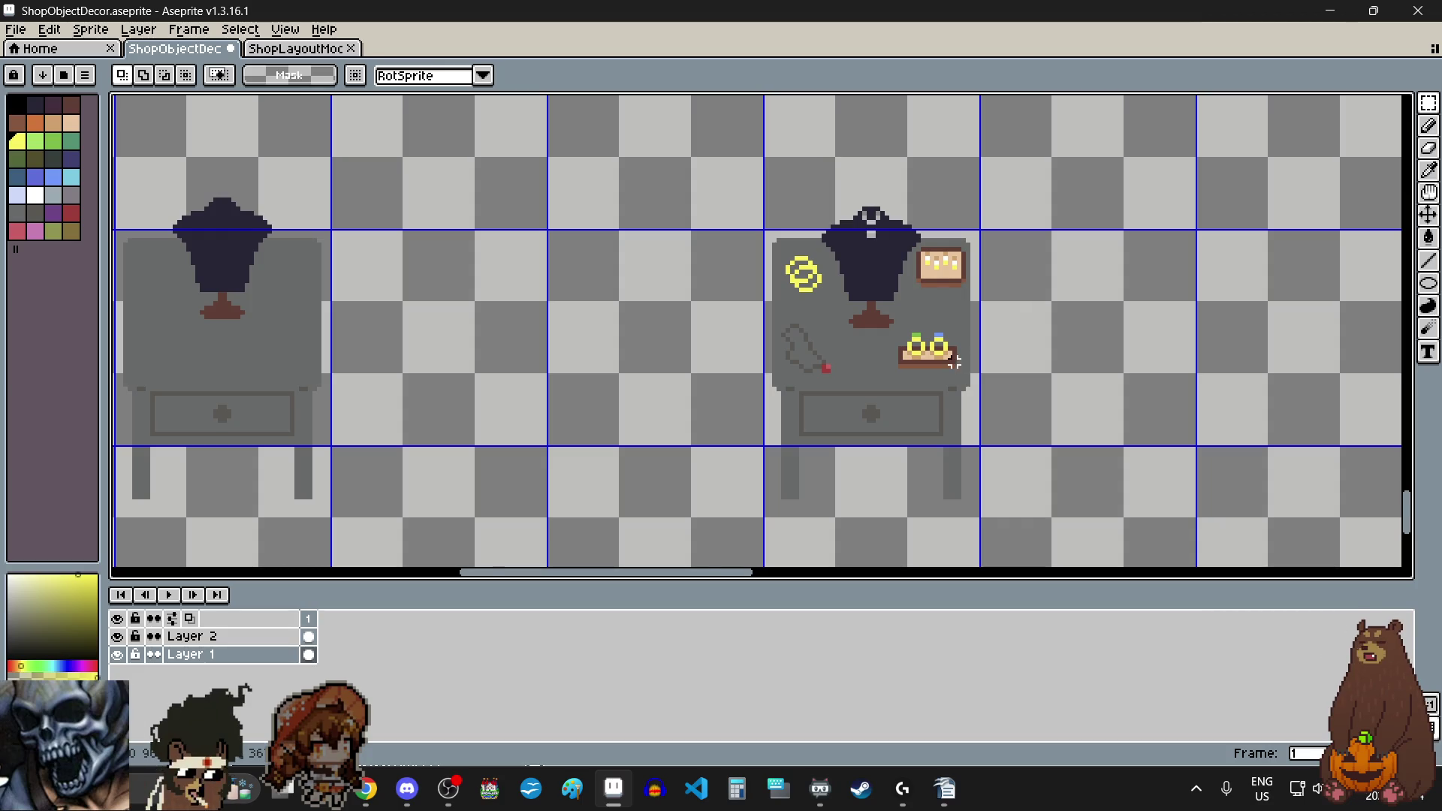
# Step: Move the right table with its ring and candles left beside the other mannequin table
pyautogui.scroll(4, 954, 362)
pyautogui.scroll(4, 939, 347)
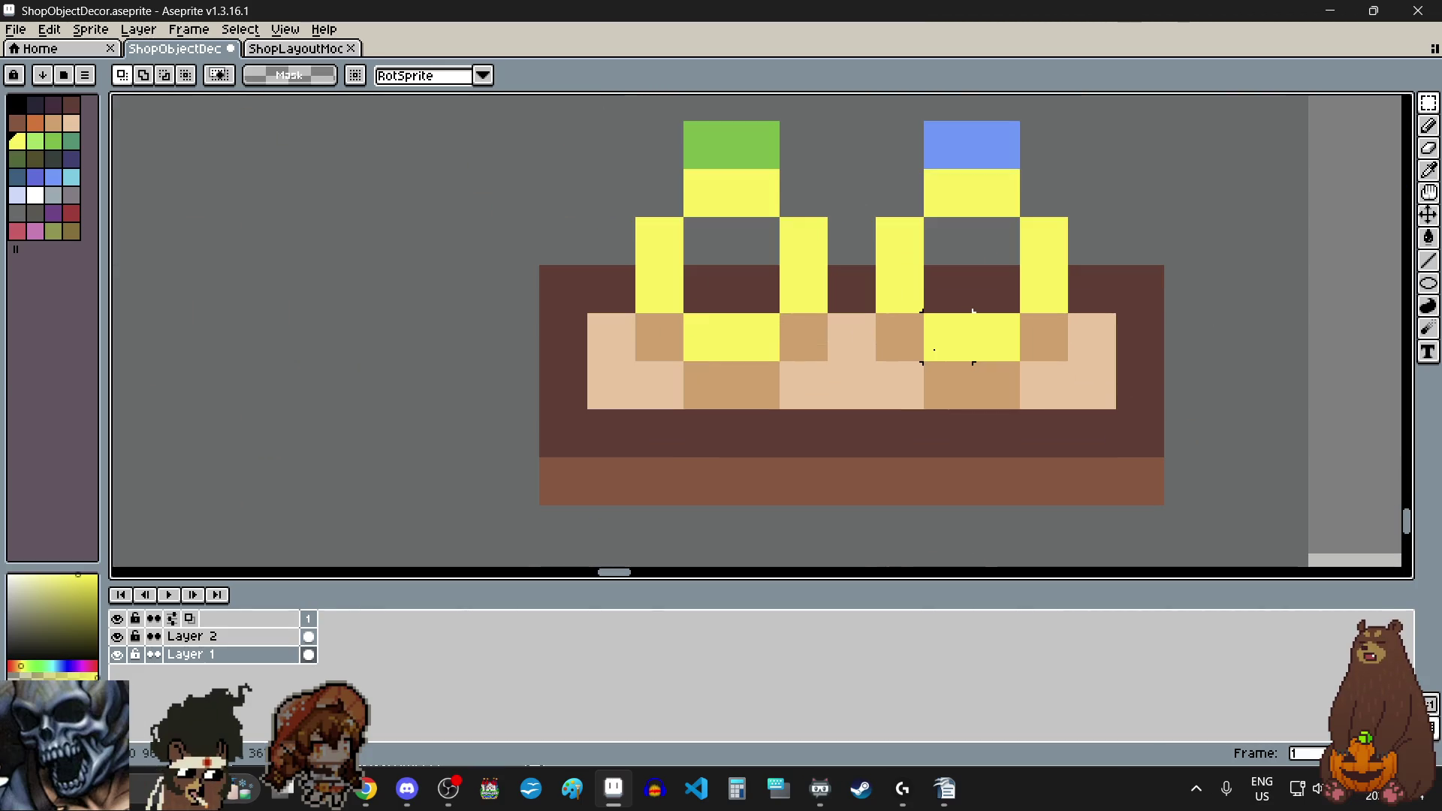
pyautogui.scroll(-5, 948, 337)
pyautogui.scroll(4, 826, 165)
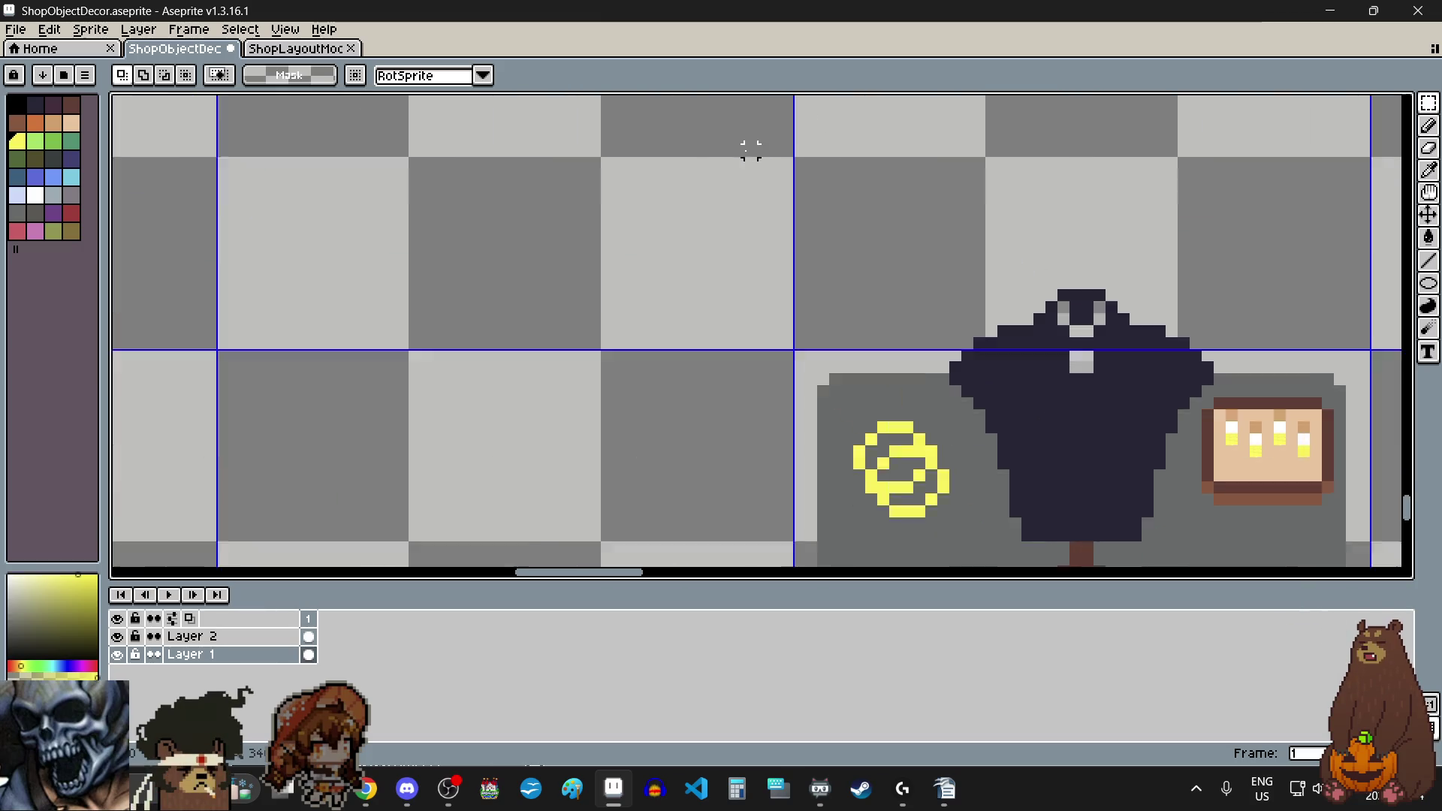
pyautogui.scroll(-5, 826, 166)
pyautogui.scroll(2, 830, 184)
pyautogui.moveTo(806, 133)
pyautogui.mouseDown()
pyautogui.moveTo(934, 335)
pyautogui.moveTo(985, 548)
pyautogui.moveTo(992, 517)
pyautogui.moveTo(1002, 525)
pyautogui.mouseUp()
pyautogui.scroll(4, 916, 319)
pyautogui.scroll(-3, 977, 466)
pyautogui.hscroll(-3, 962, 443)
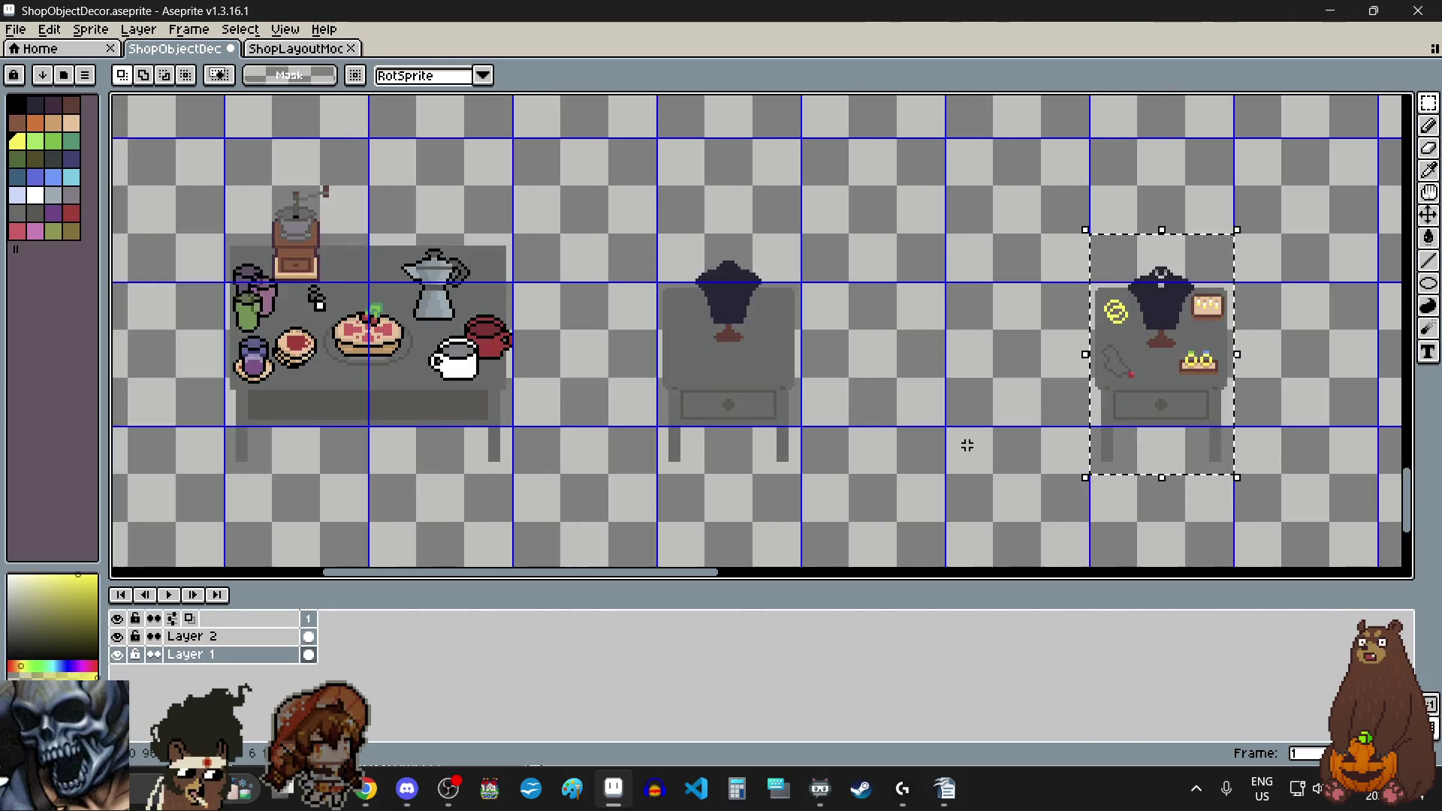
pyautogui.scroll(-1, 962, 443)
pyautogui.scroll(3, 1082, 396)
pyautogui.moveTo(1089, 409)
pyautogui.mouseDown()
pyautogui.moveTo(699, 390)
pyautogui.moveTo(621, 295)
pyautogui.moveTo(674, 290)
pyautogui.moveTo(580, 310)
pyautogui.mouseUp()
pyautogui.scroll(4, 631, 301)
pyautogui.scroll(-4, 590, 316)
pyautogui.click(1079, 335)
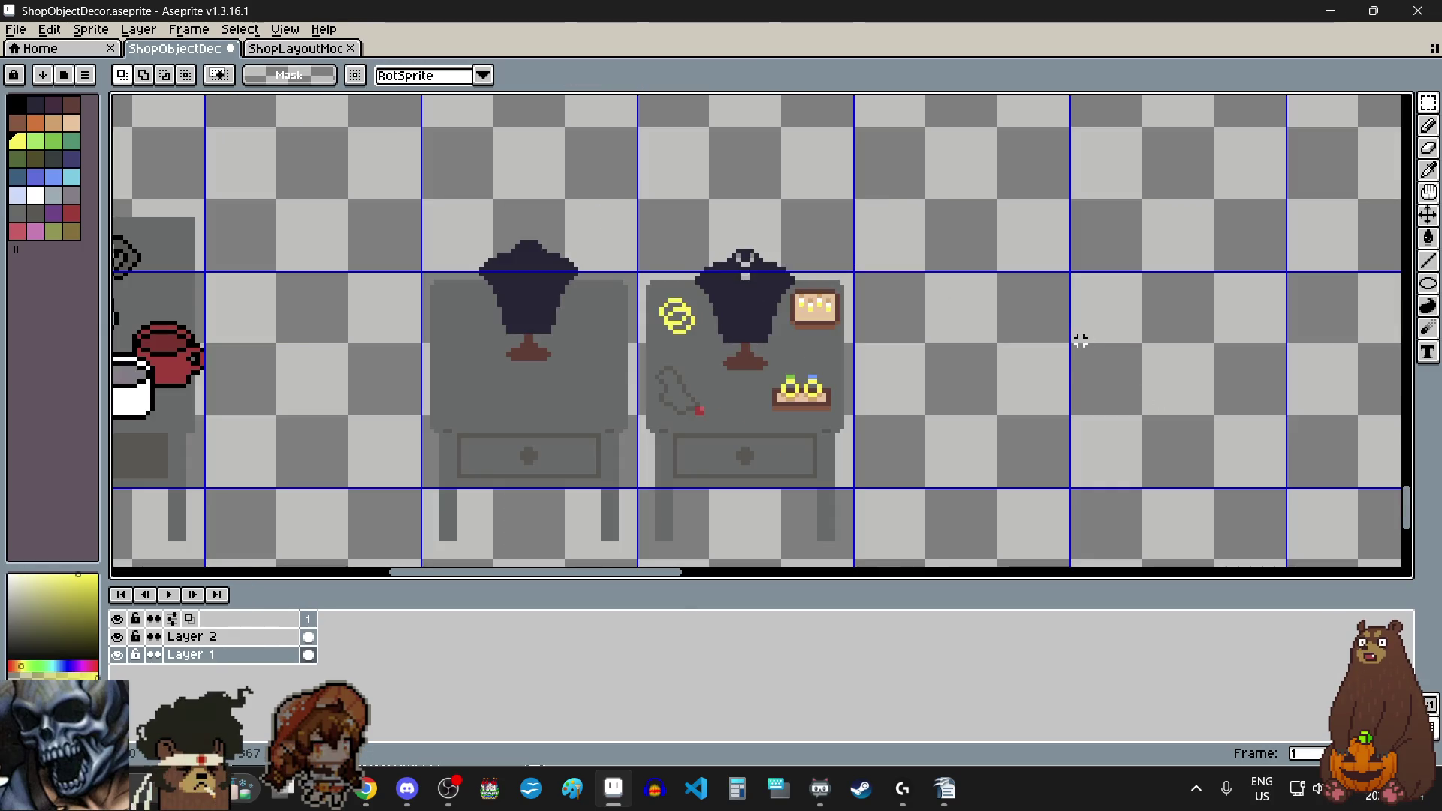
# Step: Save the ShopObjectDecor sprite with File > Save, then switch to another window
pyautogui.hscroll(-3, 1081, 341)
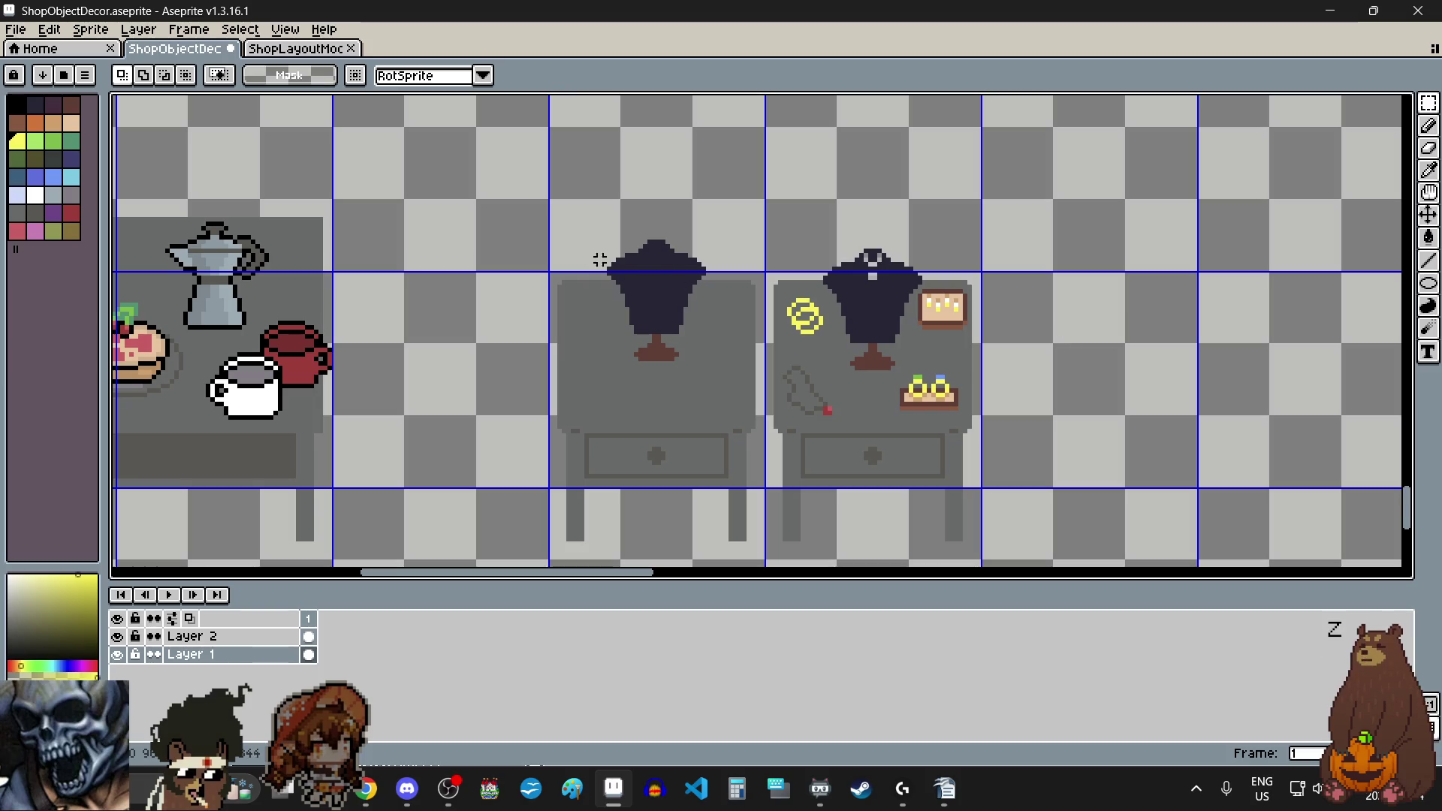
pyautogui.scroll(6, 644, 272)
pyautogui.scroll(-3, 646, 270)
pyautogui.scroll(3, 649, 269)
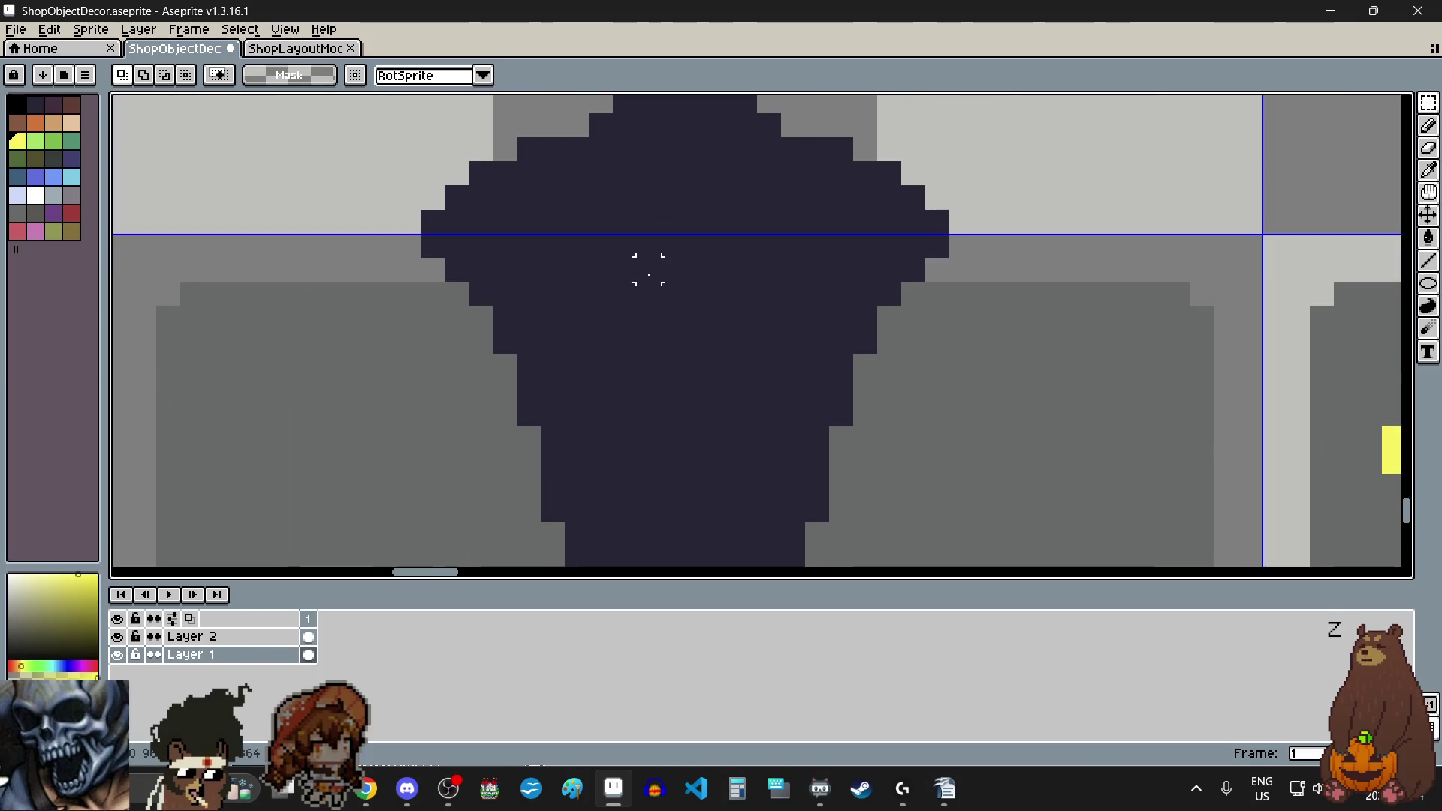
pyautogui.scroll(-5, 649, 271)
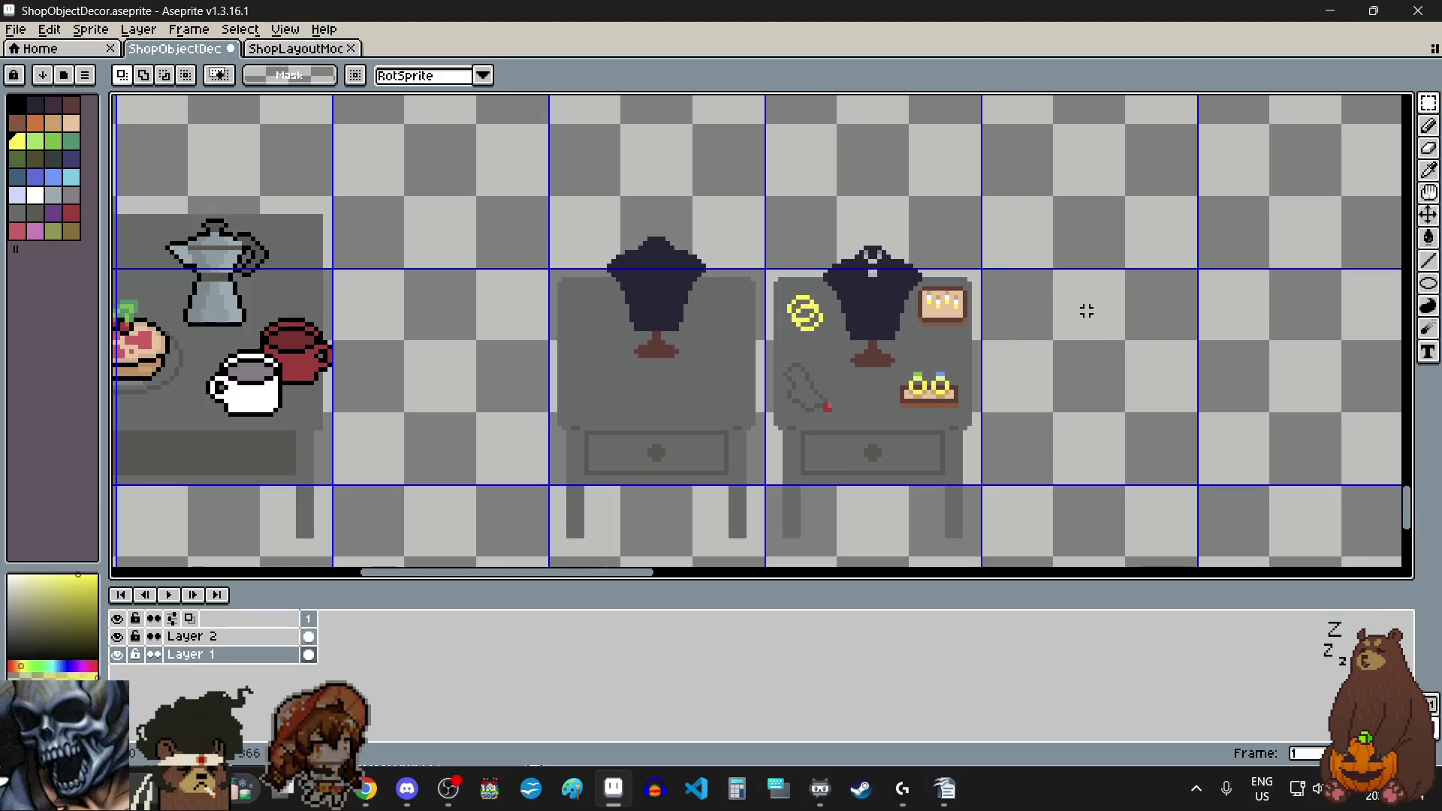
pyautogui.scroll(-1, 1086, 310)
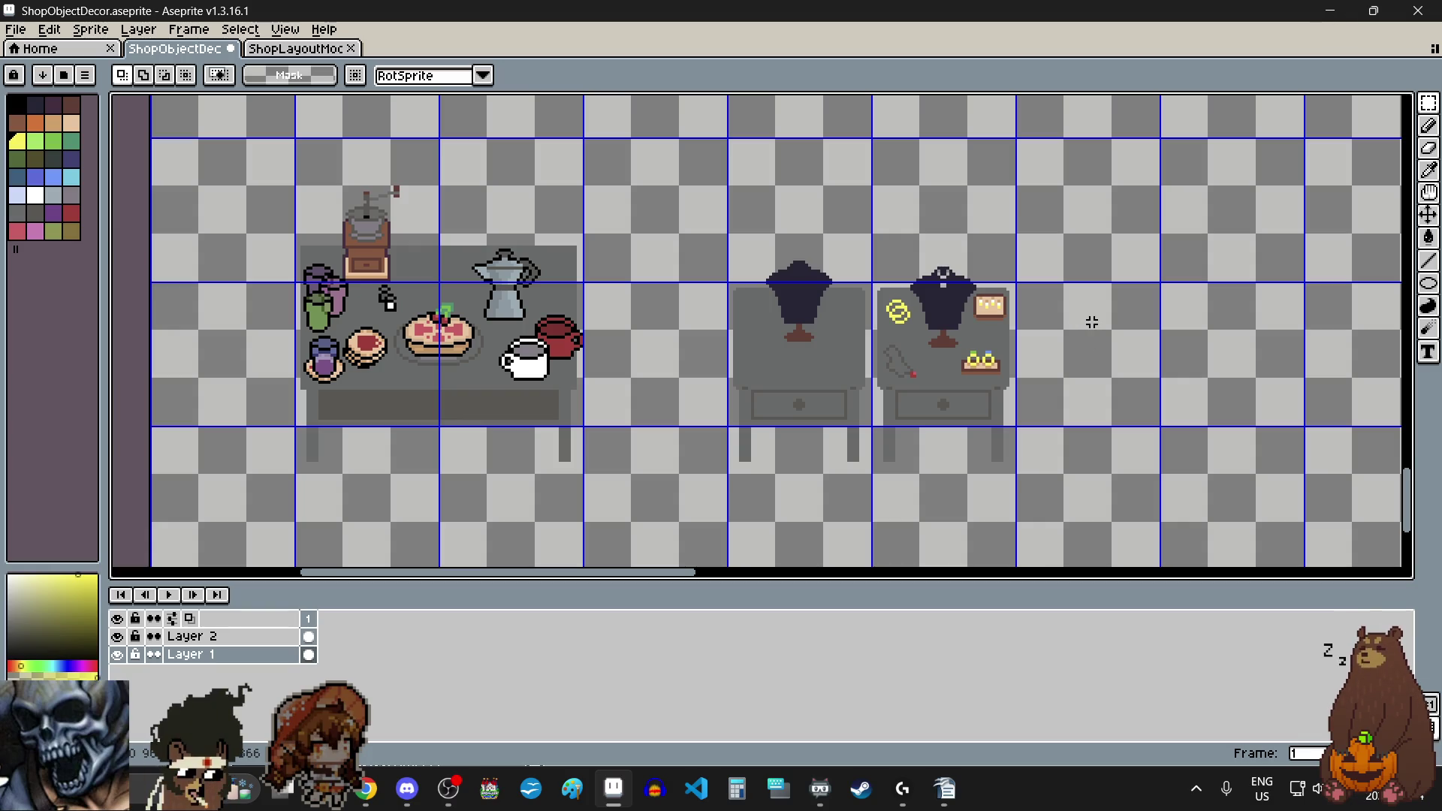
pyautogui.scroll(2, 1054, 340)
pyautogui.scroll(3, 722, 435)
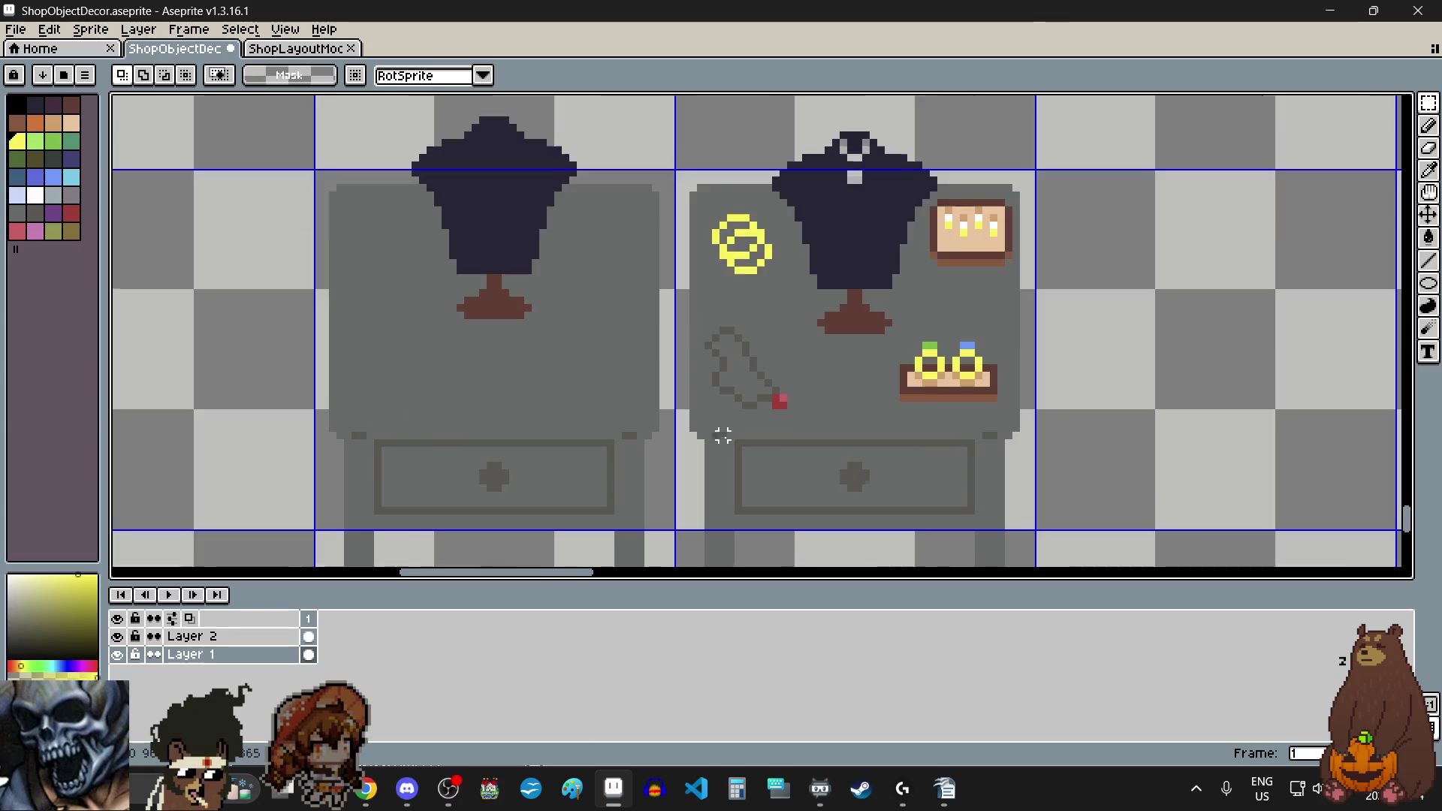
pyautogui.scroll(3, 751, 416)
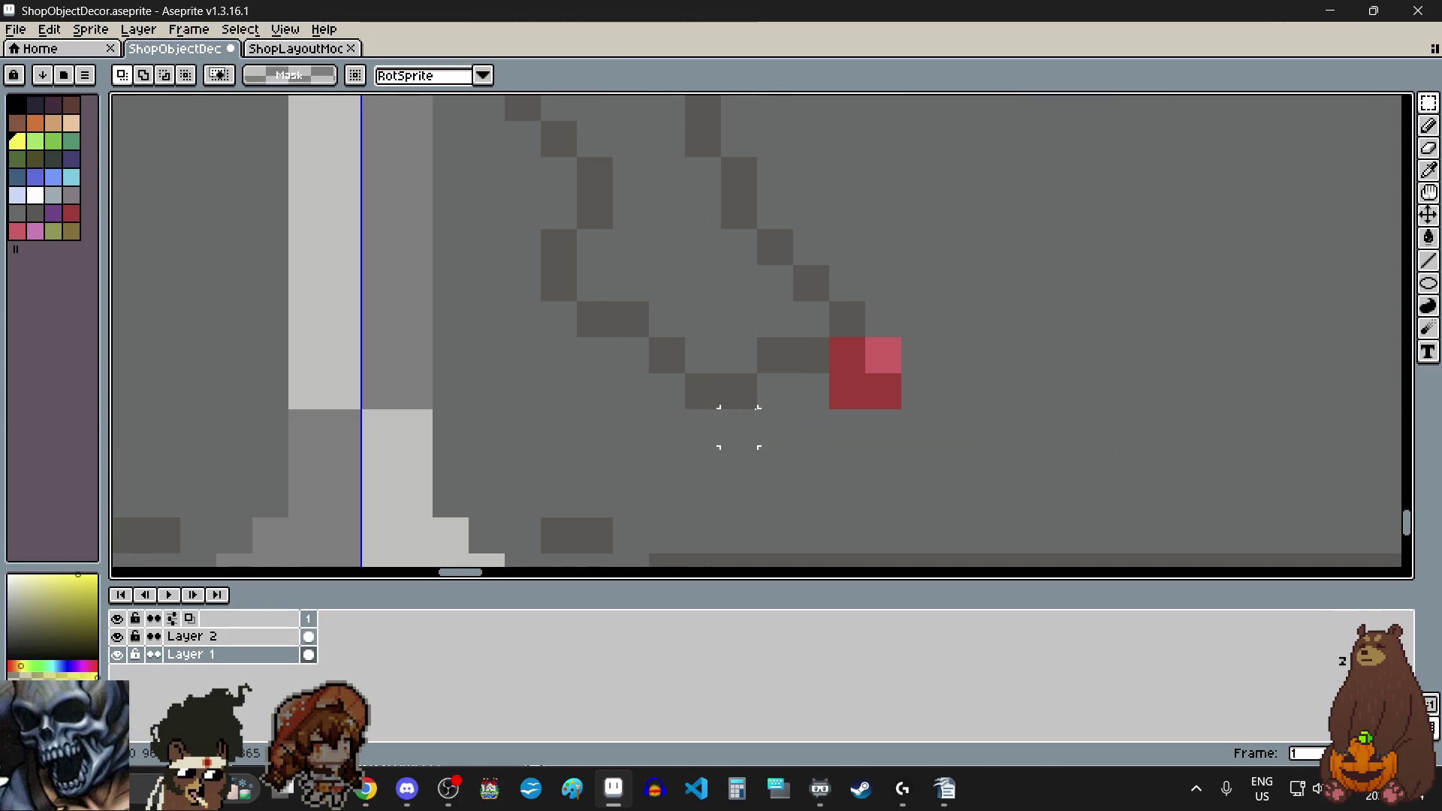
pyautogui.scroll(-4, 752, 415)
pyautogui.scroll(-1, 752, 413)
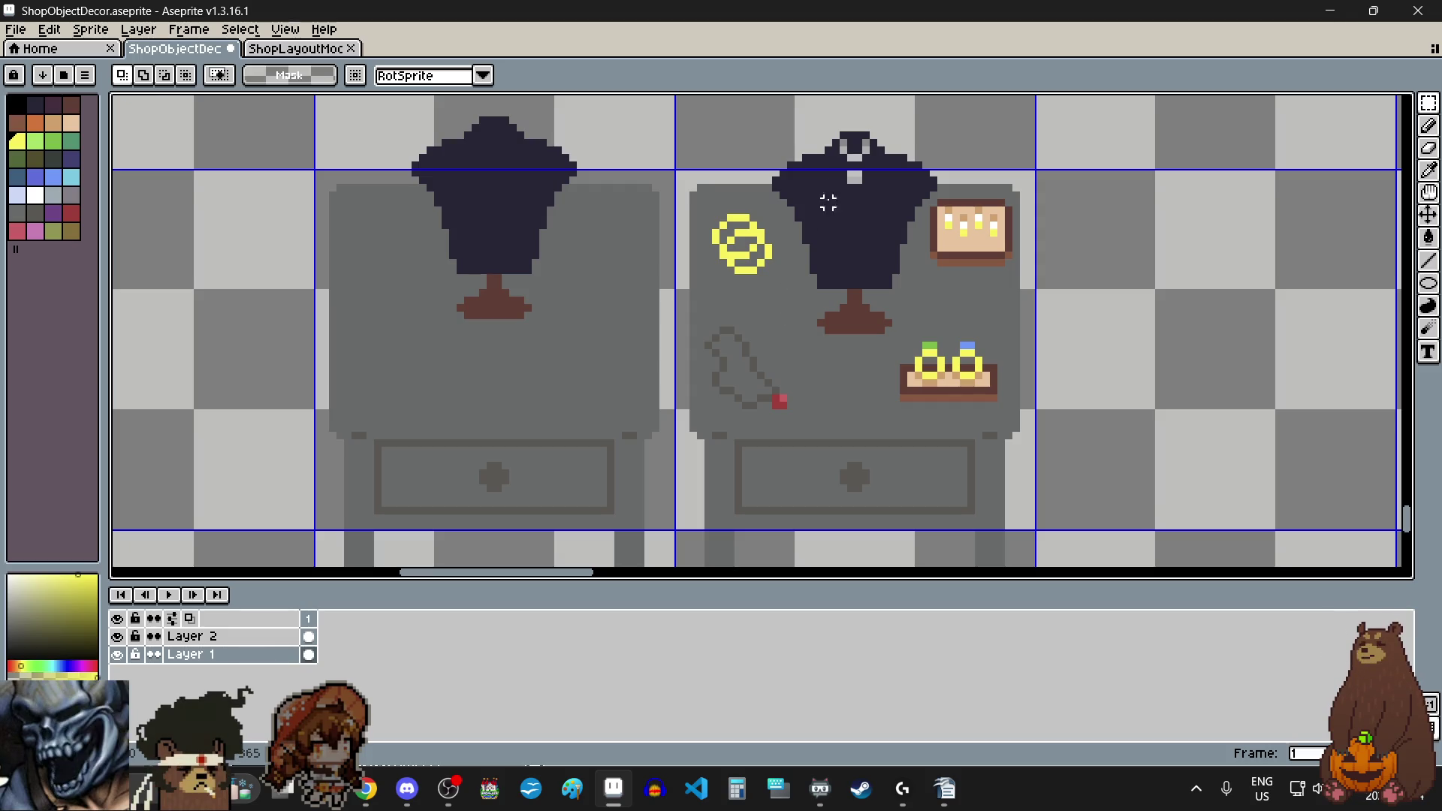
pyautogui.scroll(4, 855, 145)
pyautogui.scroll(-5, 865, 180)
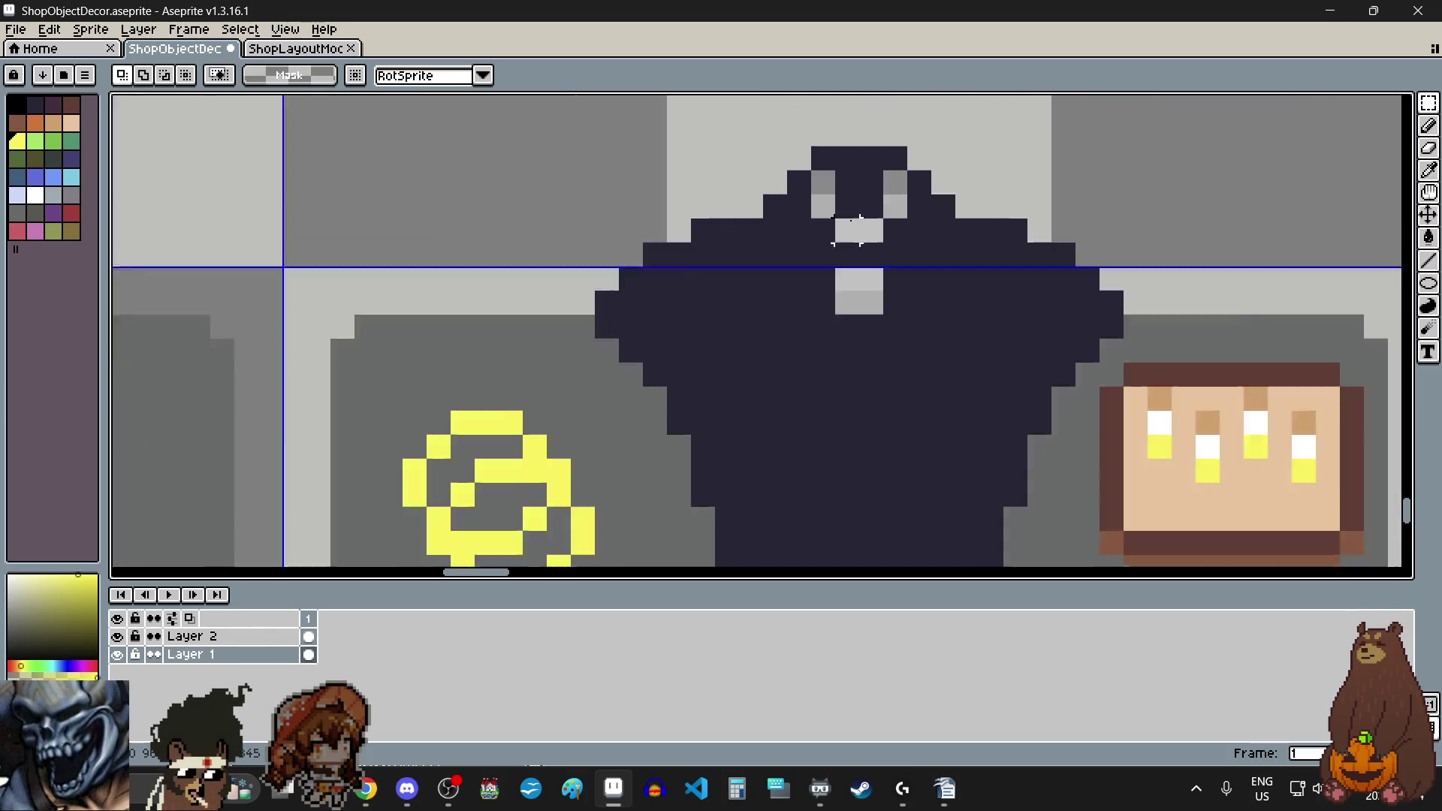
pyautogui.scroll(-1, 1006, 287)
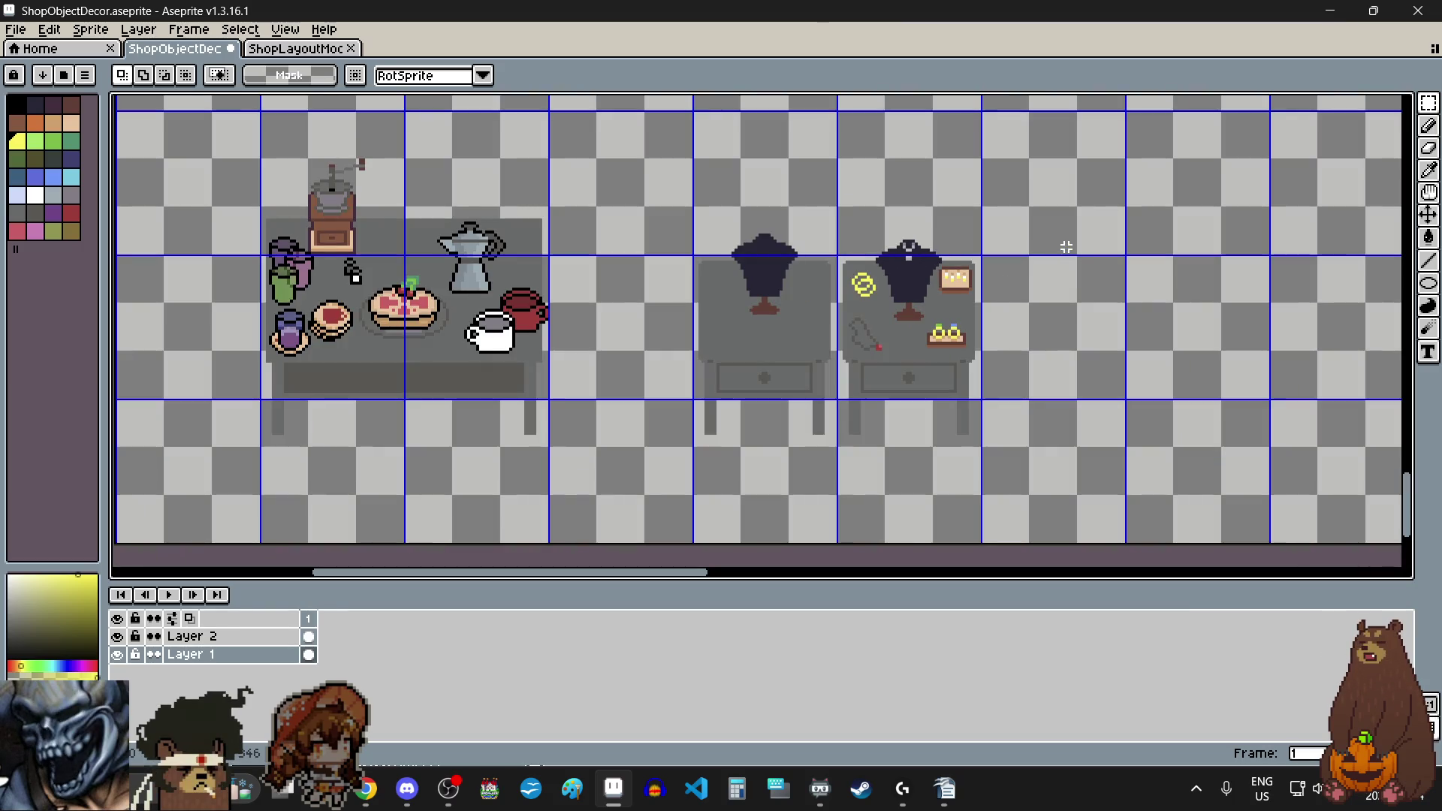
pyautogui.scroll(1, 1069, 250)
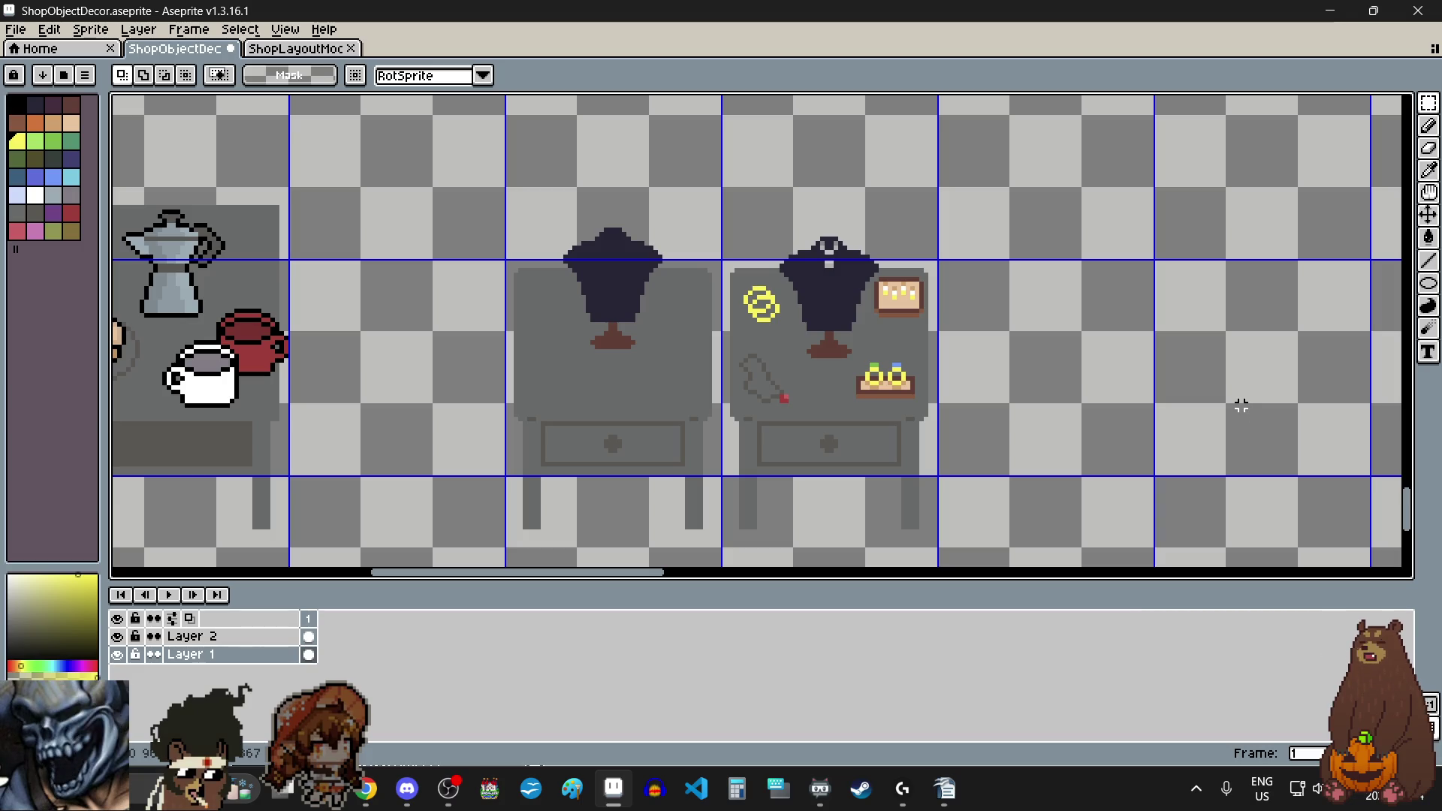
pyautogui.scroll(-3, 1142, 357)
pyautogui.scroll(1, 1142, 356)
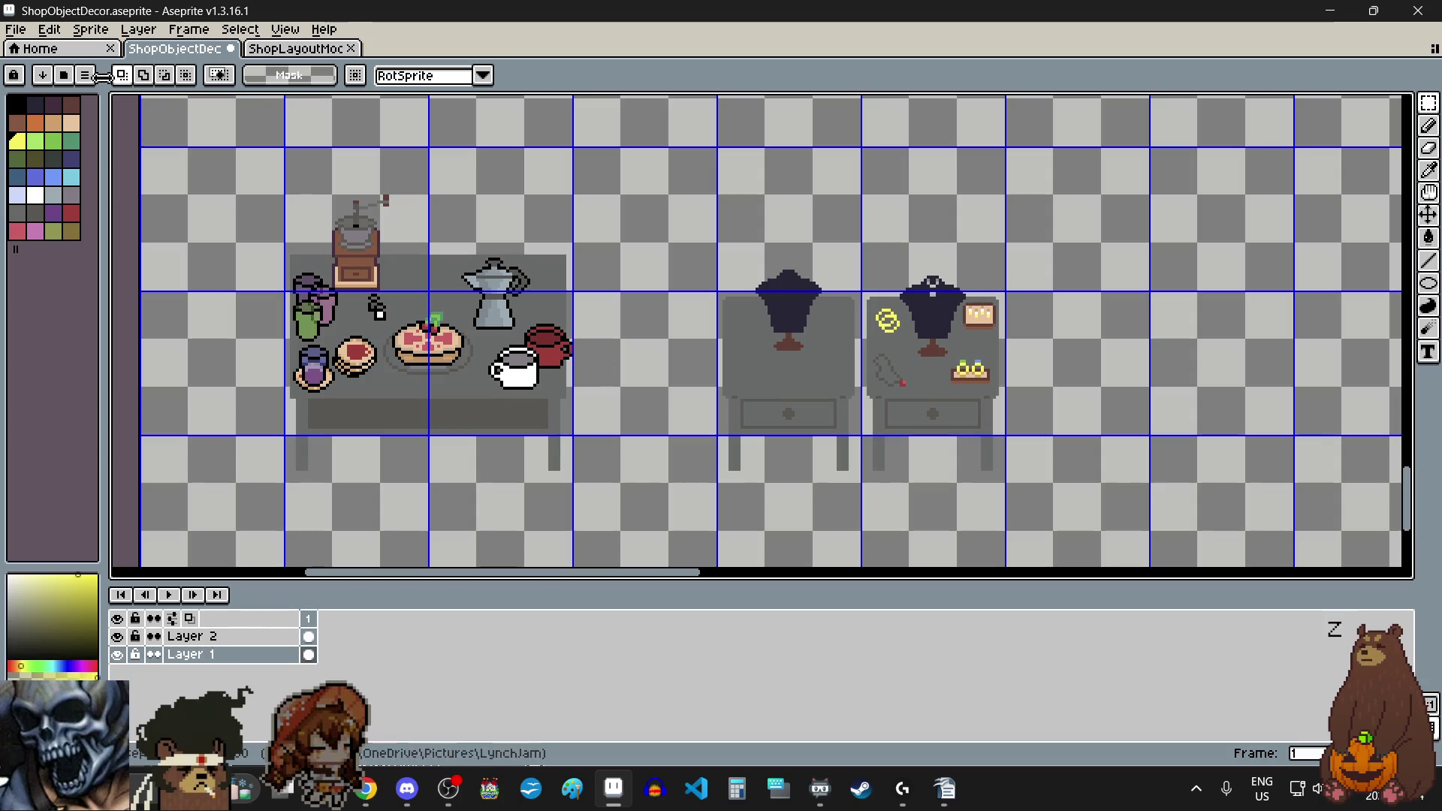
pyautogui.click(16, 29)
pyautogui.click(45, 110)
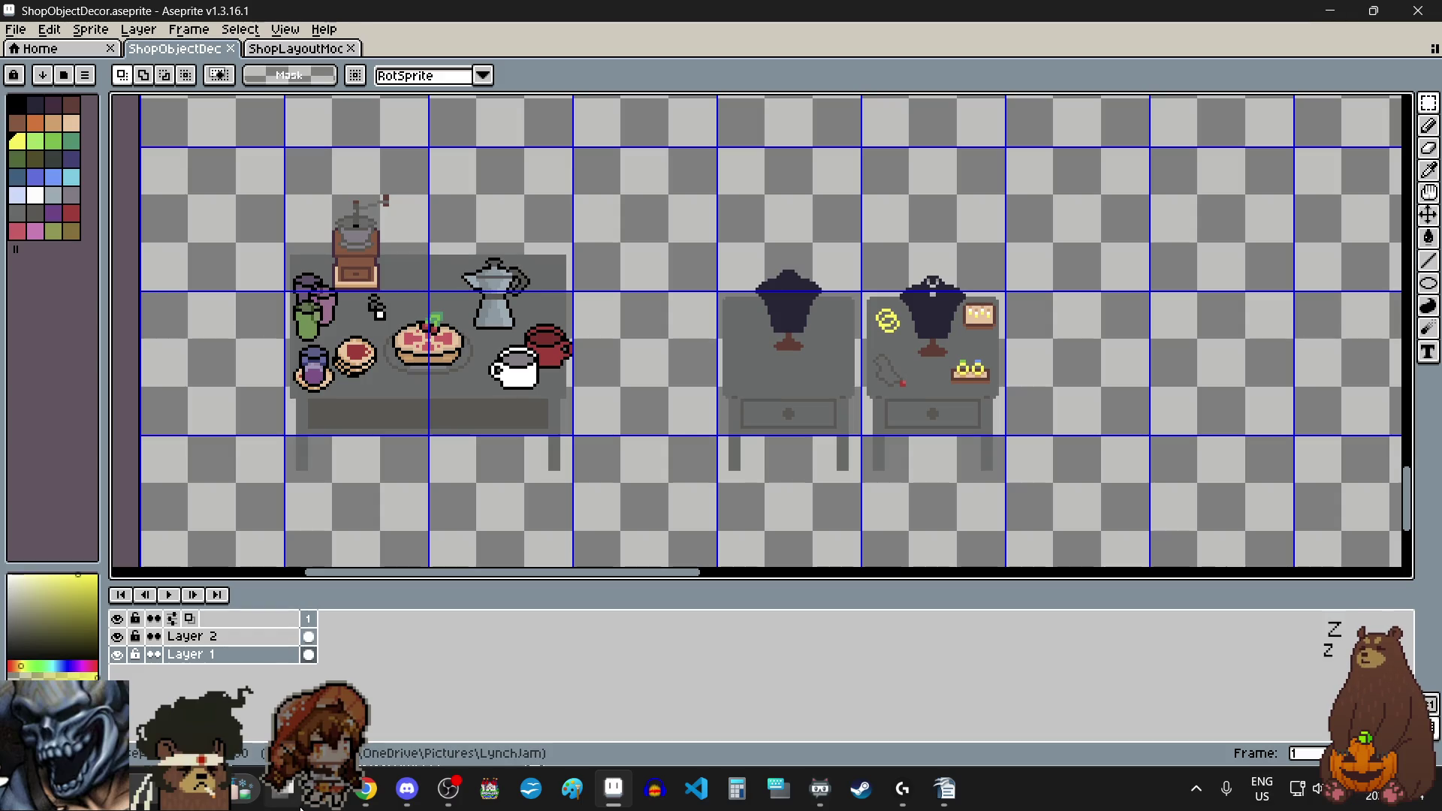
pyautogui.click(293, 800)
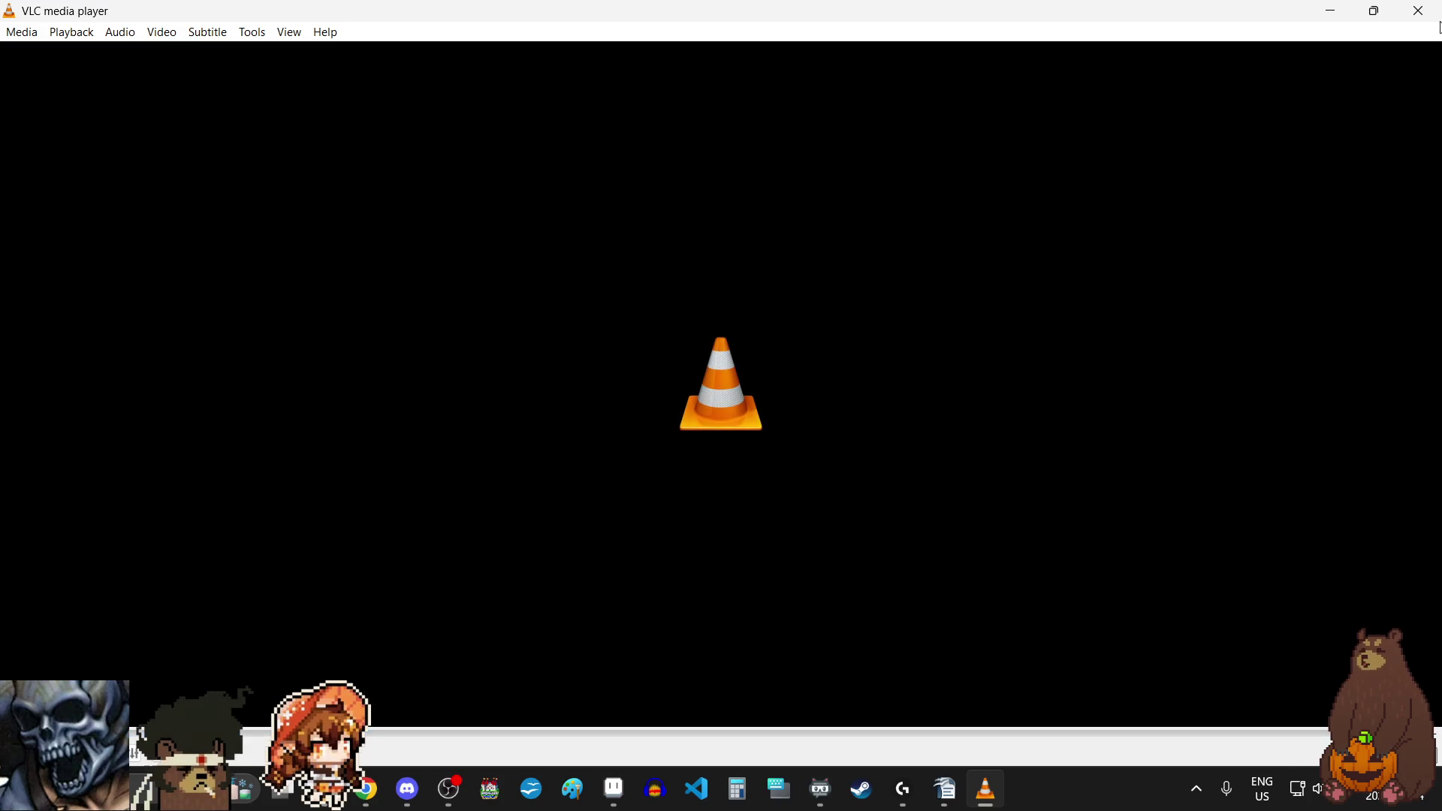
# Step: Close the video player to return to the ShopObjectDecor sheet in Aseprite
pyautogui.click(1419, 10)
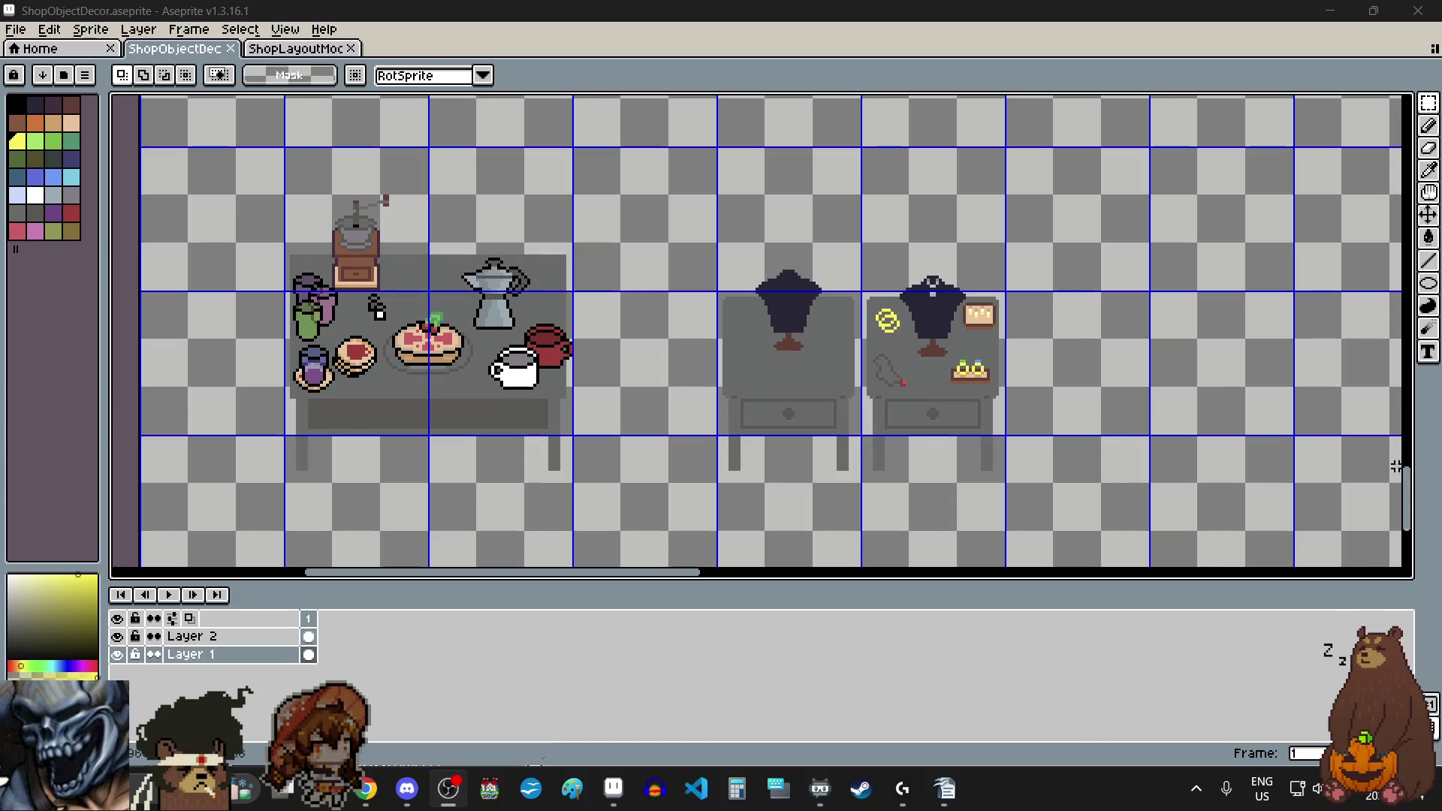
# Step: Look over the sprite sheet's items, then pick the black palette swatch as foreground colour
pyautogui.moveTo(1409, 499)
pyautogui.mouseDown()
pyautogui.moveTo(1411, 181)
pyautogui.moveTo(1425, 177)
pyautogui.mouseUp()
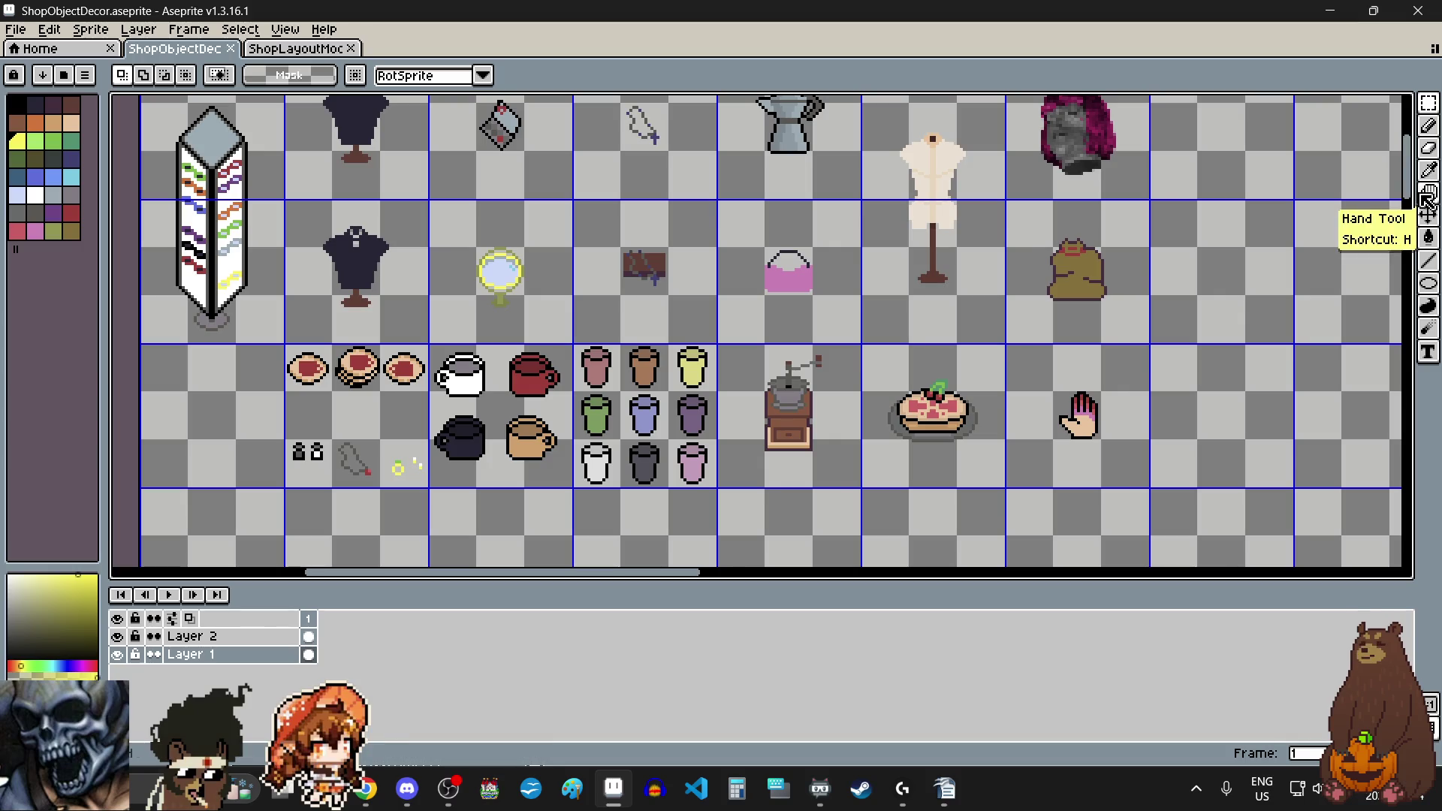
pyautogui.scroll(-2, 1311, 256)
pyautogui.scroll(2, 1315, 201)
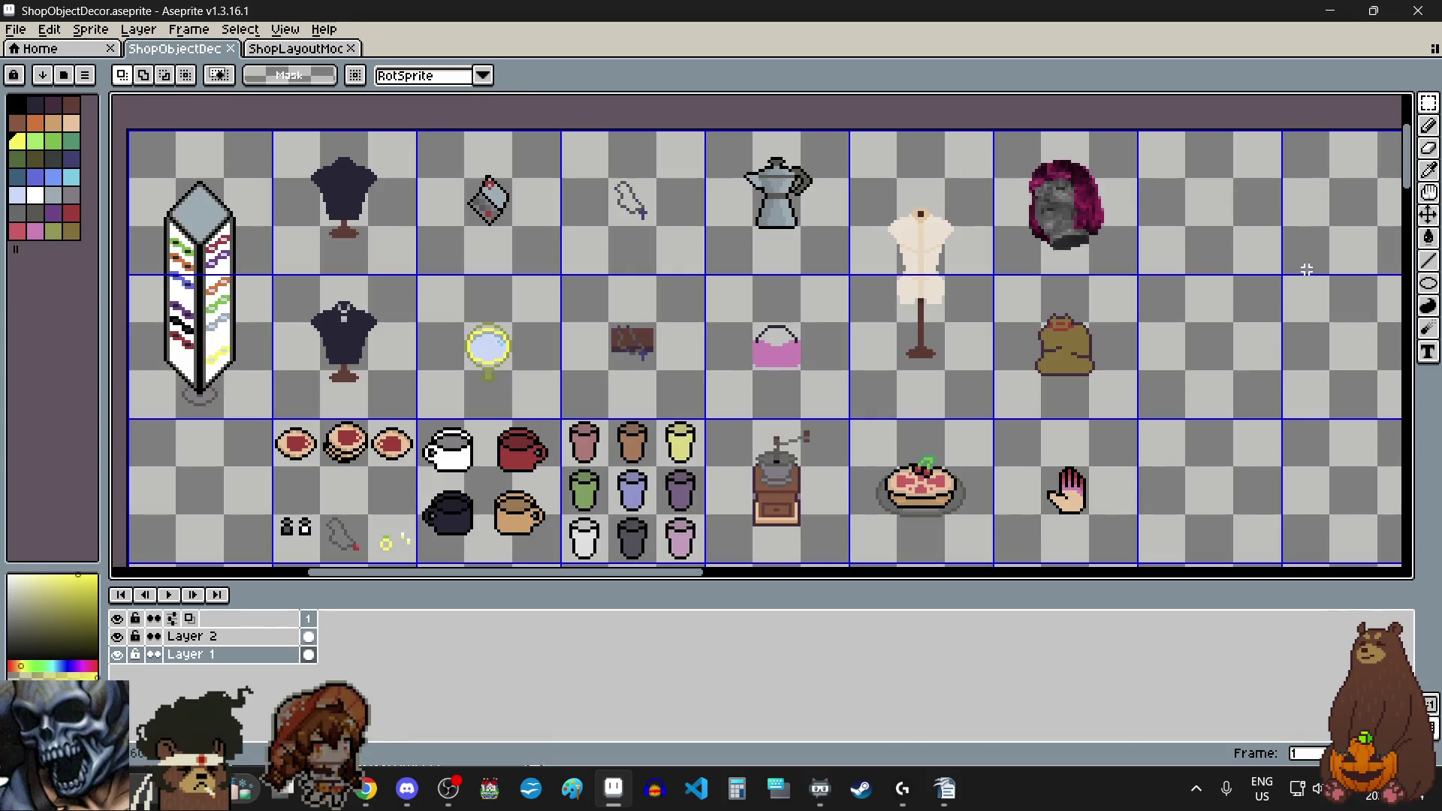
pyautogui.moveTo(1408, 162); pyautogui.dragTo(1411, 168)
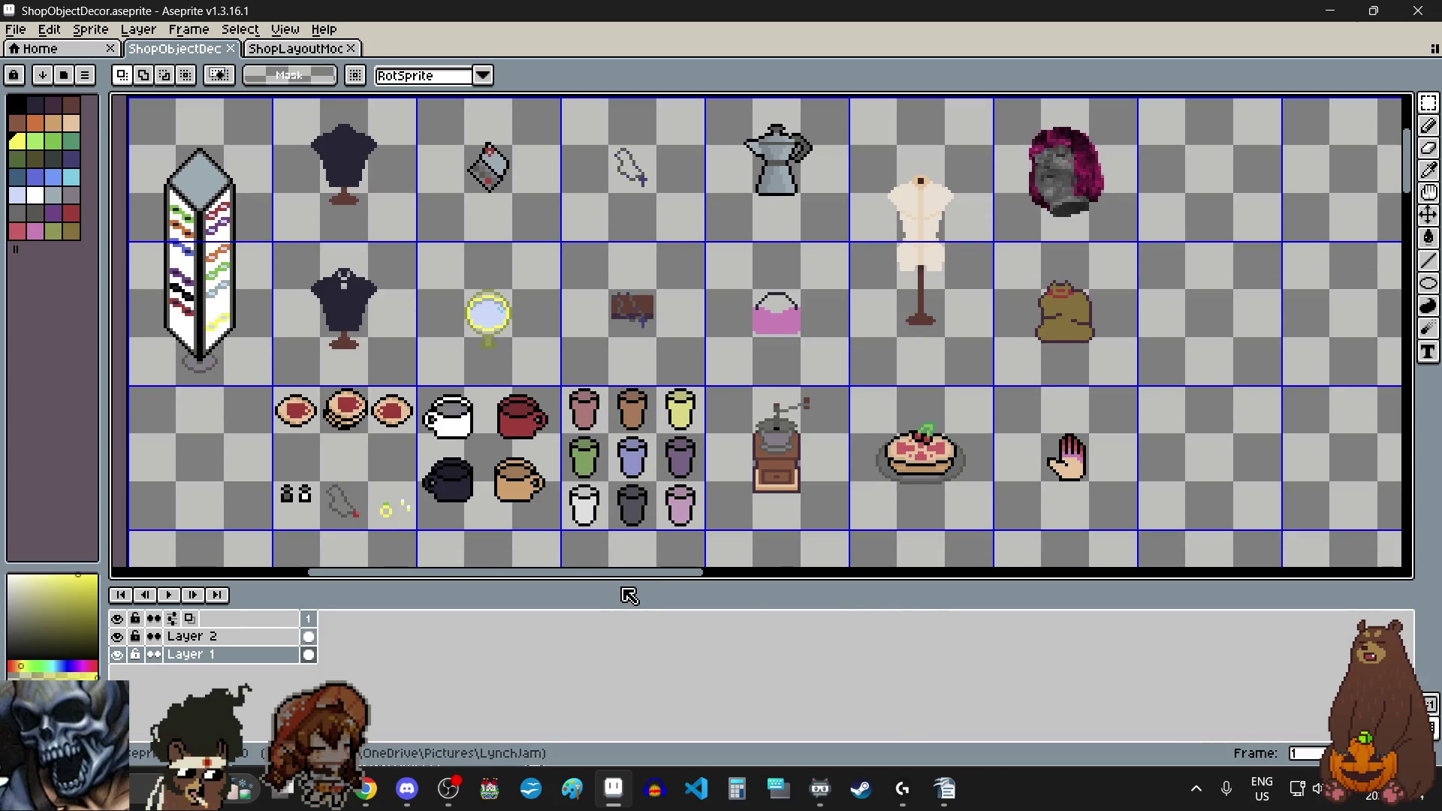
pyautogui.moveTo(640, 580); pyautogui.dragTo(624, 580)
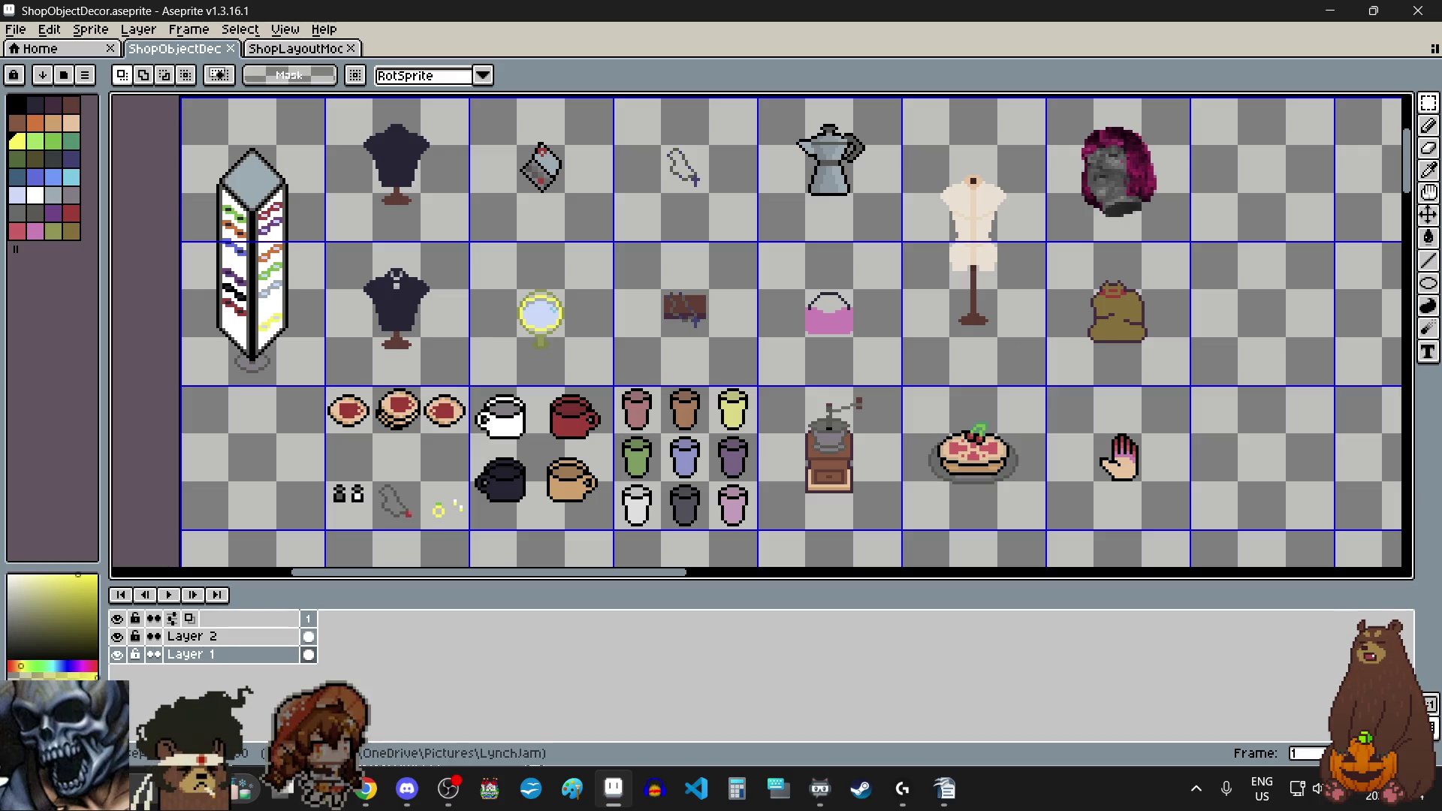
pyautogui.hotkey('alt', 'Tab')
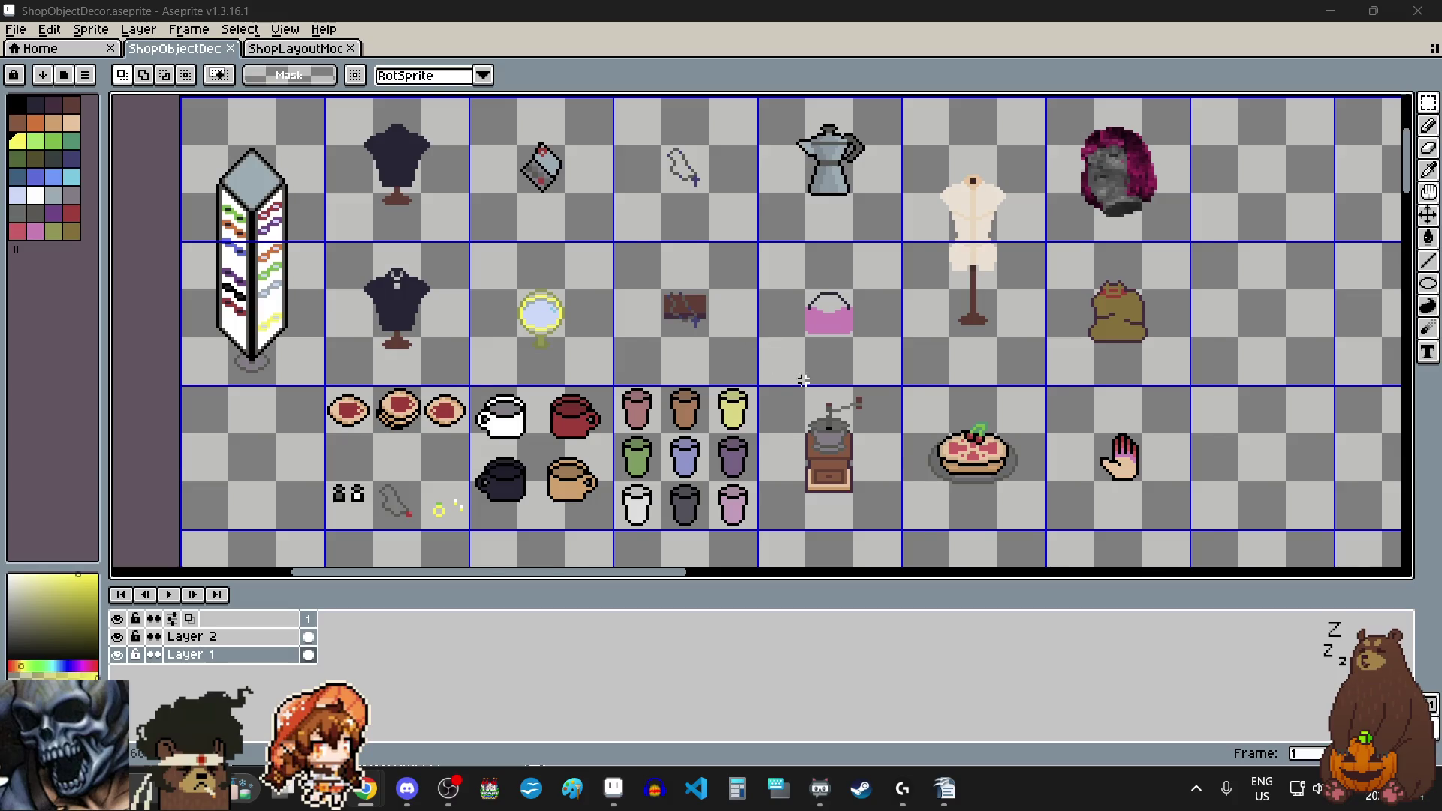
pyautogui.scroll(-3, 805, 382)
pyautogui.scroll(2, 805, 383)
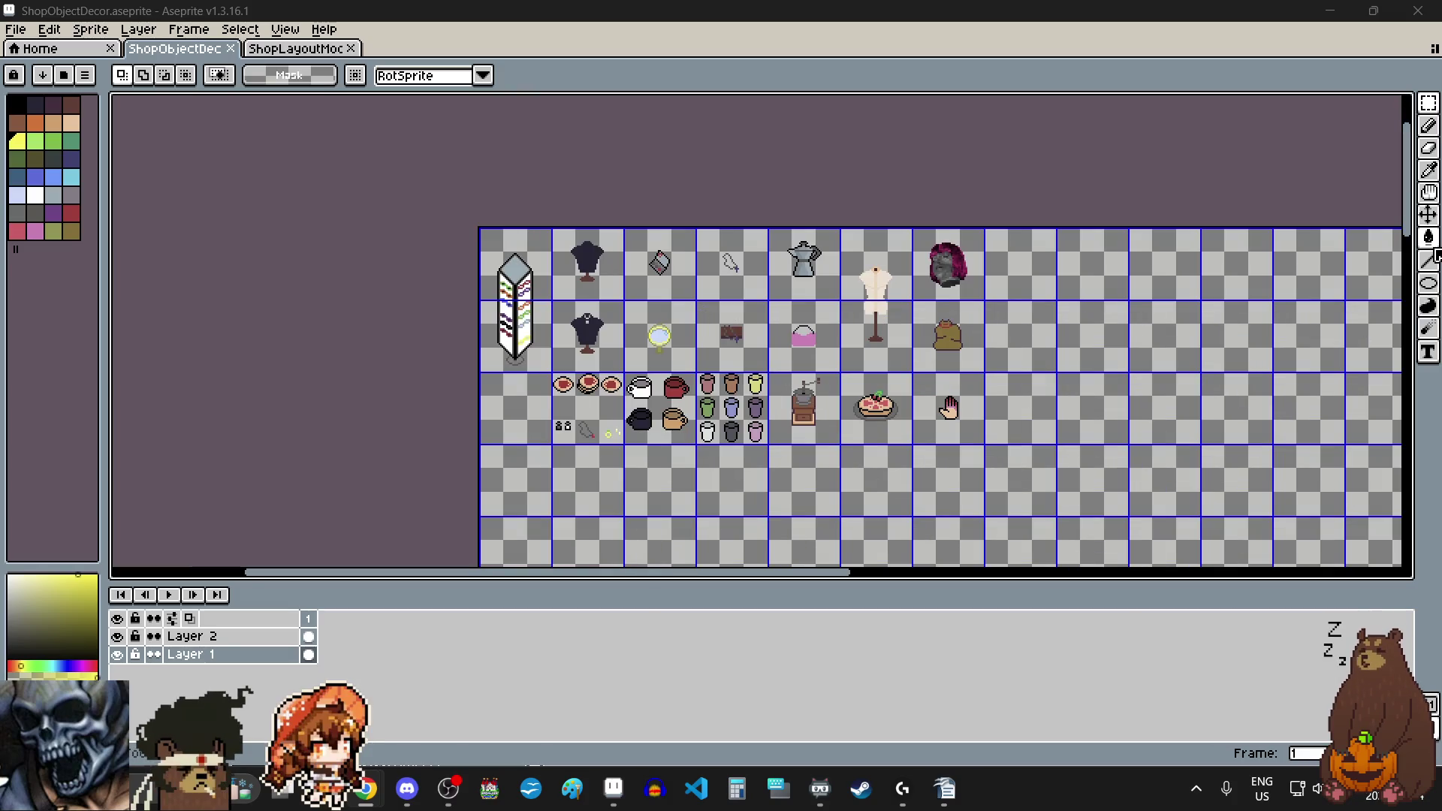
pyautogui.click(18, 105)
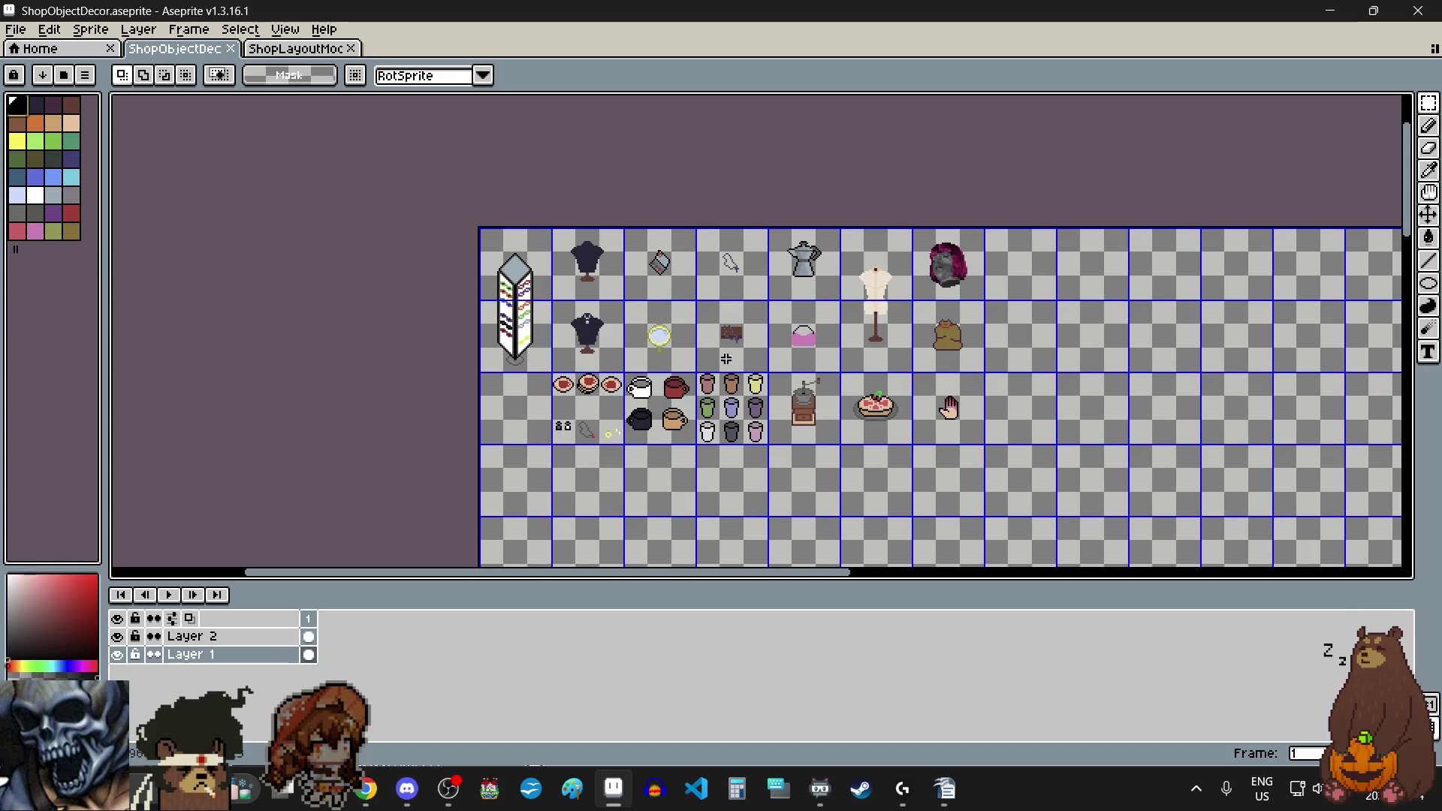
# Step: Draw a tall black ellipse outline in the empty cell below the mugs, then take the Pencil
pyautogui.scroll(-1, 729, 425)
pyautogui.scroll(2, 730, 426)
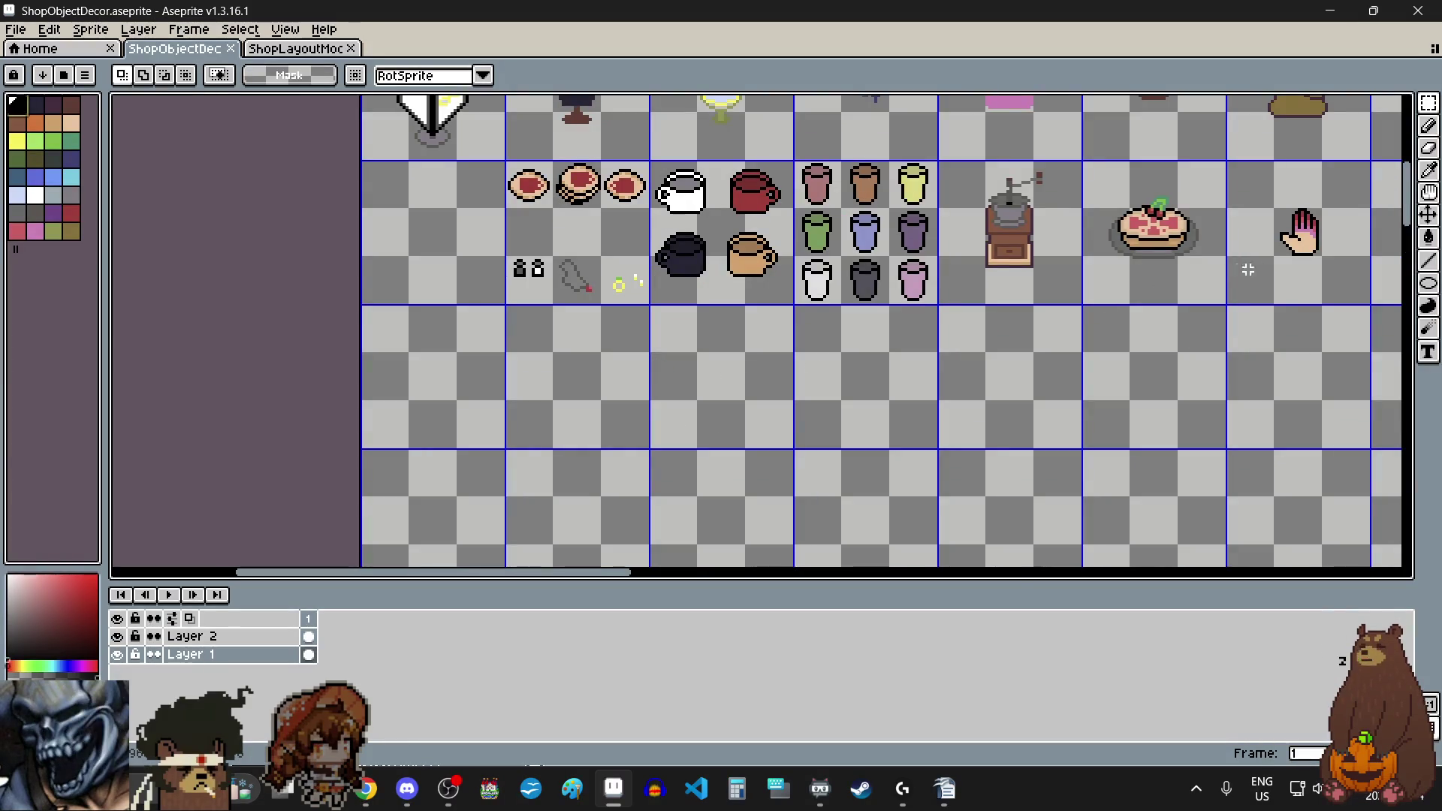
pyautogui.click(1429, 284)
pyautogui.click(1385, 291)
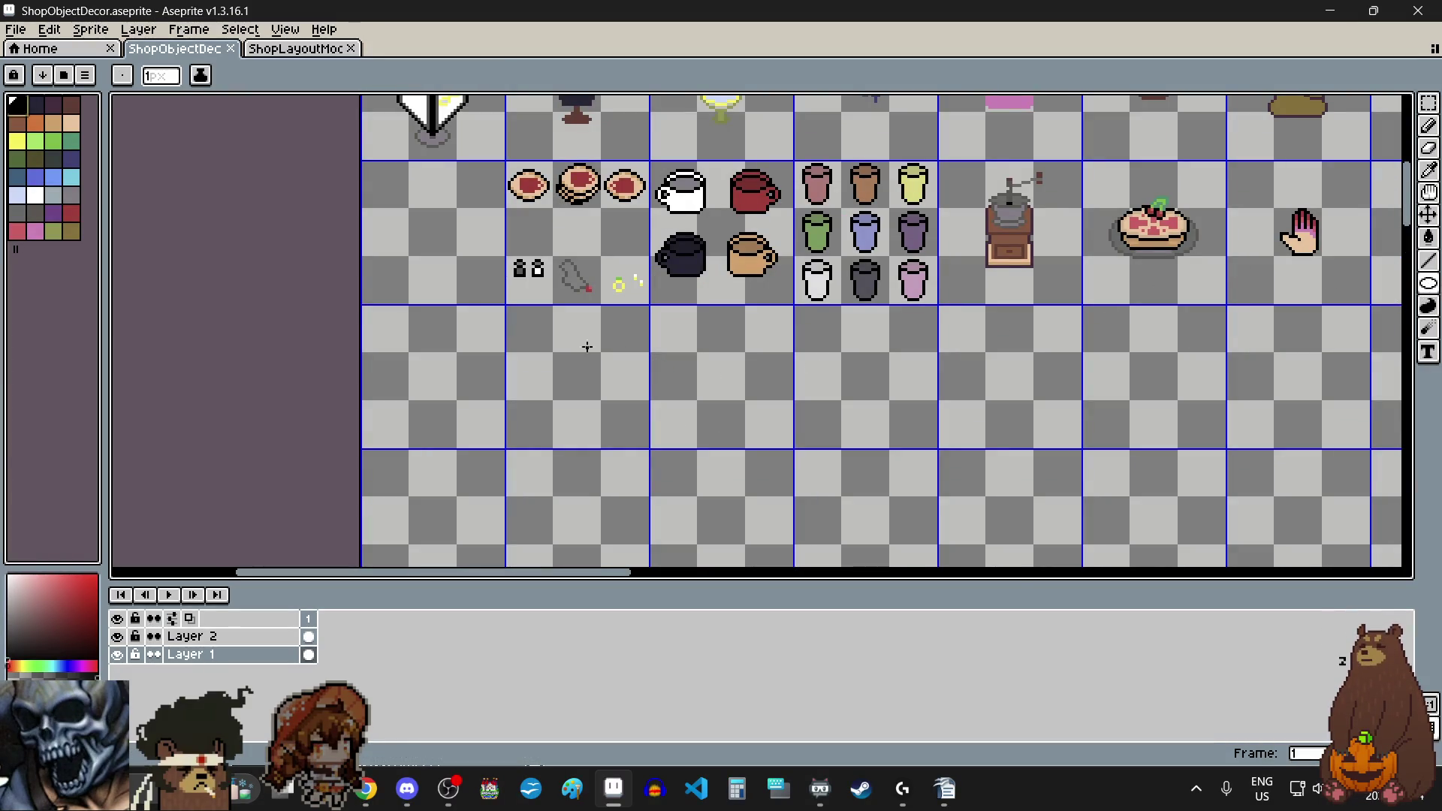
pyautogui.scroll(1, 592, 357)
pyautogui.scroll(3, 483, 364)
pyautogui.scroll(3, 466, 348)
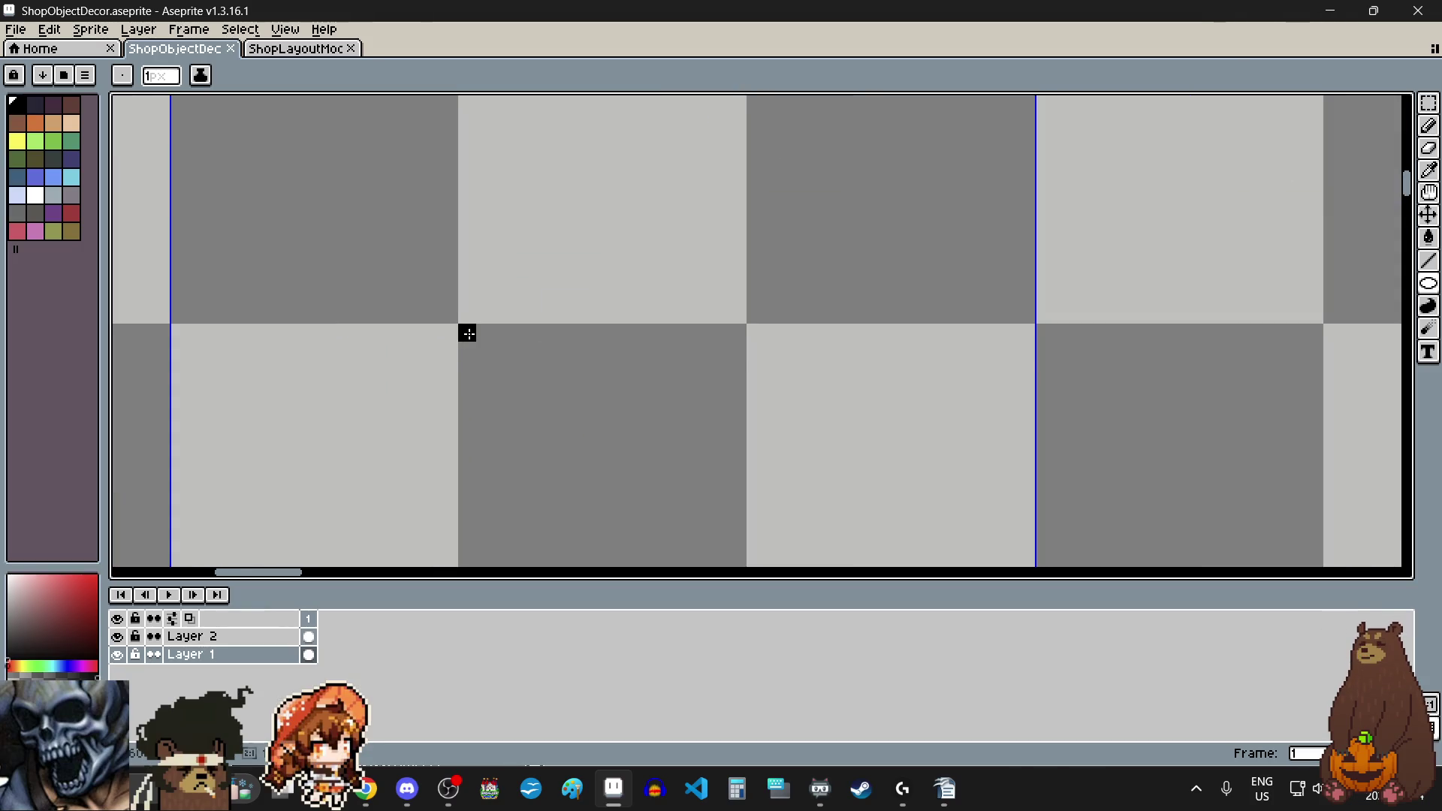
pyautogui.scroll(-2, 467, 333)
pyautogui.scroll(-1, 468, 332)
pyautogui.moveTo(467, 333)
pyautogui.mouseDown()
pyautogui.moveTo(589, 473)
pyautogui.moveTo(602, 449)
pyautogui.moveTo(599, 534)
pyautogui.moveTo(603, 518)
pyautogui.mouseUp()
pyautogui.scroll(1, 589, 473)
pyautogui.scroll(-1, 597, 460)
pyautogui.scroll(-1, 609, 473)
pyautogui.scroll(-2, 707, 407)
pyautogui.hscroll(-2, 707, 407)
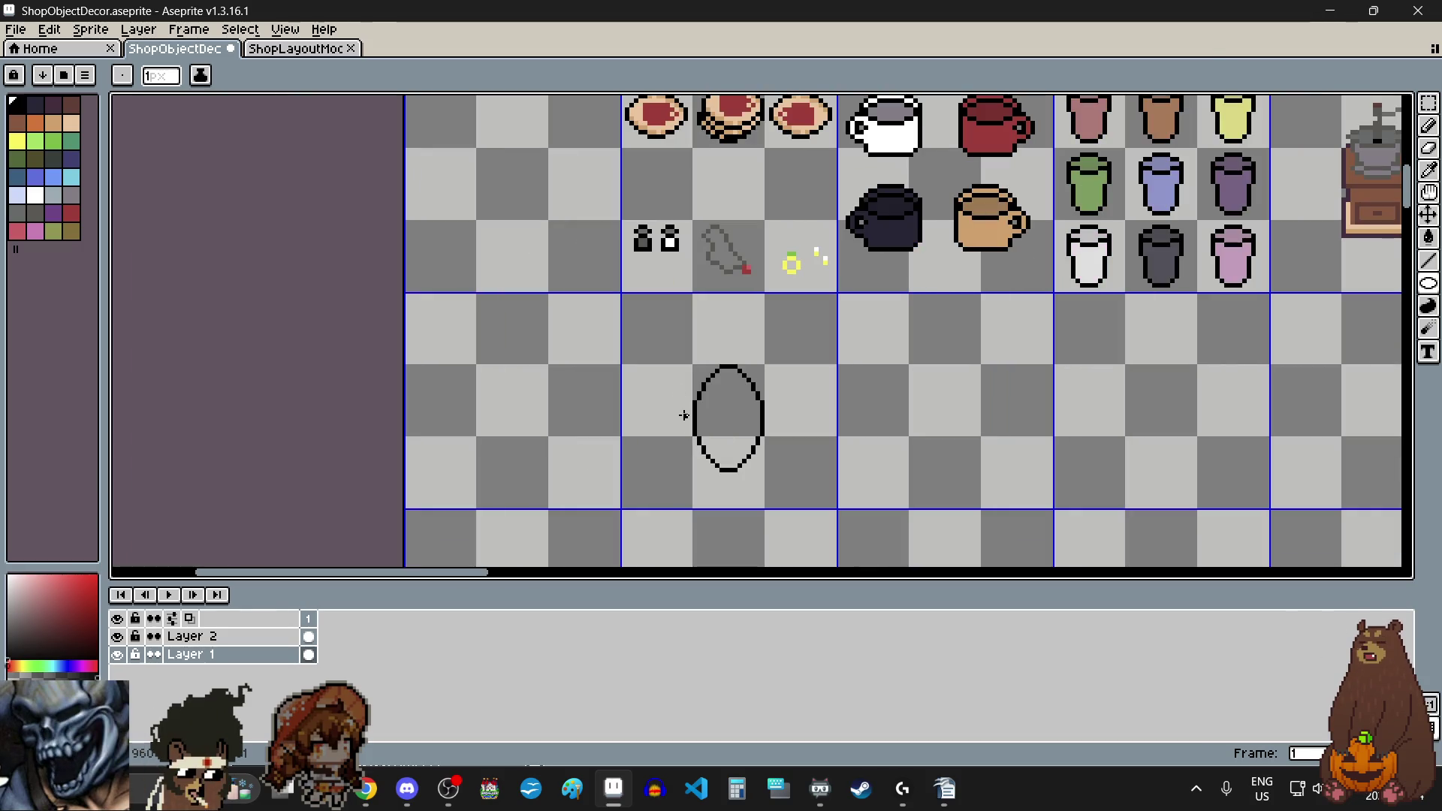
pyautogui.scroll(3, 712, 460)
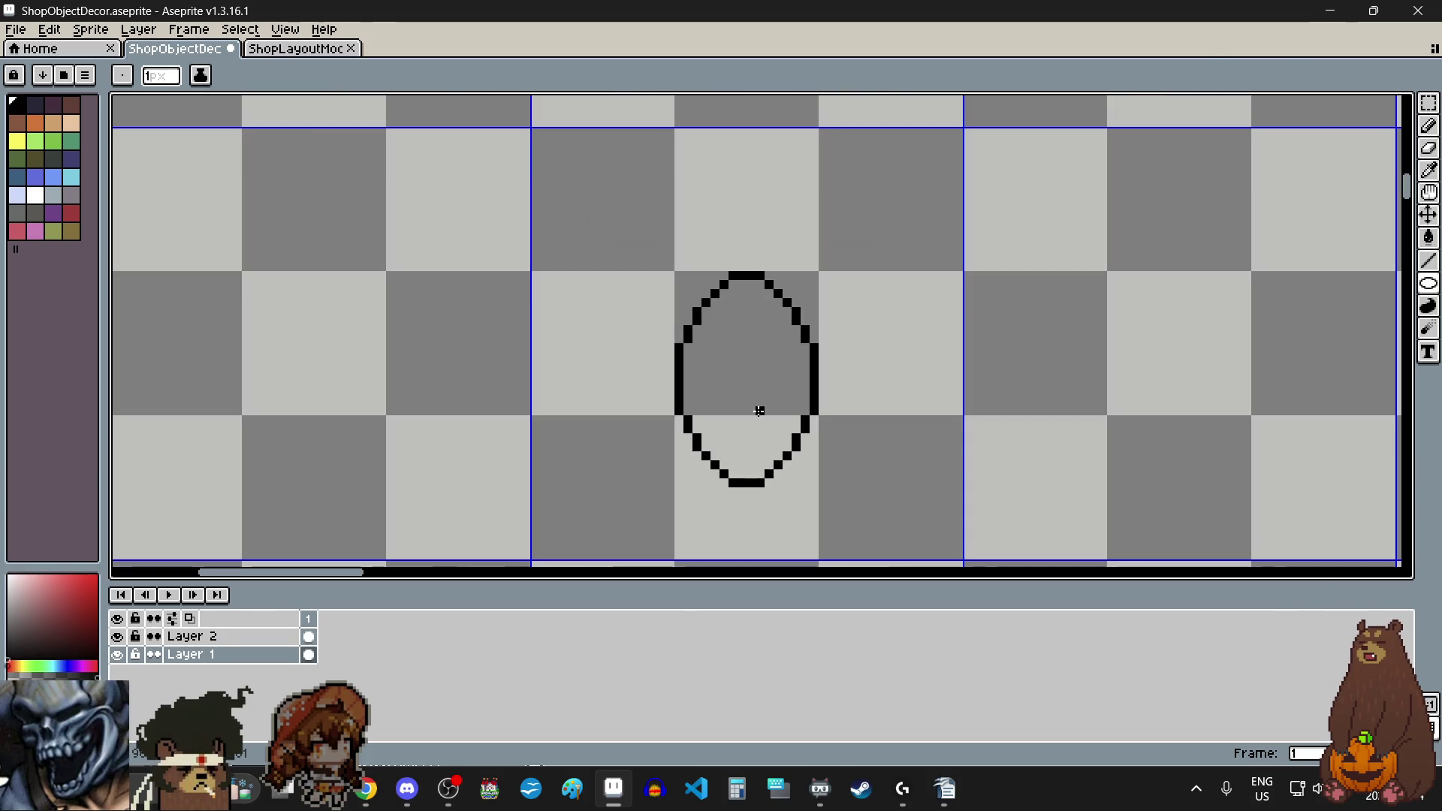
pyautogui.scroll(1, 756, 415)
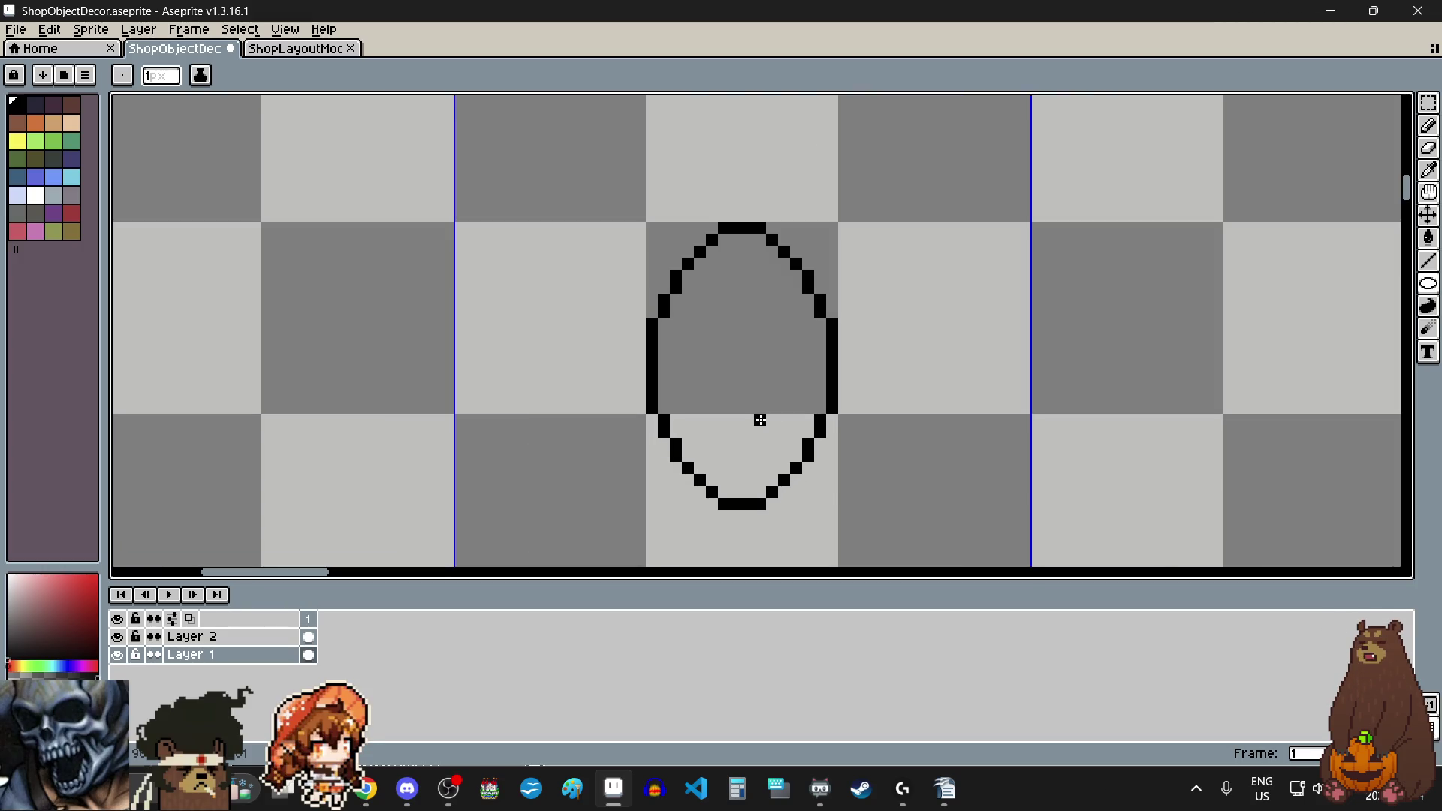
pyautogui.click(1429, 126)
pyautogui.scroll(3, 757, 219)
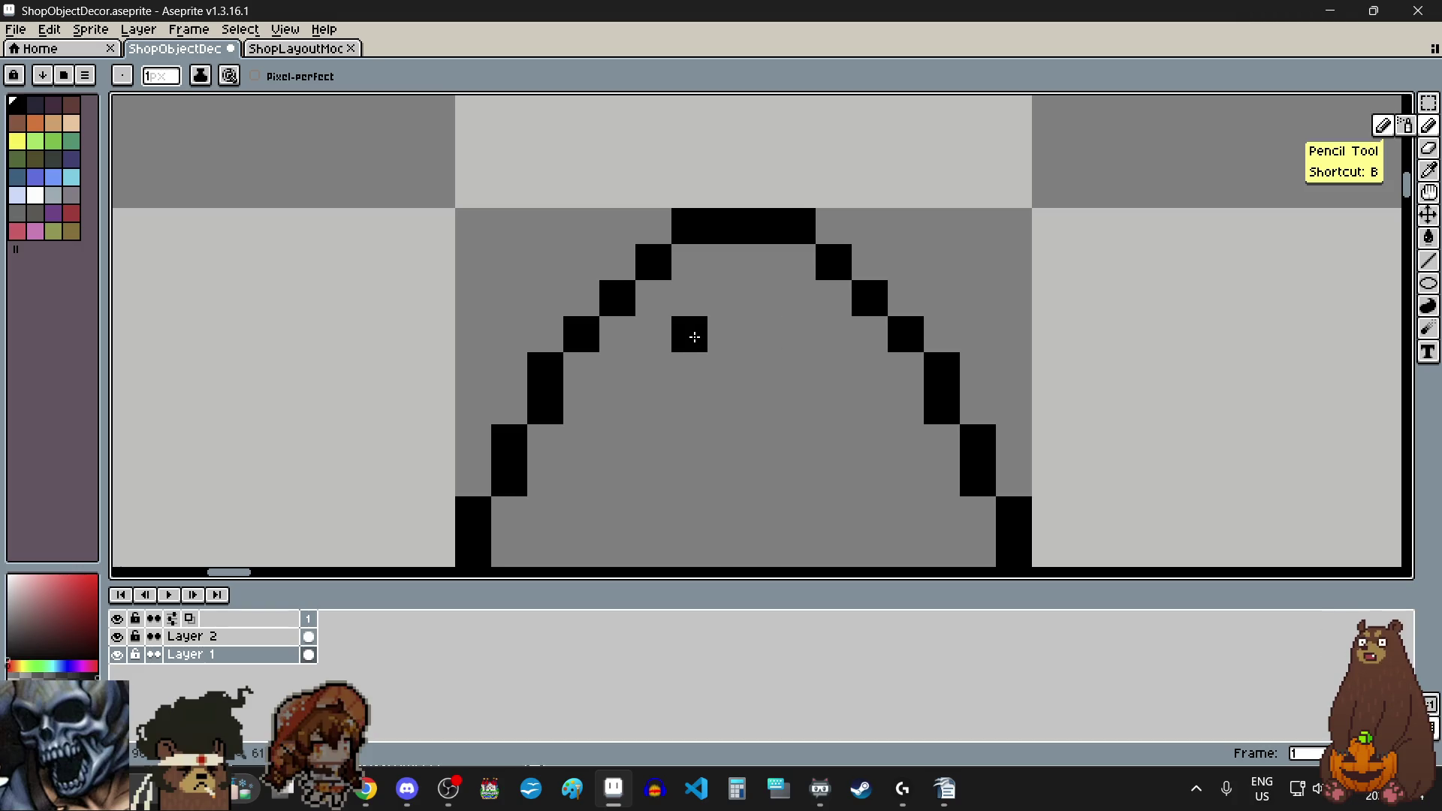
# Step: Draw the inner ring's top line and first arch pixels inside the black oval
pyautogui.moveTo(694, 338); pyautogui.dragTo(792, 335)
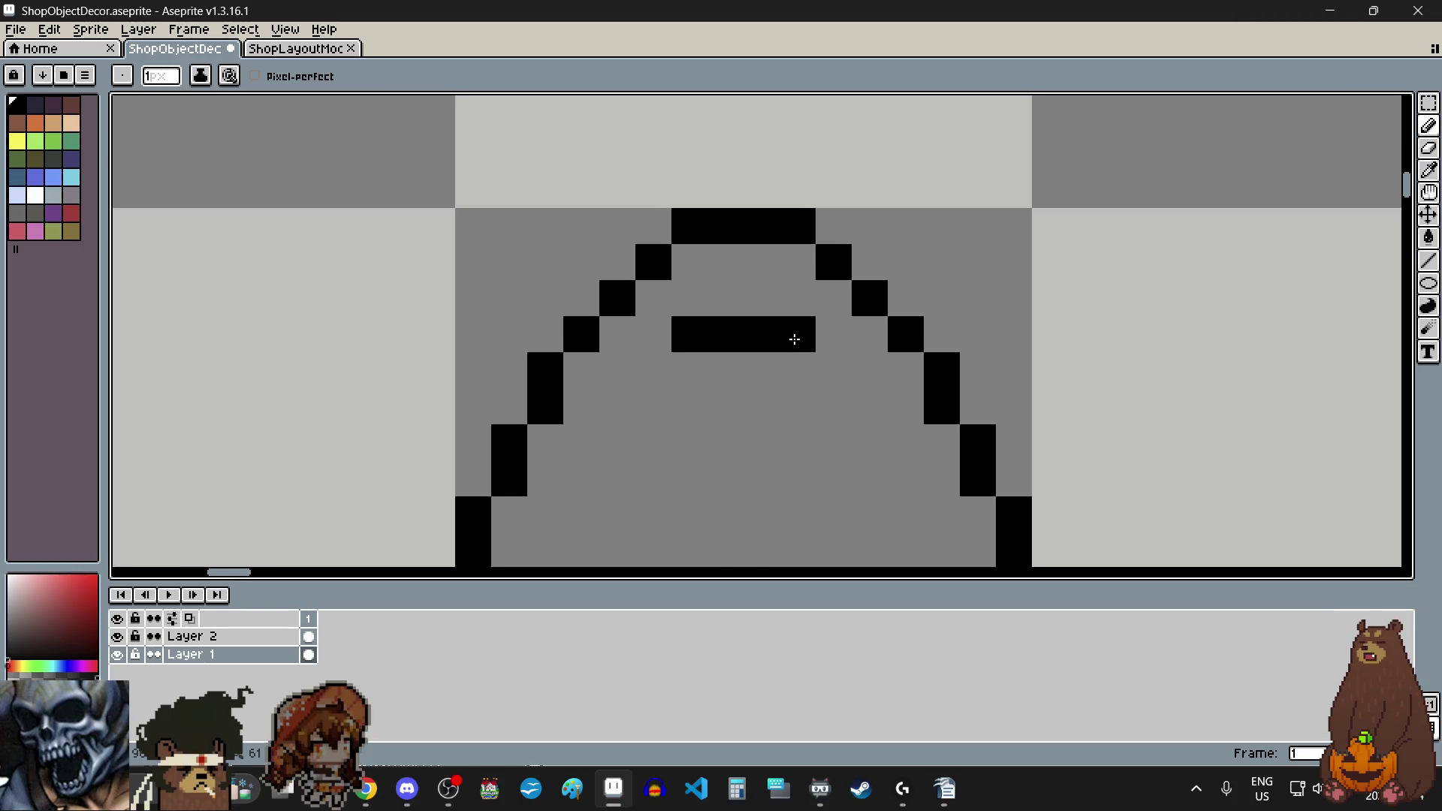
pyautogui.scroll(-2, 695, 431)
pyautogui.scroll(3, 695, 308)
pyautogui.click(934, 299)
pyautogui.scroll(-3, 869, 296)
pyautogui.scroll(1, 806, 432)
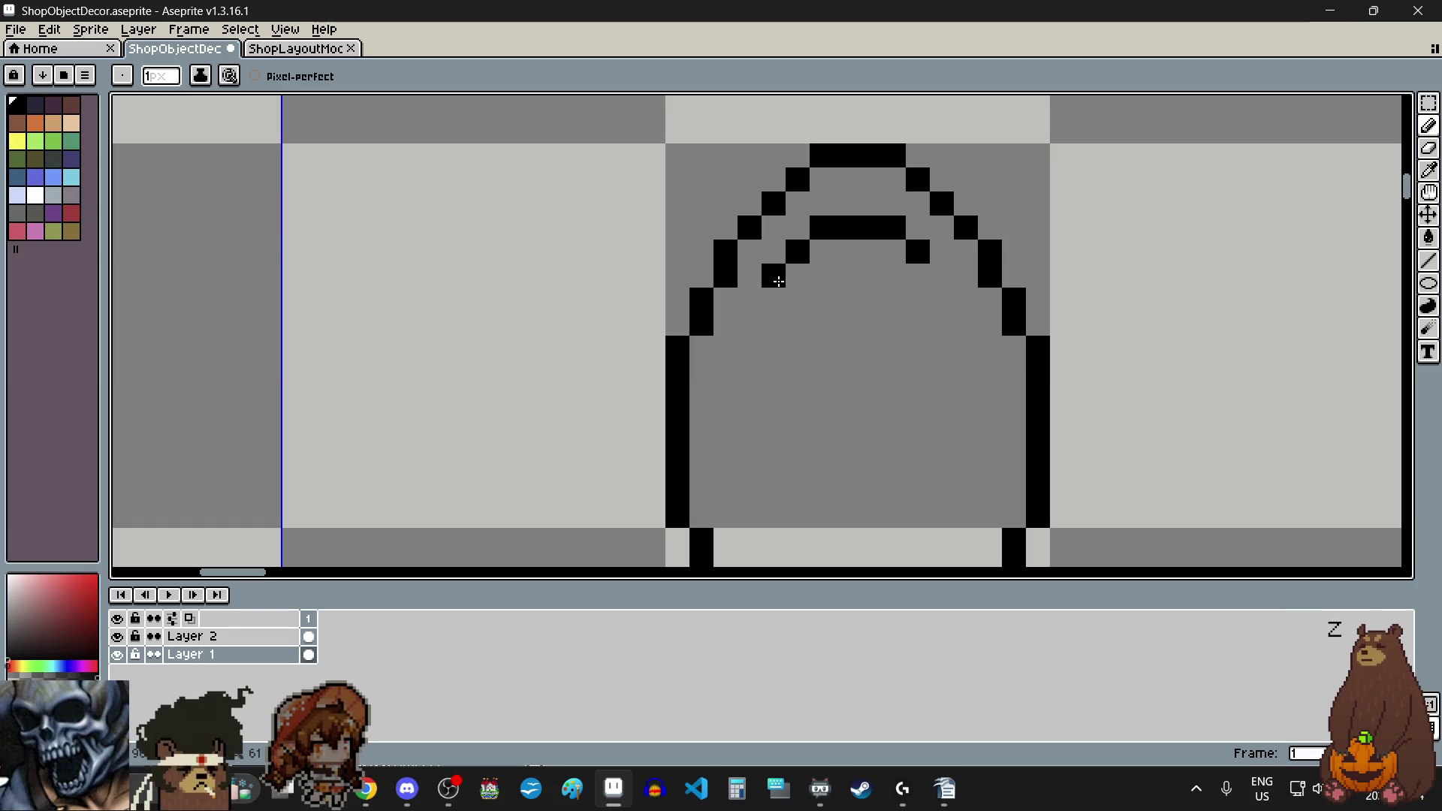
pyautogui.click(941, 275)
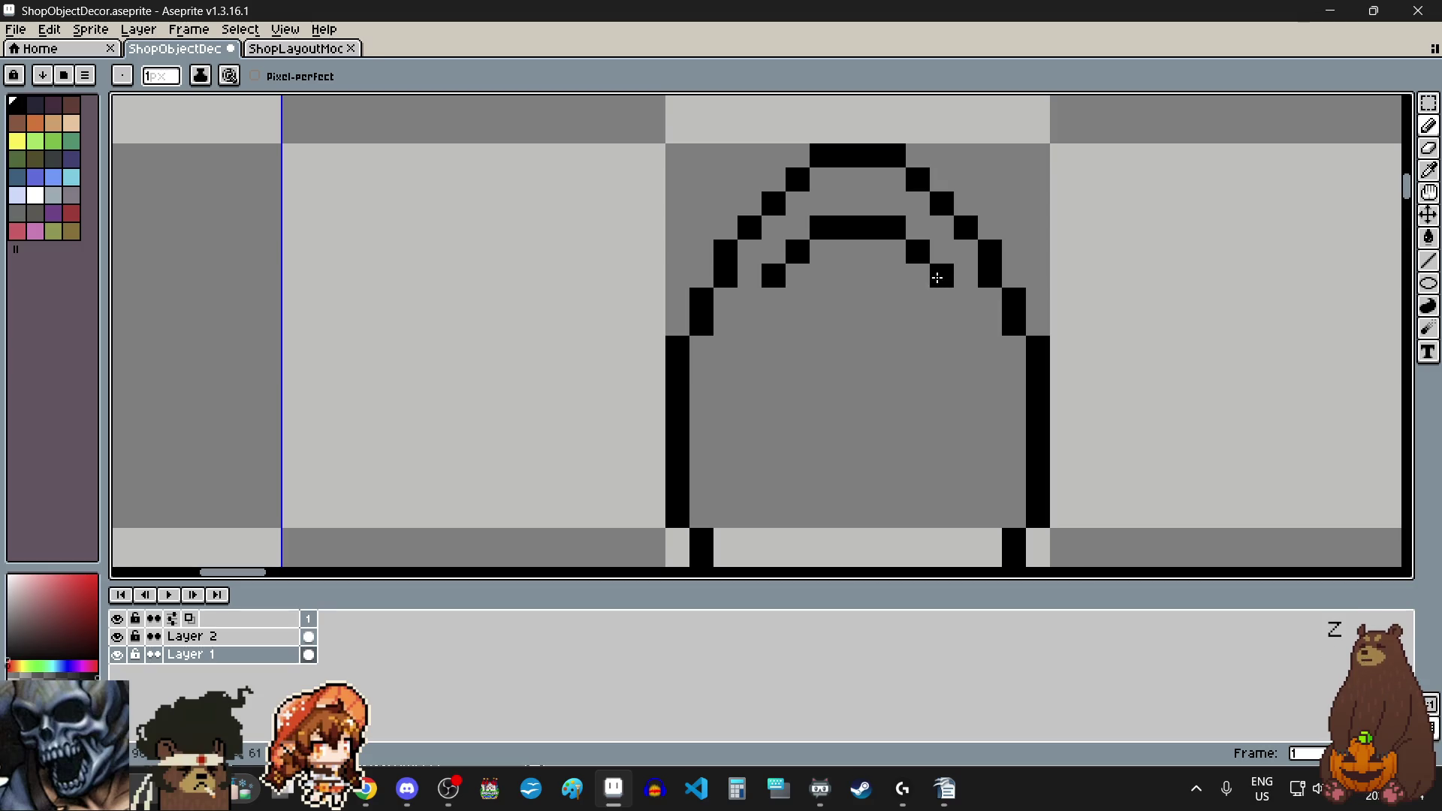
pyautogui.click(767, 306)
pyautogui.click(940, 298)
pyautogui.click(751, 331)
pyautogui.click(961, 323)
pyautogui.scroll(-4, 798, 405)
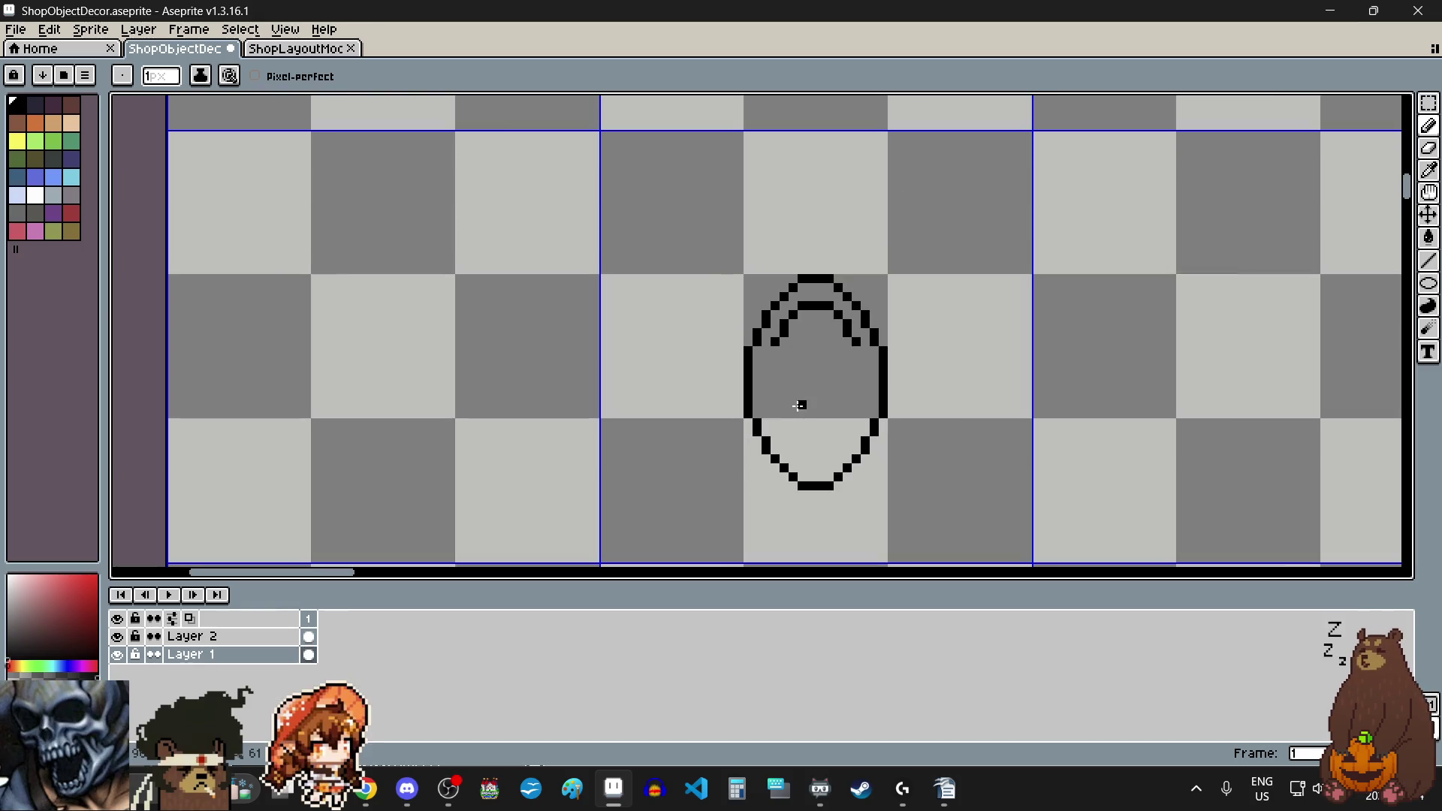
pyautogui.scroll(2, 799, 405)
pyautogui.scroll(1, 789, 409)
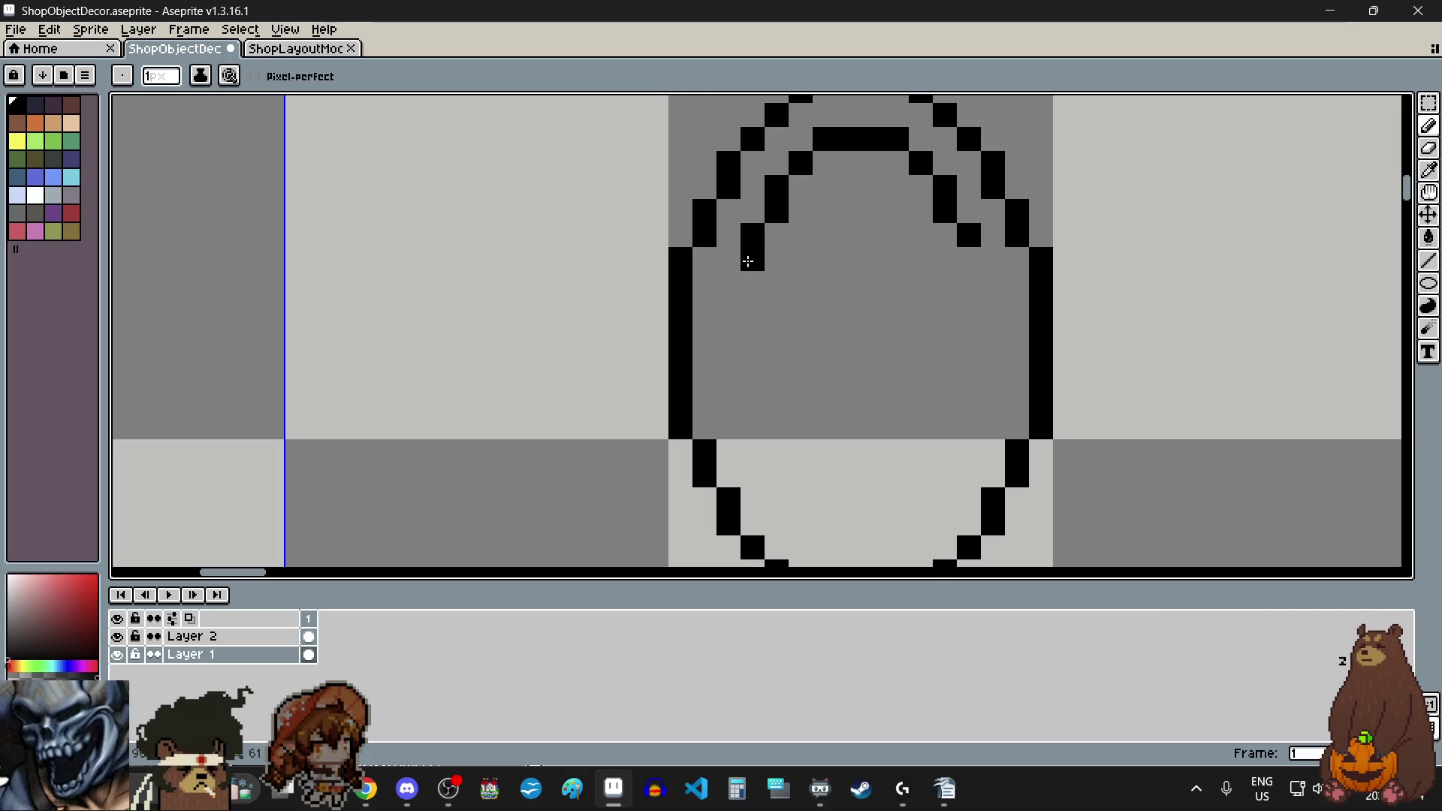
# Step: Draw the inner ring's left and right sides down to where they curve inward
pyautogui.moveTo(728, 280); pyautogui.dragTo(728, 331)
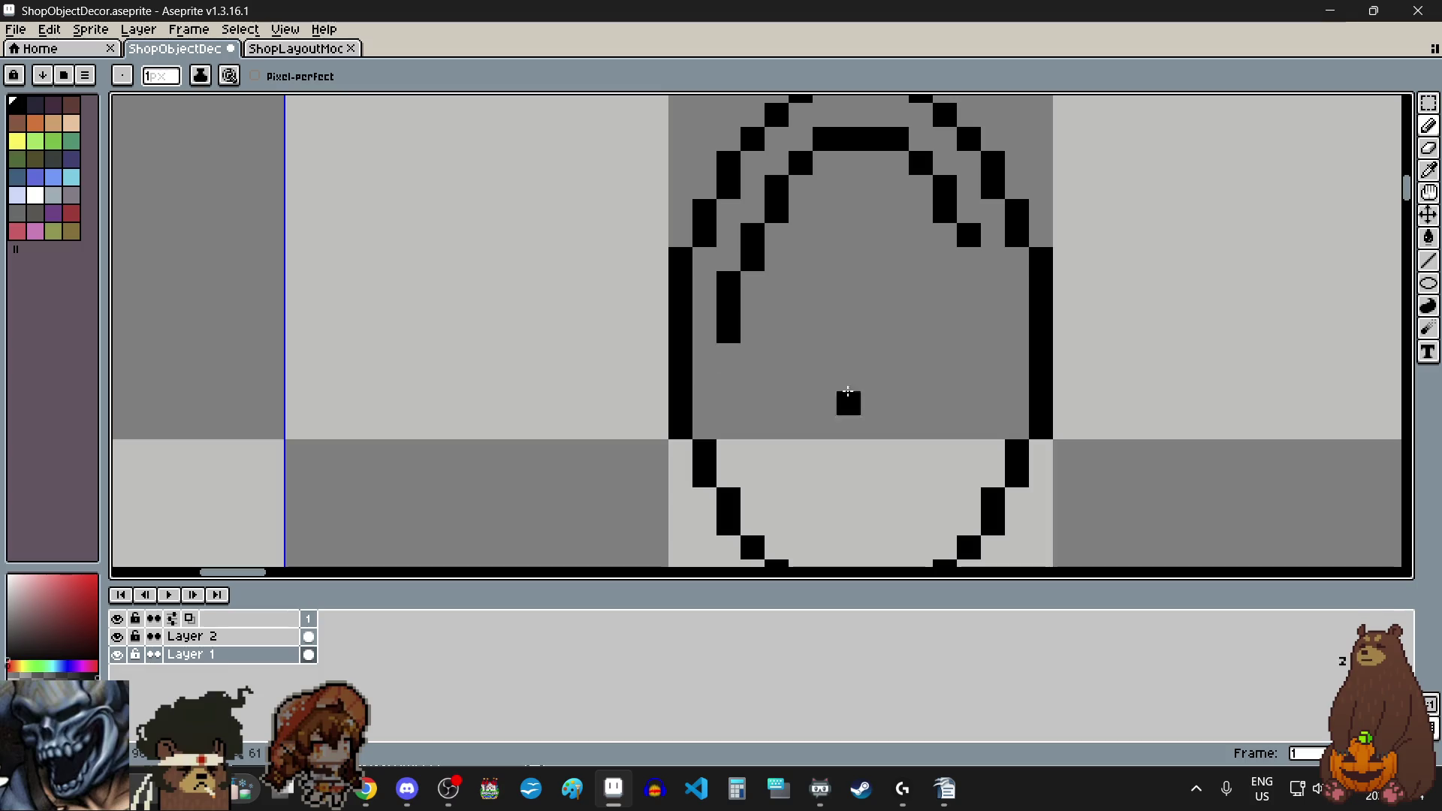
pyautogui.click(969, 260)
pyautogui.moveTo(989, 283); pyautogui.dragTo(983, 382)
pyautogui.click(728, 355)
pyautogui.click(728, 379)
pyautogui.click(747, 402)
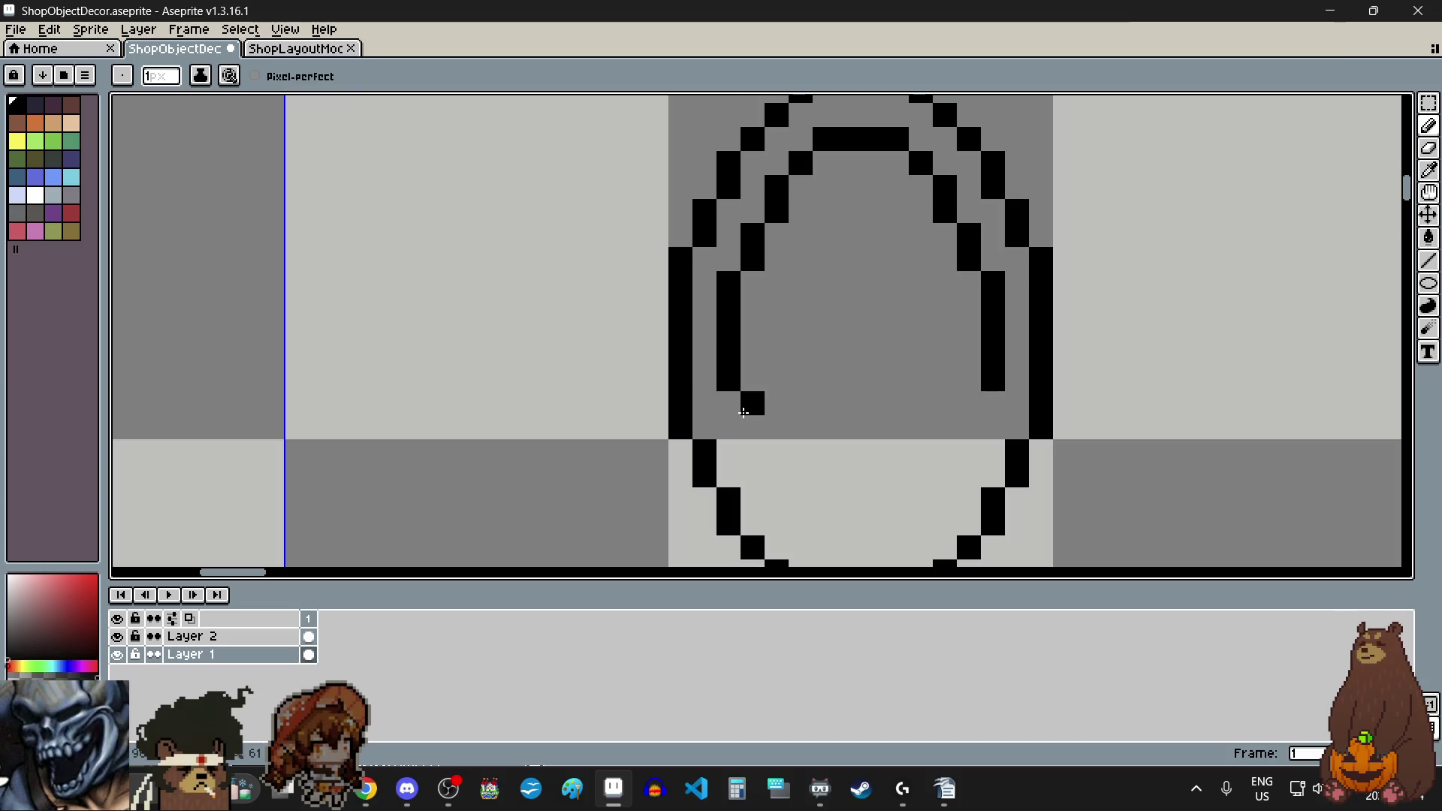
pyautogui.click(728, 406)
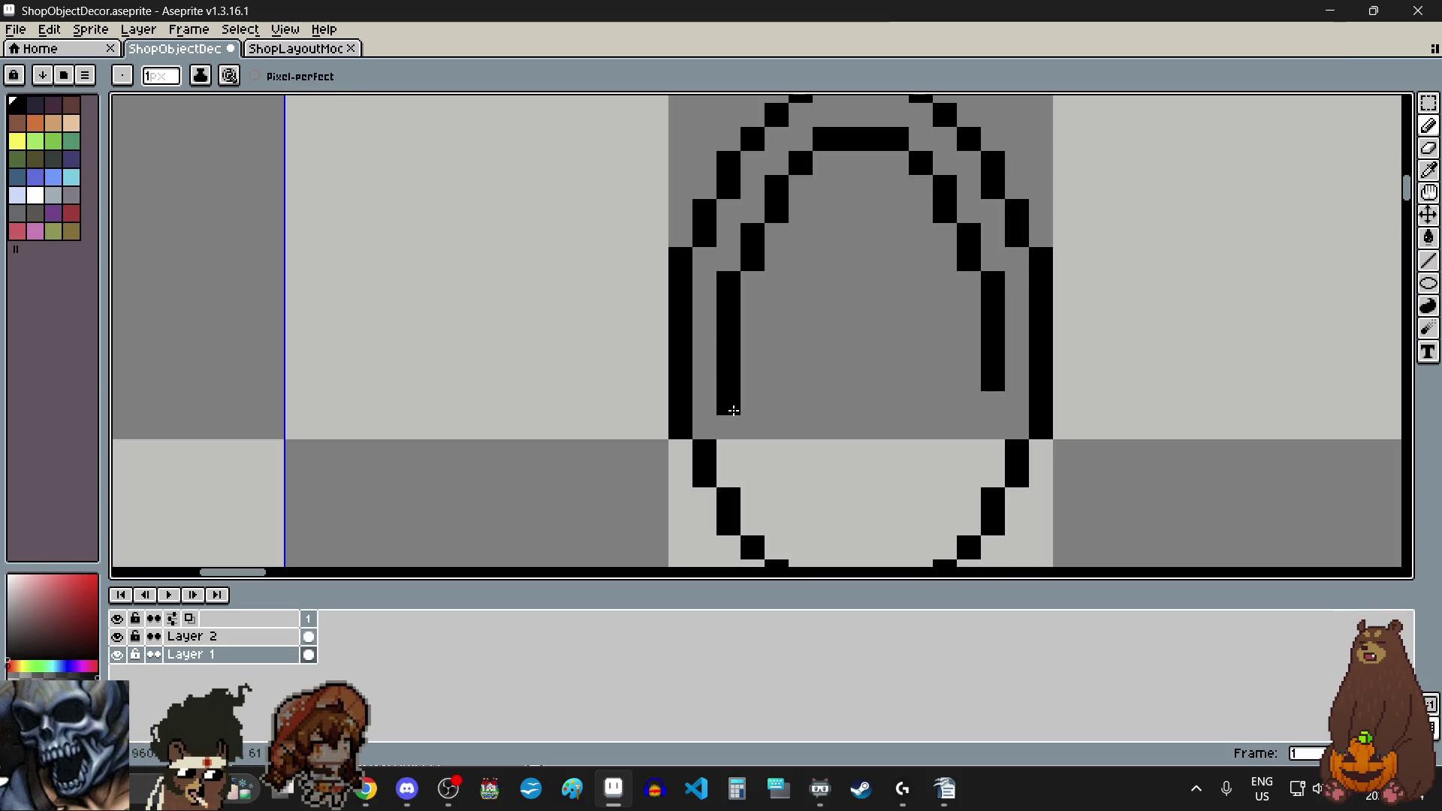
pyautogui.click(992, 403)
pyautogui.click(751, 426)
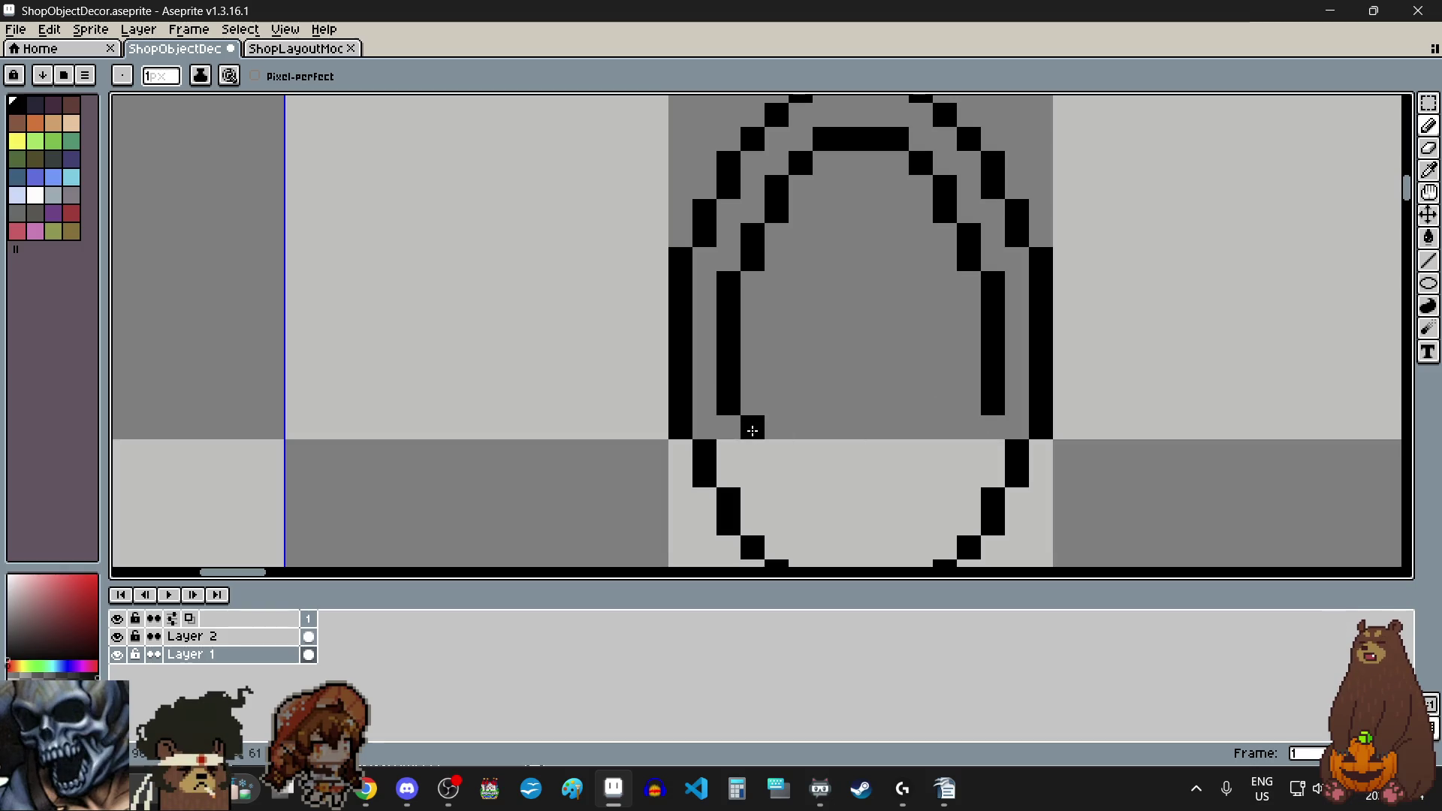
pyautogui.click(753, 447)
pyautogui.click(969, 427)
pyautogui.click(969, 450)
# Step: Close the inner ring's lower curve and bottom, and add two pixels at its top
pyautogui.scroll(-5, 847, 402)
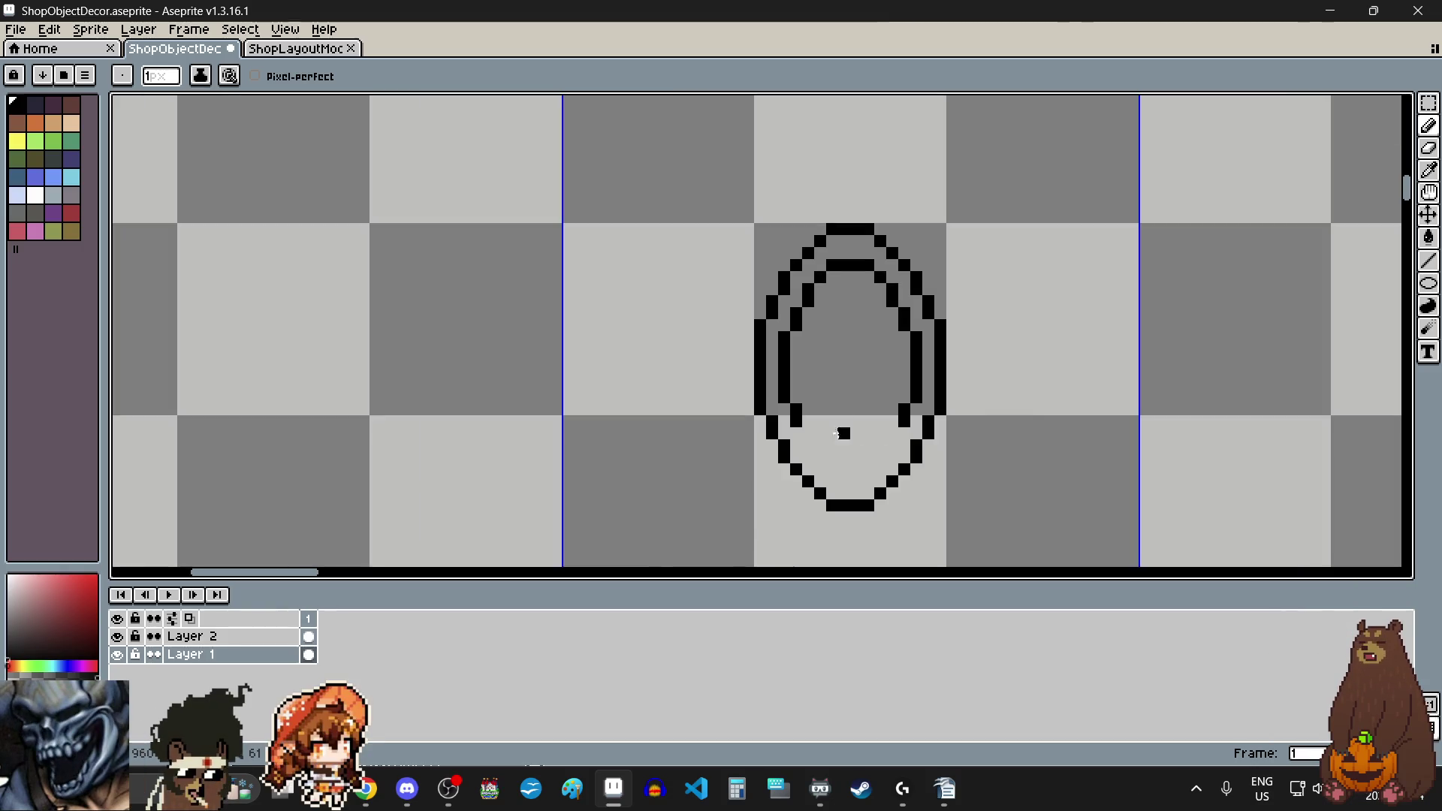
pyautogui.scroll(6, 801, 392)
pyautogui.click(806, 350)
pyautogui.click(806, 387)
pyautogui.click(1056, 350)
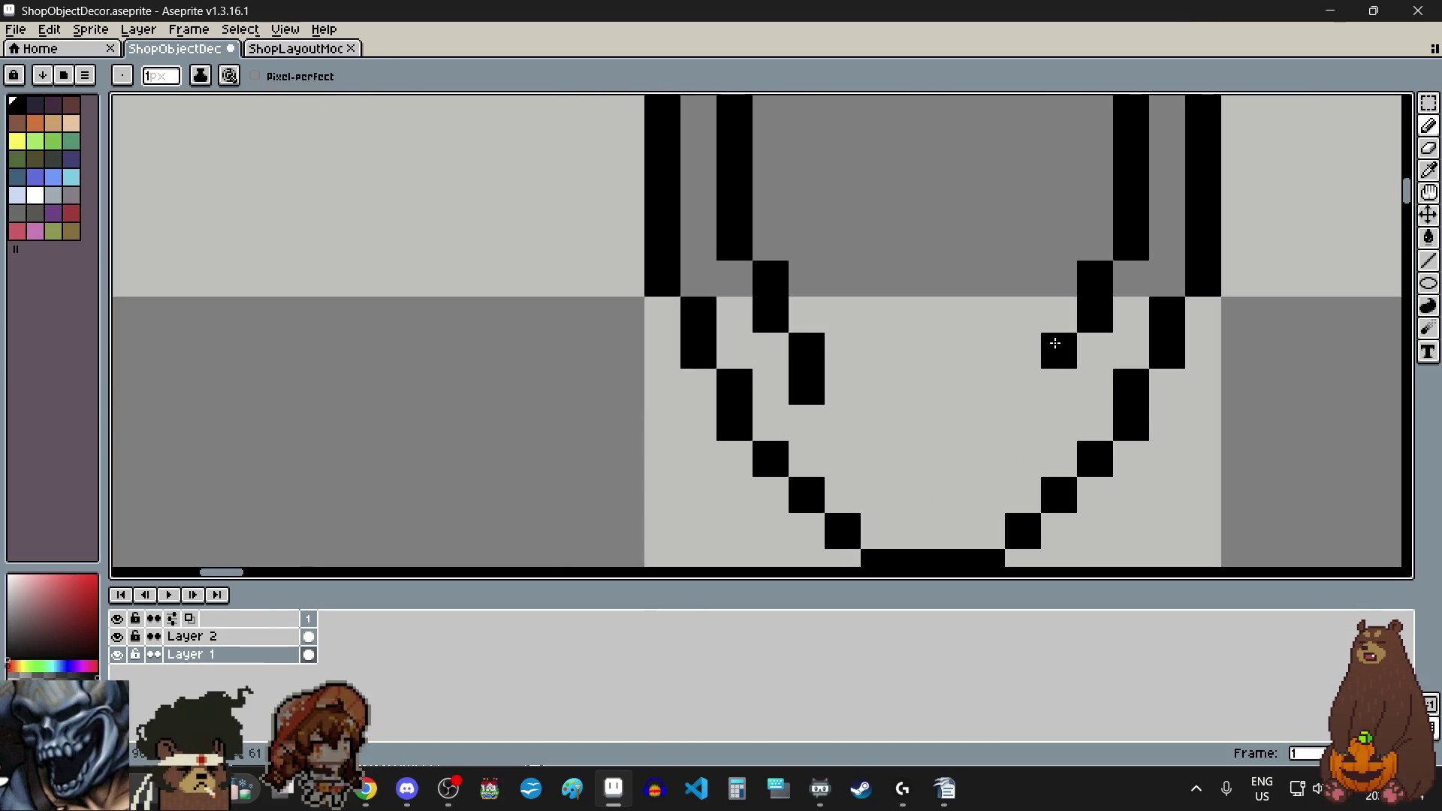
pyautogui.scroll(-5, 1054, 382)
pyautogui.scroll(1, 954, 335)
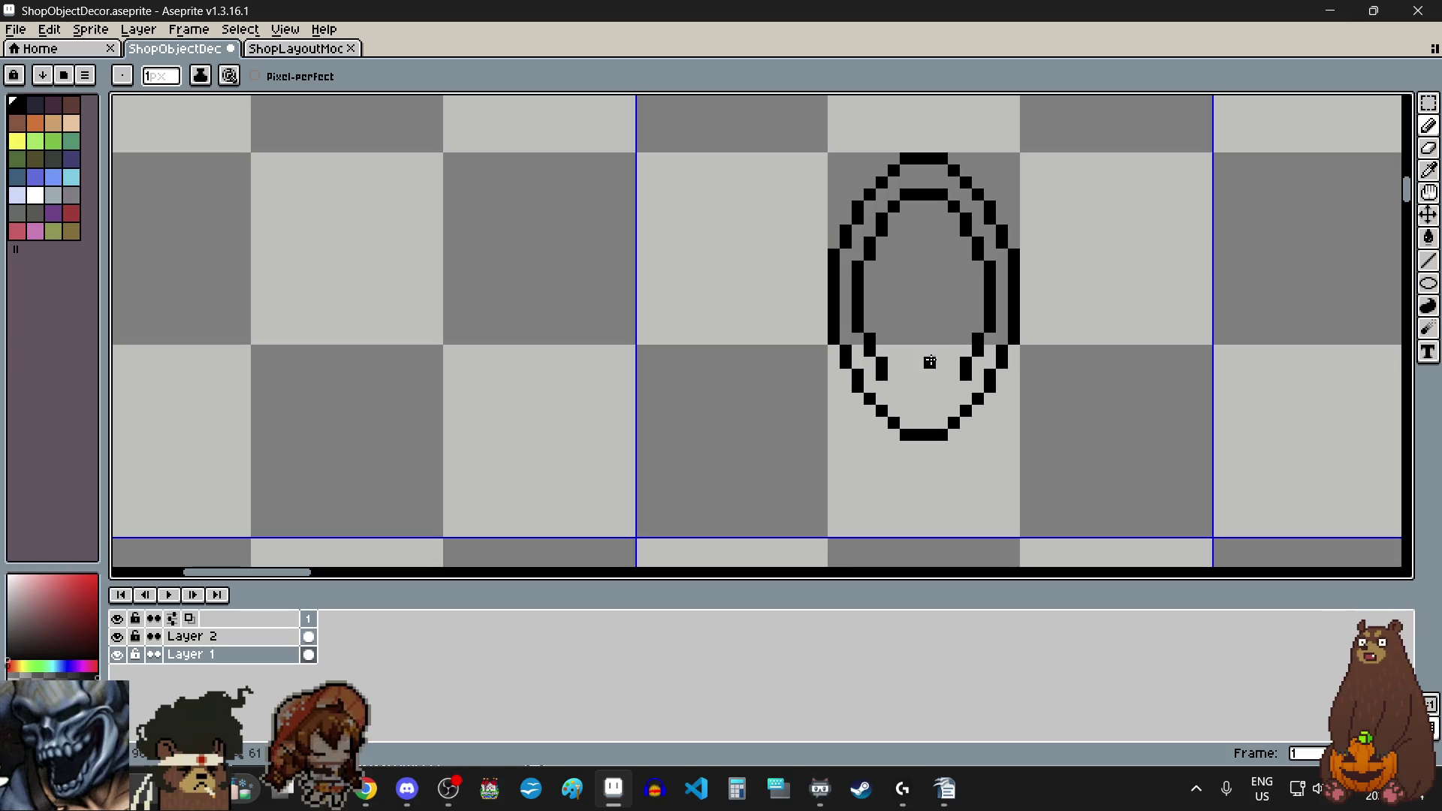
pyautogui.scroll(1, 907, 386)
pyautogui.click(876, 385)
pyautogui.click(995, 385)
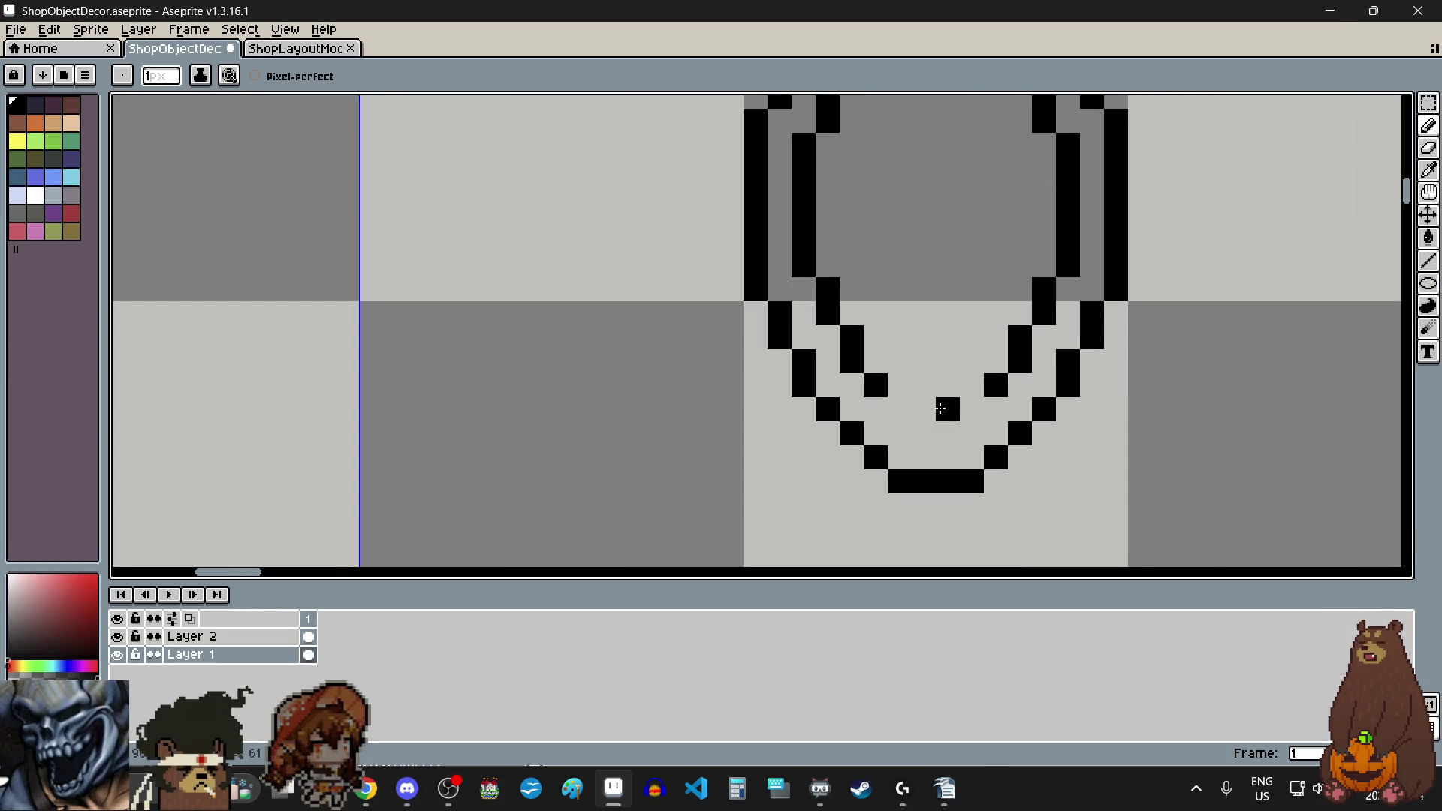
pyautogui.moveTo(898, 416); pyautogui.dragTo(972, 412)
pyautogui.scroll(-2, 940, 406)
pyautogui.scroll(-1, 899, 375)
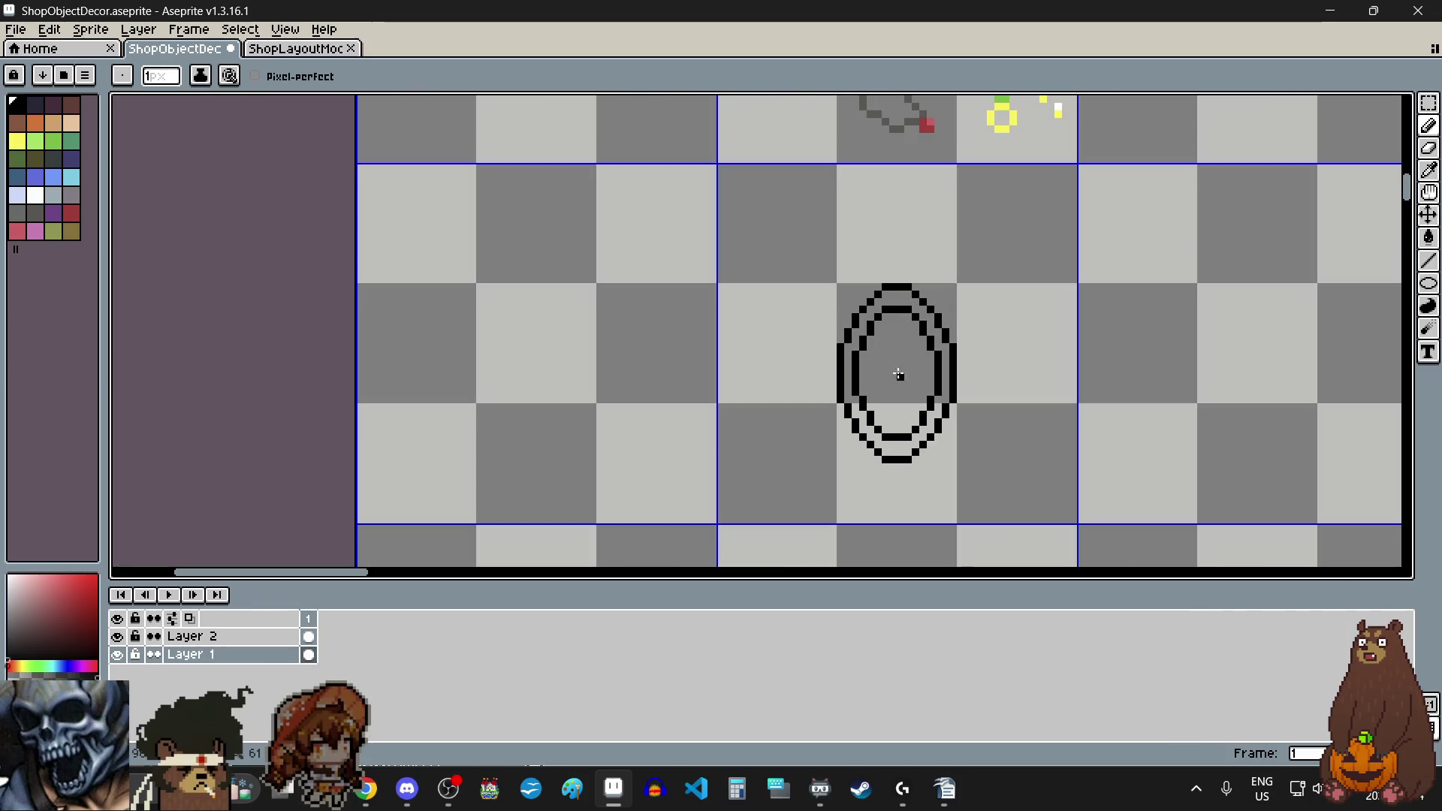
pyautogui.scroll(3, 894, 452)
pyautogui.scroll(-3, 898, 419)
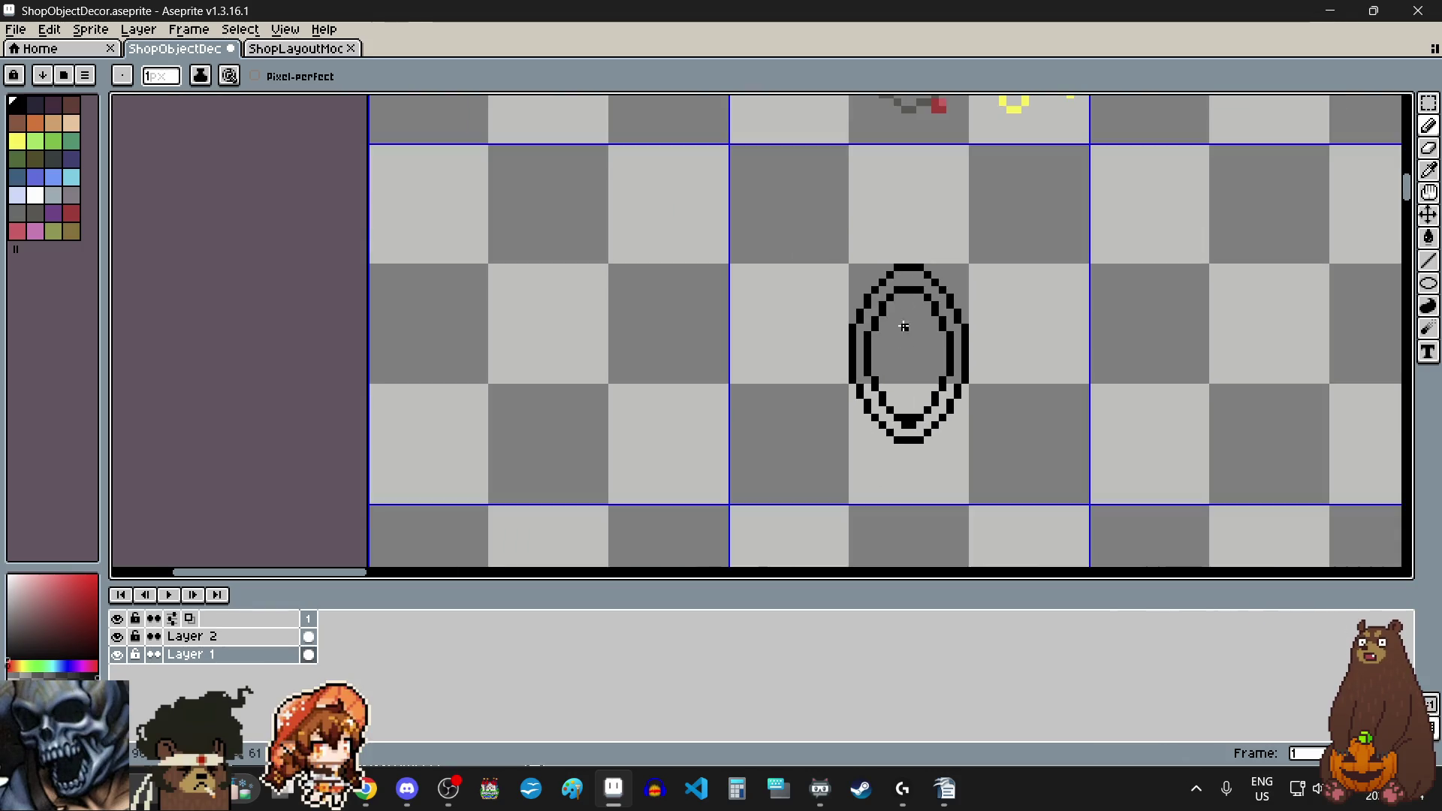
pyautogui.scroll(3, 909, 290)
pyautogui.moveTo(897, 308); pyautogui.dragTo(921, 307)
pyautogui.scroll(-3, 912, 306)
pyautogui.scroll(2, 912, 305)
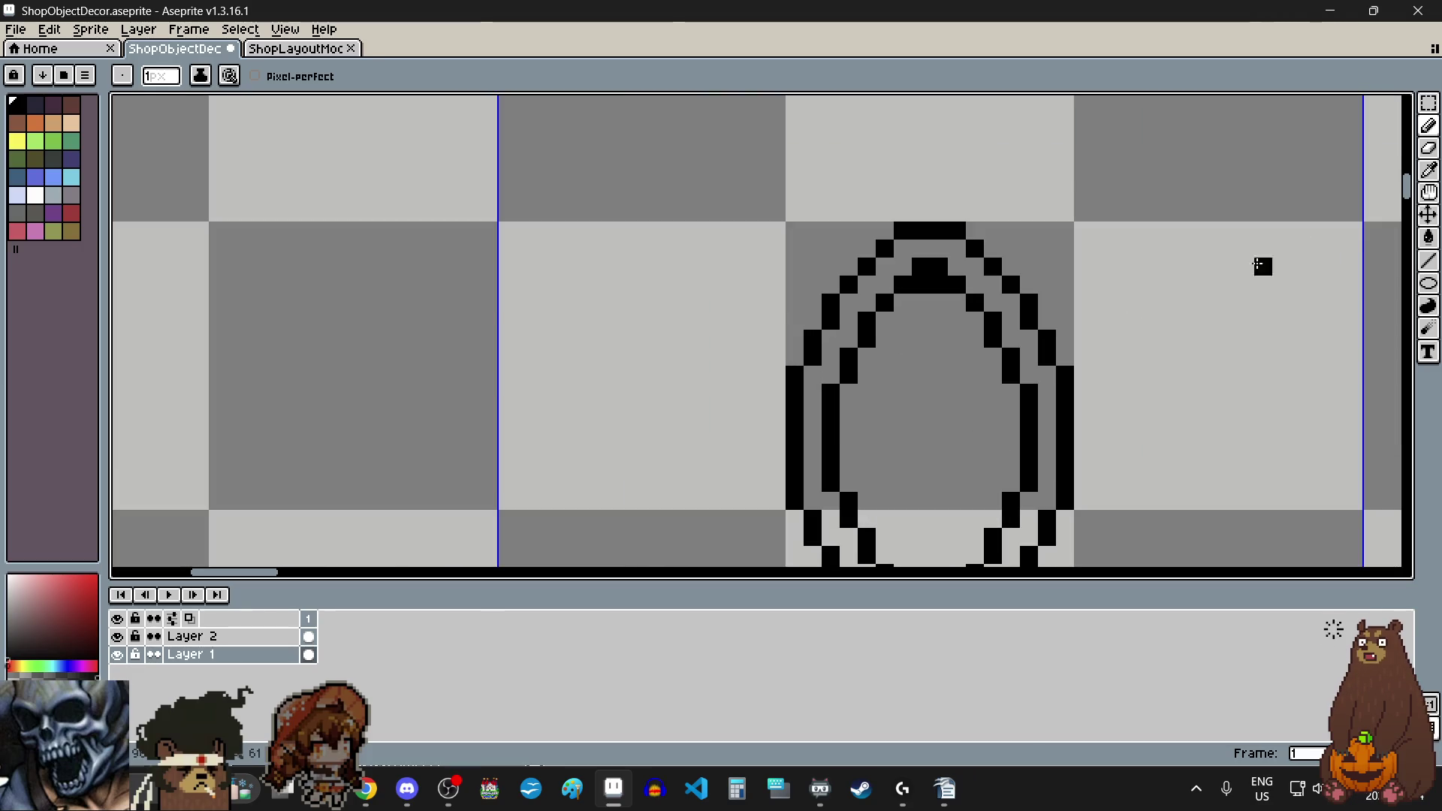
# Step: Erase two pixels at the inner ring's bottom, a stray left-edge pixel, and the oval's middle row
pyautogui.click(1427, 167)
pyautogui.scroll(3, 845, 287)
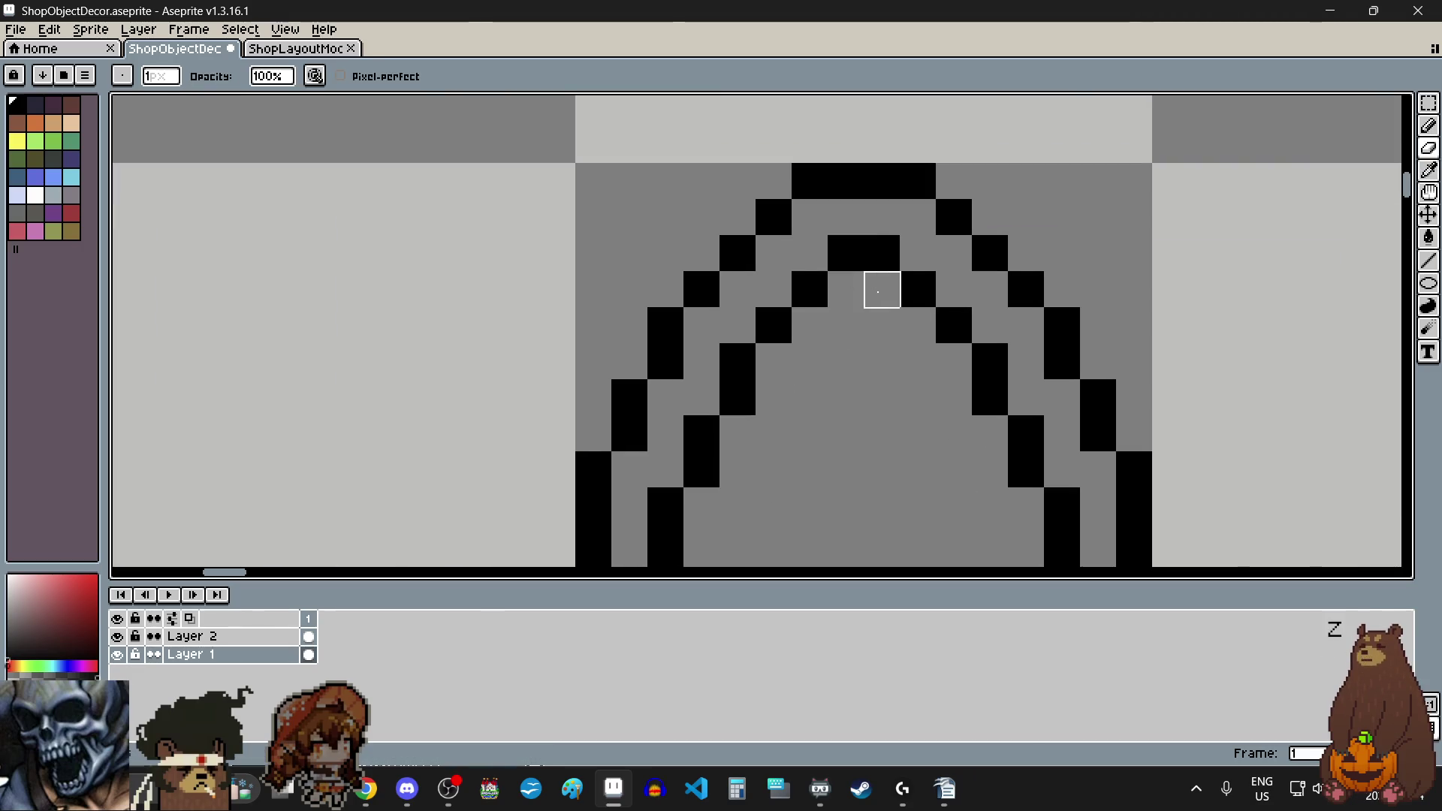
pyautogui.scroll(-4, 890, 312)
pyautogui.scroll(3, 882, 489)
pyautogui.moveTo(854, 524); pyautogui.dragTo(889, 521)
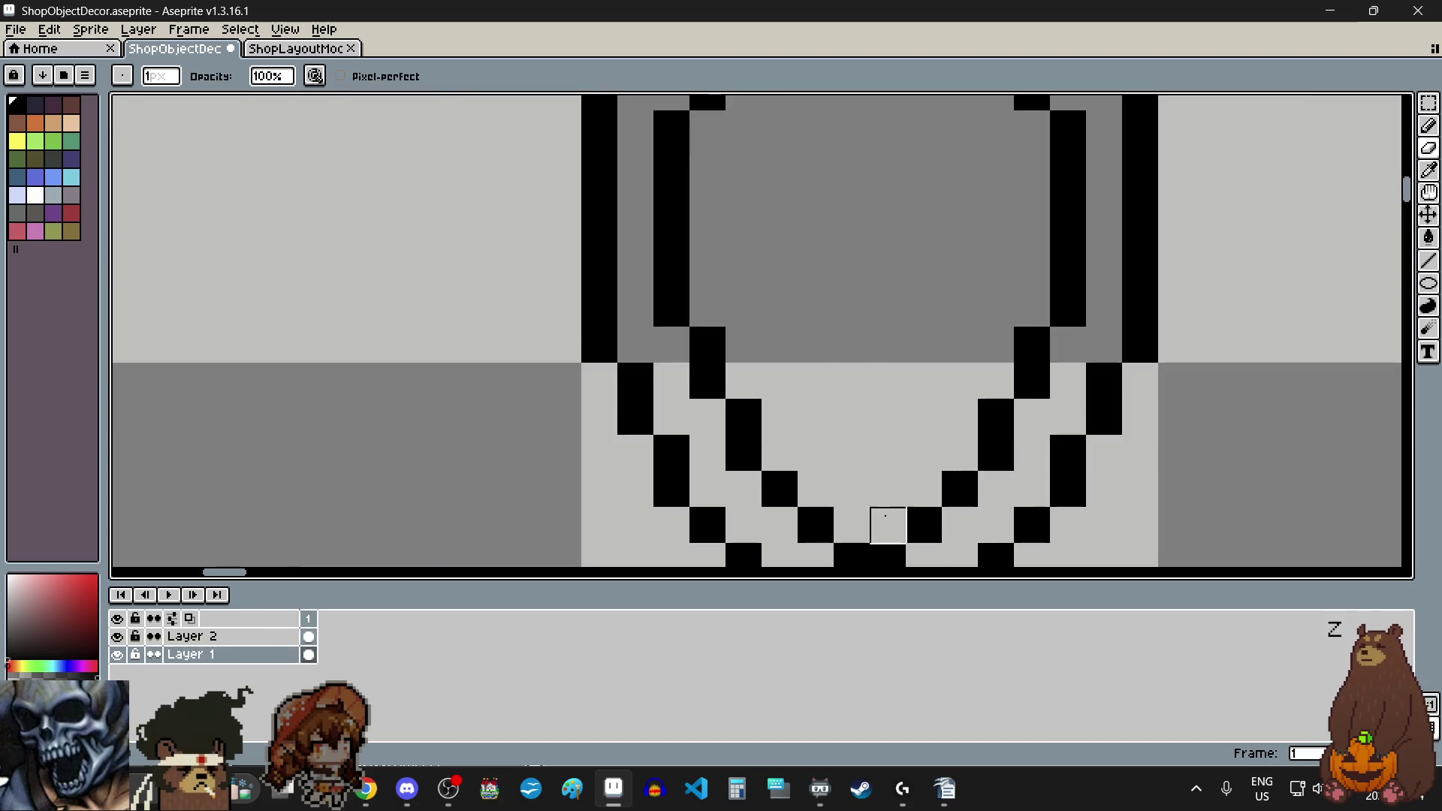
pyautogui.scroll(-4, 847, 376)
pyautogui.scroll(3, 831, 344)
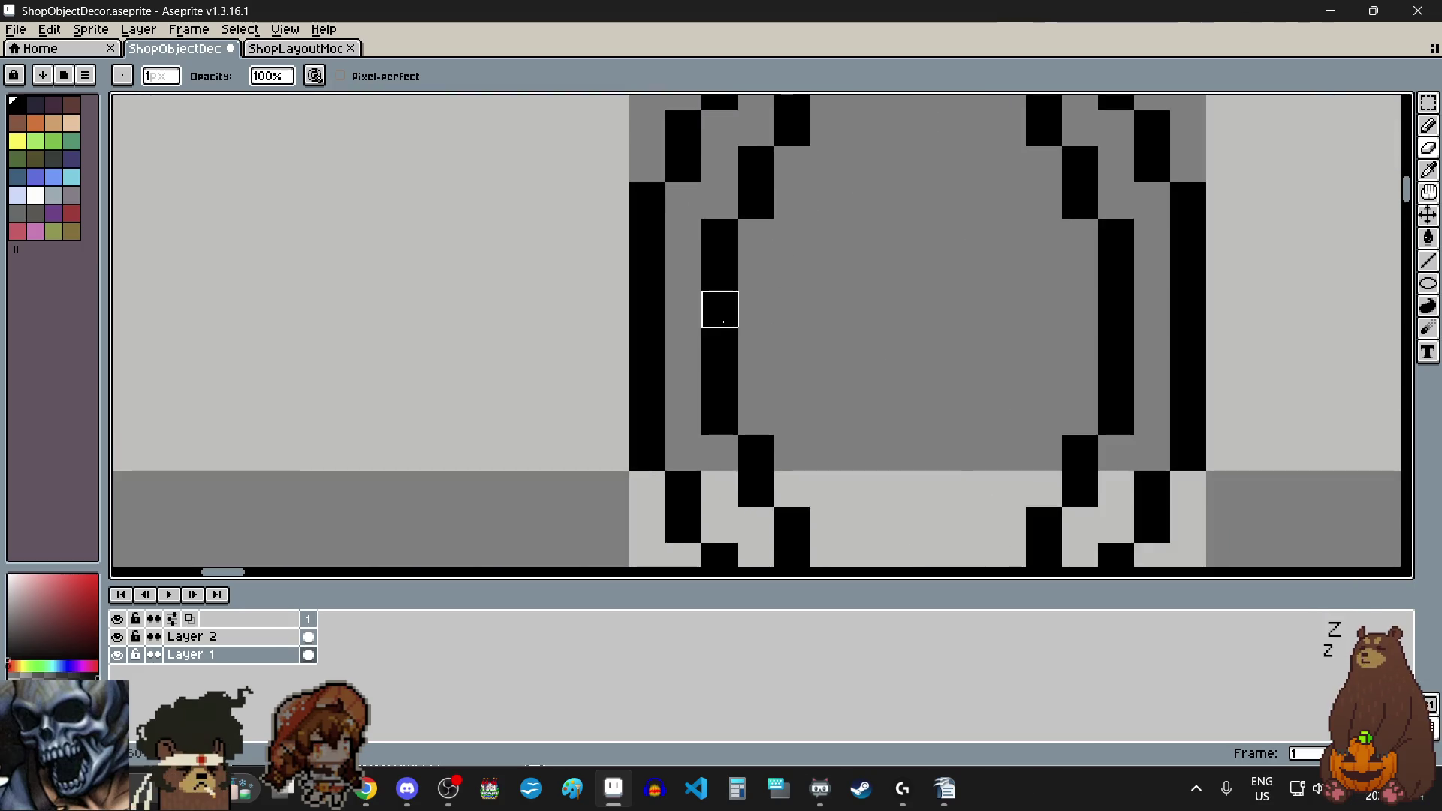
pyautogui.click(718, 309)
pyautogui.moveTo(647, 309); pyautogui.dragTo(1189, 308)
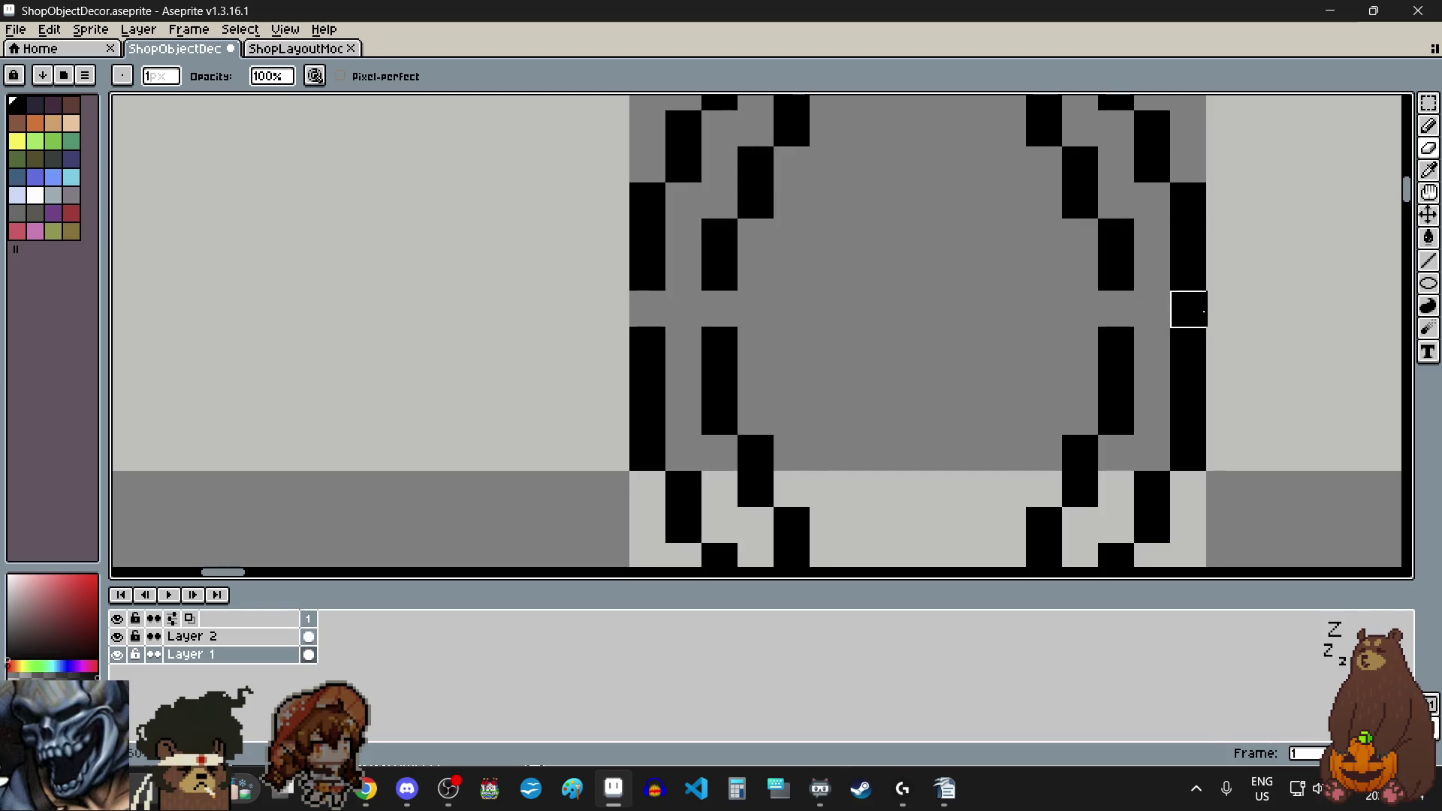
pyautogui.scroll(-2, 864, 347)
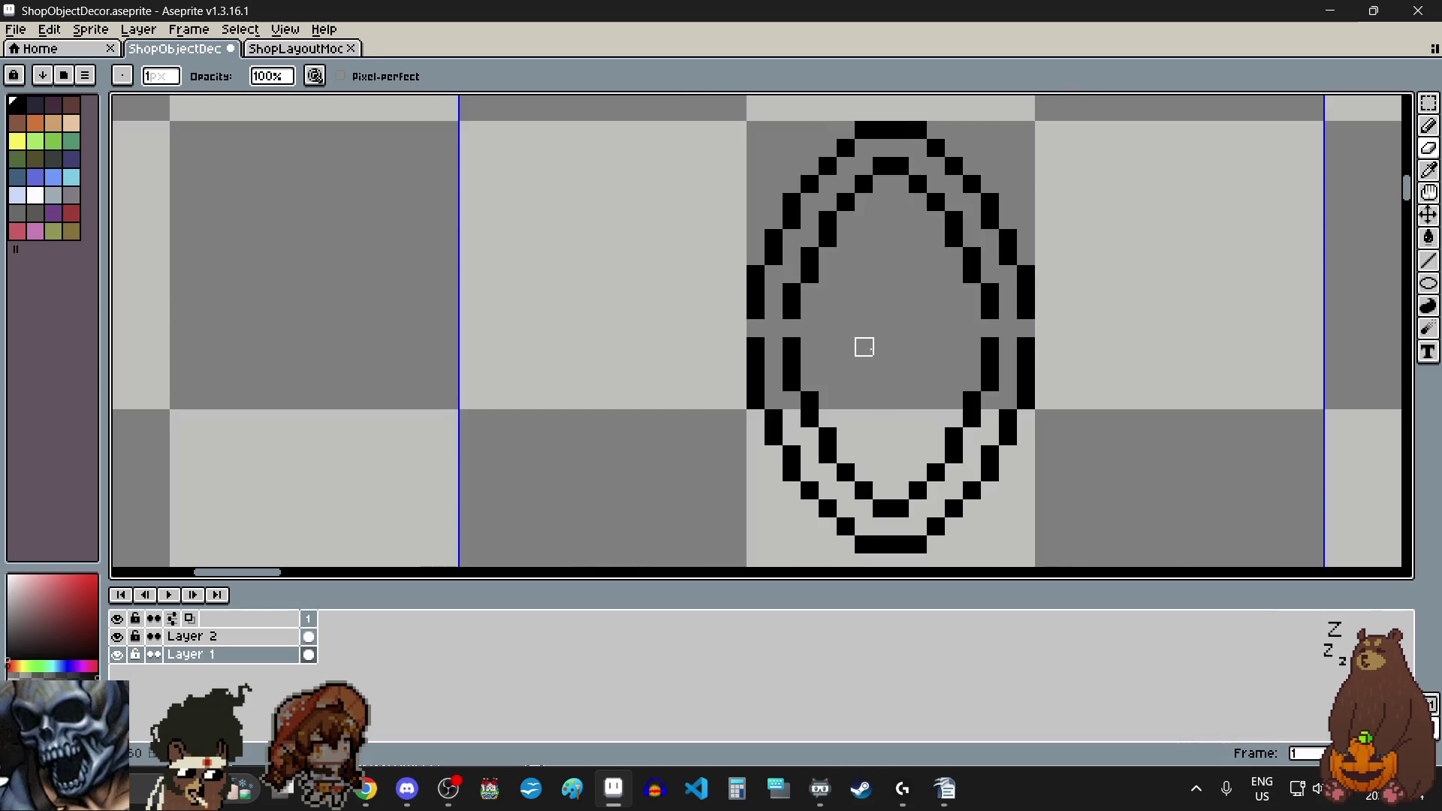
pyautogui.click(1429, 102)
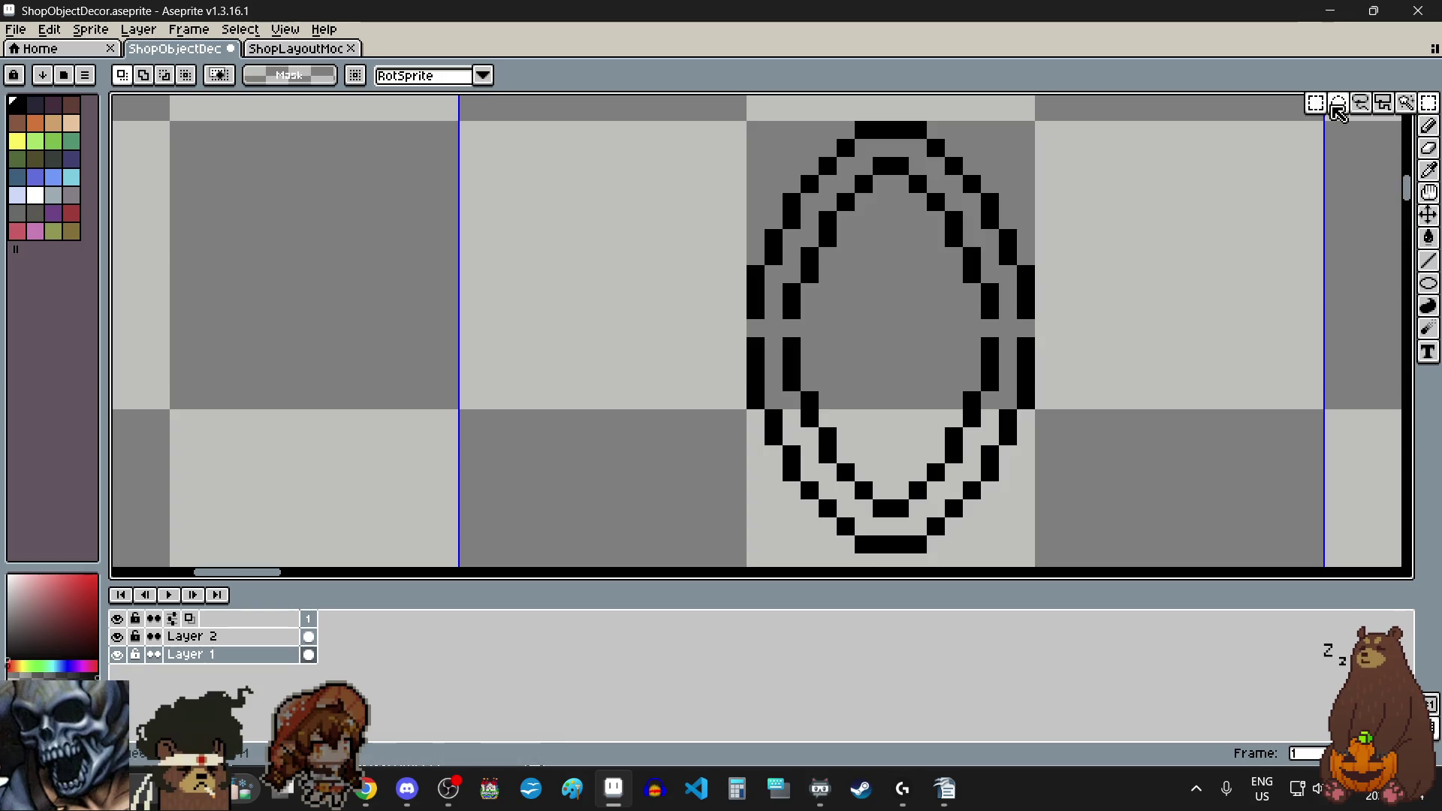
# Step: Select the ring's lower half and shift it up to start closing the gap
pyautogui.moveTo(755, 344)
pyautogui.mouseDown()
pyautogui.moveTo(989, 492)
pyautogui.moveTo(1037, 557)
pyautogui.mouseUp()
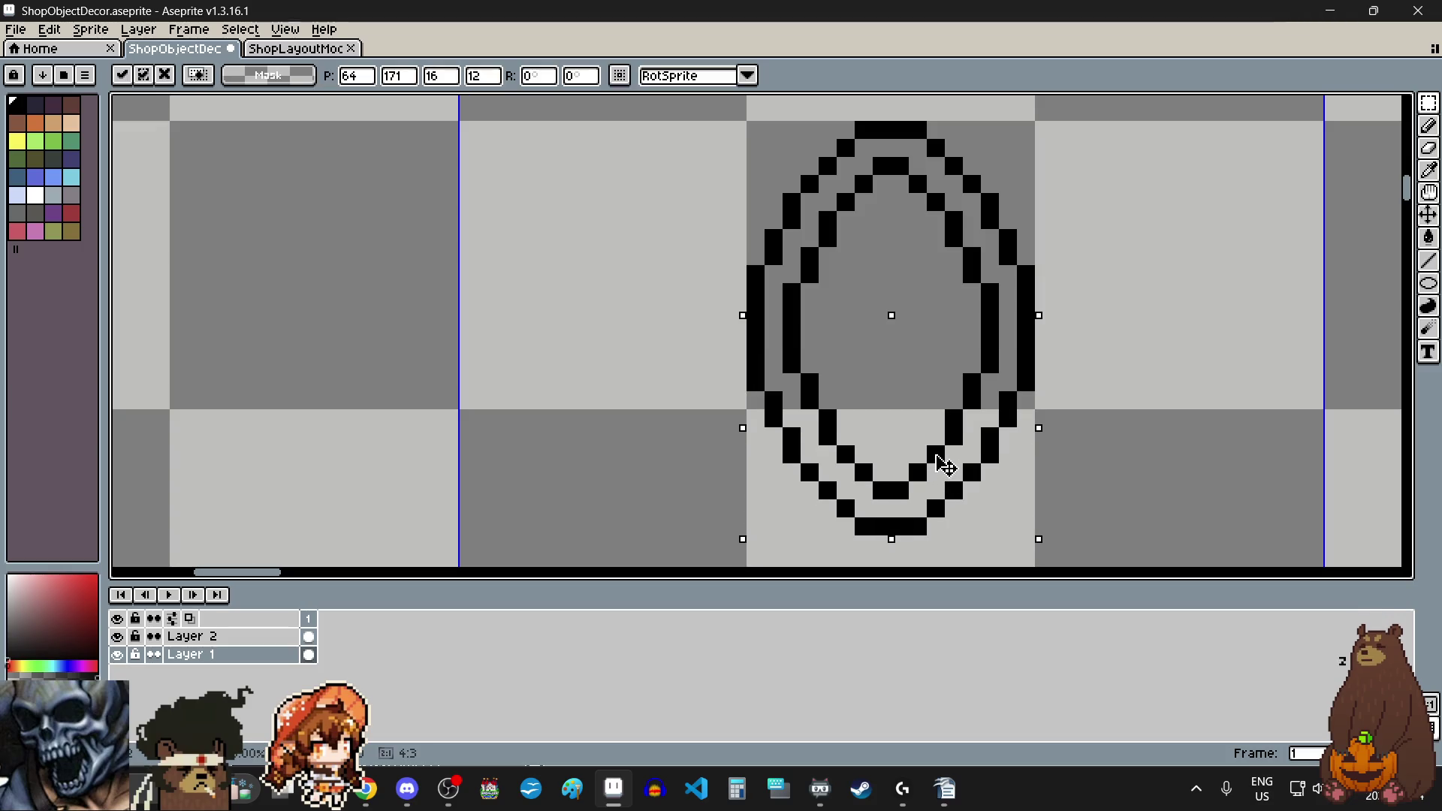
pyautogui.hotkey('ctrl', 'd')
pyautogui.scroll(-2, 1163, 372)
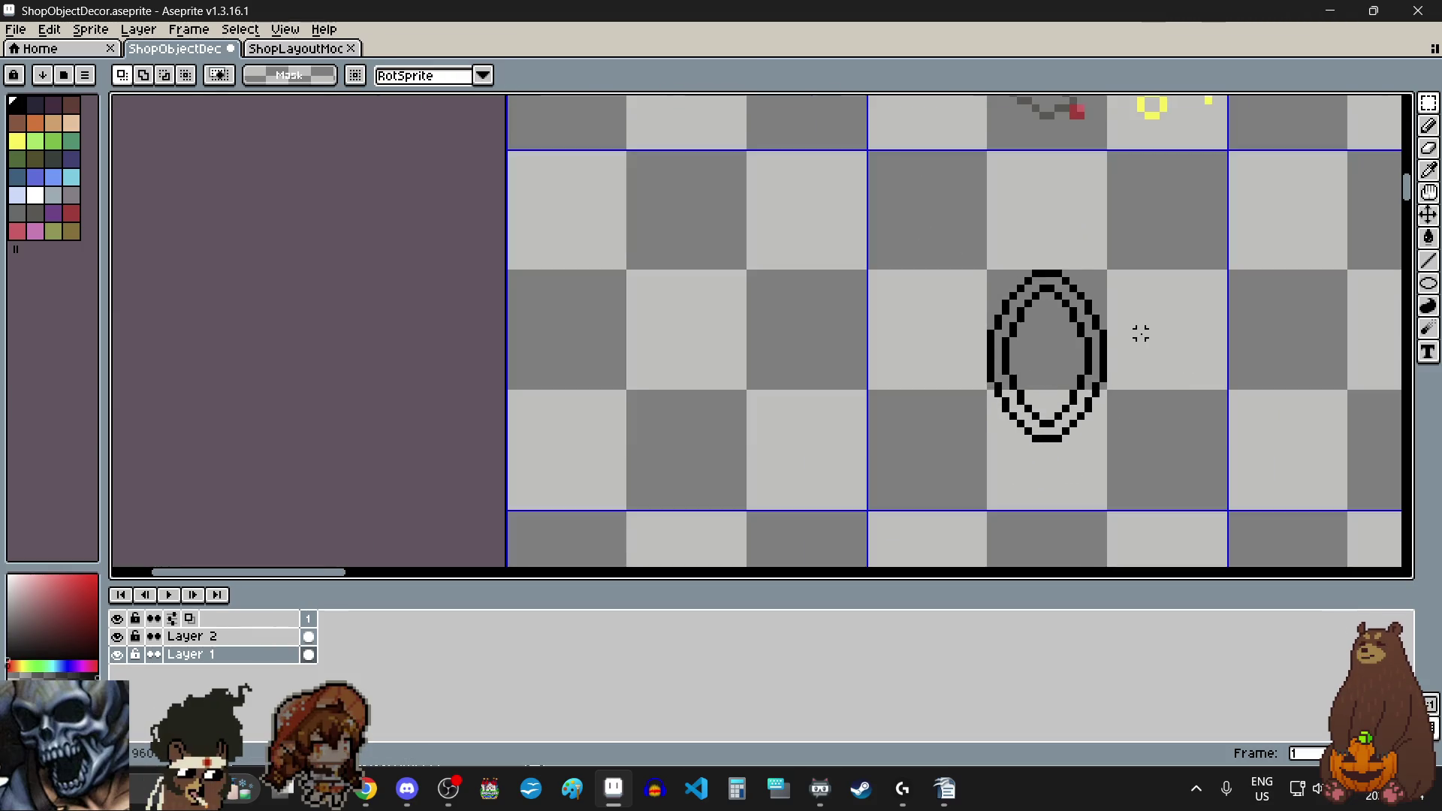
pyautogui.scroll(2, 1141, 333)
pyautogui.scroll(1, 982, 403)
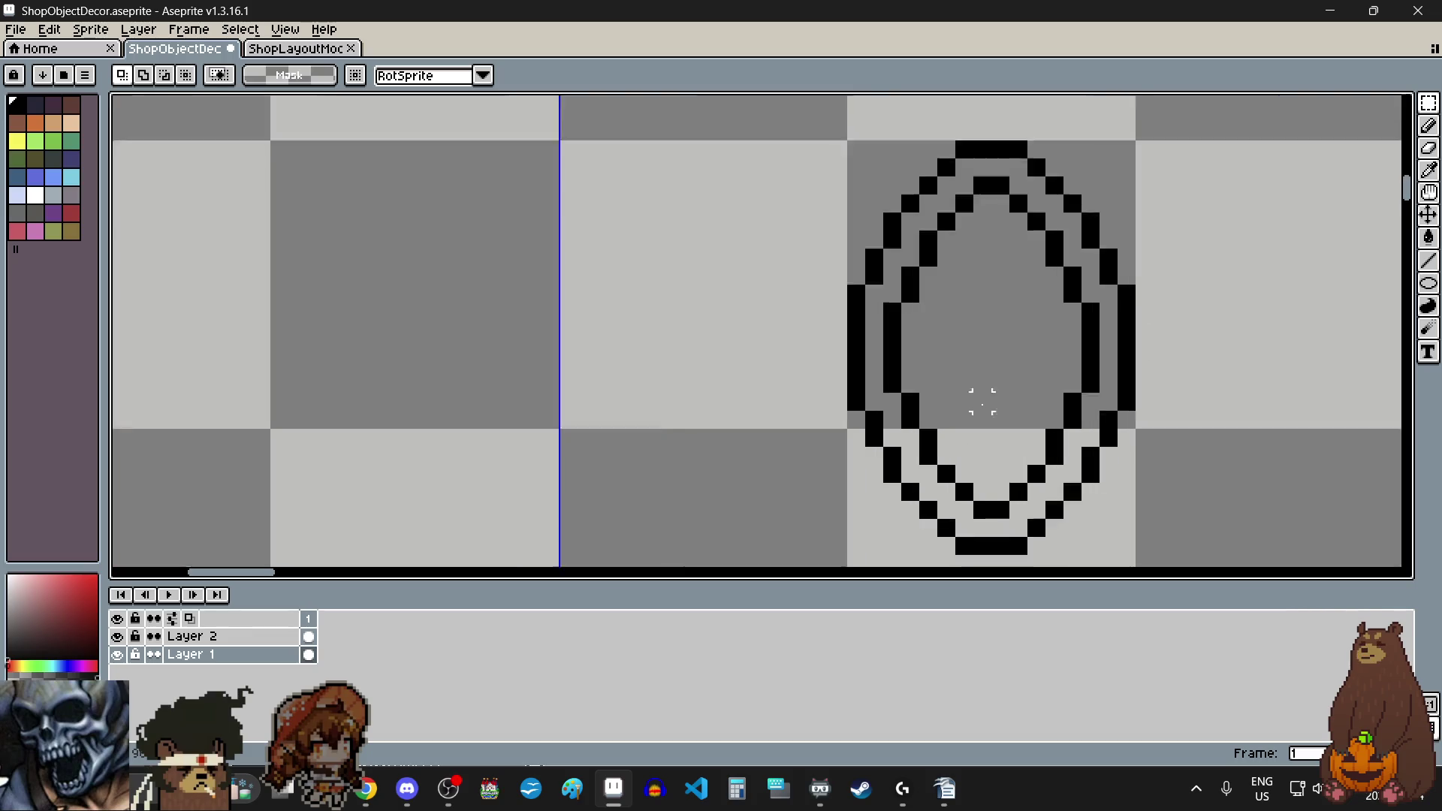
pyautogui.scroll(2, 804, 363)
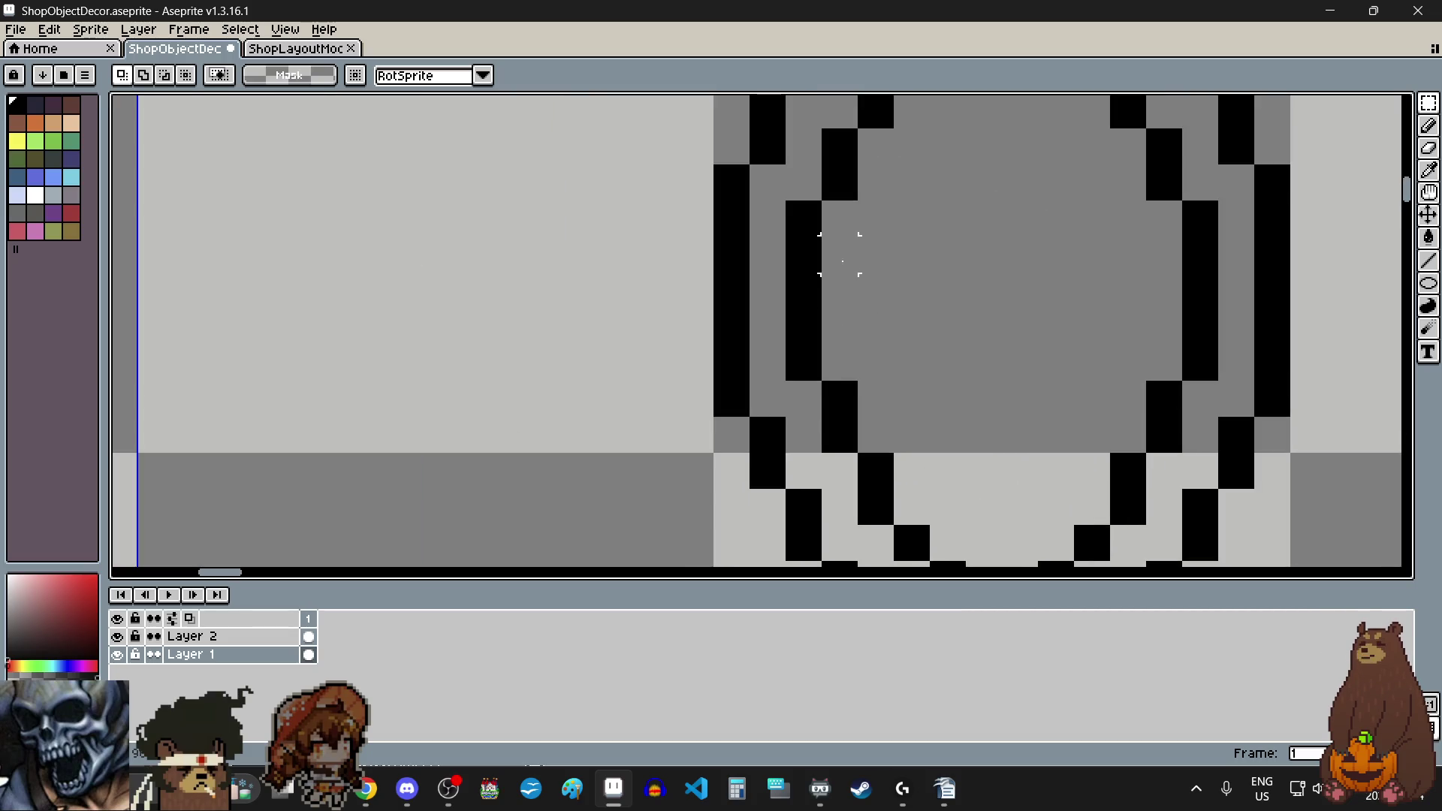
pyautogui.scroll(-2, 875, 290)
pyautogui.scroll(3, 952, 299)
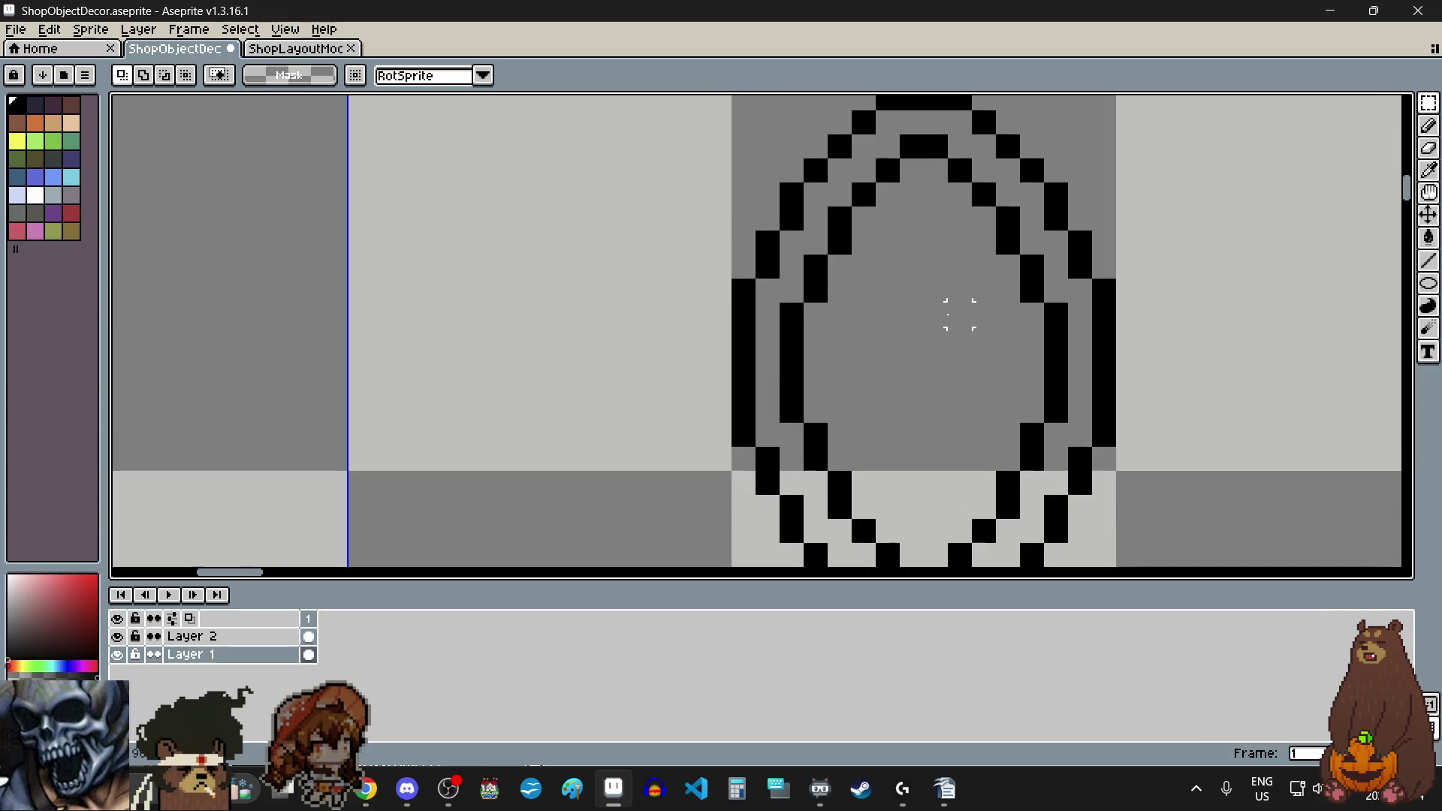
# Step: Remove a one-pixel middle band and shift the lower part up so both outlines join
pyautogui.moveTo(744, 362); pyautogui.dragTo(1130, 366)
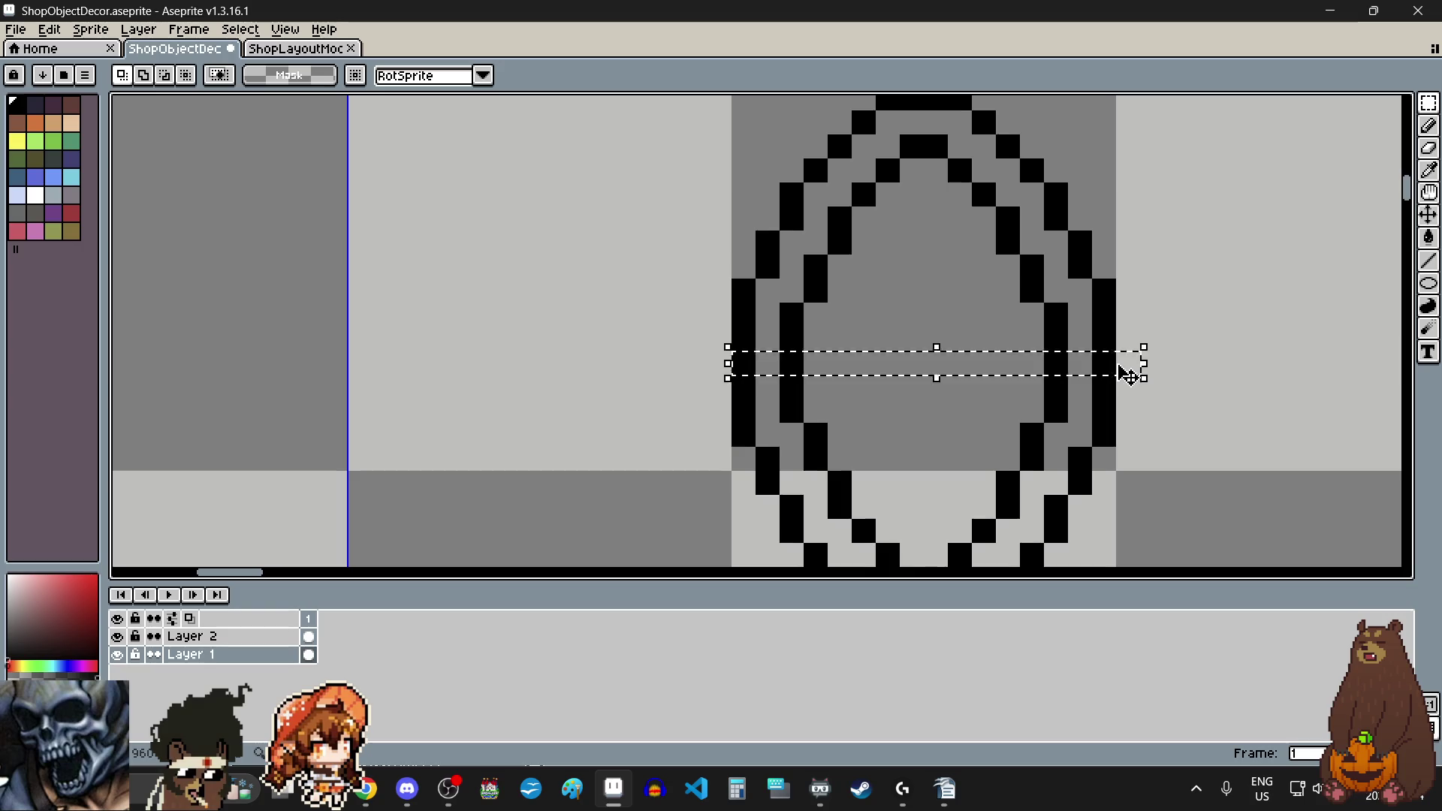
pyautogui.hotkey('ctrl', 'd')
pyautogui.scroll(-3, 1081, 451)
pyautogui.scroll(2, 969, 399)
pyautogui.moveTo(848, 297)
pyautogui.mouseDown()
pyautogui.moveTo(920, 331)
pyautogui.moveTo(1095, 461)
pyautogui.moveTo(1127, 466)
pyautogui.moveTo(1118, 476)
pyautogui.mouseUp()
pyautogui.hotkey('ctrl', 'd')
pyautogui.scroll(-3, 1187, 353)
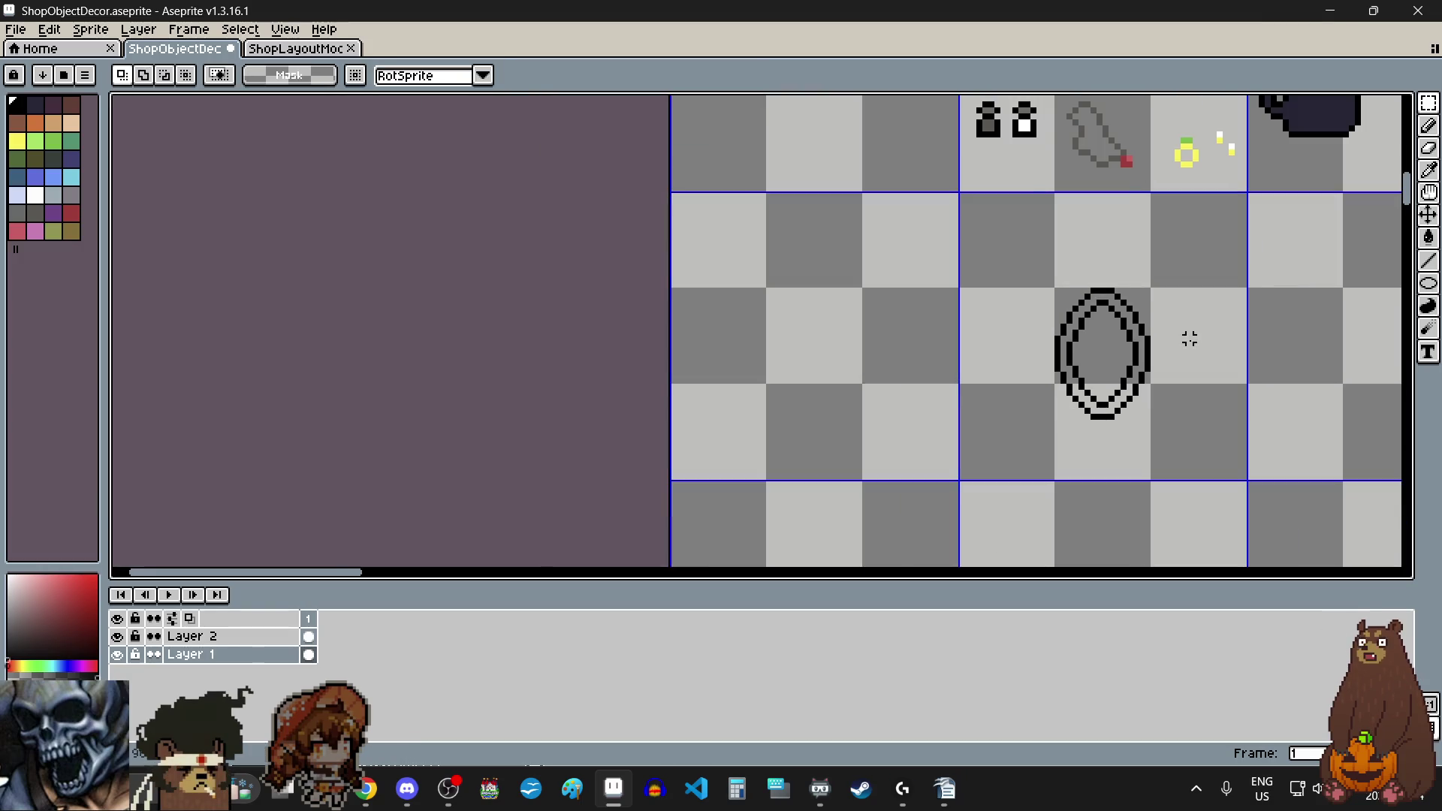
pyautogui.scroll(1, 1190, 340)
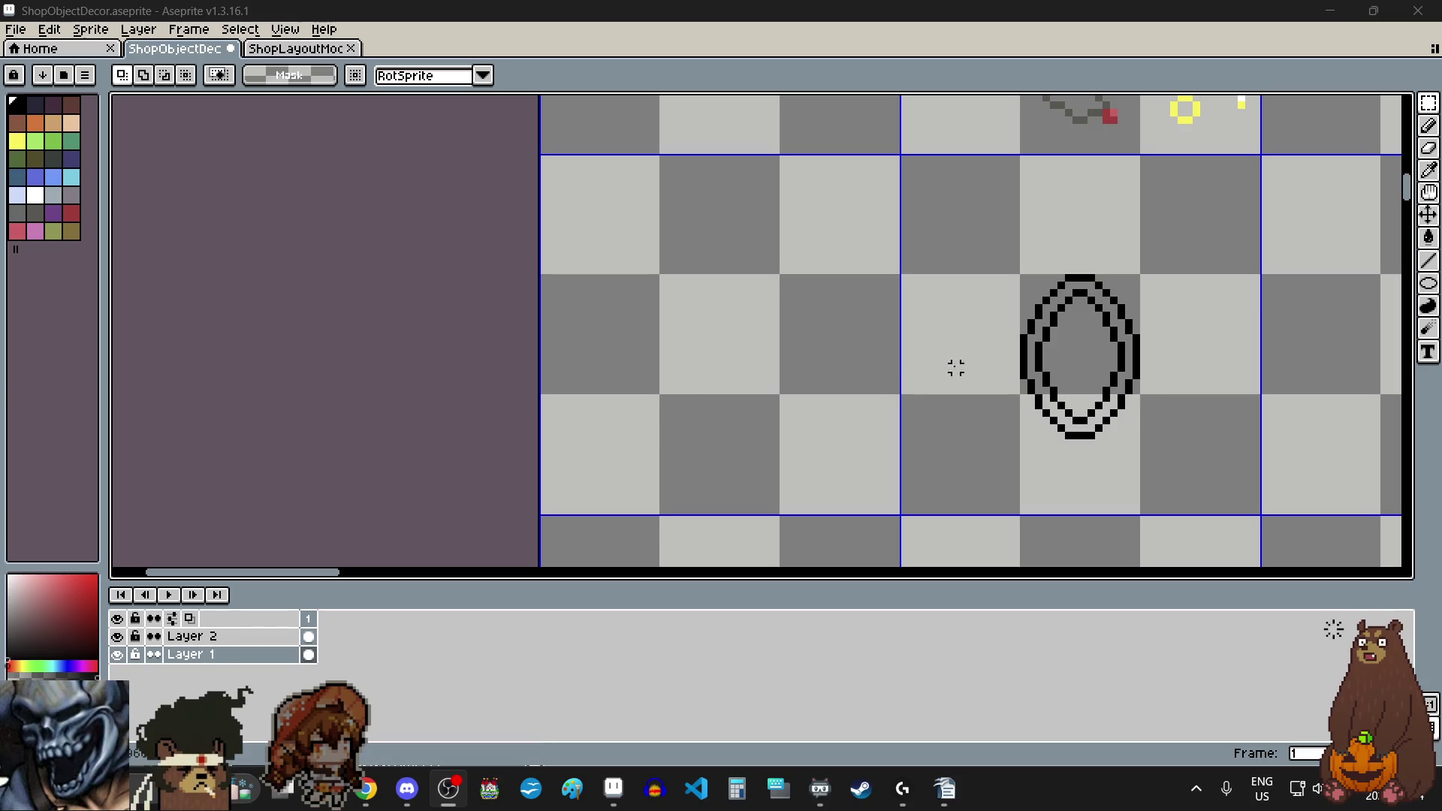
# Step: Delete a narrow vertical strip from the oval's centre and shift the right half left to close the gap
pyautogui.scroll(1, 1217, 316)
pyautogui.scroll(1, 1175, 392)
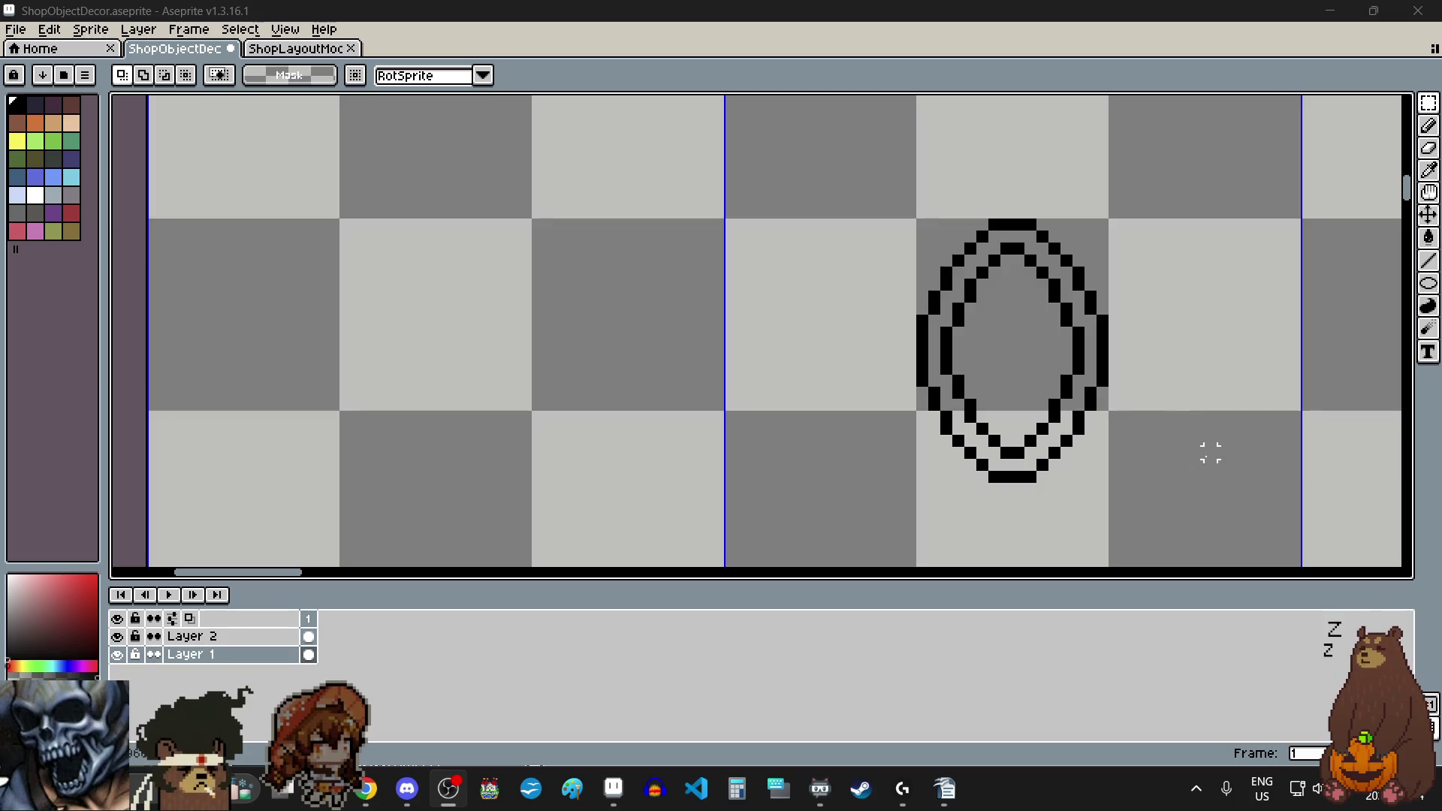
pyautogui.scroll(-3, 1126, 439)
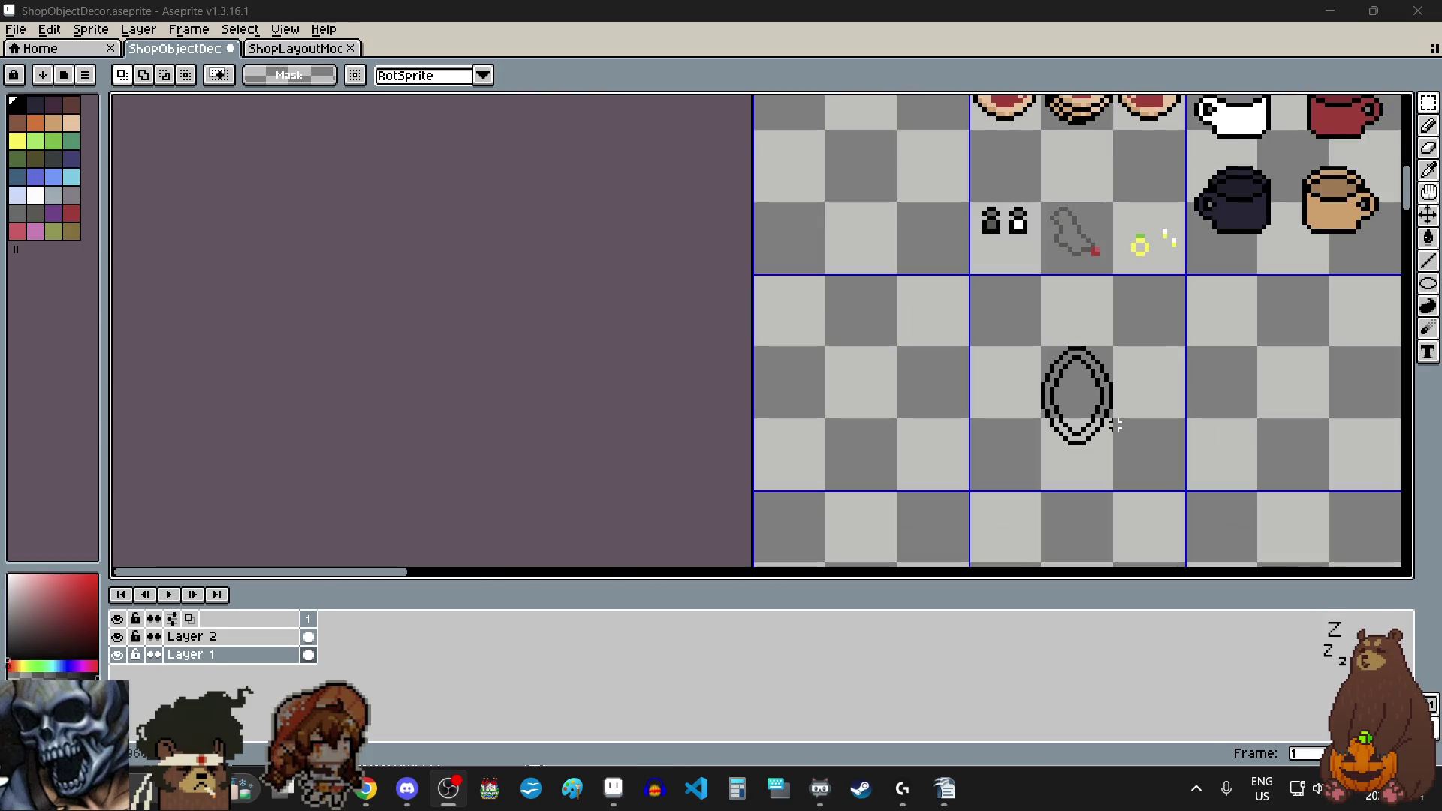
pyautogui.scroll(3, 1128, 426)
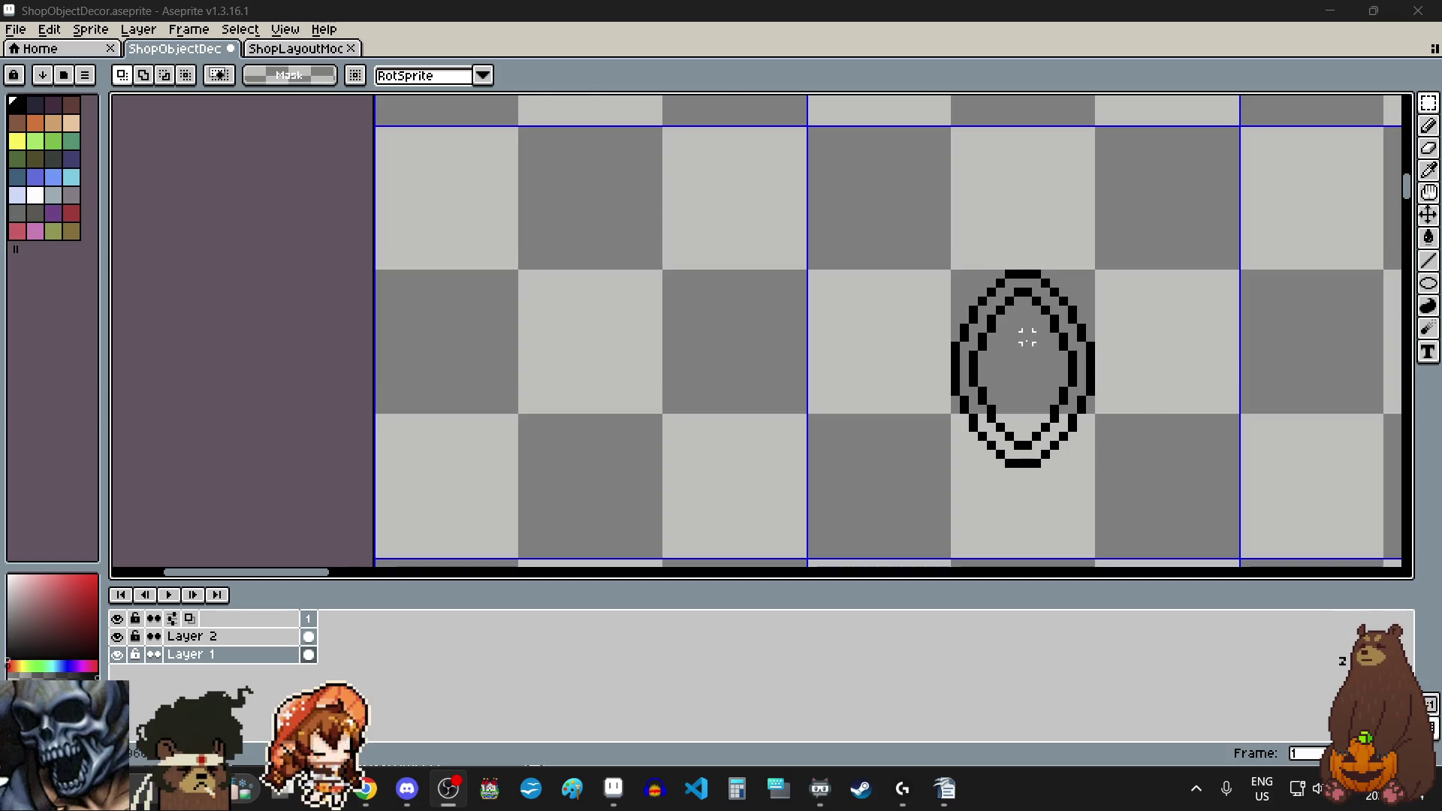
pyautogui.scroll(3, 1026, 336)
pyautogui.scroll(-3, 1006, 176)
pyautogui.moveTo(998, 165); pyautogui.dragTo(1016, 434)
pyautogui.press('Delete')
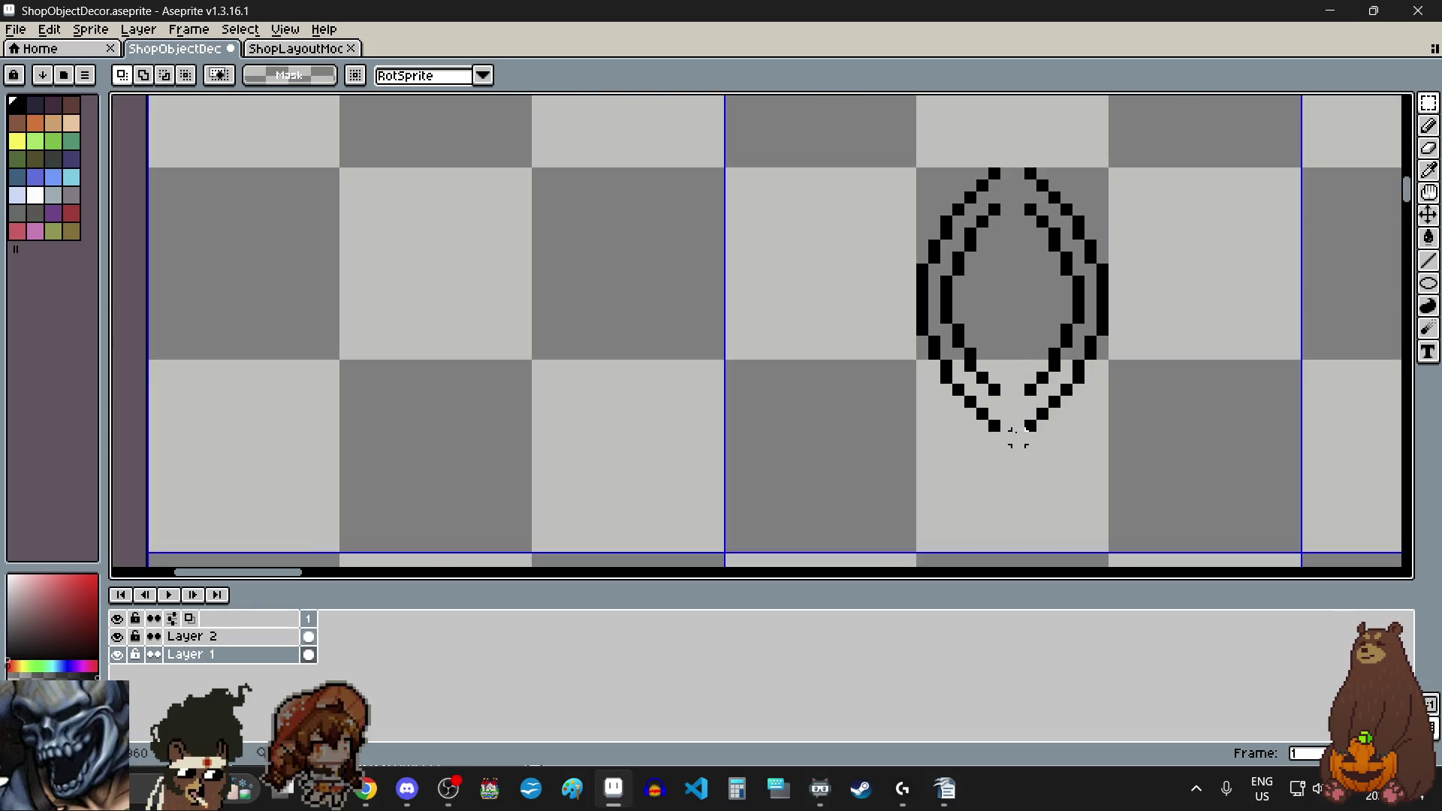
pyautogui.moveTo(1020, 174); pyautogui.dragTo(1124, 455)
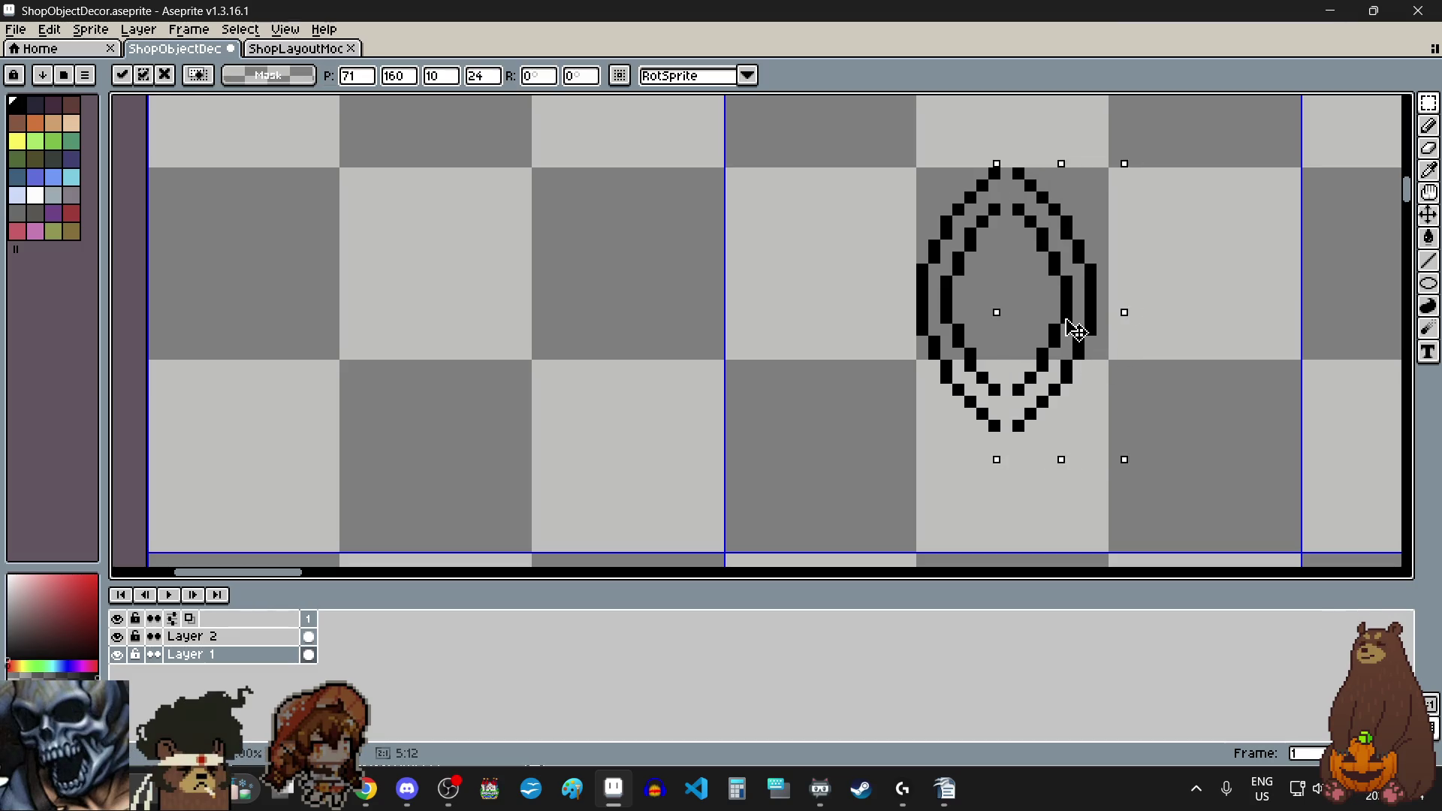
pyautogui.moveTo(1075, 322); pyautogui.dragTo(1063, 322)
pyautogui.click(1259, 366)
pyautogui.scroll(3, 1172, 338)
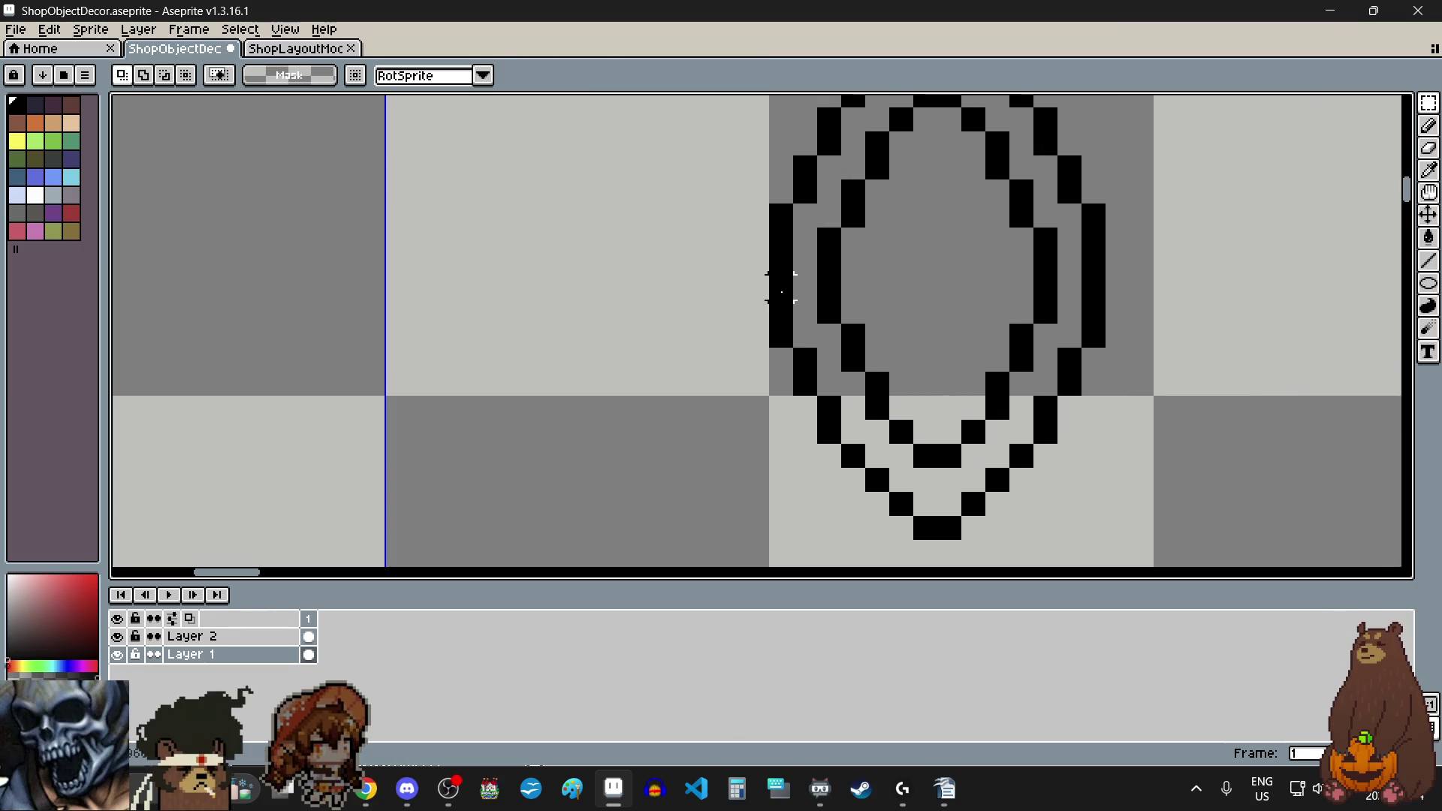
# Step: Erase the oval's middle band and move the bottom half up to close the gap
pyautogui.moveTo(780, 263); pyautogui.dragTo(1111, 297)
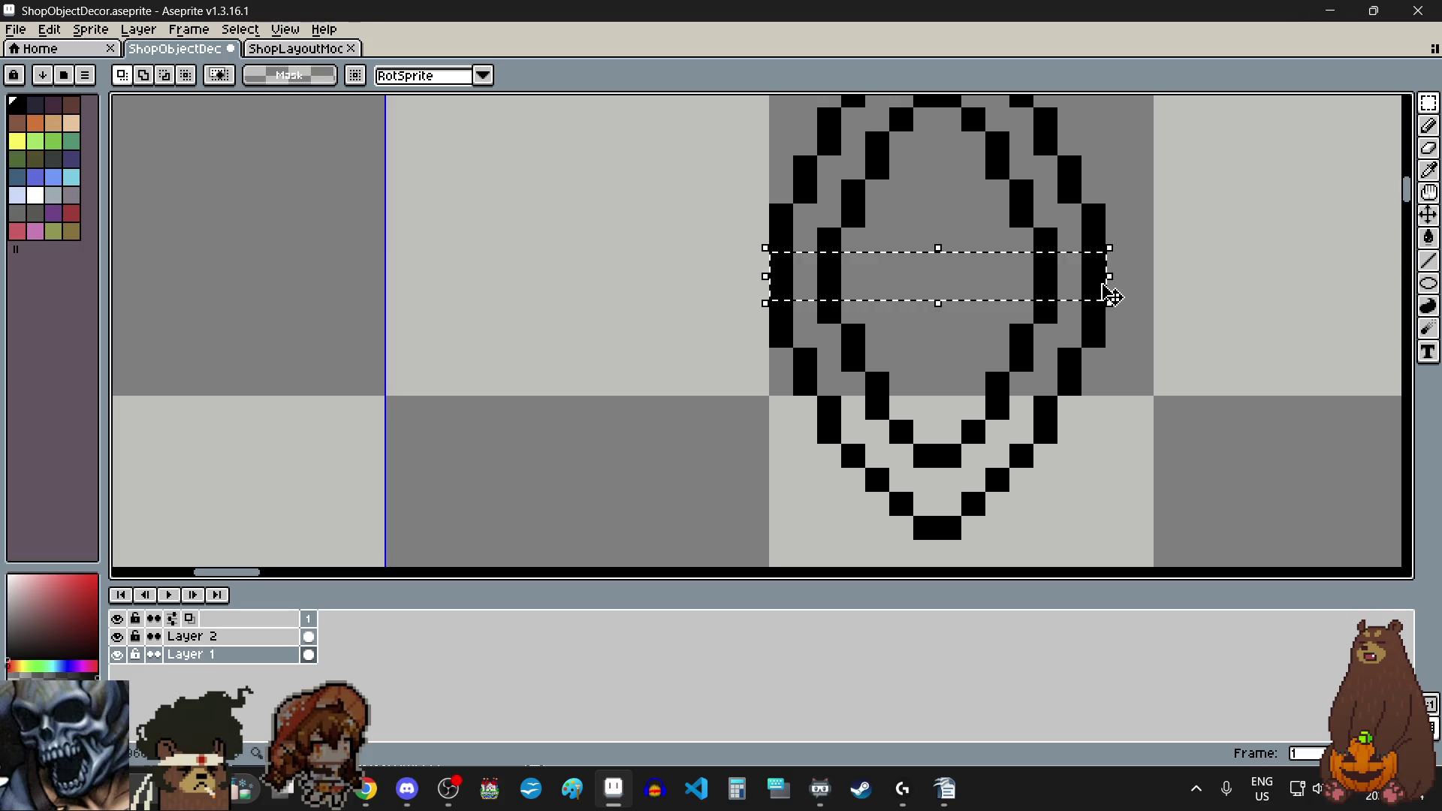
pyautogui.press('Delete')
pyautogui.moveTo(766, 299)
pyautogui.mouseDown()
pyautogui.moveTo(1111, 499)
pyautogui.moveTo(1130, 540)
pyautogui.mouseUp()
pyautogui.moveTo(992, 451); pyautogui.dragTo(987, 406)
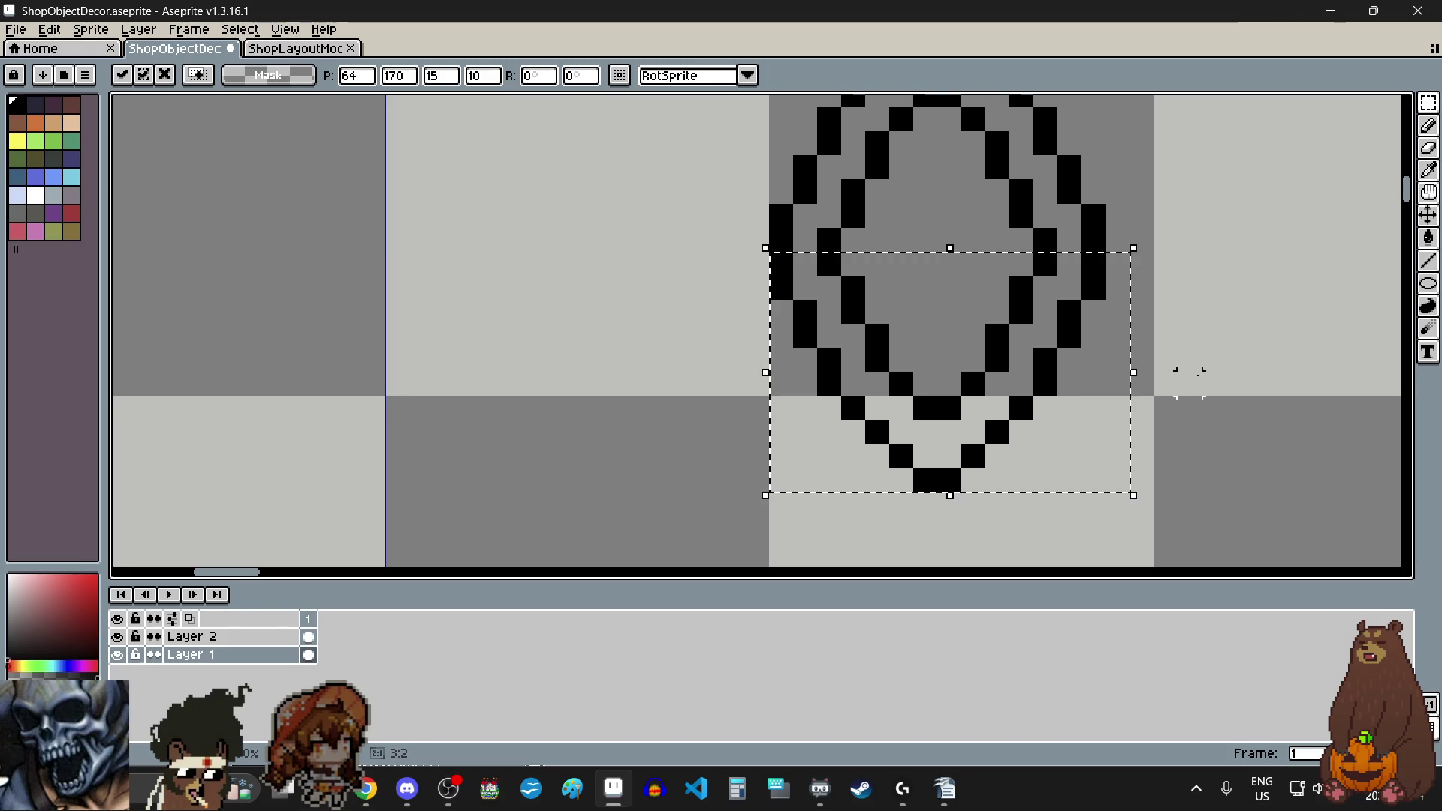
pyautogui.hotkey('ctrl', 'd')
pyautogui.scroll(-5, 1157, 375)
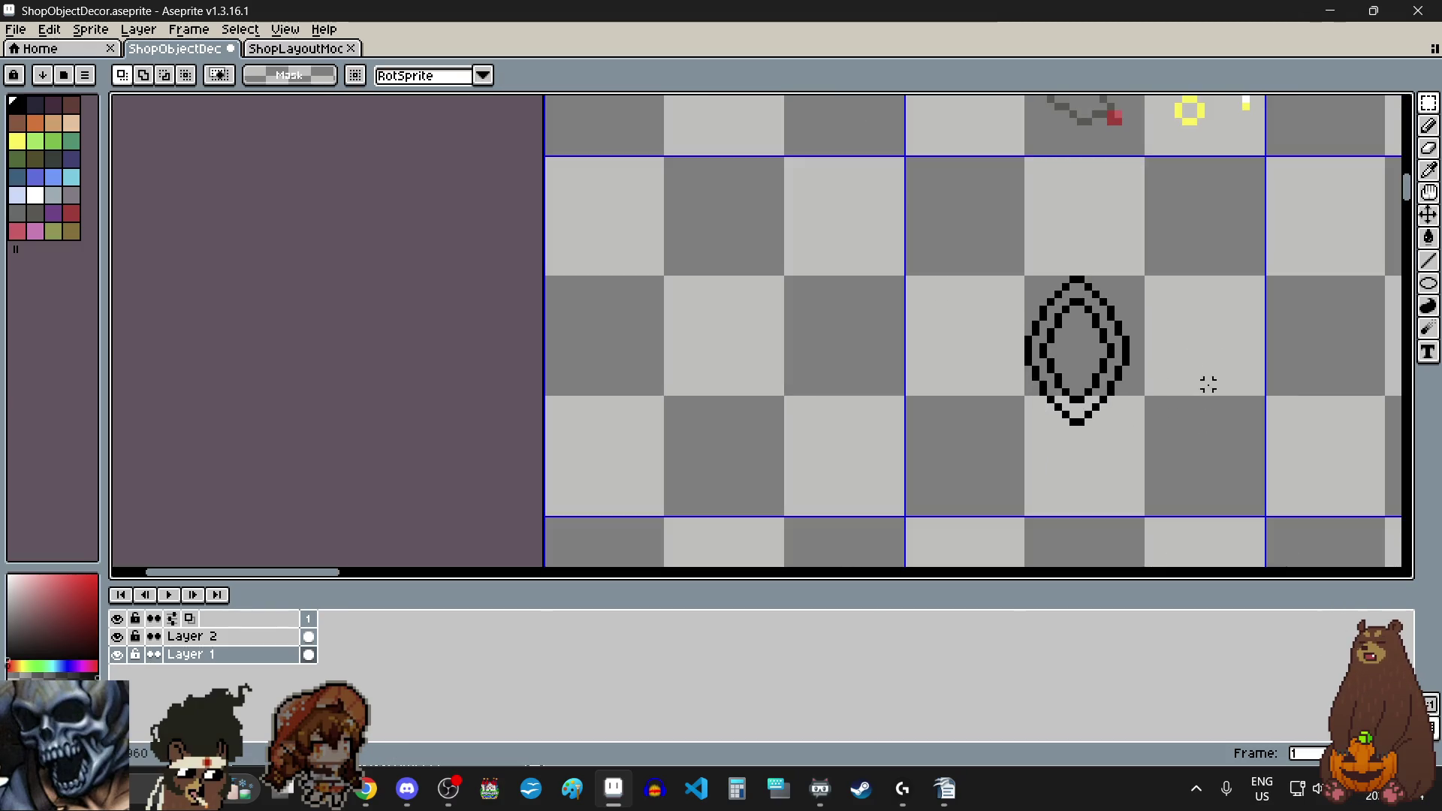
pyautogui.scroll(5, 1134, 386)
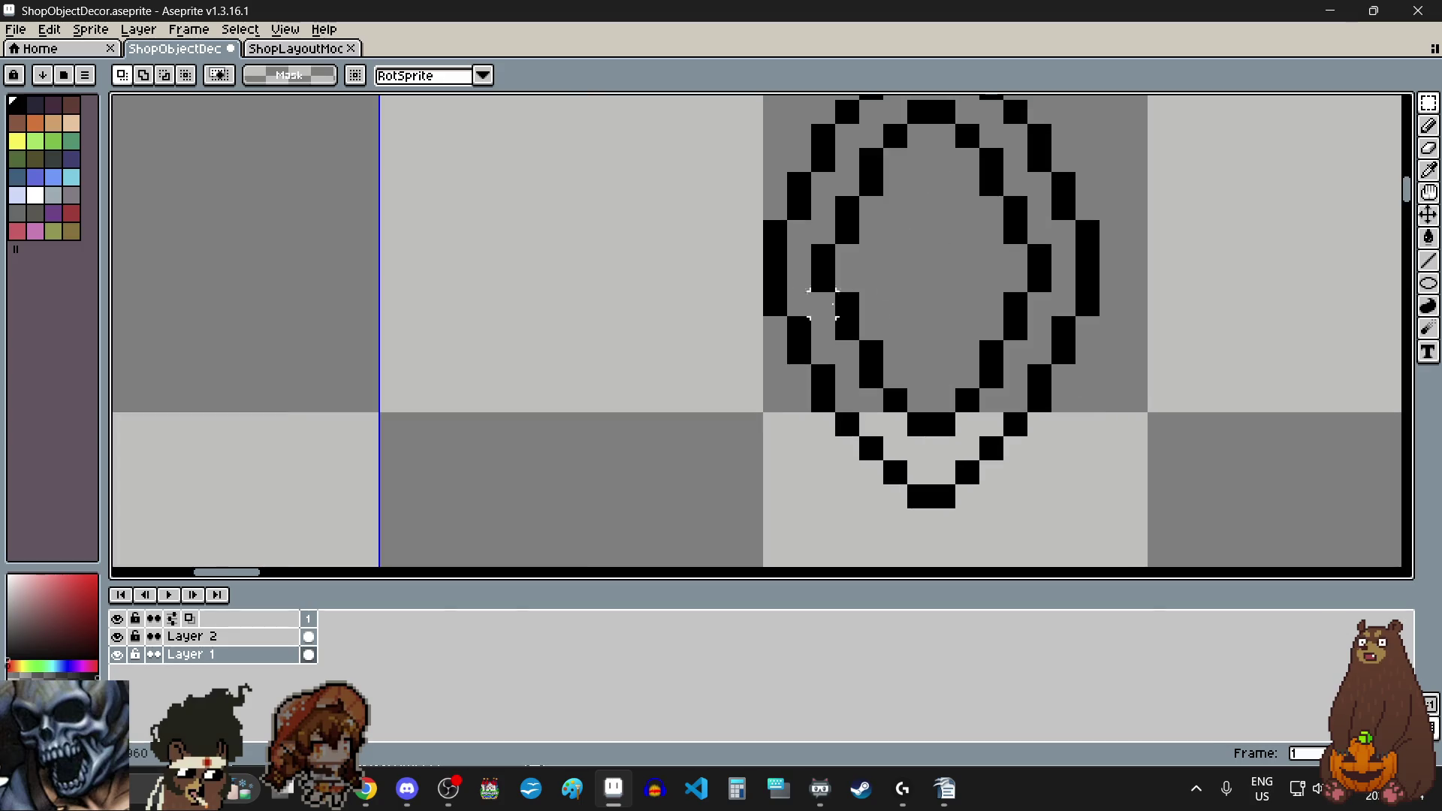
# Step: Try clearing another middle band of the oval, then undo it
pyautogui.moveTo(761, 241); pyautogui.dragTo(1103, 295)
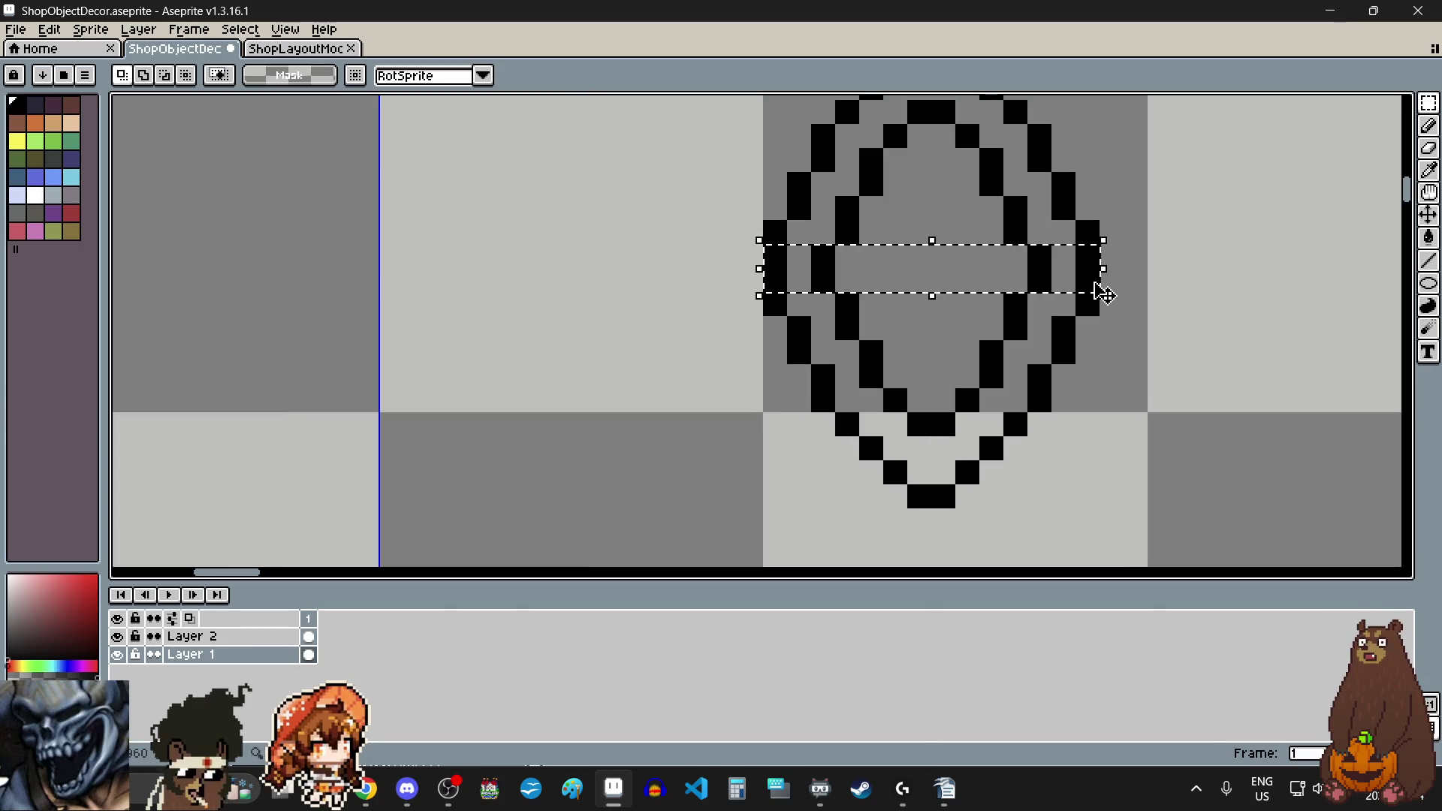
pyautogui.press('Delete')
pyautogui.moveTo(774, 304)
pyautogui.mouseDown()
pyautogui.moveTo(1052, 413)
pyautogui.moveTo(1101, 492)
pyautogui.moveTo(1088, 496)
pyautogui.mouseUp()
pyautogui.hotkey('ctrl', 'z')
pyautogui.hotkey('ctrl', 'z')
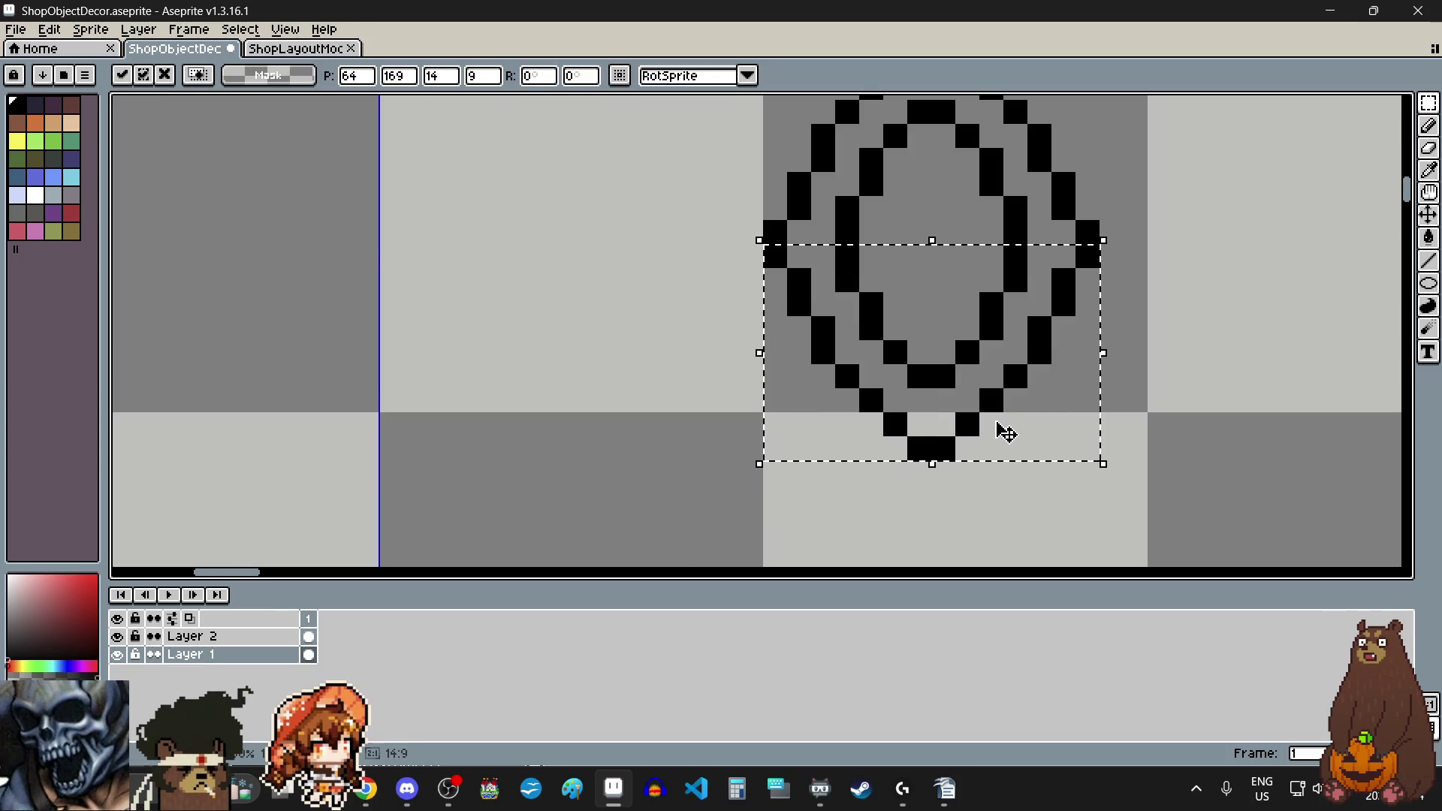
pyautogui.scroll(-2, 1006, 443)
pyautogui.hotkey('ctrl', 'd')
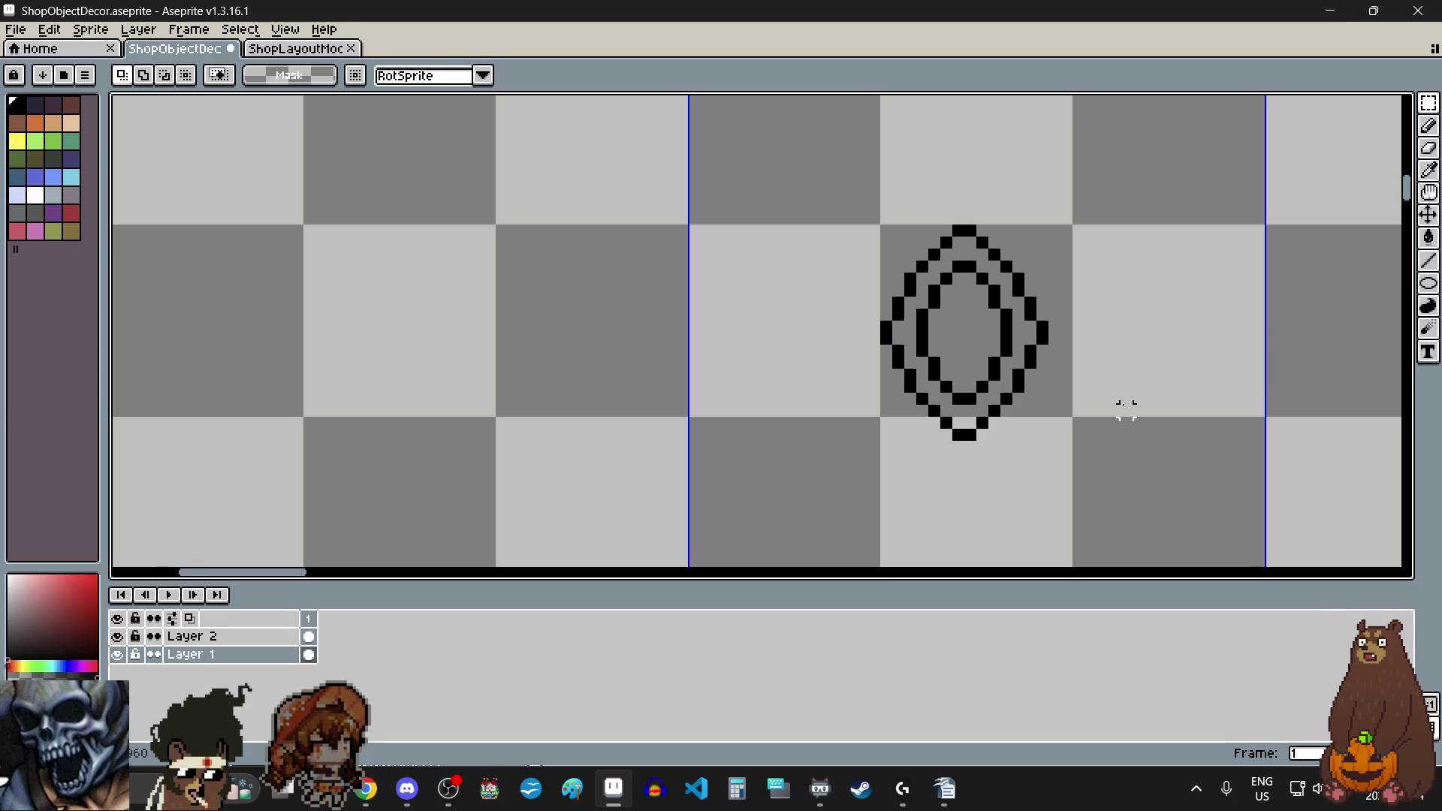
pyautogui.scroll(4, 1049, 406)
# Step: Nudge the oval's bottom bar up one pixel and its top bar down one pixel
pyautogui.moveTo(813, 444); pyautogui.dragTo(909, 492)
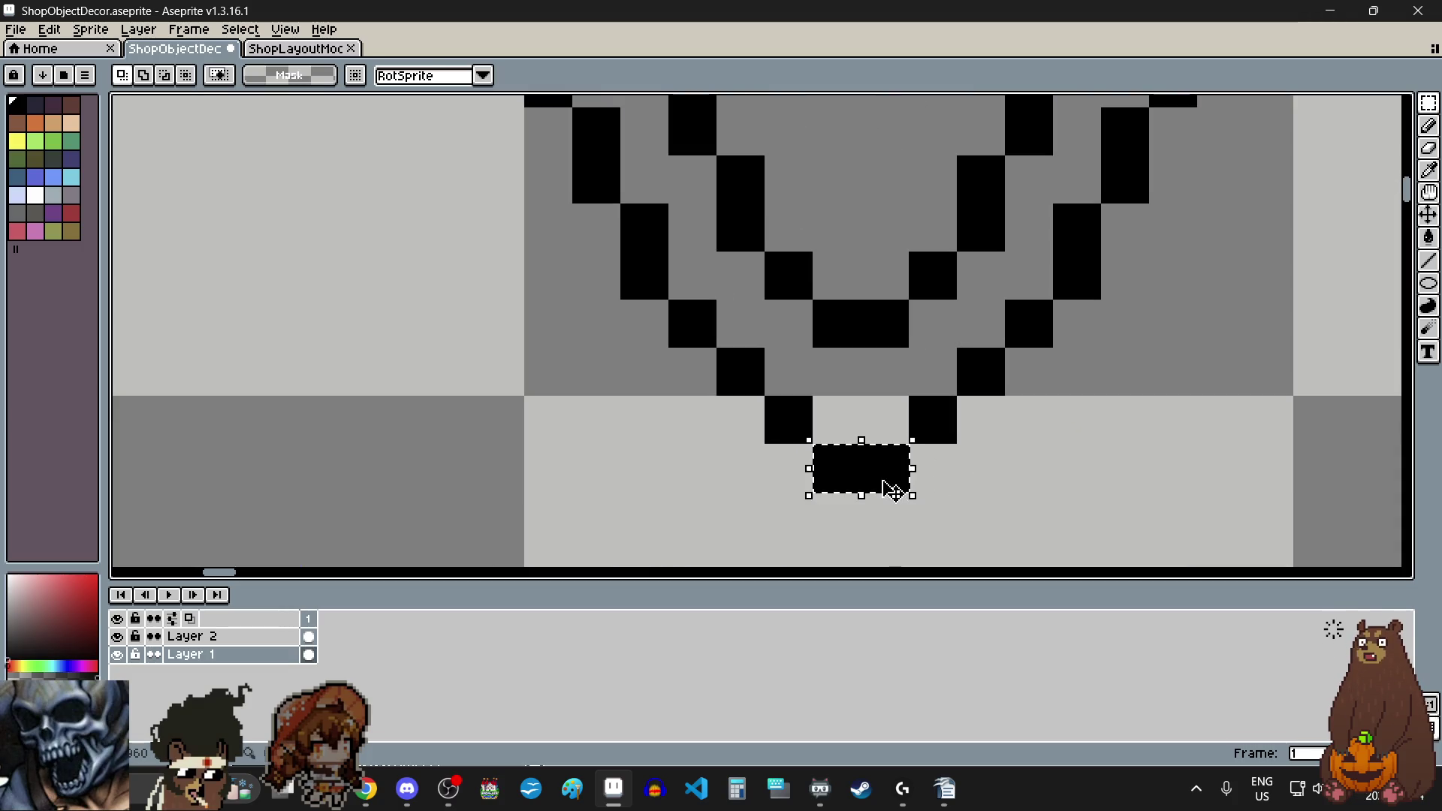
pyautogui.press('Up')
pyautogui.hotkey('ctrl', 'd')
pyautogui.scroll(-2, 1094, 458)
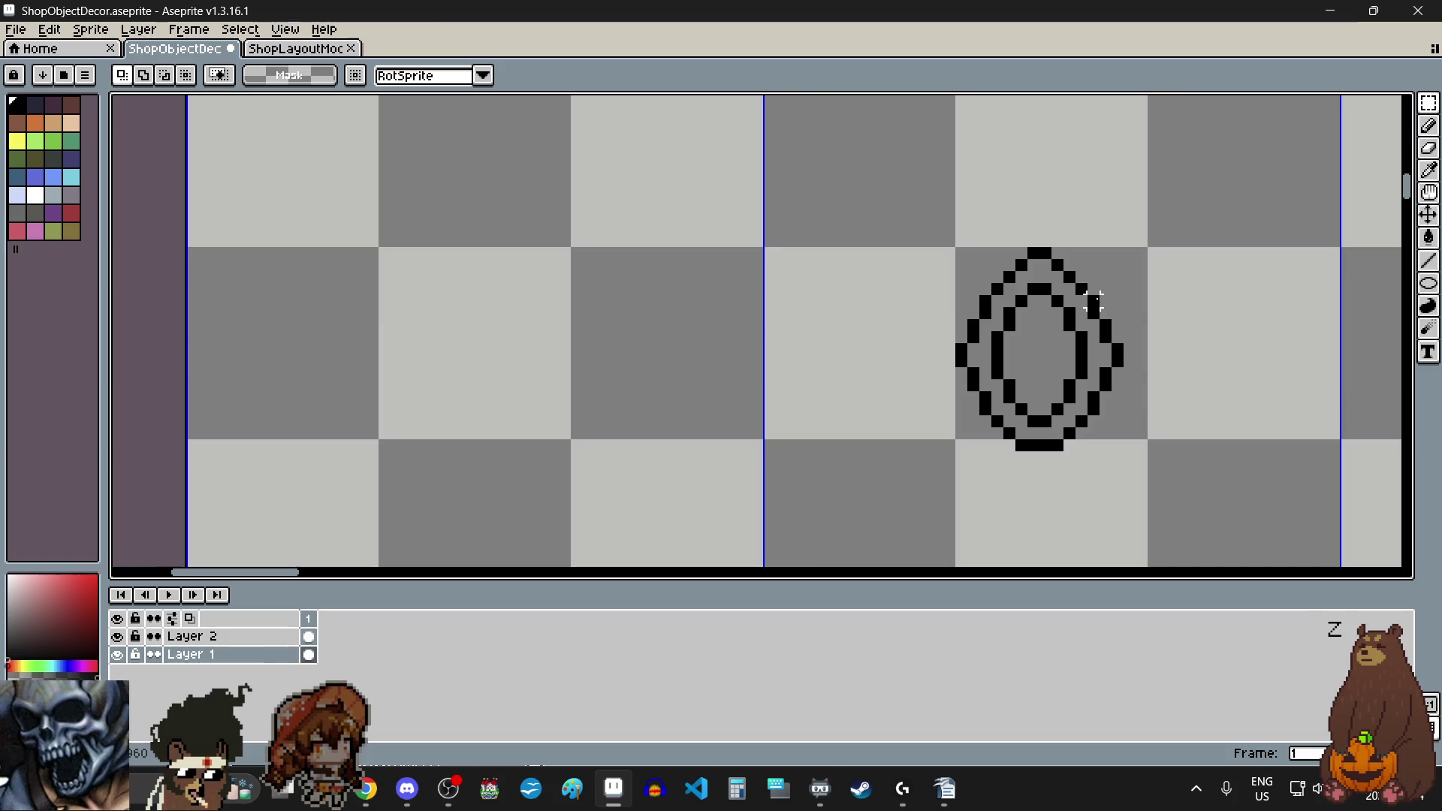
pyautogui.scroll(2, 1094, 303)
pyautogui.moveTo(888, 151); pyautogui.dragTo(964, 190)
pyautogui.press('Down')
pyautogui.scroll(-3, 715, 354)
pyautogui.hotkey('ctrl', 'd')
pyautogui.scroll(3, 767, 364)
# Step: Shift the oval's left side block right one pixel and its right block left one pixel
pyautogui.moveTo(768, 279); pyautogui.dragTo(773, 331)
pyautogui.press('Right')
pyautogui.scroll(-2, 808, 313)
pyautogui.scroll(1, 951, 366)
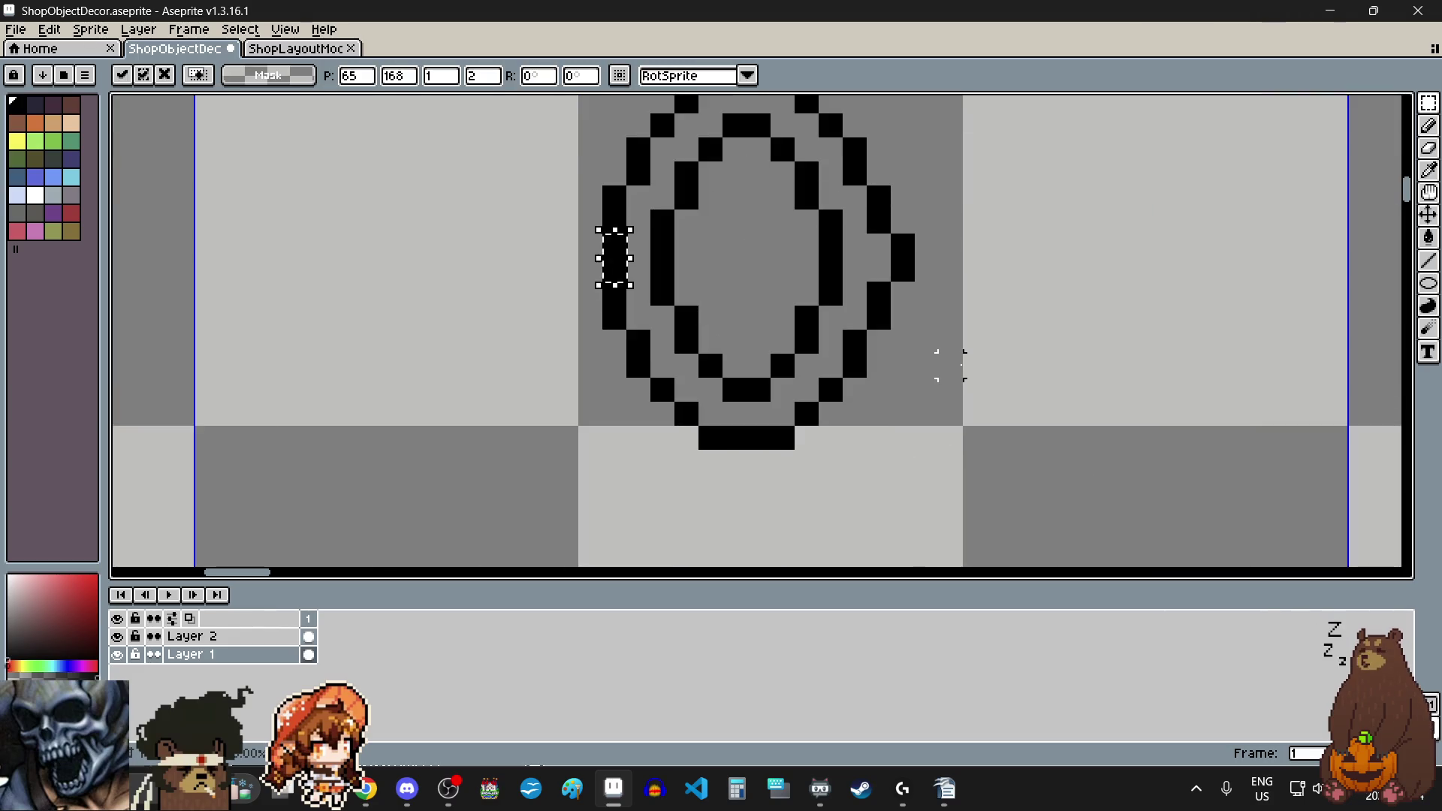
pyautogui.hotkey('ctrl', 'd')
pyautogui.scroll(1, 950, 365)
pyautogui.moveTo(872, 197); pyautogui.dragTo(913, 289)
pyautogui.press('Left')
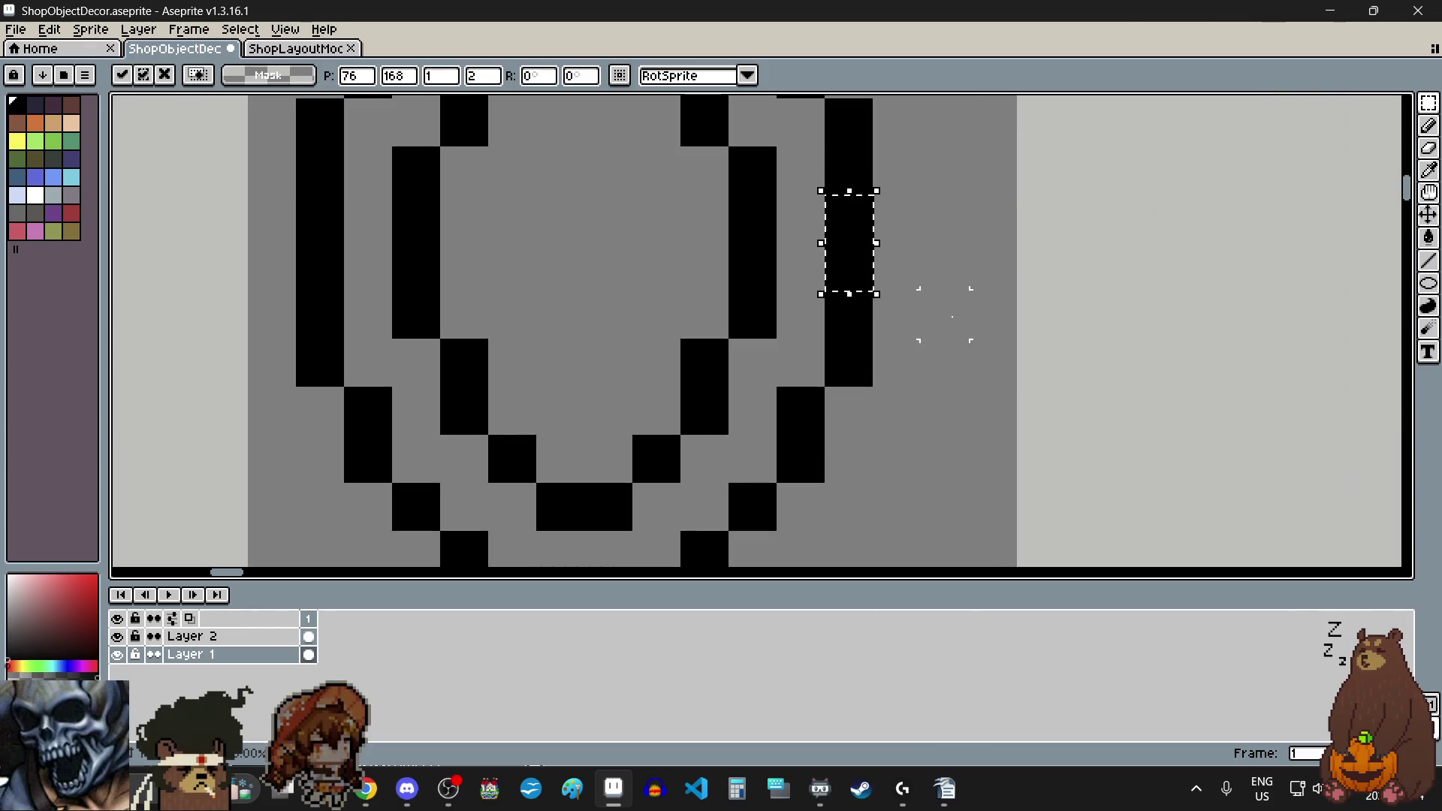
pyautogui.hotkey('ctrl', 'd')
pyautogui.scroll(-4, 944, 375)
pyautogui.scroll(-2, 950, 380)
pyautogui.scroll(1, 950, 377)
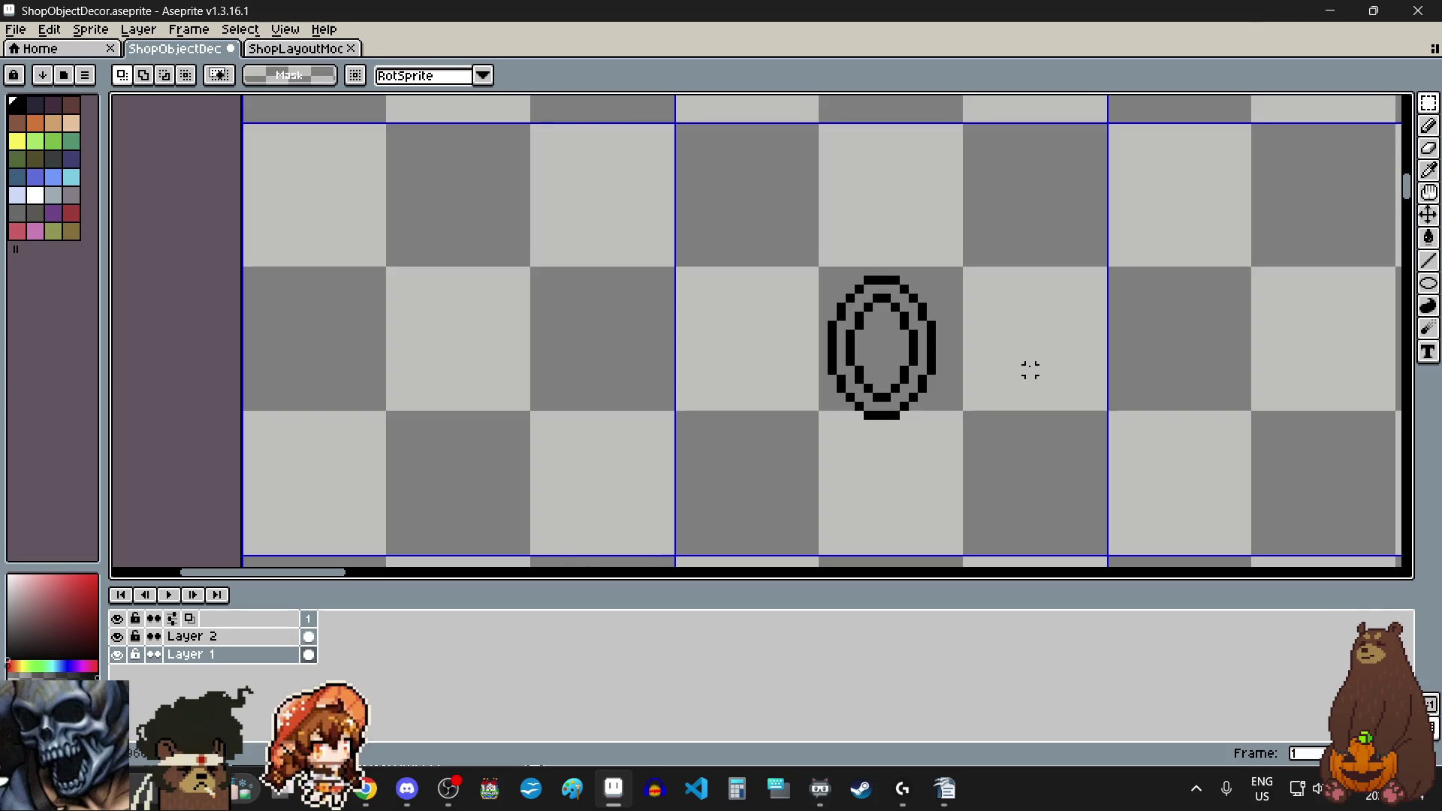
pyautogui.scroll(1, 994, 370)
pyautogui.scroll(-1, 994, 370)
pyautogui.scroll(-2, 994, 371)
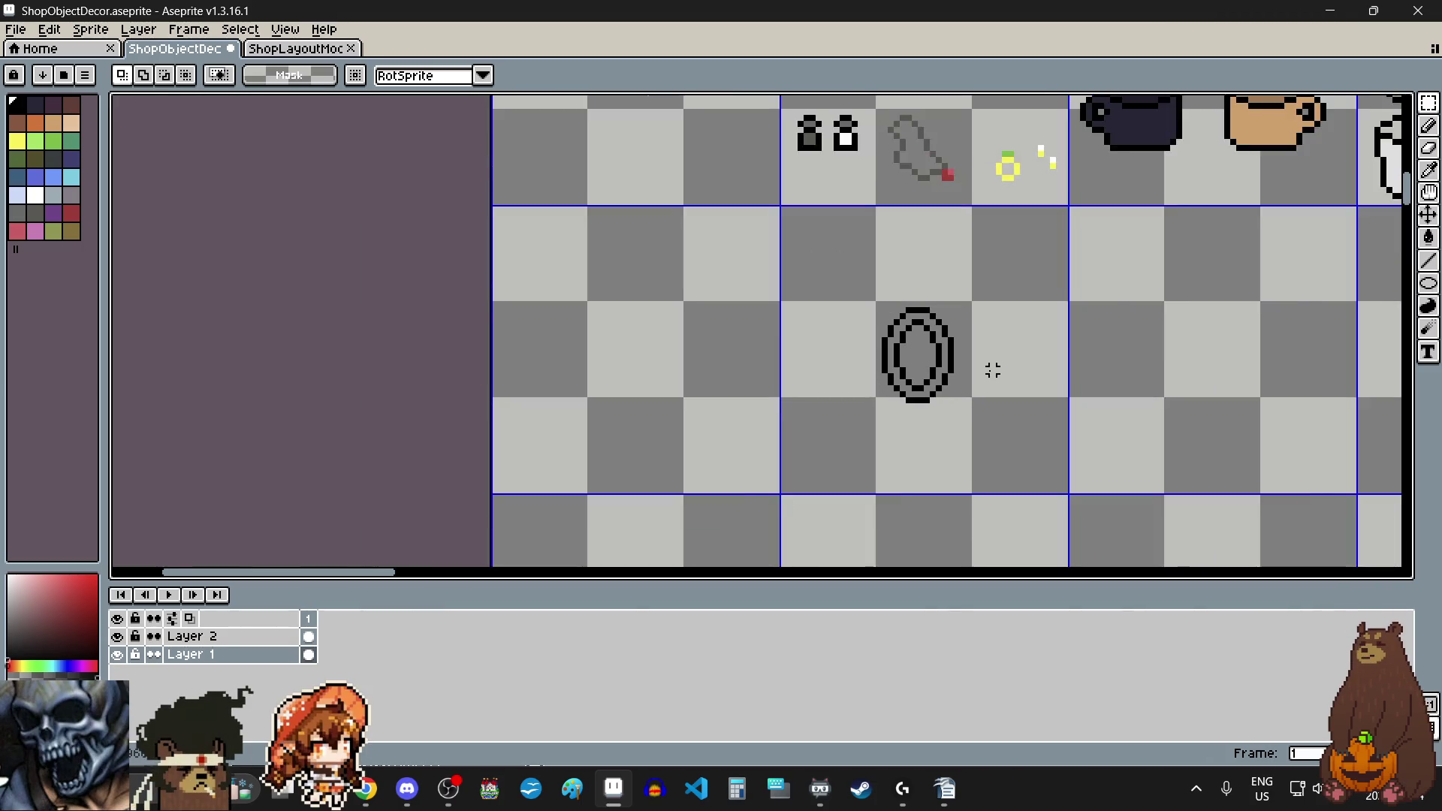
pyautogui.scroll(2, 993, 370)
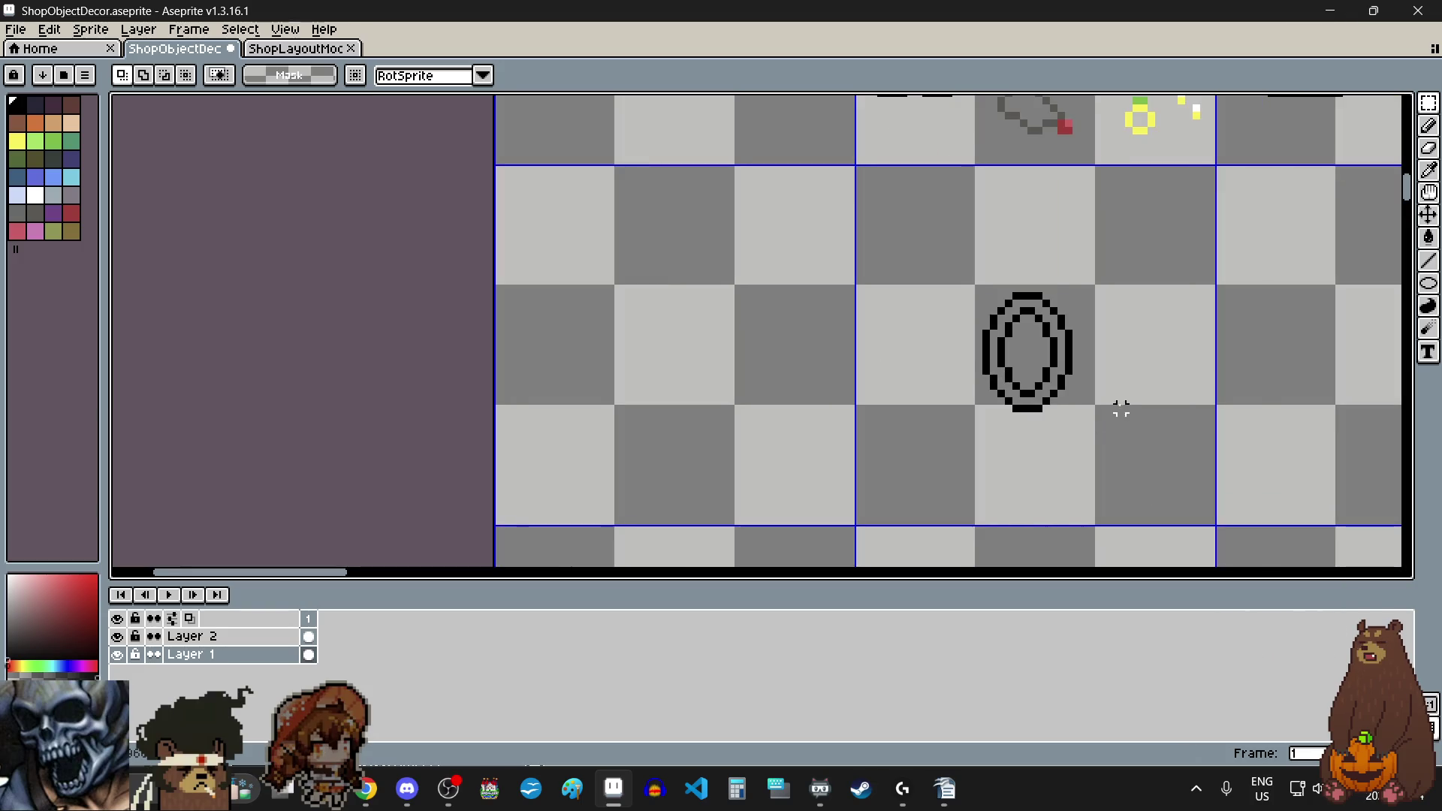
pyautogui.scroll(2, 1121, 406)
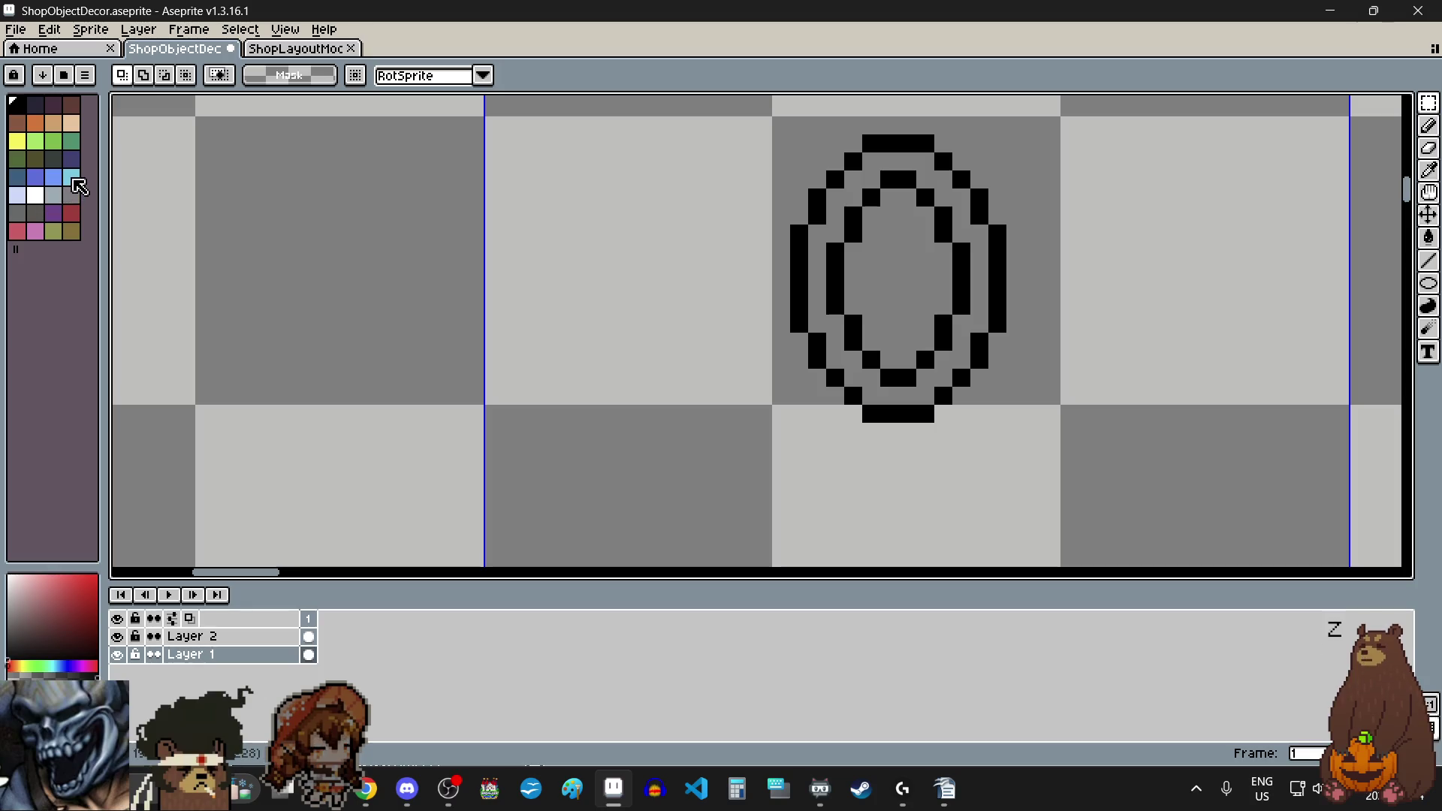
# Step: Bucket-fill the band between the oval's two outlines with pale lavender
pyautogui.click(21, 197)
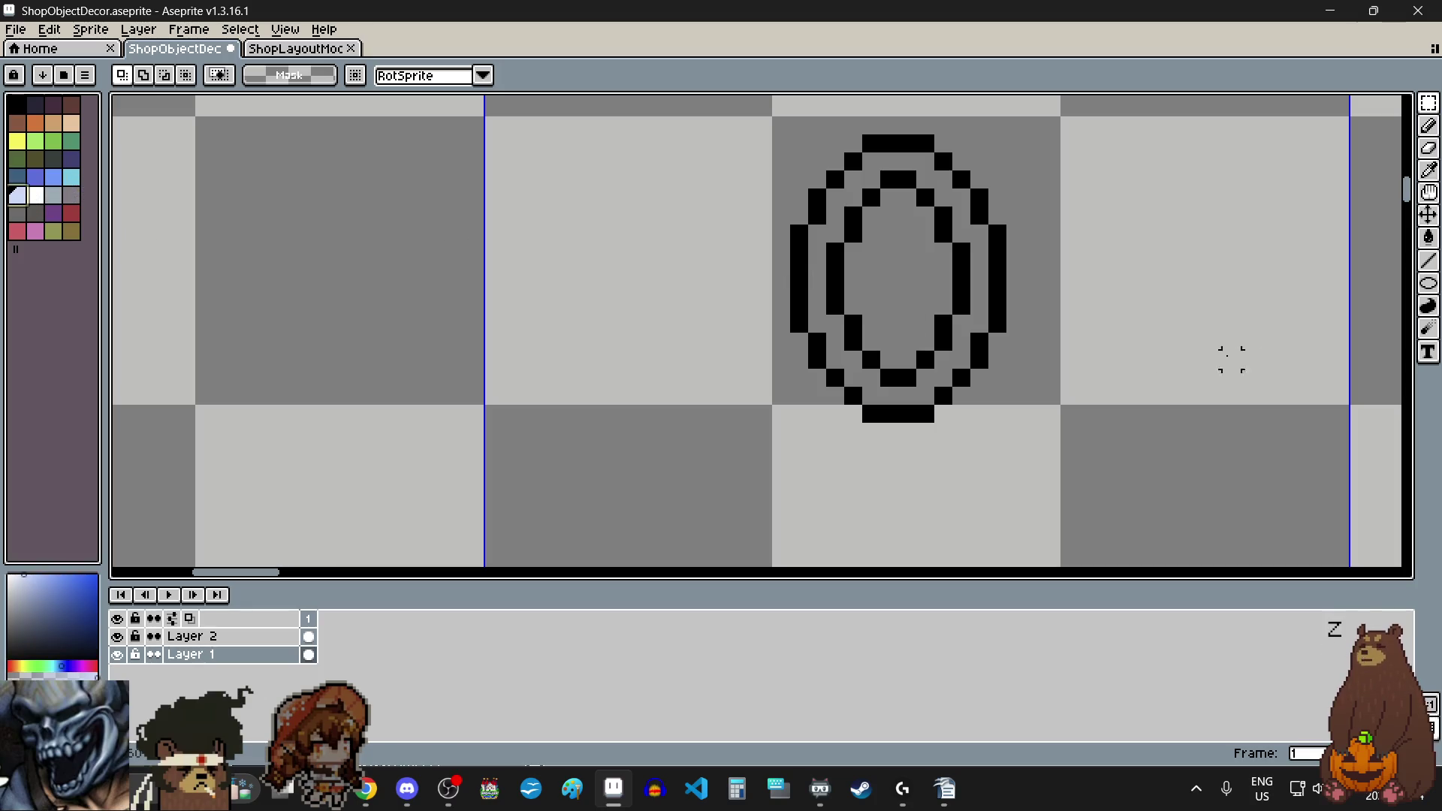
pyautogui.click(1428, 238)
pyautogui.click(879, 395)
pyautogui.scroll(-3, 810, 482)
pyautogui.scroll(2, 703, 412)
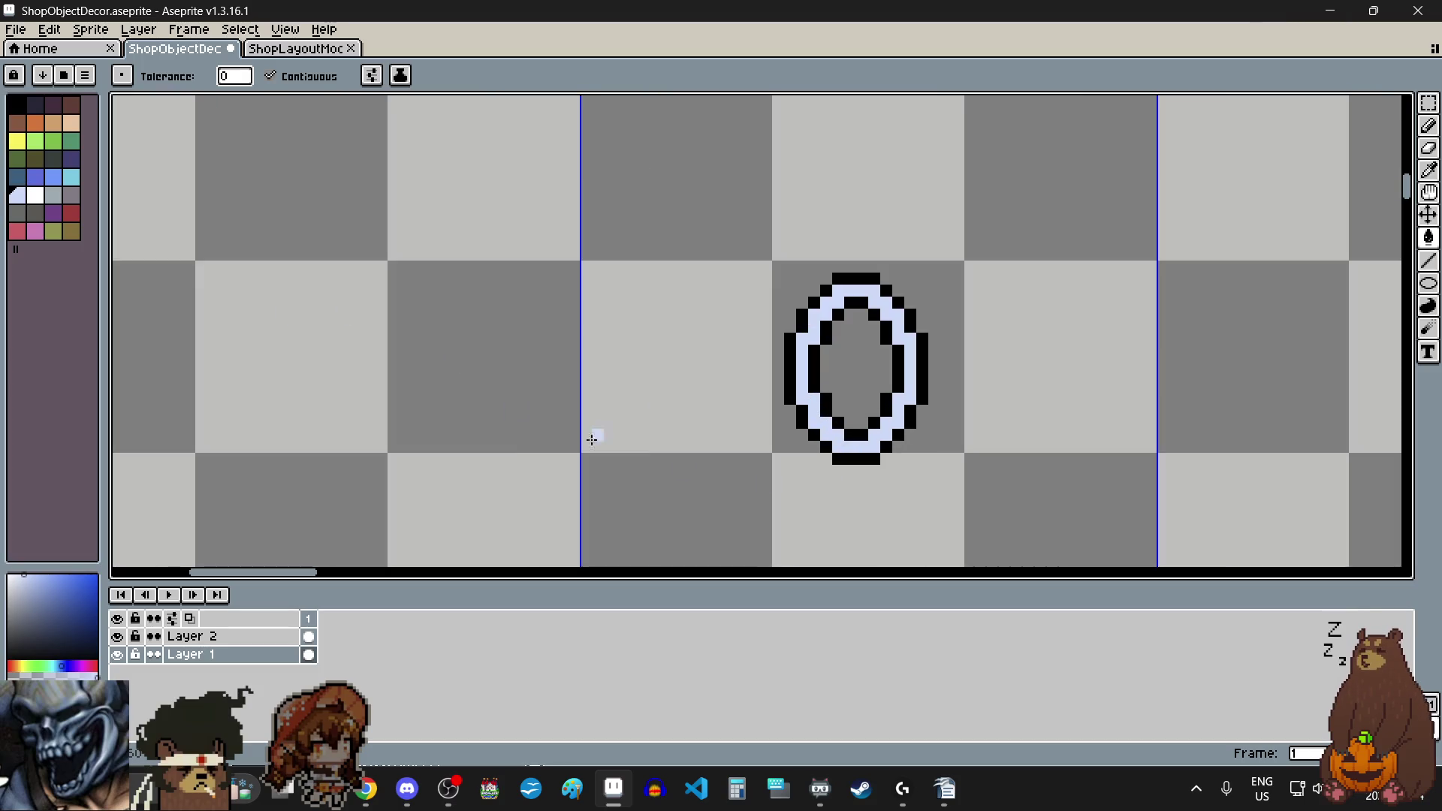
pyautogui.scroll(2, 806, 475)
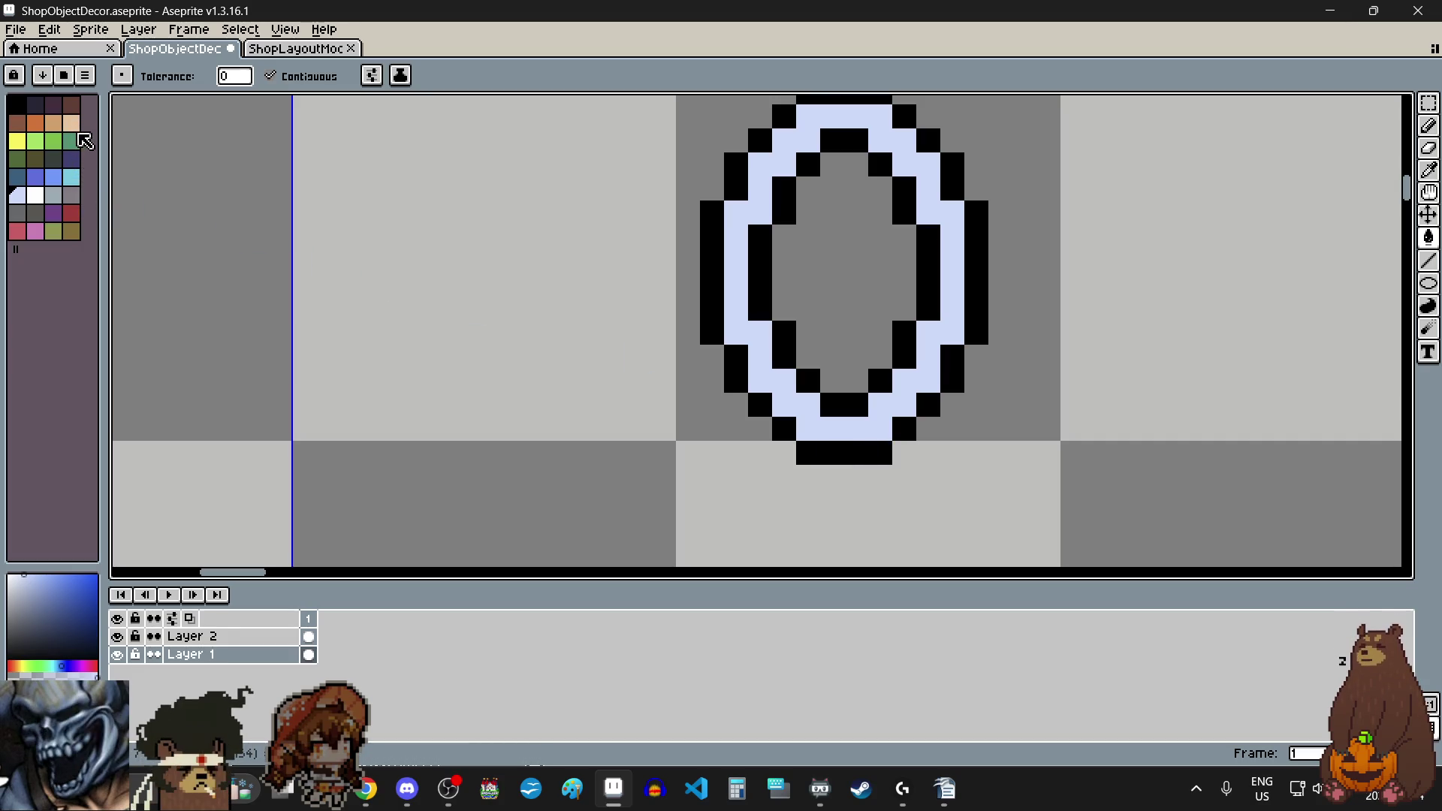
# Step: Try peach fills inside and around the oval, undoing both
pyautogui.click(71, 122)
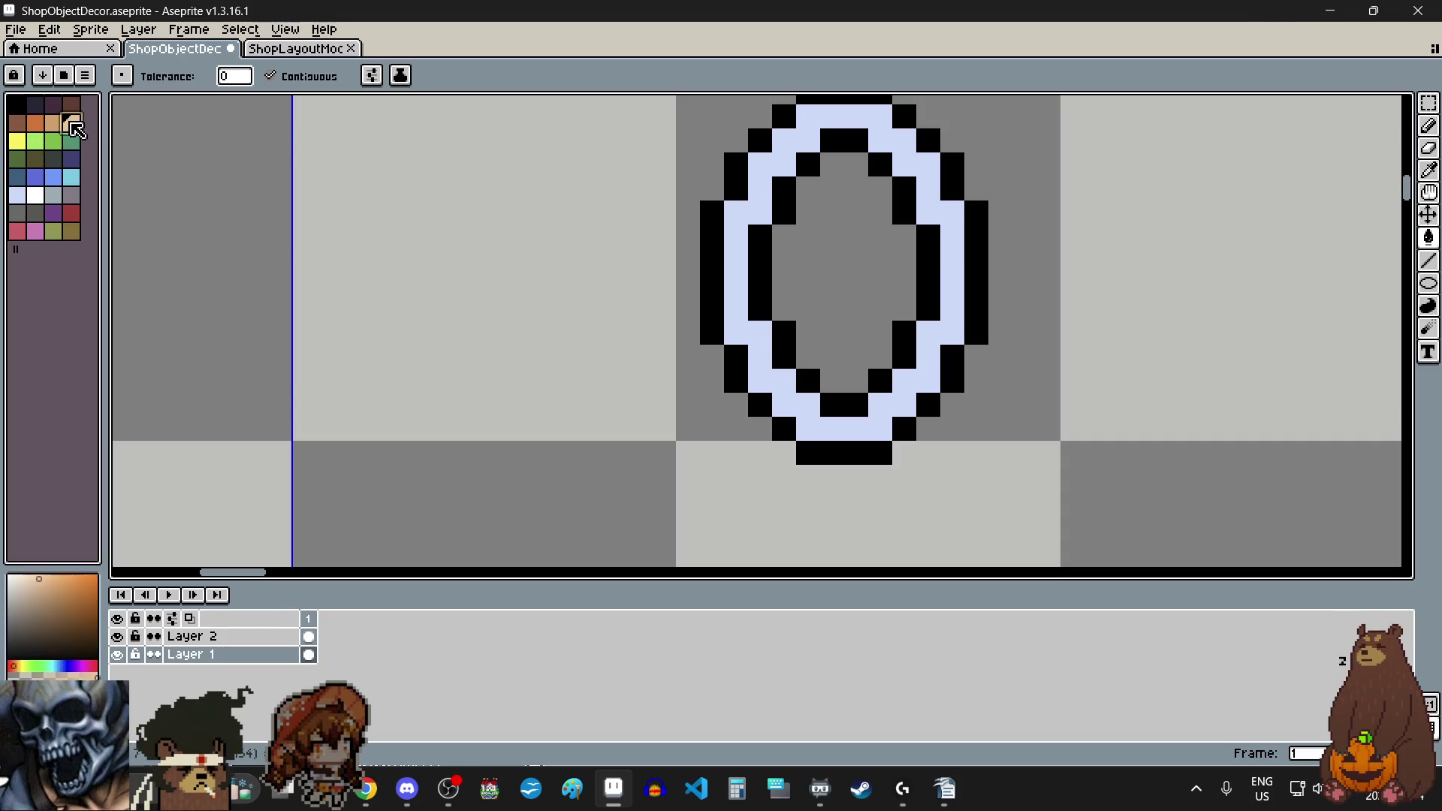
pyautogui.click(845, 227)
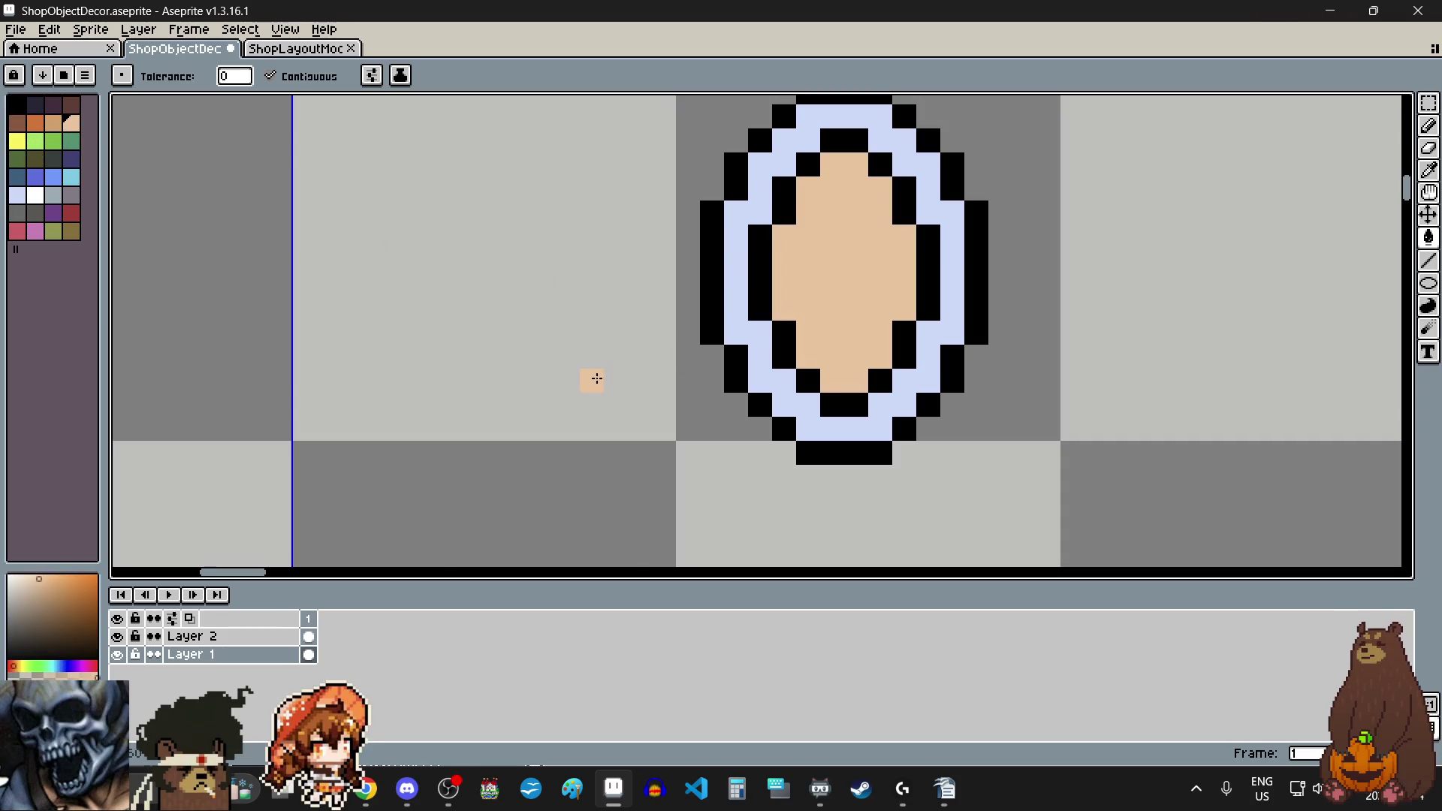
pyautogui.scroll(-2, 596, 379)
pyautogui.scroll(2, 593, 377)
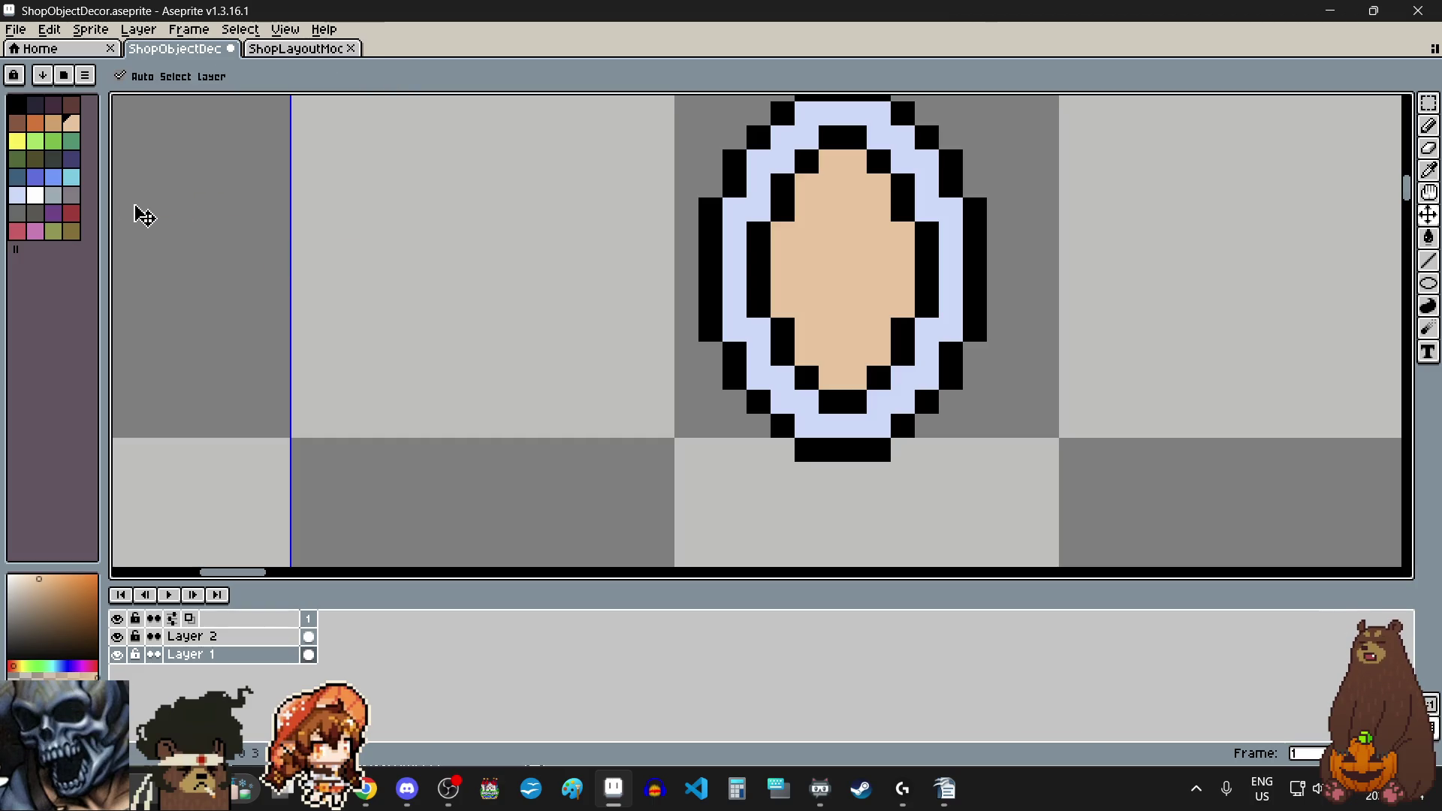
pyautogui.hotkey('ctrl', 'z')
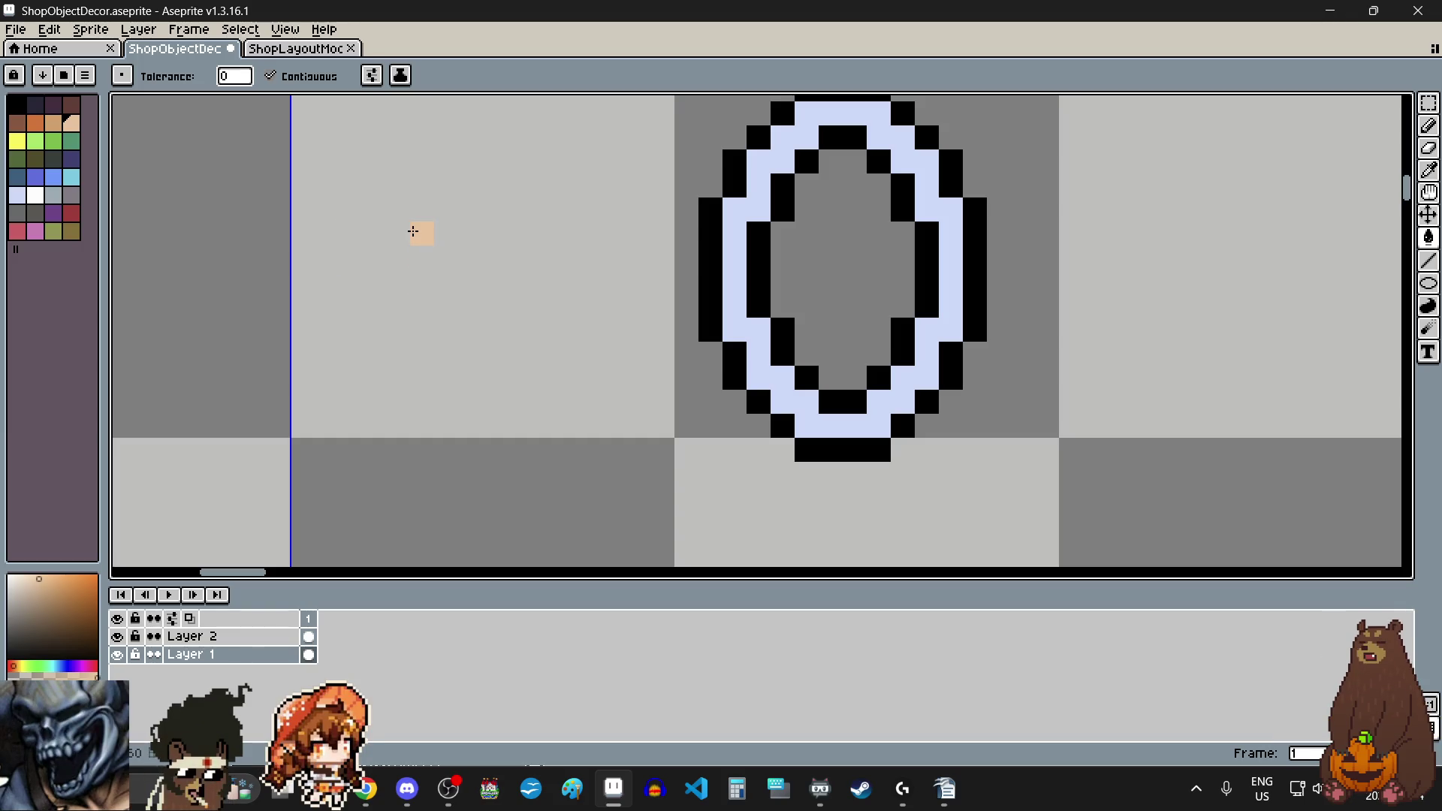
pyautogui.click(412, 230)
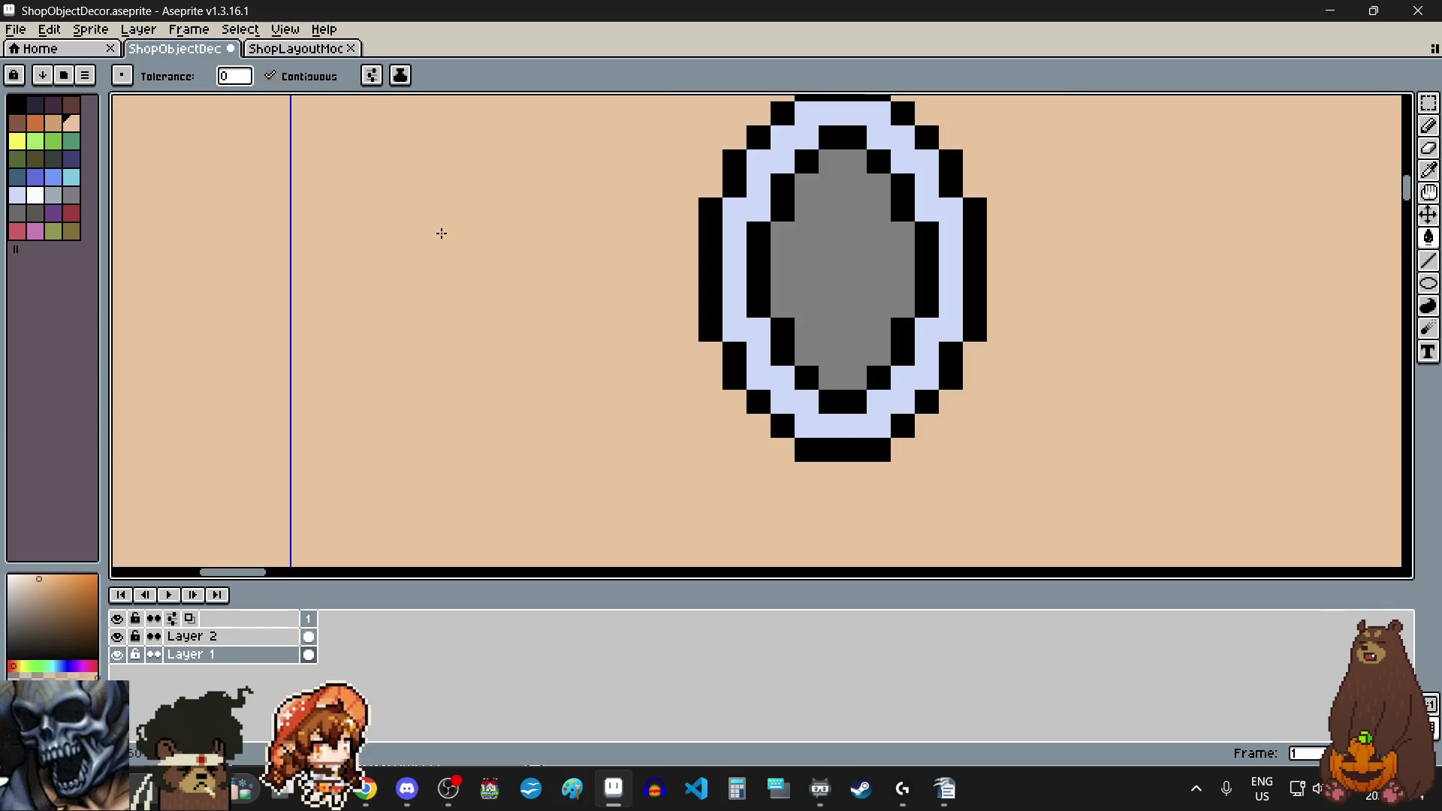
pyautogui.hotkey('ctrl', 'z')
pyautogui.click(1387, 128)
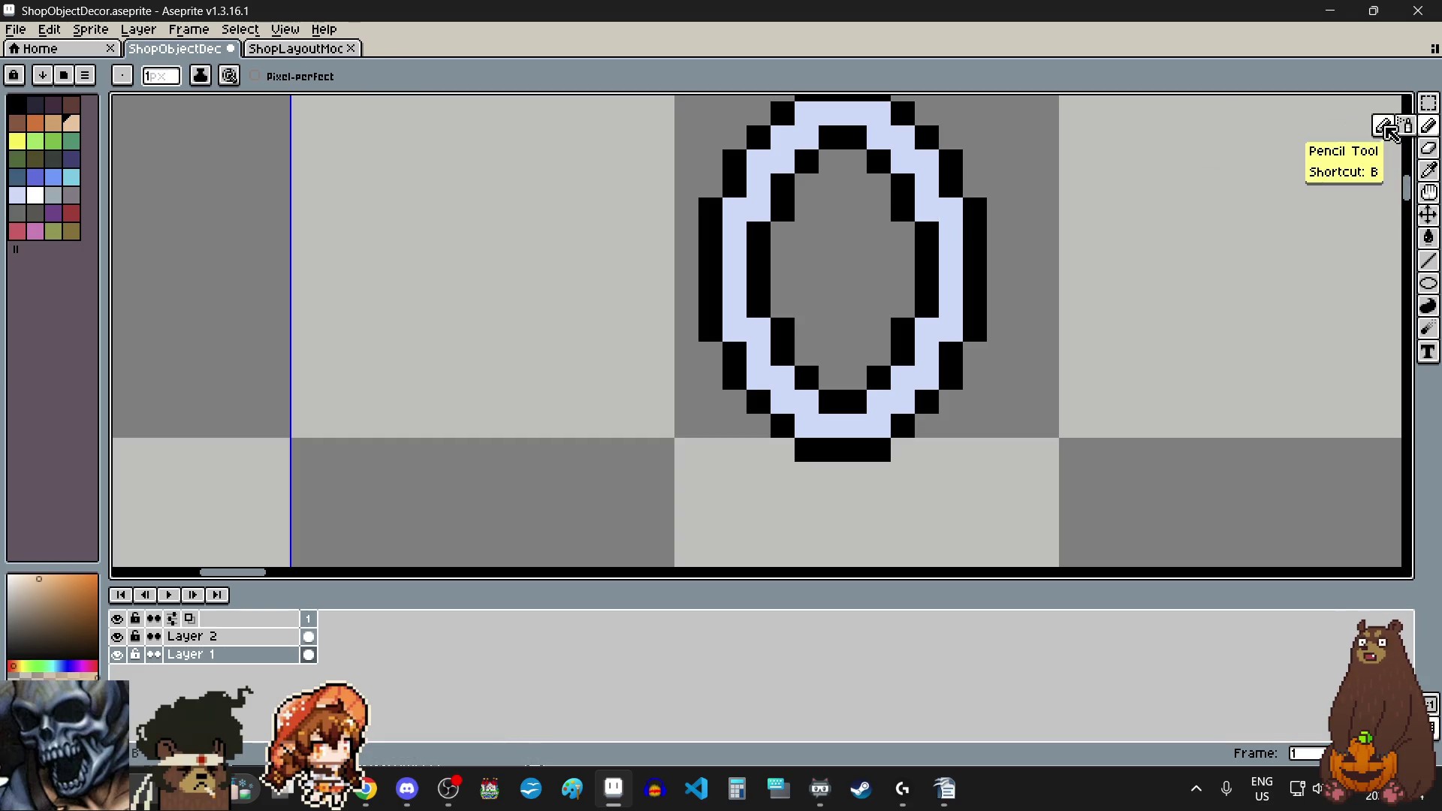
# Step: Paint a peach face block to the left of the oval
pyautogui.moveTo(415, 226)
pyautogui.mouseDown()
pyautogui.moveTo(441, 228)
pyautogui.moveTo(447, 257)
pyautogui.mouseUp()
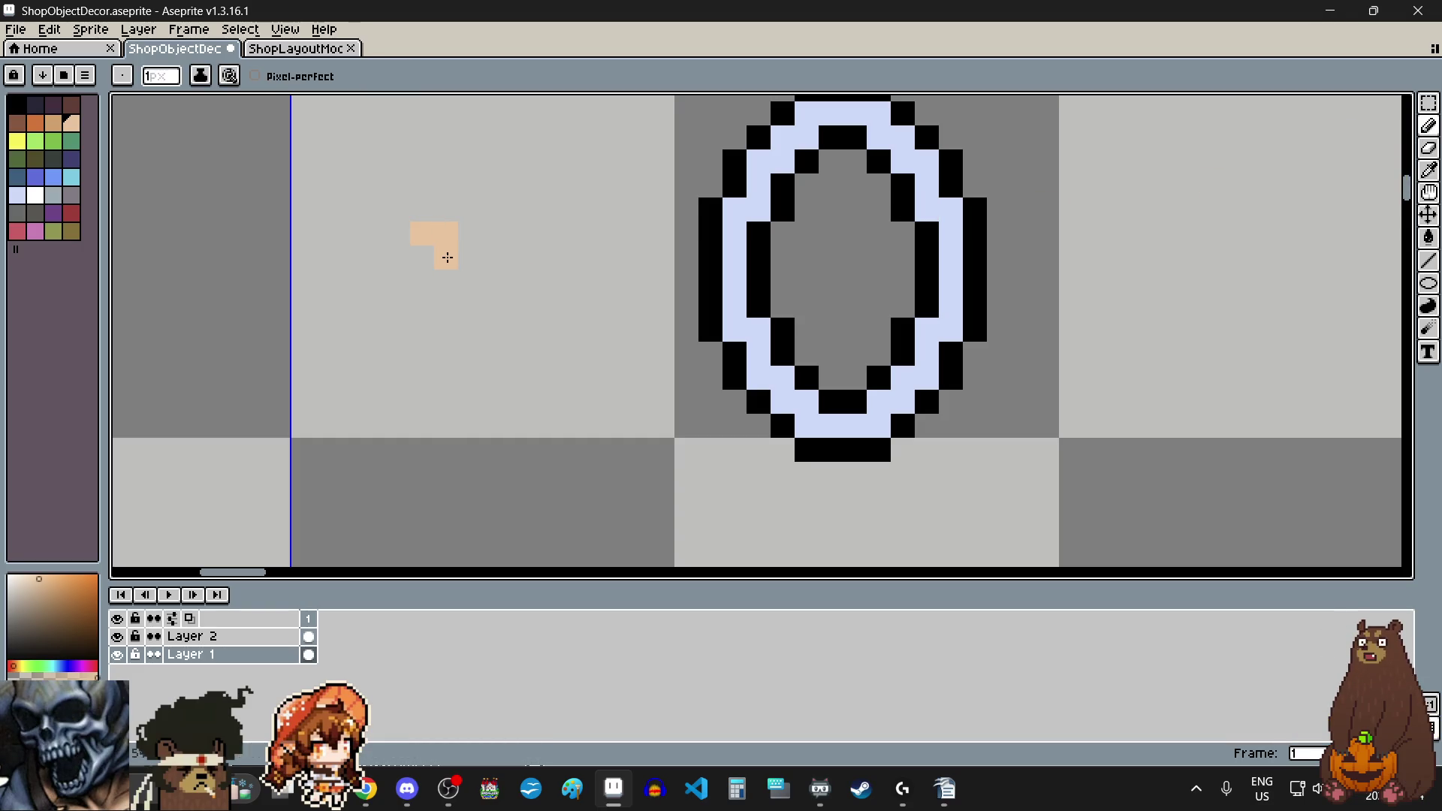
pyautogui.scroll(-2, 445, 299)
pyautogui.scroll(2, 525, 268)
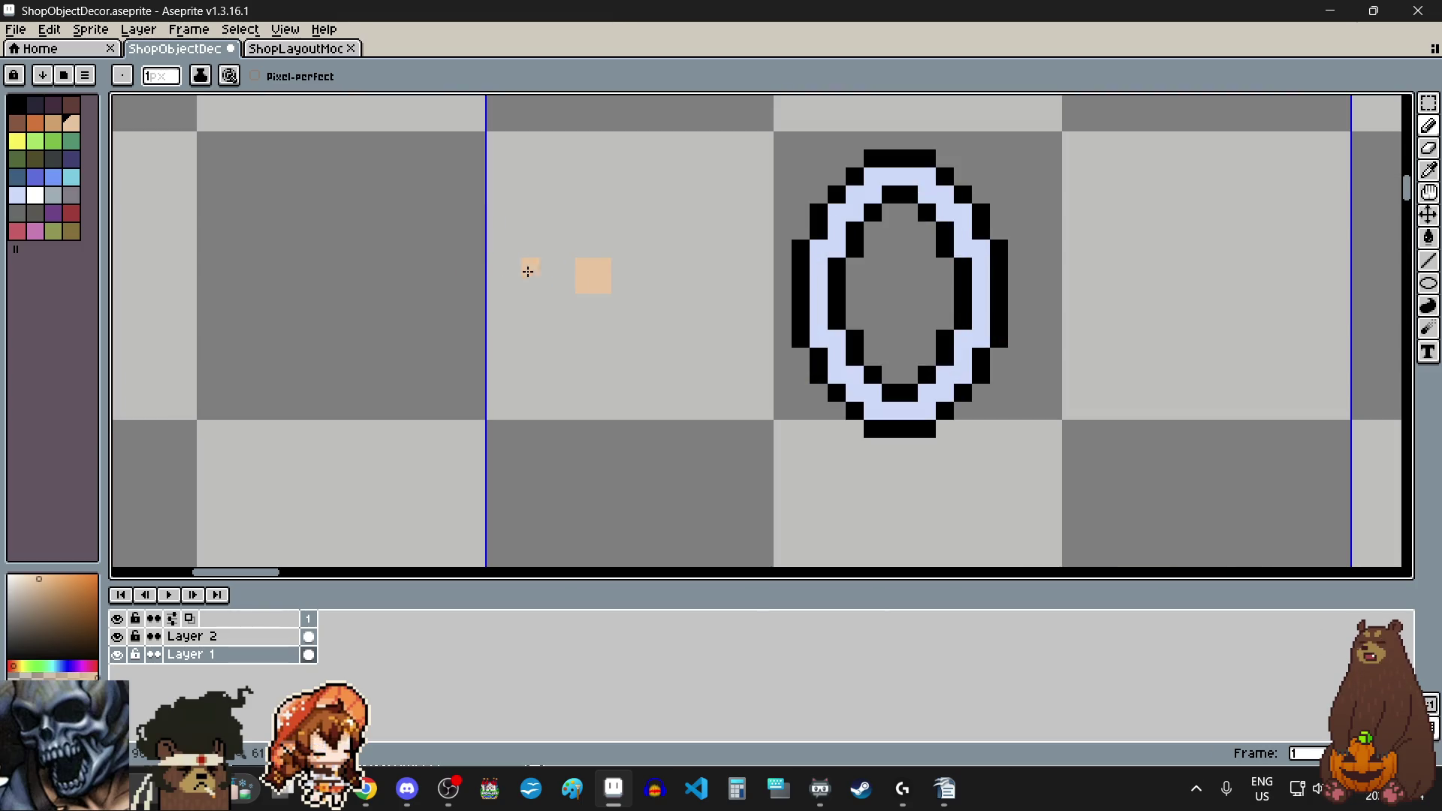
pyautogui.scroll(1, 482, 317)
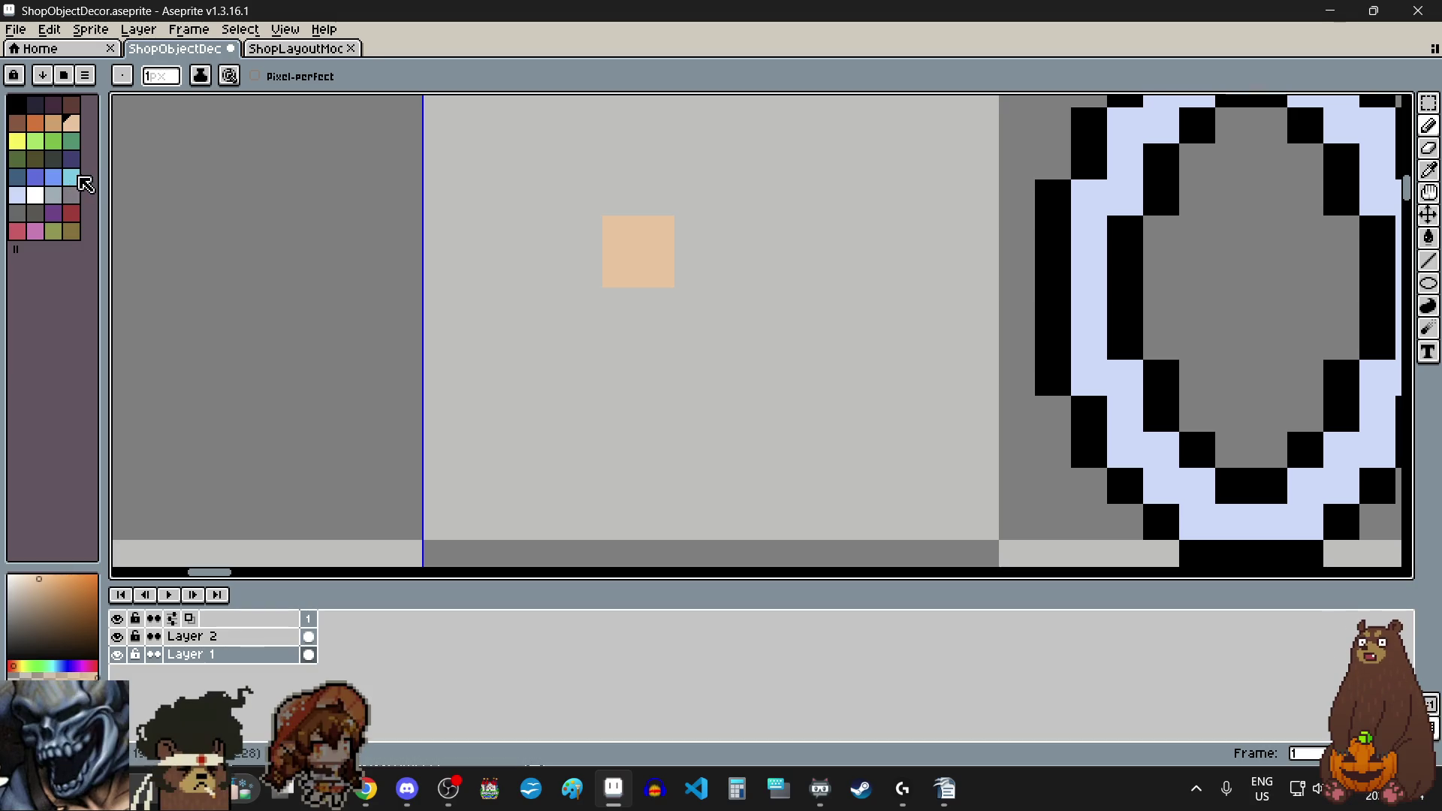
# Step: Paint the blue hood sides, legs and feet around the face, undoing a stray pixel
pyautogui.click(53, 176)
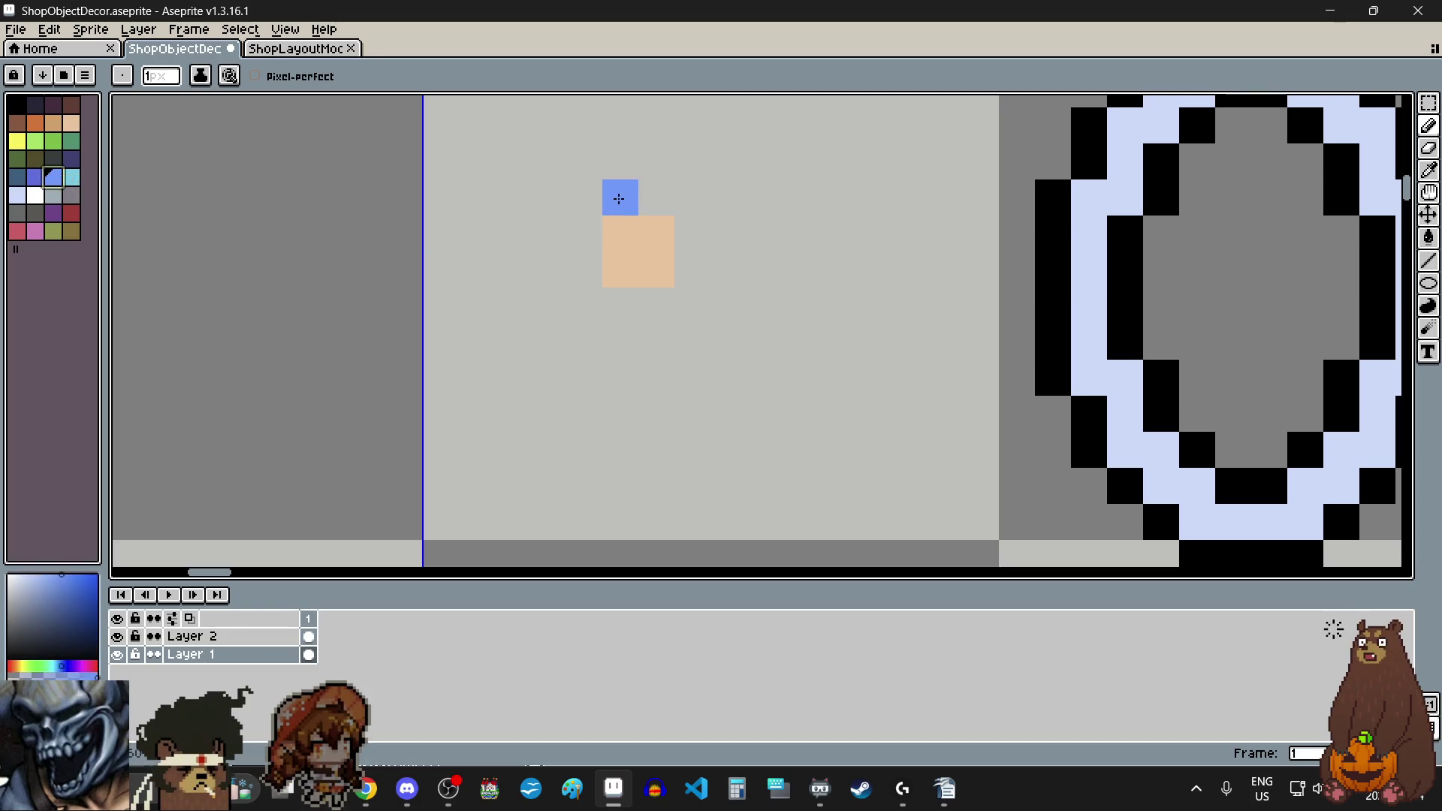
pyautogui.moveTo(583, 233); pyautogui.dragTo(583, 269)
pyautogui.moveTo(693, 233); pyautogui.dragTo(692, 264)
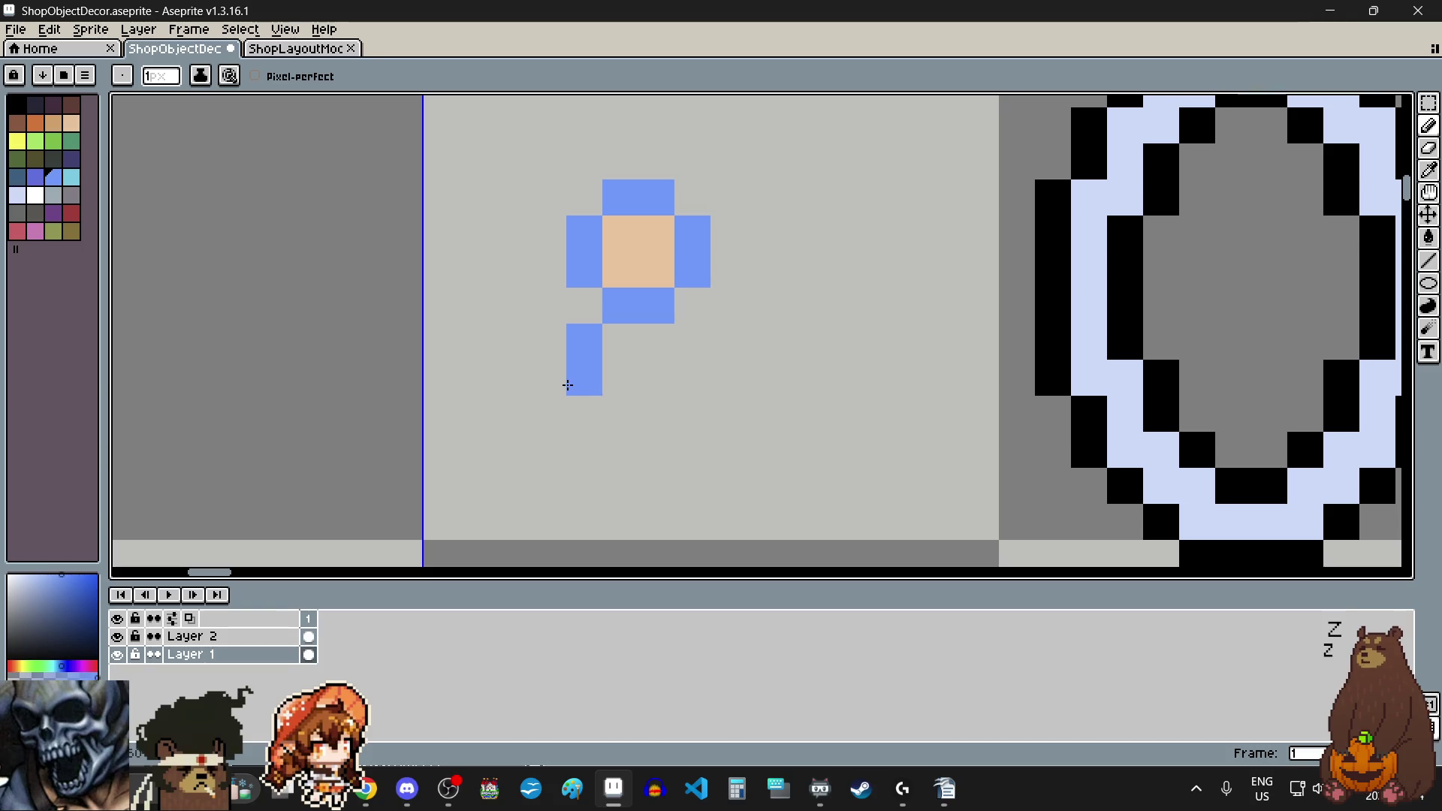
pyautogui.moveTo(692, 342); pyautogui.dragTo(680, 380)
pyautogui.click(556, 413)
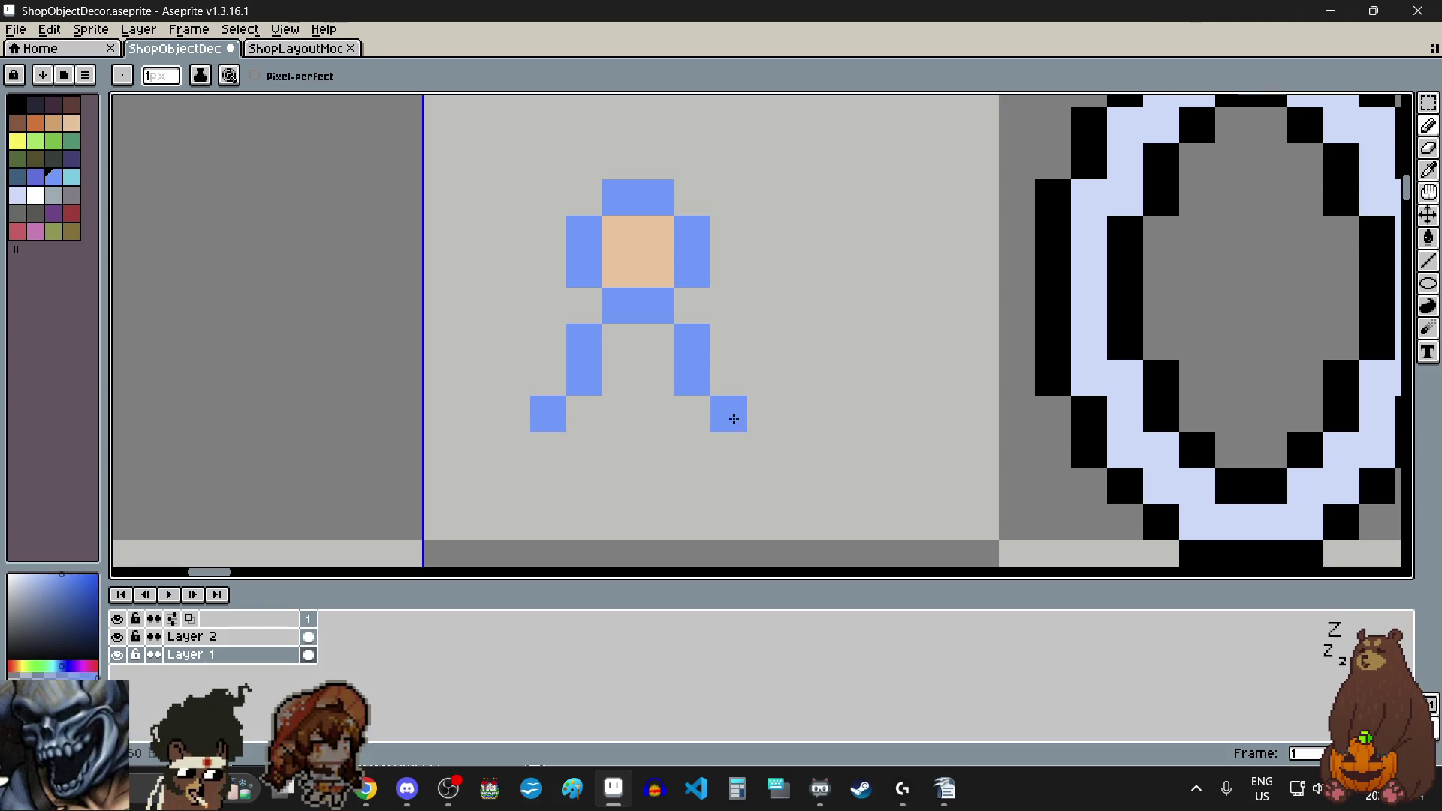
pyautogui.scroll(-3, 630, 438)
pyautogui.click(590, 432)
pyautogui.scroll(1, 591, 431)
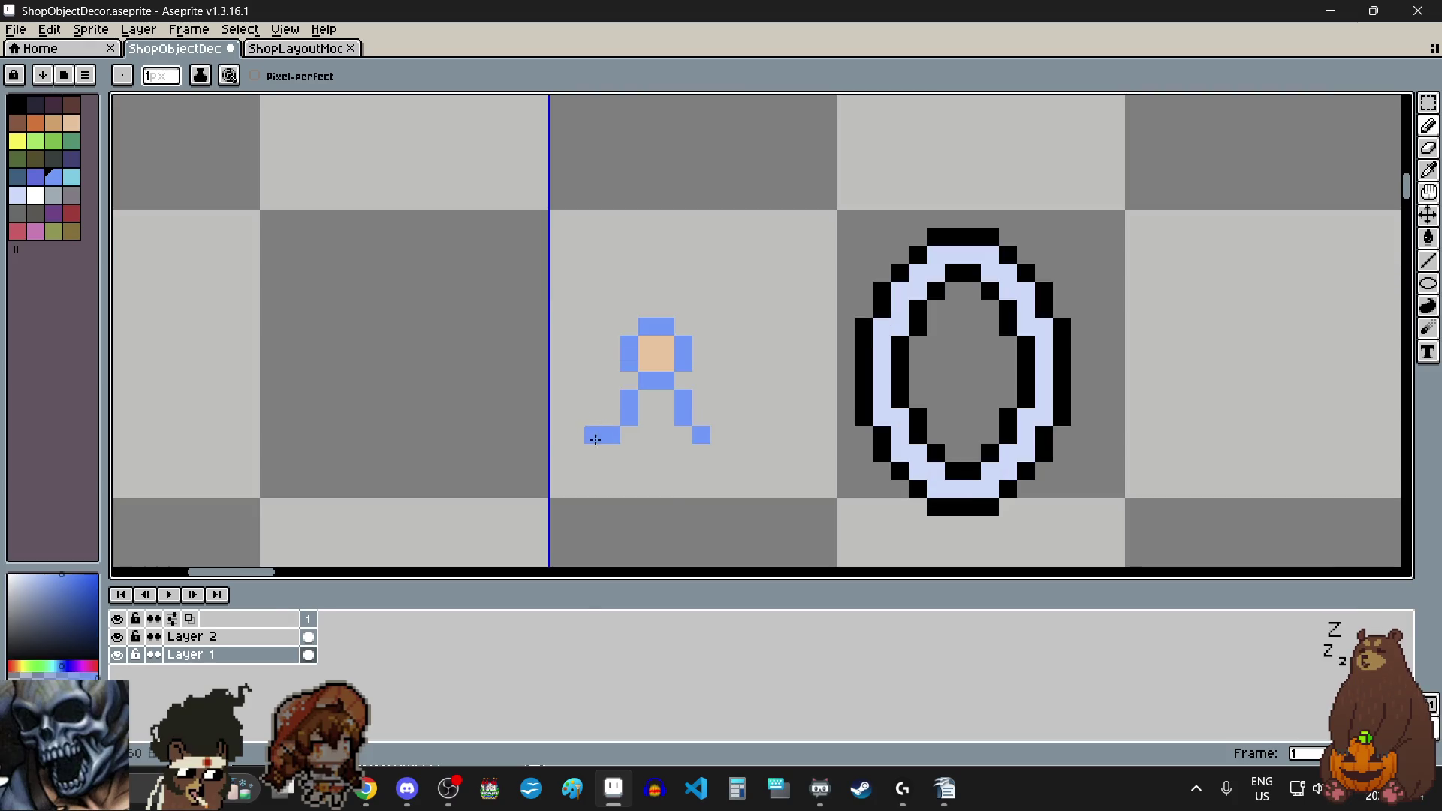
pyautogui.scroll(1, 668, 515)
pyautogui.hotkey('ctrl', 'z')
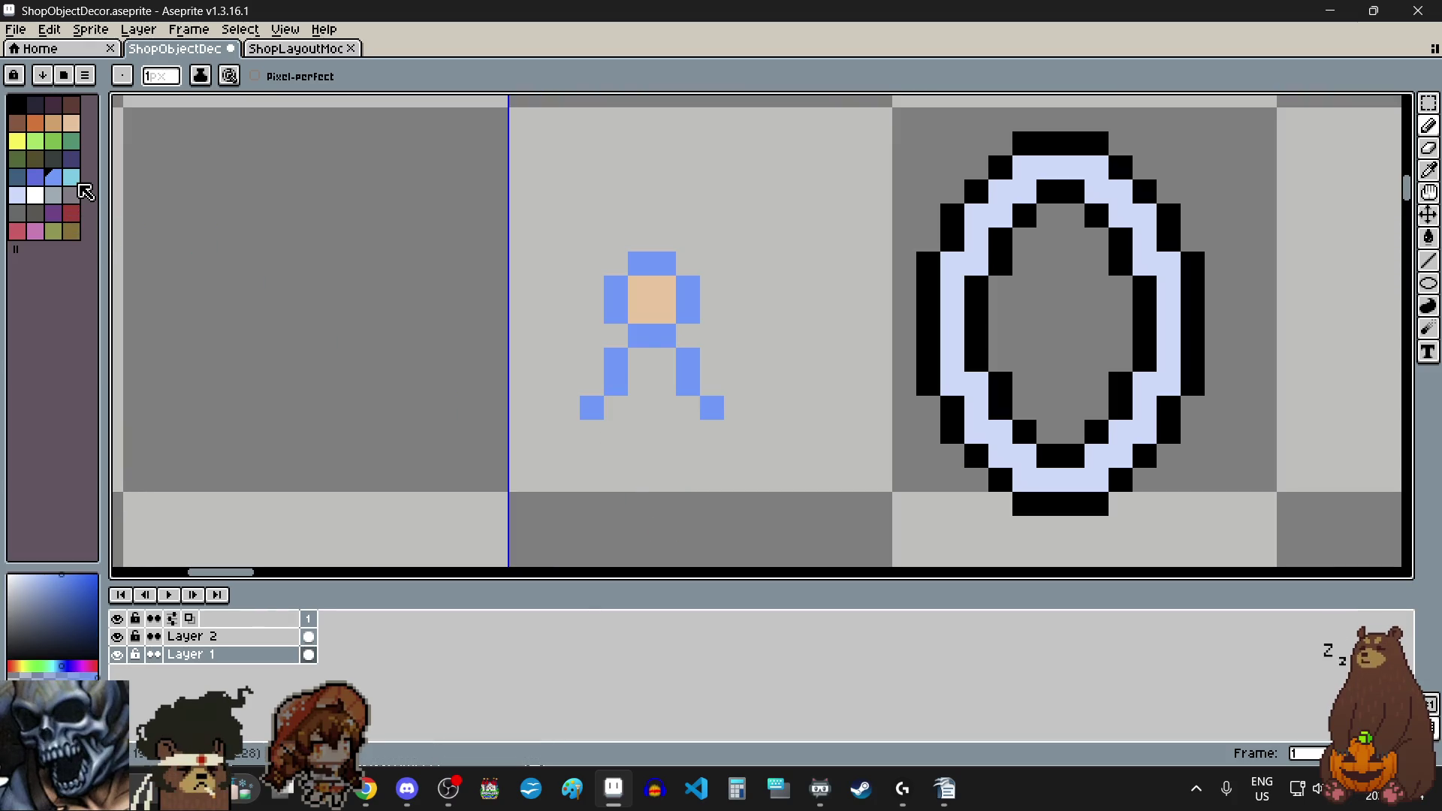
# Step: Shade the inner left leg and add cyan pixels beside and under the feet
pyautogui.click(72, 177)
pyautogui.scroll(3, 634, 390)
pyautogui.moveTo(634, 383); pyautogui.dragTo(650, 371)
pyautogui.click(605, 422)
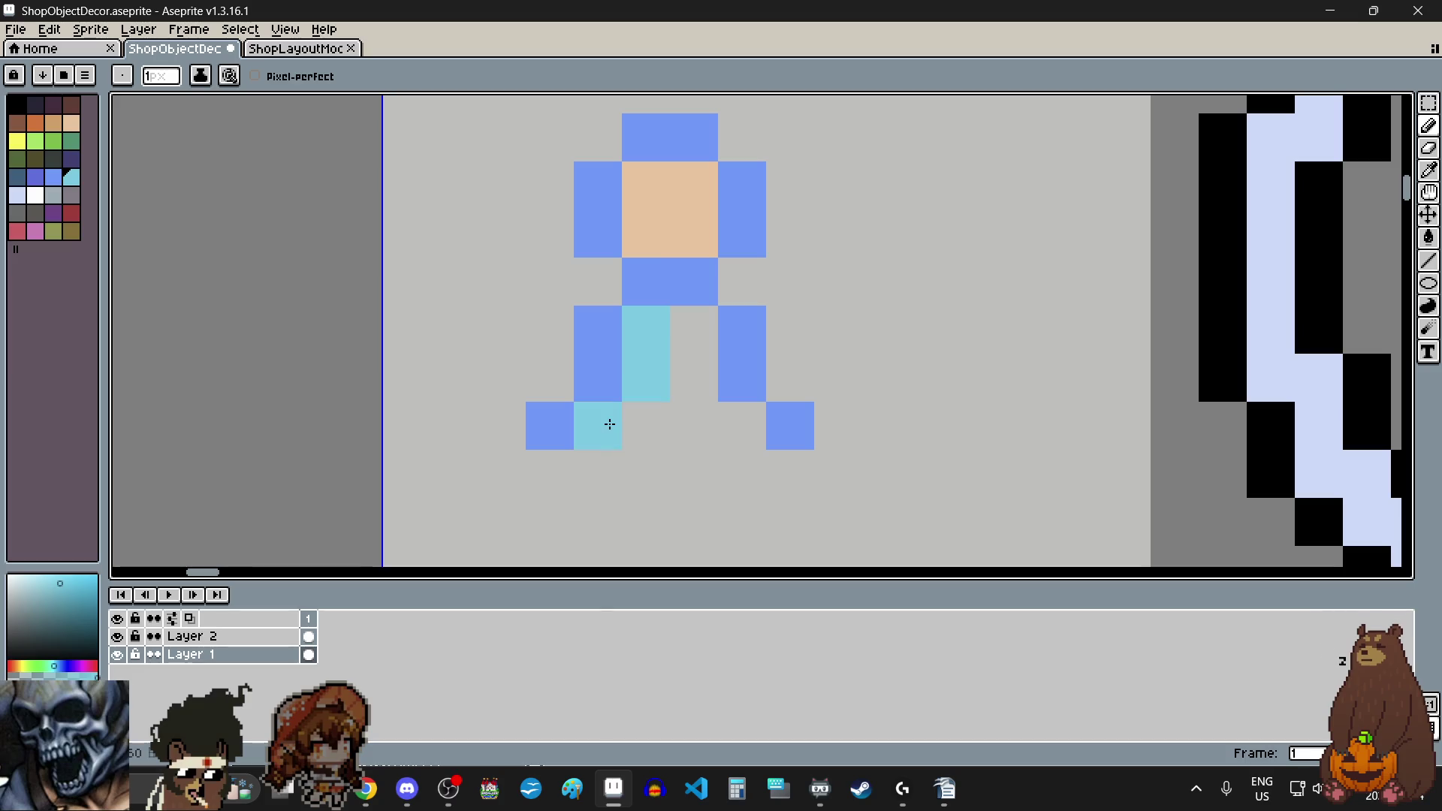
pyautogui.click(675, 446)
pyautogui.scroll(-2, 675, 446)
pyautogui.hotkey('ctrl', 'z')
pyautogui.click(663, 462)
pyautogui.scroll(2, 677, 490)
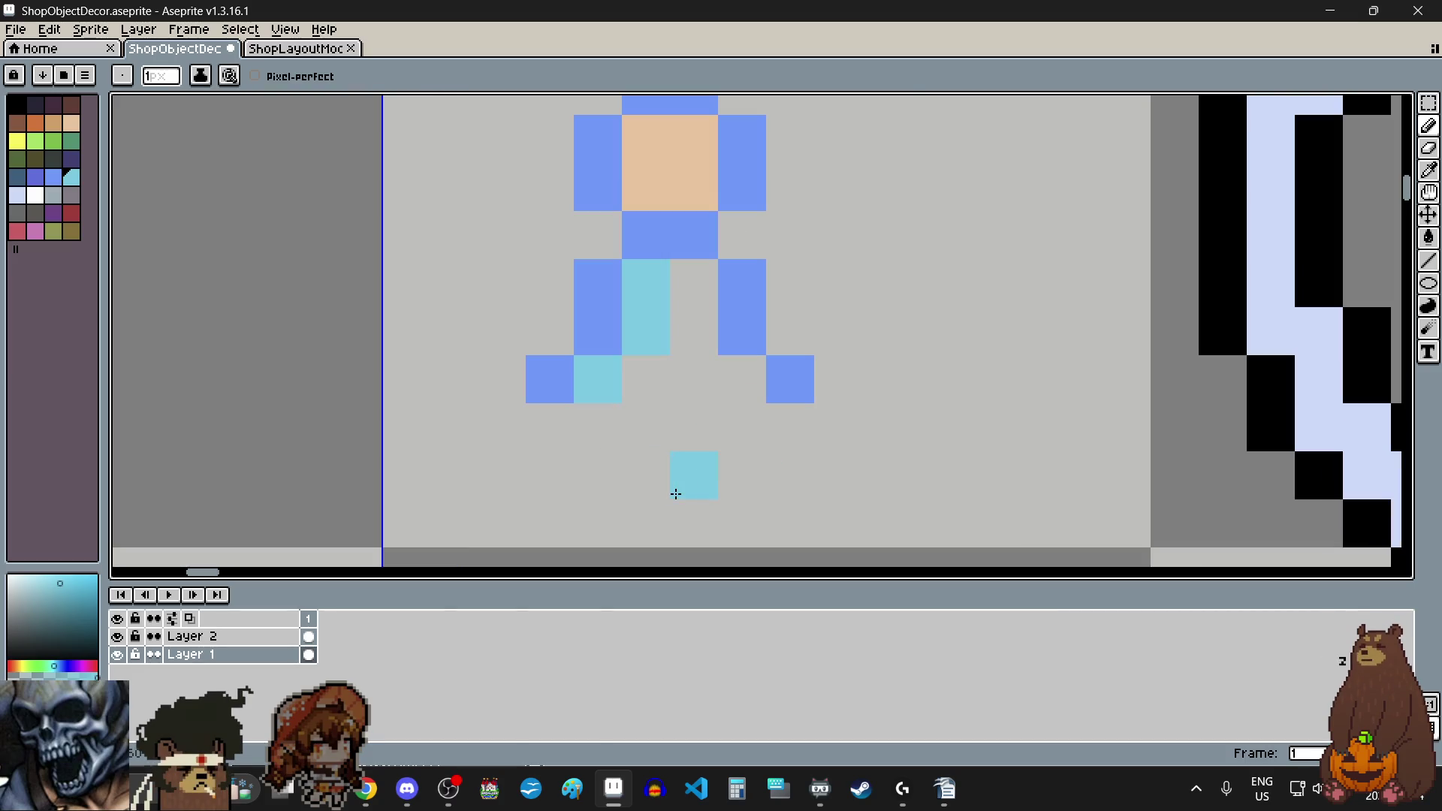
# Step: Add pale lavender pixels down the inner right leg and fill the foot row's gaps
pyautogui.click(18, 195)
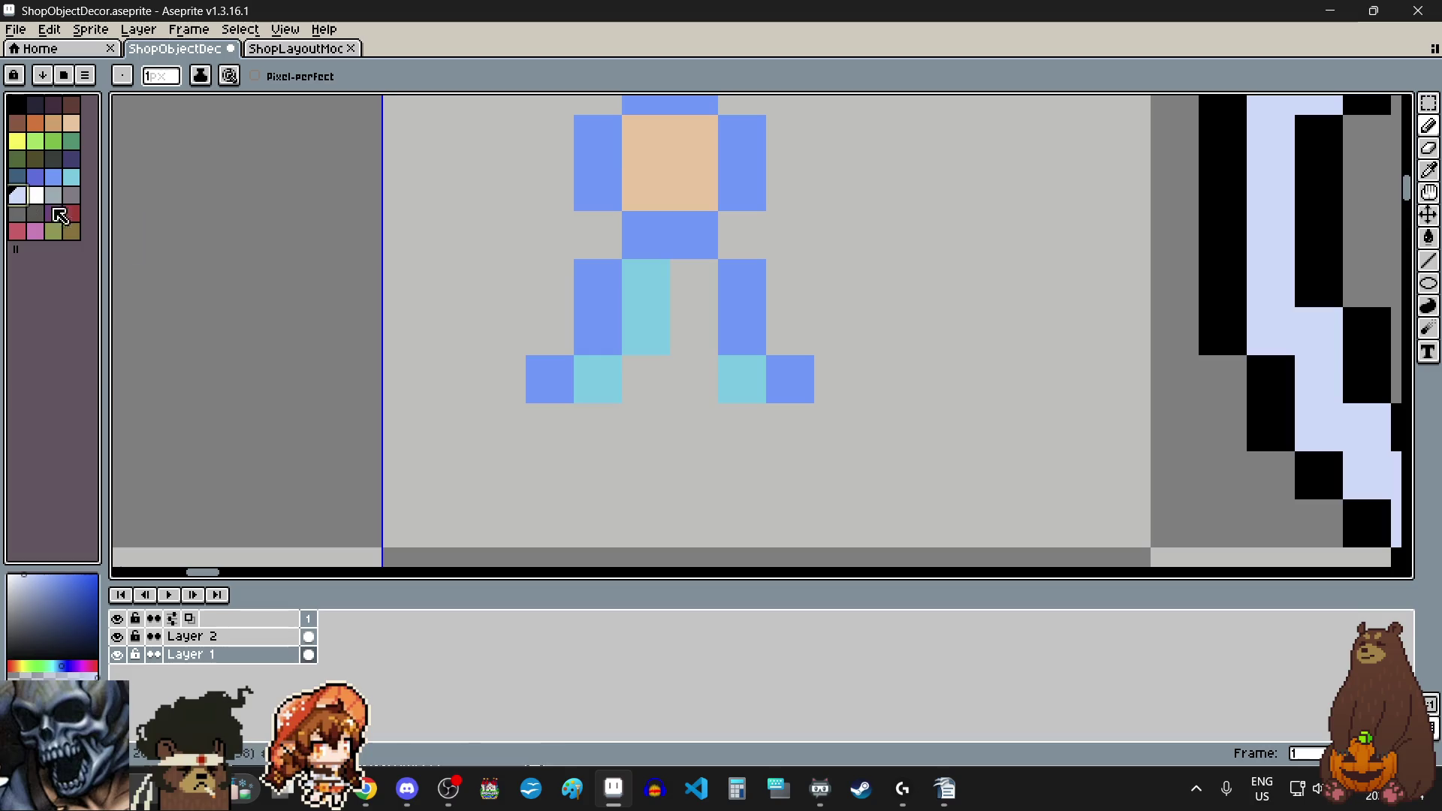
pyautogui.click(704, 295)
pyautogui.click(689, 338)
pyautogui.click(655, 379)
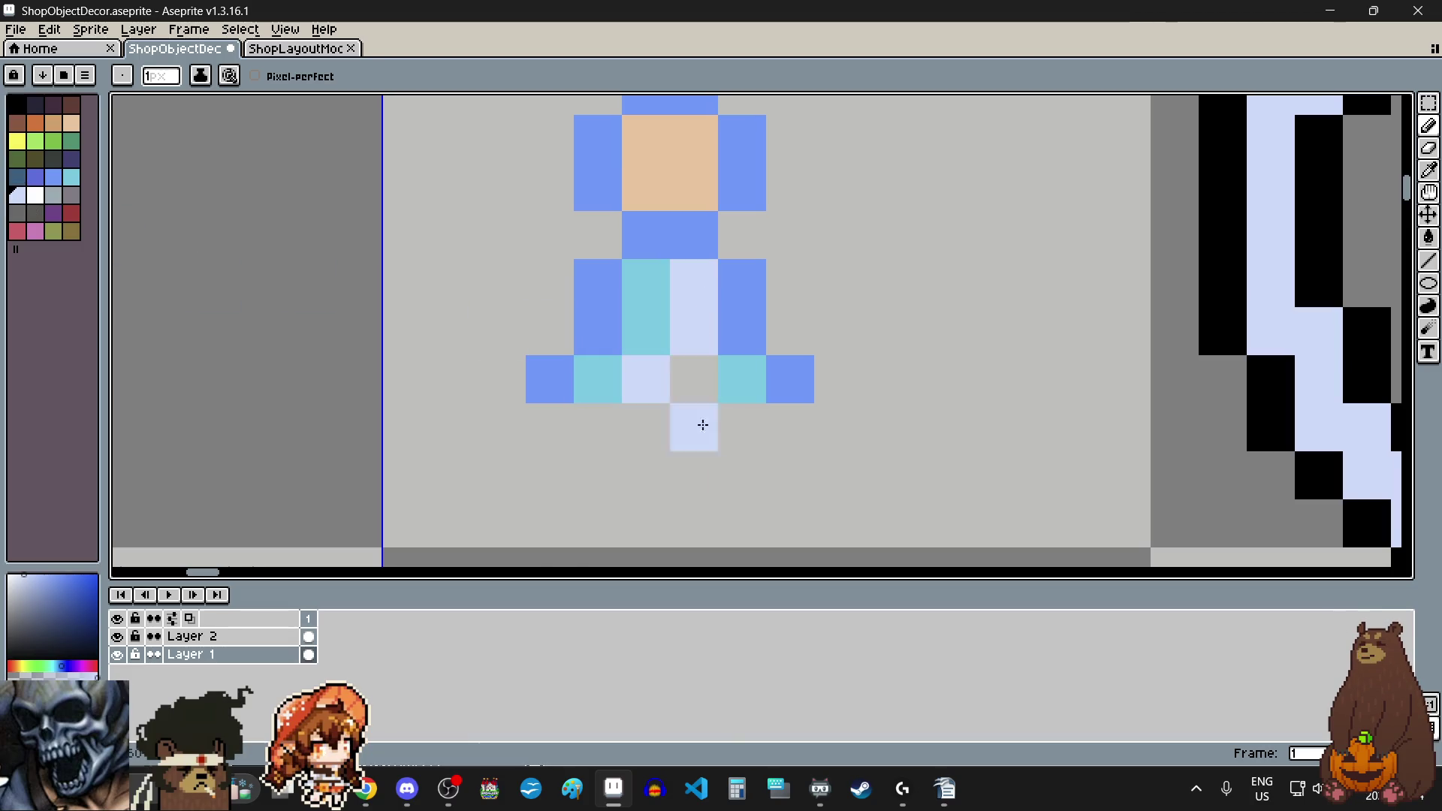
pyautogui.scroll(-3, 702, 422)
pyautogui.scroll(1, 696, 496)
pyautogui.scroll(1, 699, 464)
pyautogui.click(690, 399)
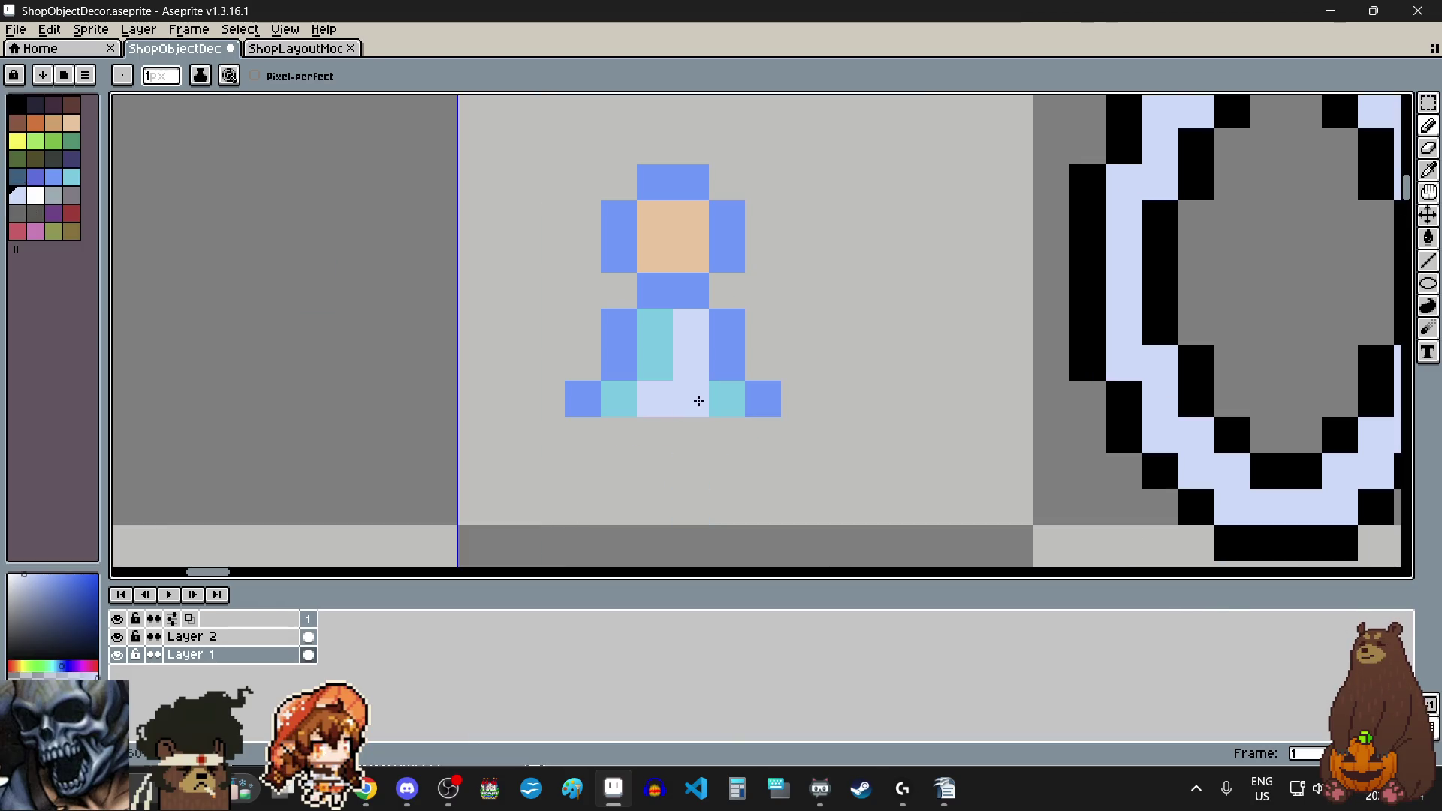
pyautogui.scroll(-4, 838, 367)
pyautogui.scroll(2, 838, 367)
pyautogui.click(882, 394)
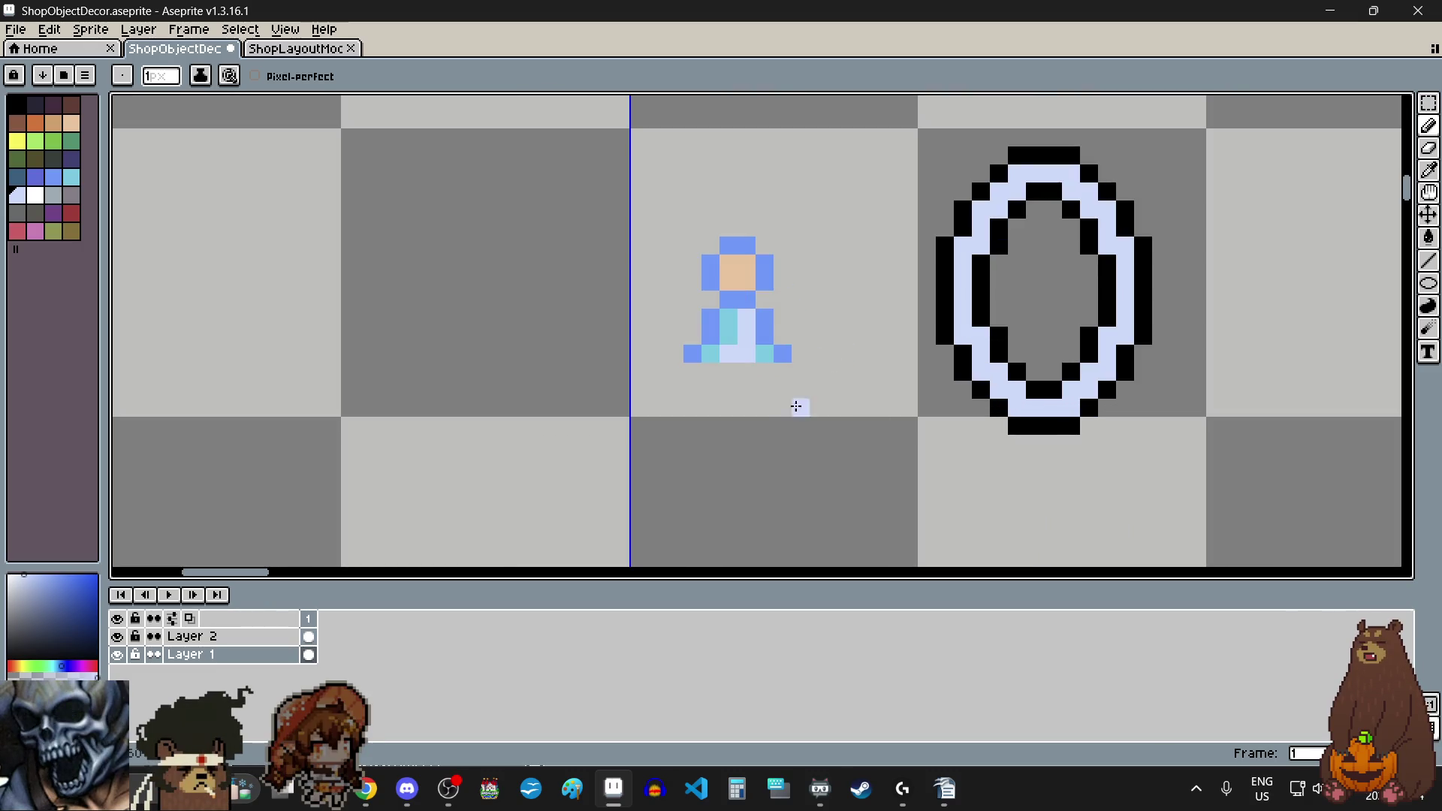
pyautogui.click(1429, 102)
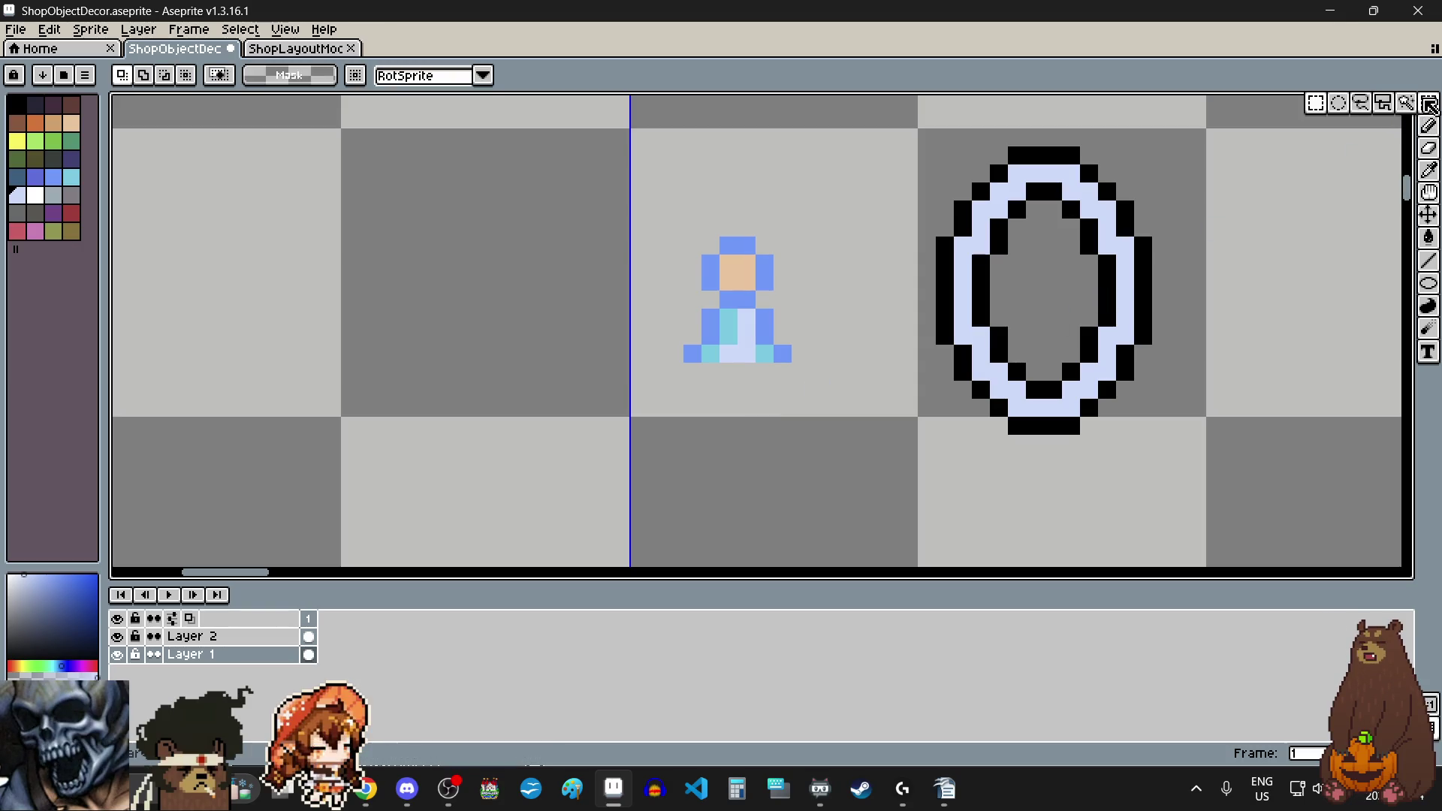
# Step: Stretch the figure's bottom feet row to two pixels tall
pyautogui.moveTo(680, 342)
pyautogui.mouseDown()
pyautogui.moveTo(722, 364)
pyautogui.moveTo(795, 367)
pyautogui.moveTo(740, 385)
pyautogui.mouseUp()
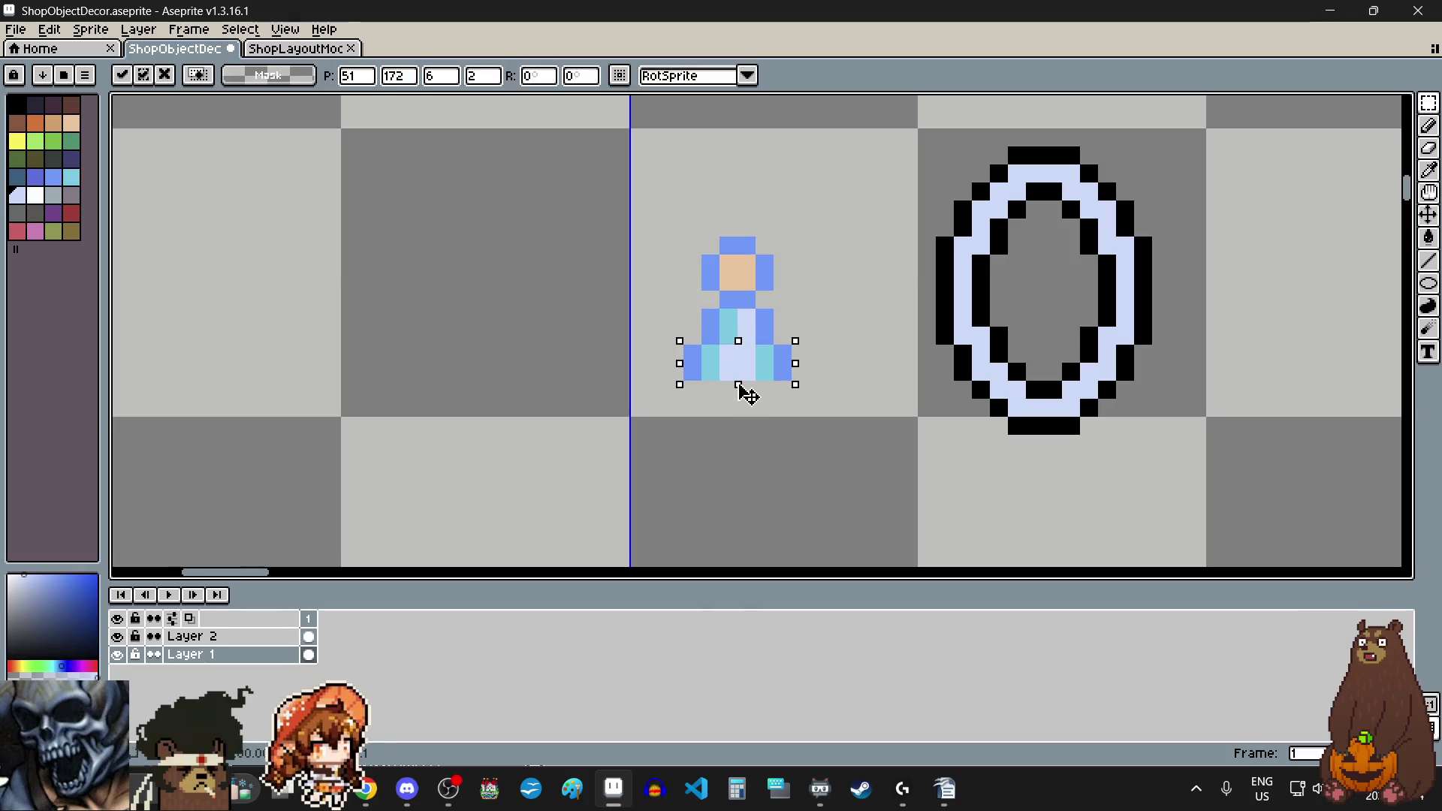
pyautogui.click(746, 462)
pyautogui.scroll(-2, 755, 435)
pyautogui.scroll(2, 773, 406)
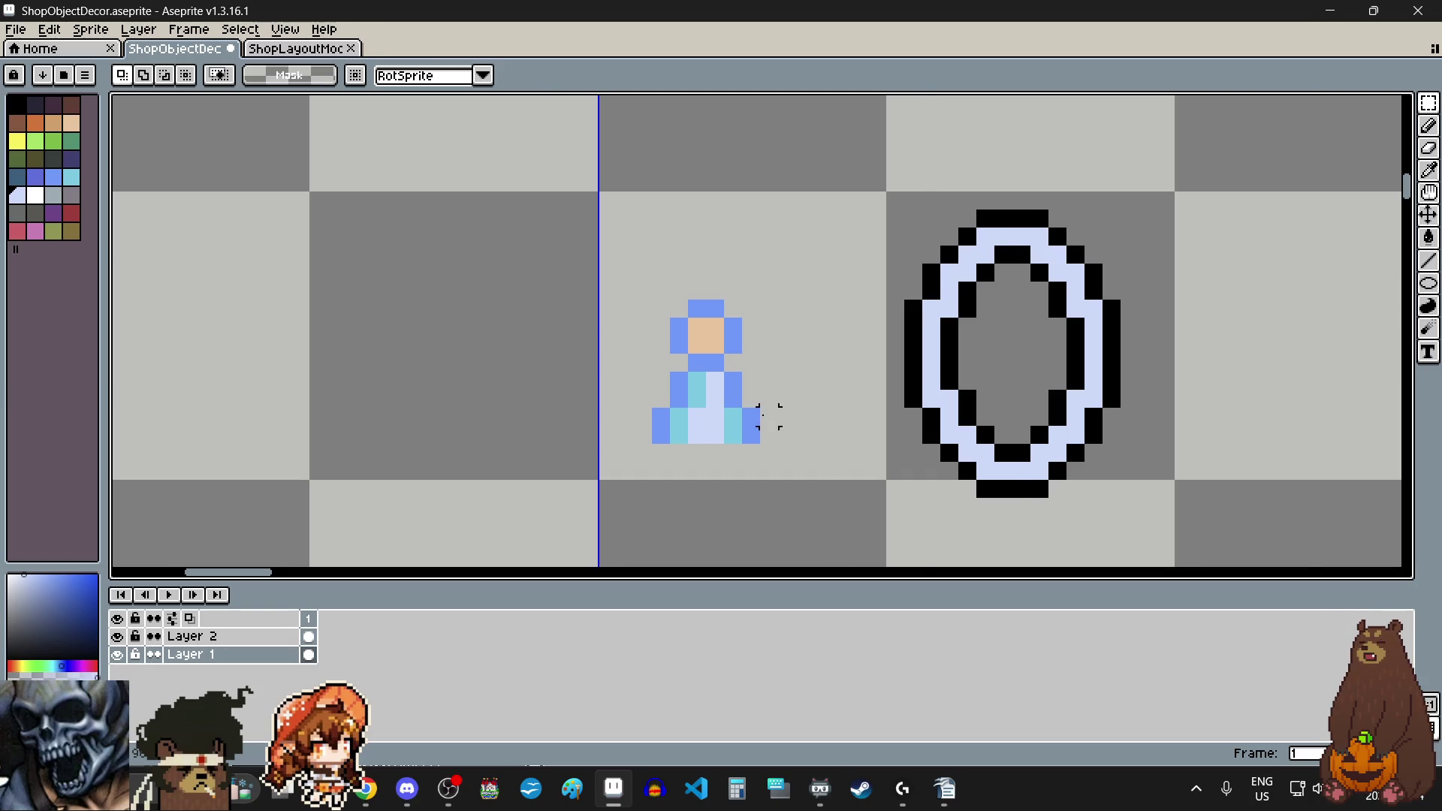
pyautogui.scroll(1, 769, 417)
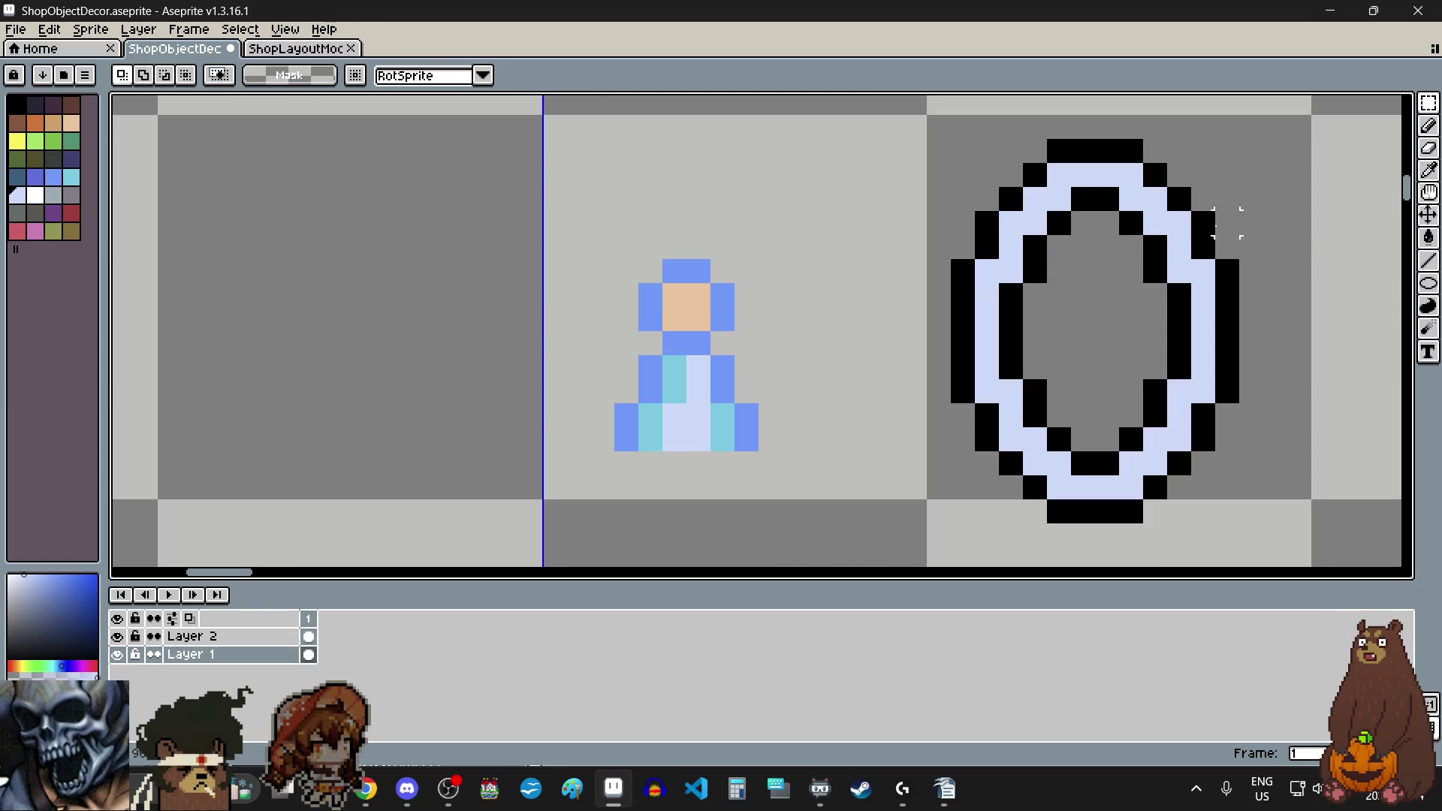
# Step: Eyedrop the peach skin tone and paint two peach pixels down the robe's centre
pyautogui.click(1429, 173)
pyautogui.click(696, 295)
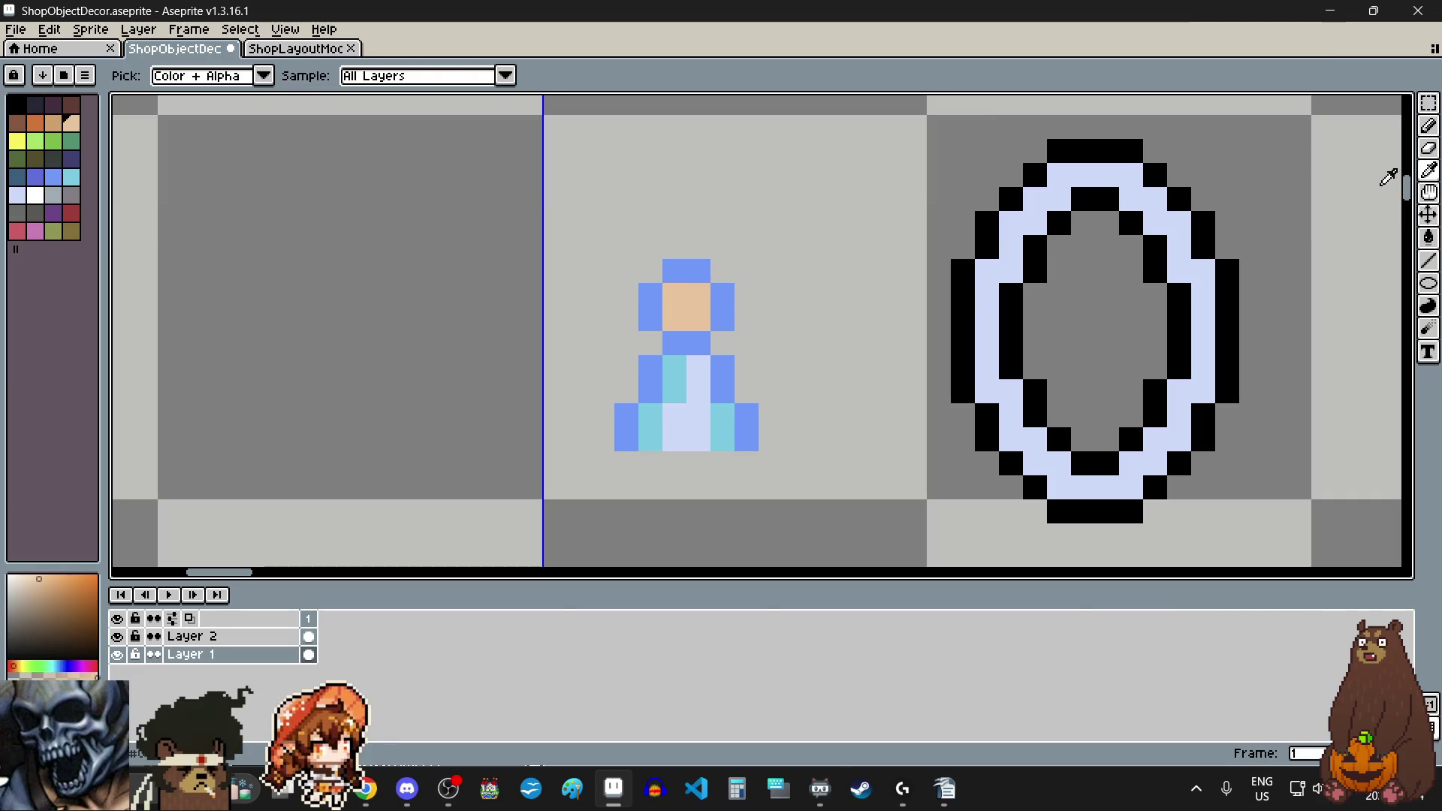
pyautogui.click(1429, 126)
pyautogui.click(698, 416)
pyautogui.click(699, 390)
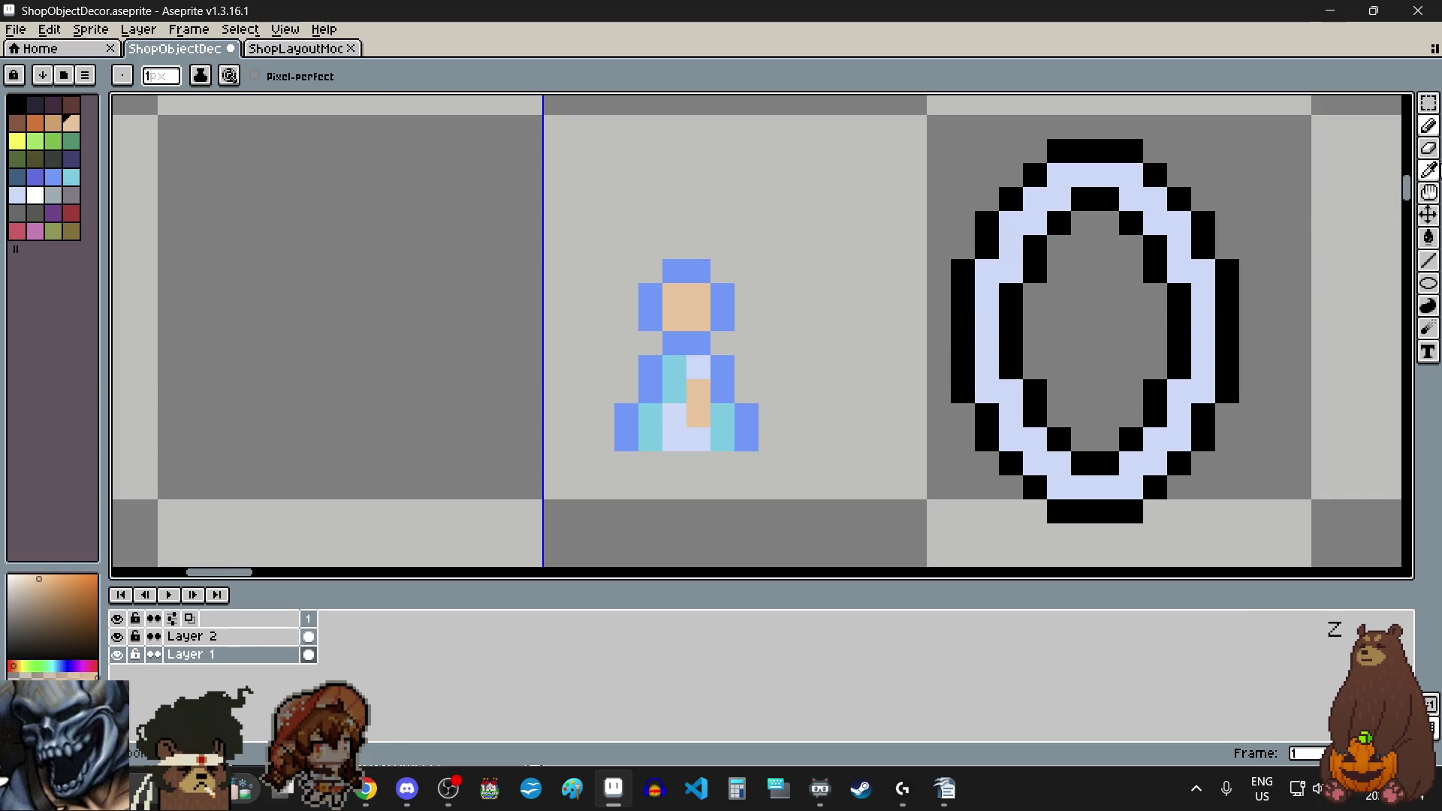
pyautogui.click(1429, 172)
pyautogui.click(746, 421)
pyautogui.click(1430, 132)
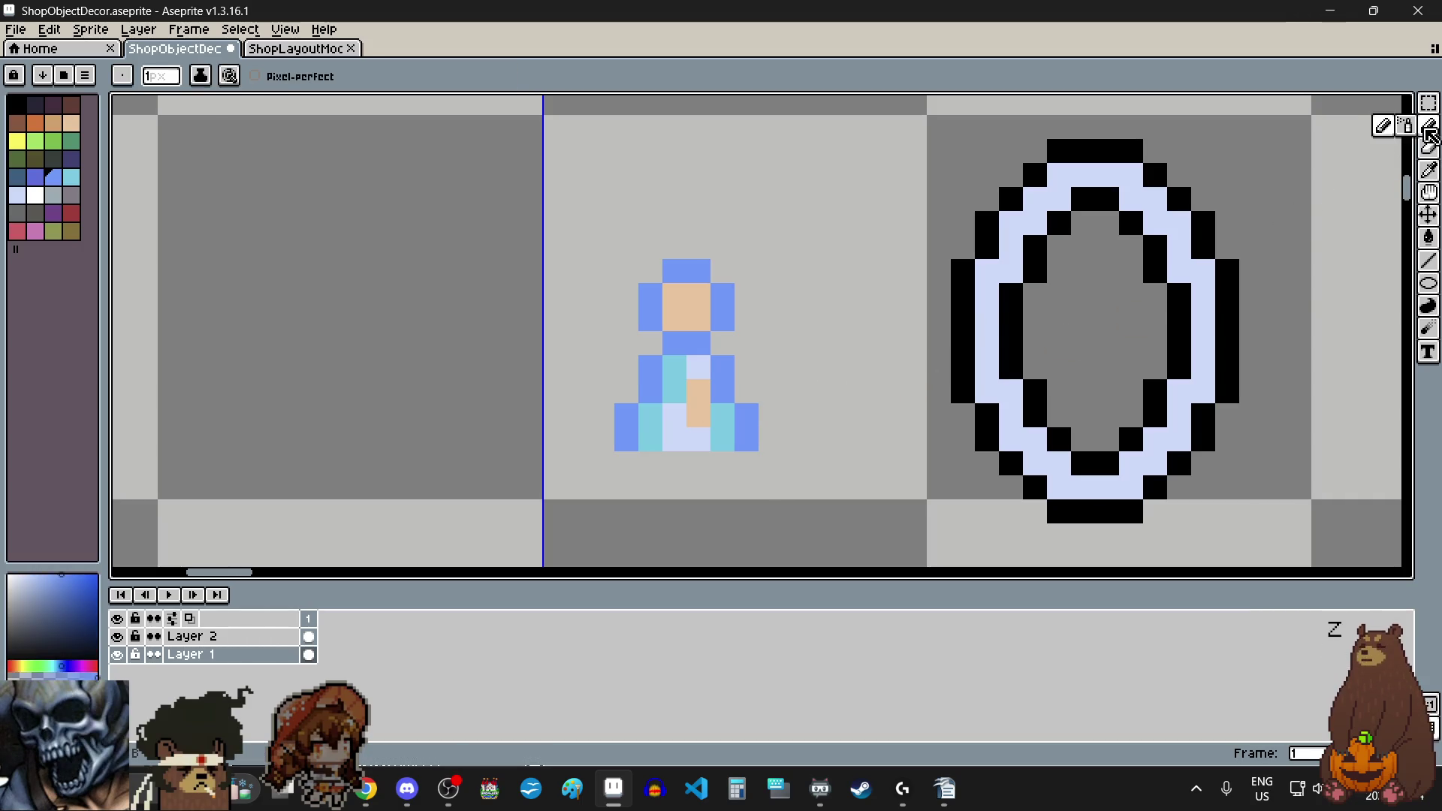
pyautogui.scroll(-4, 843, 410)
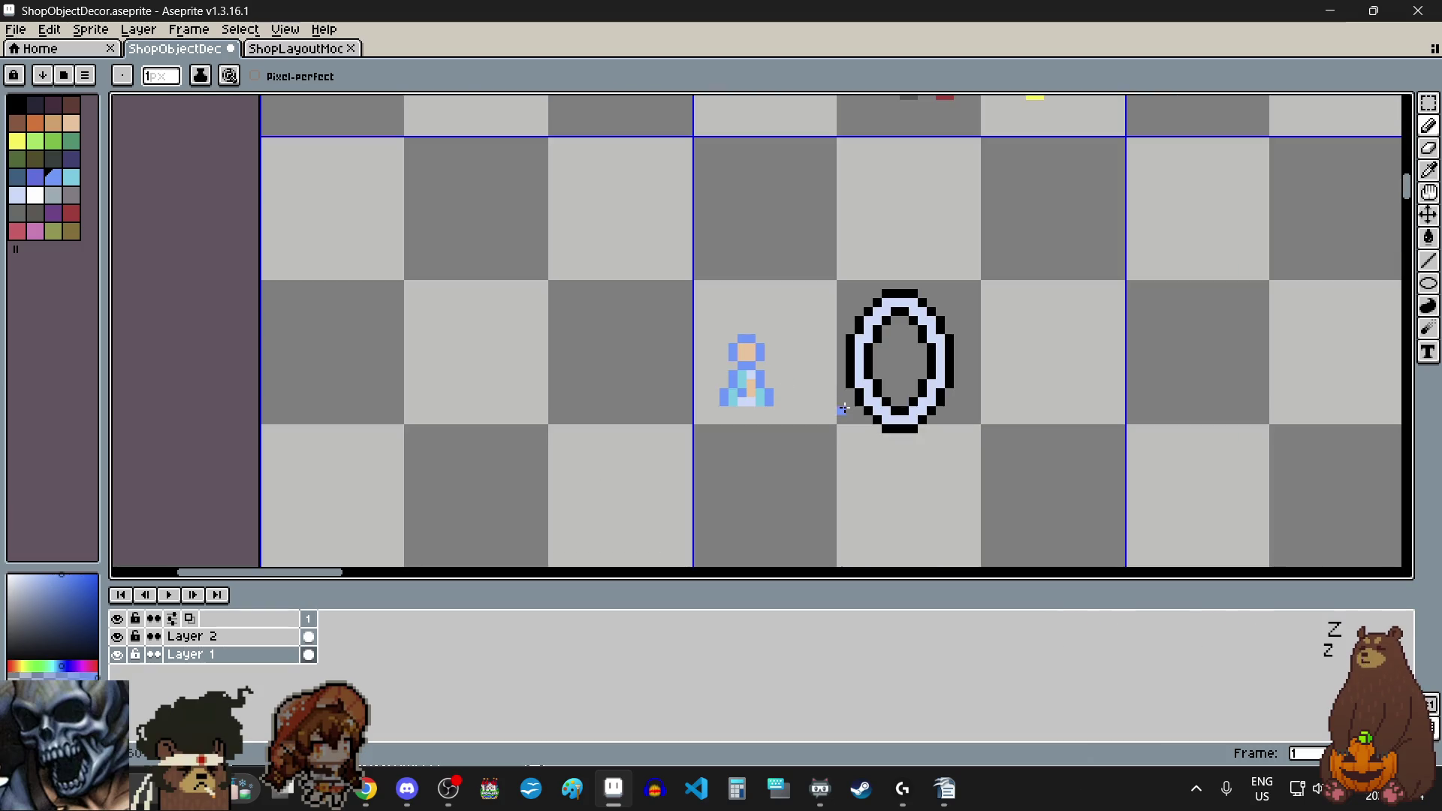
pyautogui.scroll(3, 796, 394)
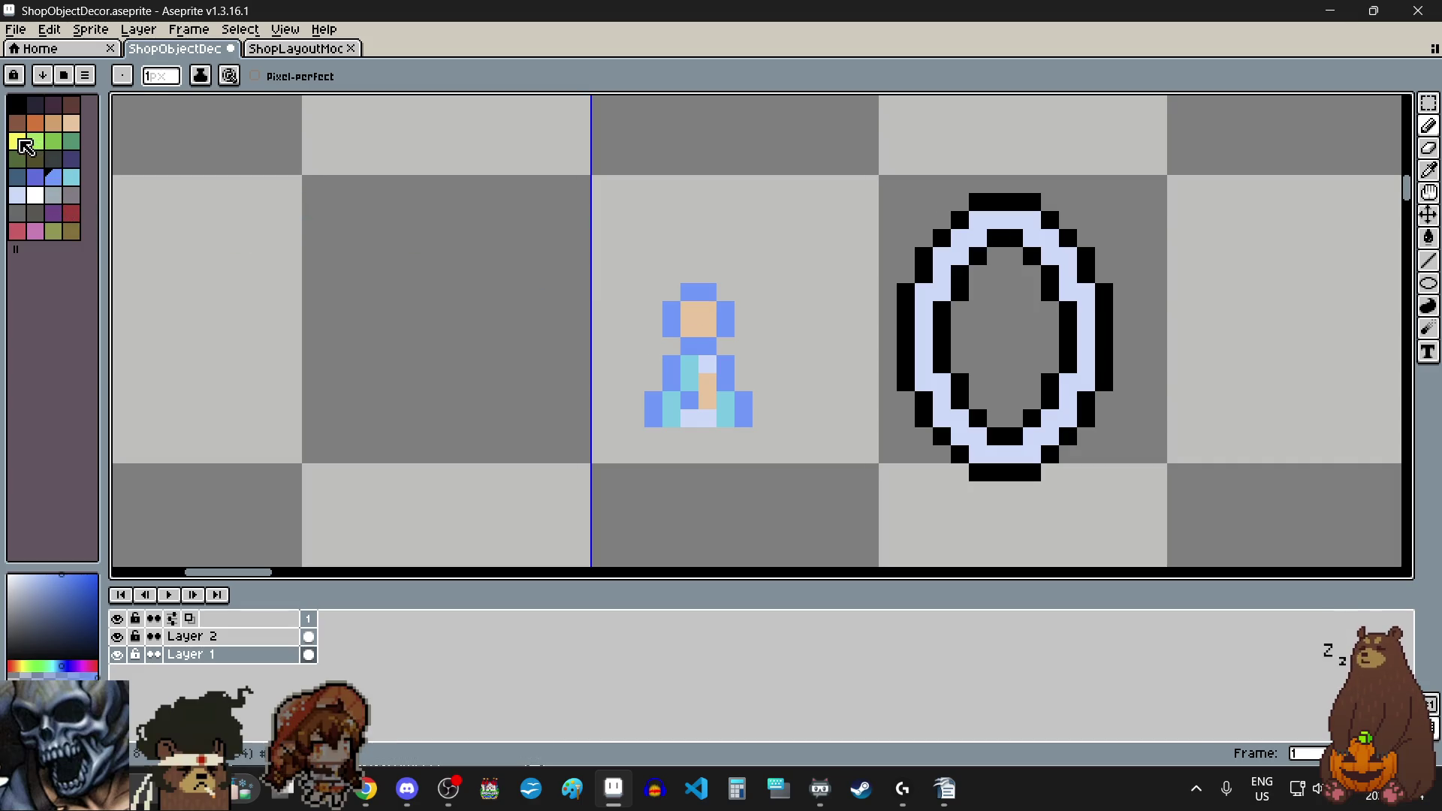
# Step: Bucket-fill the ring's light lavender band with olive green
pyautogui.click(21, 142)
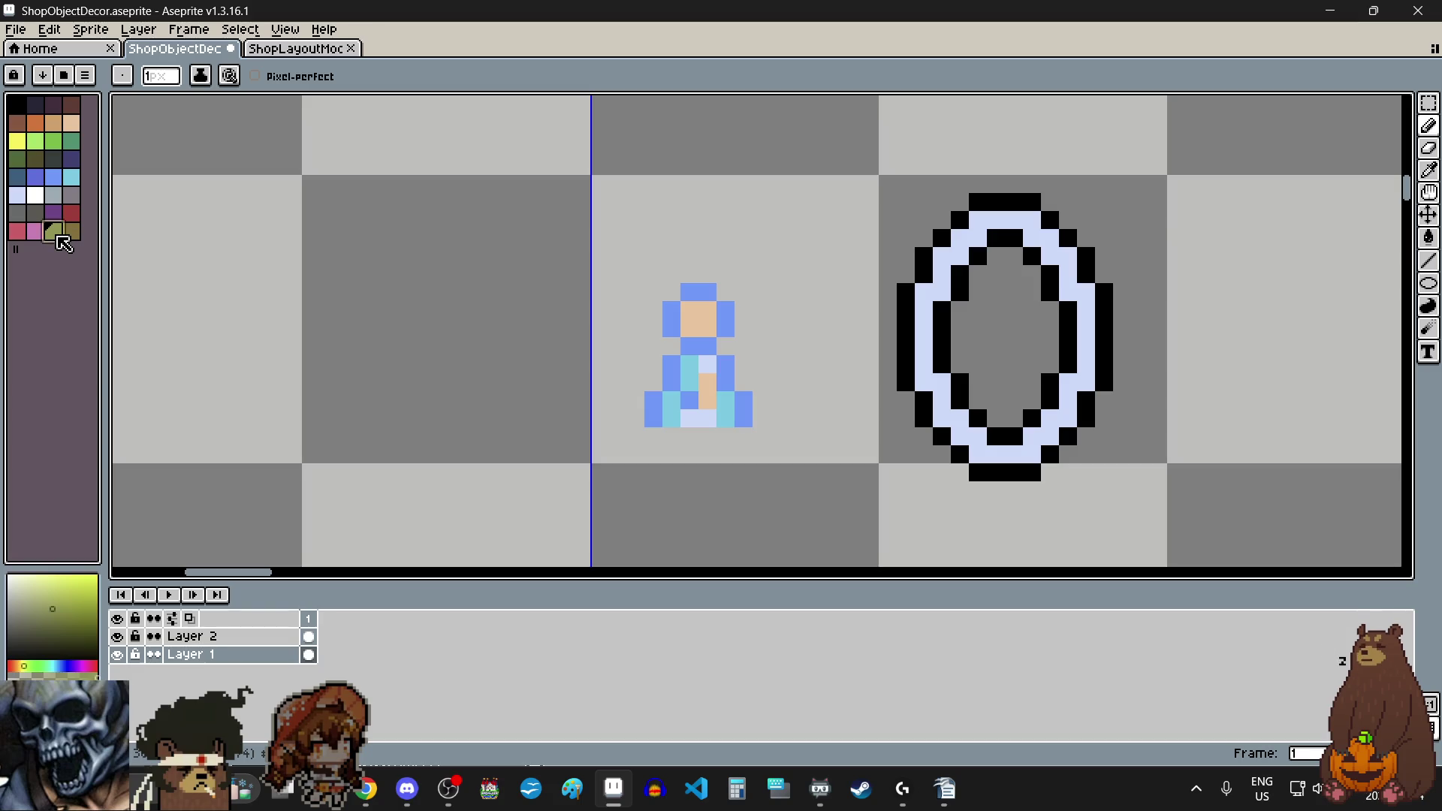
pyautogui.click(1429, 237)
pyautogui.click(999, 454)
pyautogui.scroll(-4, 726, 437)
pyautogui.scroll(3, 728, 440)
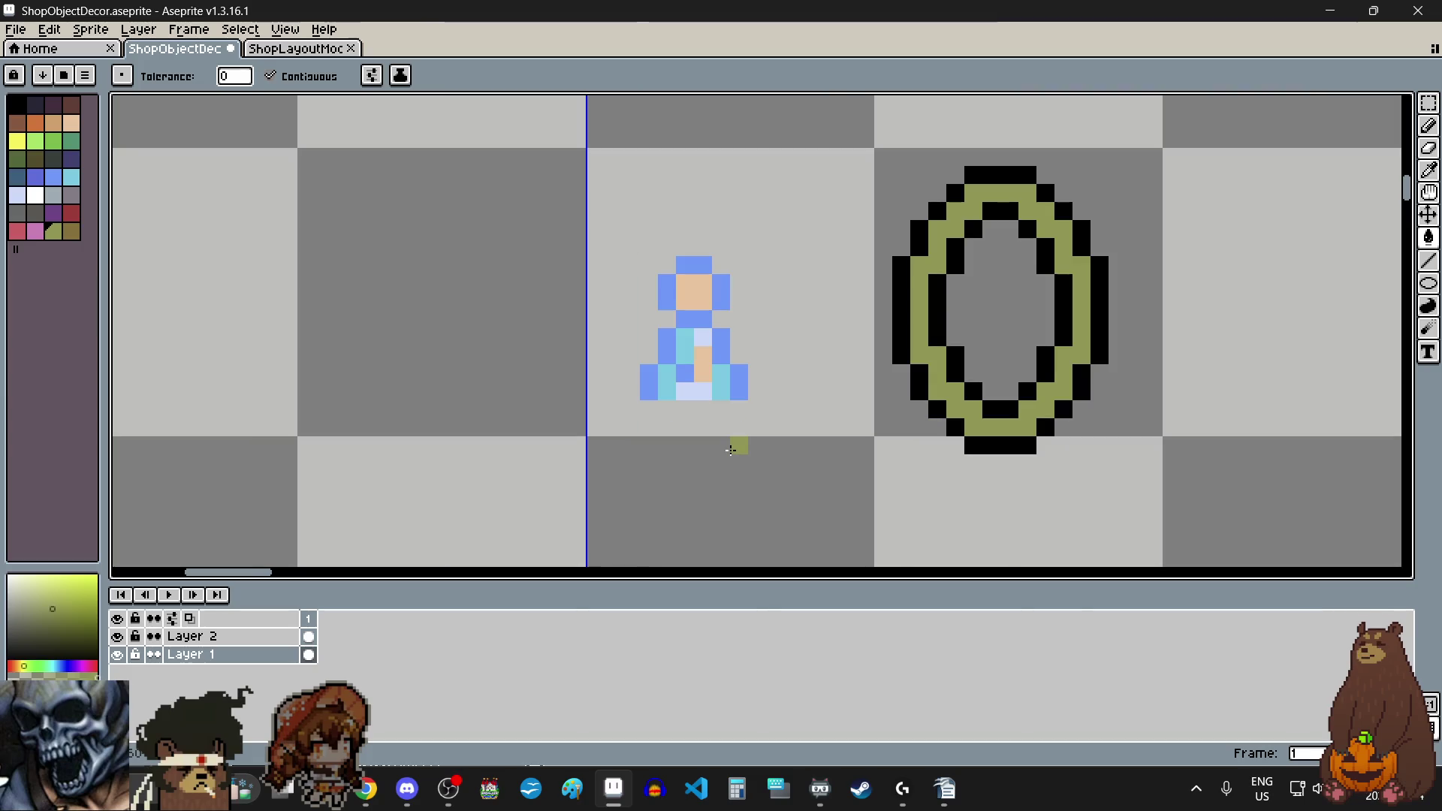
pyautogui.click(35, 195)
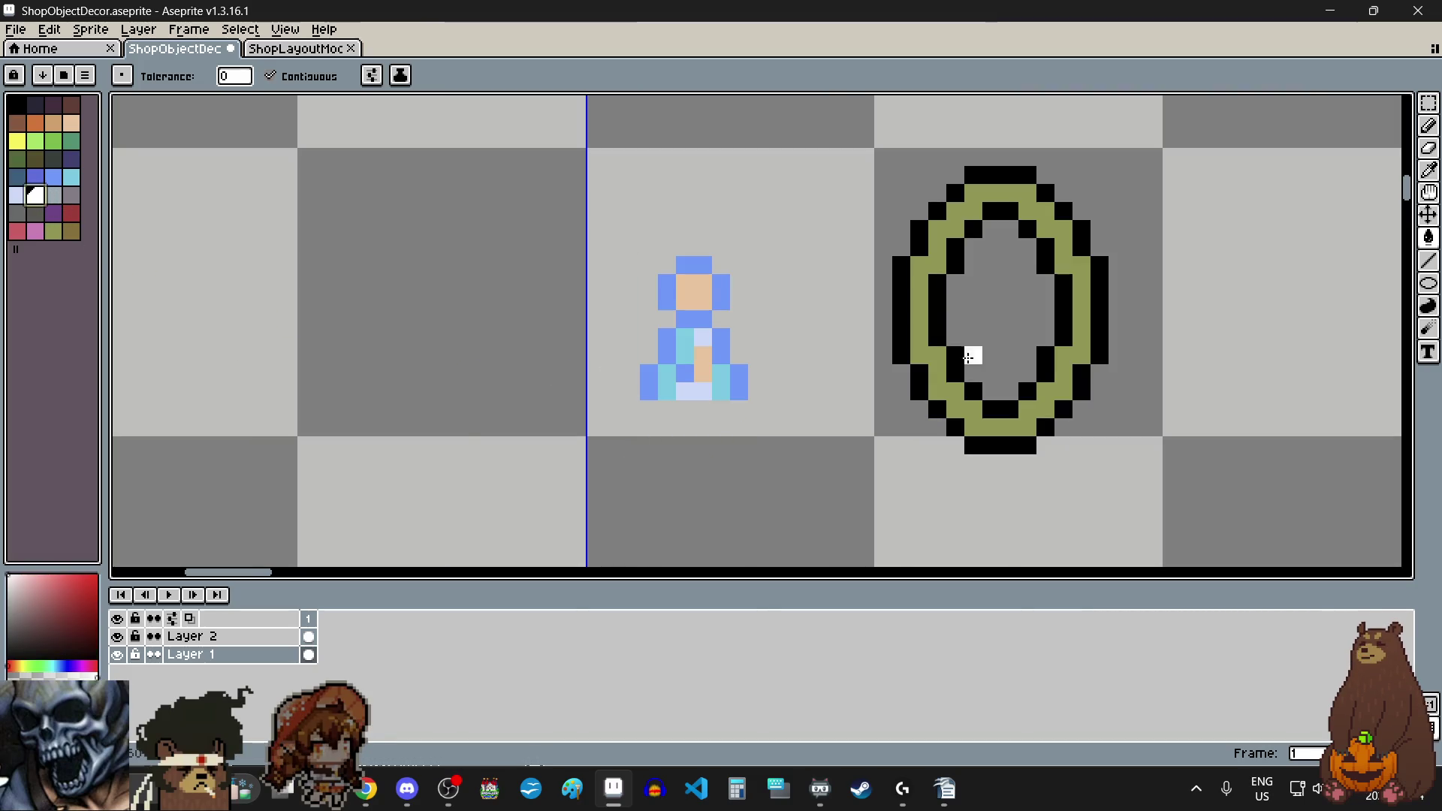
pyautogui.click(1429, 102)
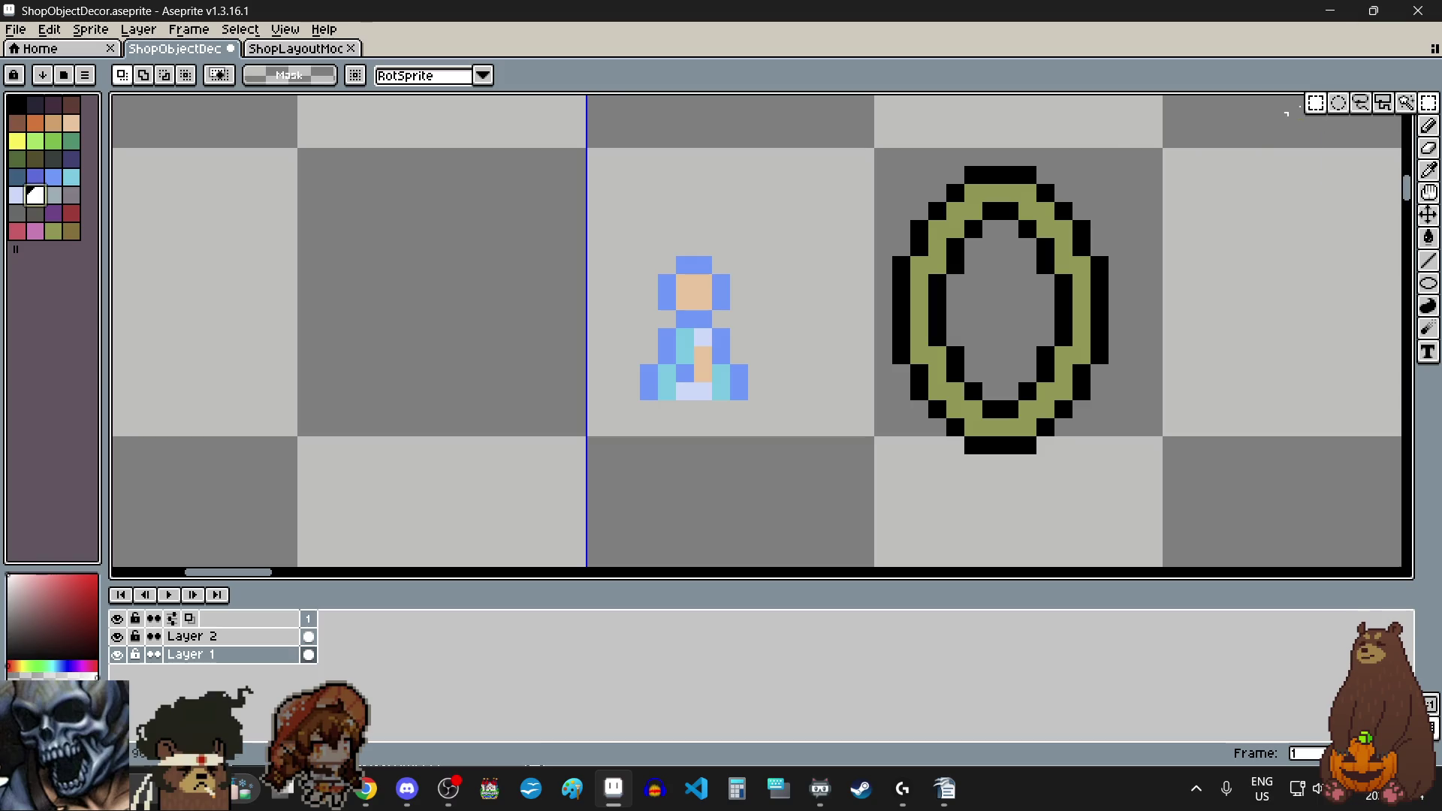
# Step: Move the olive ring over the blue figure, nudge it down one pixel and commit
pyautogui.moveTo(902, 175)
pyautogui.mouseDown()
pyautogui.moveTo(1085, 398)
pyautogui.moveTo(1082, 444)
pyautogui.mouseUp()
pyautogui.moveTo(1040, 386)
pyautogui.mouseDown()
pyautogui.moveTo(728, 383)
pyautogui.moveTo(727, 407)
pyautogui.moveTo(727, 389)
pyautogui.mouseUp()
pyautogui.scroll(4, 670, 435)
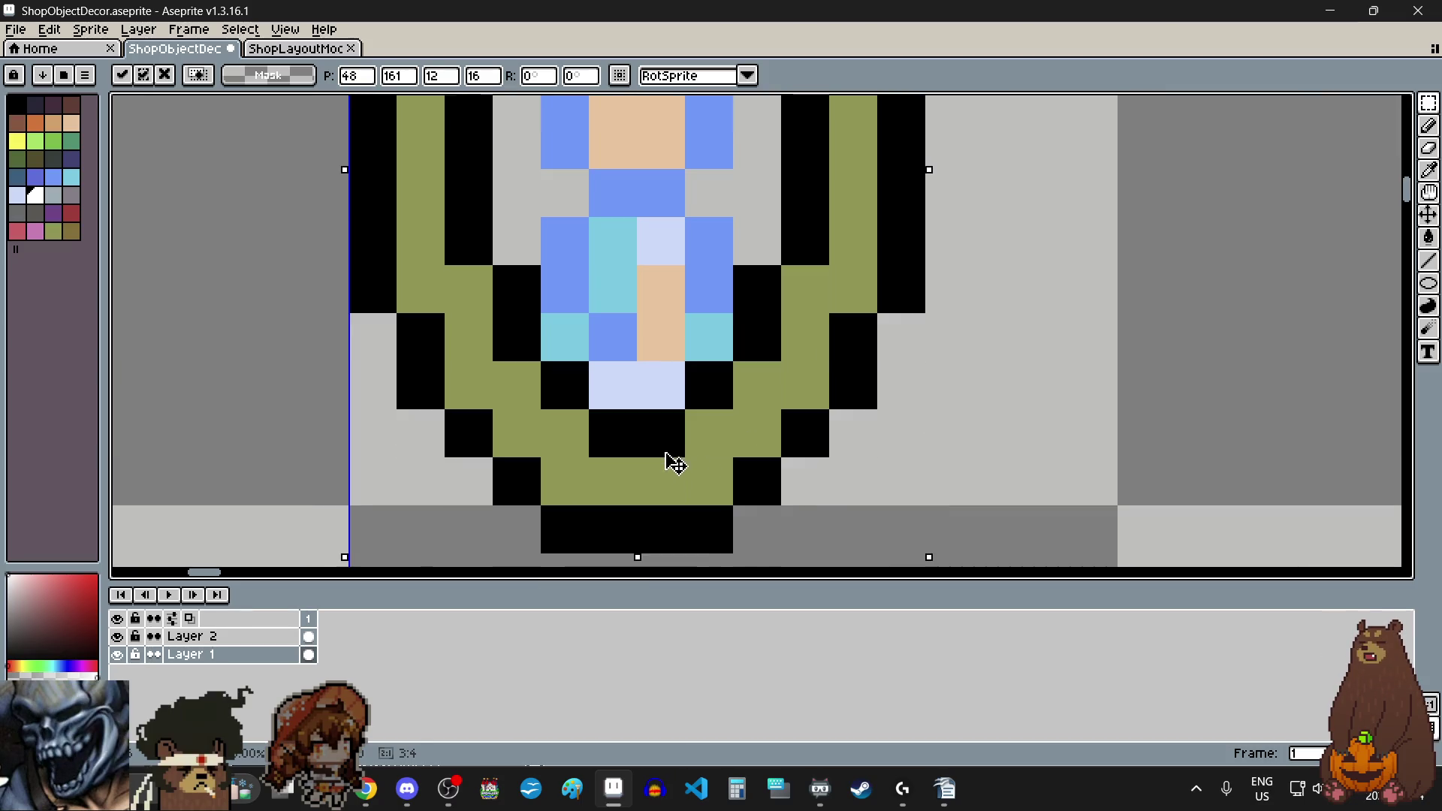
pyautogui.scroll(-5, 675, 464)
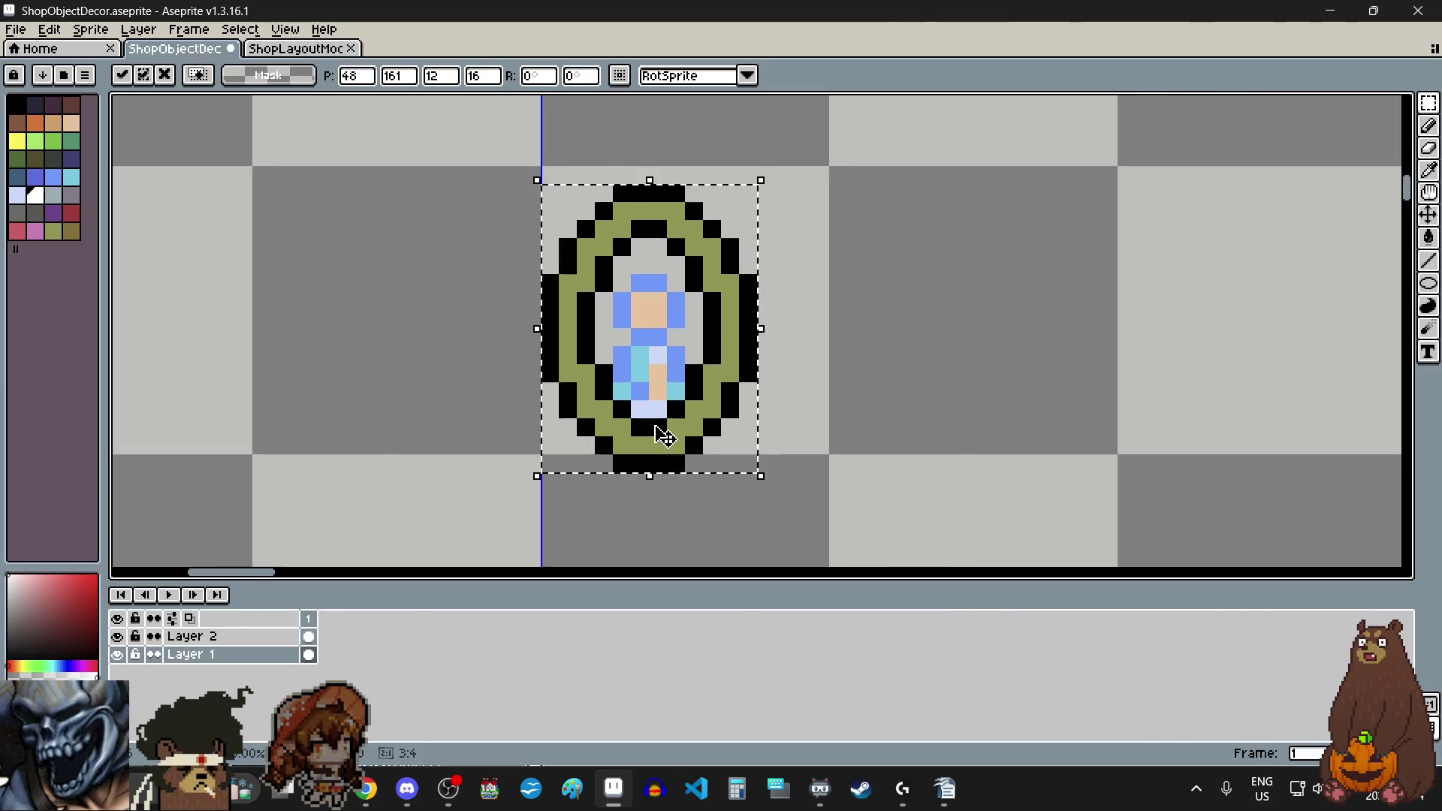
pyautogui.scroll(-1, 665, 436)
pyautogui.scroll(2, 656, 413)
pyautogui.moveTo(654, 390); pyautogui.dragTo(660, 404)
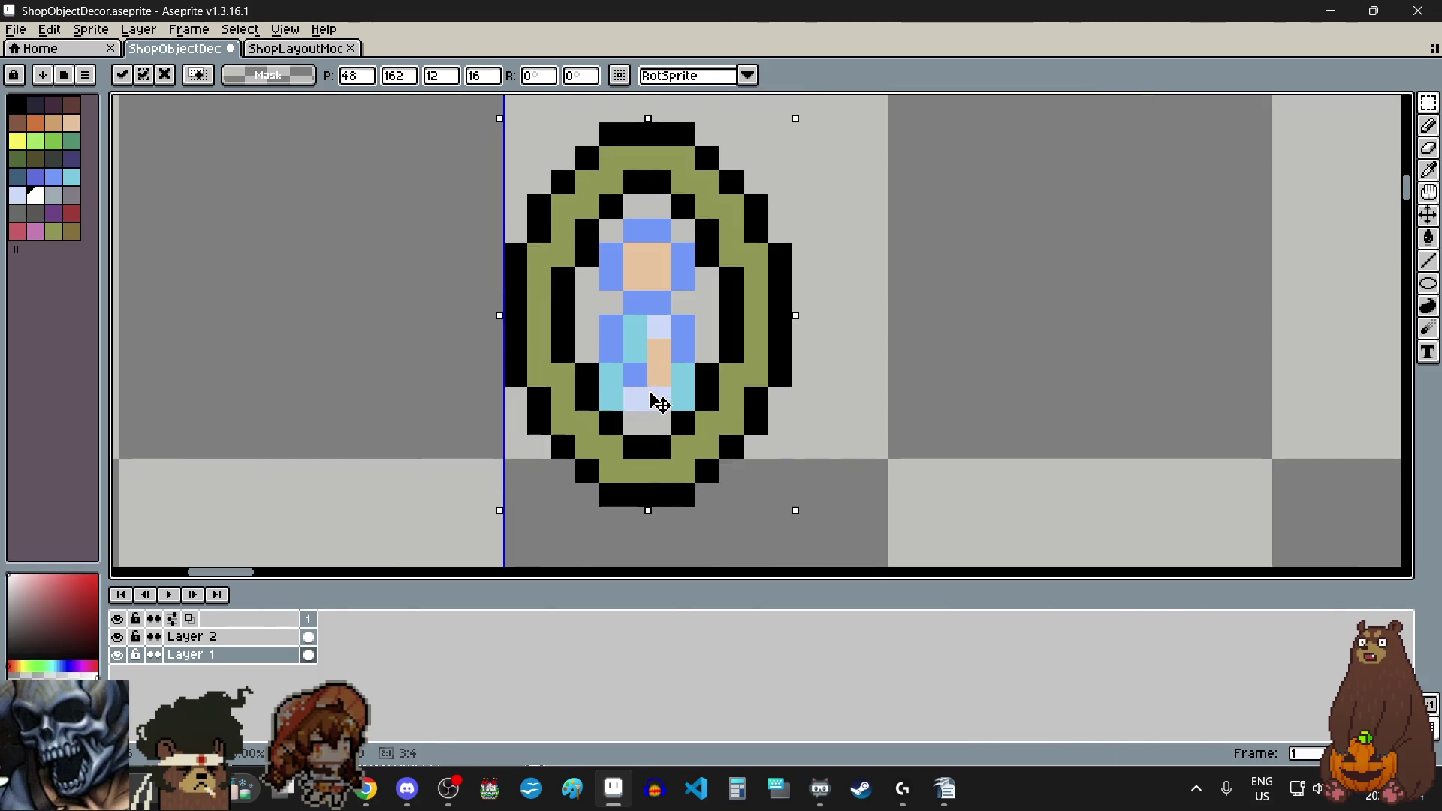
pyautogui.click(895, 380)
pyautogui.click(995, 345)
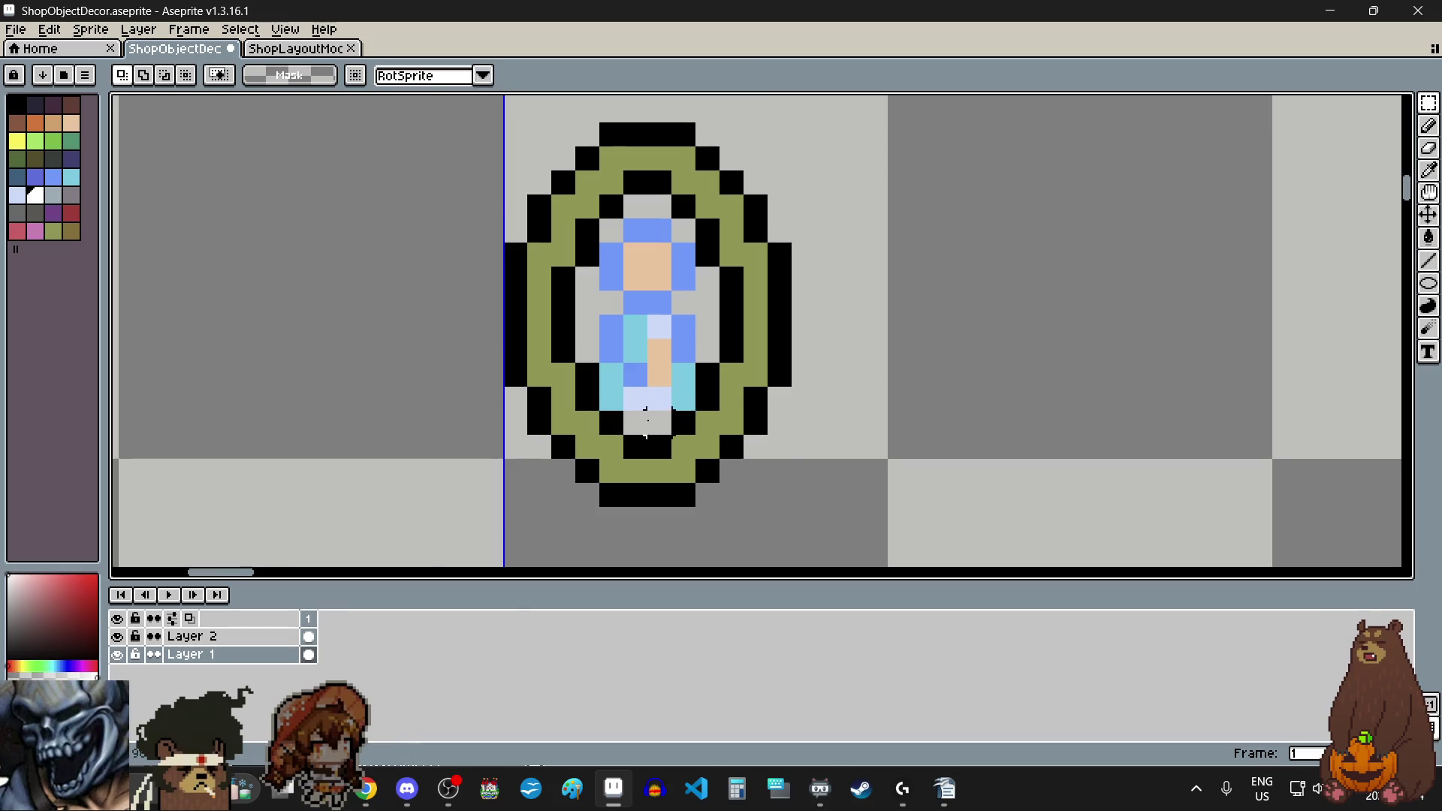
# Step: Select the light-blue hem pixels at the bottom of the figure's robe
pyautogui.scroll(4, 648, 421)
pyautogui.moveTo(639, 394)
pyautogui.mouseDown()
pyautogui.moveTo(661, 405)
pyautogui.moveTo(651, 451)
pyautogui.mouseUp()
pyautogui.scroll(-2, 650, 438)
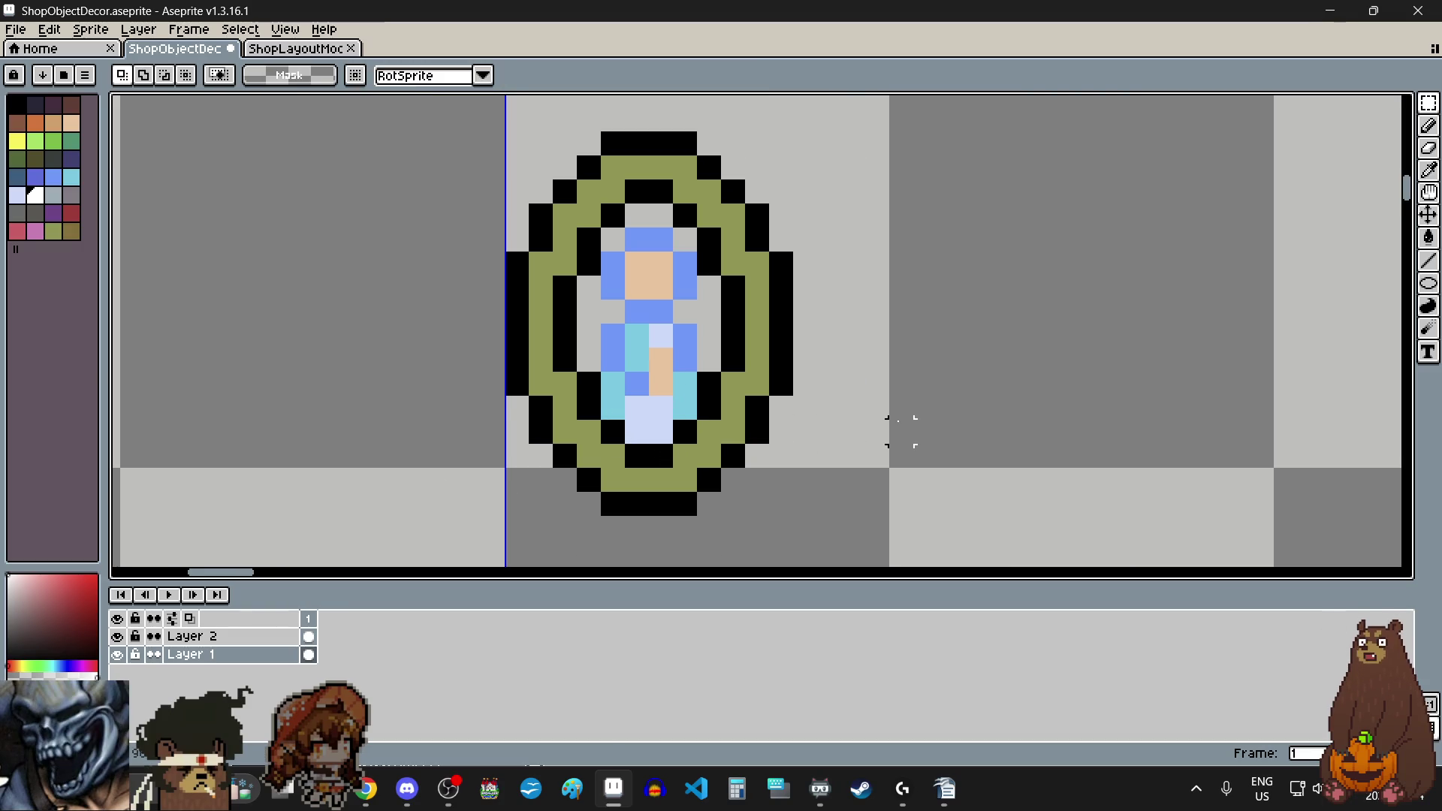
pyautogui.scroll(-2, 900, 432)
pyautogui.scroll(3, 792, 421)
pyautogui.scroll(-1, 774, 406)
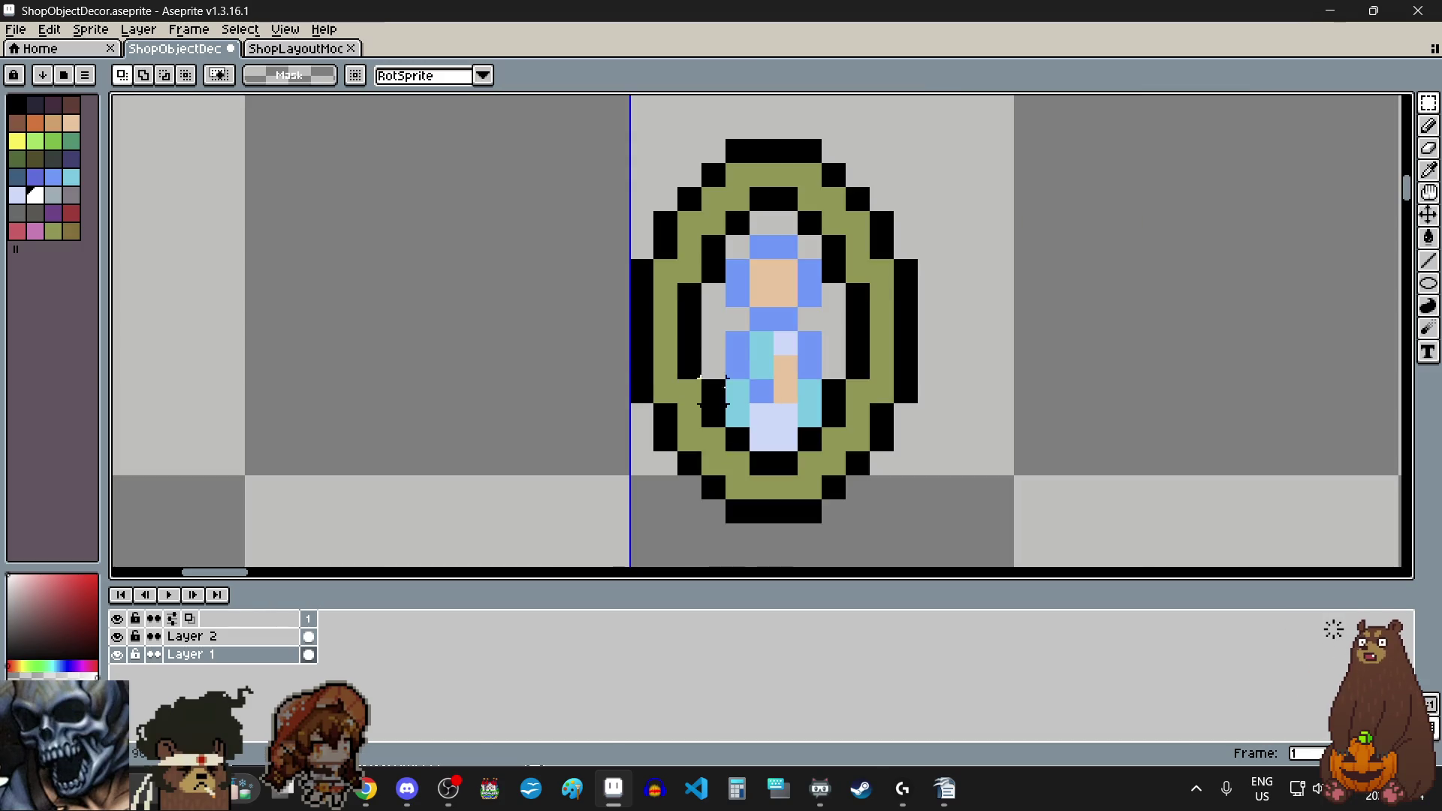
pyautogui.click(54, 125)
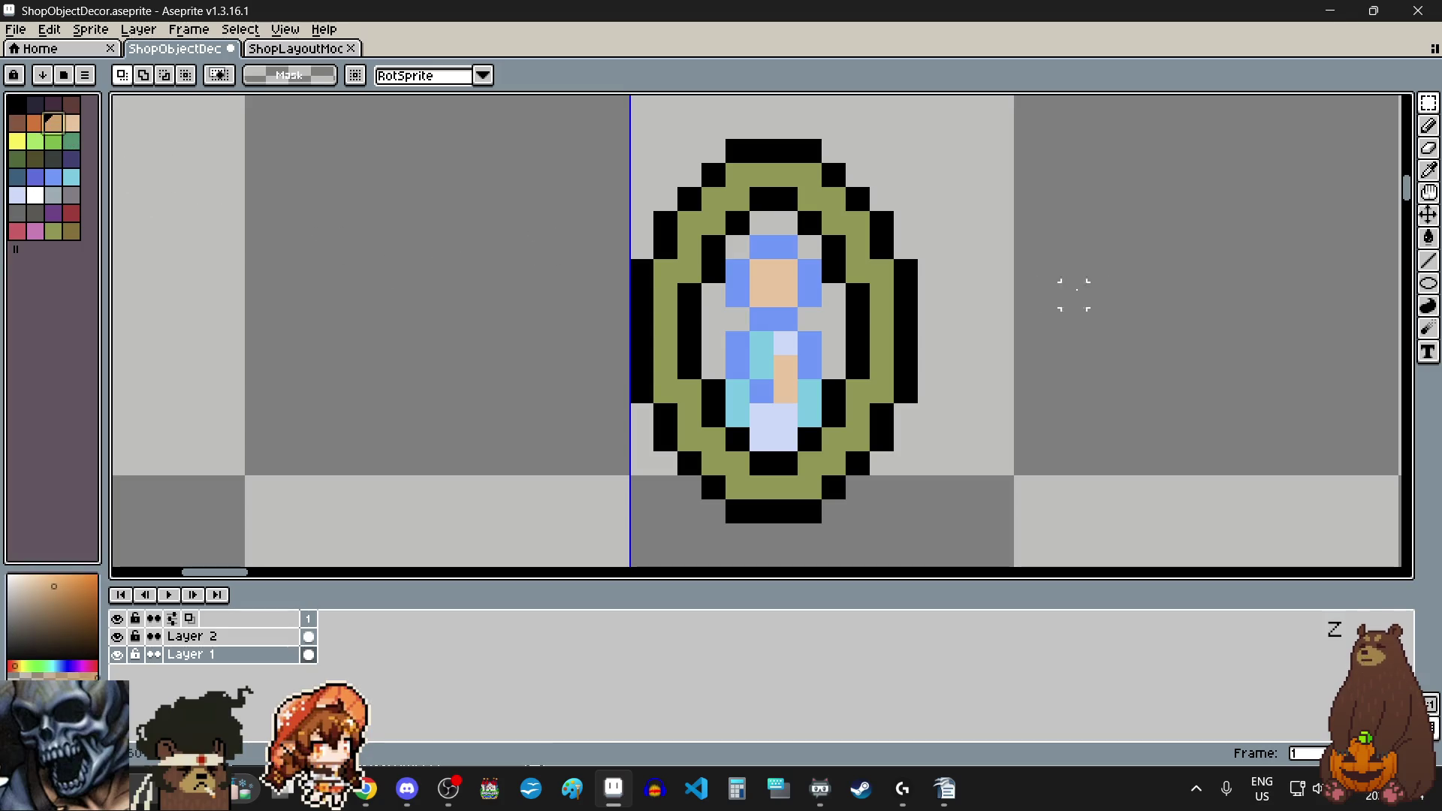
# Step: With the Pencil, paint dark-tan columns and pixels on both sides of the figure
pyautogui.click(1430, 131)
pyautogui.scroll(2, 745, 383)
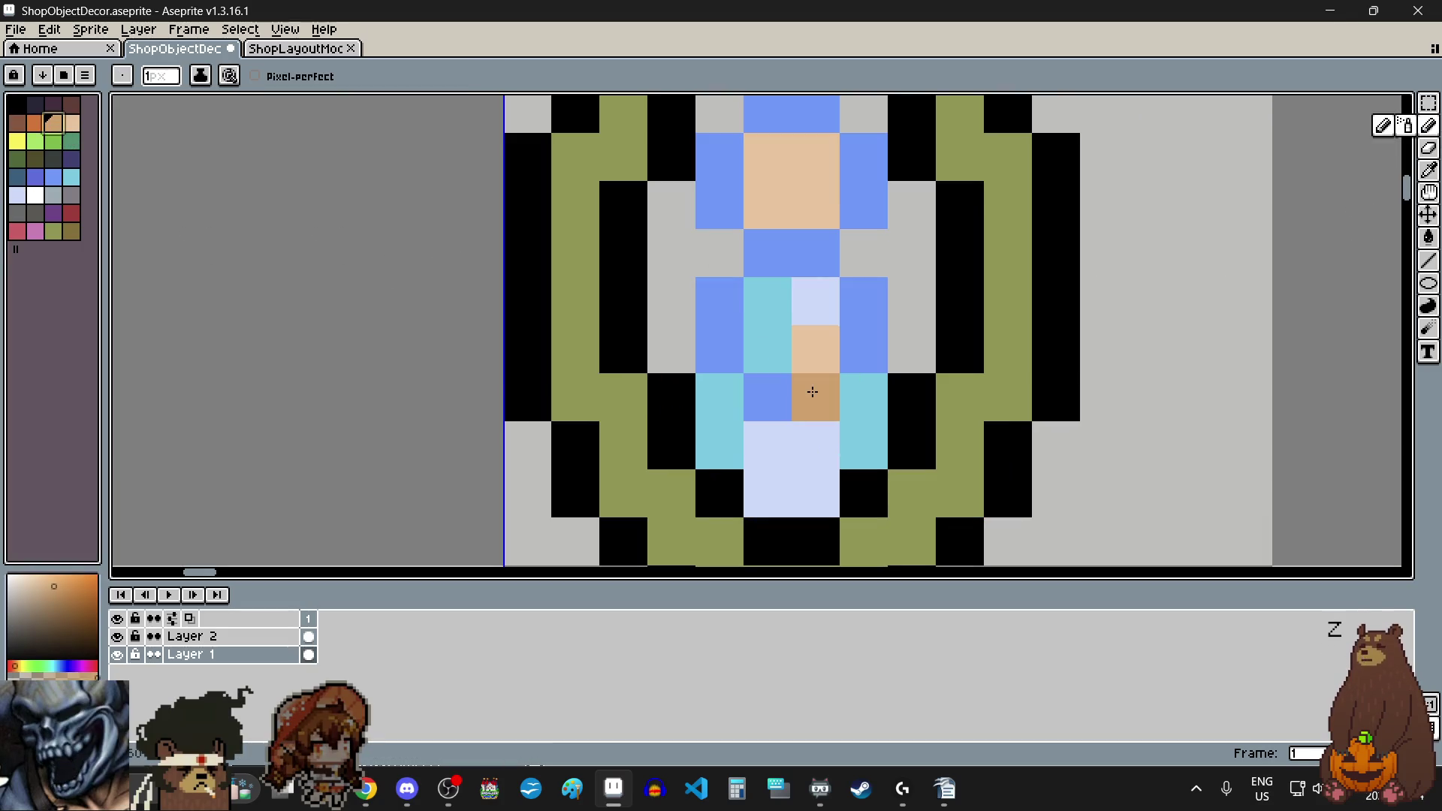
pyautogui.moveTo(812, 390); pyautogui.dragTo(815, 361)
pyautogui.scroll(-1, 815, 360)
pyautogui.click(805, 240)
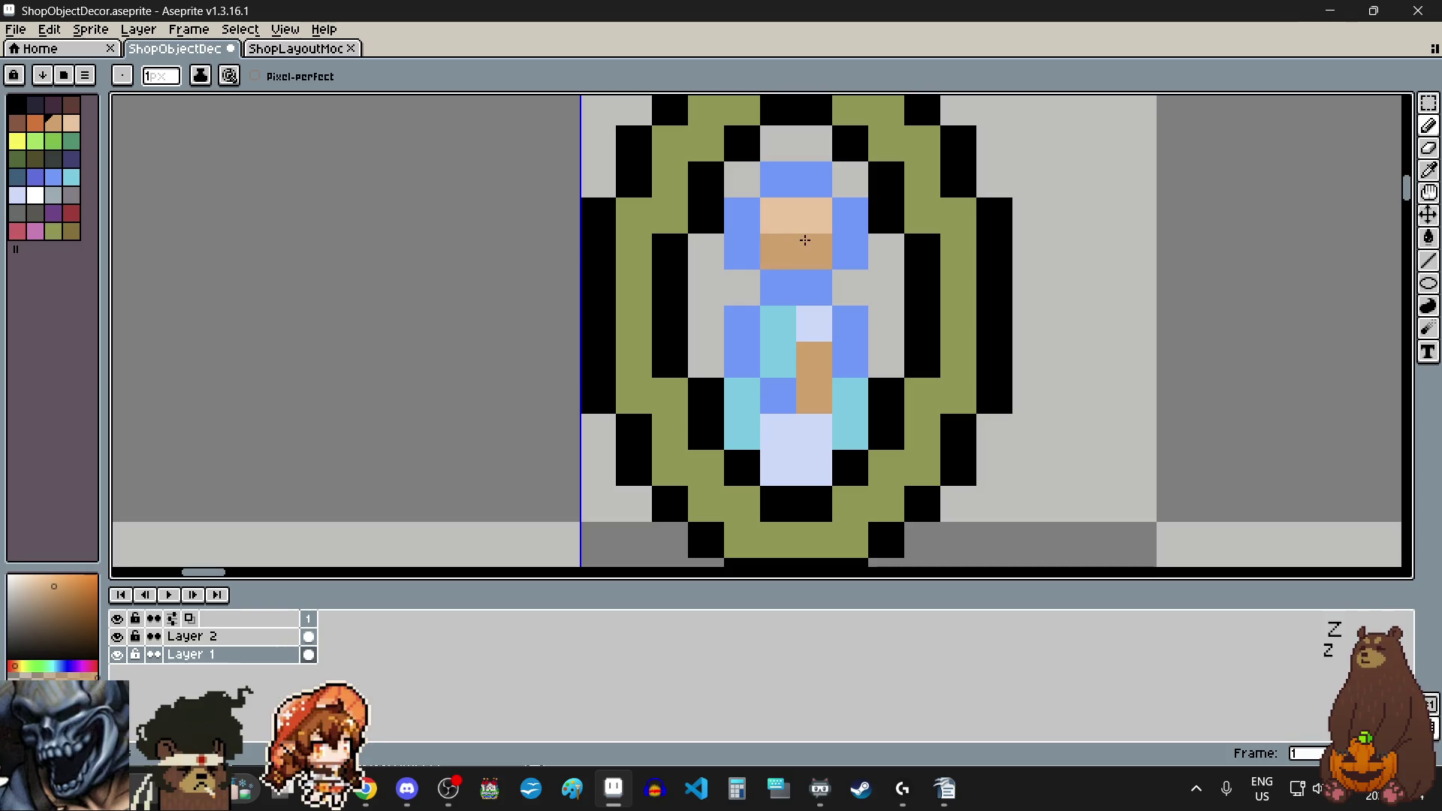
pyautogui.hotkey('ctrl', 'z')
pyautogui.hotkey('ctrl', 'z')
pyautogui.moveTo(887, 372); pyautogui.dragTo(888, 260)
pyautogui.click(850, 287)
pyautogui.moveTo(706, 360); pyautogui.dragTo(706, 252)
pyautogui.click(733, 294)
# Step: Add three grey pixels near the top of the tan area and make the top-centre pixel tan
pyautogui.scroll(-3, 752, 301)
pyautogui.scroll(3, 781, 298)
pyautogui.click(727, 316)
pyautogui.click(835, 315)
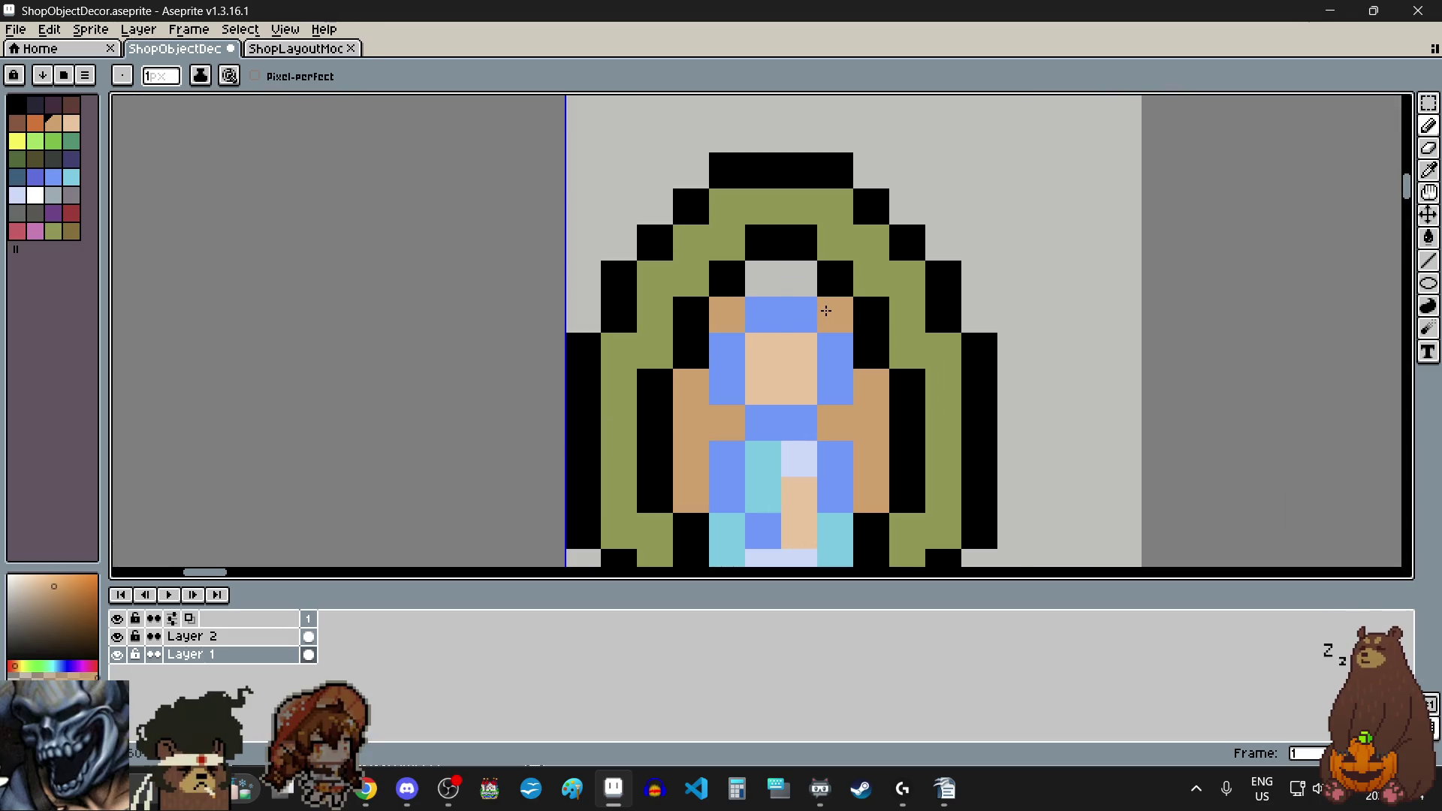
pyautogui.click(775, 284)
pyautogui.click(789, 283)
pyautogui.scroll(-4, 796, 376)
pyautogui.scroll(3, 773, 413)
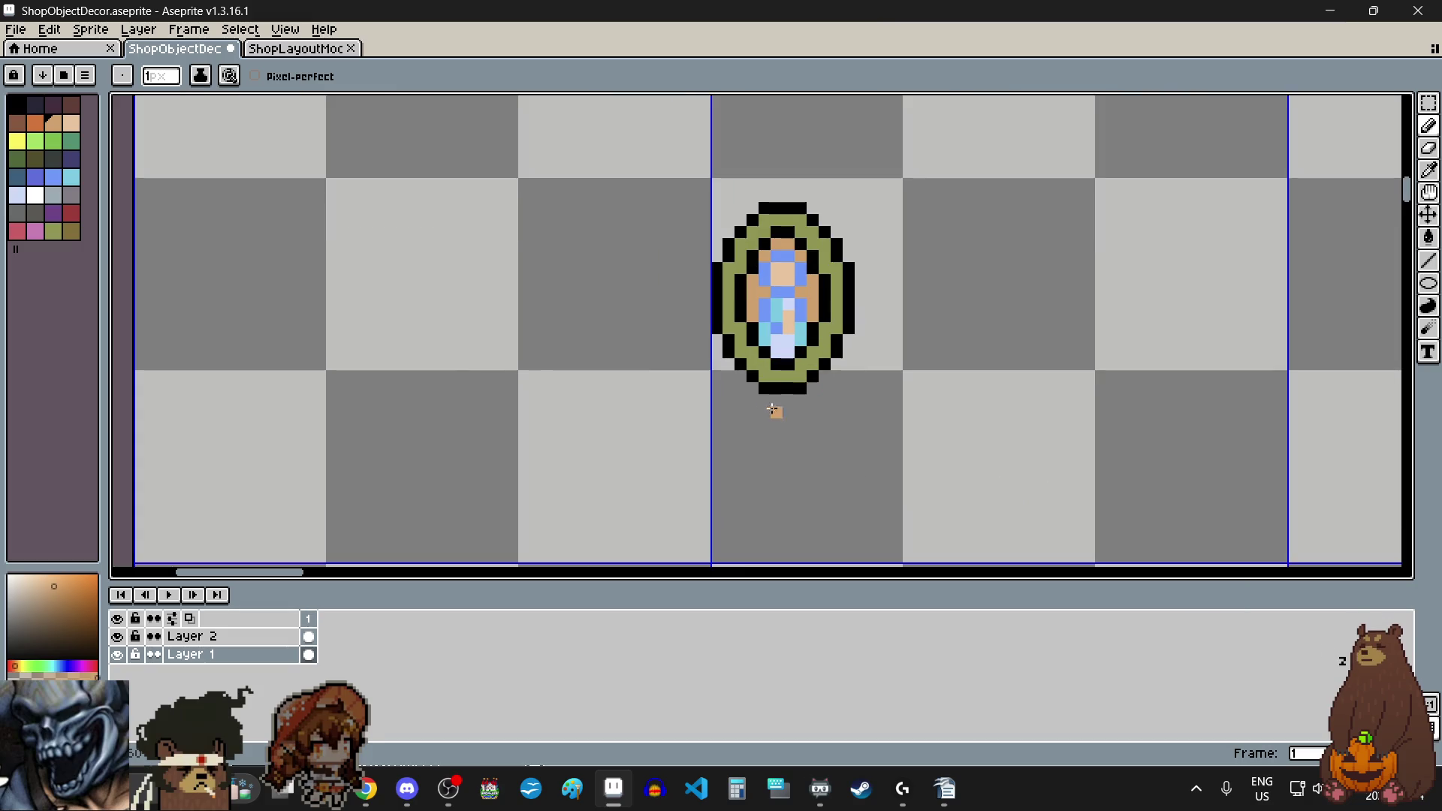
pyautogui.scroll(-1, 764, 410)
pyautogui.scroll(1, 763, 408)
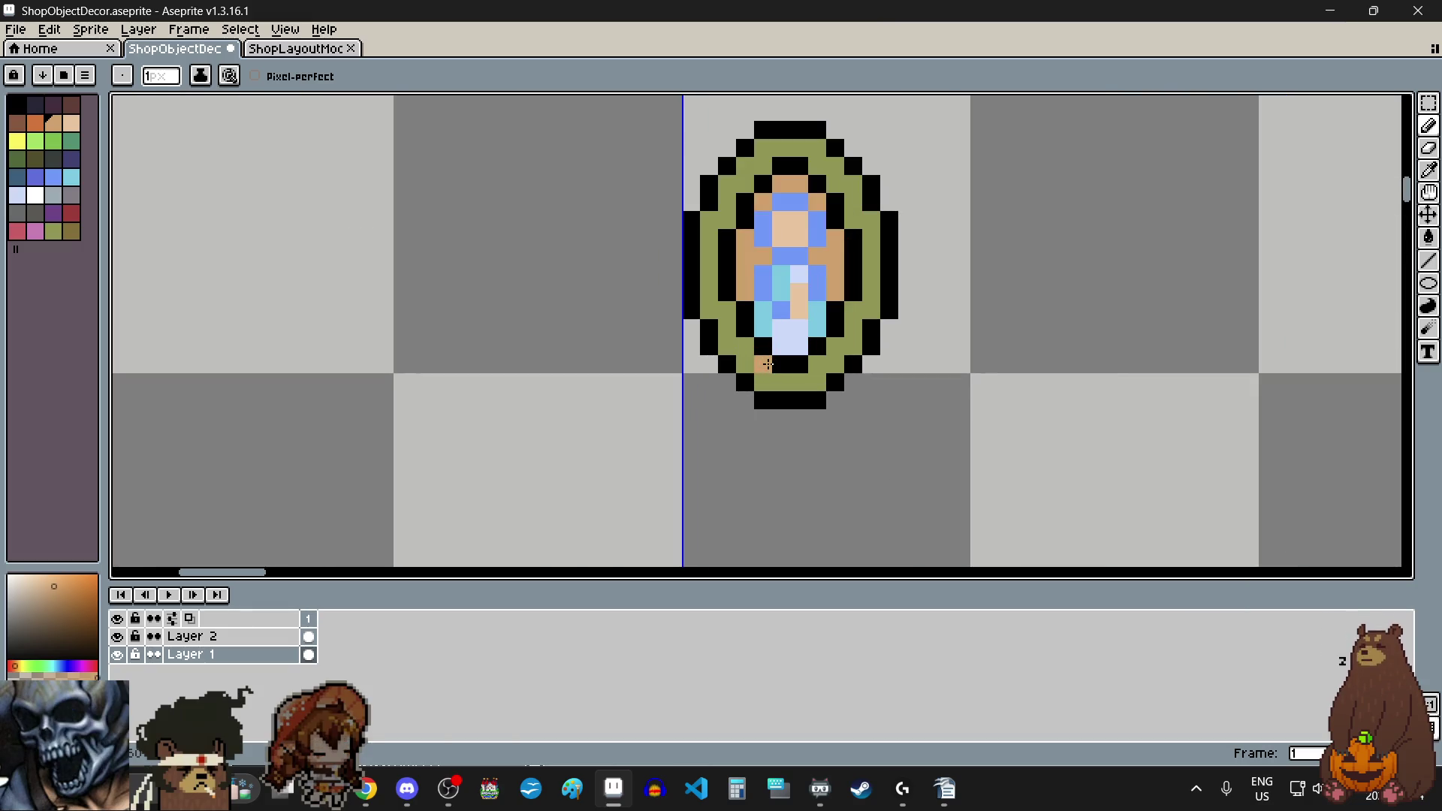
pyautogui.scroll(1, 805, 191)
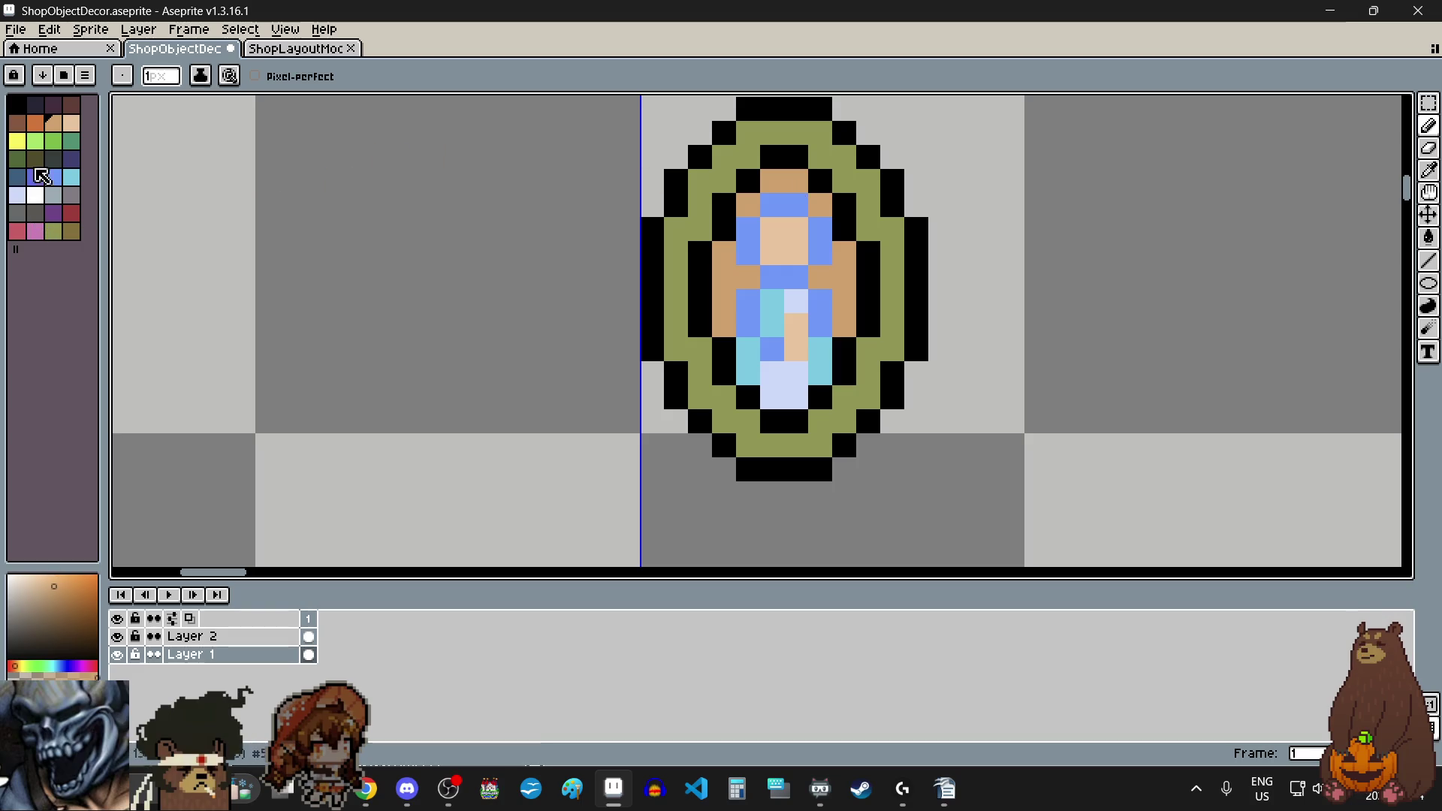
# Step: Paint a dark brown pixel on the figure's face
pyautogui.click(23, 126)
pyautogui.click(774, 230)
pyautogui.scroll(2, 781, 229)
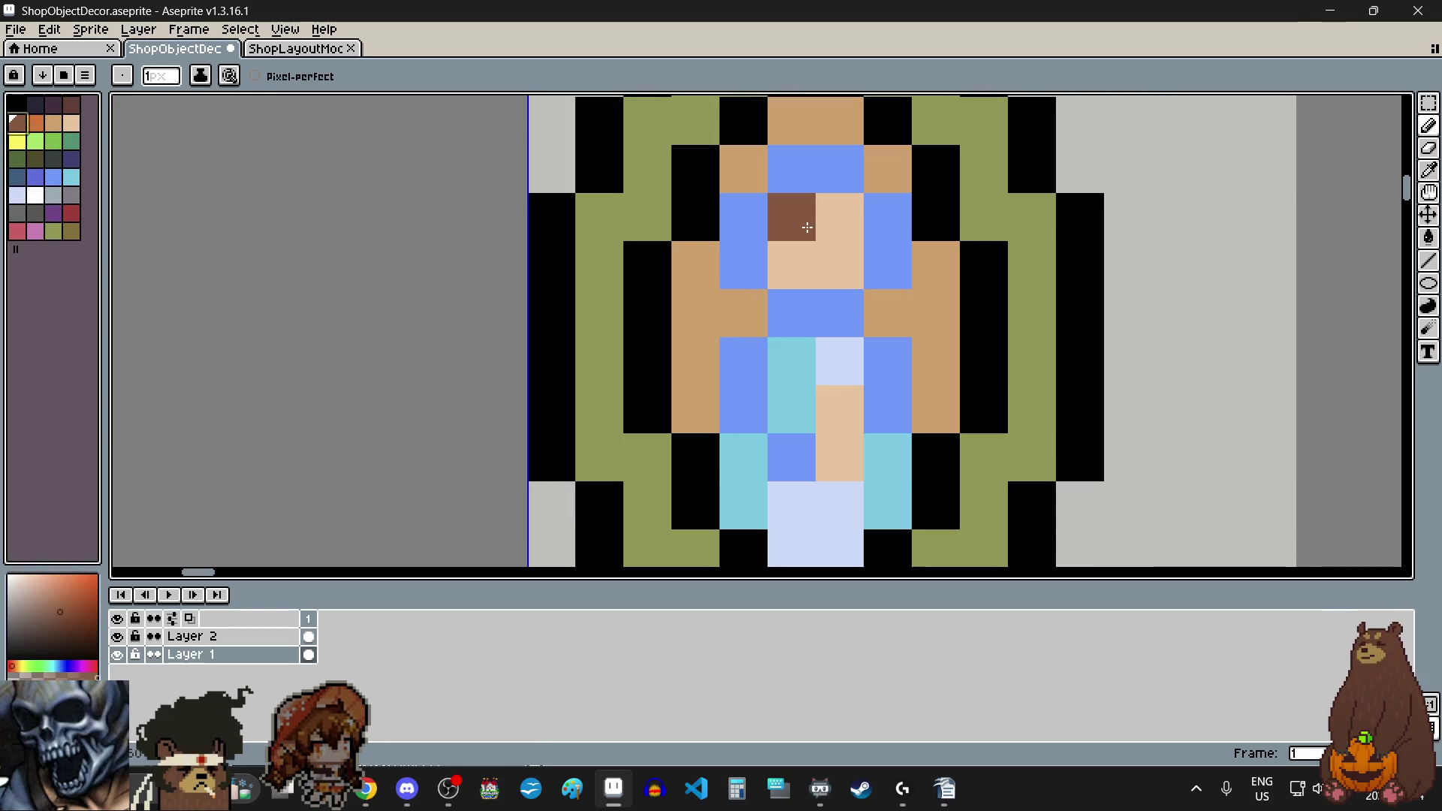
pyautogui.scroll(-5, 434, 395)
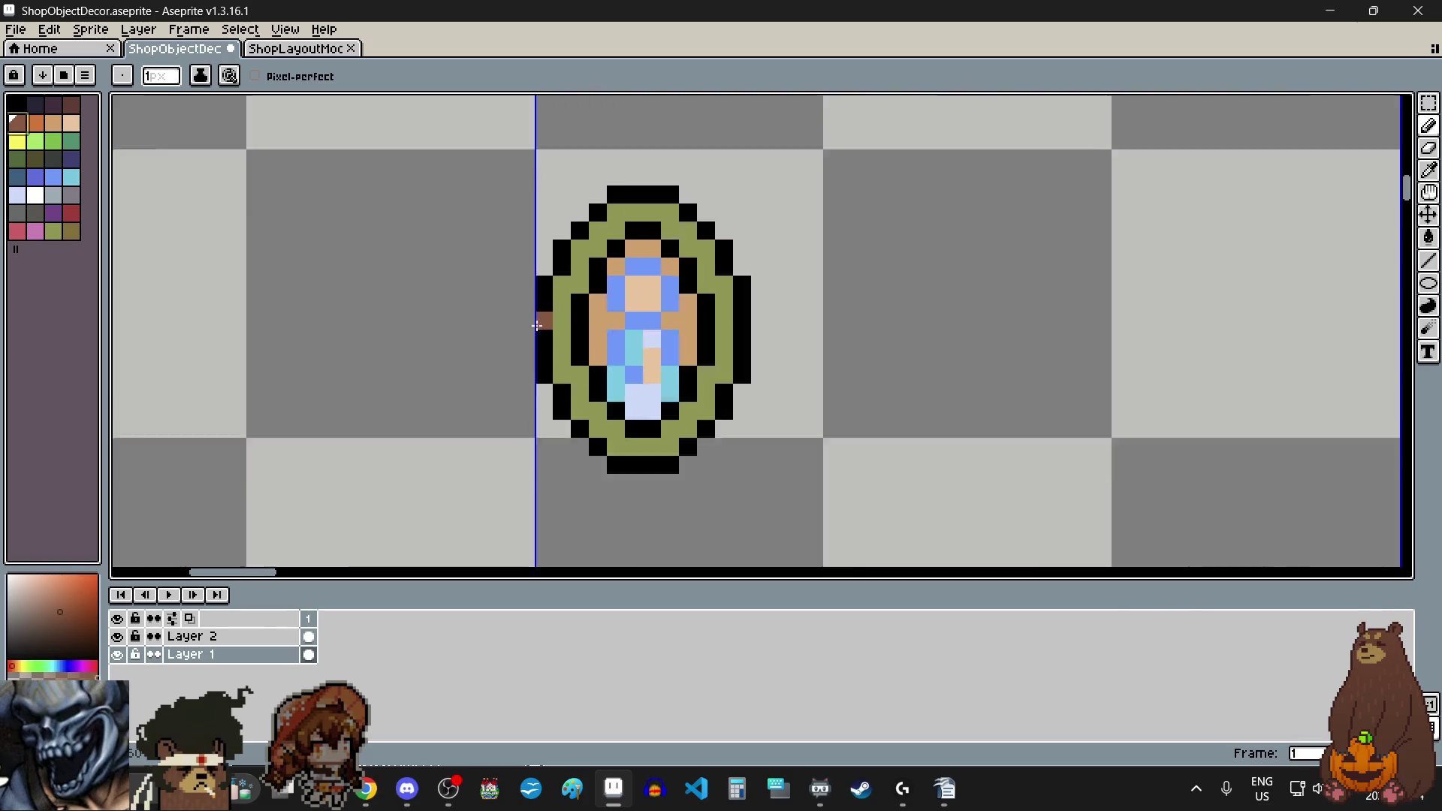
pyautogui.scroll(1, 467, 414)
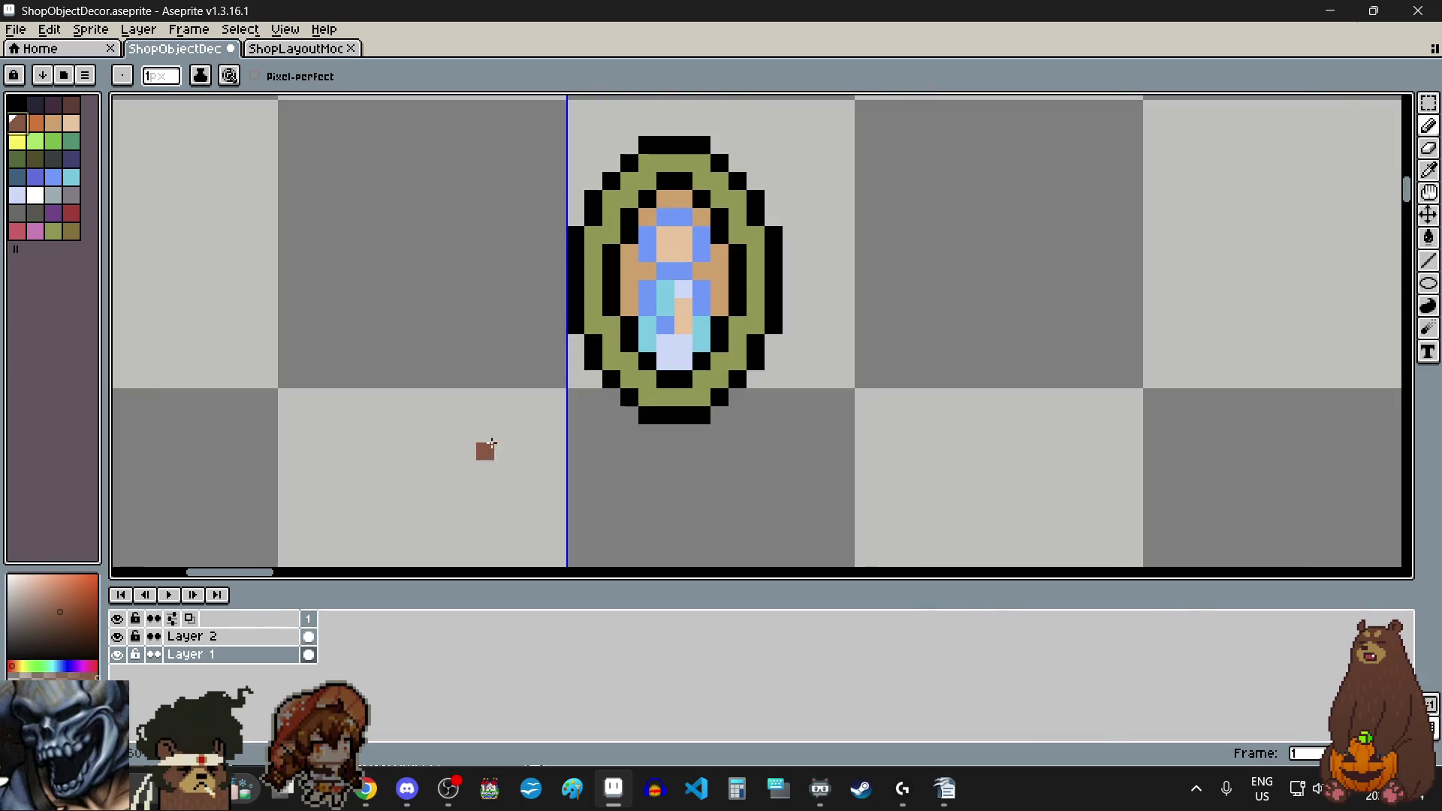
pyautogui.scroll(-1, 526, 466)
pyautogui.scroll(1, 571, 493)
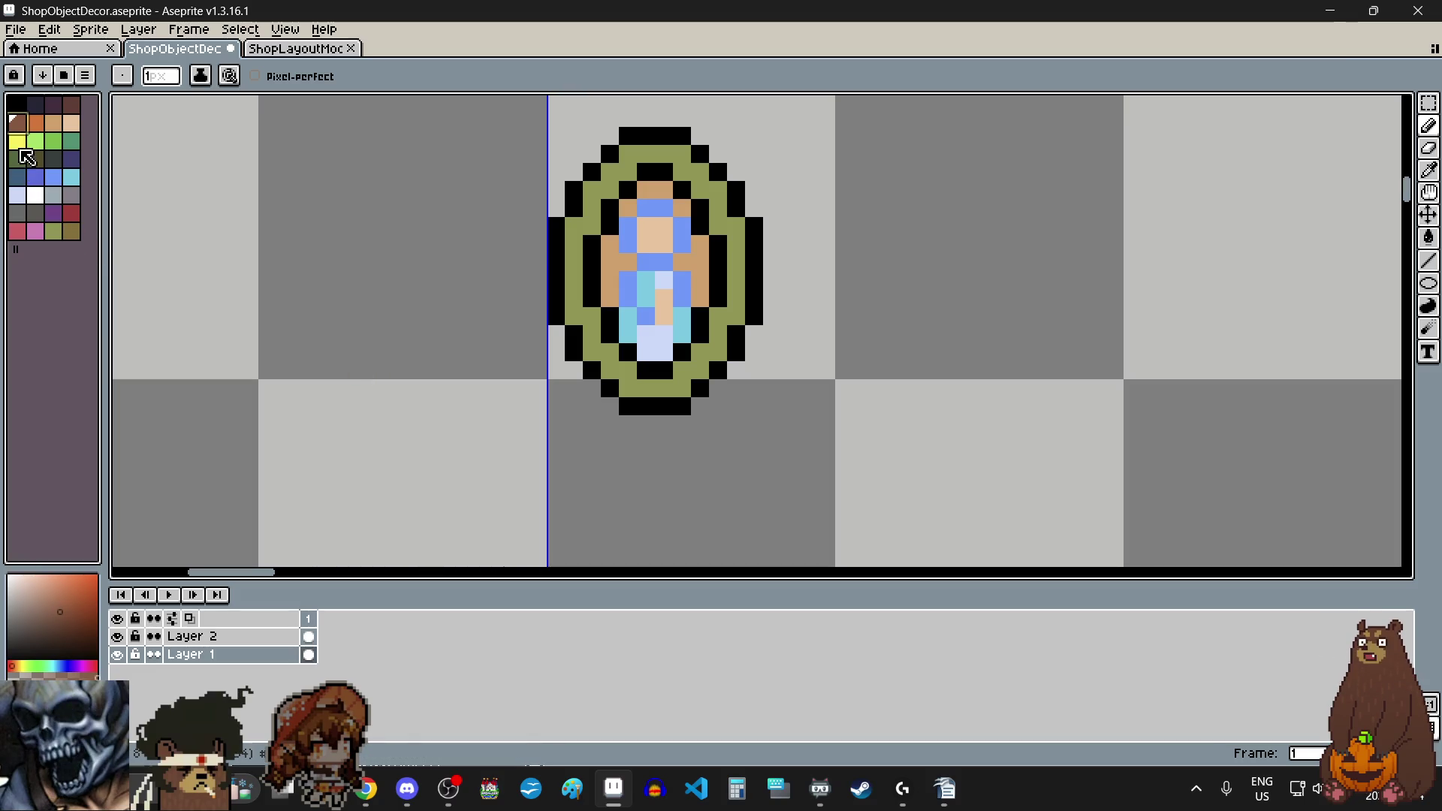
# Step: Add a black pixel at the oval frame's lower-left edge, then undo it
pyautogui.click(23, 141)
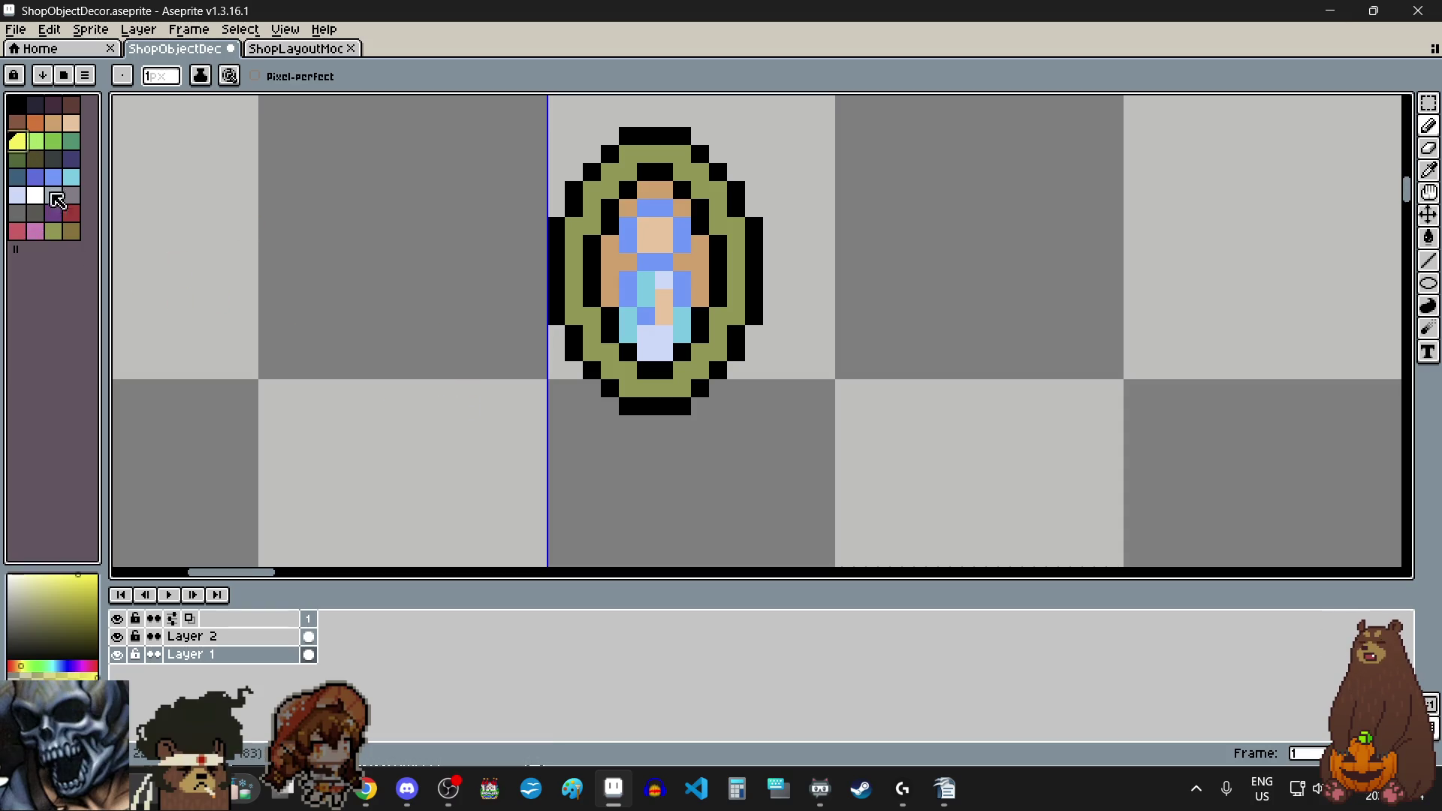
pyautogui.click(21, 108)
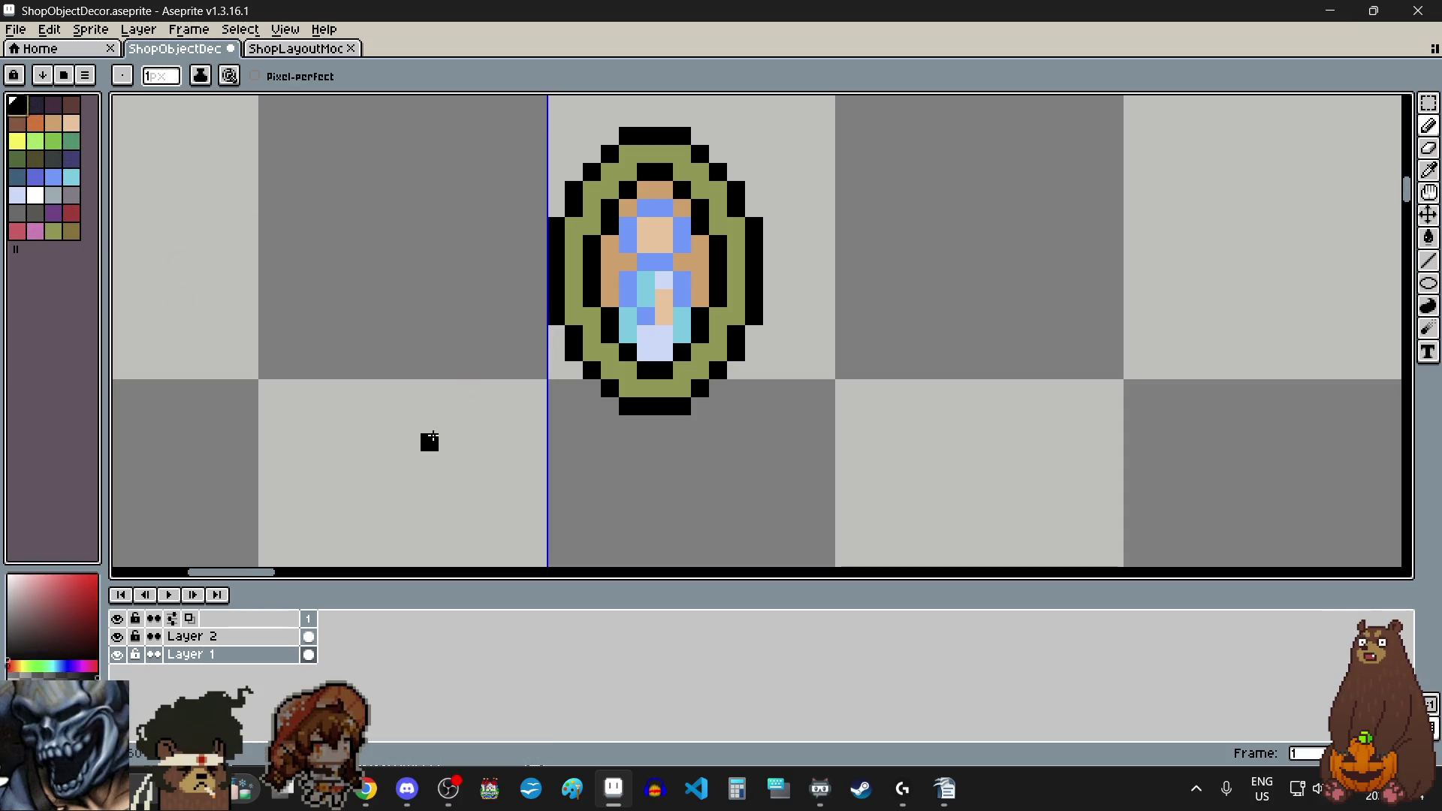
pyautogui.scroll(1, 567, 386)
pyautogui.click(596, 419)
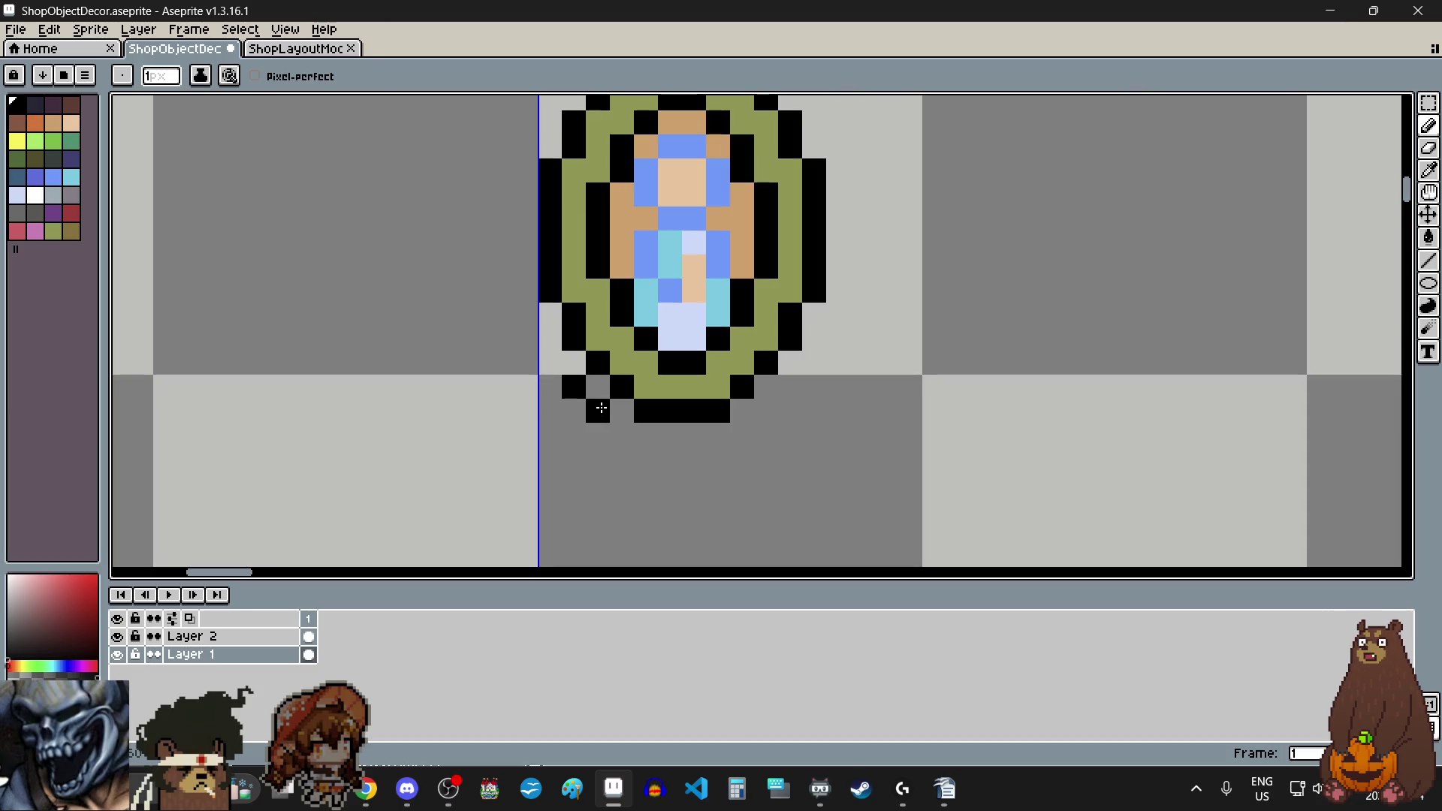
pyautogui.scroll(-1, 541, 446)
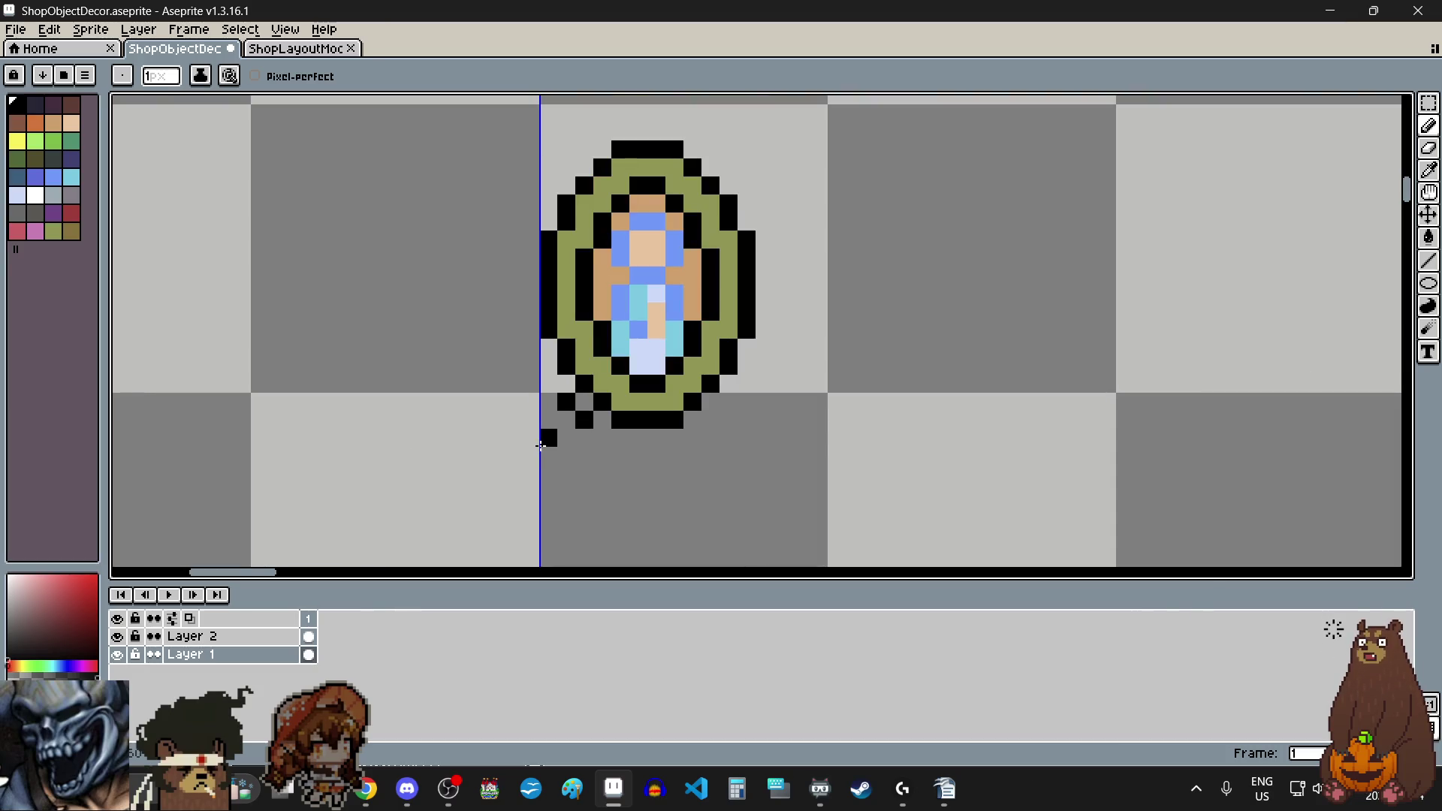
pyautogui.scroll(1, 540, 446)
pyautogui.hotkey('ctrl', 'z')
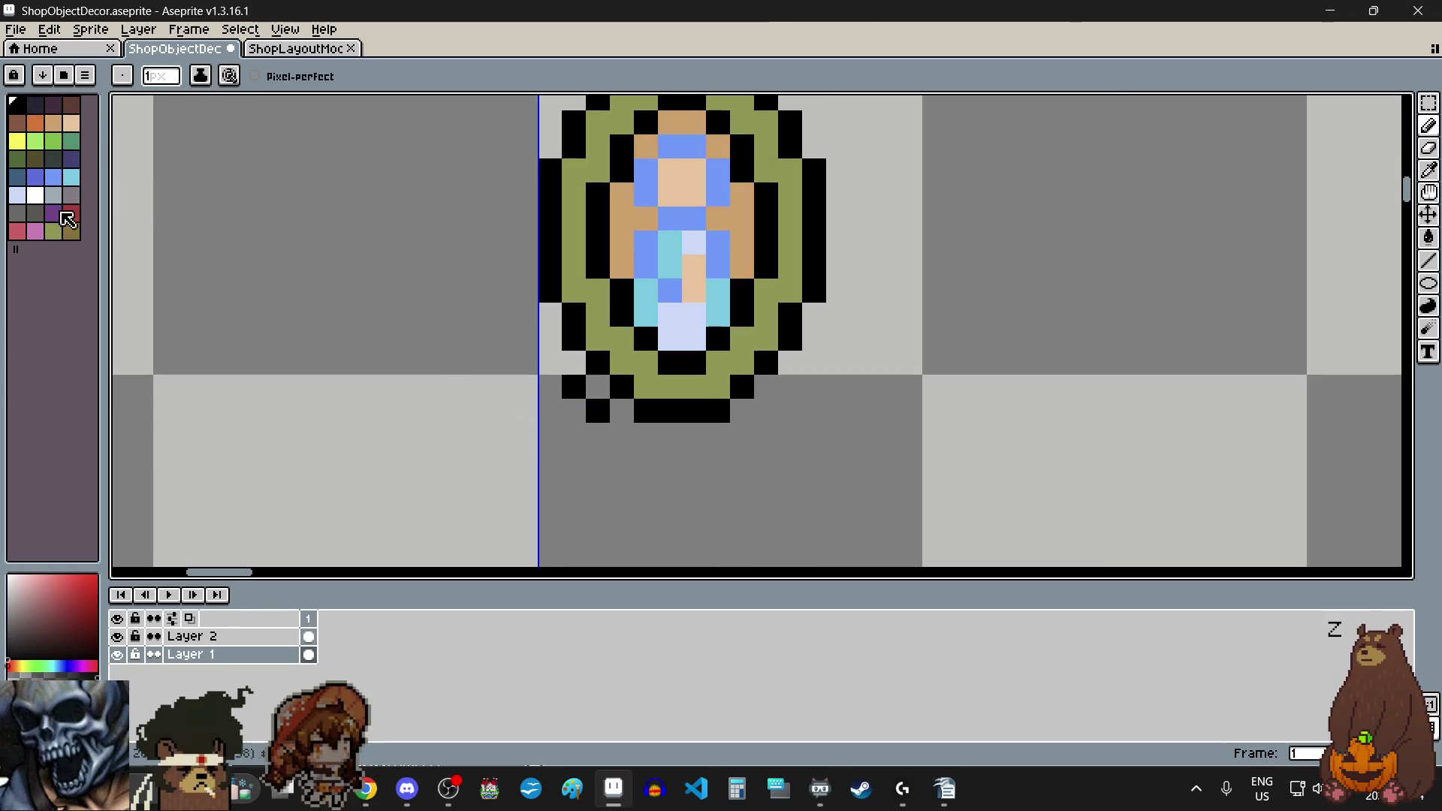
# Step: Paint a dark-grey pixel at the frame's lower-left edge
pyautogui.click(35, 212)
pyautogui.click(601, 394)
pyautogui.scroll(-1, 597, 481)
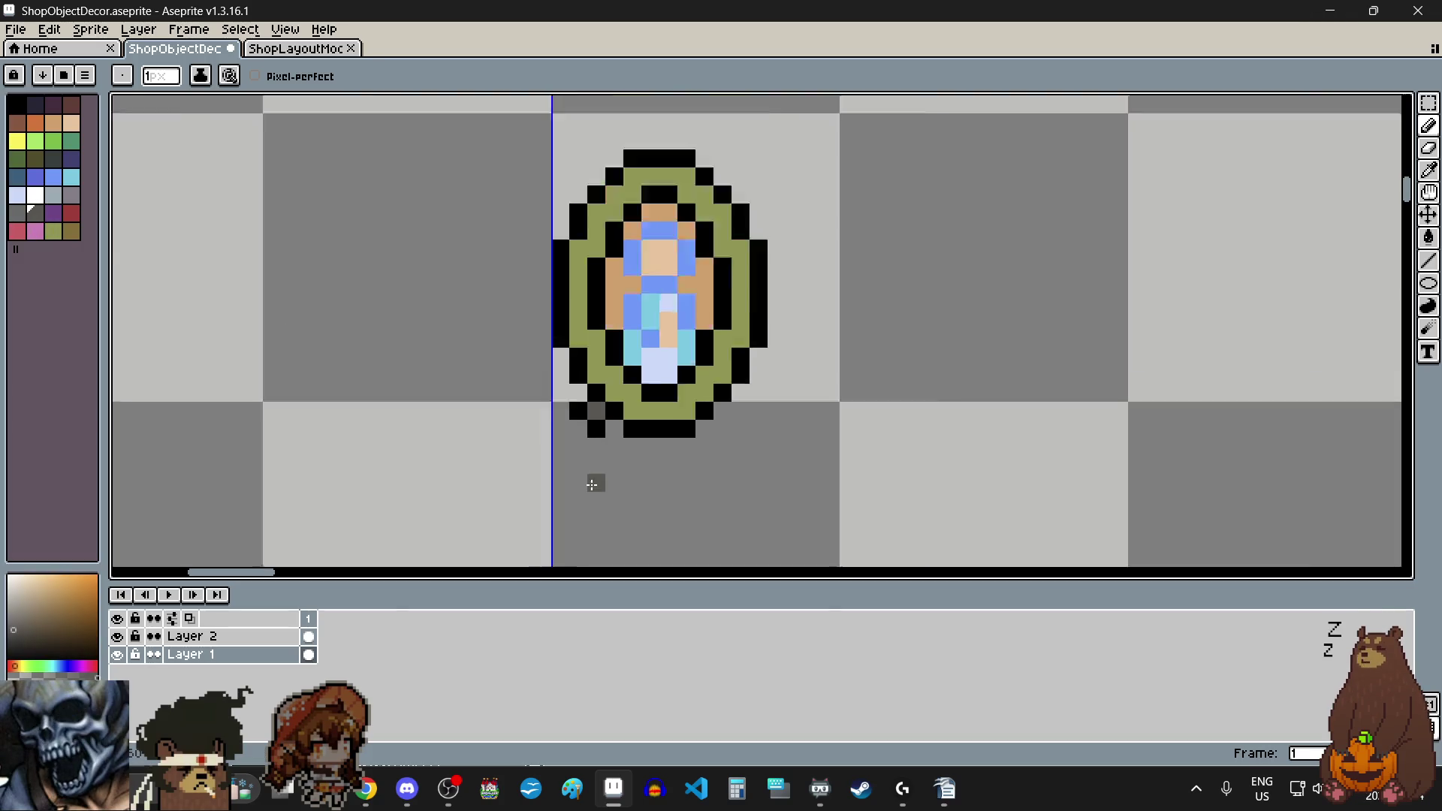
pyautogui.scroll(-1, 605, 496)
pyautogui.scroll(1, 609, 502)
pyautogui.scroll(1, 611, 507)
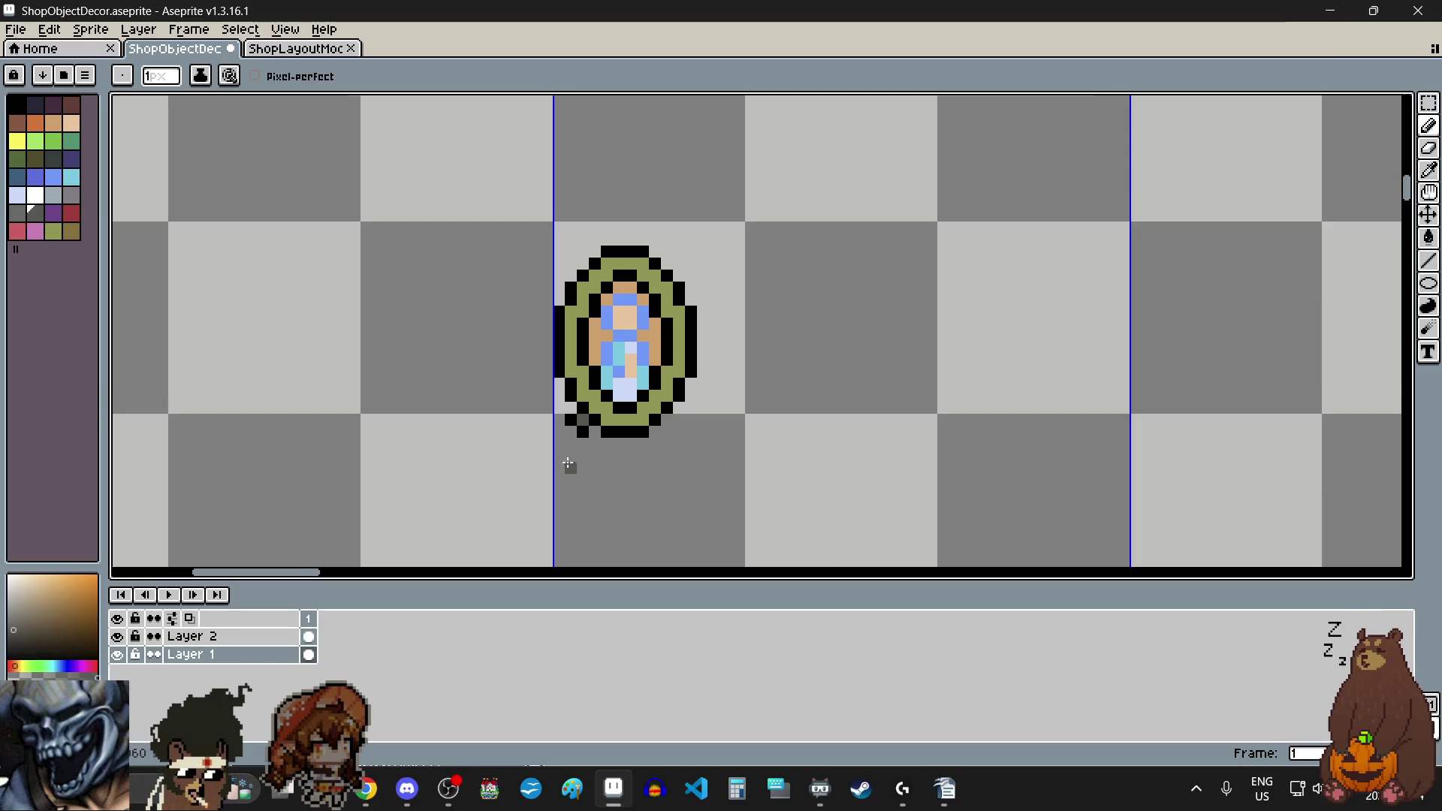
pyautogui.scroll(1, 569, 463)
pyautogui.scroll(1, 740, 511)
pyautogui.scroll(-1, 849, 429)
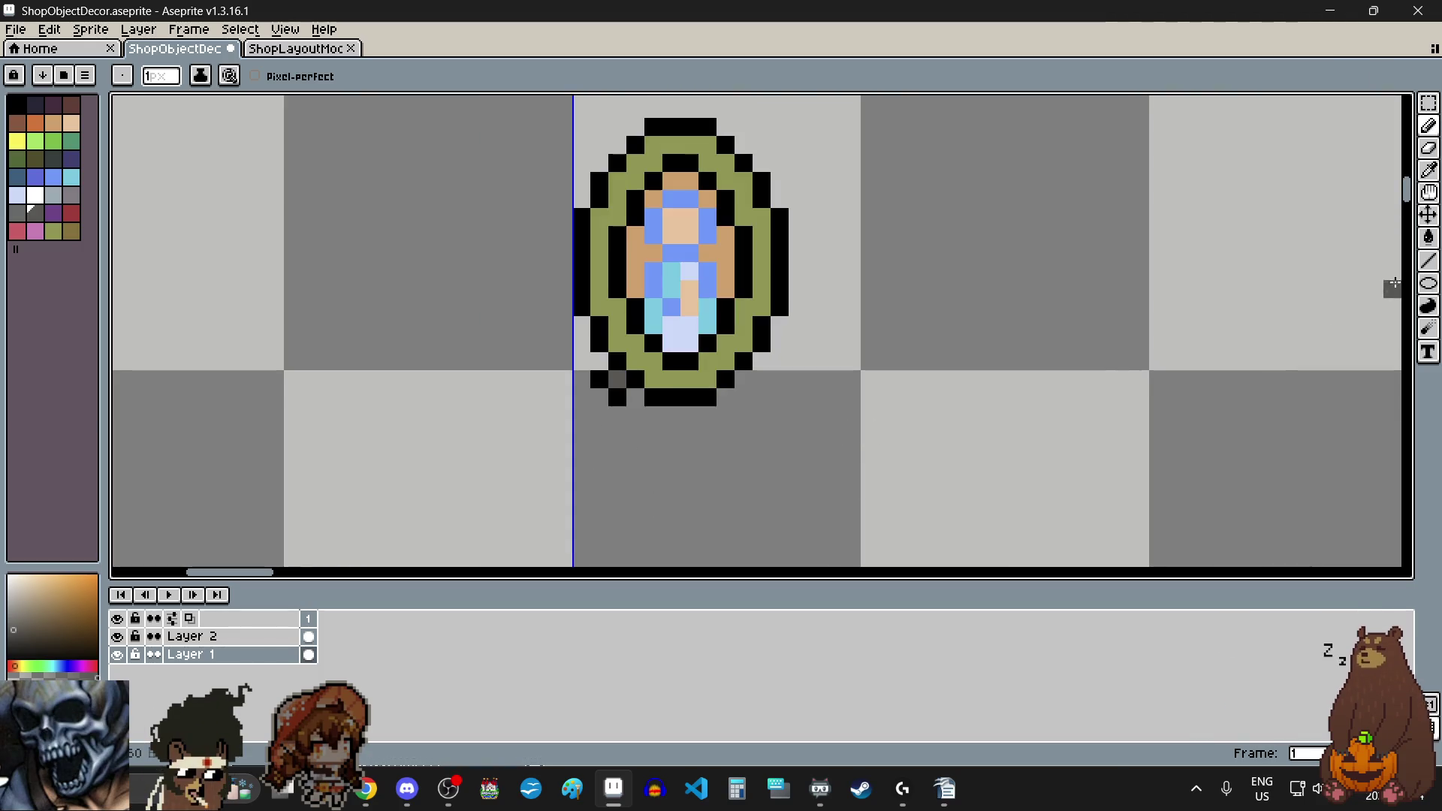
pyautogui.click(1429, 102)
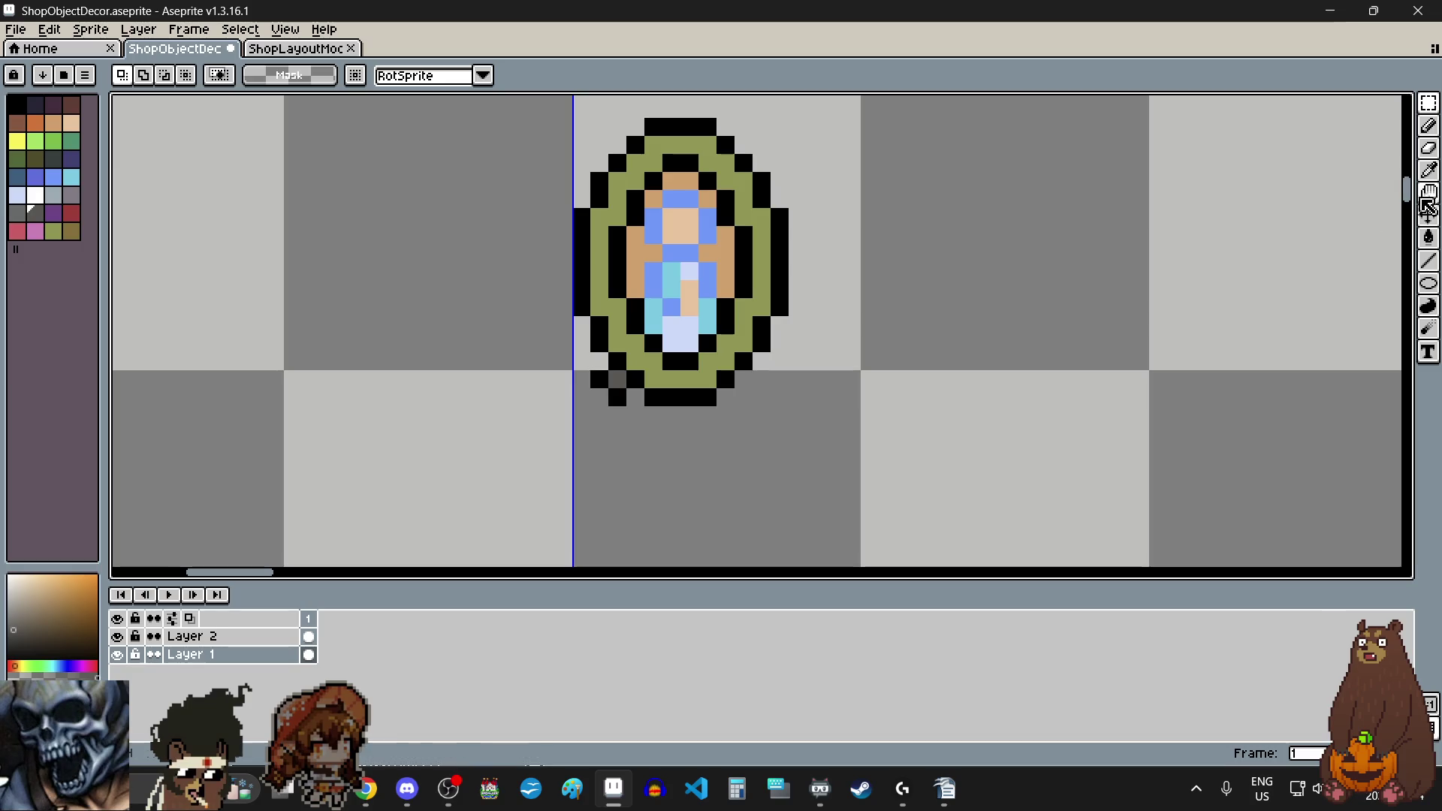
pyautogui.moveTo(1415, 202); pyautogui.dragTo(1414, 197)
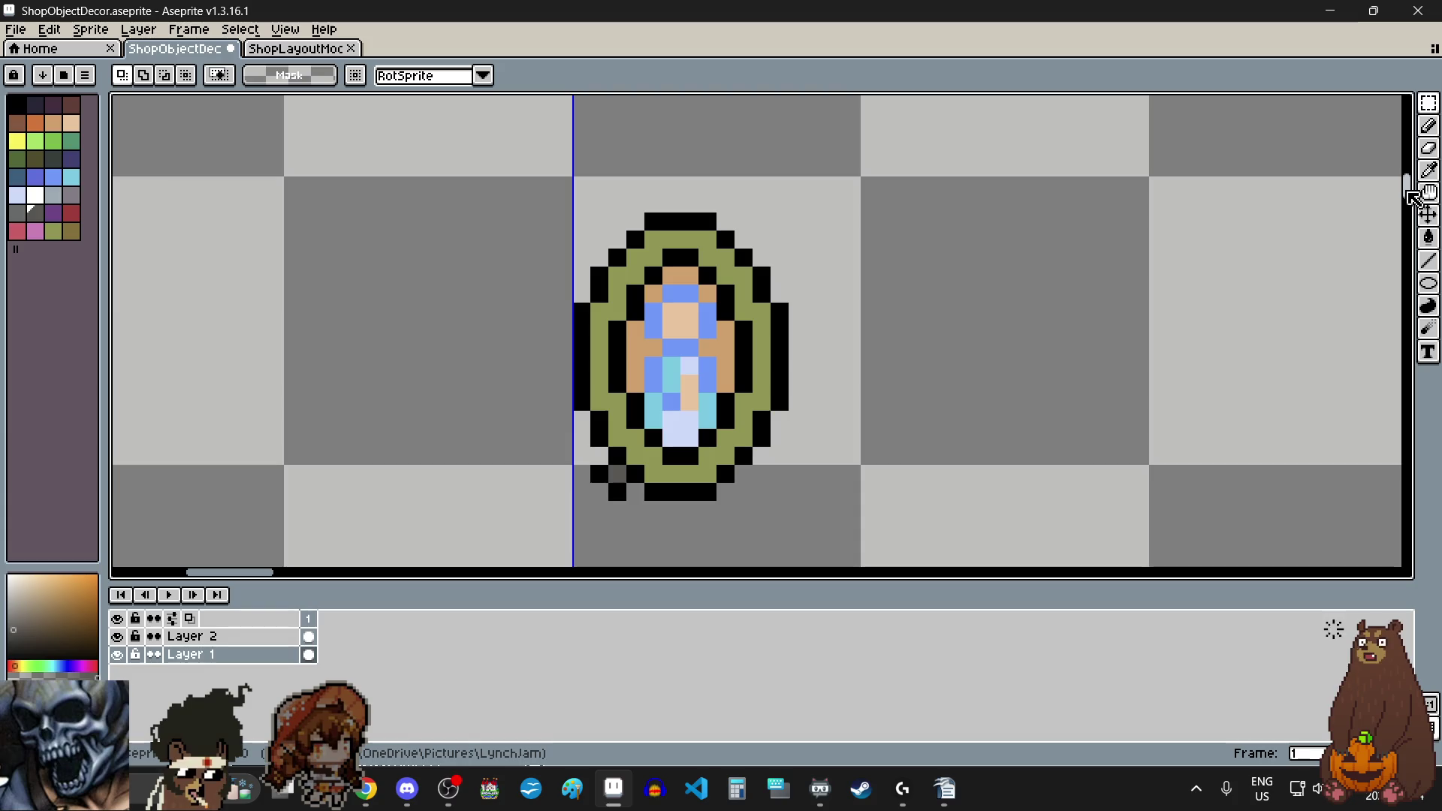
pyautogui.moveTo(1412, 198); pyautogui.dragTo(1413, 199)
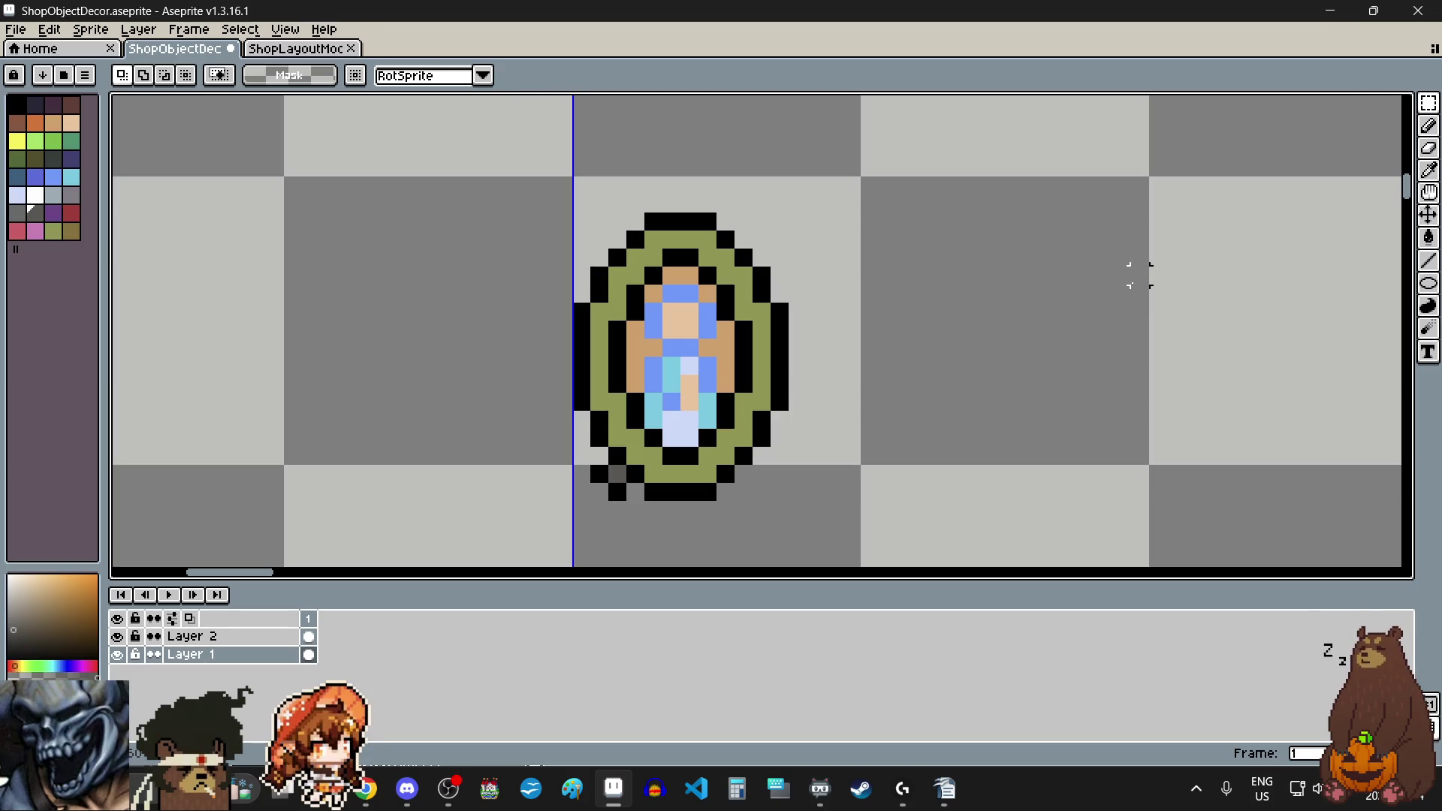
pyautogui.scroll(4, 671, 420)
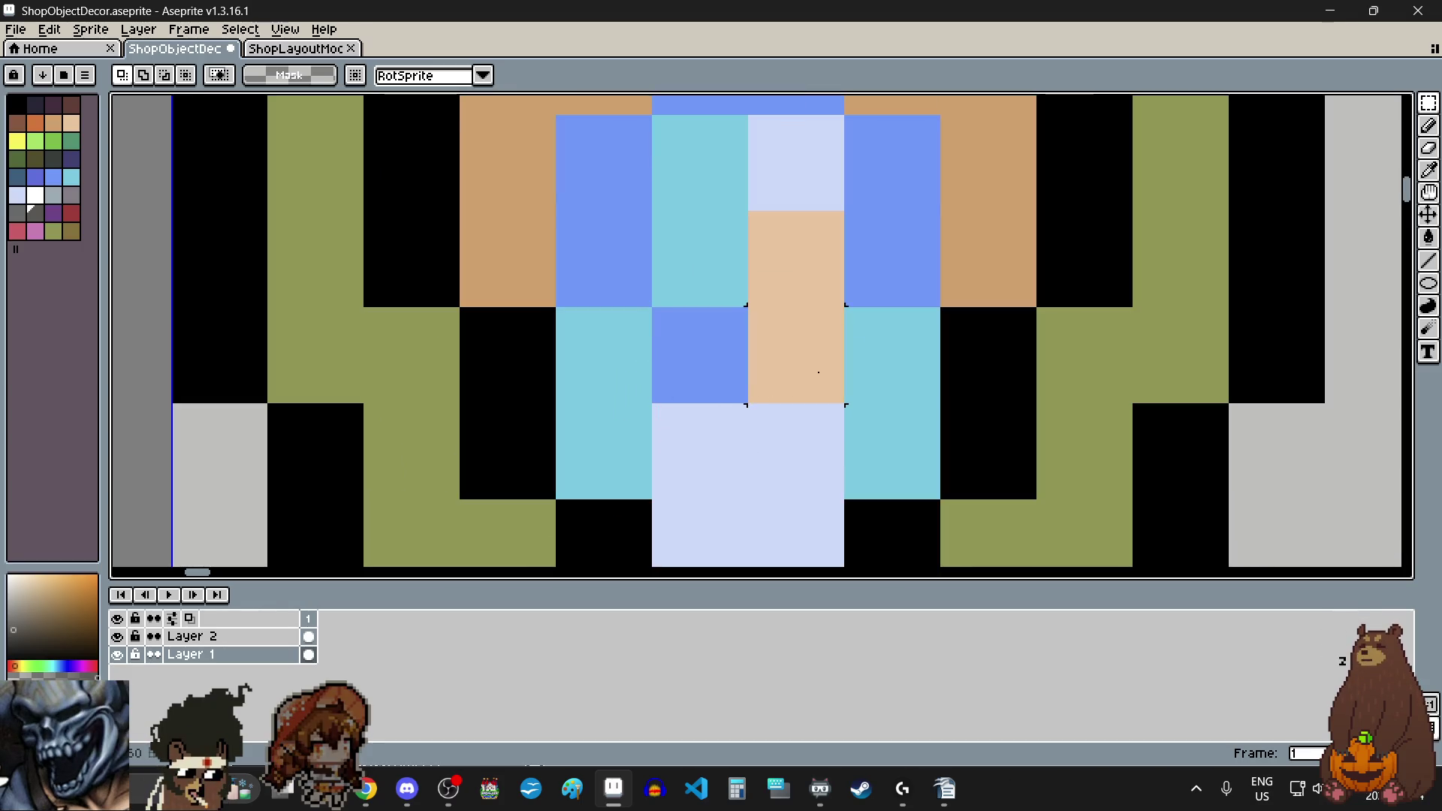
pyautogui.scroll(-4, 819, 371)
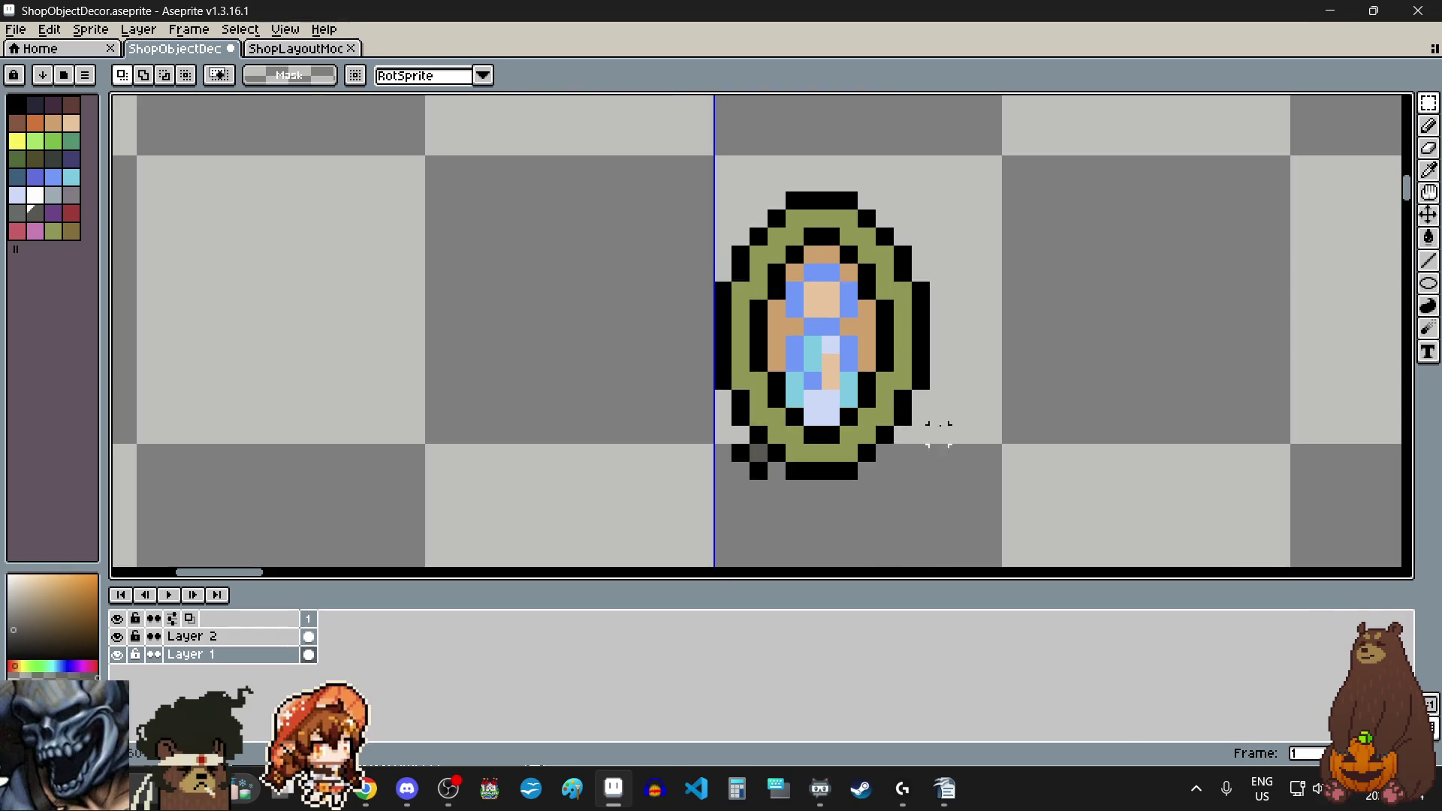
pyautogui.scroll(4, 1046, 380)
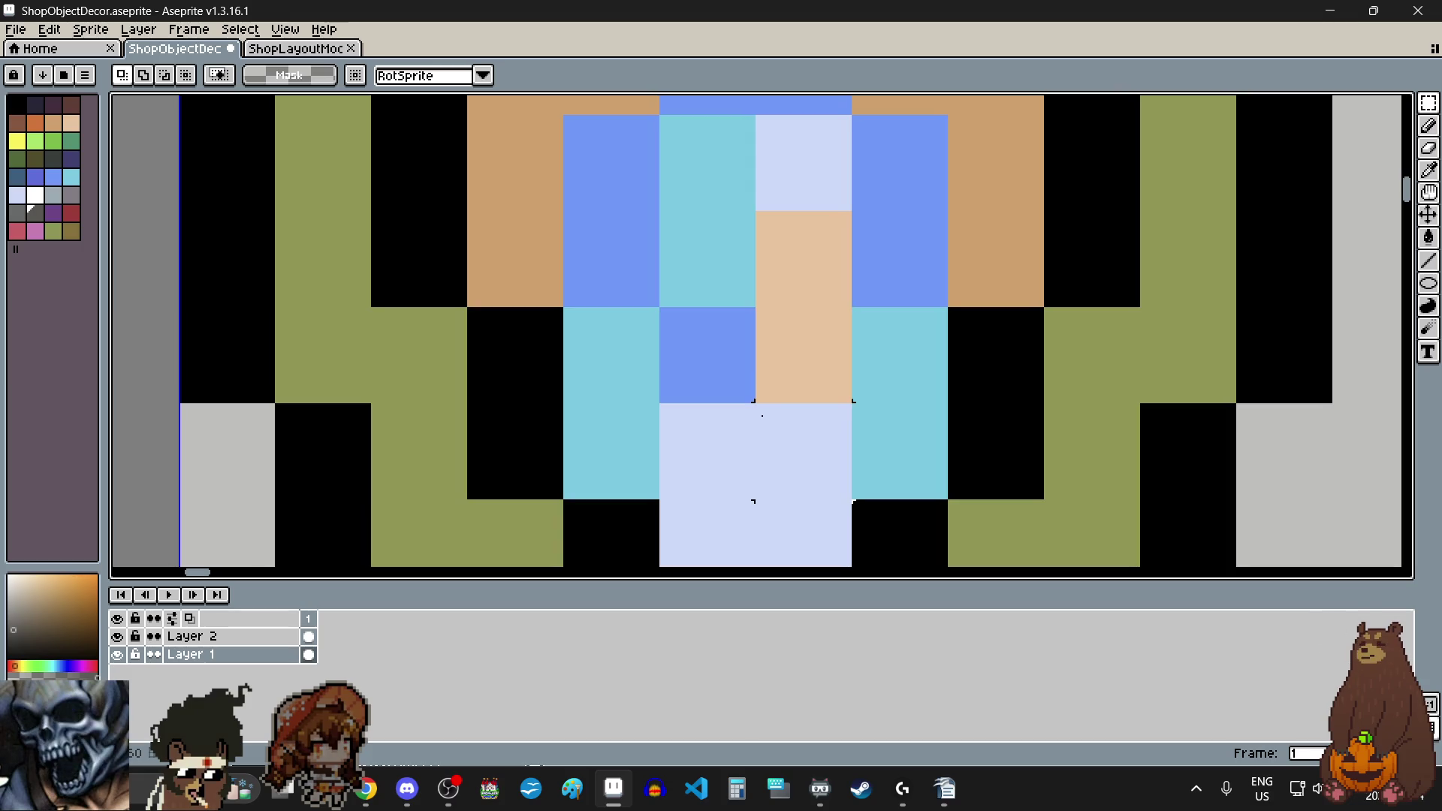
pyautogui.click(1431, 169)
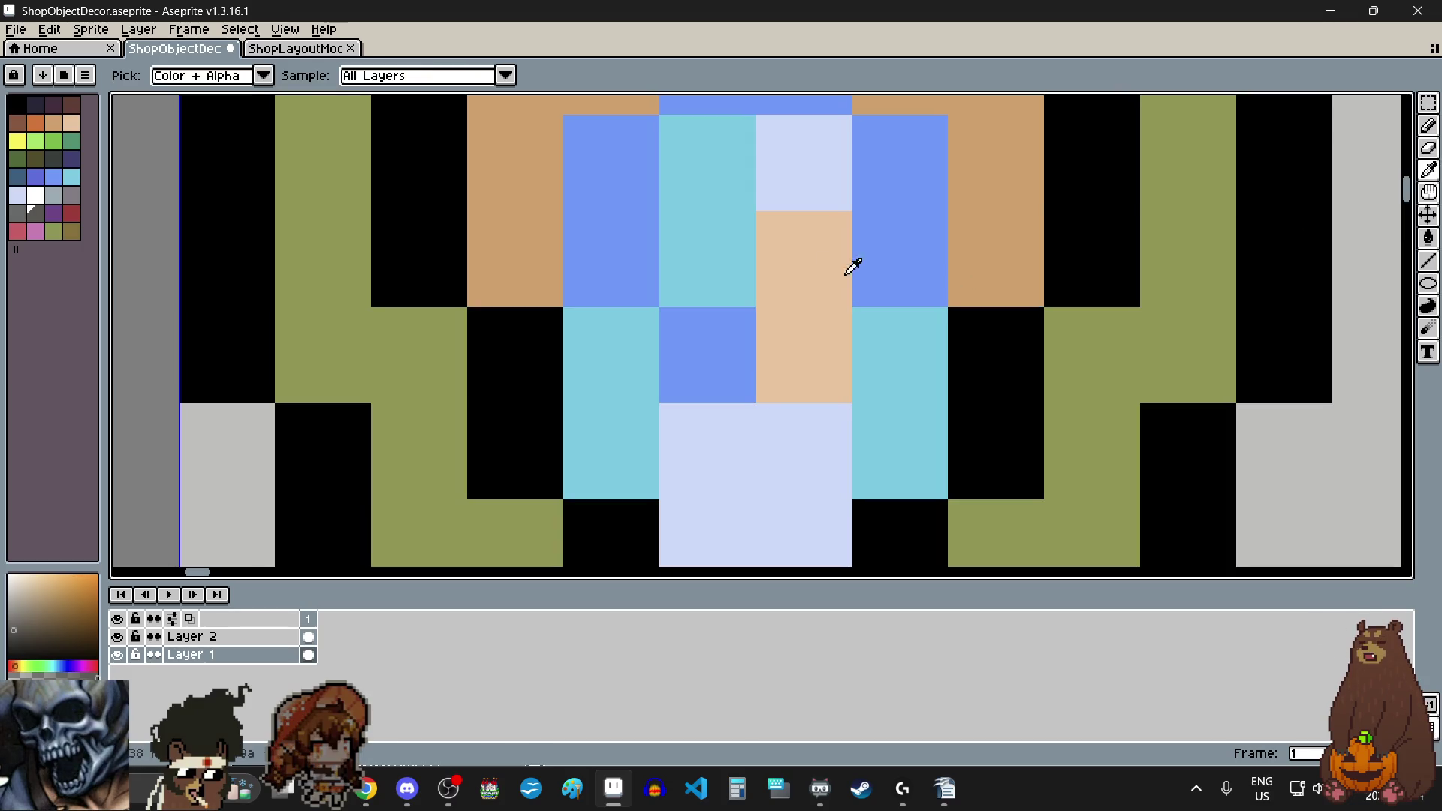
# Step: Sample the beige from the face and paint a beige pixel over the lavender robe
pyautogui.click(853, 263)
pyautogui.click(1431, 128)
pyautogui.click(673, 428)
pyautogui.scroll(-3, 1110, 346)
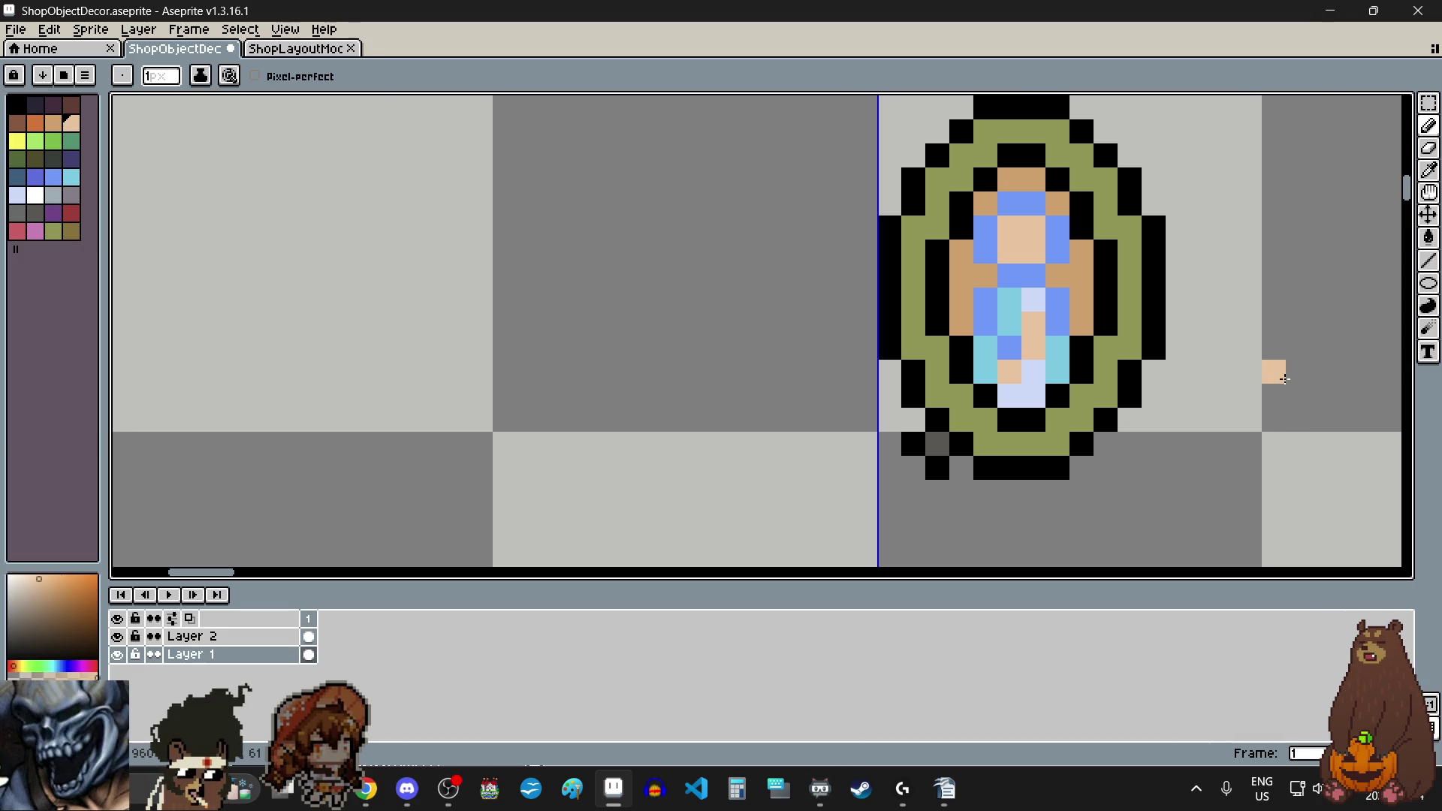
pyautogui.scroll(2, 1284, 380)
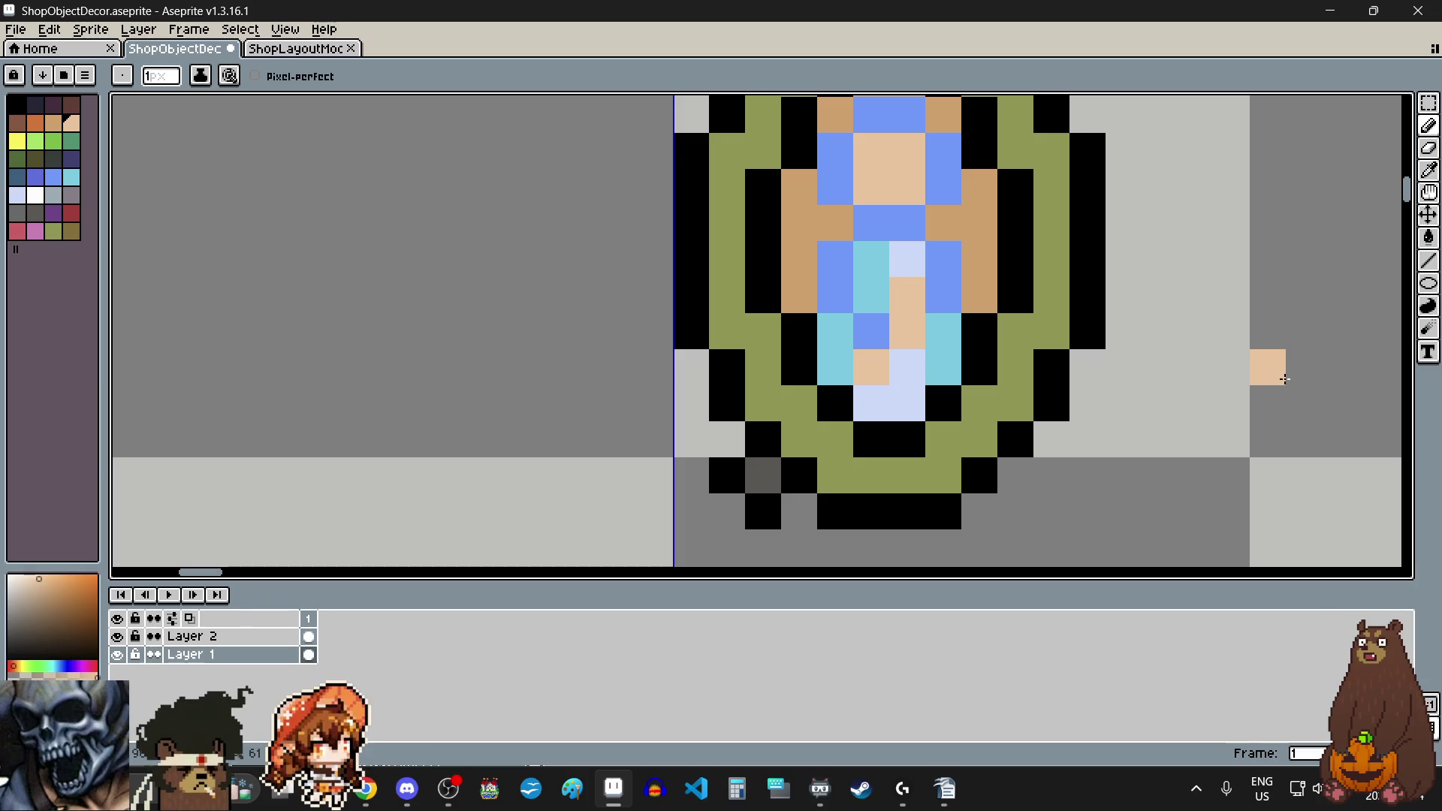
pyautogui.scroll(-1, 1284, 379)
pyautogui.scroll(1, 1284, 379)
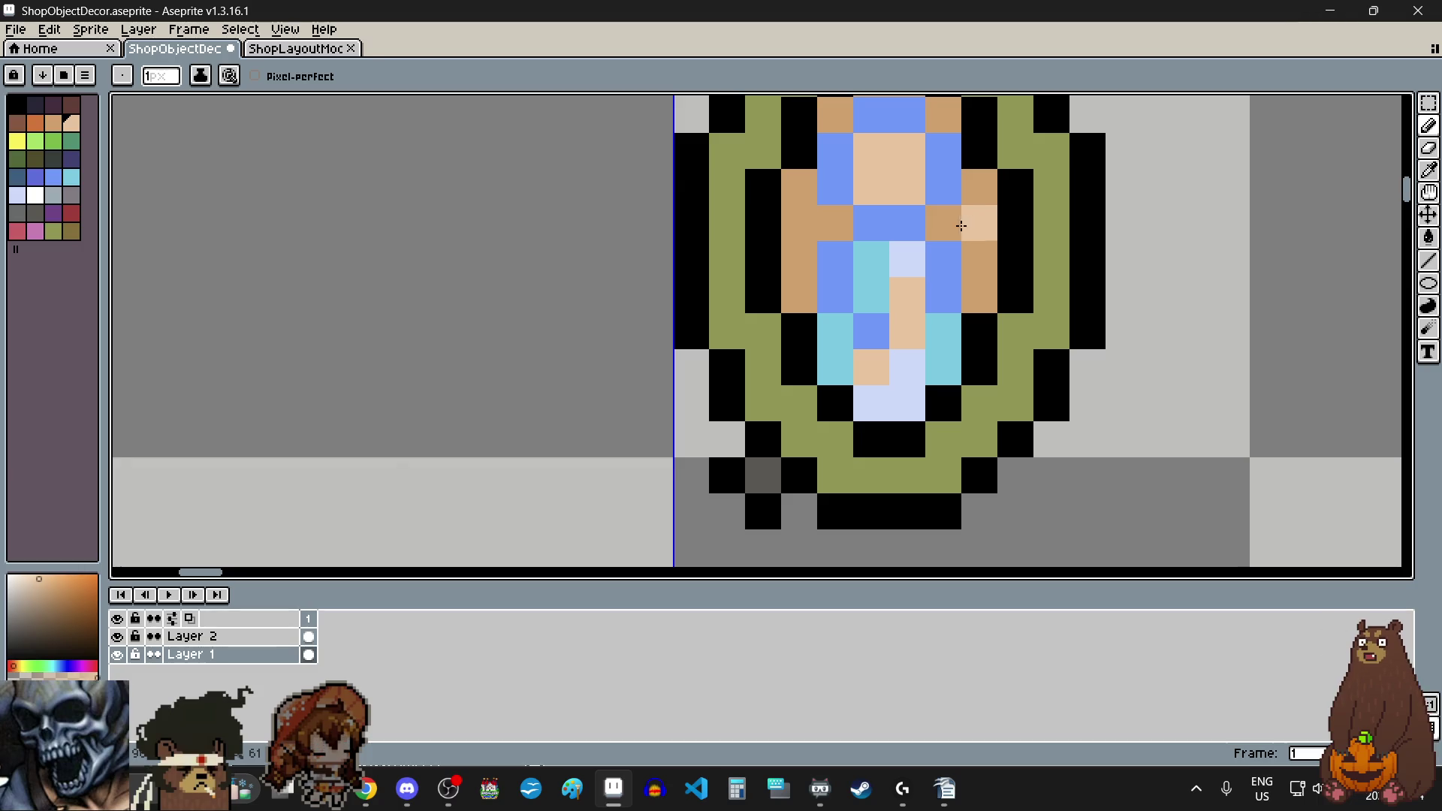
# Step: Paint the tan columns on either side of the figure orange
pyautogui.click(35, 122)
pyautogui.click(1030, 285)
pyautogui.moveTo(981, 295)
pyautogui.mouseDown()
pyautogui.moveTo(979, 188)
pyautogui.moveTo(944, 223)
pyautogui.mouseUp()
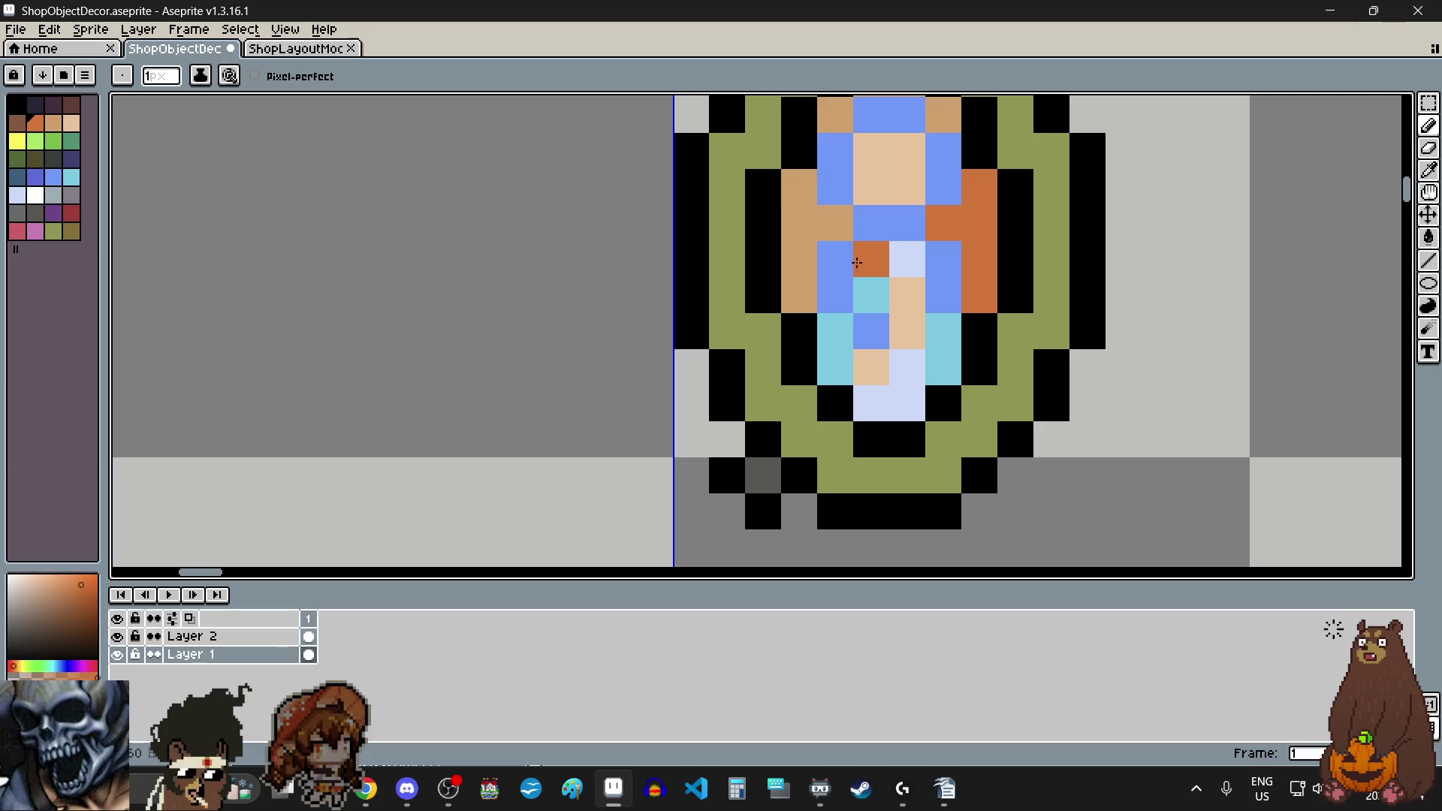
pyautogui.moveTo(789, 293)
pyautogui.mouseDown()
pyautogui.moveTo(792, 193)
pyautogui.moveTo(844, 225)
pyautogui.mouseUp()
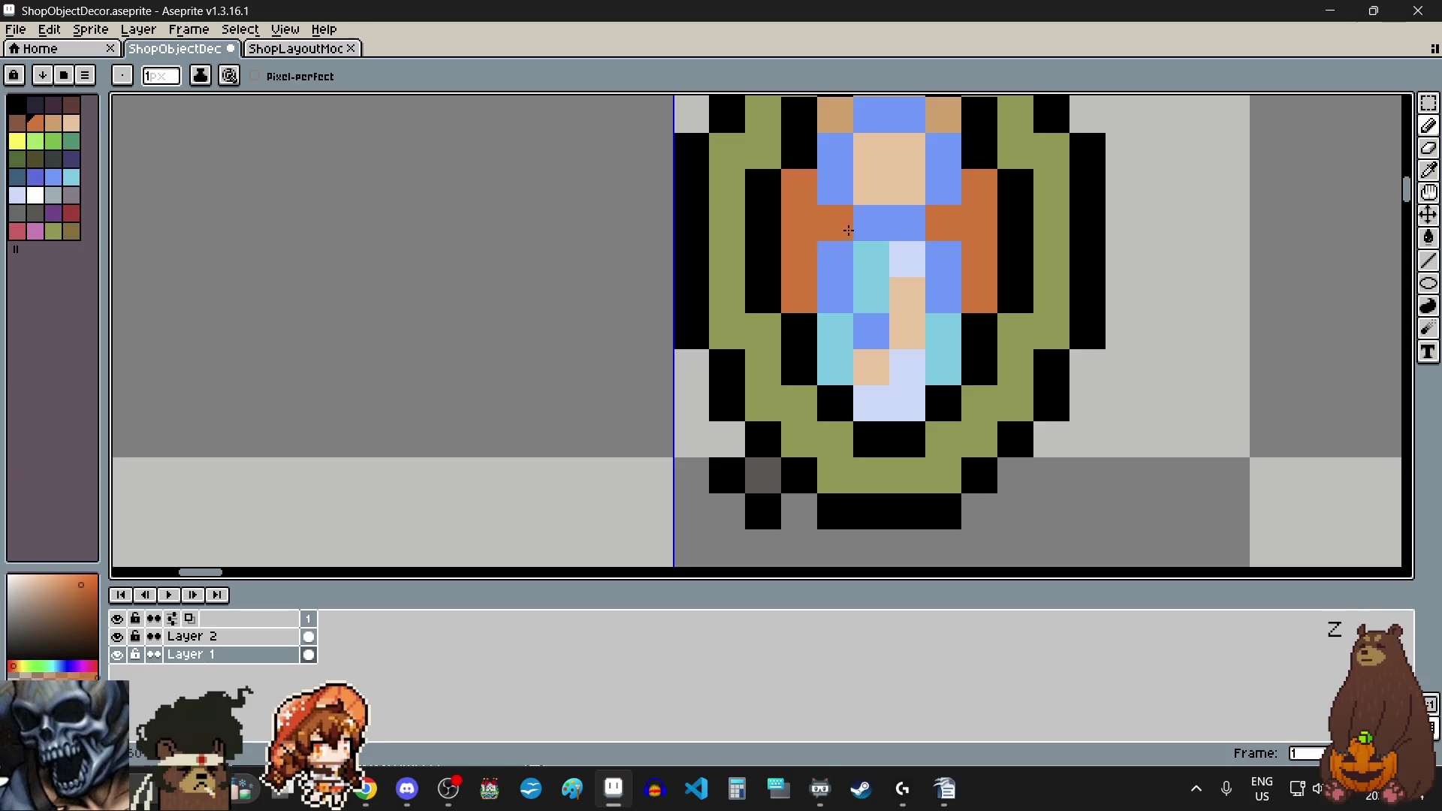
pyautogui.scroll(-3, 865, 359)
pyautogui.scroll(1, 864, 235)
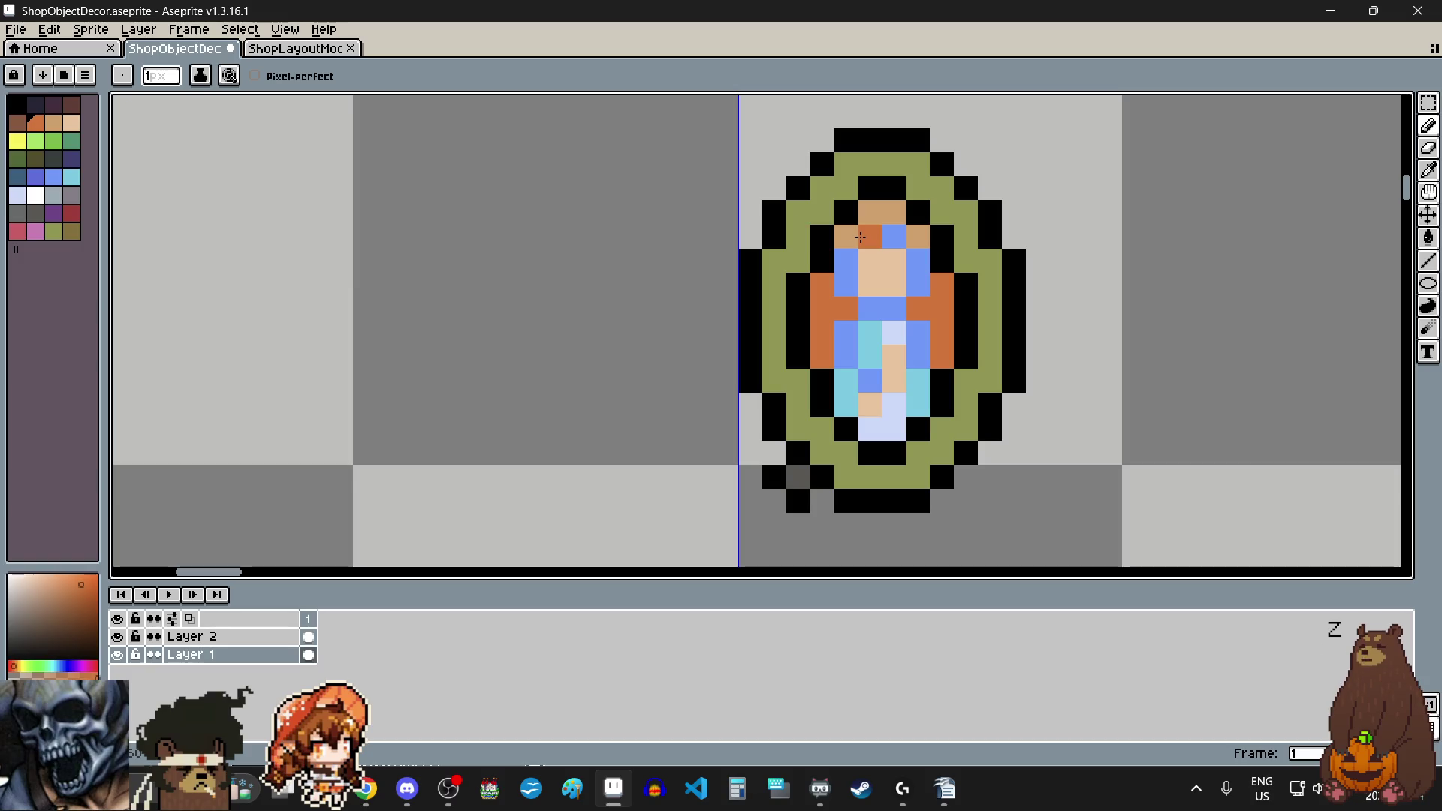
# Step: Paint the left backdrop column yellow, undoing a stray pixel beside the frame
pyautogui.click(17, 141)
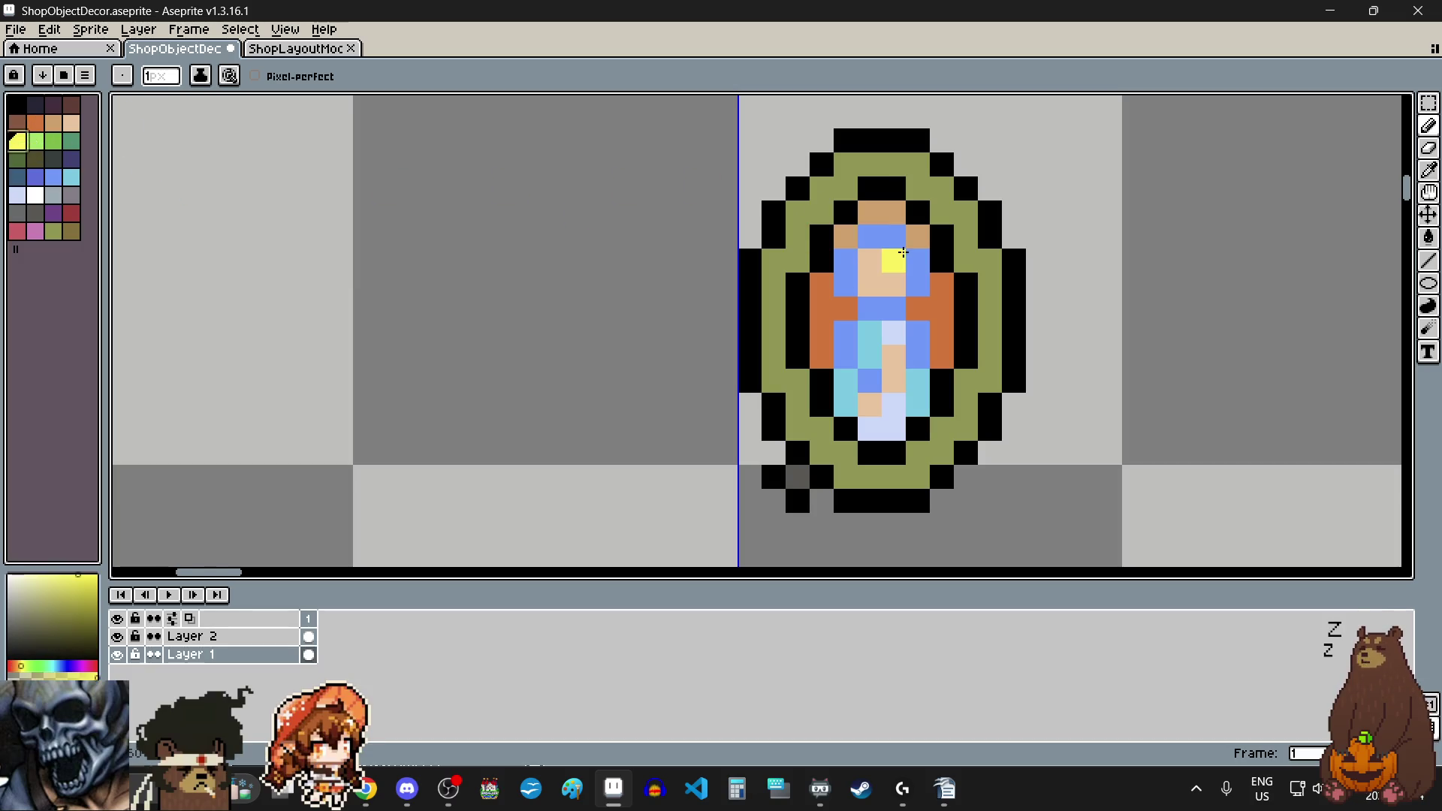
pyautogui.scroll(1, 831, 273)
pyautogui.moveTo(740, 414)
pyautogui.mouseDown()
pyautogui.moveTo(737, 361)
pyautogui.moveTo(789, 364)
pyautogui.mouseUp()
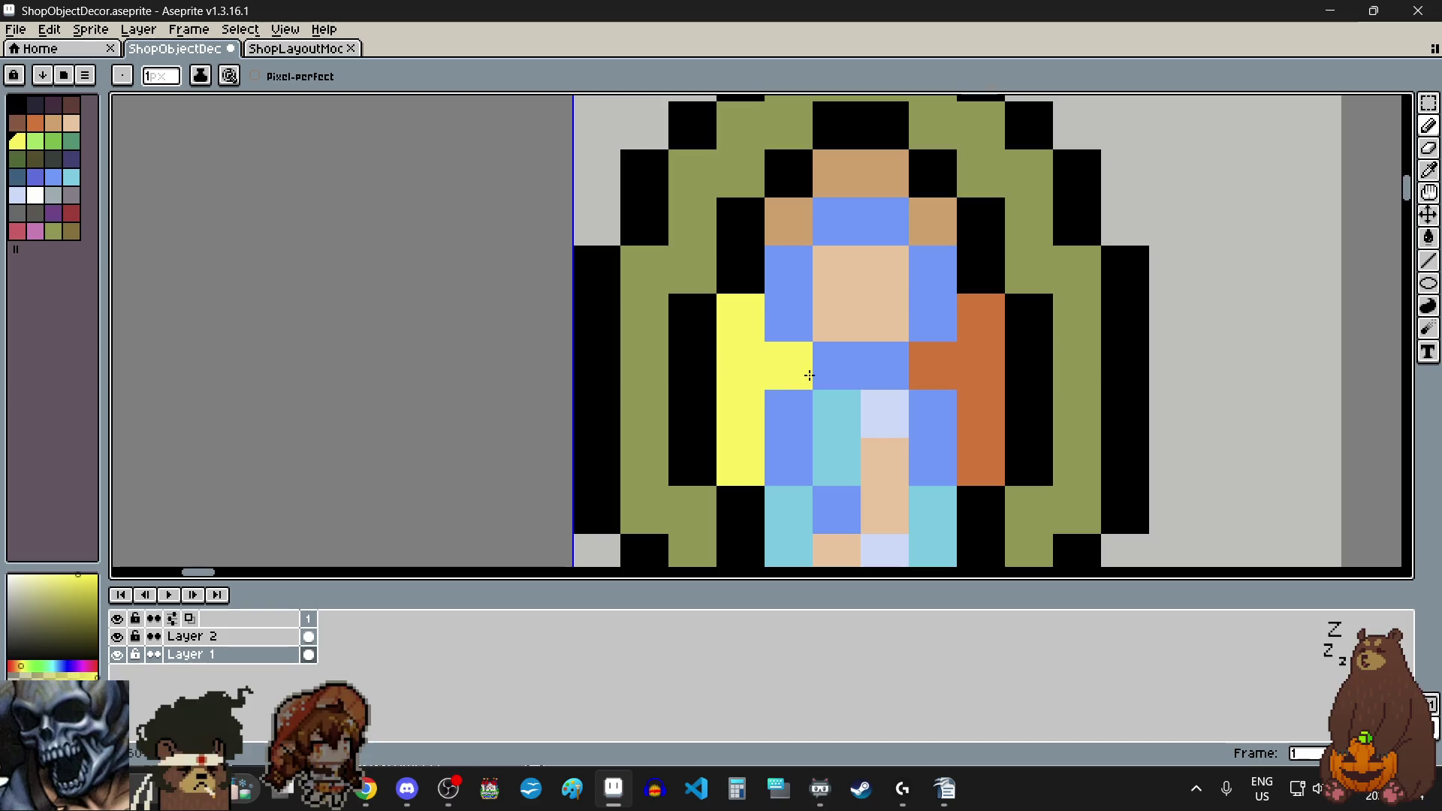
pyautogui.click(1013, 416)
pyautogui.hotkey('ctrl', 'z')
# Step: Paint the right column, leftover orange cells and tan cells above the figure yellow
pyautogui.moveTo(980, 414)
pyautogui.mouseDown()
pyautogui.moveTo(976, 451)
pyautogui.moveTo(957, 323)
pyautogui.moveTo(937, 347)
pyautogui.mouseUp()
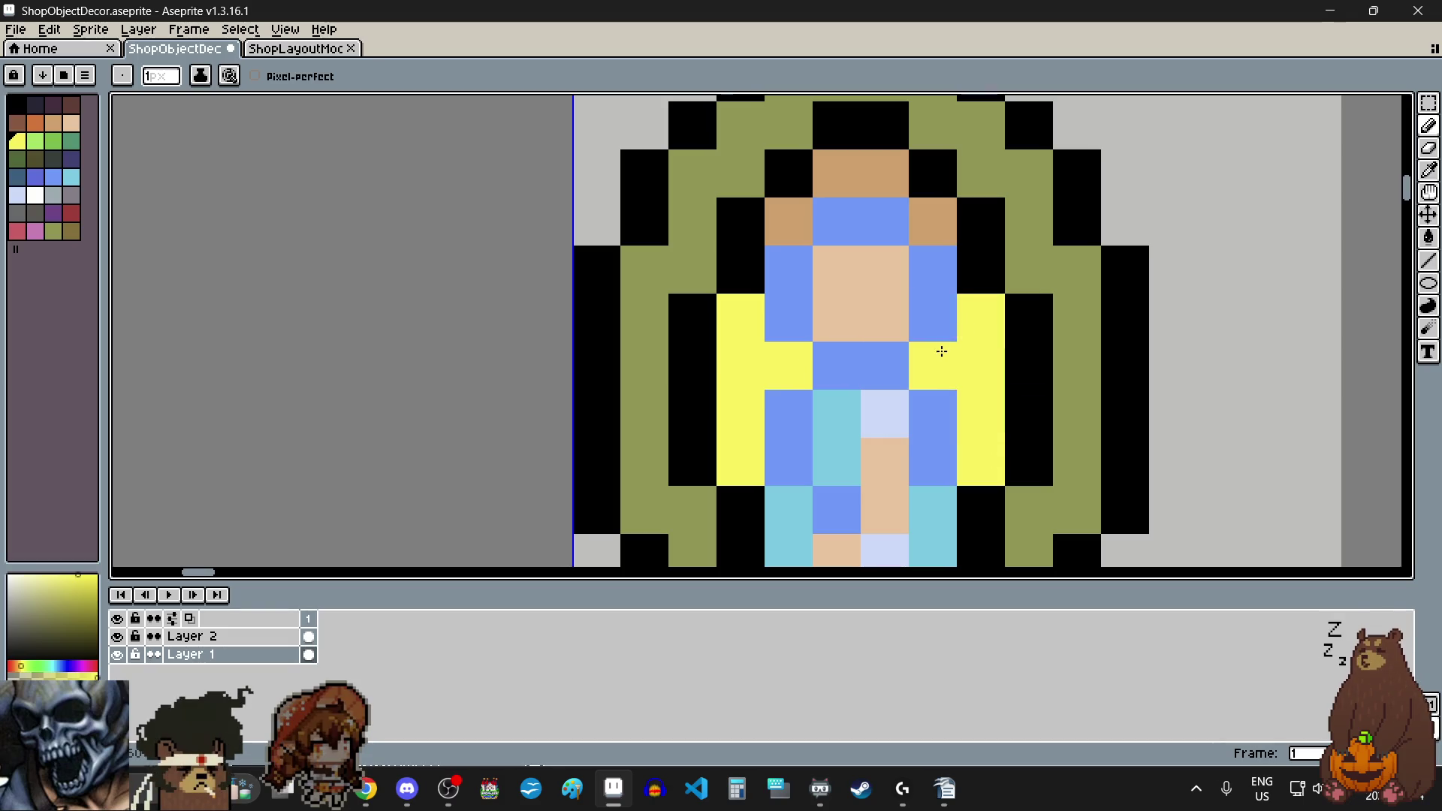
pyautogui.moveTo(932, 220); pyautogui.dragTo(889, 207)
pyautogui.click(885, 173)
pyautogui.click(837, 173)
pyautogui.click(789, 218)
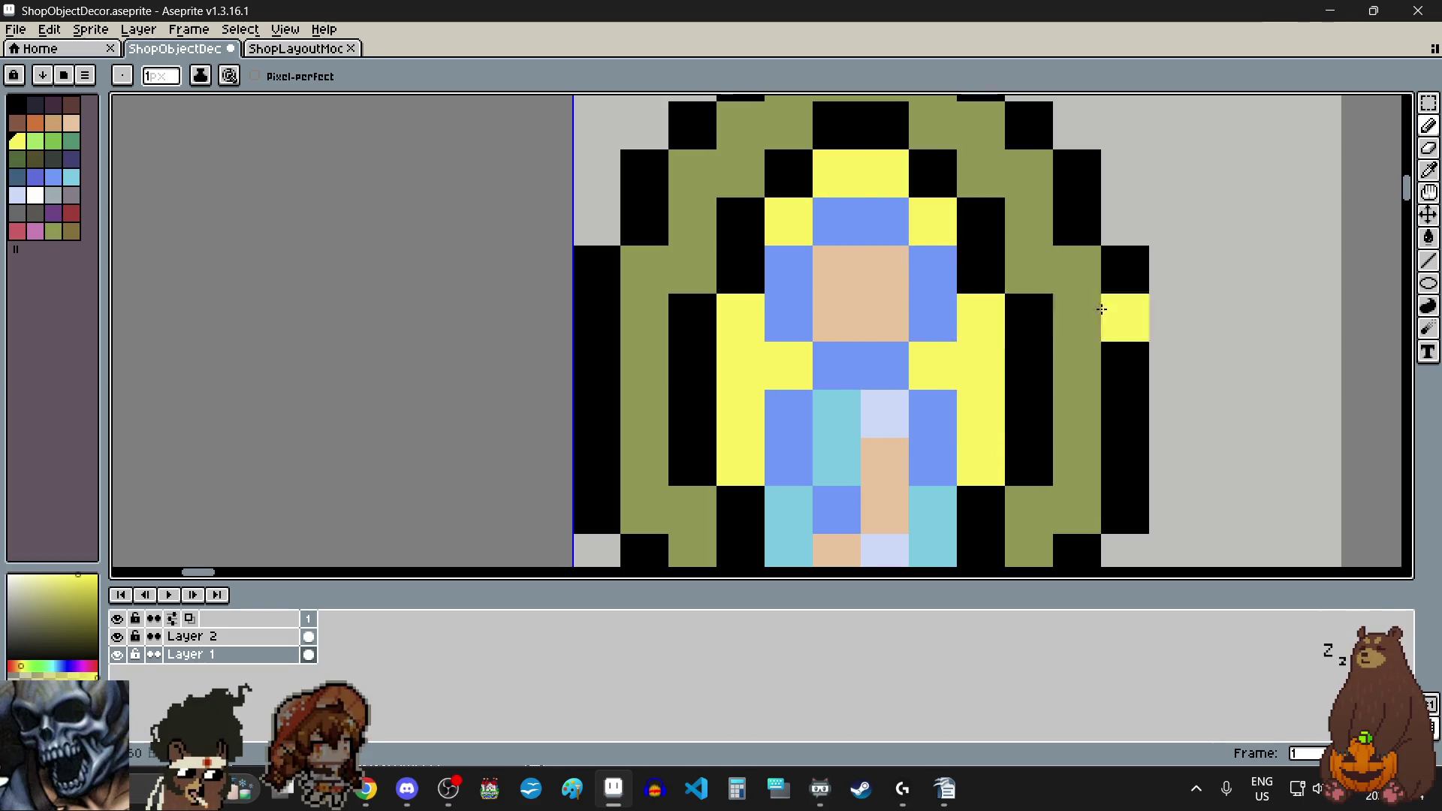
pyautogui.scroll(-3, 1103, 310)
pyautogui.scroll(-1, 1103, 311)
pyautogui.scroll(1, 1177, 358)
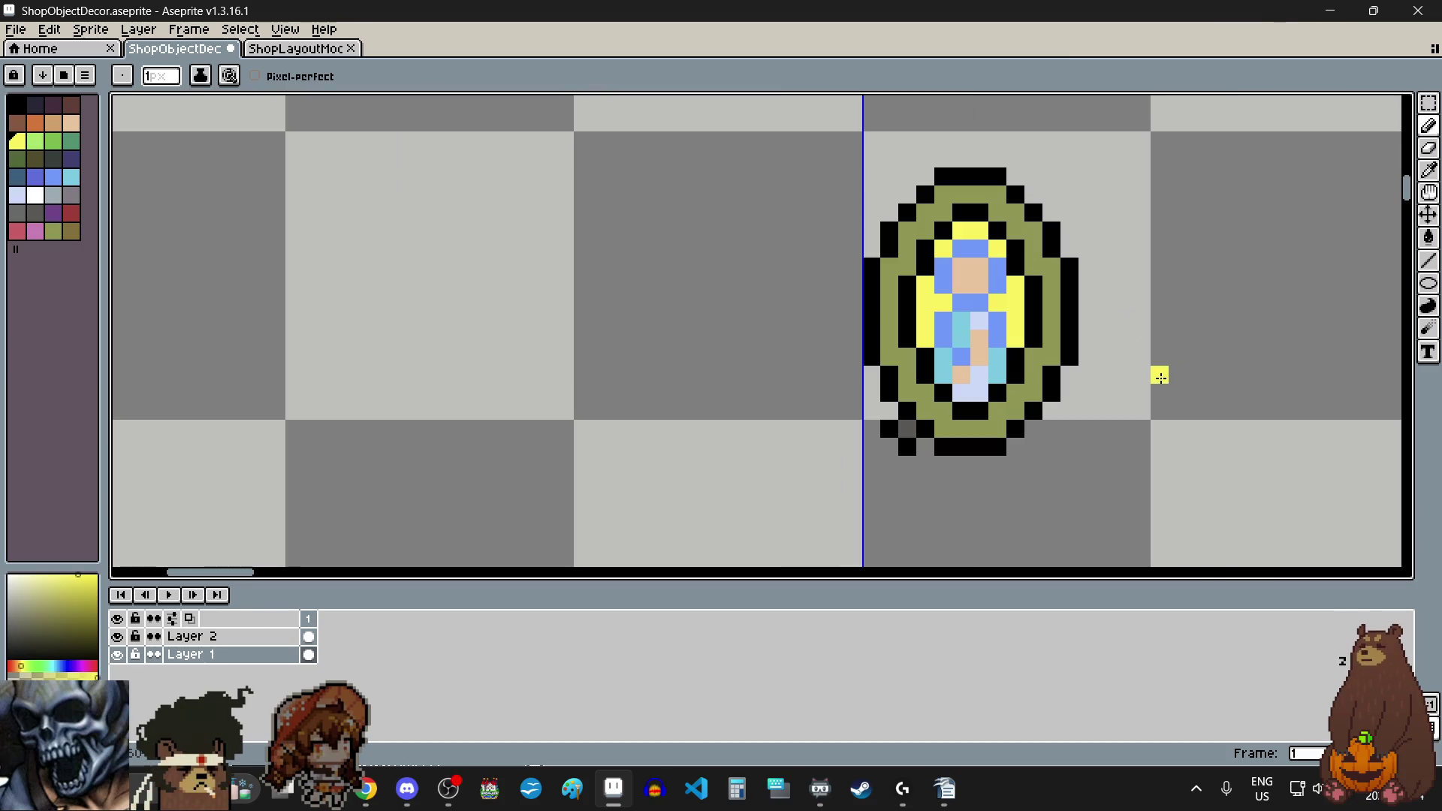
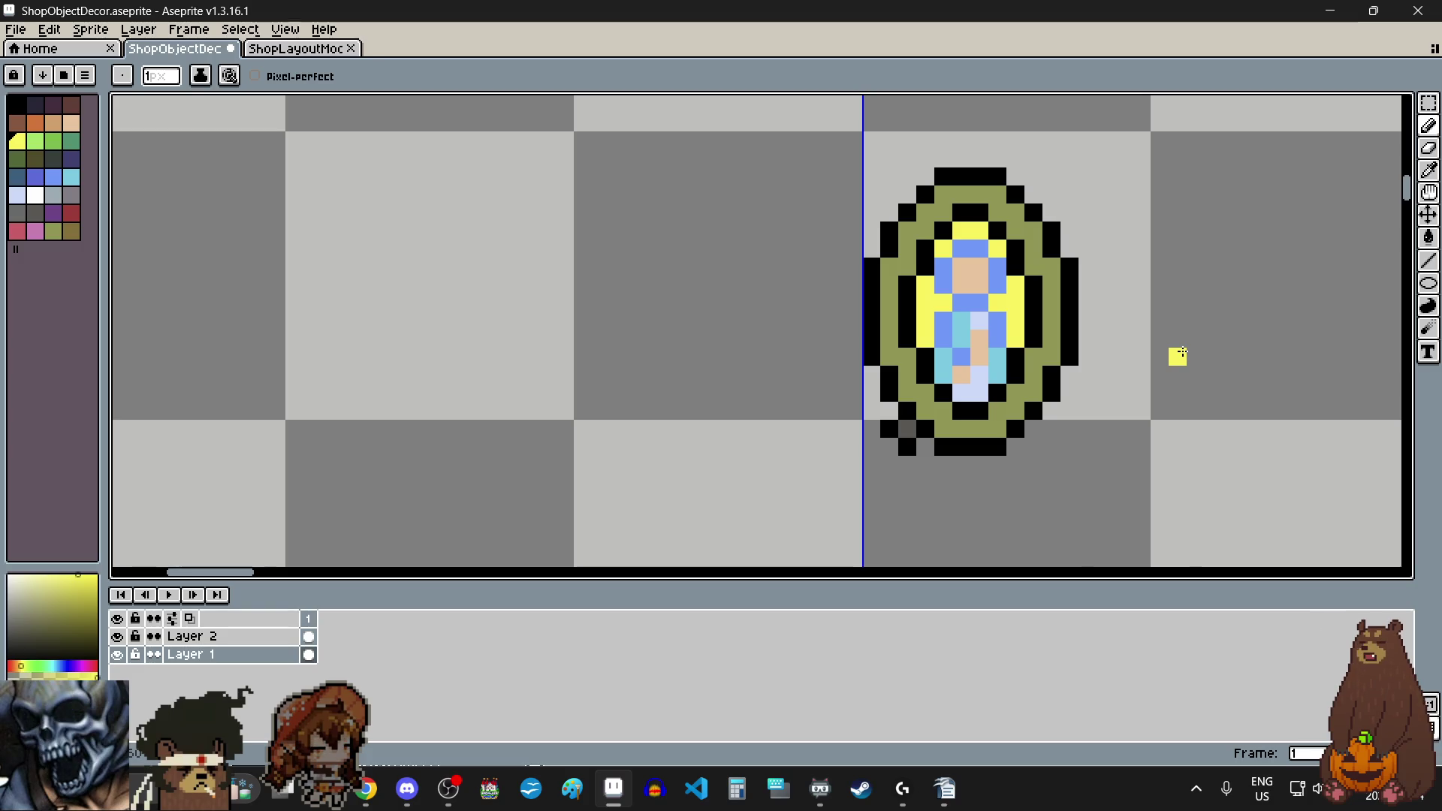
# Step: Switch the drawing colour to orange
pyautogui.scroll(-5, 1183, 354)
pyautogui.scroll(7, 1185, 354)
pyautogui.scroll(-2, 1187, 355)
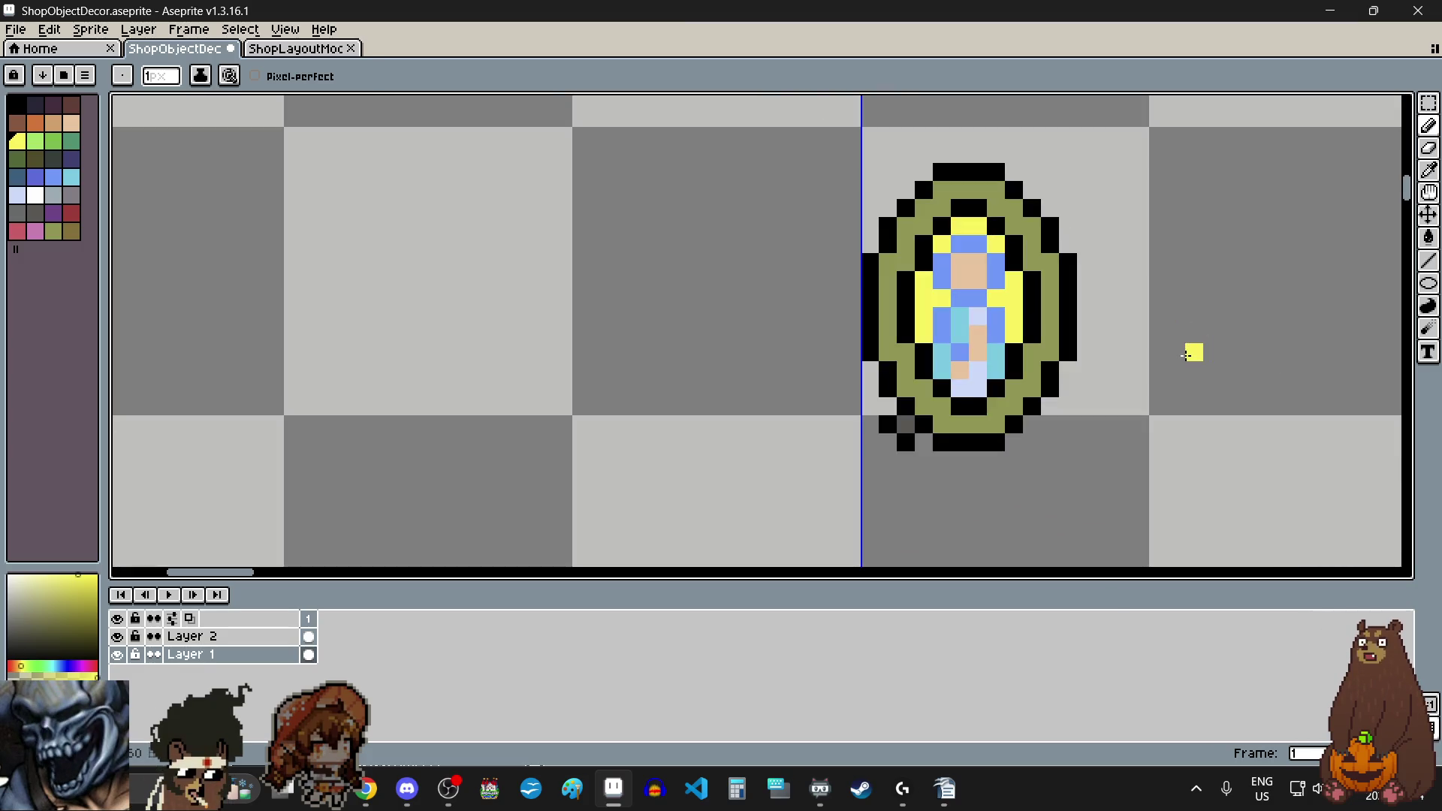
pyautogui.scroll(1, 1112, 250)
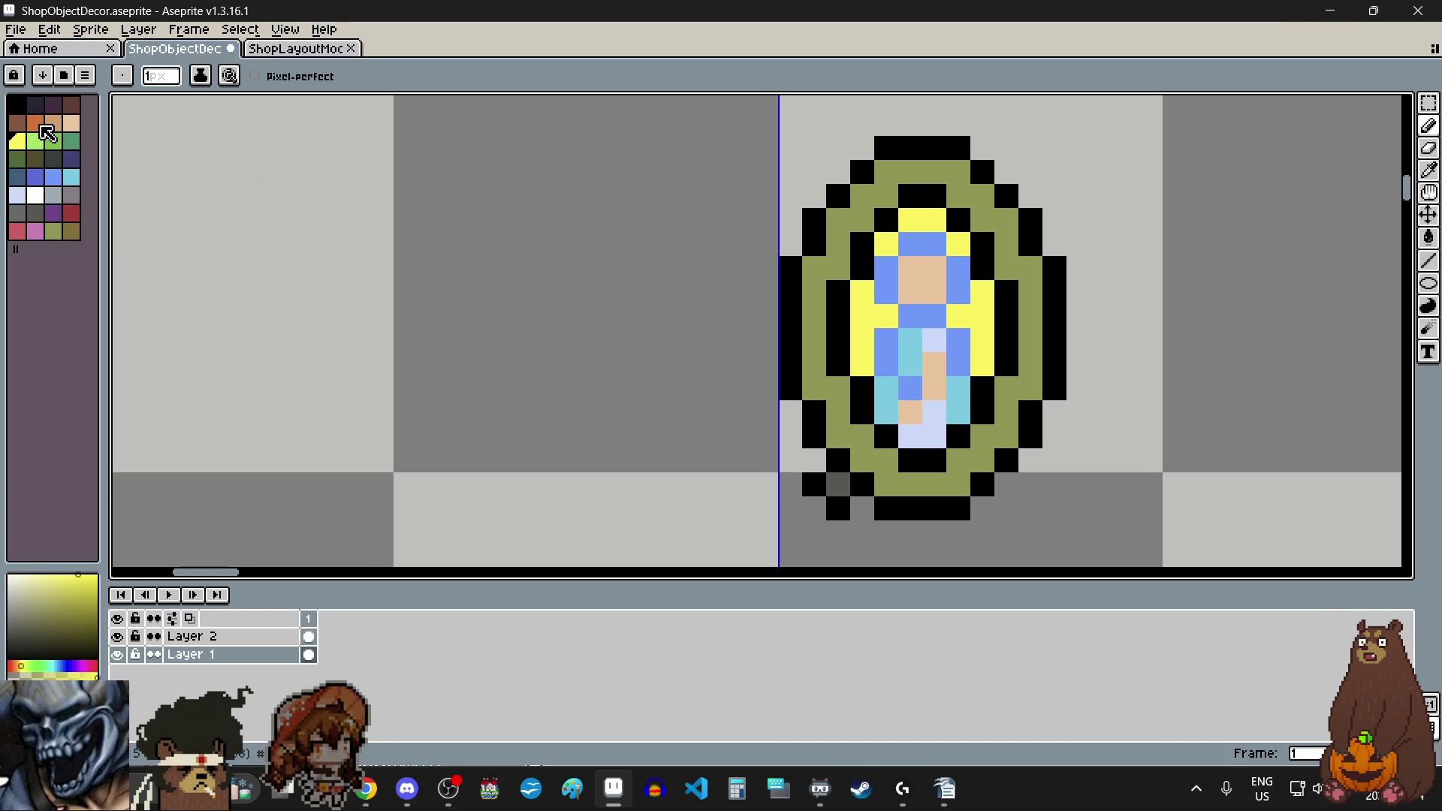
pyautogui.press('9')
pyautogui.press('9')
pyautogui.press('9')
pyautogui.scroll(-3, 467, 277)
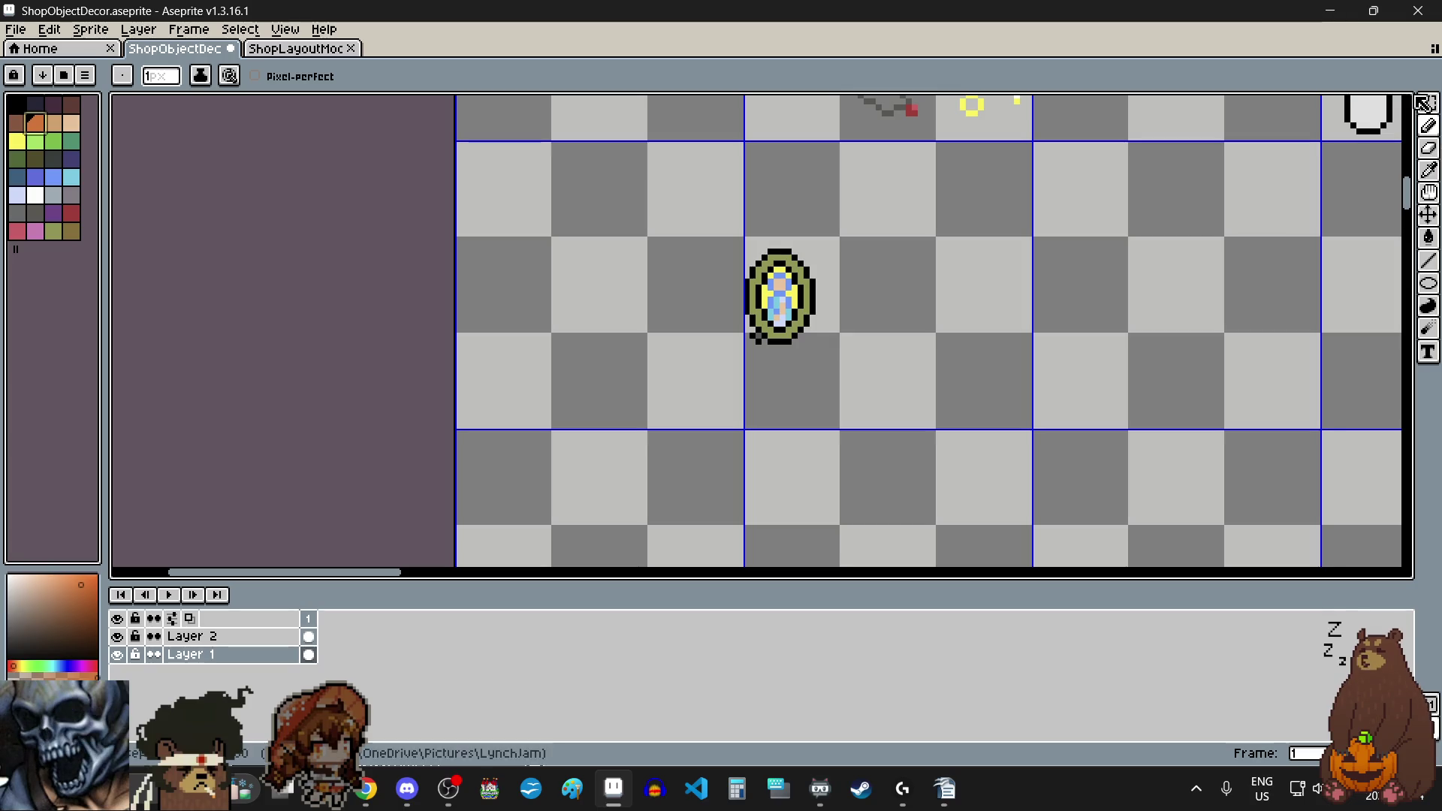
# Step: Marquee-select the oval mirror sprite, move it up one pixel, and commit
pyautogui.click(1429, 103)
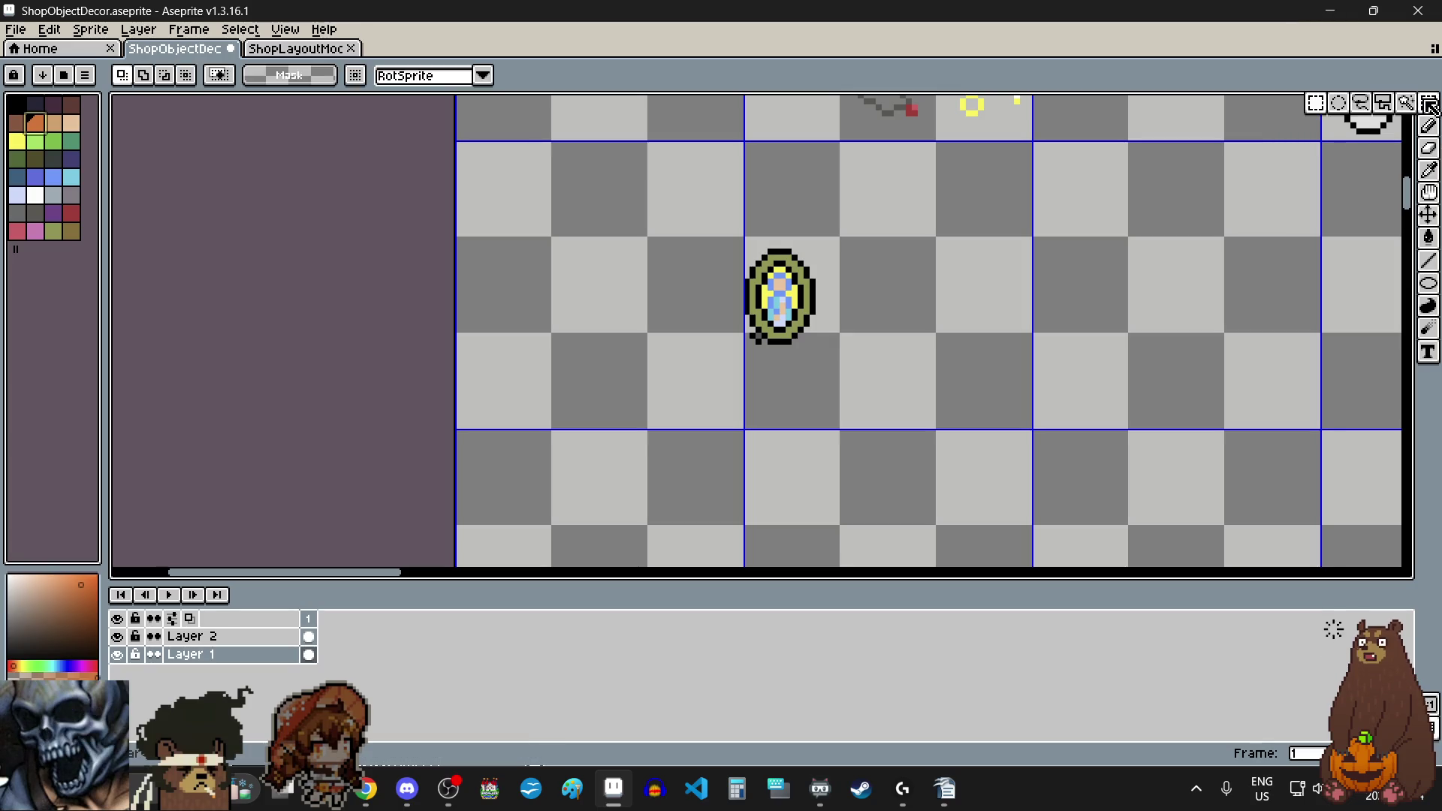
pyautogui.scroll(-1, 938, 311)
pyautogui.scroll(-2, 938, 311)
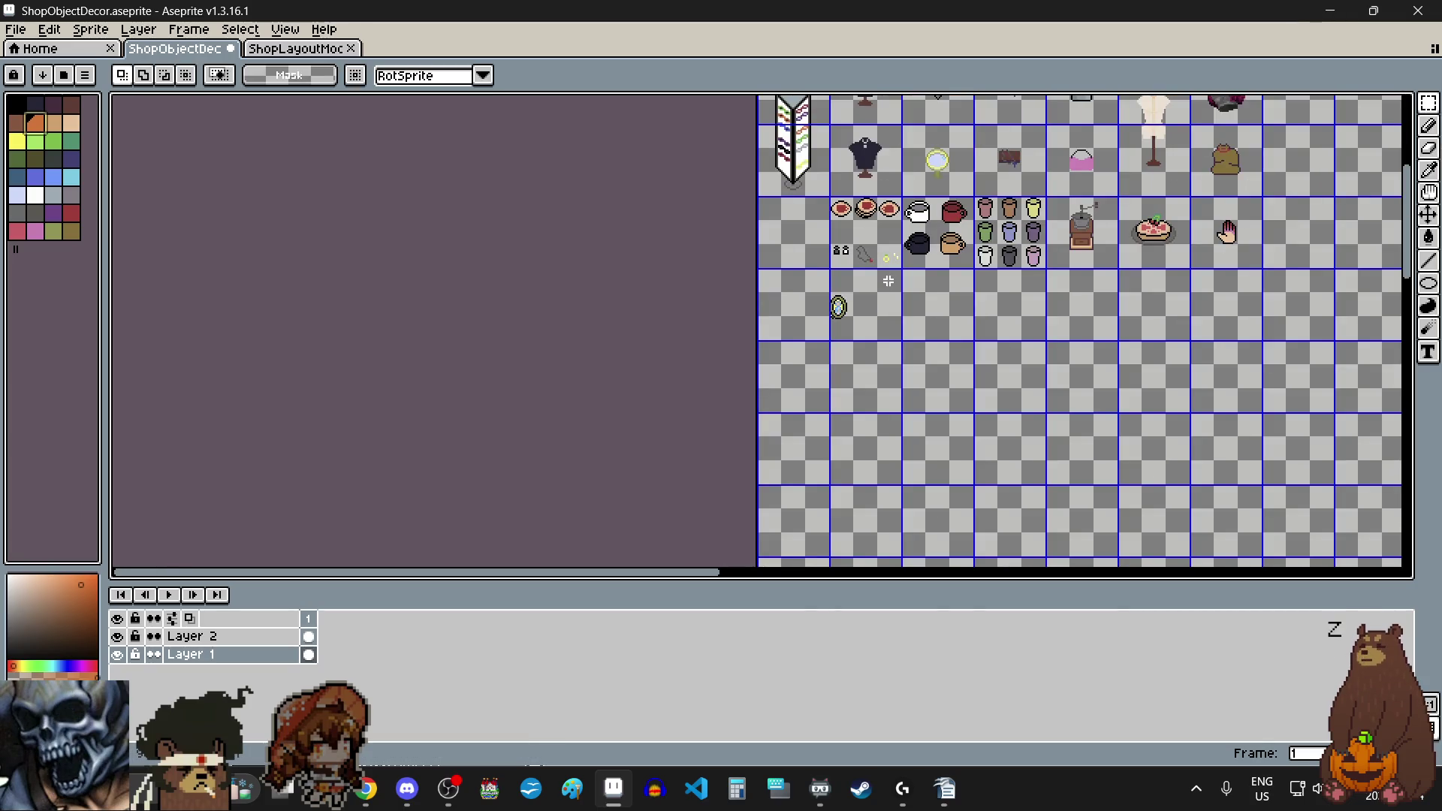
pyautogui.scroll(5, 864, 307)
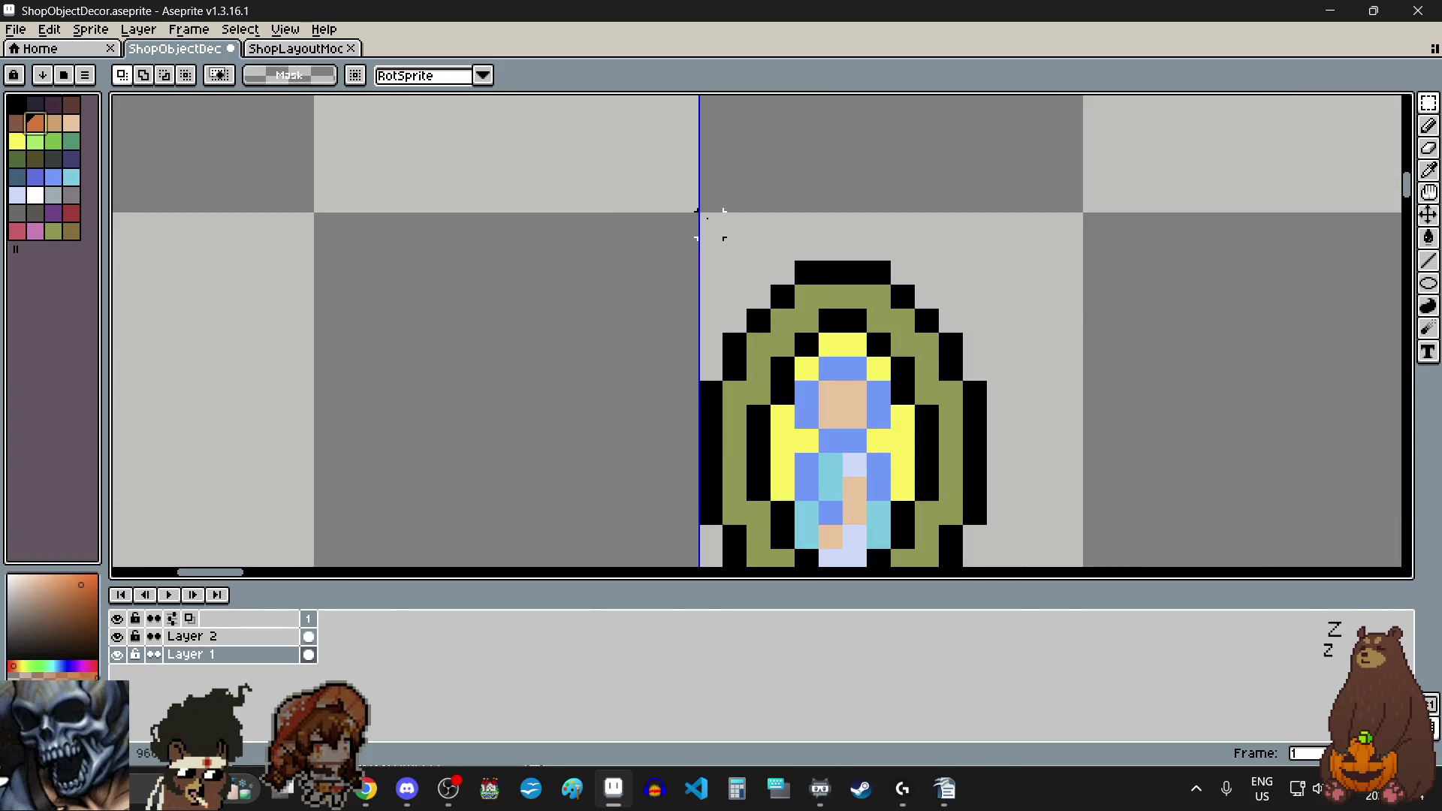
pyautogui.scroll(-3, 709, 219)
pyautogui.moveTo(706, 219); pyautogui.dragTo(831, 403)
pyautogui.scroll(2, 831, 403)
pyautogui.moveTo(817, 297); pyautogui.dragTo(818, 283)
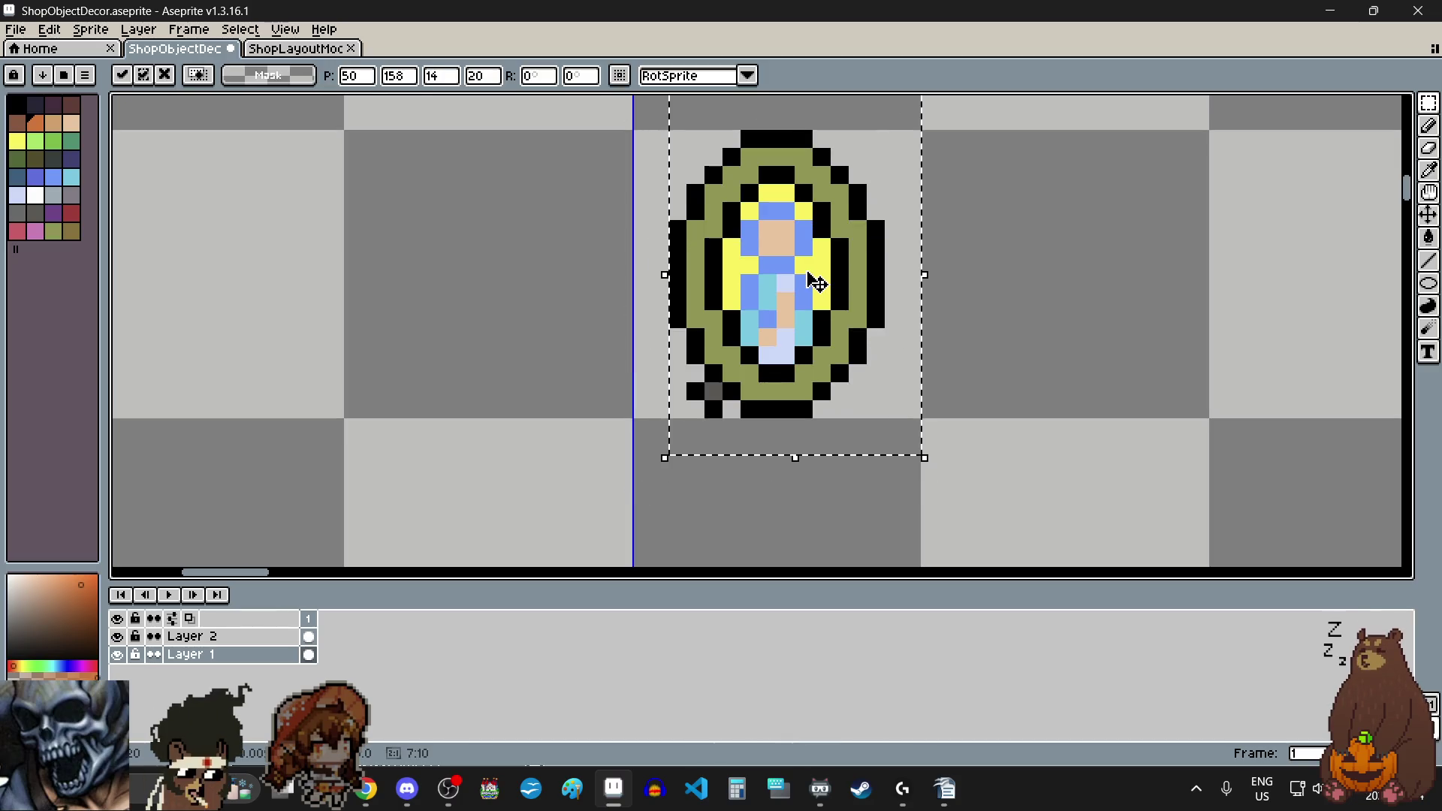
pyautogui.click(1089, 373)
pyautogui.scroll(-2, 907, 319)
pyautogui.scroll(-1, 907, 318)
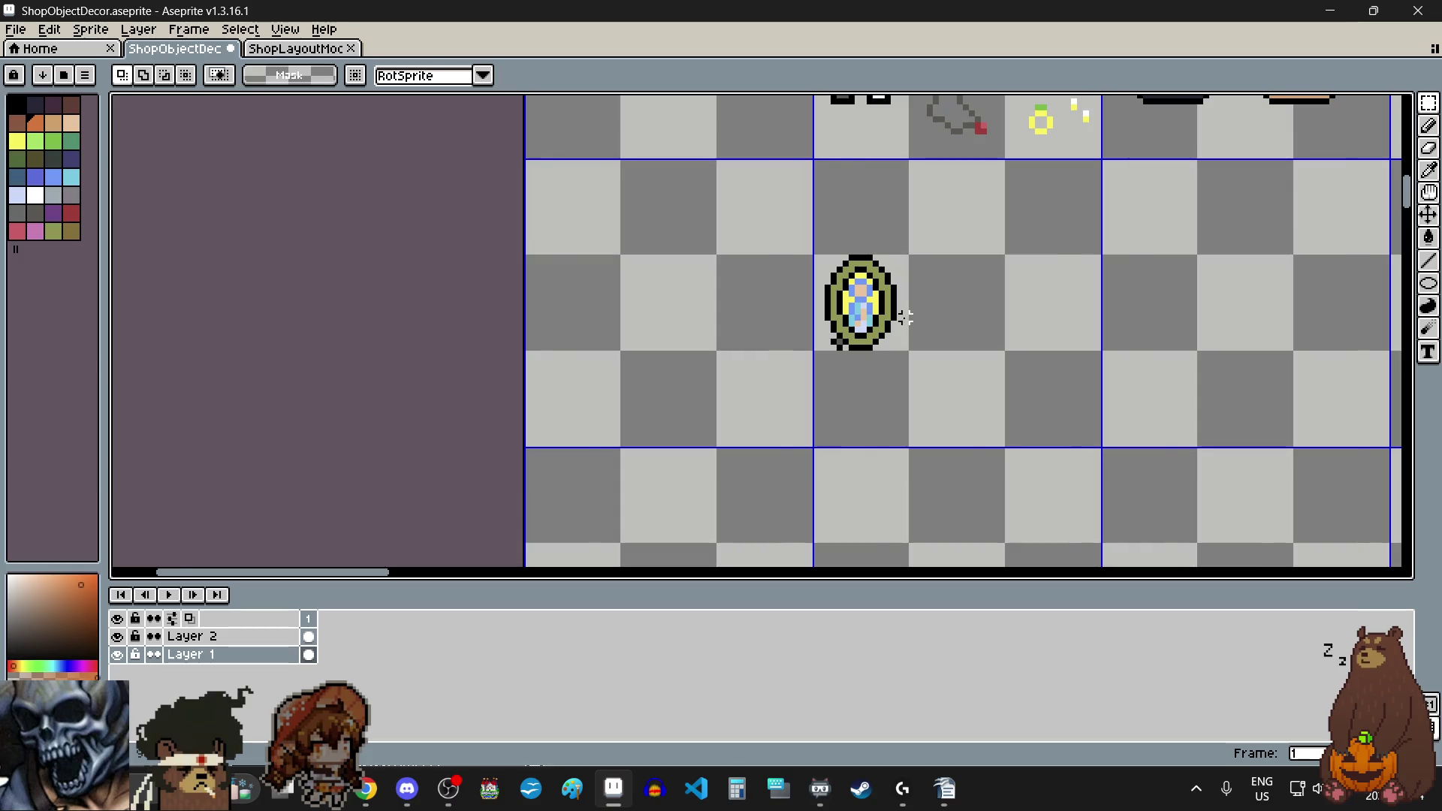
pyautogui.hscroll(2, 904, 316)
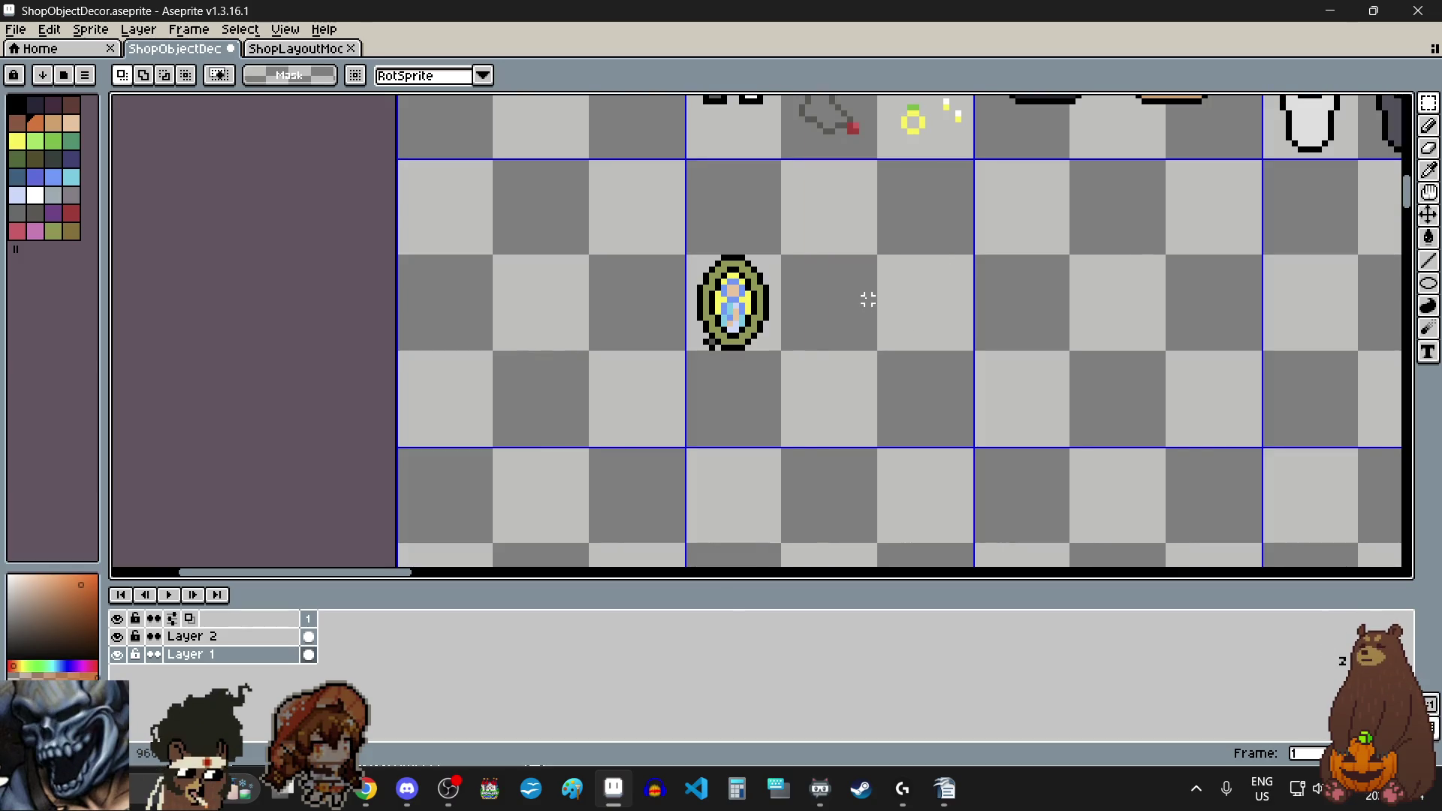
pyautogui.scroll(-4, 868, 299)
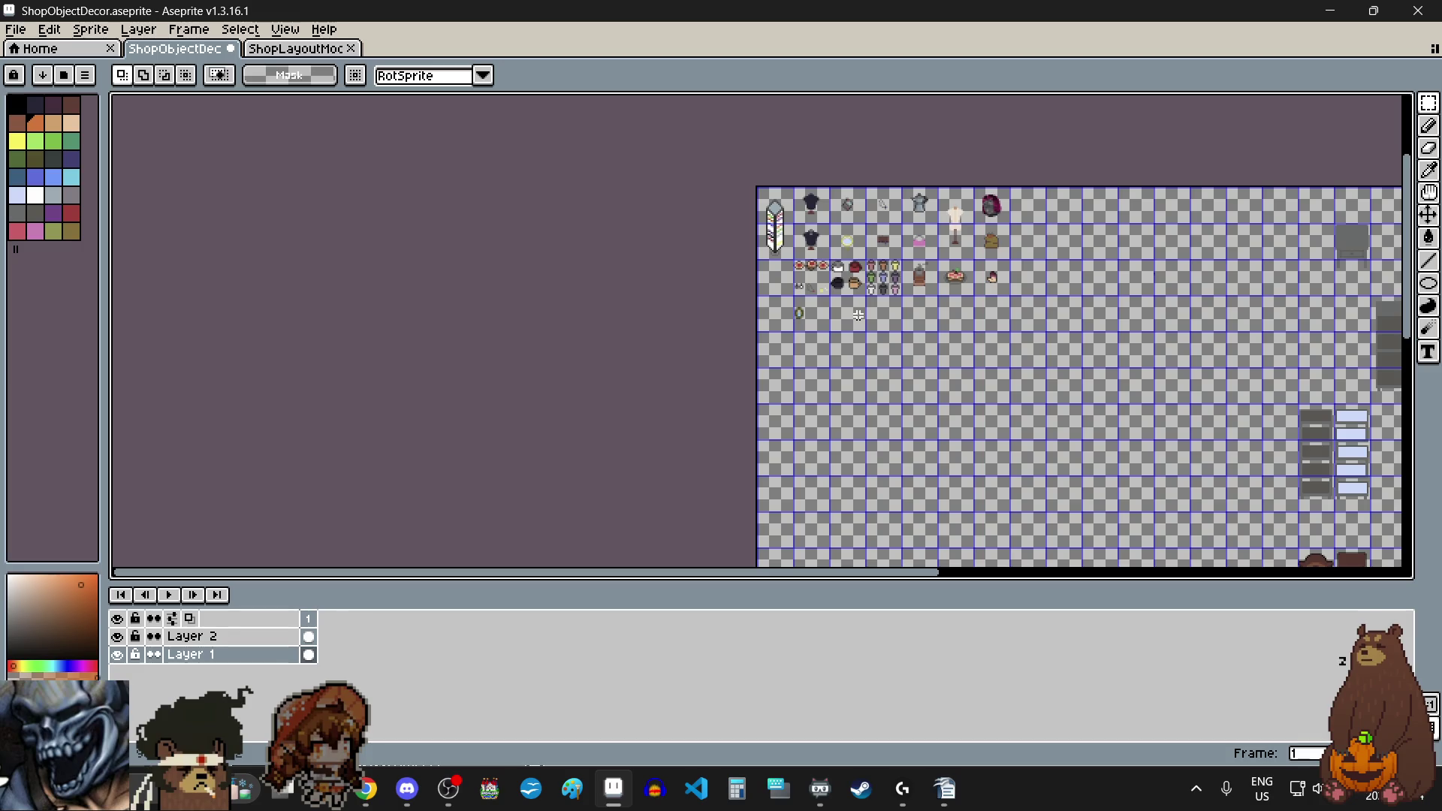
pyautogui.scroll(2, 846, 219)
pyautogui.scroll(-3, 818, 267)
pyautogui.scroll(-1, 786, 323)
pyautogui.scroll(2, 786, 324)
pyautogui.scroll(3, 786, 320)
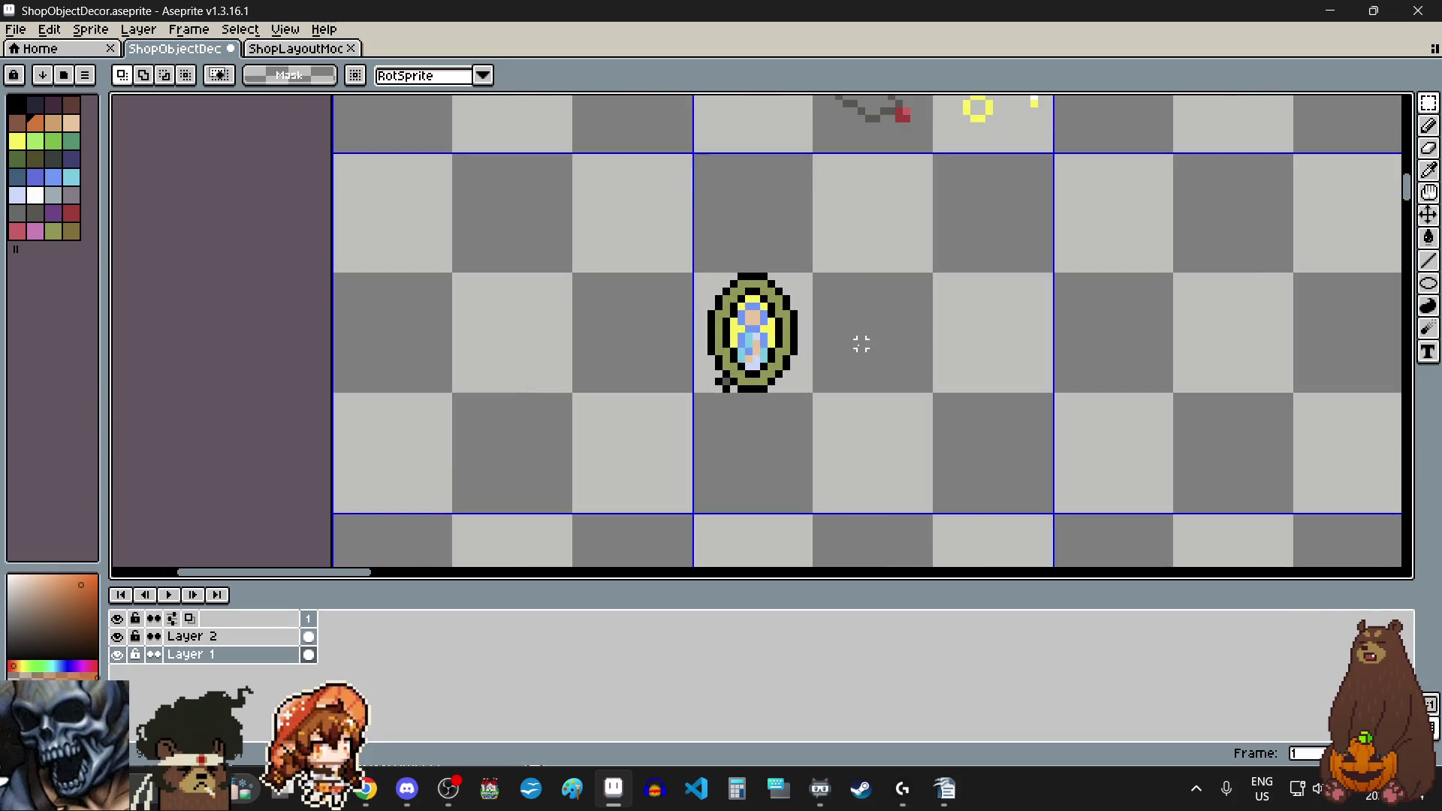
pyautogui.scroll(-3, 862, 344)
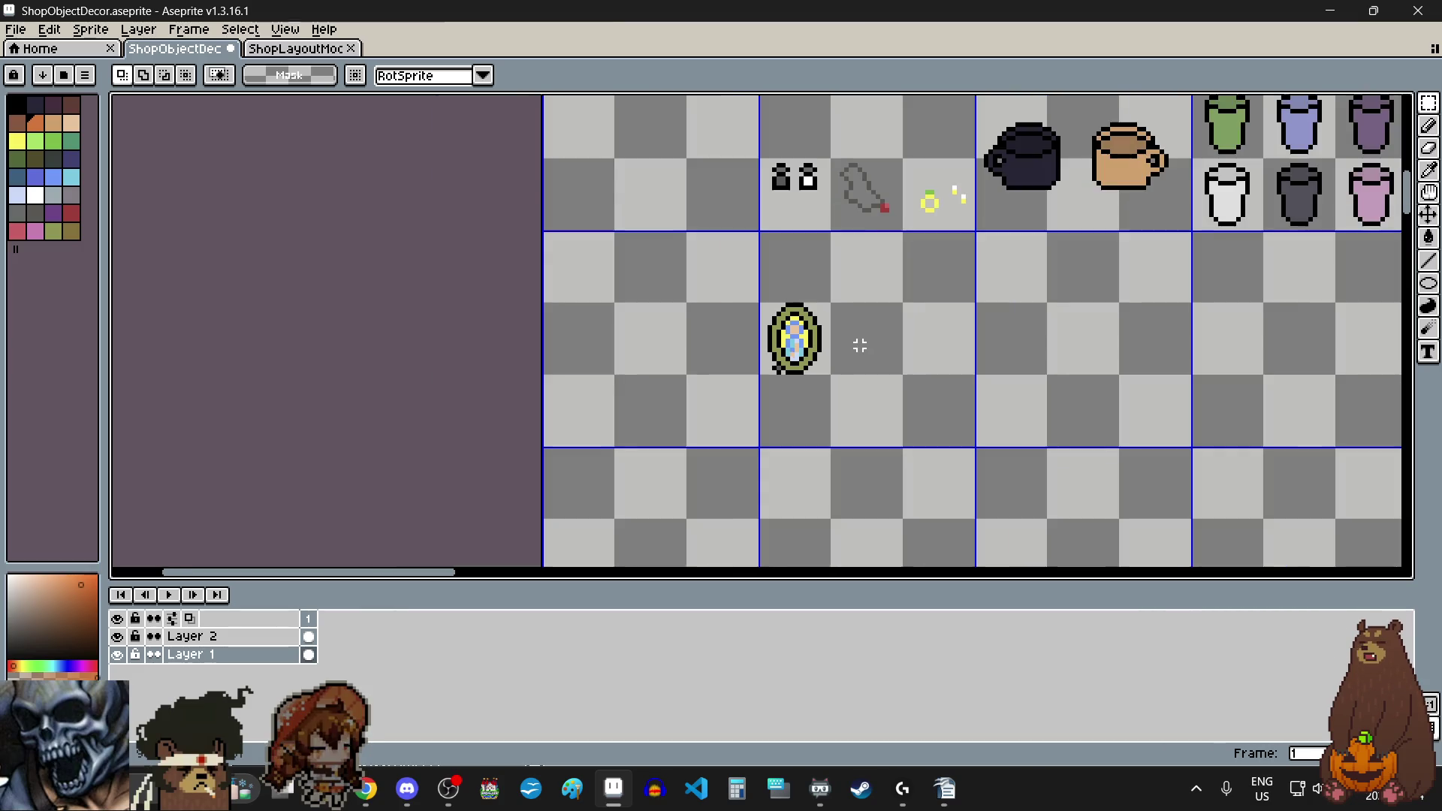
pyautogui.scroll(3, 882, 242)
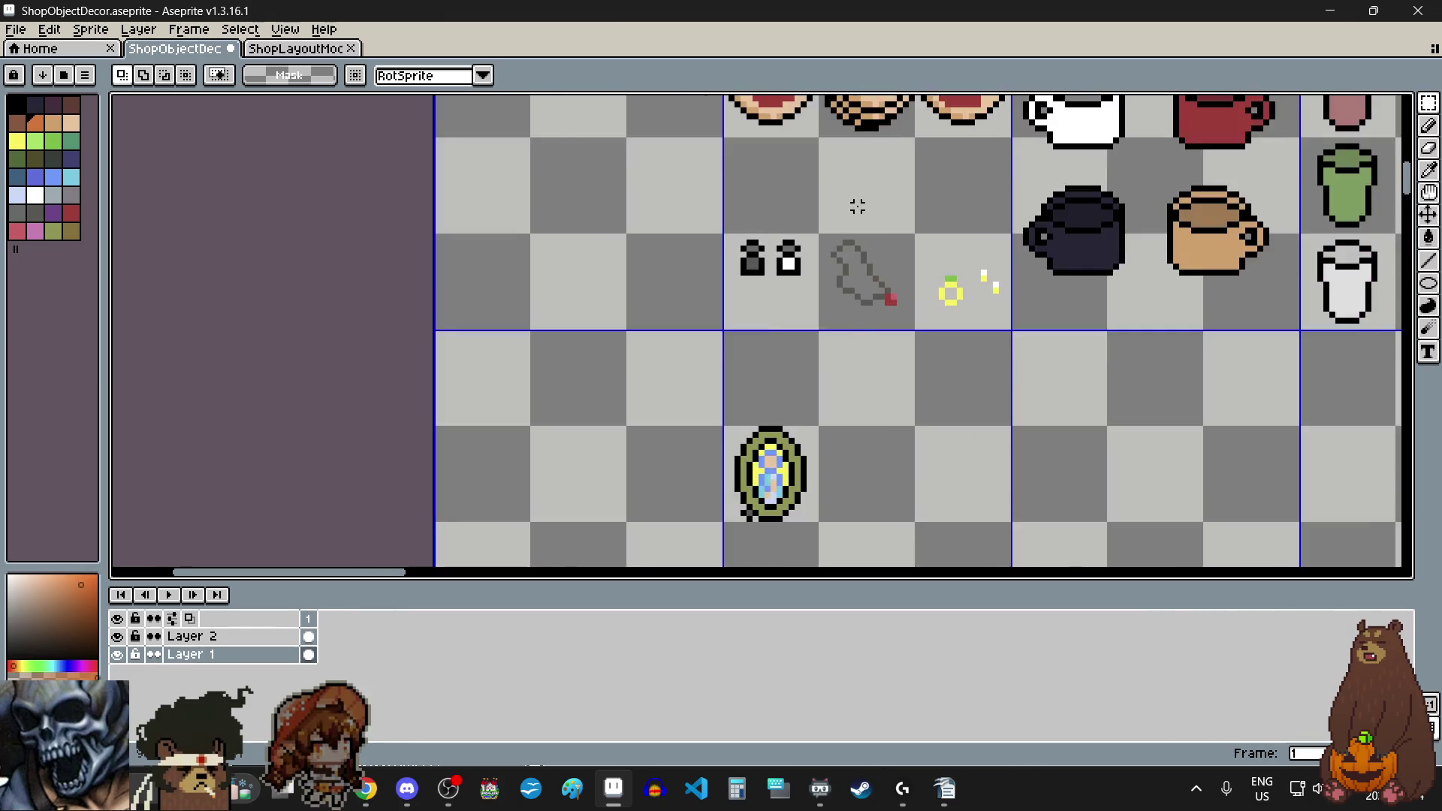
pyautogui.scroll(-3, 866, 284)
pyautogui.scroll(2, 864, 348)
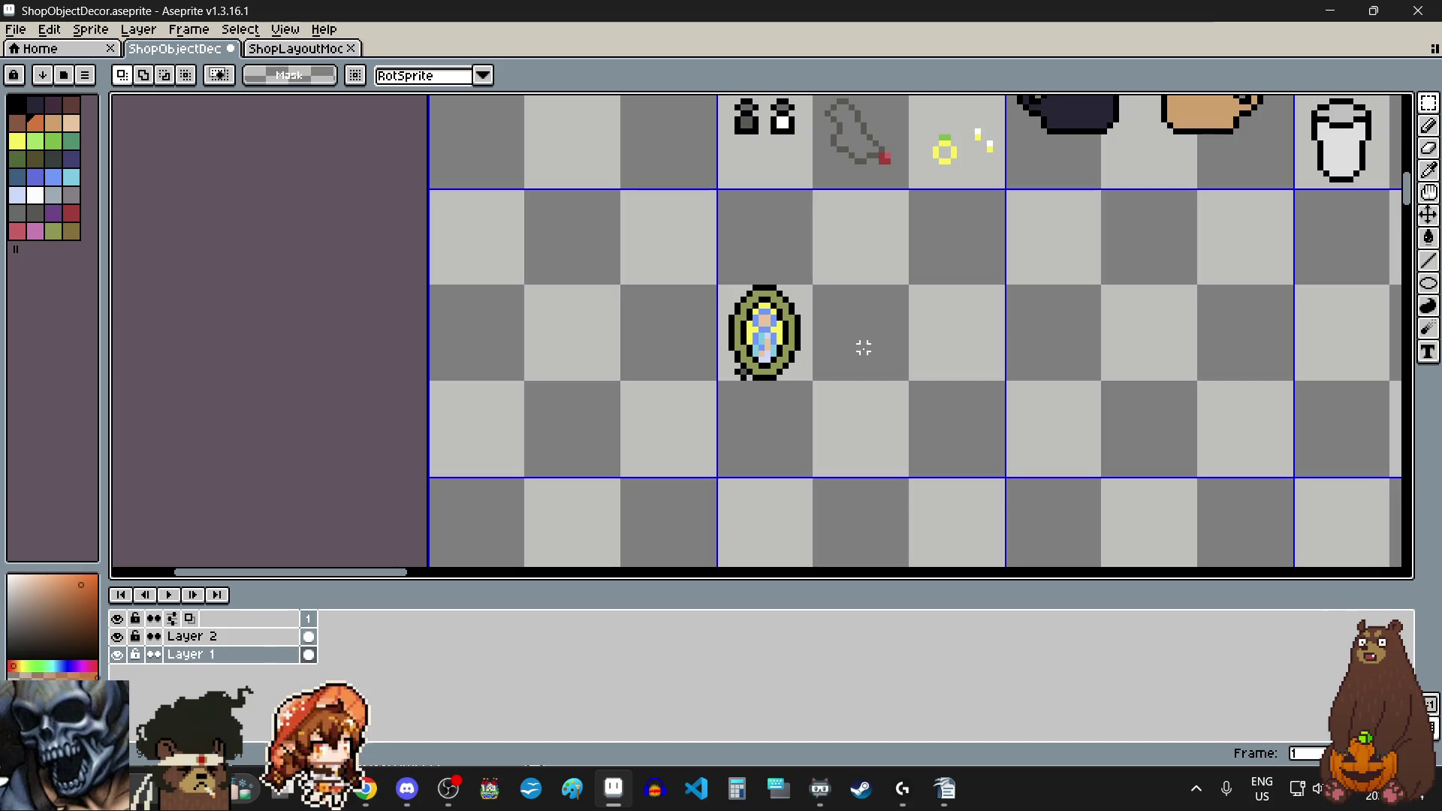
pyautogui.scroll(5, 677, 390)
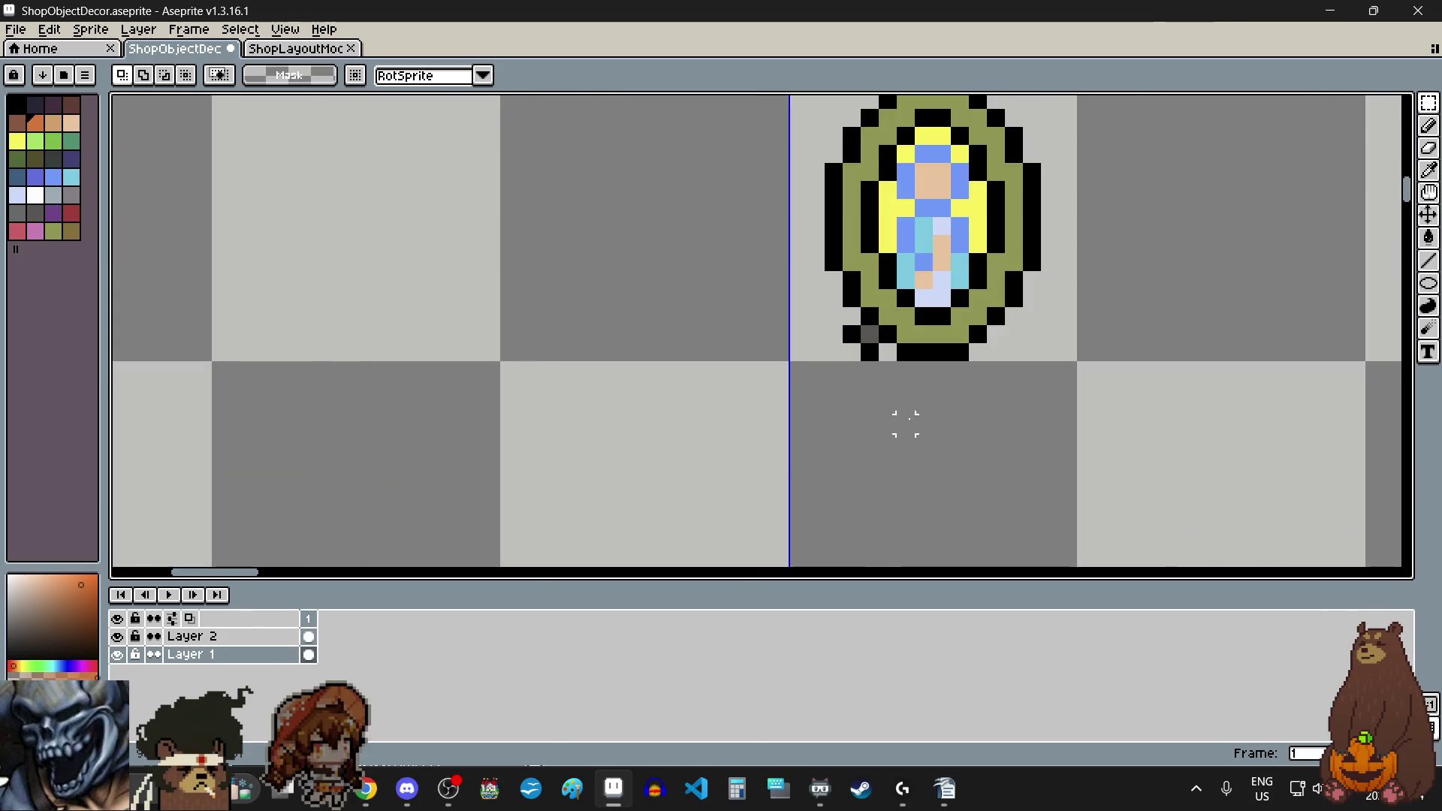
pyautogui.click(1432, 172)
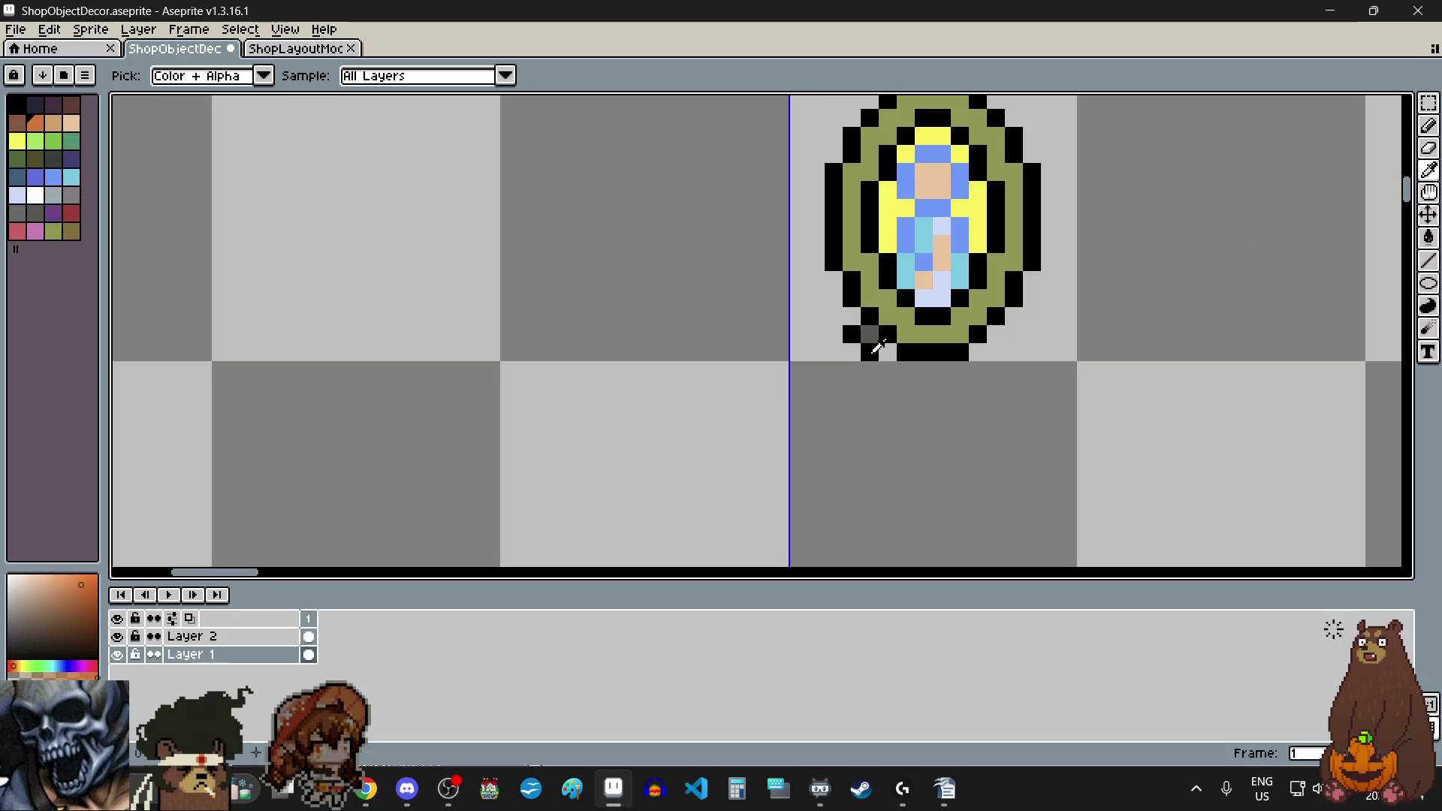
# Step: Eyedrop black from the mirror's outline and return to the Pencil tool
pyautogui.click(877, 347)
pyautogui.click(1430, 125)
pyautogui.scroll(-3, 779, 405)
pyautogui.scroll(4, 877, 443)
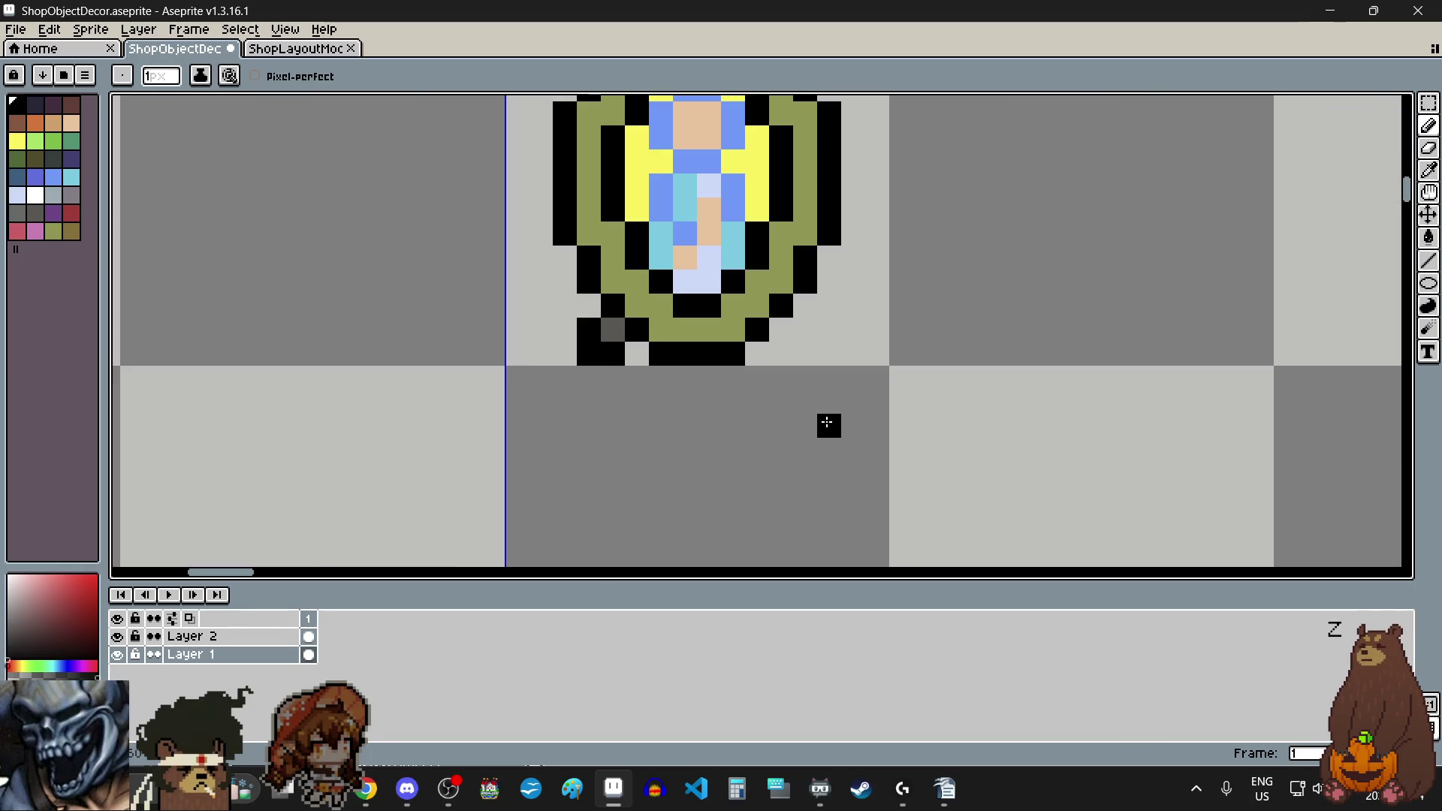
pyautogui.scroll(-3, 827, 421)
pyautogui.scroll(1, 934, 393)
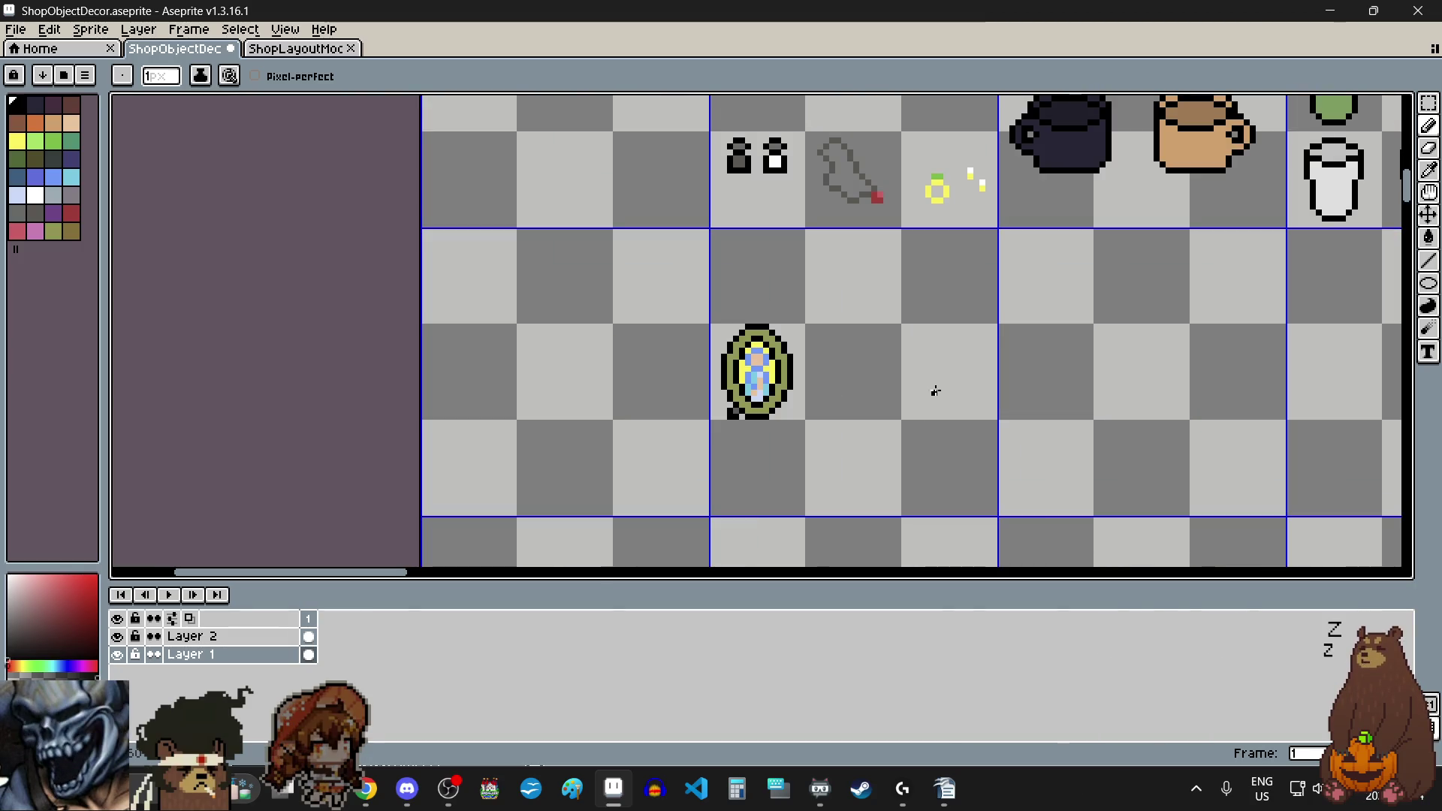
pyautogui.scroll(-1, 935, 391)
pyautogui.scroll(1, 966, 445)
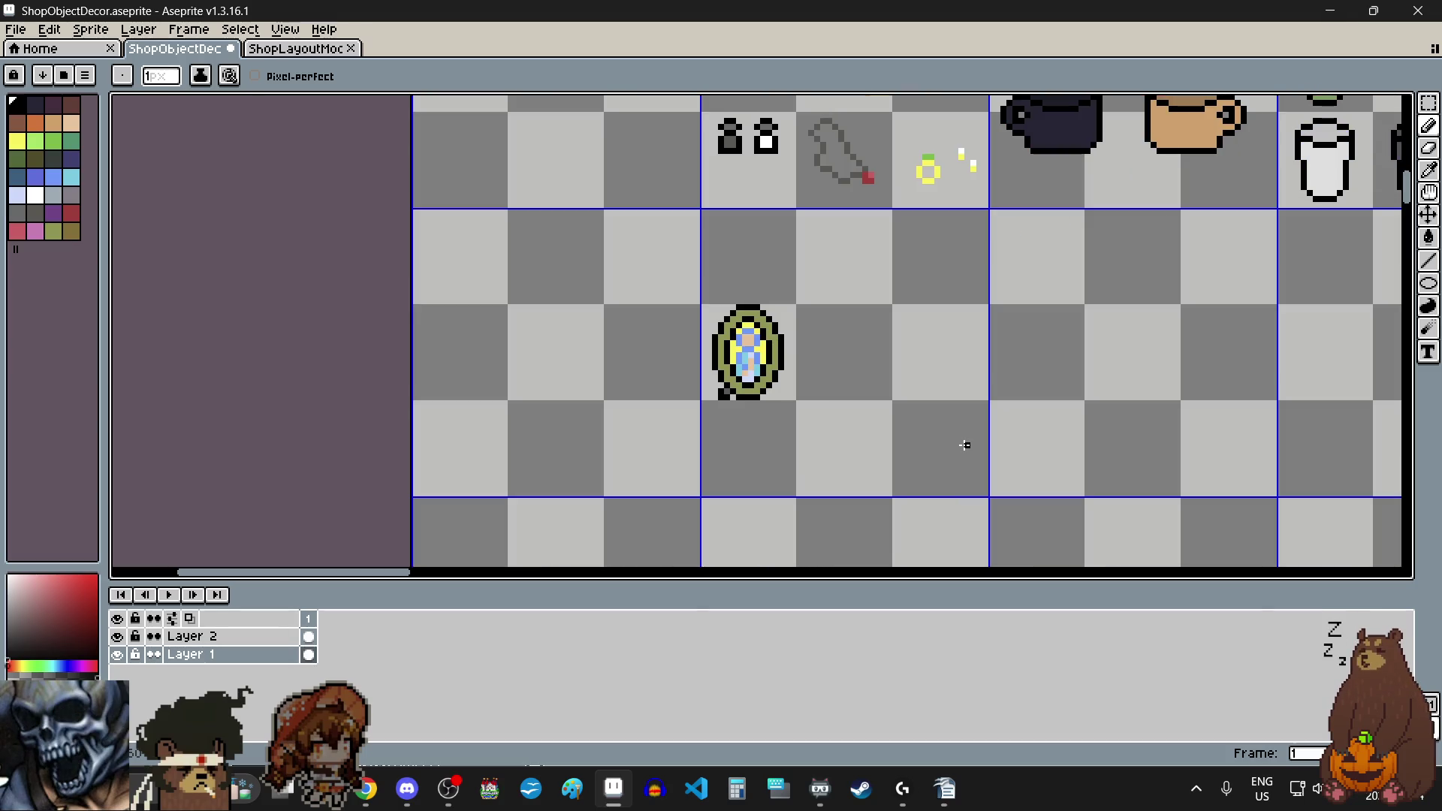
pyautogui.scroll(-3, 851, 446)
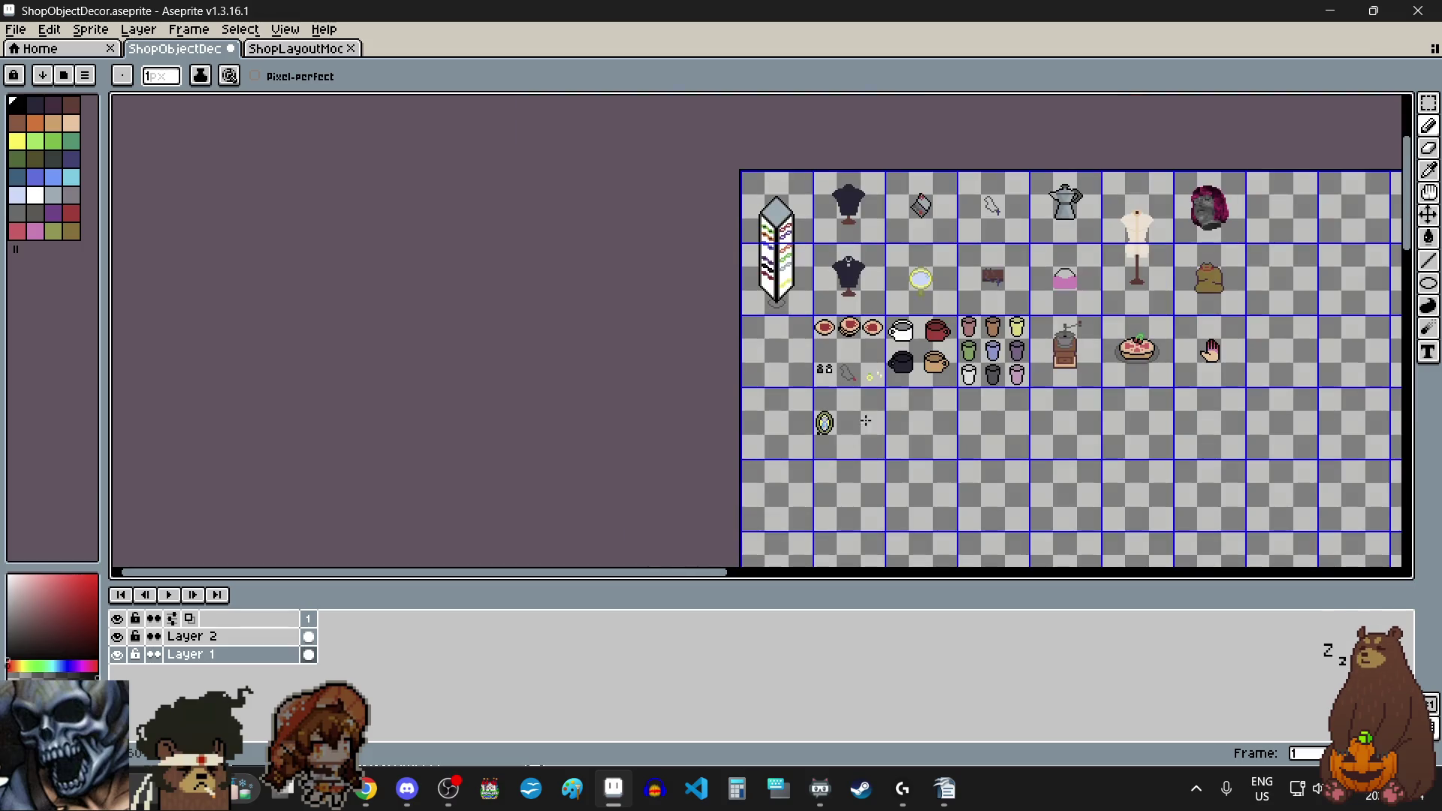
pyautogui.scroll(2, 857, 467)
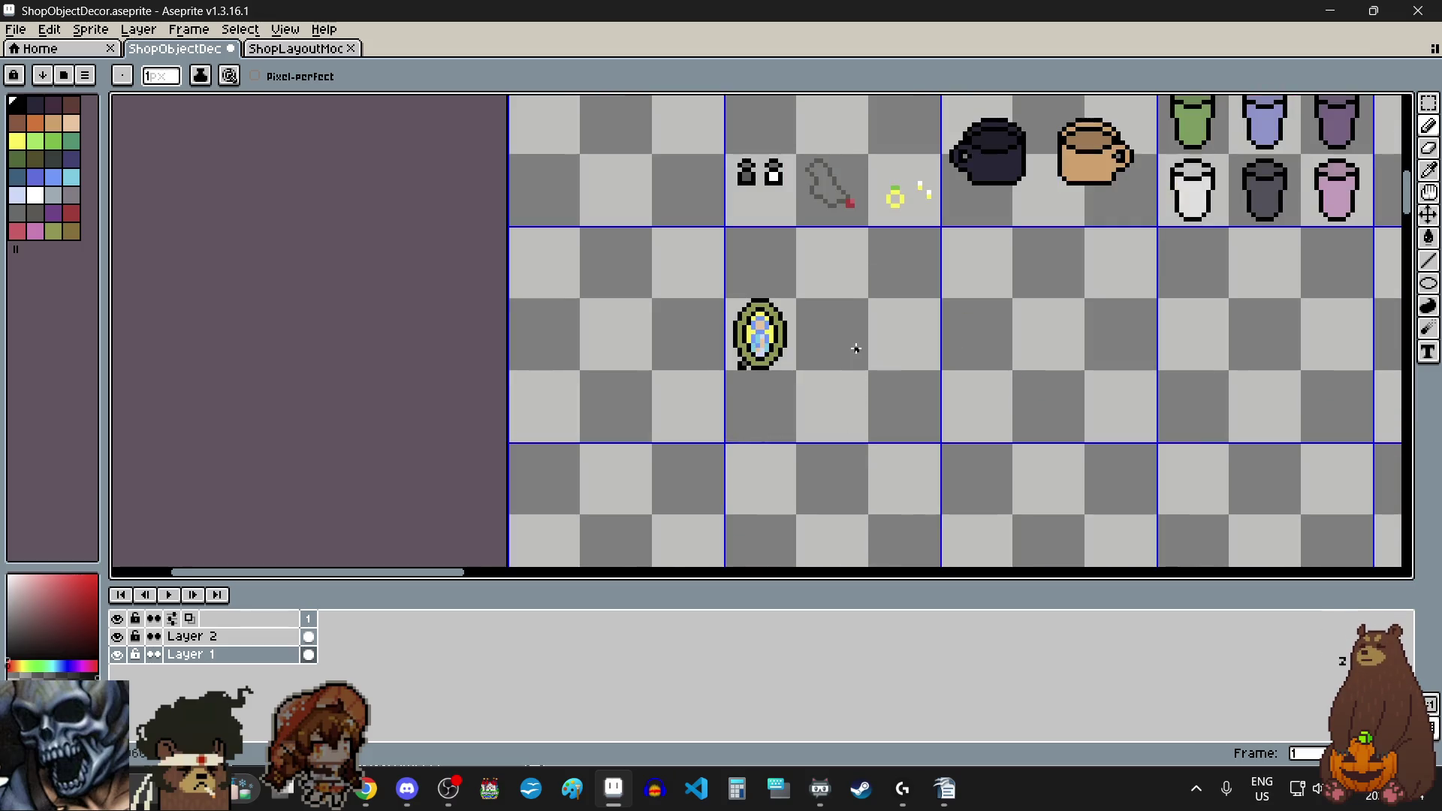
pyautogui.scroll(1, 858, 348)
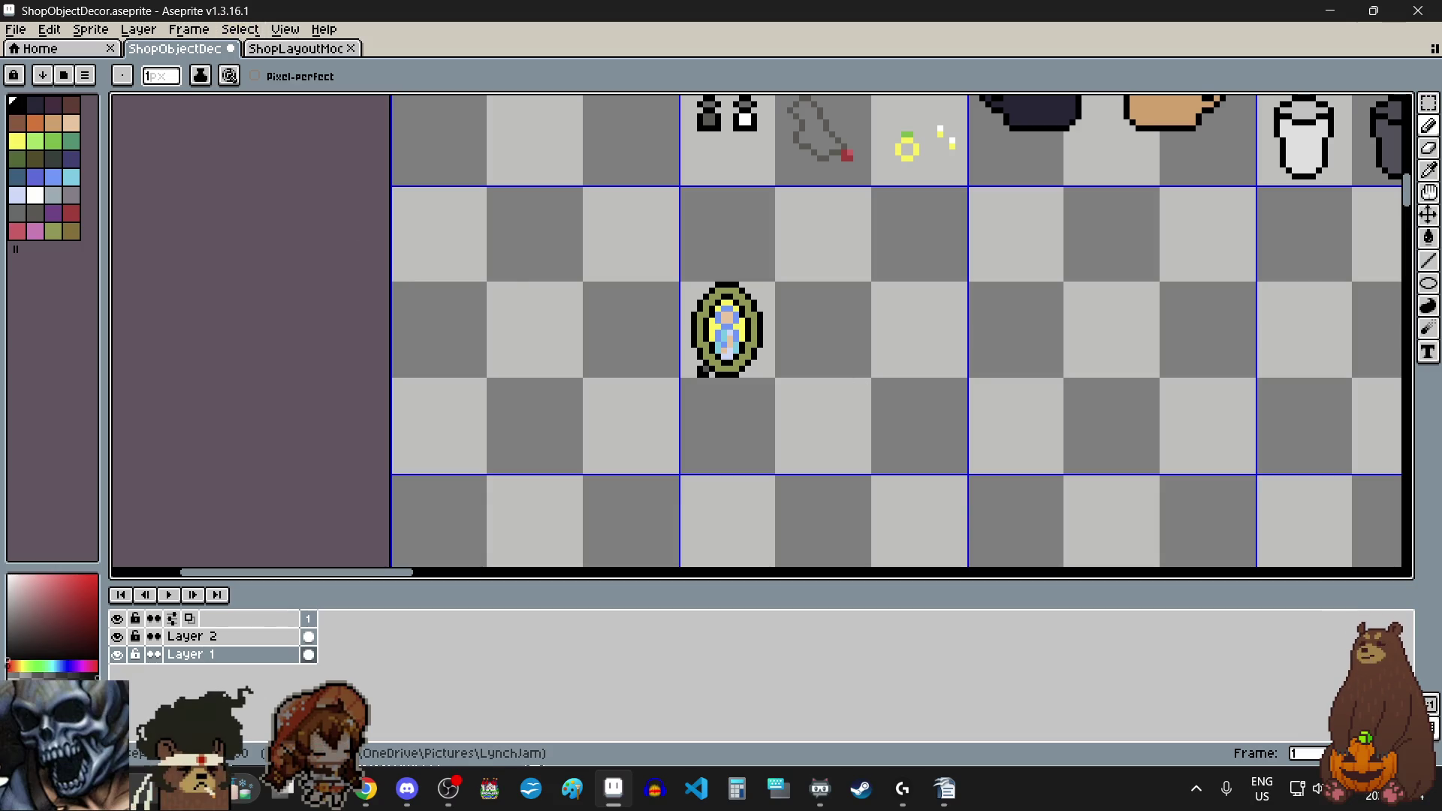
# Step: Switch from Aseprite to the Chrome window with Alt+Tab
pyautogui.hotkey('alt', 'Tab')
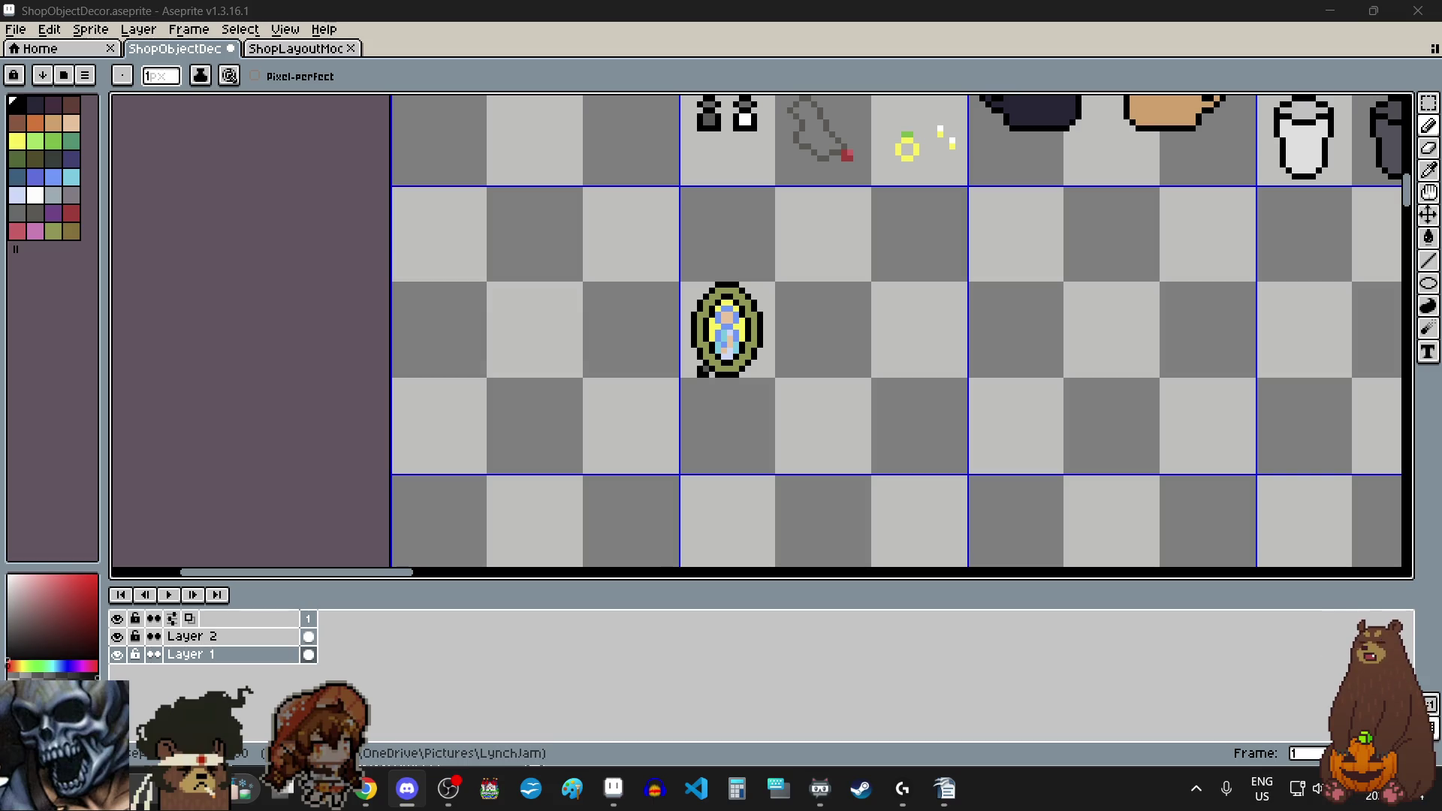
# Step: Bring up the Chrome reference image and zoom it to 300%
pyautogui.moveTo(0, 330)
pyautogui.mouseDown()
pyautogui.moveTo(315, 330)
pyautogui.moveTo(709, 216)
pyautogui.moveTo(706, 1)
pyautogui.mouseUp()
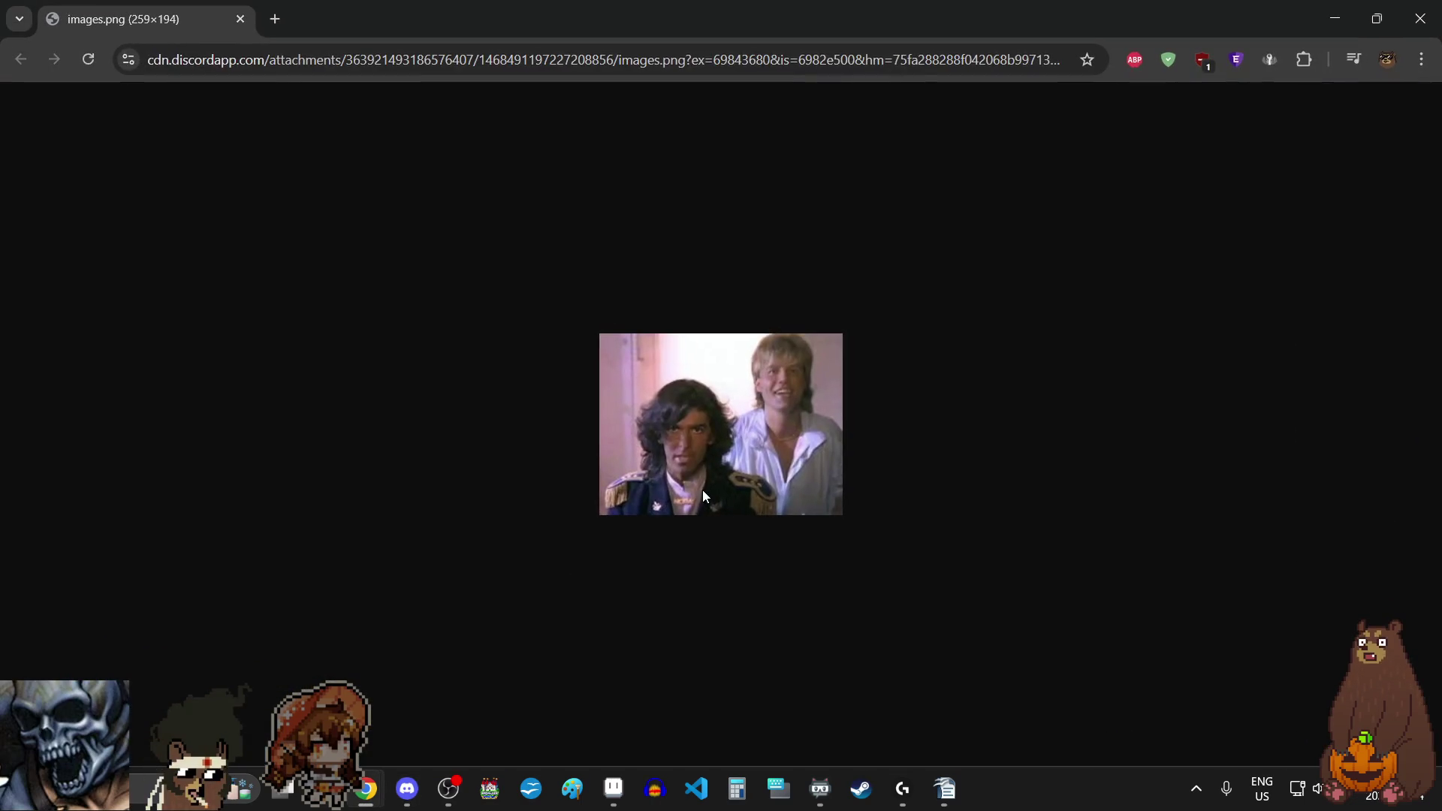
pyautogui.click(1420, 60)
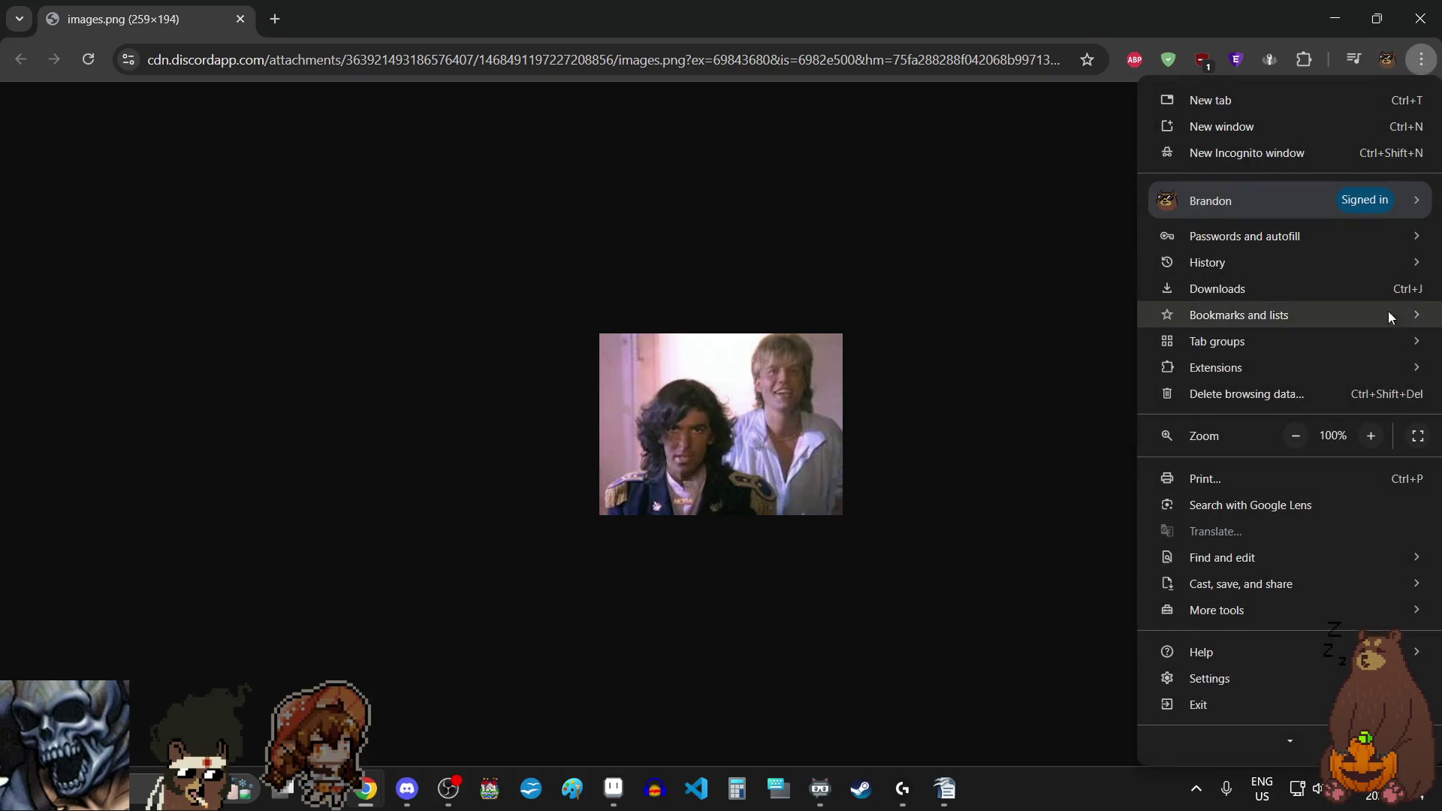
pyautogui.click(1378, 438)
pyautogui.click(1378, 439)
pyautogui.click(1378, 439)
pyautogui.click(1378, 439)
pyautogui.click(1378, 438)
pyautogui.click(1378, 439)
pyautogui.click(1378, 439)
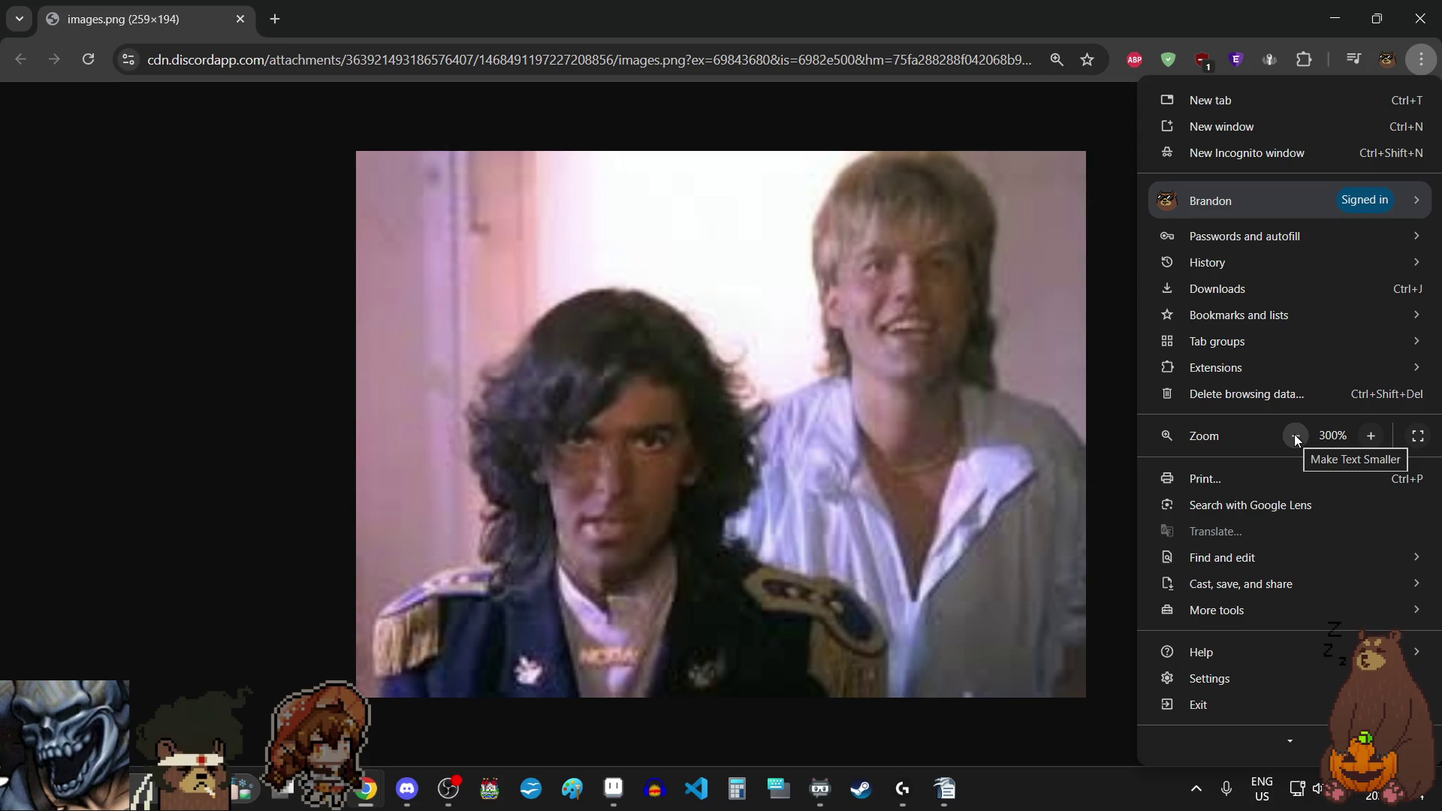
pyautogui.press('Escape')
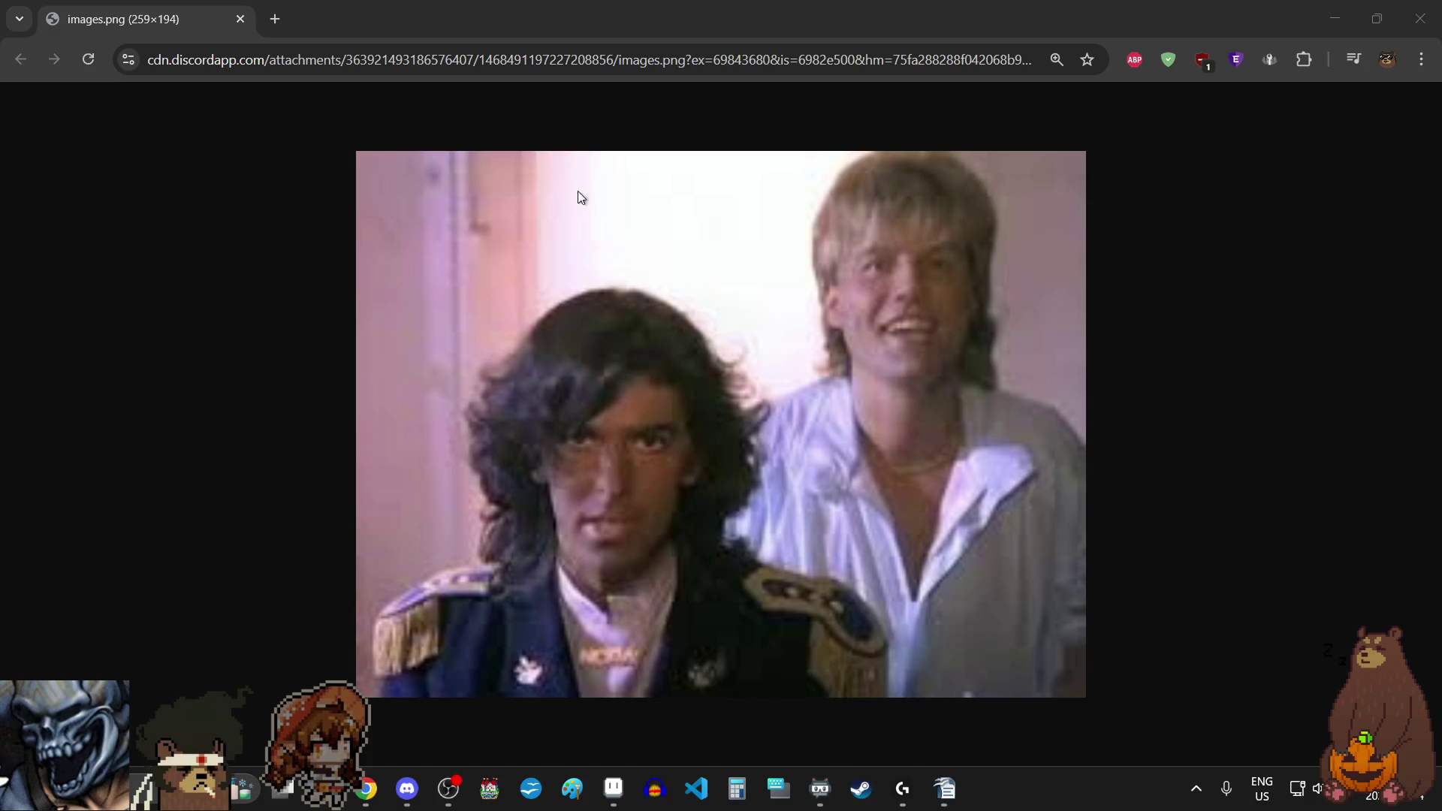
# Step: Zoom the reference photo back down and close it to return to Aseprite
pyautogui.click(1421, 60)
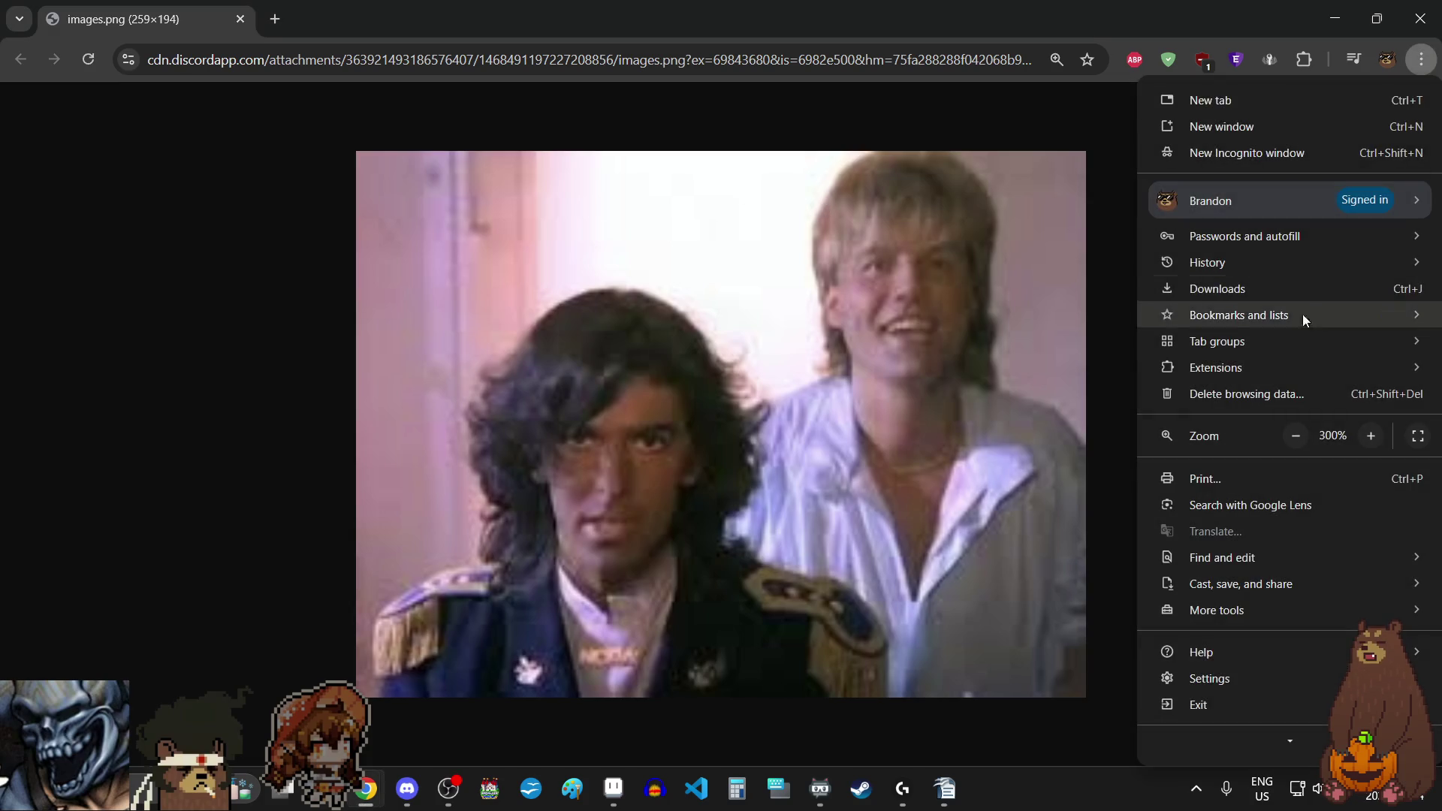
pyautogui.click(1295, 437)
pyautogui.click(1296, 436)
pyautogui.click(1295, 437)
pyautogui.click(1295, 436)
pyautogui.click(1295, 437)
pyautogui.click(1296, 436)
pyautogui.click(1295, 436)
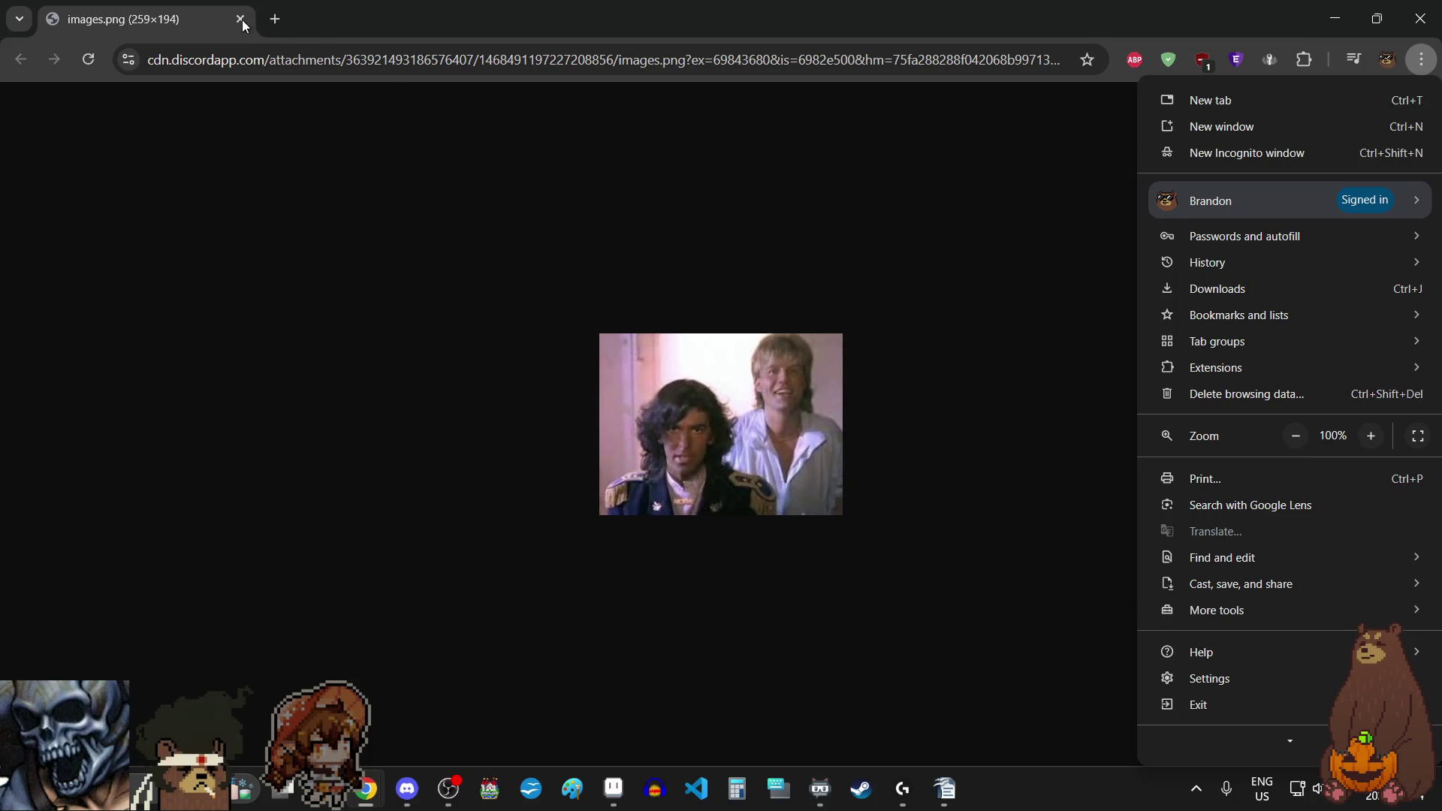
pyautogui.click(241, 21)
pyautogui.scroll(2, 748, 423)
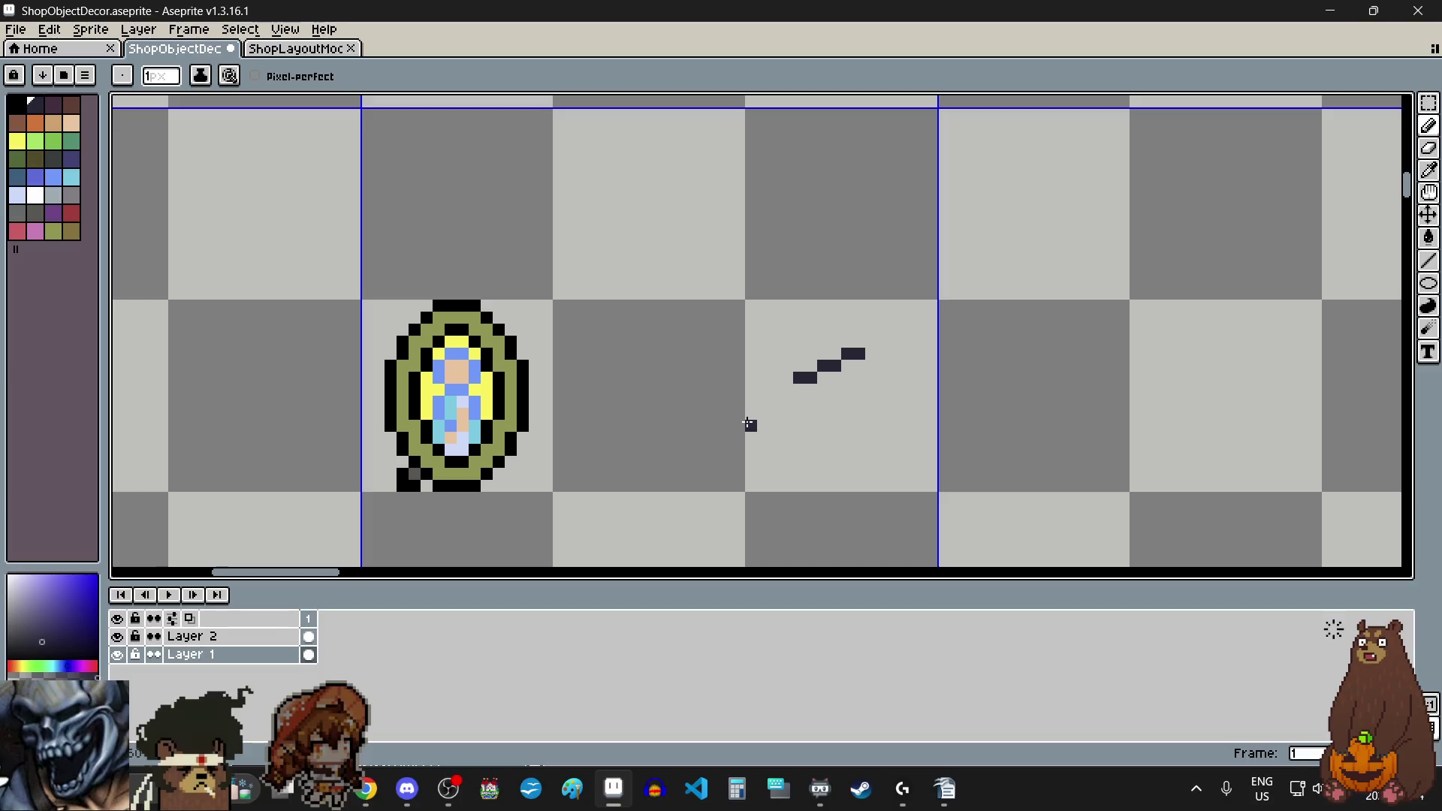
# Step: Outline the diamond in black: top, right, bottom and left corners beside the mirror
pyautogui.scroll(2, 749, 423)
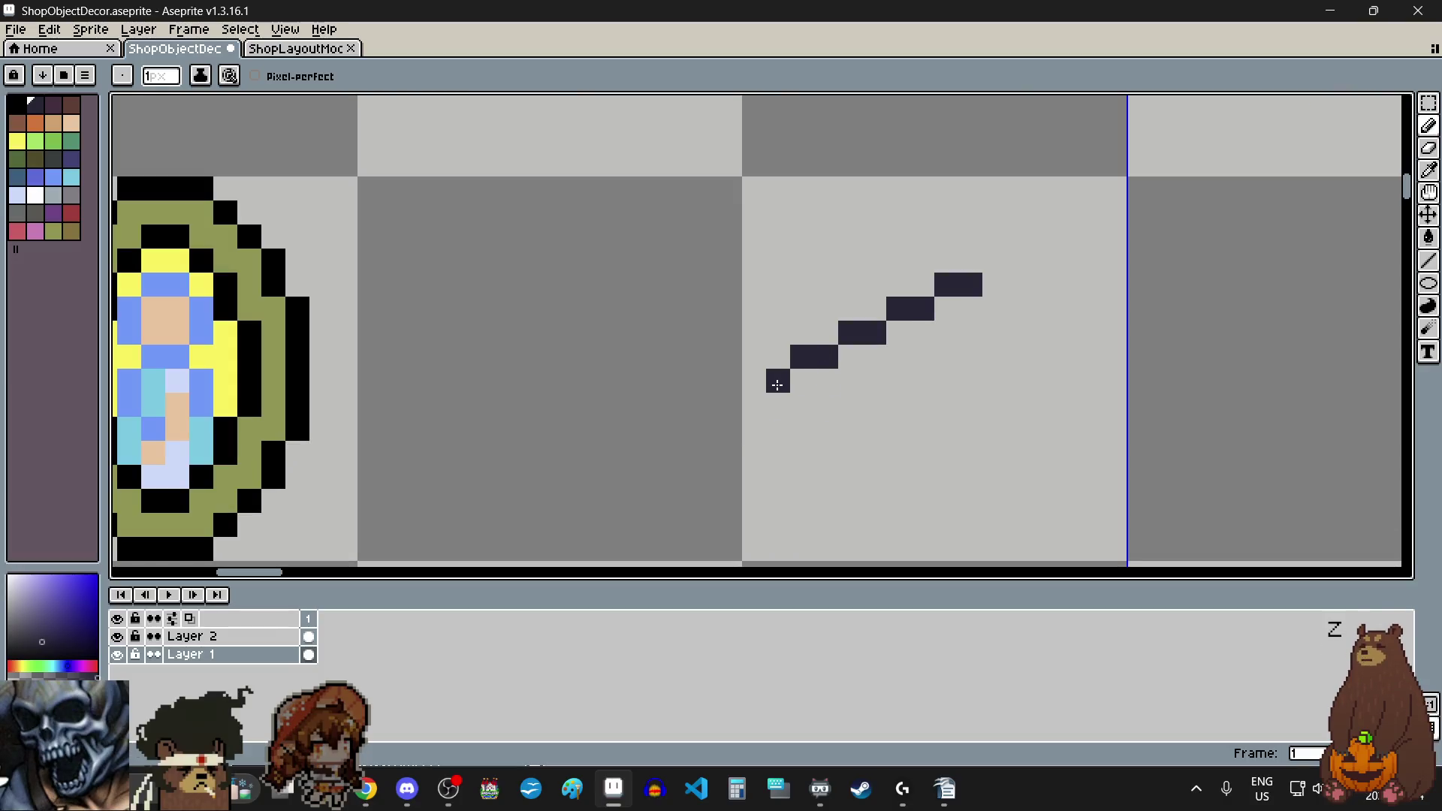
pyautogui.click(994, 309)
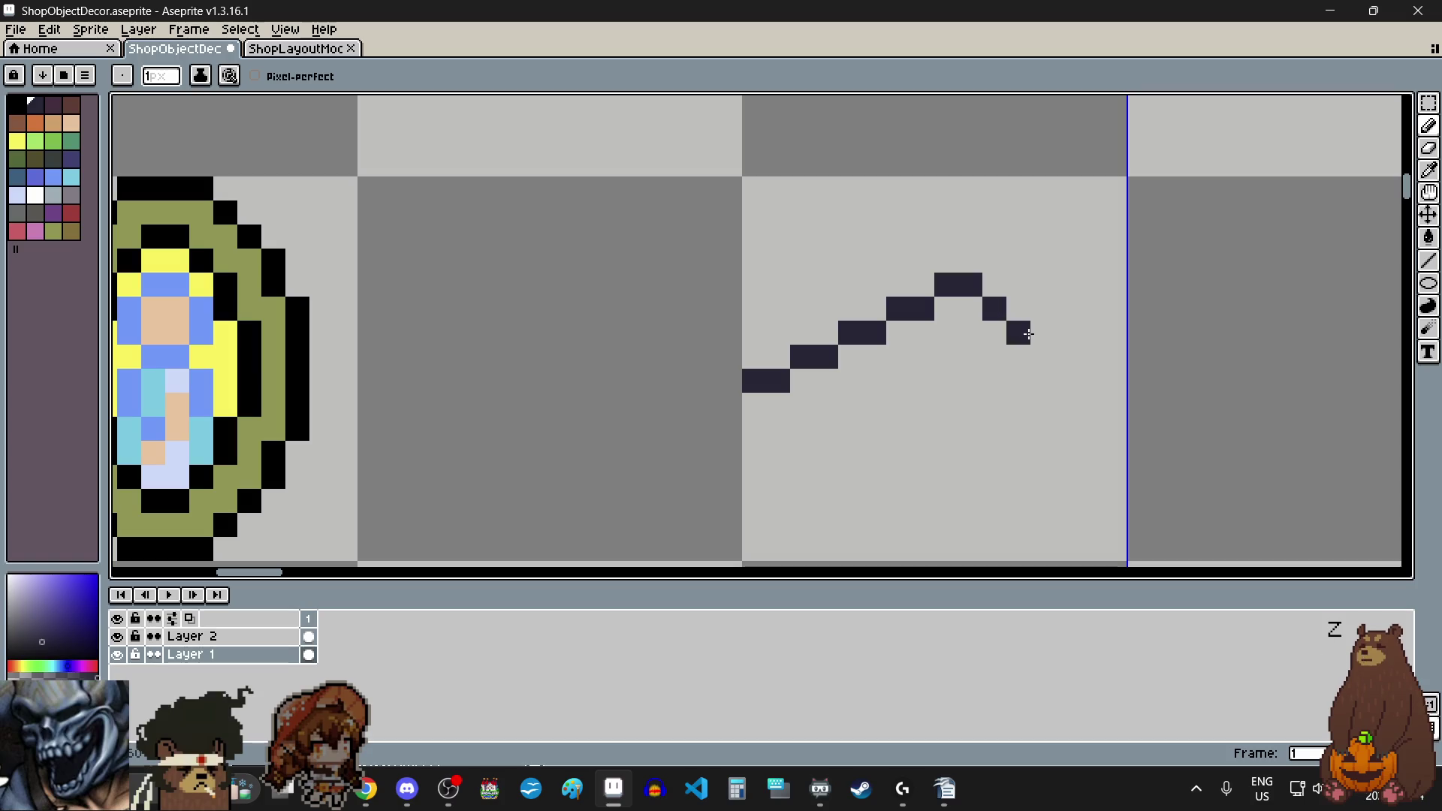
pyautogui.click(1044, 355)
pyautogui.click(1067, 380)
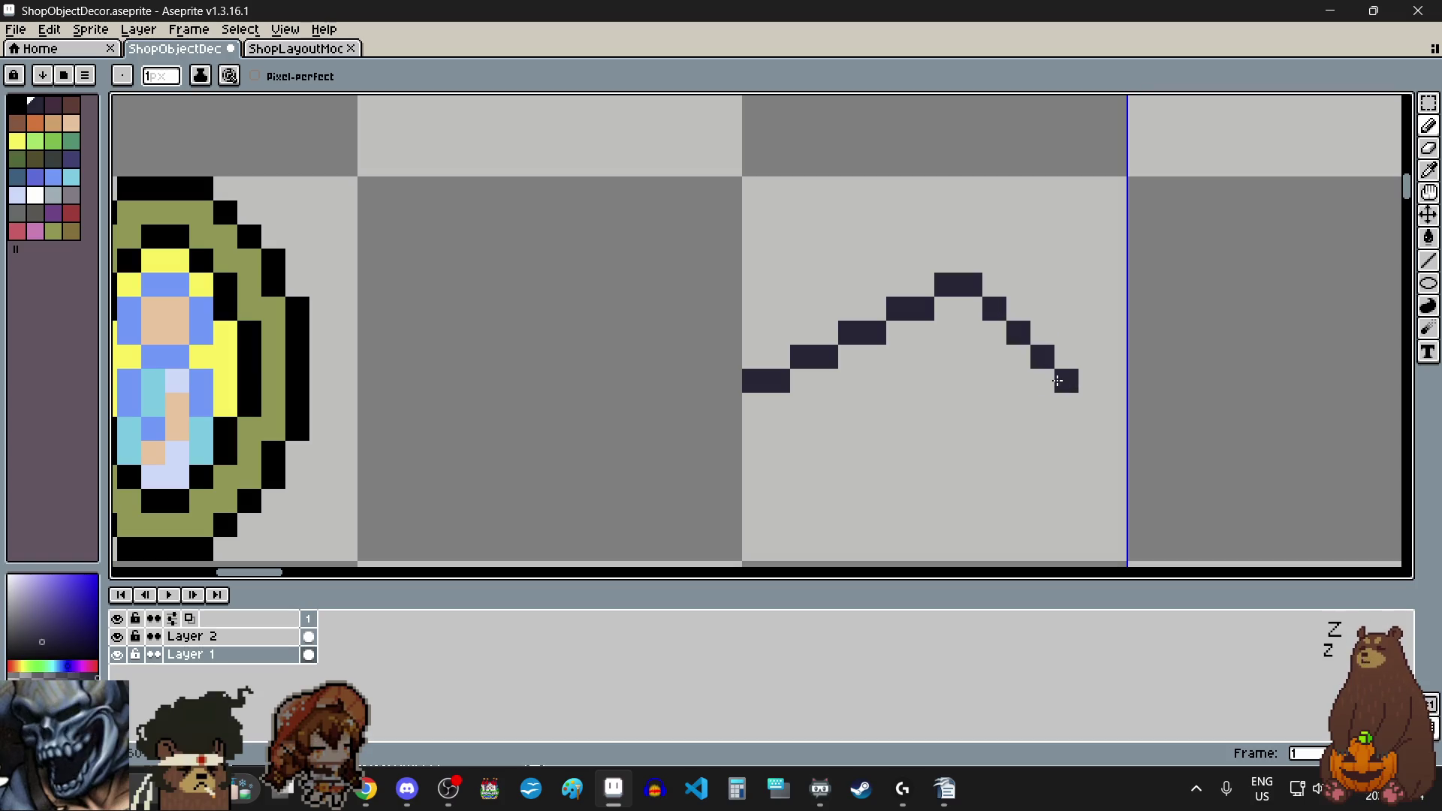
pyautogui.scroll(-2, 1074, 401)
pyautogui.scroll(2, 1057, 412)
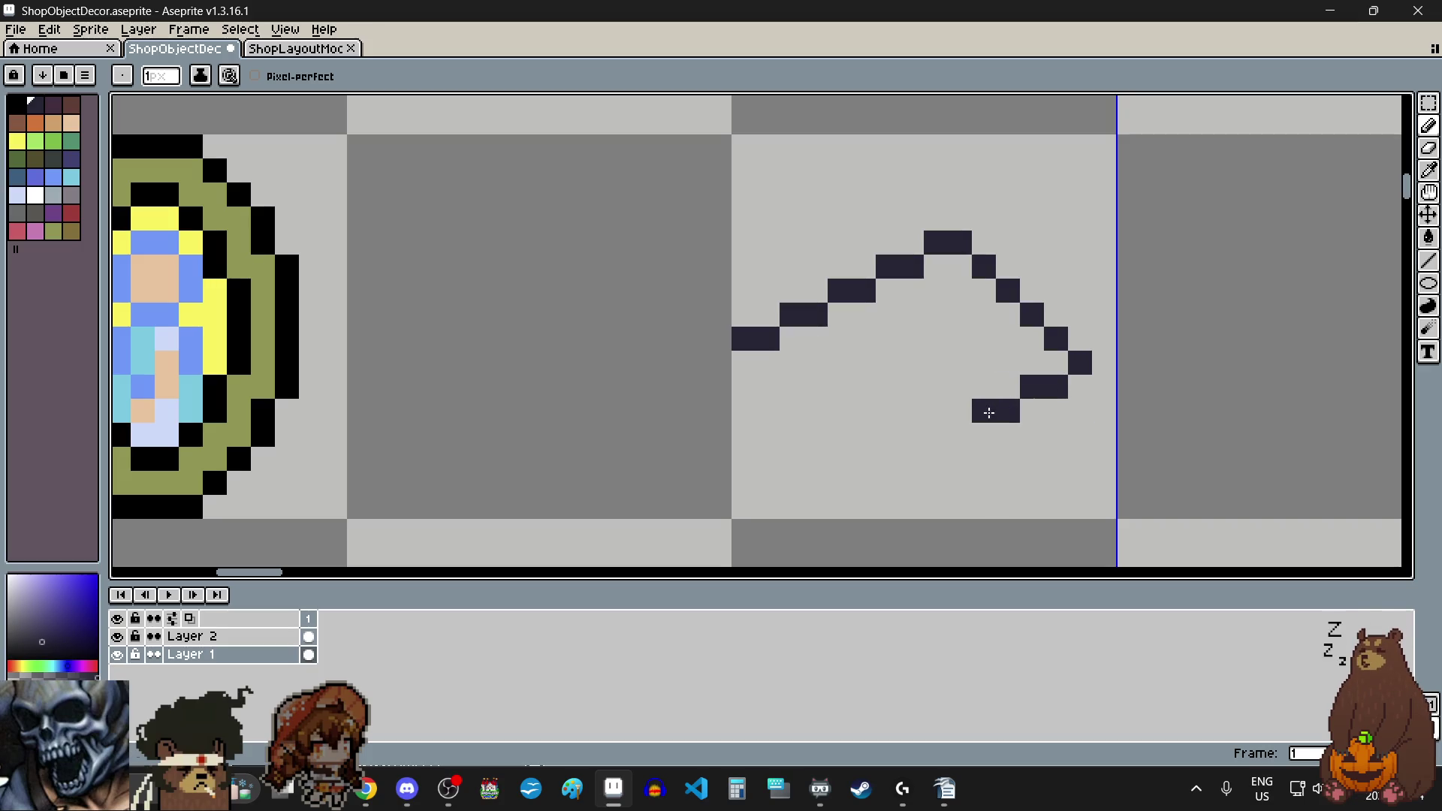
pyautogui.click(990, 413)
pyautogui.click(937, 437)
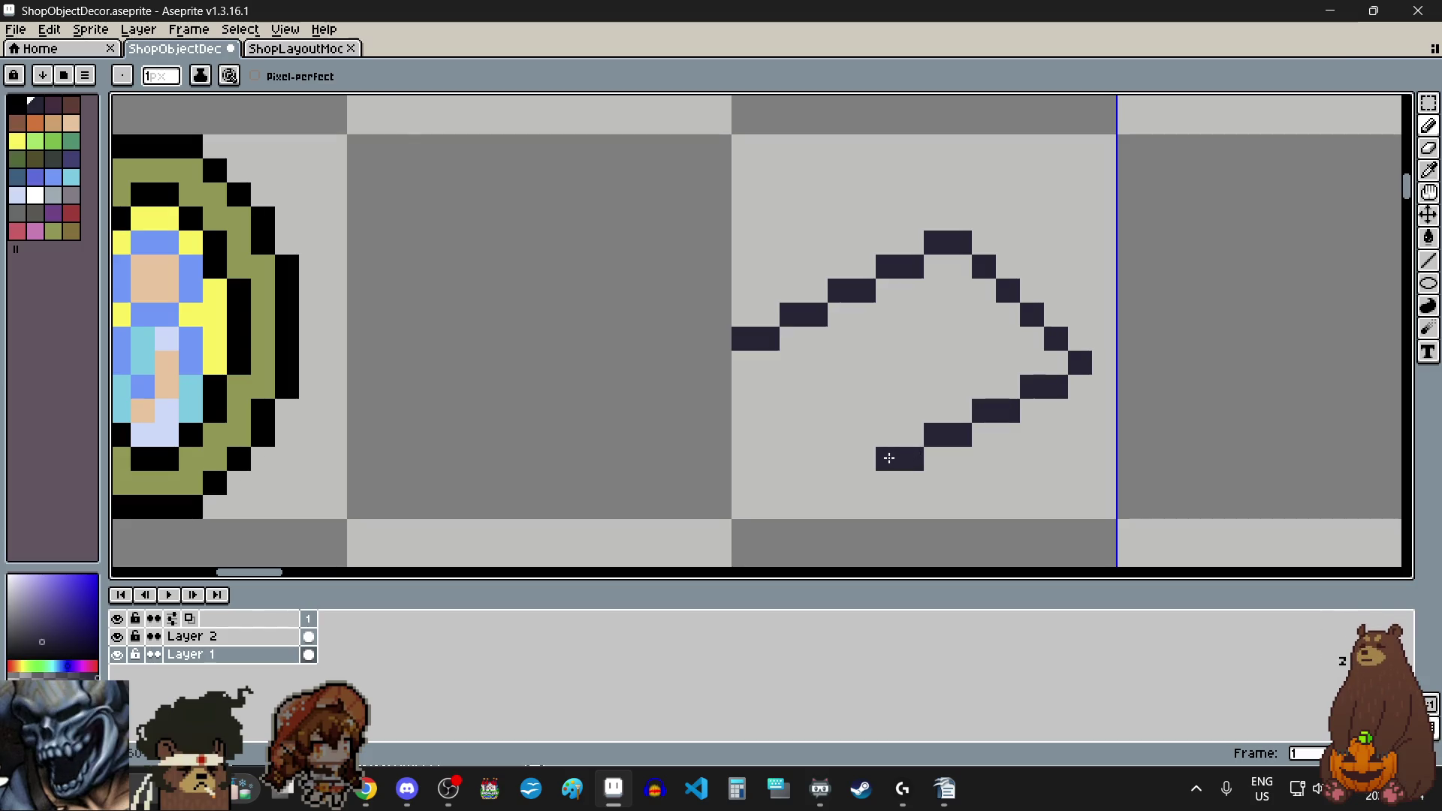
pyautogui.click(888, 457)
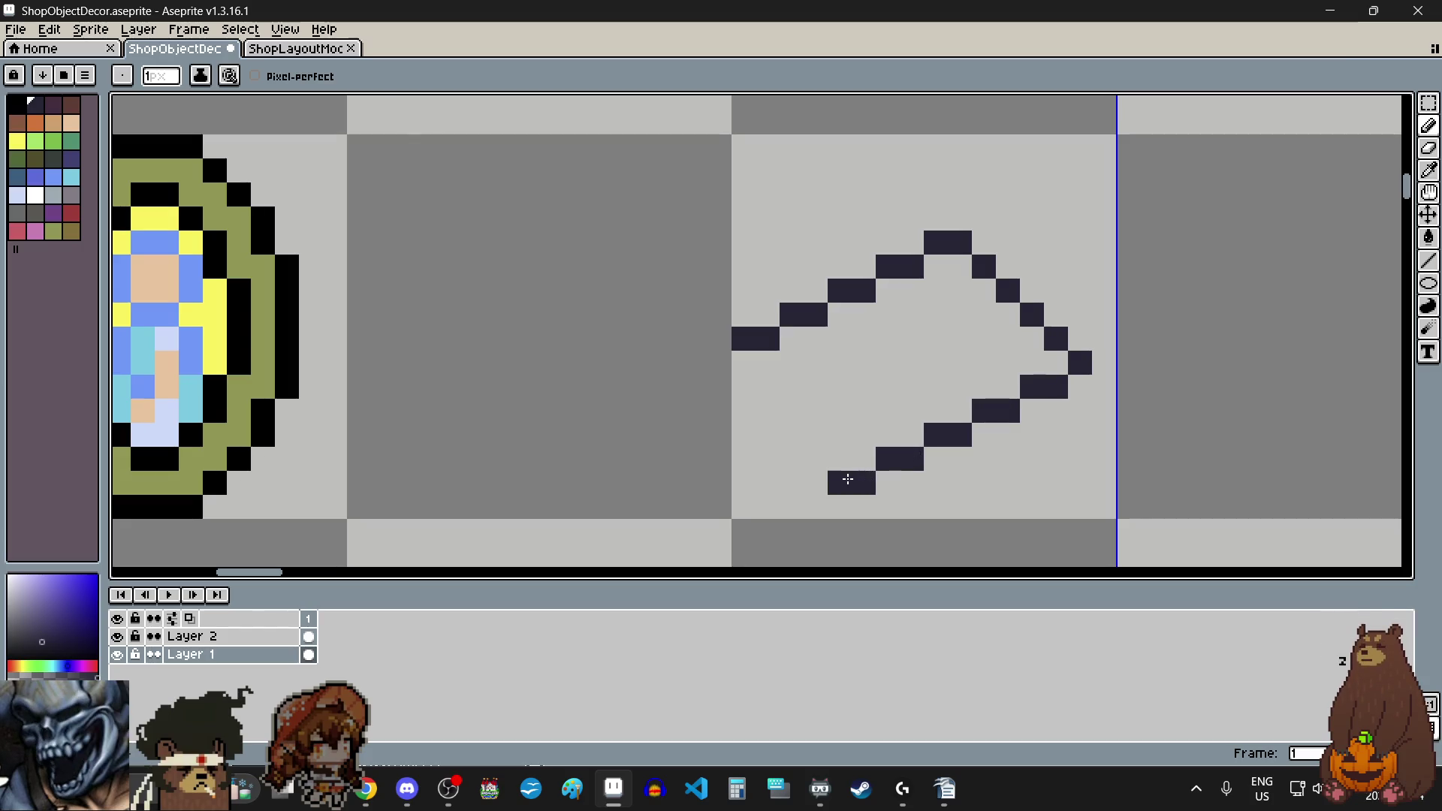
pyautogui.click(816, 459)
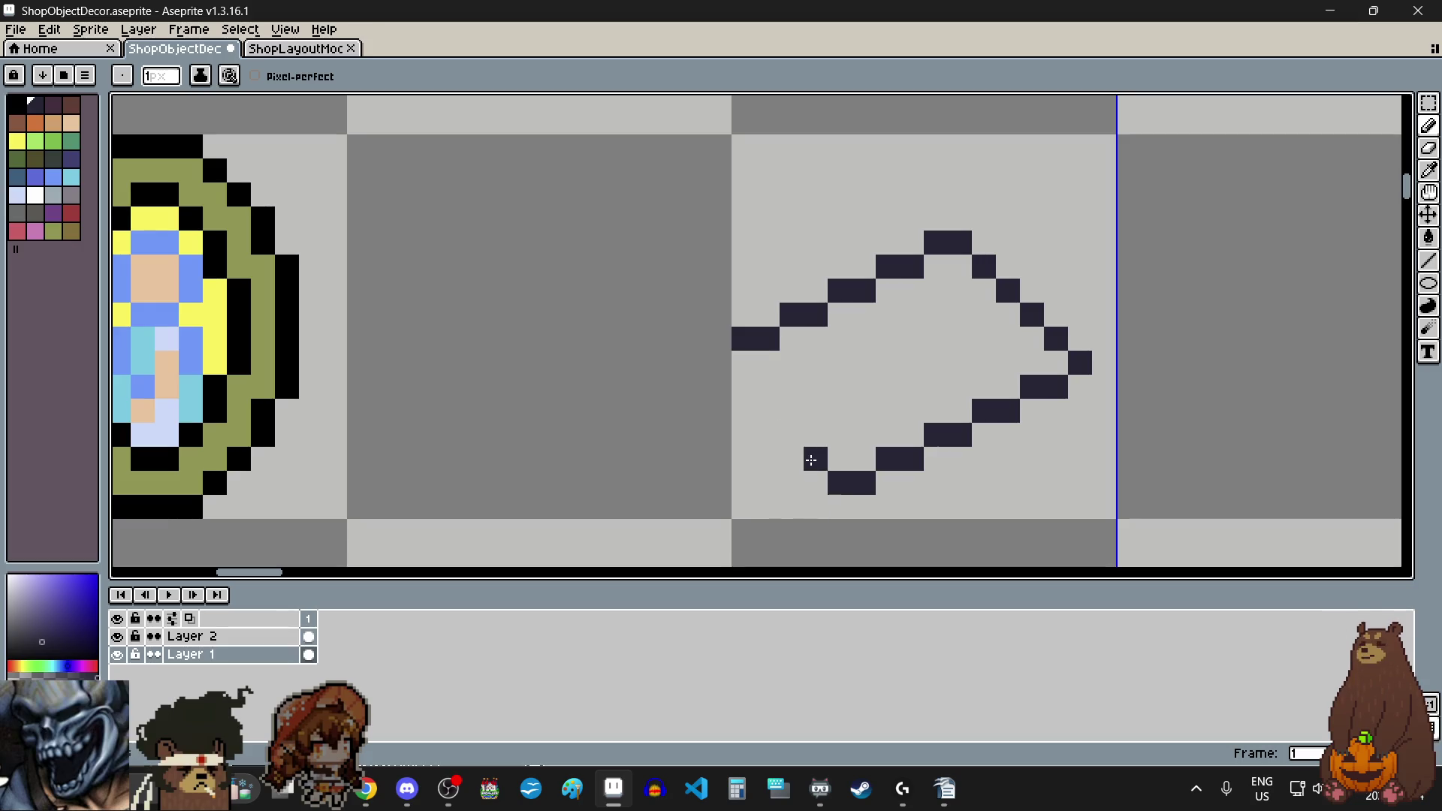
pyautogui.click(758, 410)
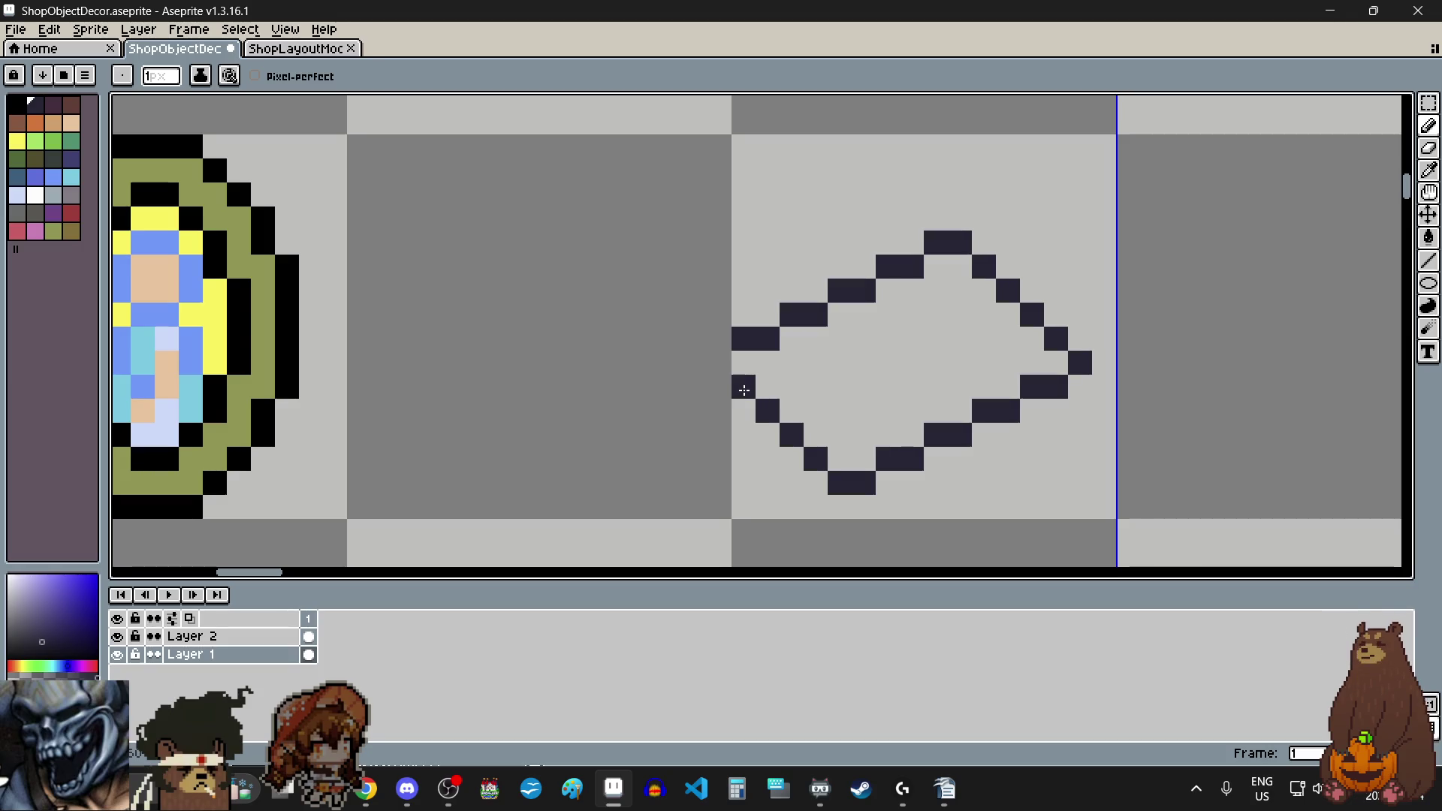
pyautogui.click(743, 390)
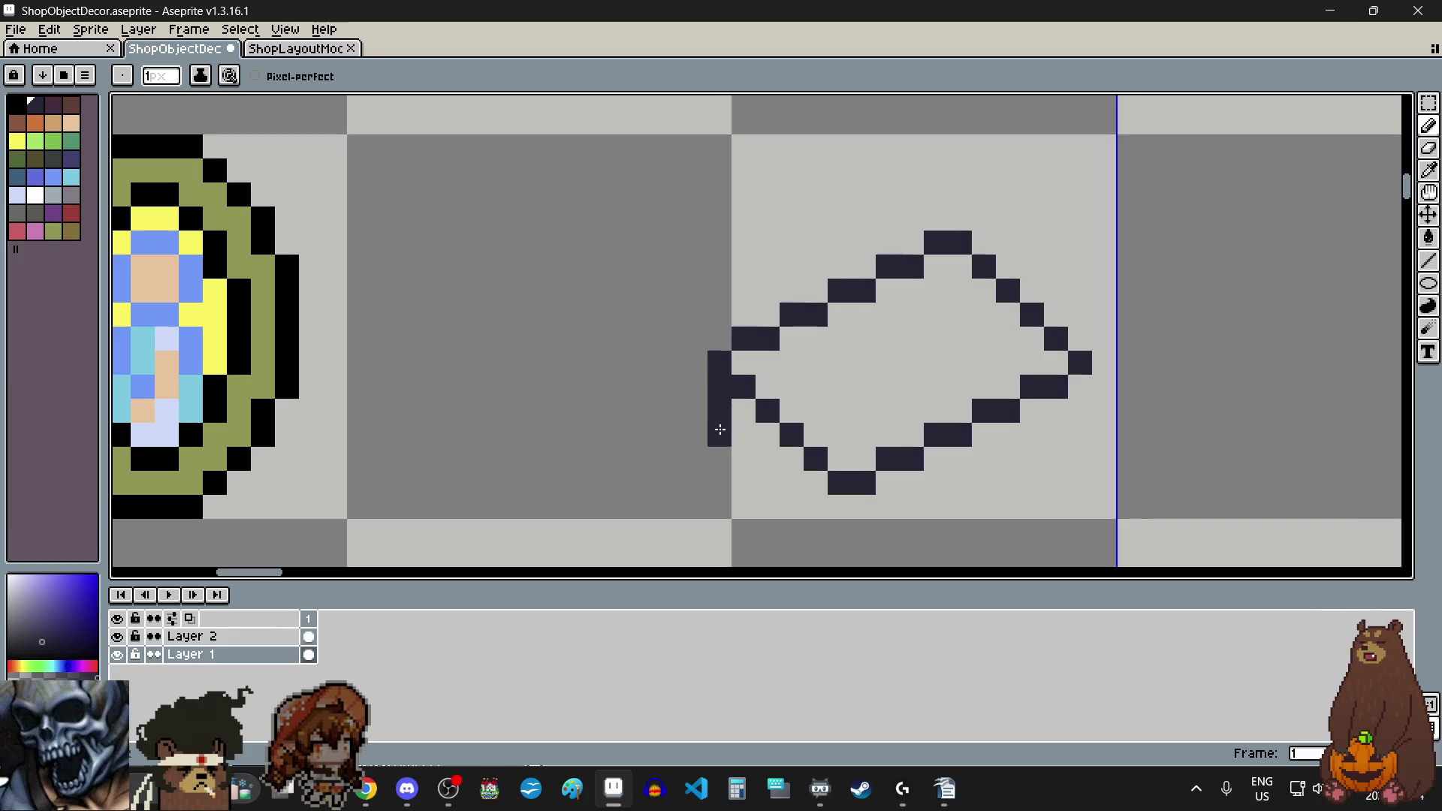
# Step: Draw a second parallel lower edge and join it at the diamond's right corner
pyautogui.click(734, 468)
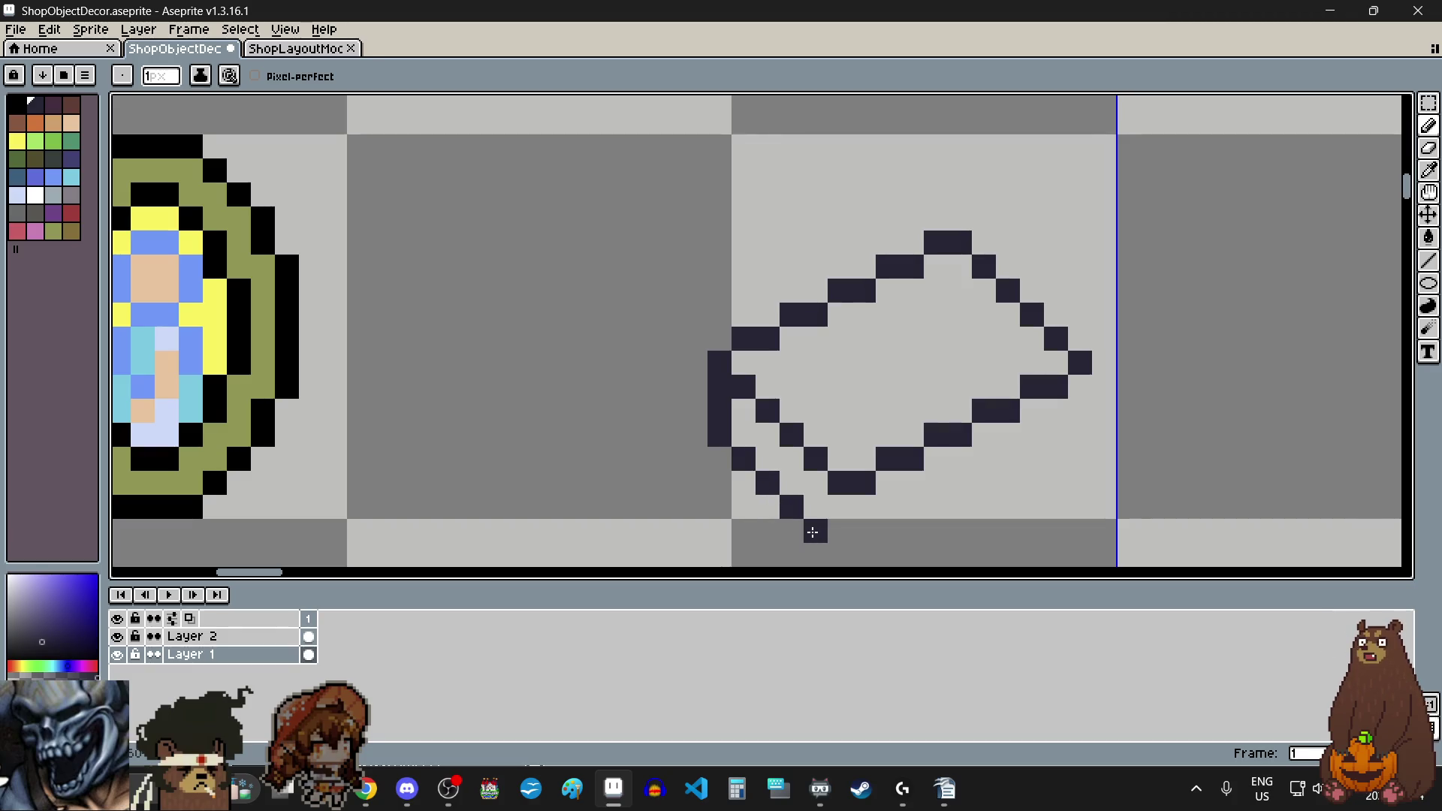
pyautogui.click(812, 532)
pyautogui.click(870, 553)
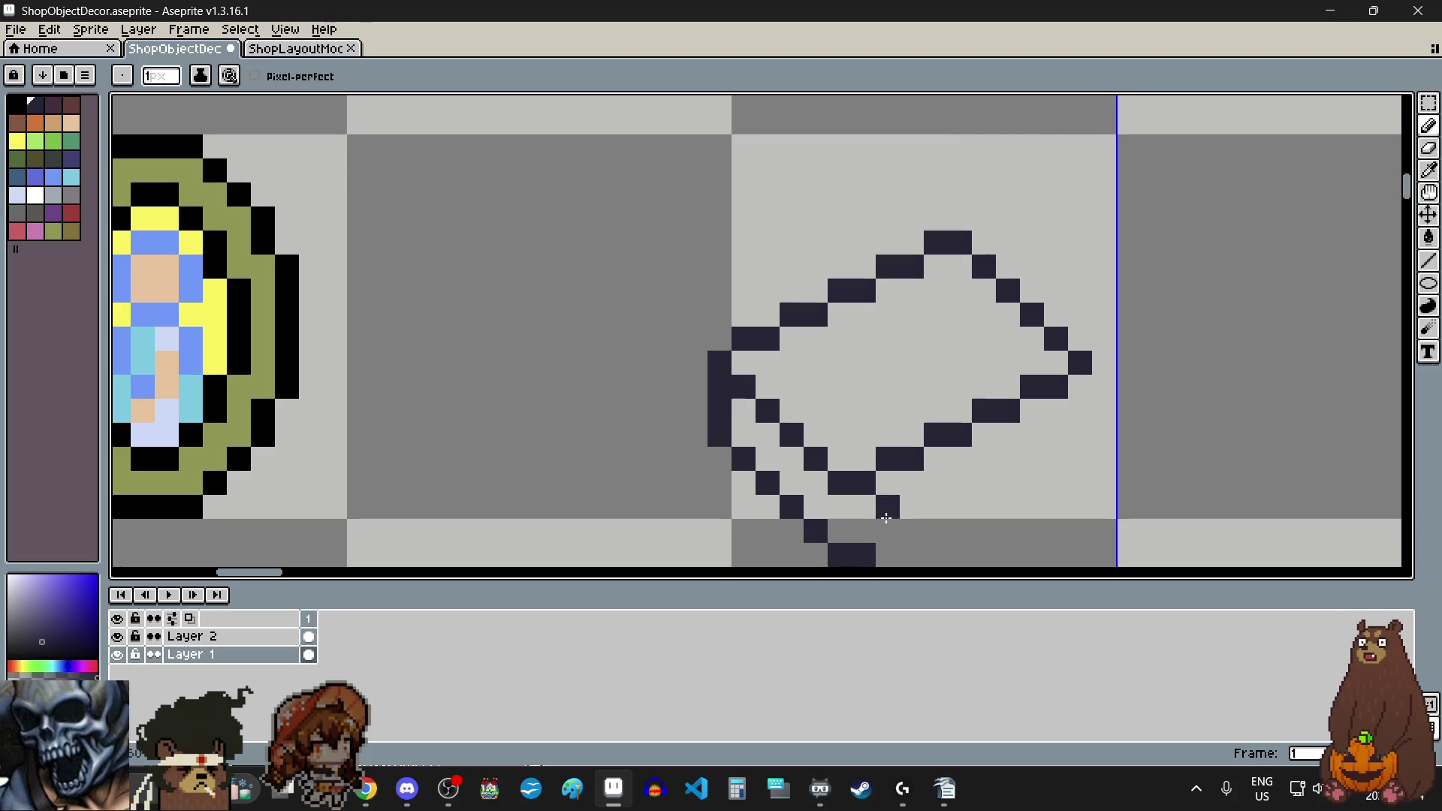
pyautogui.moveTo(912, 514); pyautogui.dragTo(940, 508)
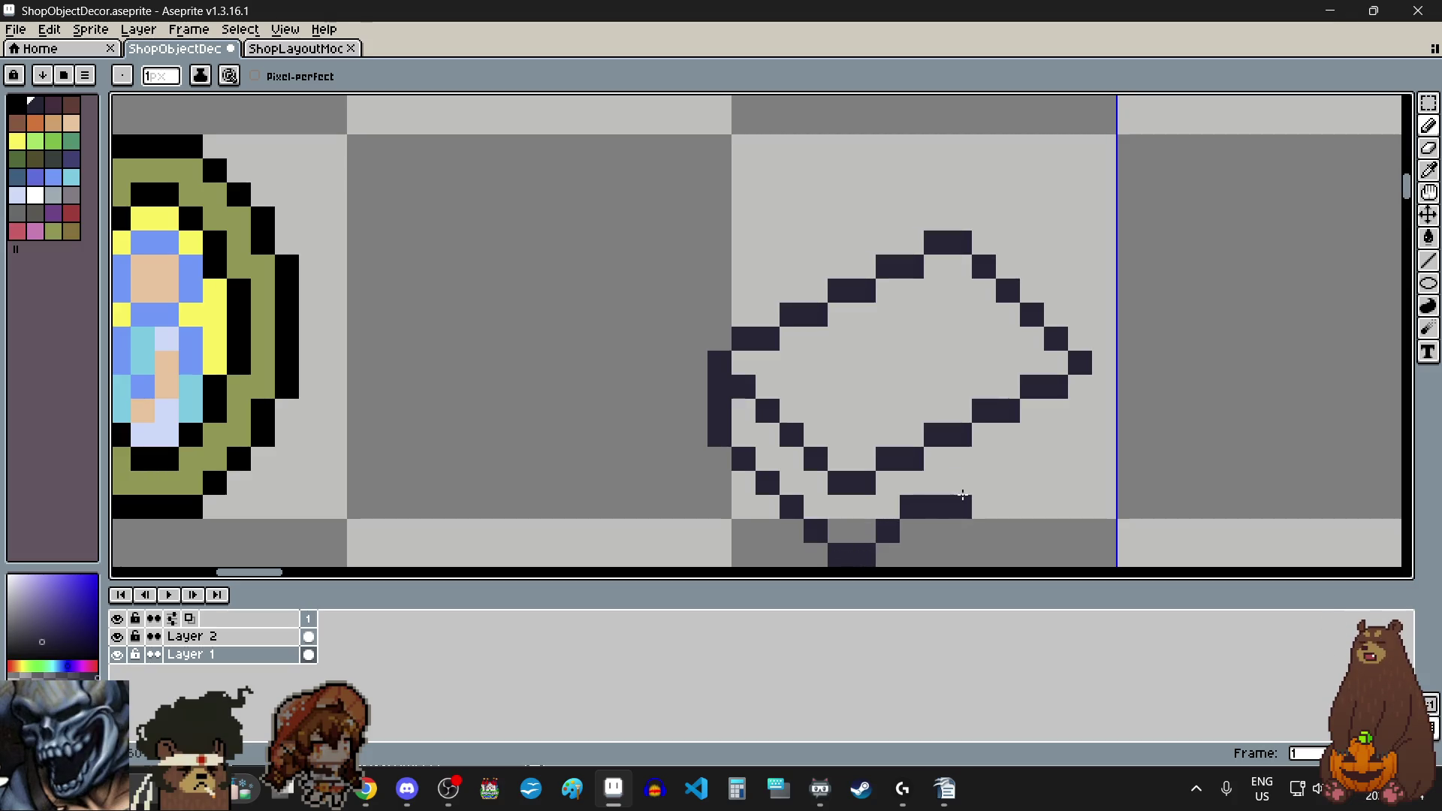
pyautogui.click(968, 490)
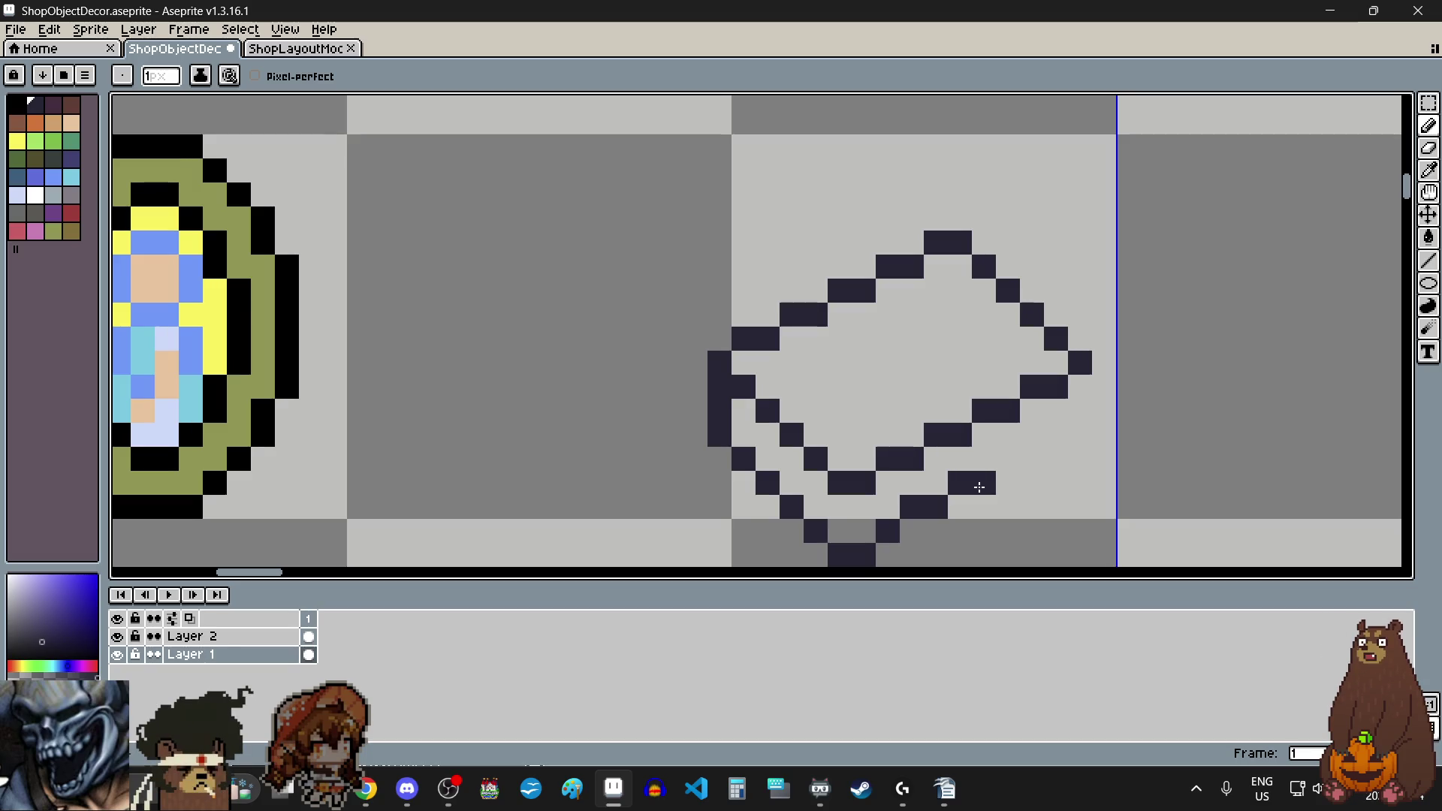
pyautogui.click(1023, 460)
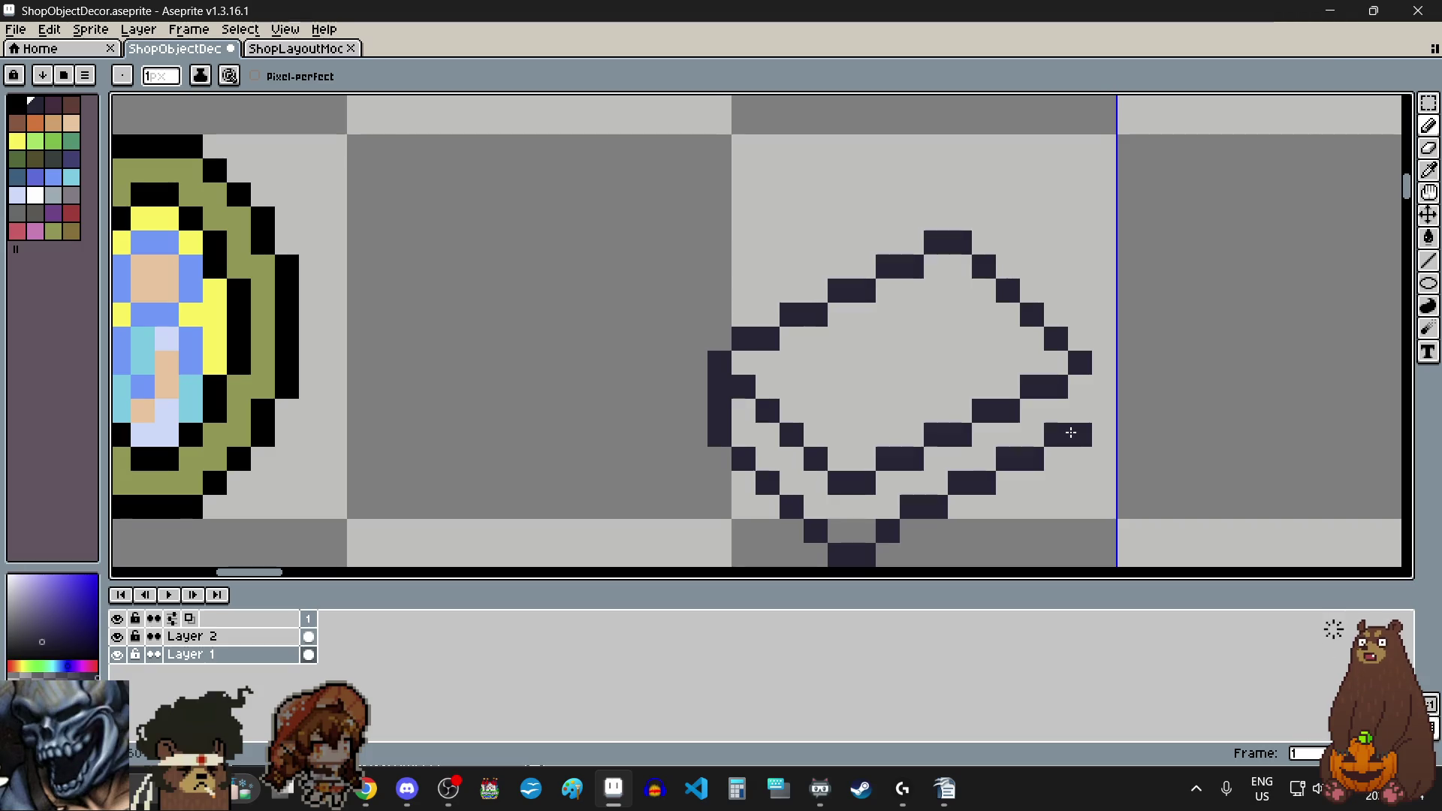
pyautogui.scroll(-3, 1075, 432)
pyautogui.scroll(2, 1108, 418)
pyautogui.click(1141, 375)
pyautogui.click(1140, 340)
pyautogui.scroll(-3, 1140, 342)
pyautogui.scroll(3, 1202, 401)
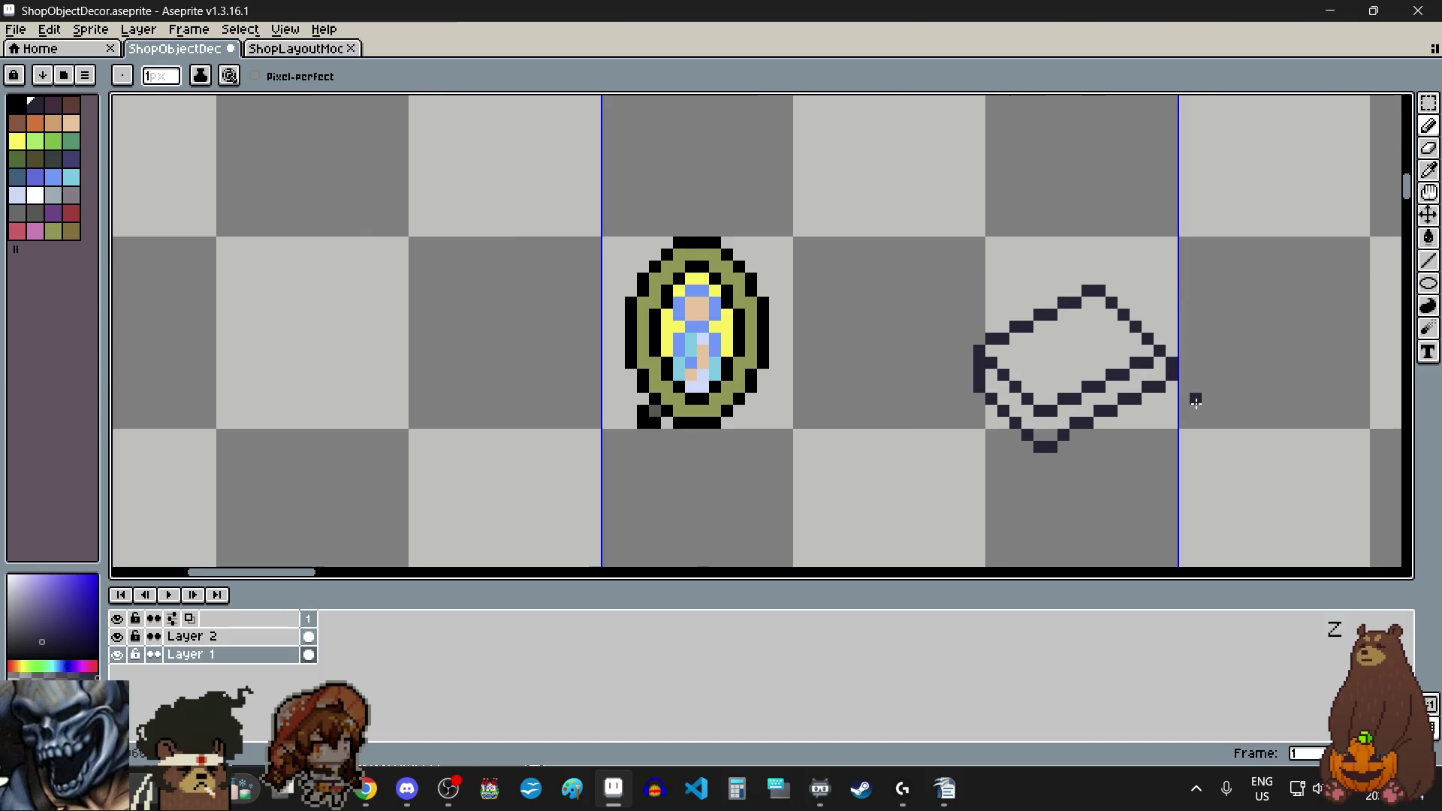
pyautogui.scroll(1, 1194, 344)
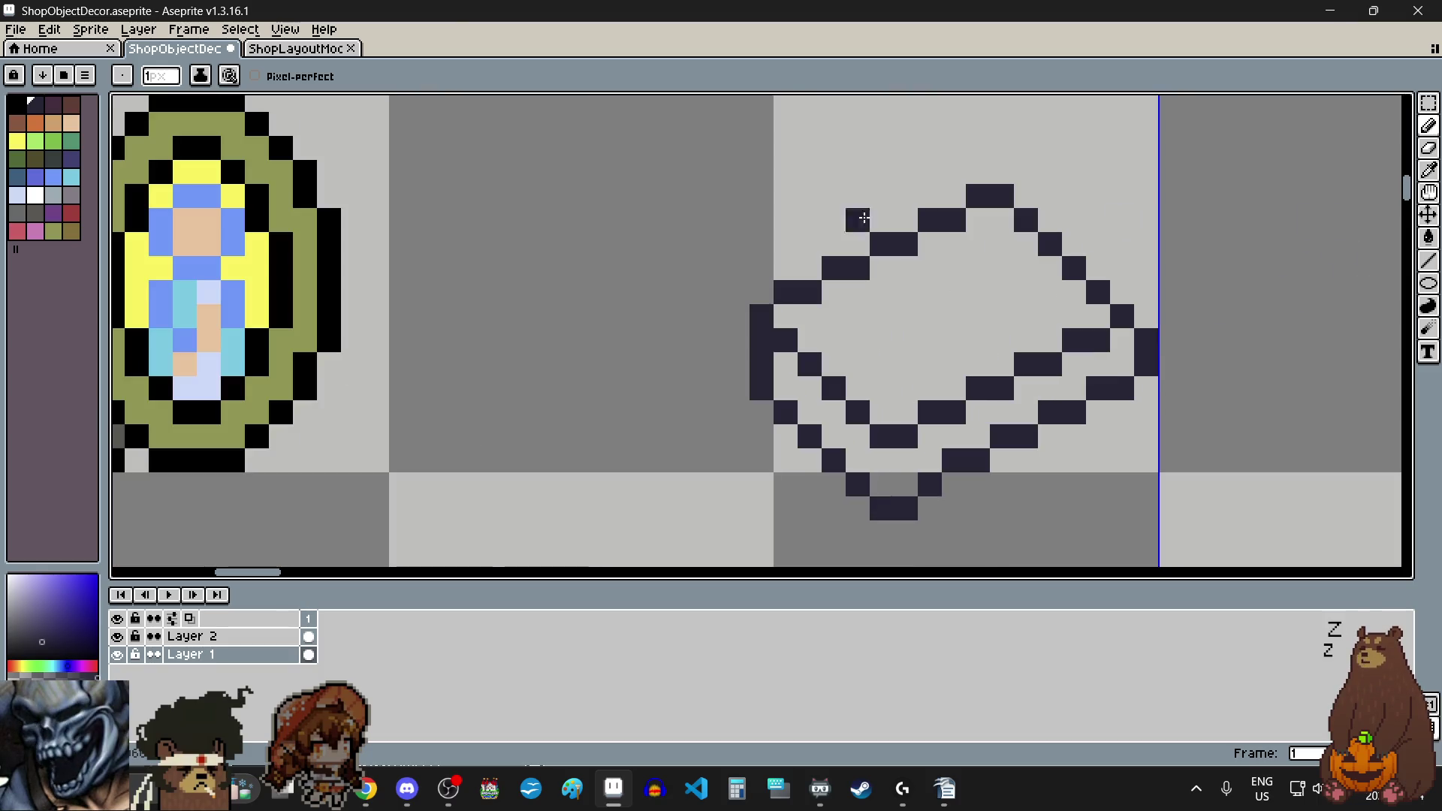
# Step: Paint a white highlight along the diamond's lower-left and lower-right inner edges
pyautogui.click(41, 199)
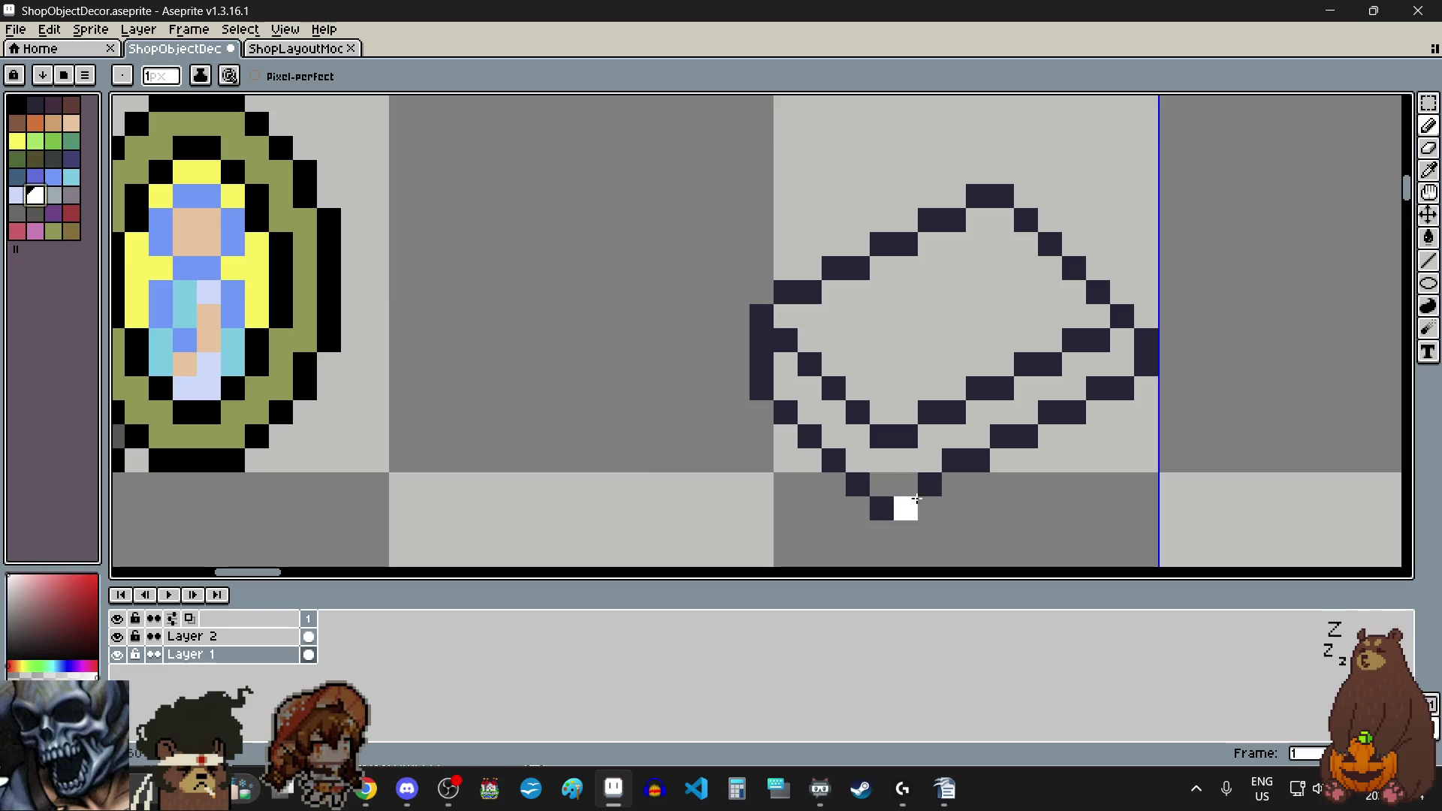
pyautogui.scroll(1, 811, 428)
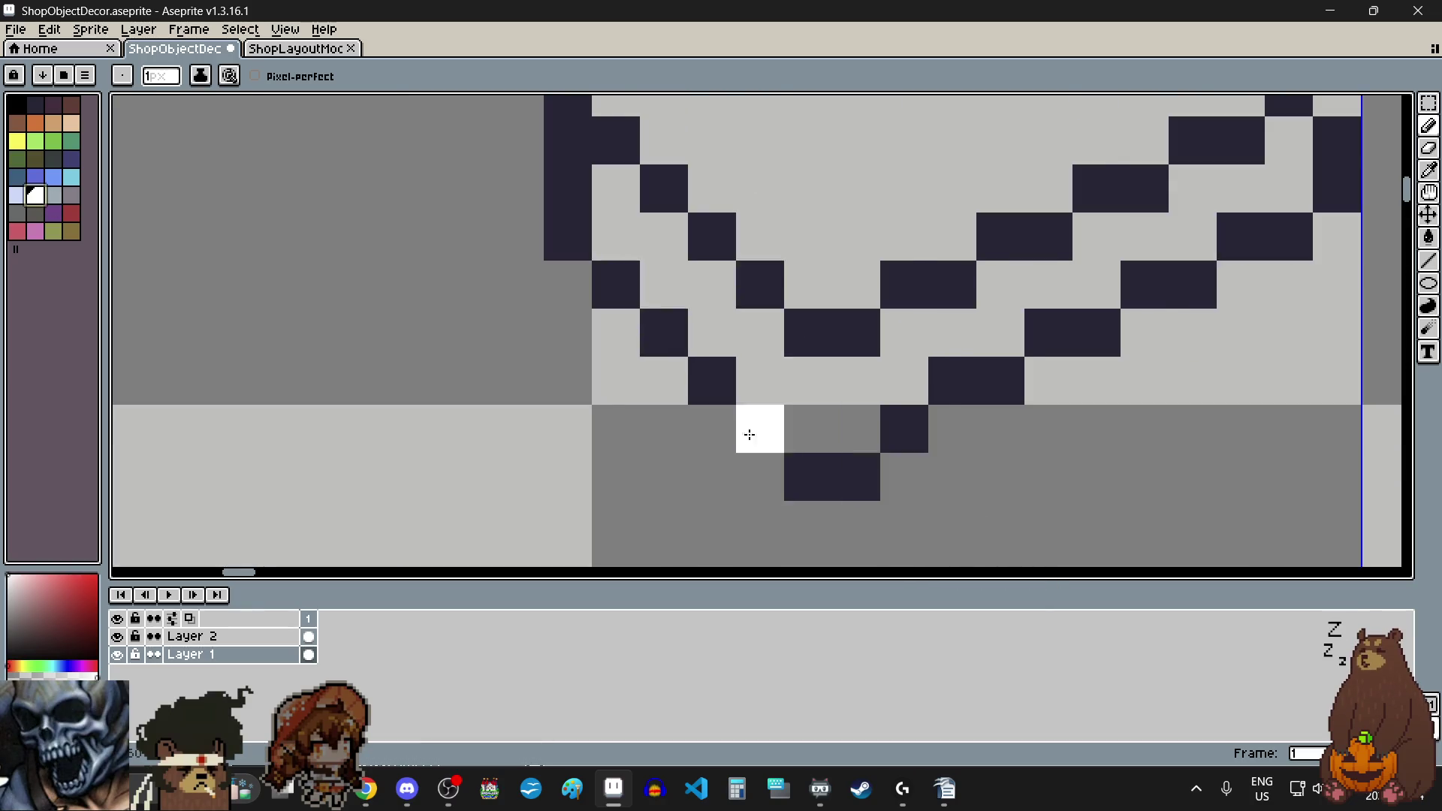
pyautogui.scroll(-1, 746, 432)
pyautogui.moveTo(645, 278); pyautogui.dragTo(816, 426)
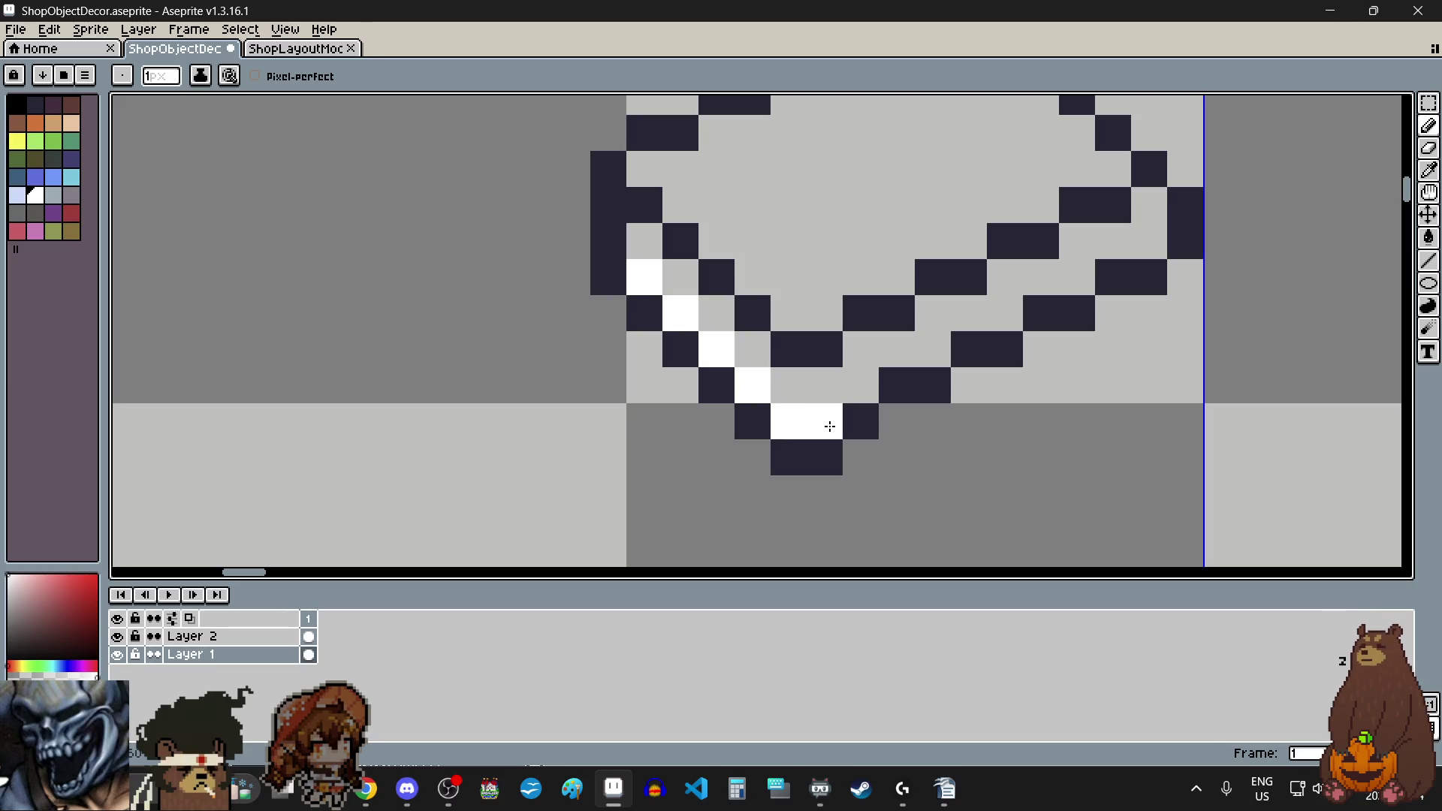
pyautogui.click(861, 386)
pyautogui.click(933, 349)
pyautogui.click(1005, 314)
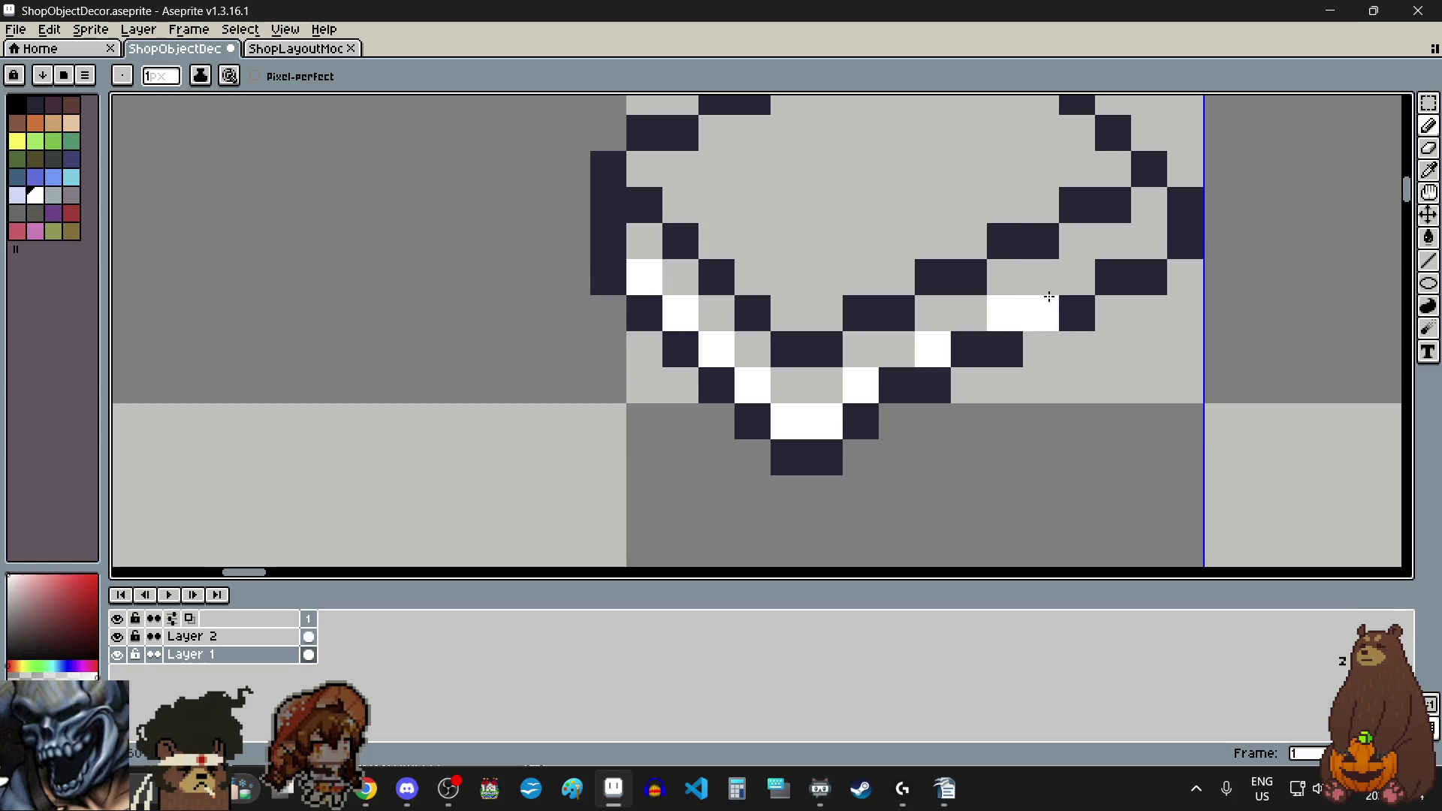
pyautogui.click(1072, 284)
pyautogui.click(1112, 241)
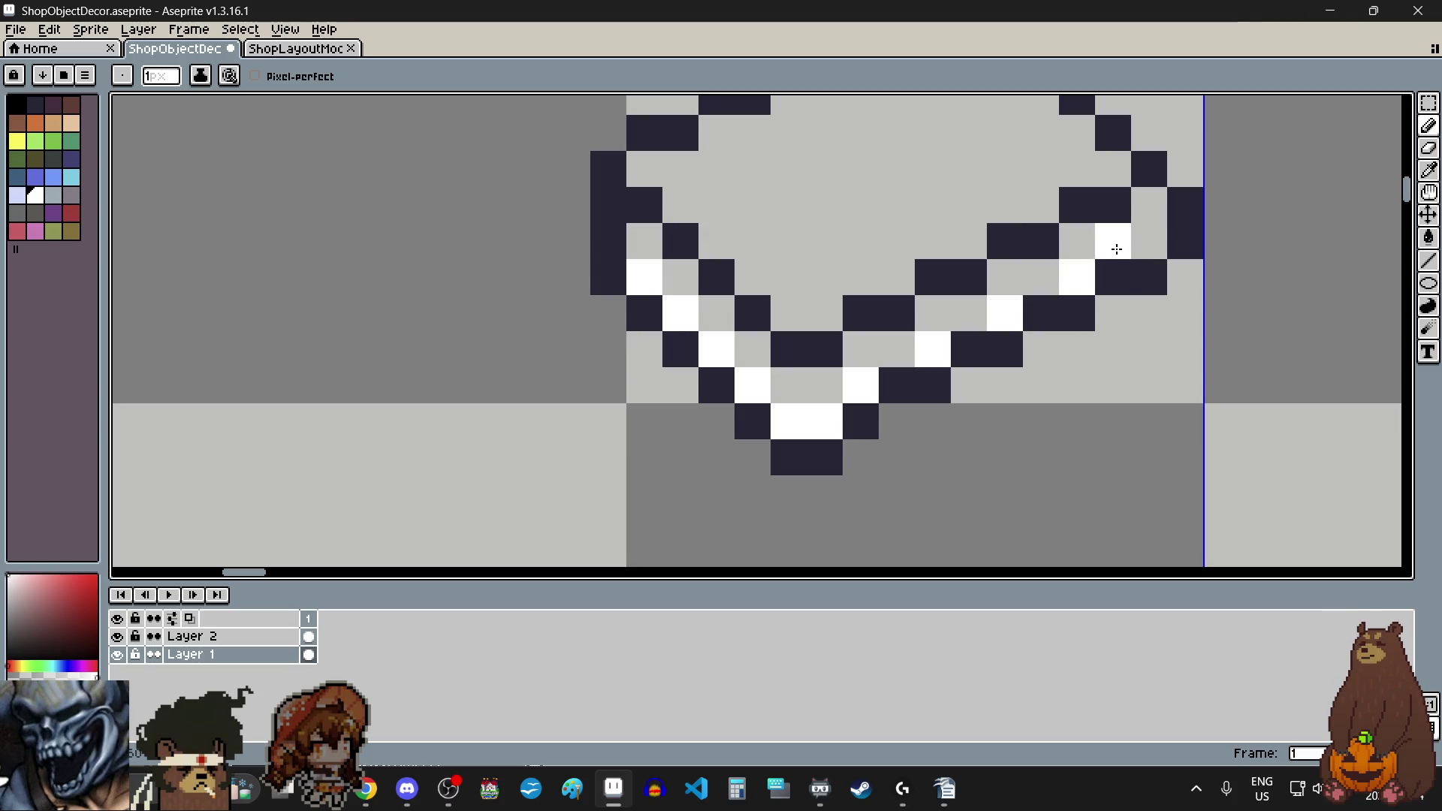
pyautogui.scroll(-1, 1036, 390)
pyautogui.scroll(1, 1037, 391)
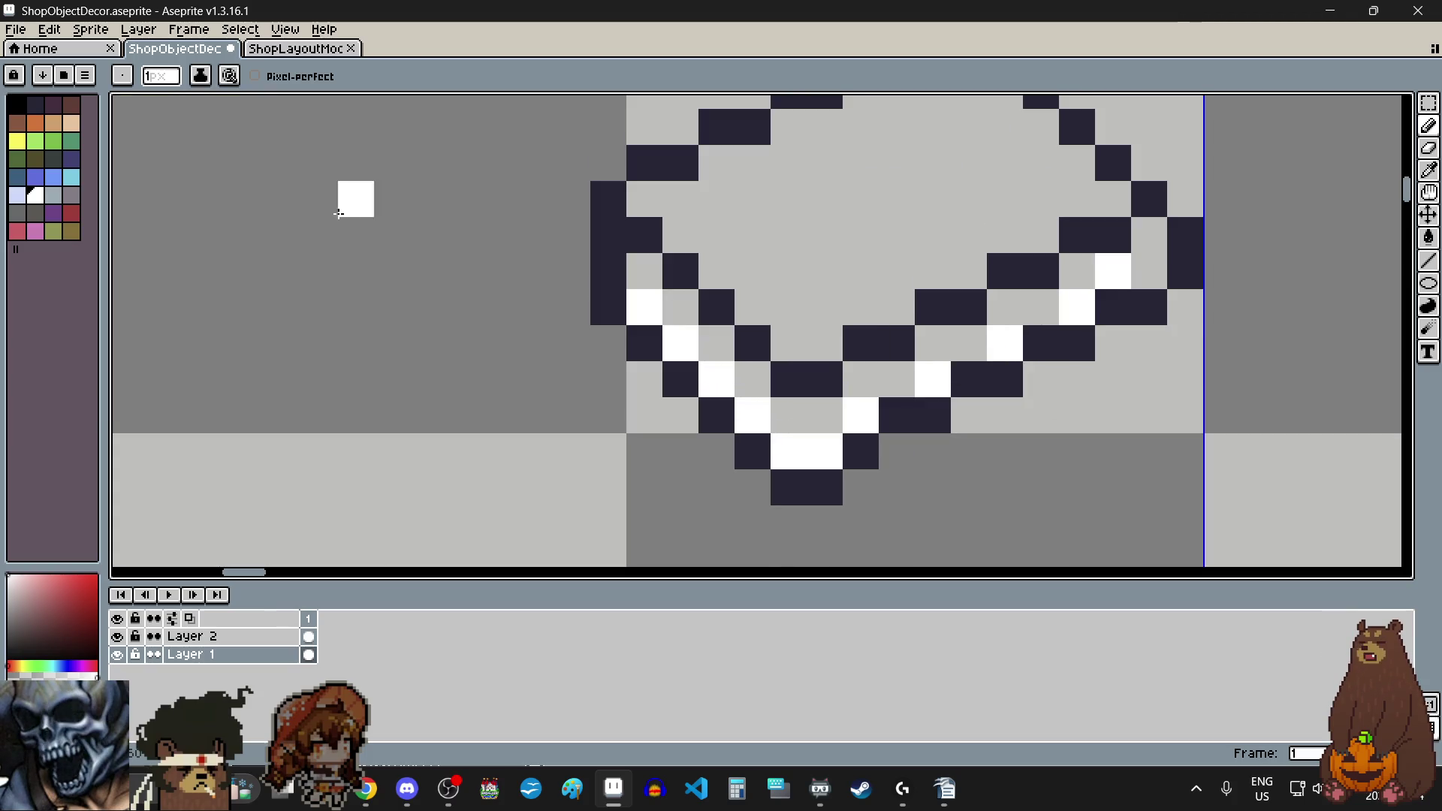
# Step: Paint light grey-blue shading beside the left highlight and along the bottom band
pyautogui.click(53, 194)
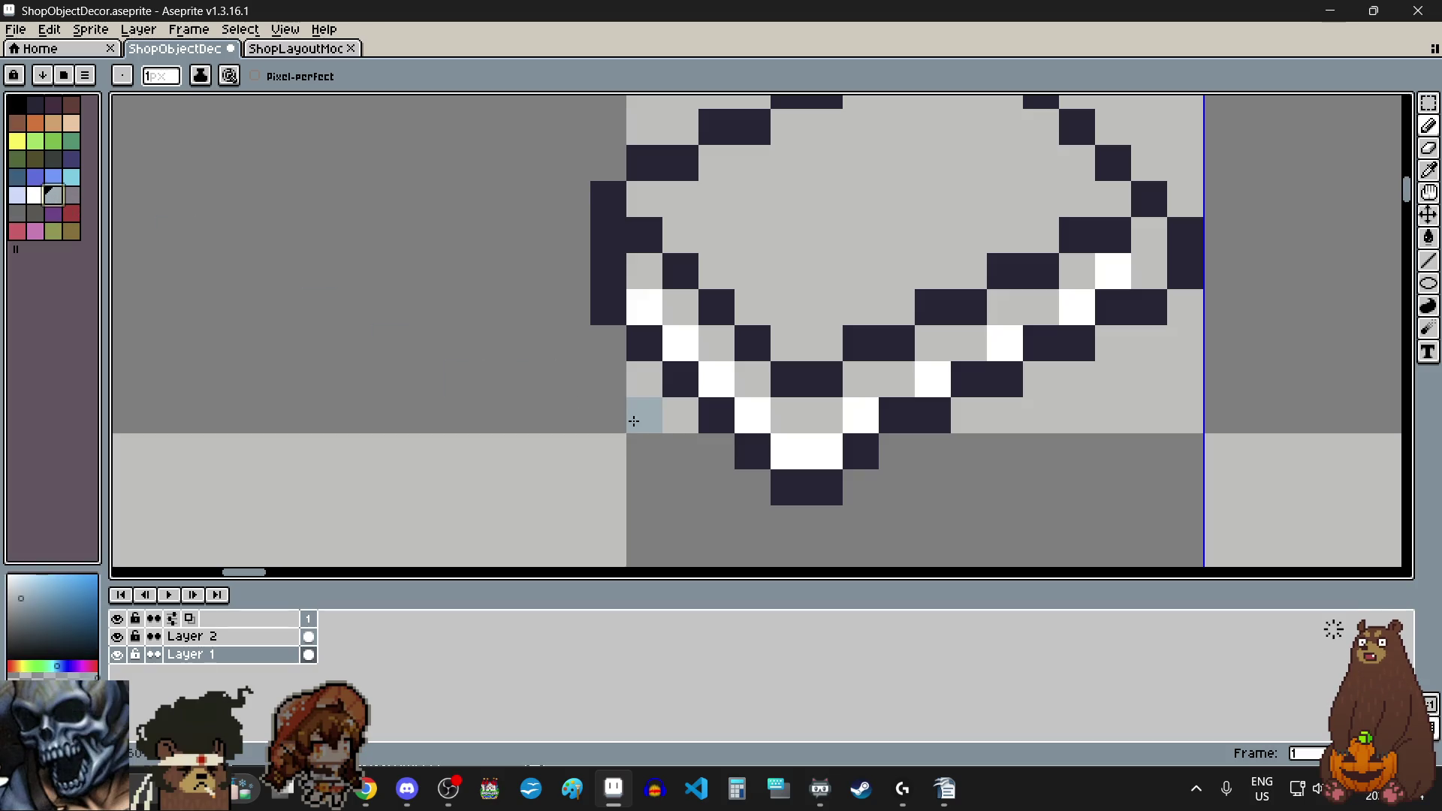
pyautogui.click(650, 286)
pyautogui.click(684, 310)
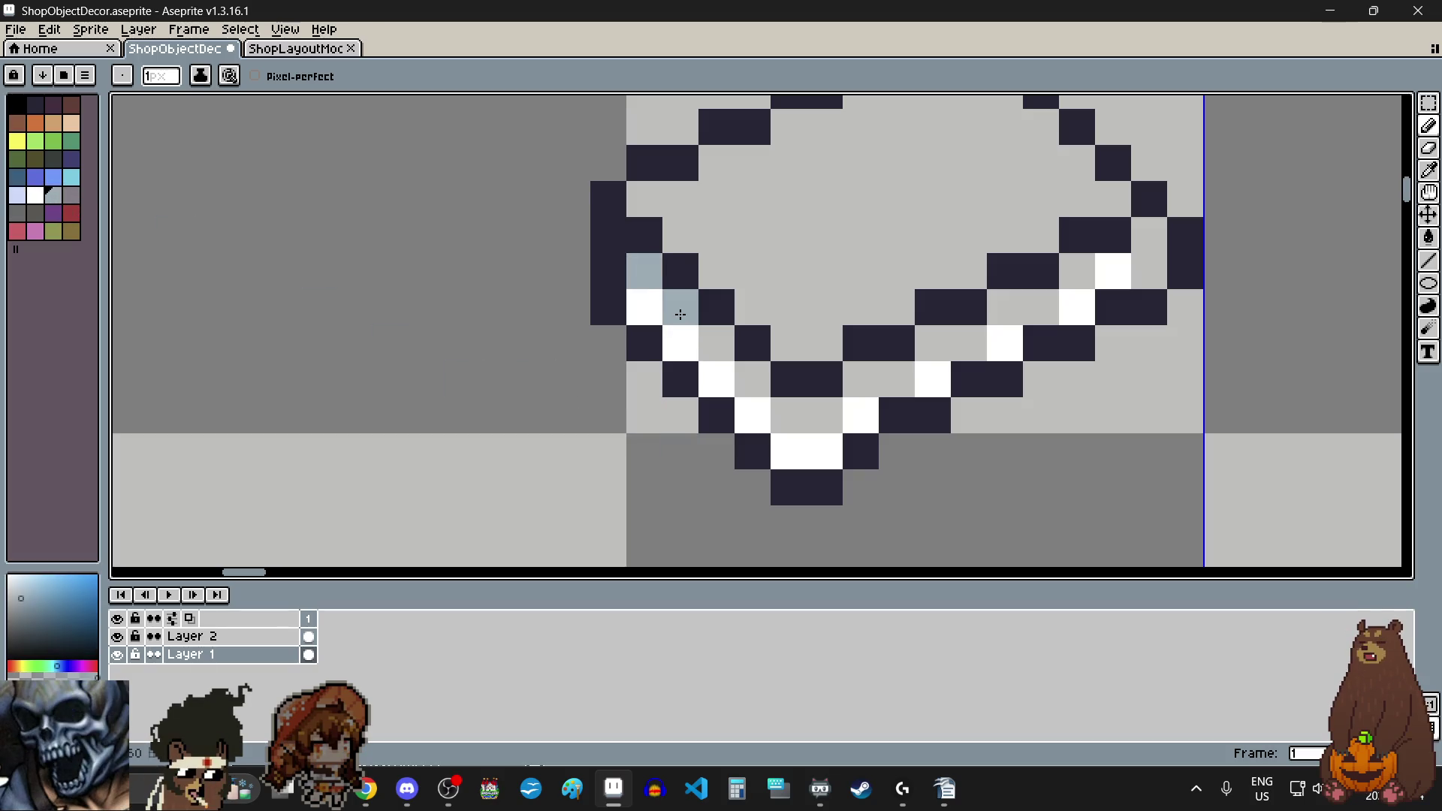
pyautogui.click(719, 346)
pyautogui.click(756, 382)
pyautogui.click(765, 401)
pyautogui.click(789, 415)
pyautogui.click(825, 415)
pyautogui.click(861, 378)
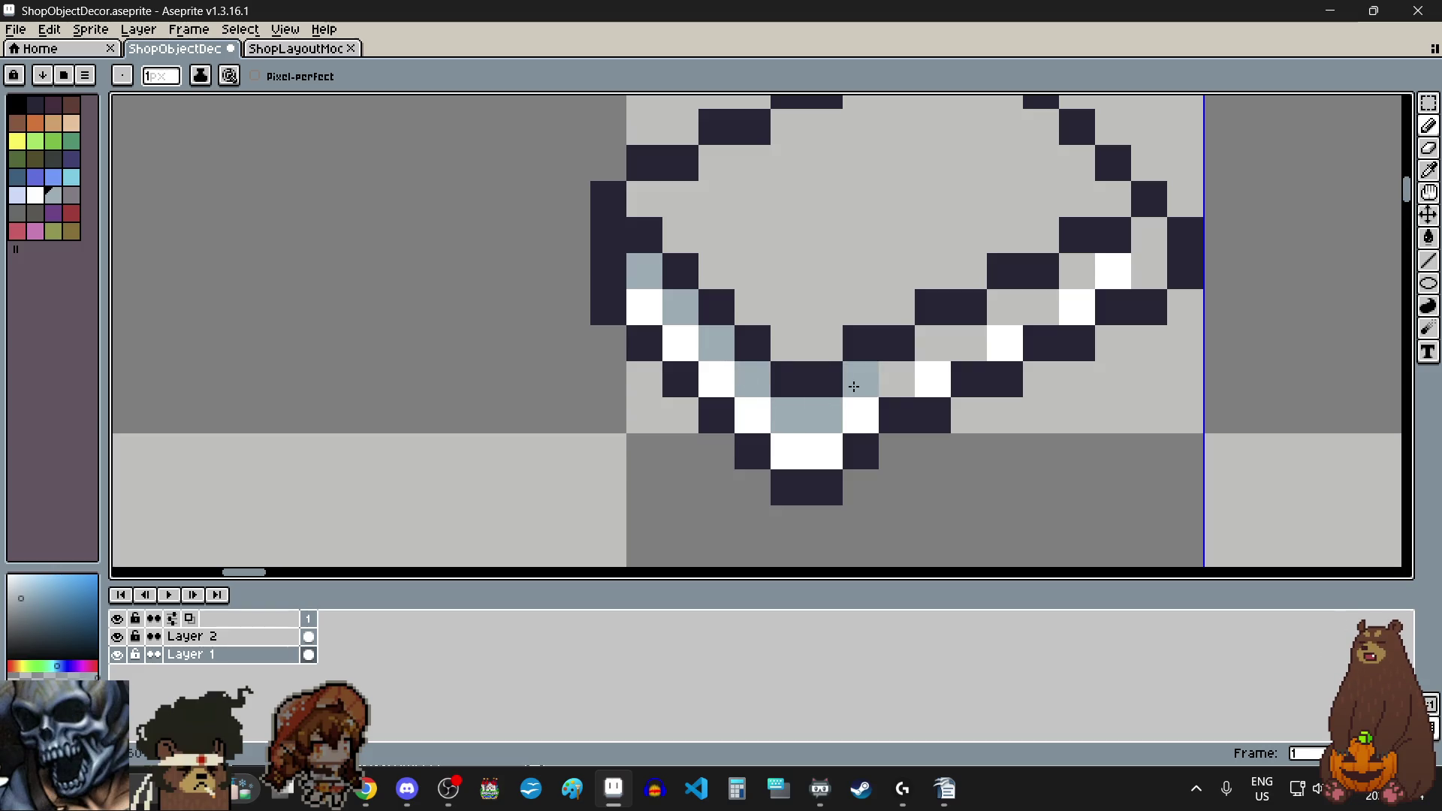
pyautogui.click(897, 378)
# Step: Continue the grey-blue shading up the diamond's right inner edge
pyautogui.click(948, 342)
pyautogui.click(969, 342)
pyautogui.click(1005, 306)
pyautogui.click(1041, 307)
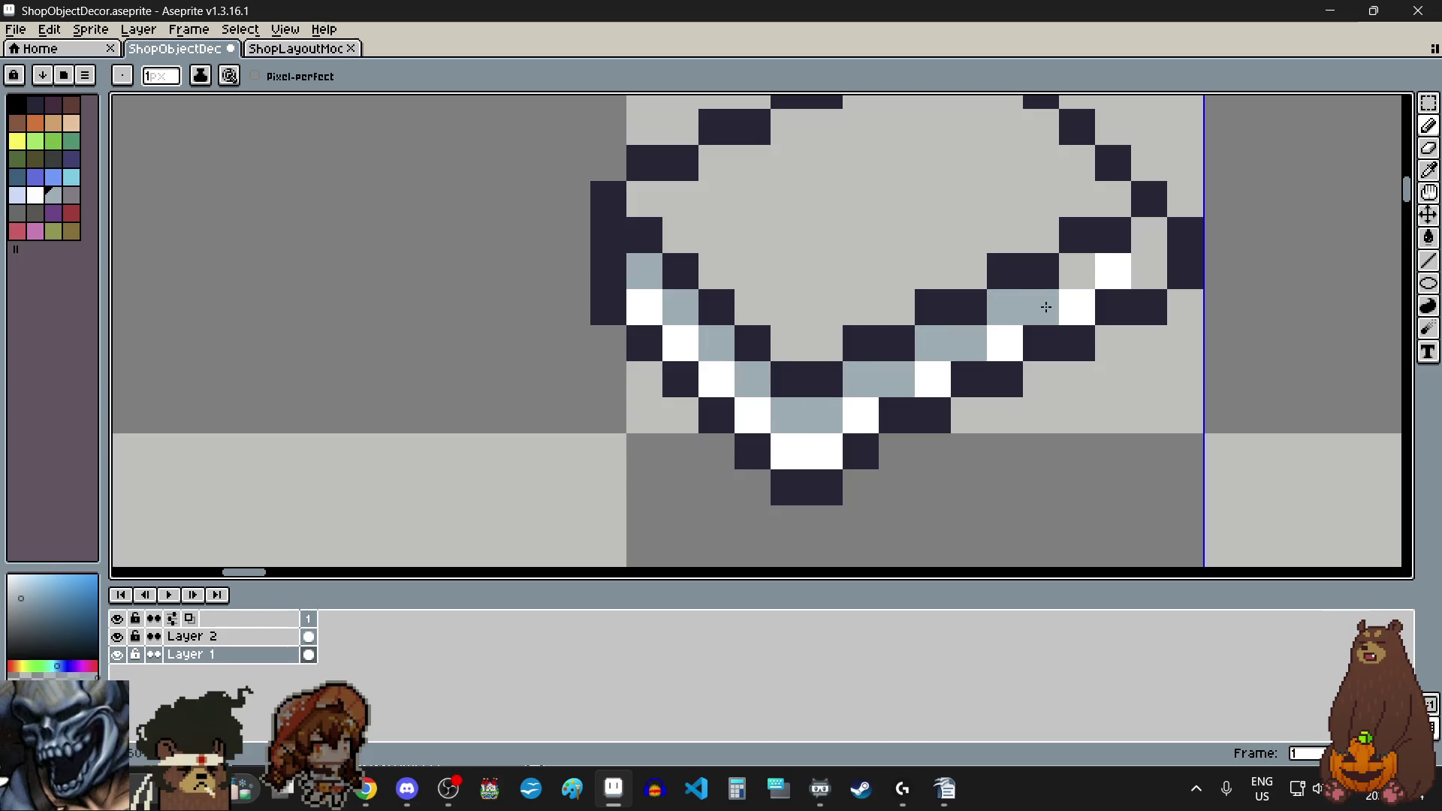
pyautogui.click(1077, 270)
pyautogui.click(1149, 270)
pyautogui.scroll(-4, 1148, 241)
pyautogui.scroll(2, 1077, 363)
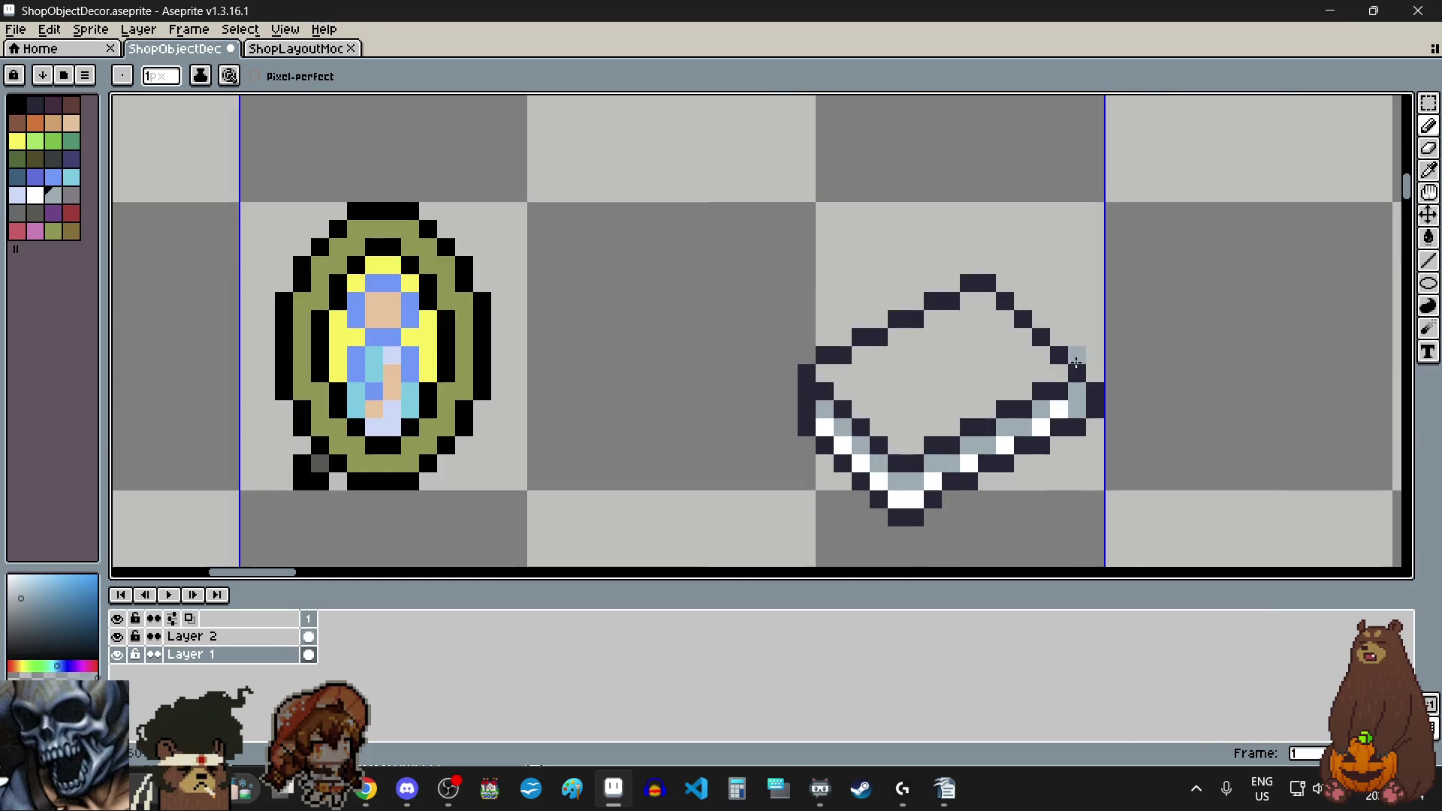
pyautogui.scroll(1, 1016, 445)
pyautogui.scroll(1, 1018, 446)
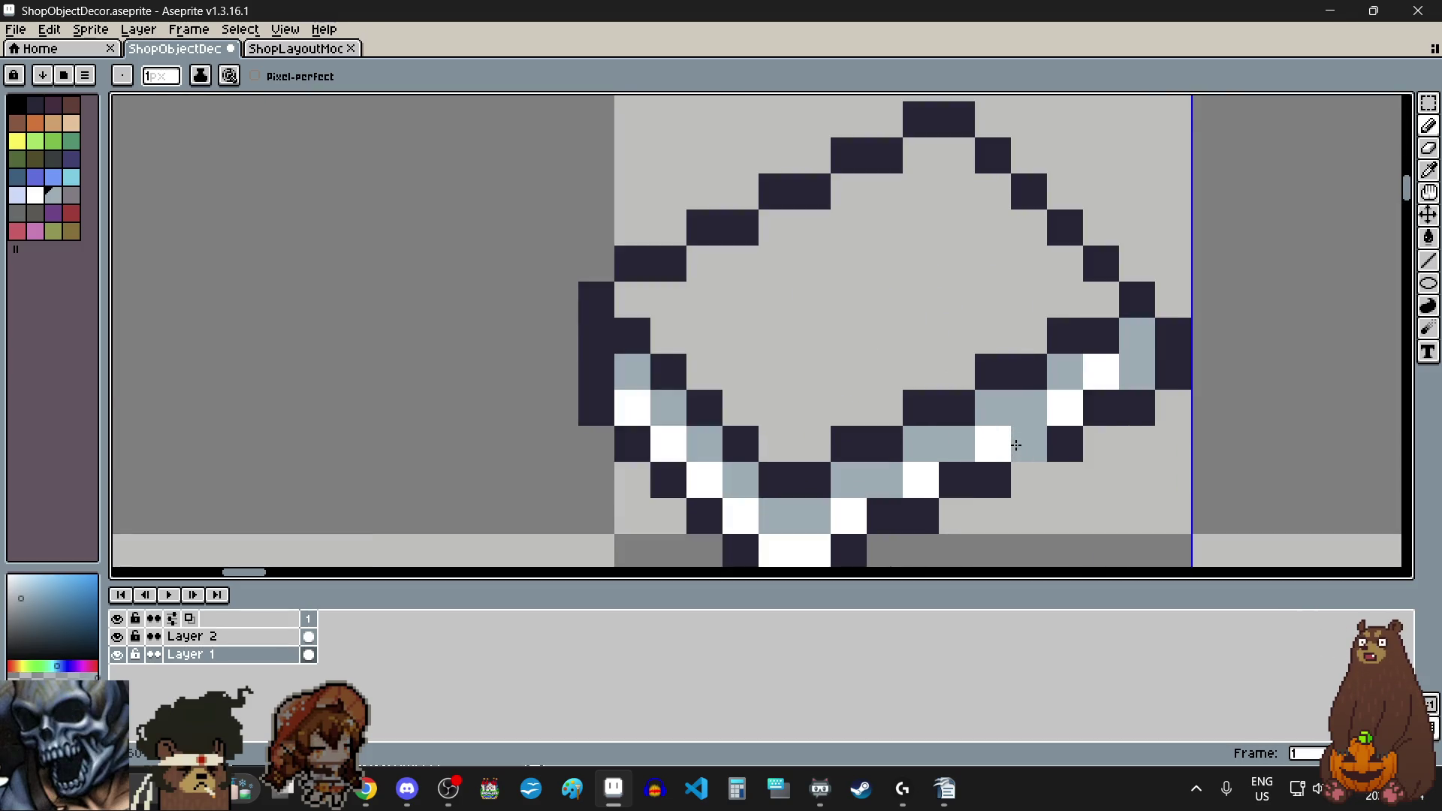
pyautogui.scroll(-1, 1023, 448)
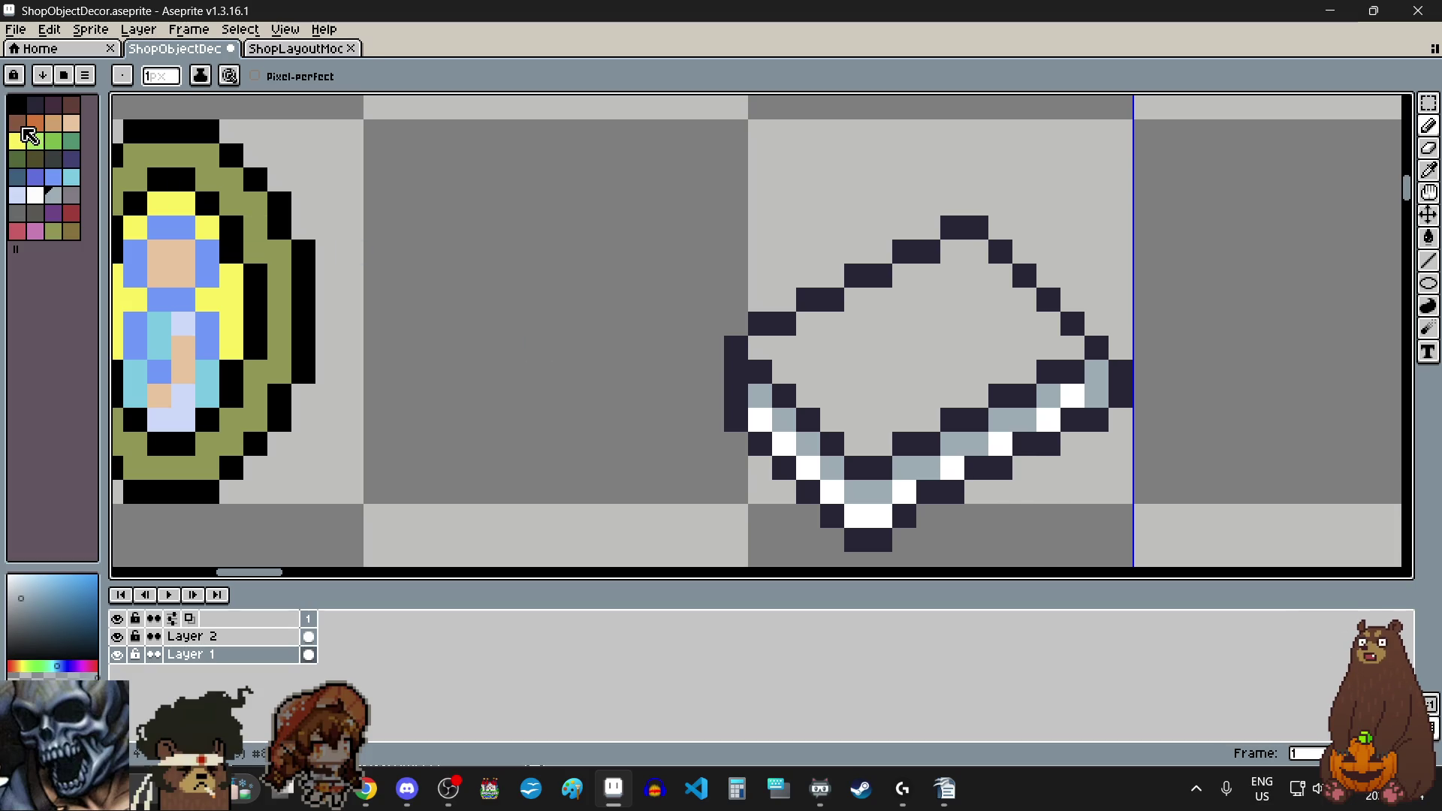
# Step: Switch the drawing colour to dark purple and recolour the diamond's upper-right navy outline
pyautogui.click(17, 122)
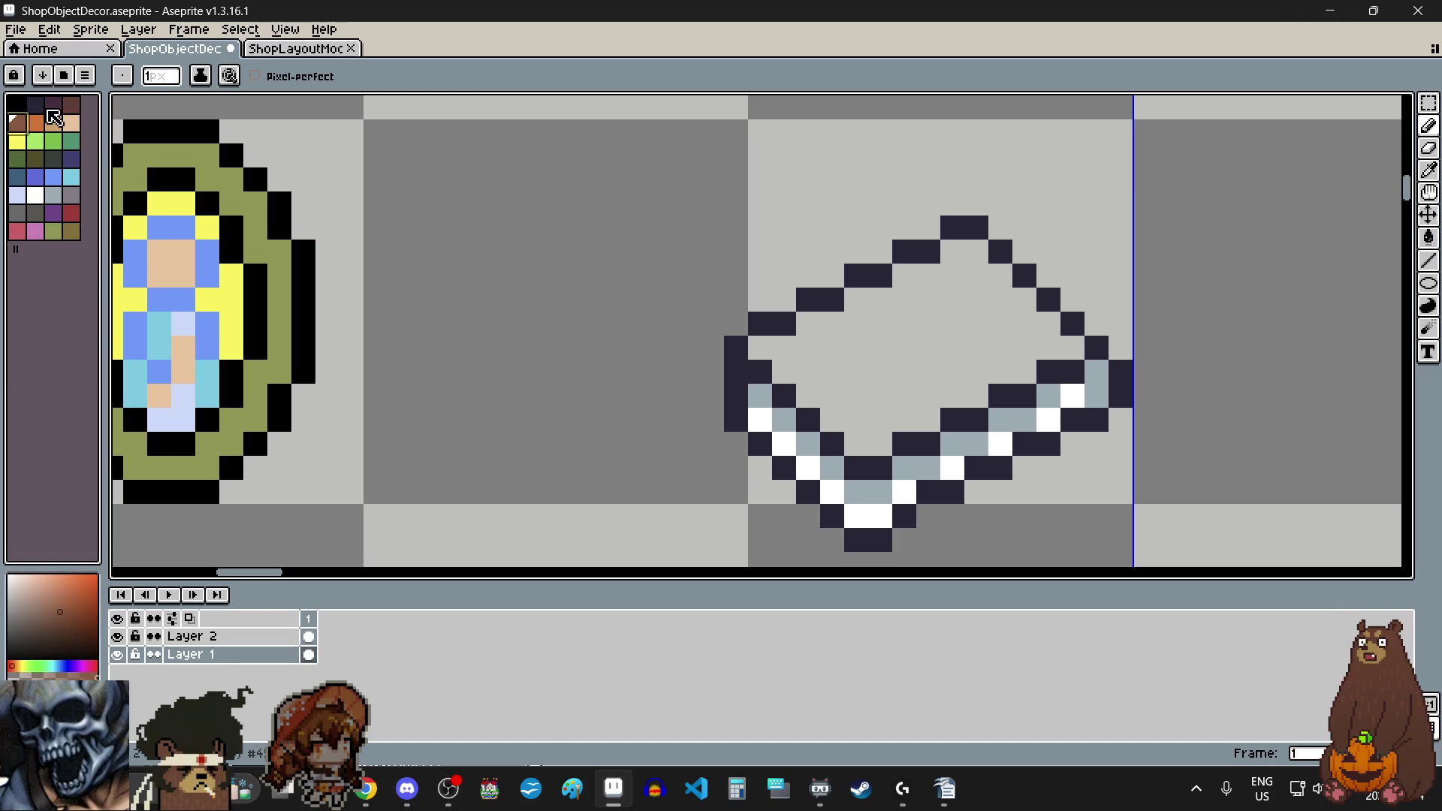
pyautogui.click(54, 108)
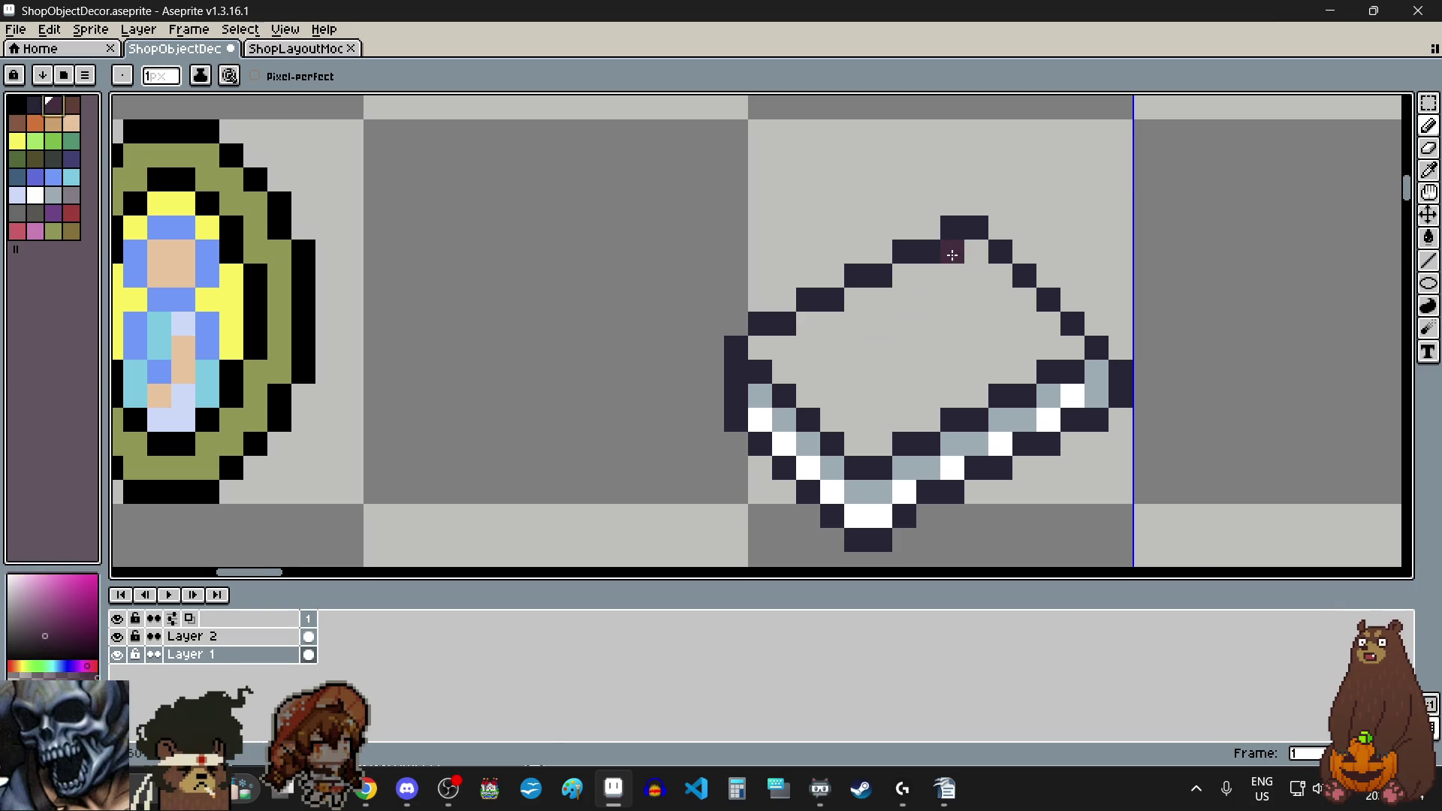
pyautogui.scroll(3, 952, 242)
pyautogui.click(1000, 202)
pyautogui.click(1048, 250)
pyautogui.click(1098, 301)
pyautogui.click(1149, 346)
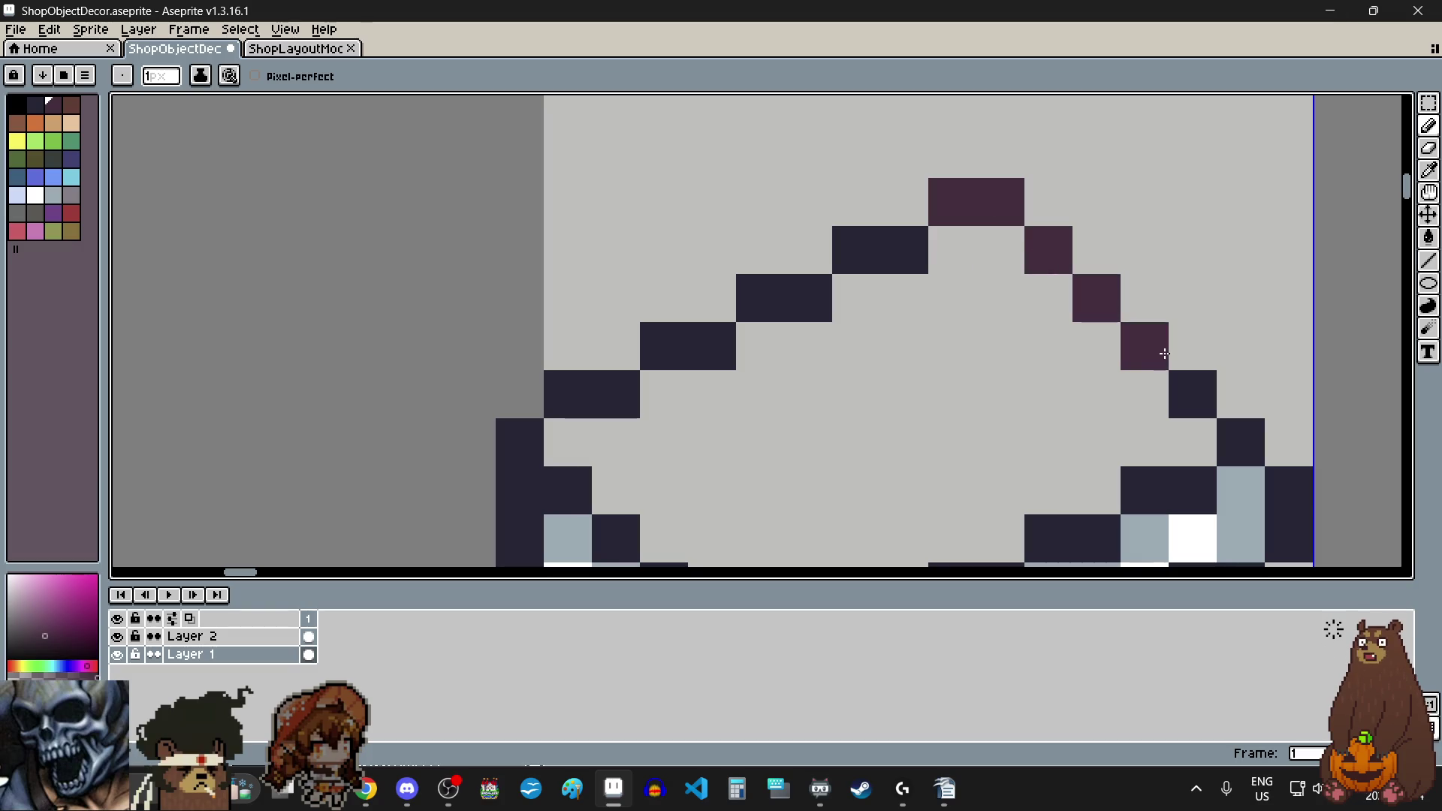
pyautogui.click(1202, 394)
pyautogui.click(1239, 442)
# Step: Recolour the diamond's right-edge outline pixels dark purple
pyautogui.scroll(-1, 1277, 485)
pyautogui.scroll(1, 1239, 357)
pyautogui.click(1232, 346)
pyautogui.click(1232, 392)
pyautogui.click(1193, 381)
pyautogui.scroll(-1, 1193, 381)
pyautogui.scroll(1, 1181, 451)
pyautogui.moveTo(1272, 273); pyautogui.dragTo(1172, 314)
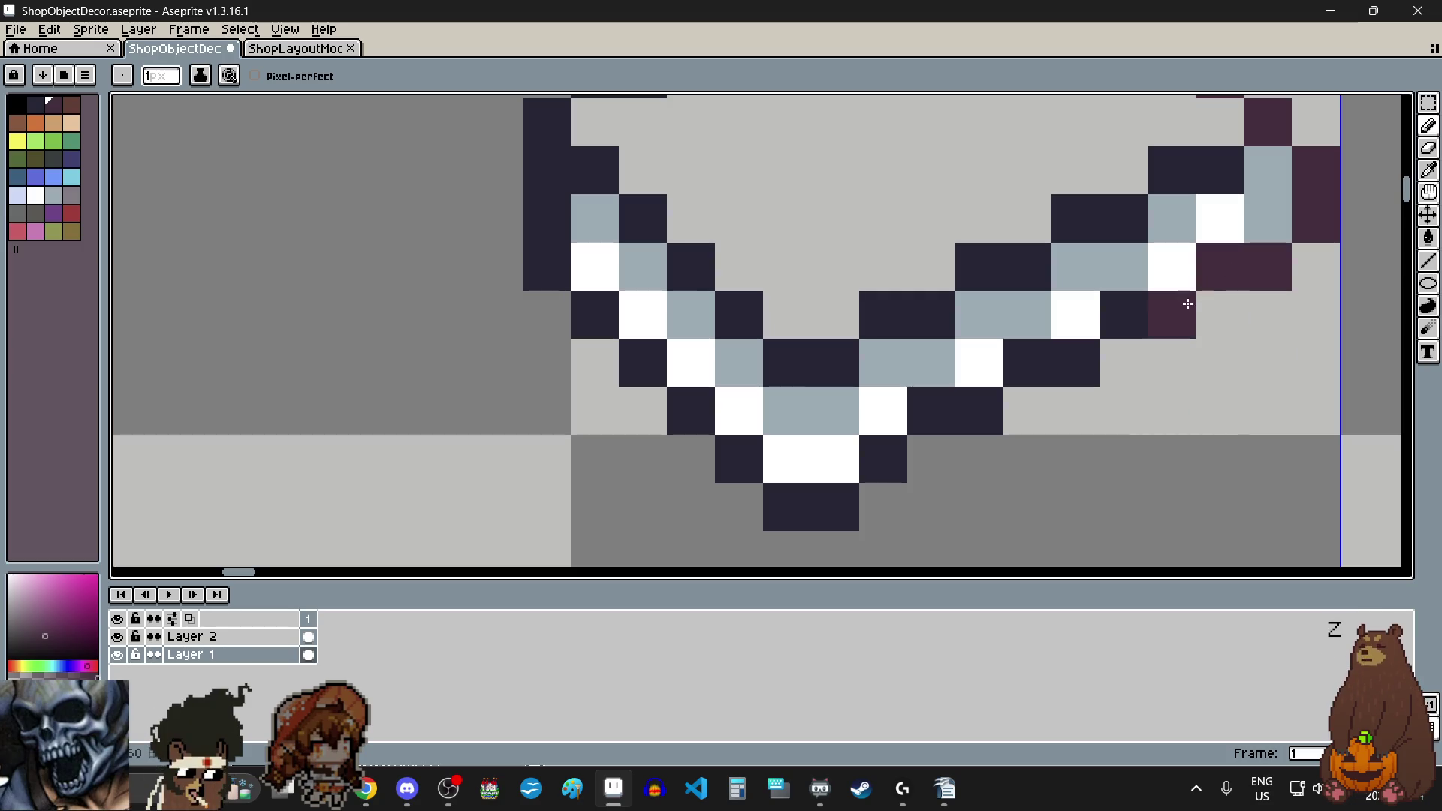
pyautogui.click(1129, 312)
# Step: Recolour the lower-right, bottom and lower-left outline pixels dark purple
pyautogui.click(1076, 363)
pyautogui.click(1029, 363)
pyautogui.click(979, 412)
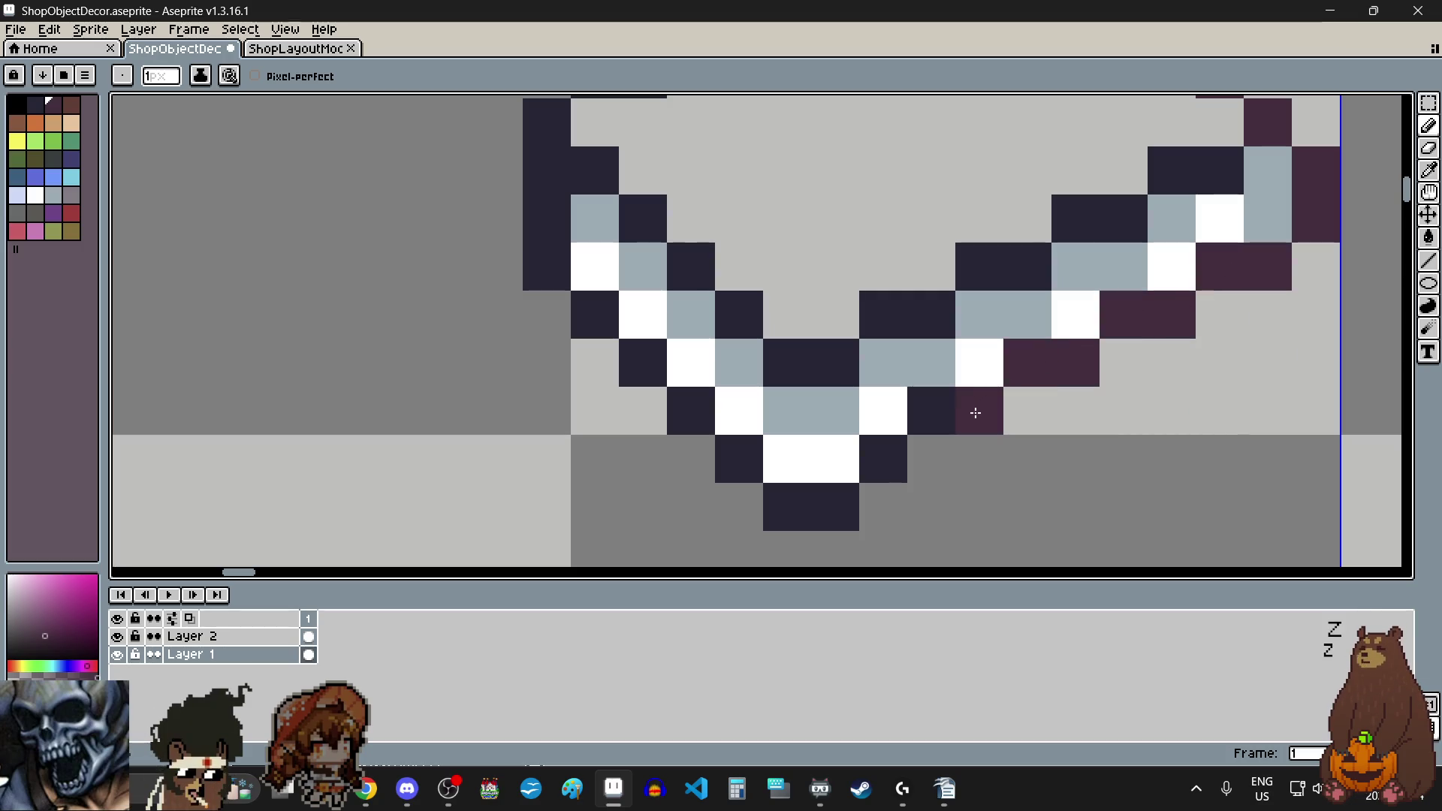
pyautogui.click(932, 412)
pyautogui.click(880, 455)
pyautogui.click(834, 508)
pyautogui.click(788, 508)
pyautogui.click(739, 458)
pyautogui.click(691, 410)
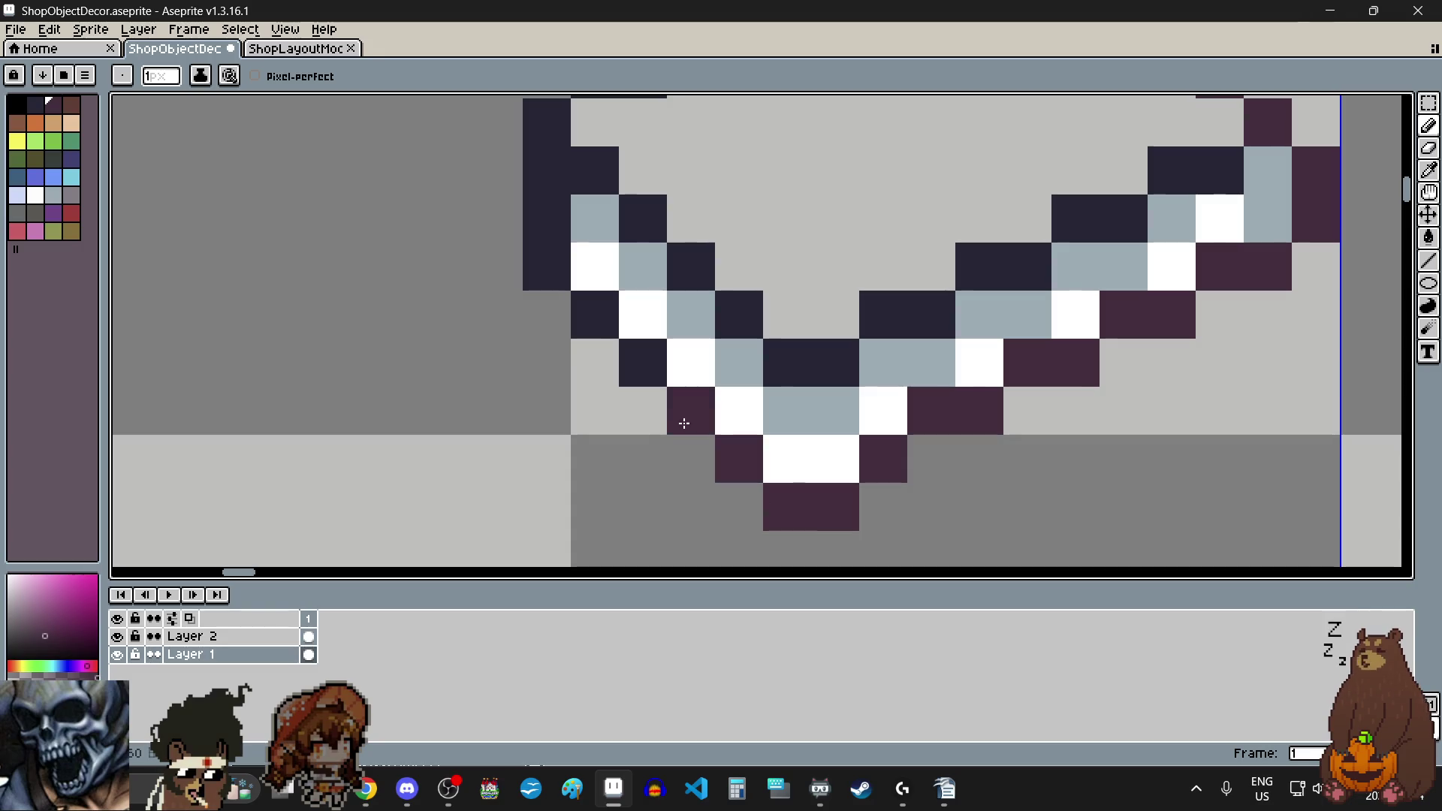
pyautogui.click(646, 364)
# Step: Recolour the upper-left outline and the remaining left and lower outline pixels dark purple
pyautogui.click(593, 319)
pyautogui.click(545, 267)
pyautogui.click(540, 224)
pyautogui.click(547, 173)
pyautogui.click(579, 173)
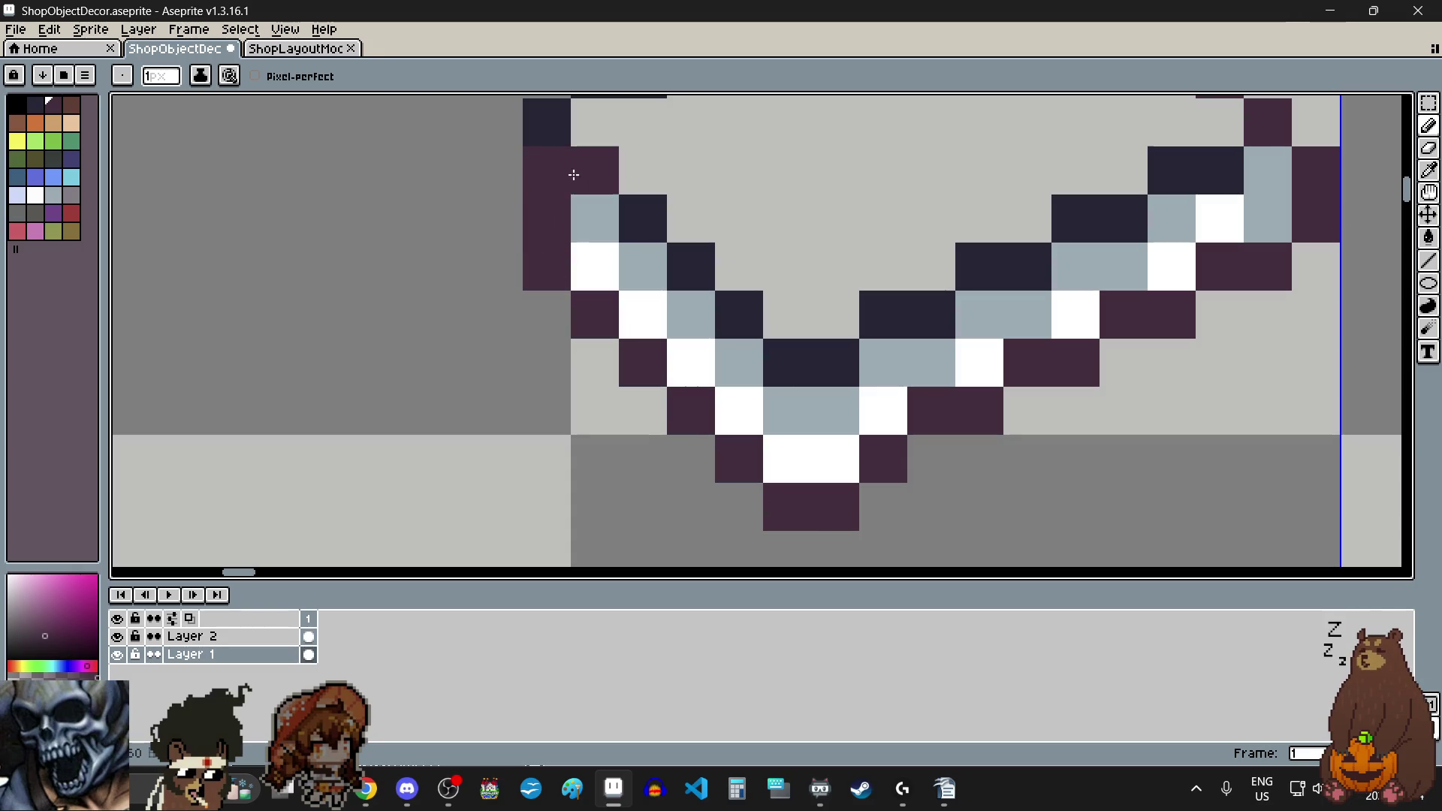
pyautogui.click(654, 214)
pyautogui.click(691, 267)
pyautogui.click(740, 316)
pyautogui.click(787, 362)
pyautogui.click(835, 363)
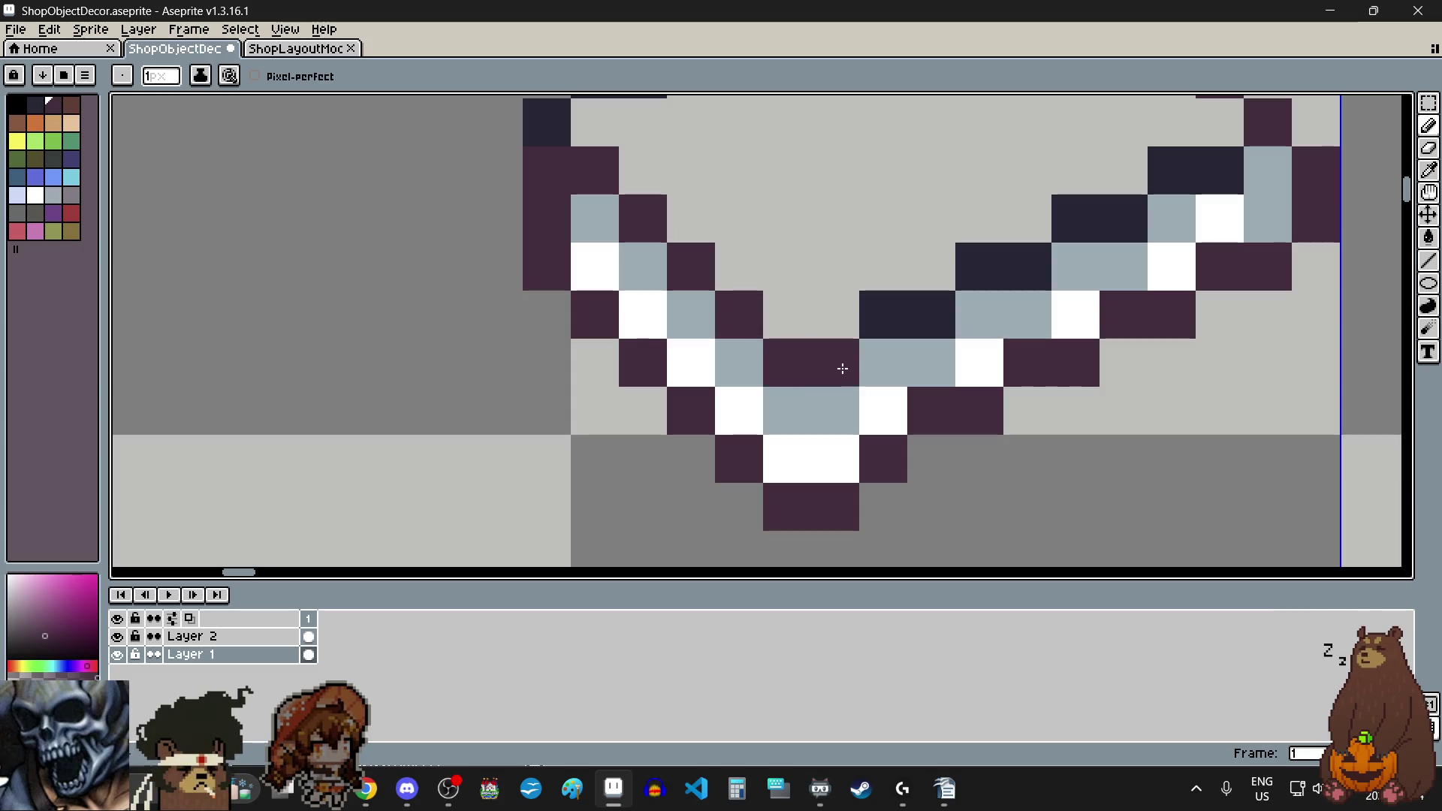
pyautogui.click(891, 329)
# Step: Recolour the last inner and right-edge navy outline pixels dark purple
pyautogui.click(932, 316)
pyautogui.click(981, 286)
pyautogui.click(1024, 274)
pyautogui.scroll(-2, 1024, 278)
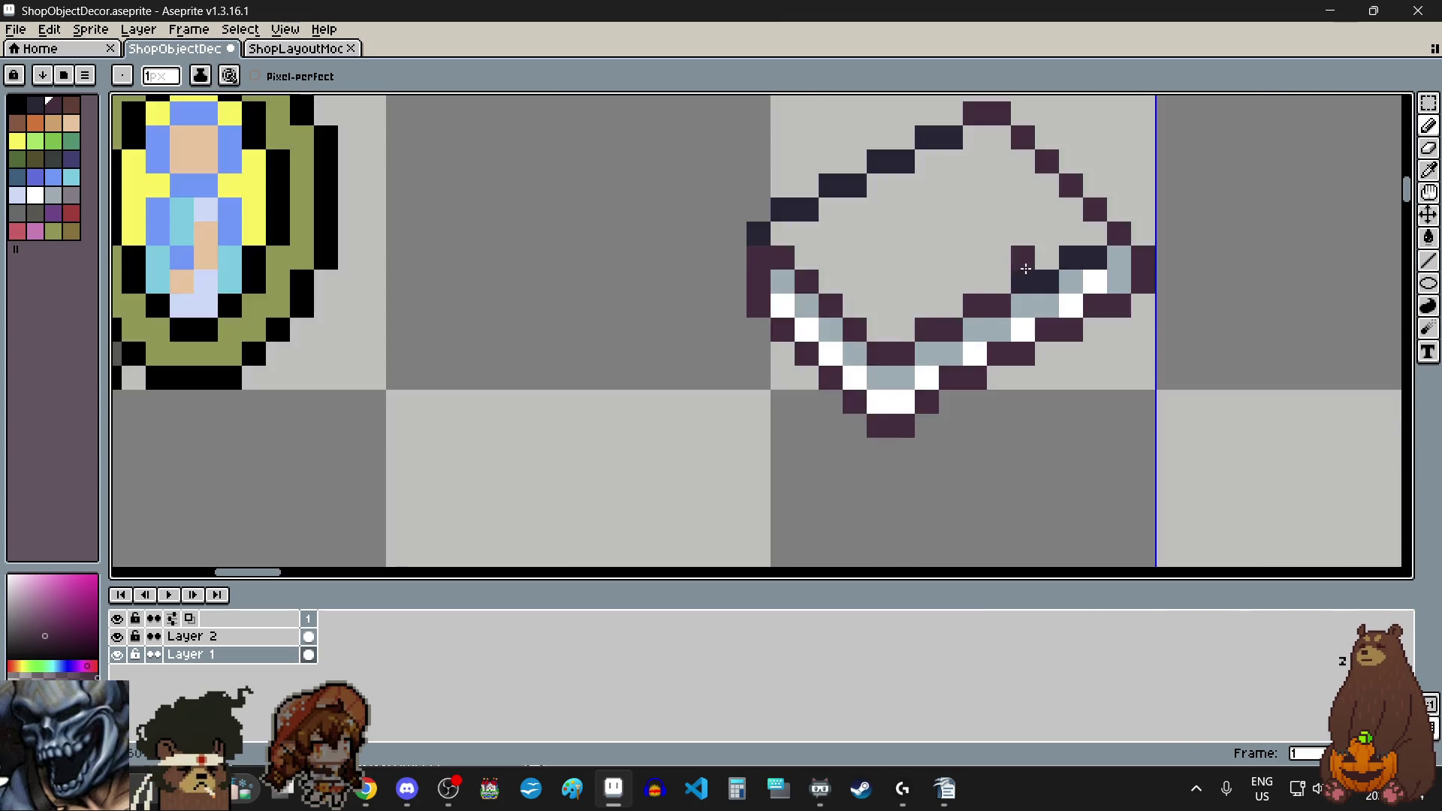
pyautogui.scroll(3, 1050, 310)
pyautogui.click(1050, 309)
pyautogui.click(1090, 308)
pyautogui.click(1165, 235)
pyautogui.click(1207, 235)
pyautogui.scroll(-2, 576, 337)
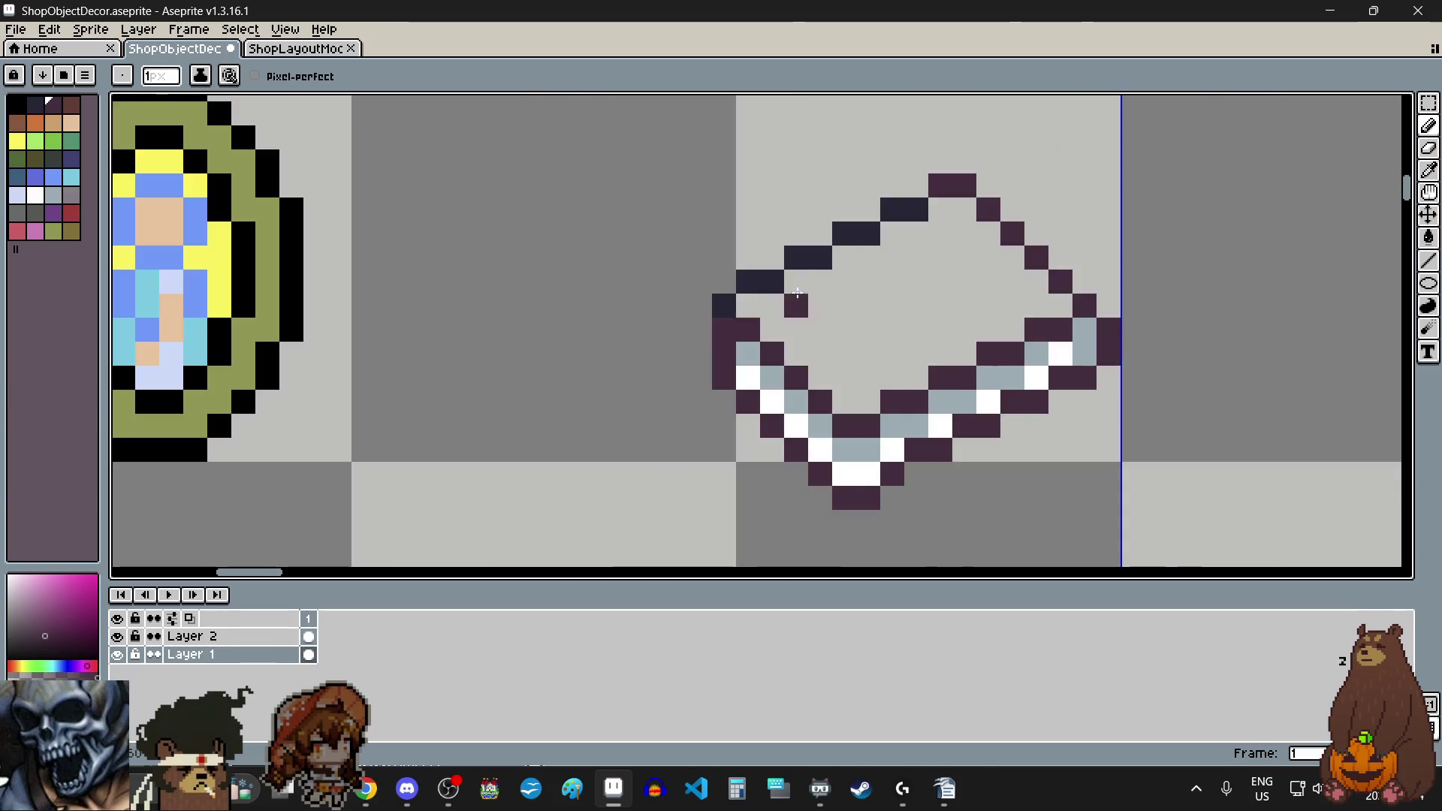
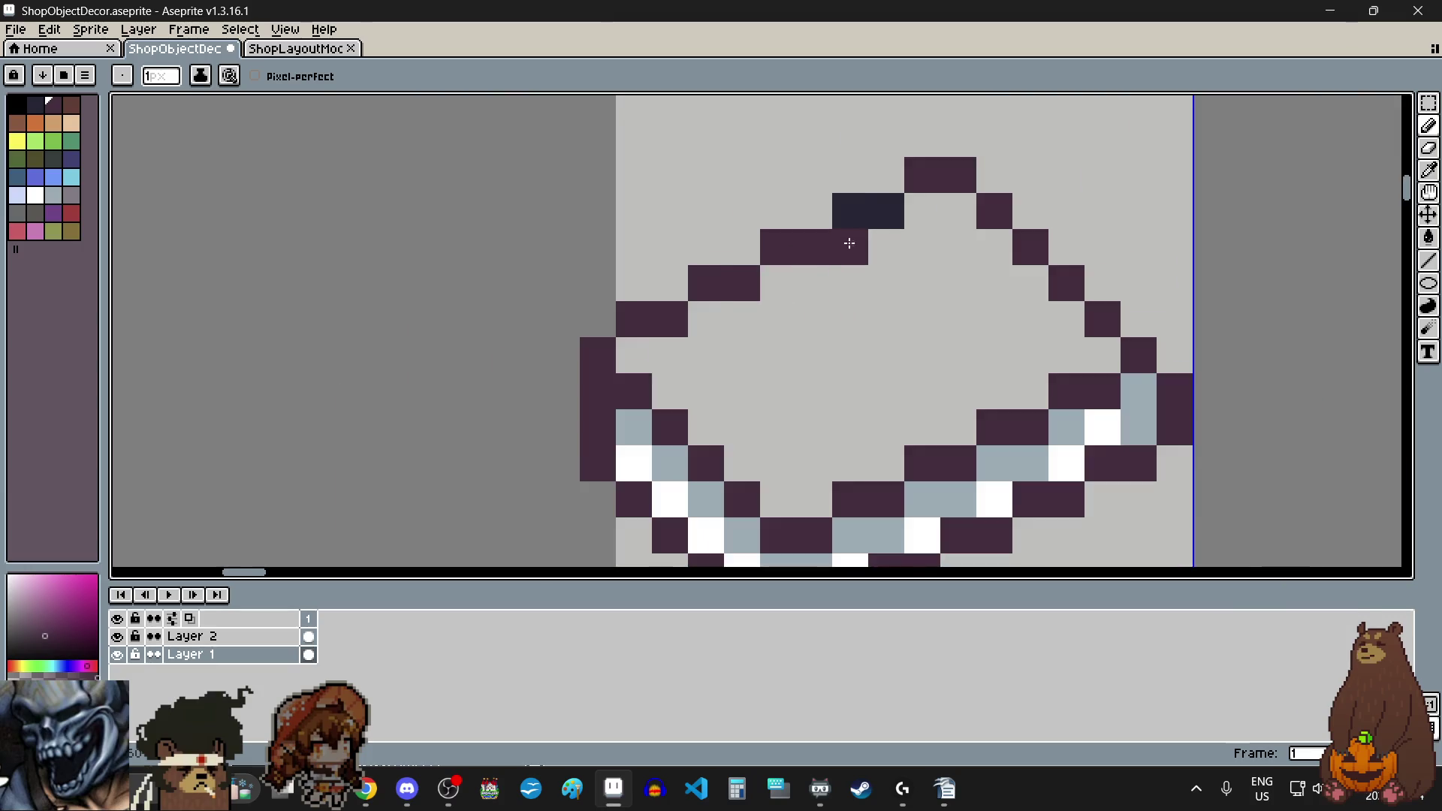
# Step: Recolour two of the book's outline pixels dark purple
pyautogui.scroll(2, 864, 211)
pyautogui.click(886, 211)
pyautogui.click(827, 348)
pyautogui.scroll(-3, 813, 371)
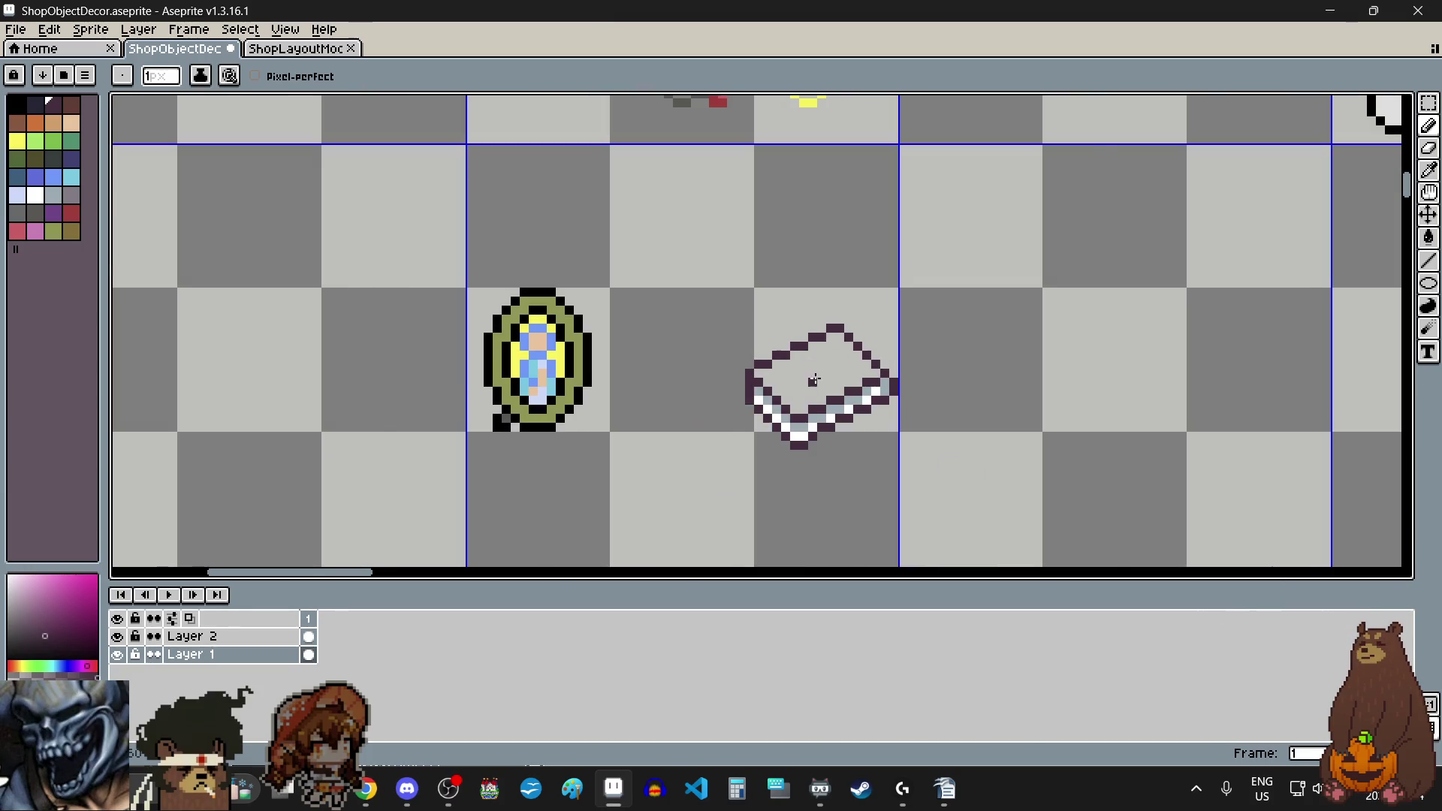
pyautogui.scroll(3, 815, 379)
# Step: Pick brown and trace brown pixels down the cover's upper-left edge, fixing a stray pixel
pyautogui.click(73, 109)
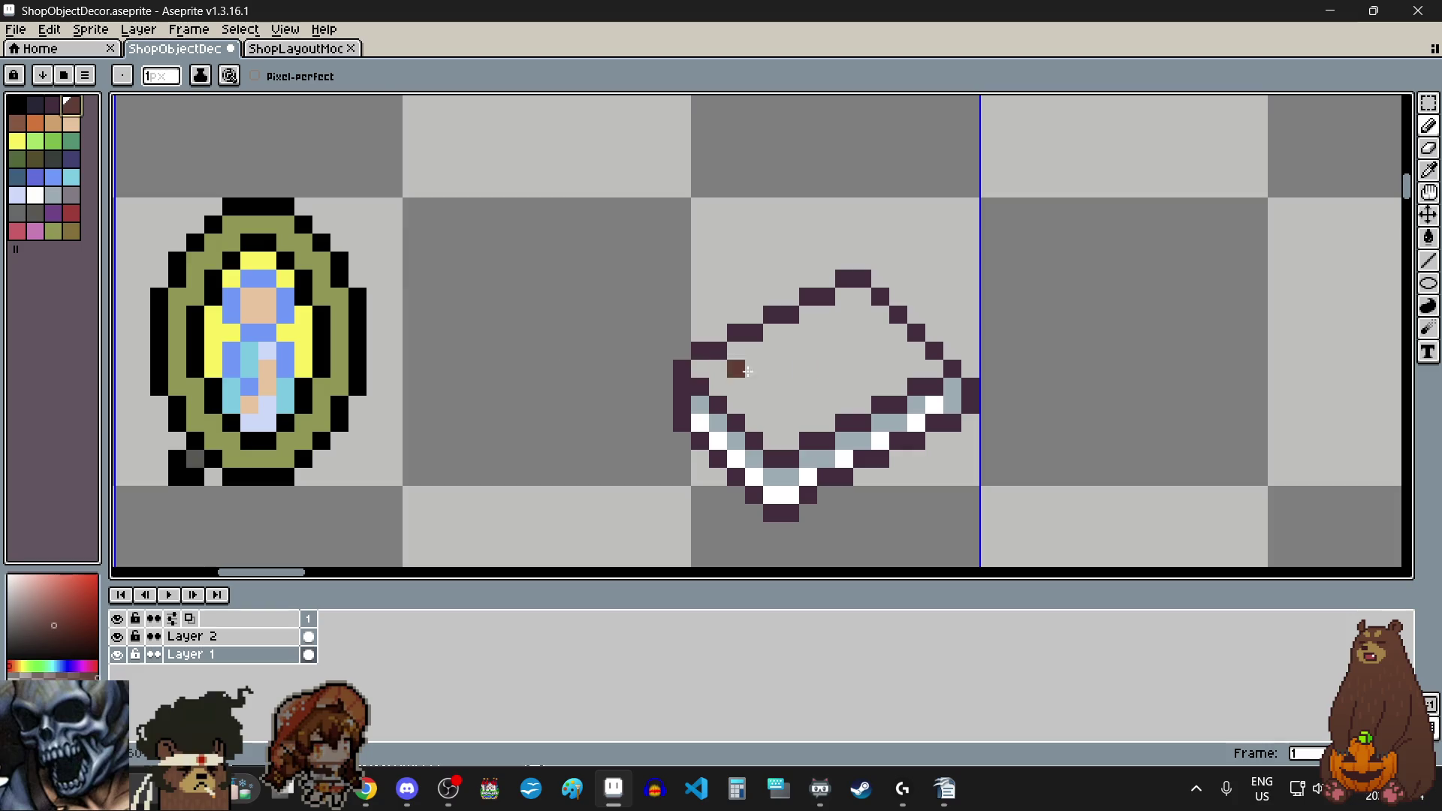
pyautogui.scroll(3, 860, 368)
pyautogui.click(871, 206)
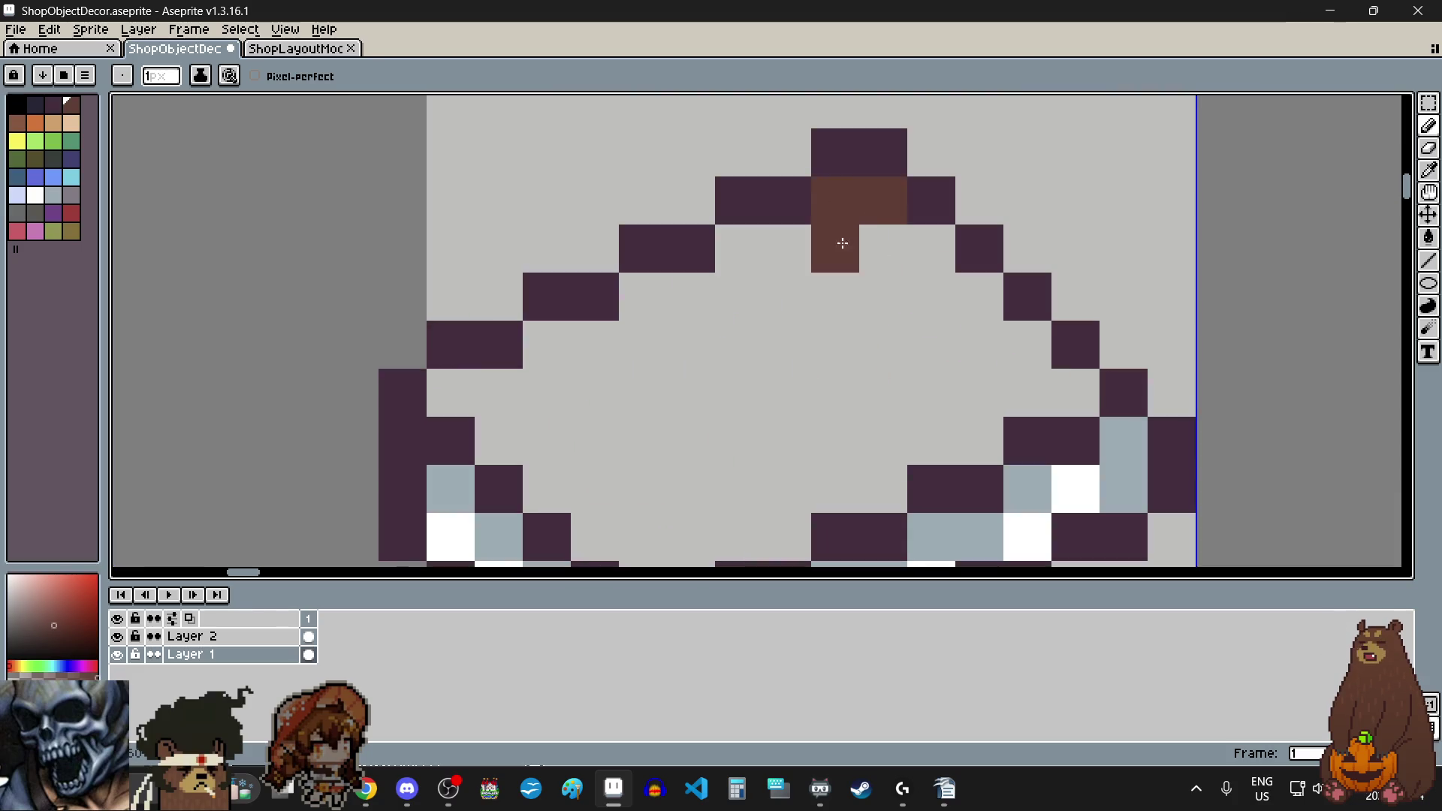
pyautogui.moveTo(792, 248)
pyautogui.mouseDown()
pyautogui.moveTo(588, 366)
pyautogui.moveTo(525, 348)
pyautogui.moveTo(464, 393)
pyautogui.mouseUp()
pyautogui.scroll(-4, 481, 390)
pyautogui.scroll(6, 515, 384)
pyautogui.hotkey('ctrl', 'z')
pyautogui.click(483, 360)
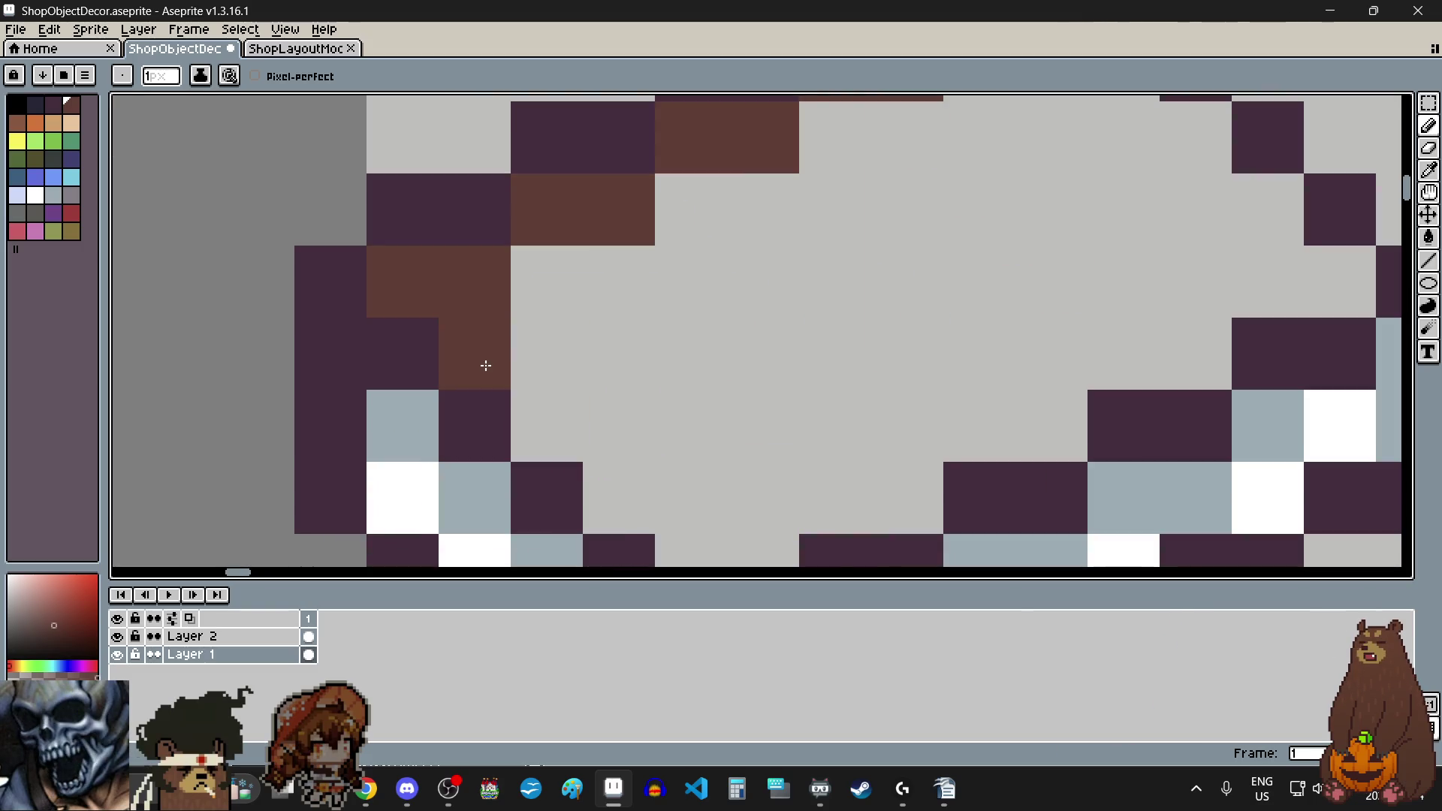
pyautogui.click(547, 418)
pyautogui.scroll(-1, 547, 418)
pyautogui.scroll(1, 583, 460)
# Step: Paint brown along the lower and top-right edges and fill the remaining grey cover brown
pyautogui.click(583, 435)
pyautogui.moveTo(584, 436)
pyautogui.mouseDown()
pyautogui.moveTo(674, 467)
pyautogui.moveTo(811, 408)
pyautogui.moveTo(892, 354)
pyautogui.moveTo(969, 353)
pyautogui.mouseUp()
pyautogui.scroll(-5, 939, 376)
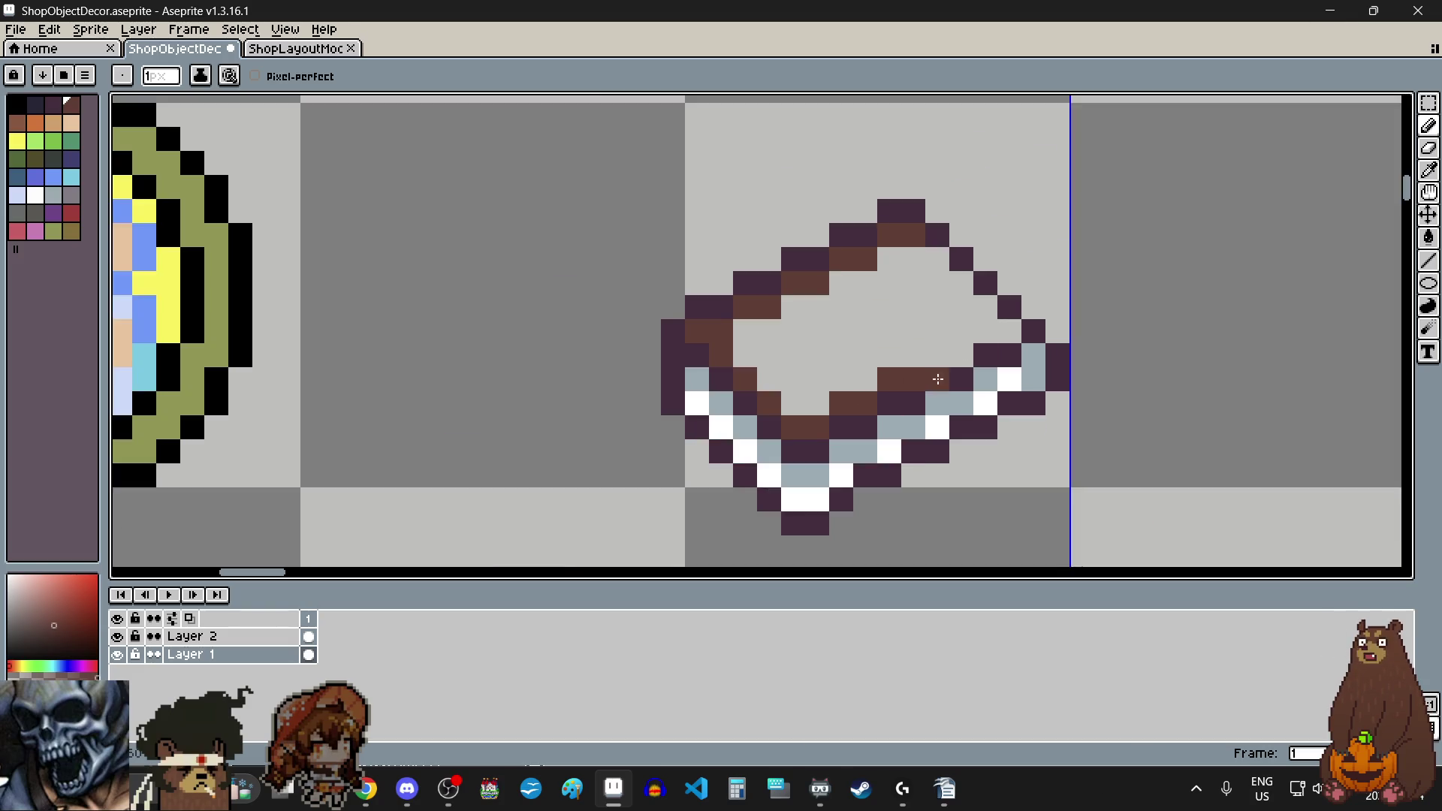
pyautogui.scroll(5, 871, 380)
pyautogui.moveTo(834, 373)
pyautogui.mouseDown()
pyautogui.moveTo(911, 373)
pyautogui.moveTo(1037, 308)
pyautogui.moveTo(999, 250)
pyautogui.mouseUp()
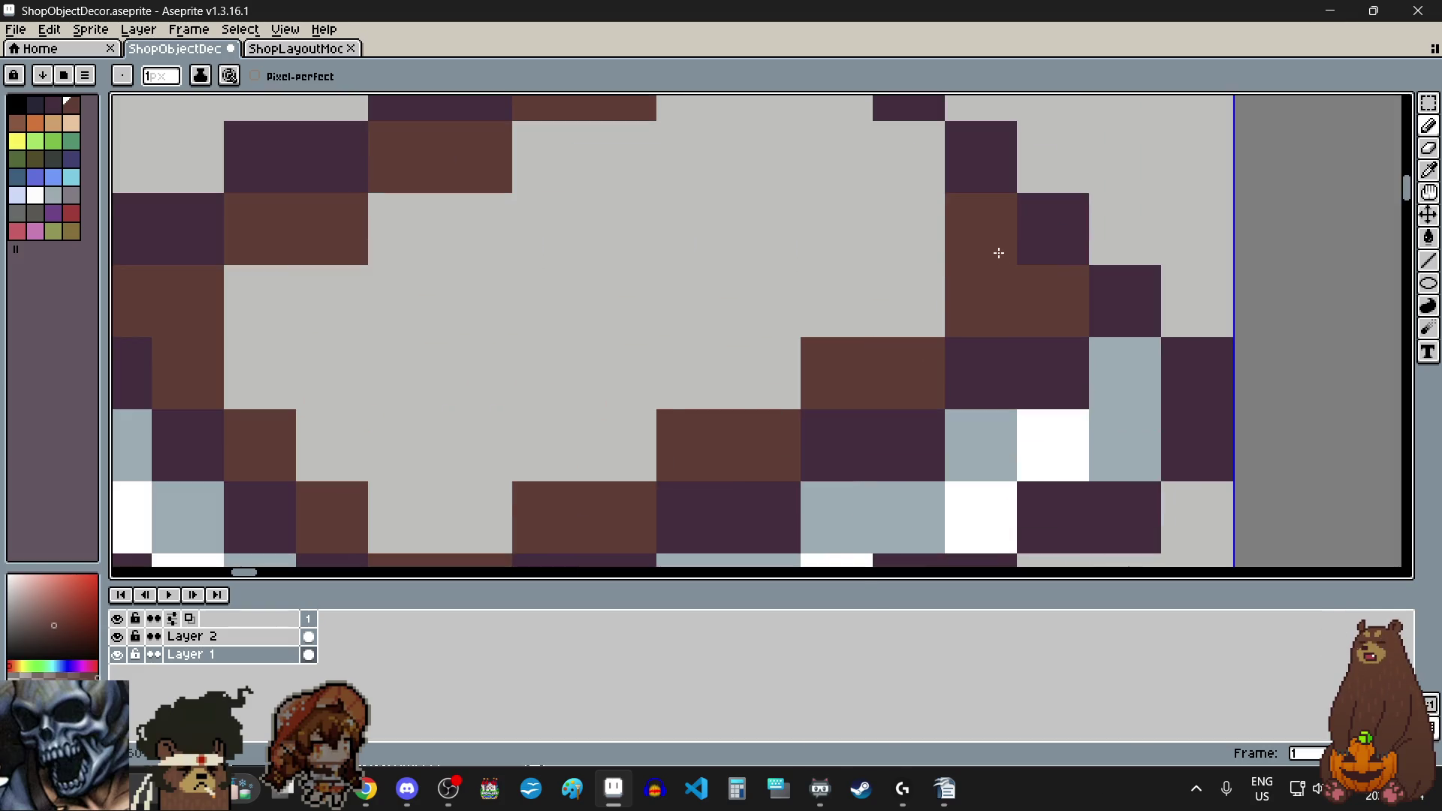
pyautogui.scroll(-2, 999, 251)
pyautogui.click(934, 234)
pyautogui.moveTo(886, 186)
pyautogui.mouseDown()
pyautogui.moveTo(686, 241)
pyautogui.moveTo(596, 290)
pyautogui.moveTo(504, 372)
pyautogui.moveTo(551, 418)
pyautogui.moveTo(646, 470)
pyautogui.moveTo(789, 379)
pyautogui.moveTo(932, 327)
pyautogui.moveTo(885, 246)
pyautogui.moveTo(821, 232)
pyautogui.moveTo(876, 268)
pyautogui.moveTo(744, 274)
pyautogui.moveTo(794, 328)
pyautogui.moveTo(821, 331)
pyautogui.moveTo(672, 328)
pyautogui.mouseUp()
pyautogui.moveTo(674, 365)
pyautogui.mouseDown()
pyautogui.moveTo(721, 367)
pyautogui.moveTo(596, 413)
pyautogui.mouseUp()
pyautogui.scroll(-4, 722, 380)
pyautogui.scroll(2, 720, 368)
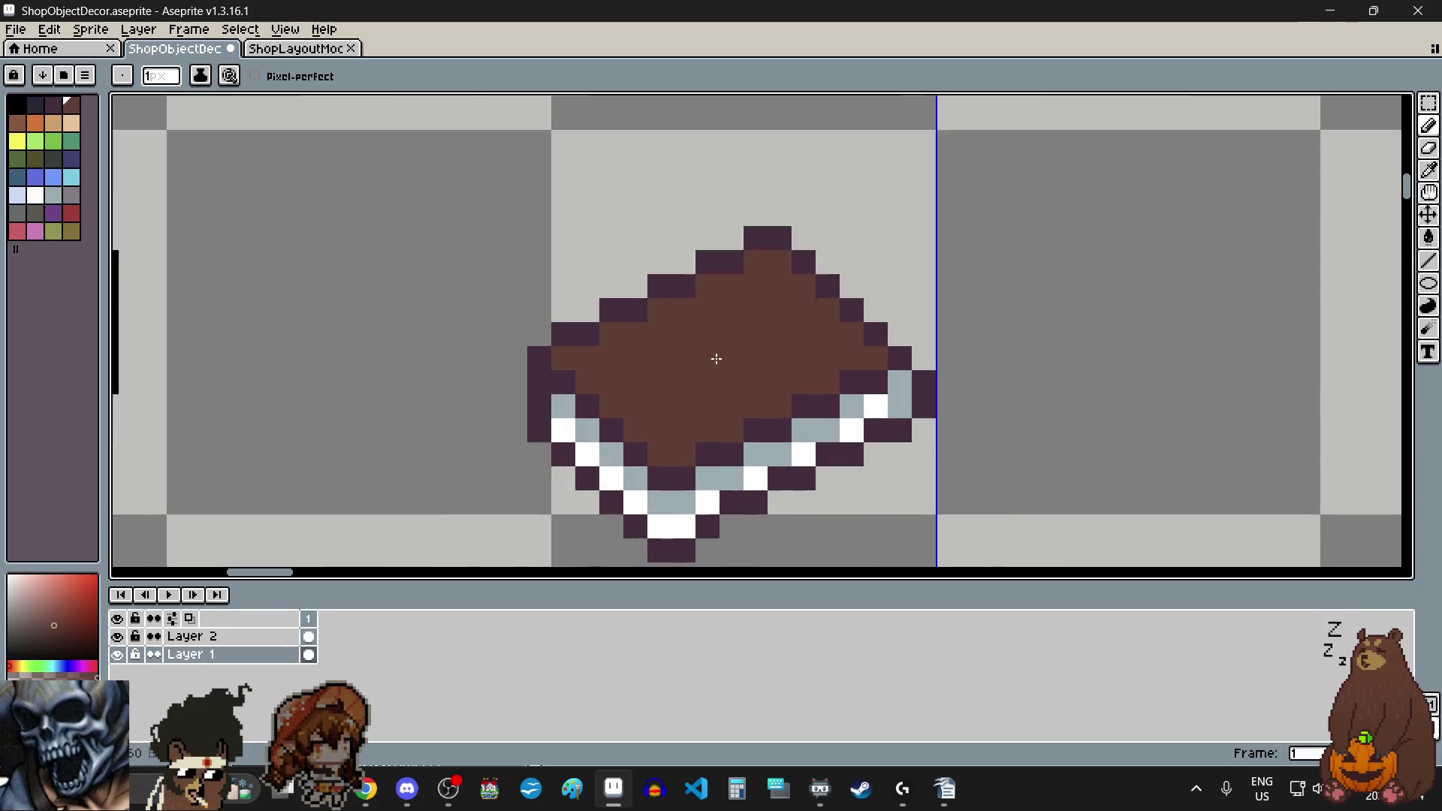
# Step: Pick yellow and paint a diagonal yellow streak on the book cover
pyautogui.scroll(-2, 717, 357)
pyautogui.scroll(1, 717, 352)
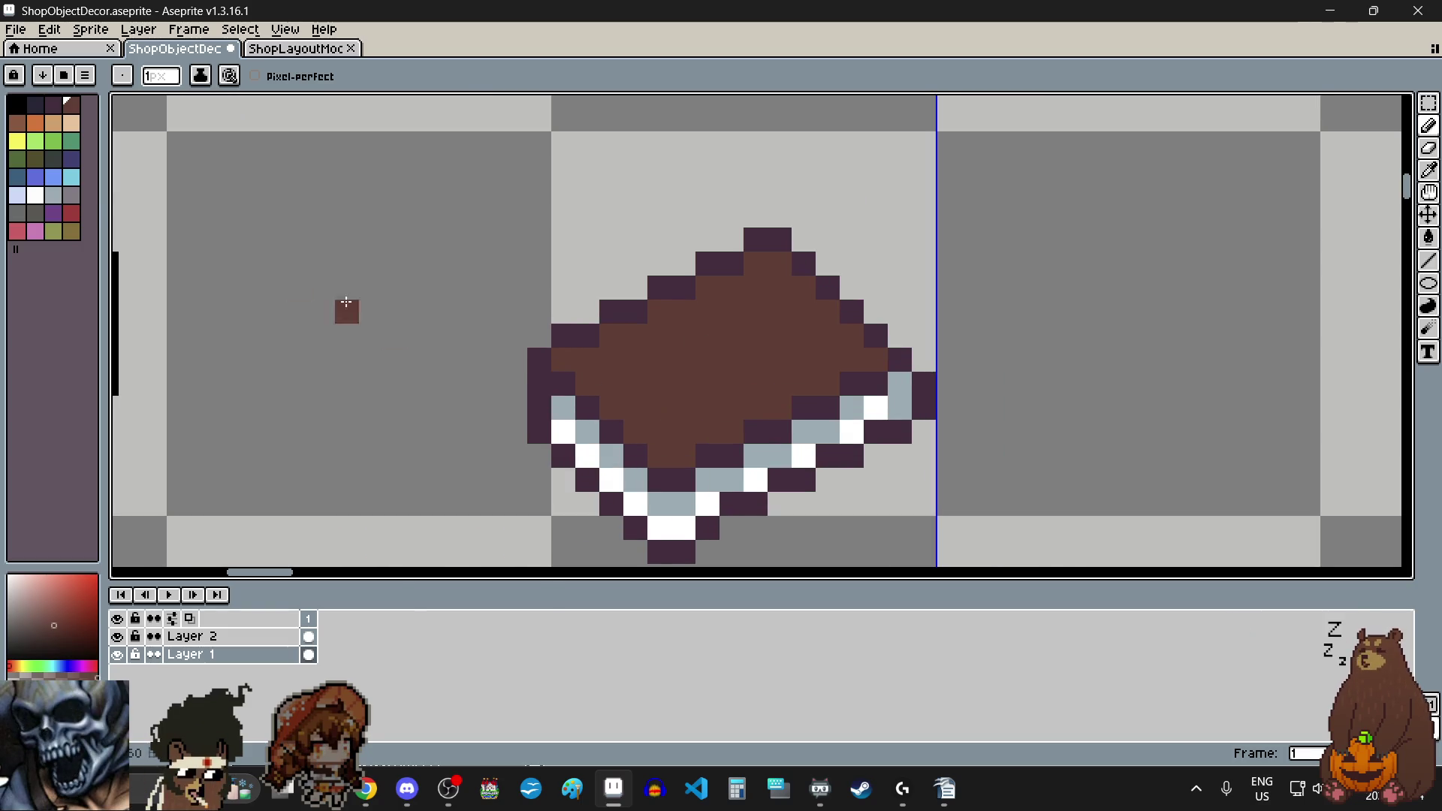
pyautogui.click(22, 148)
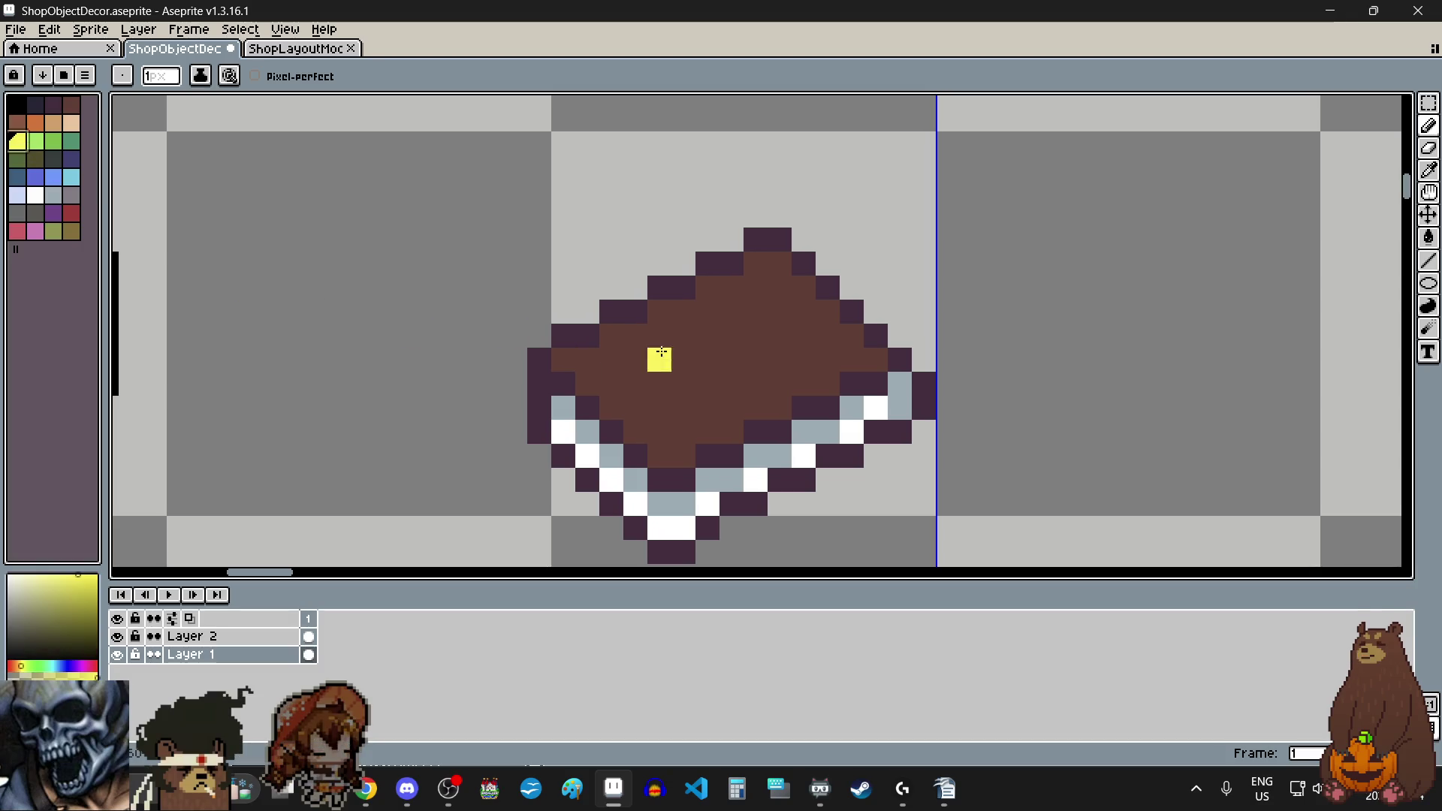
pyautogui.click(782, 329)
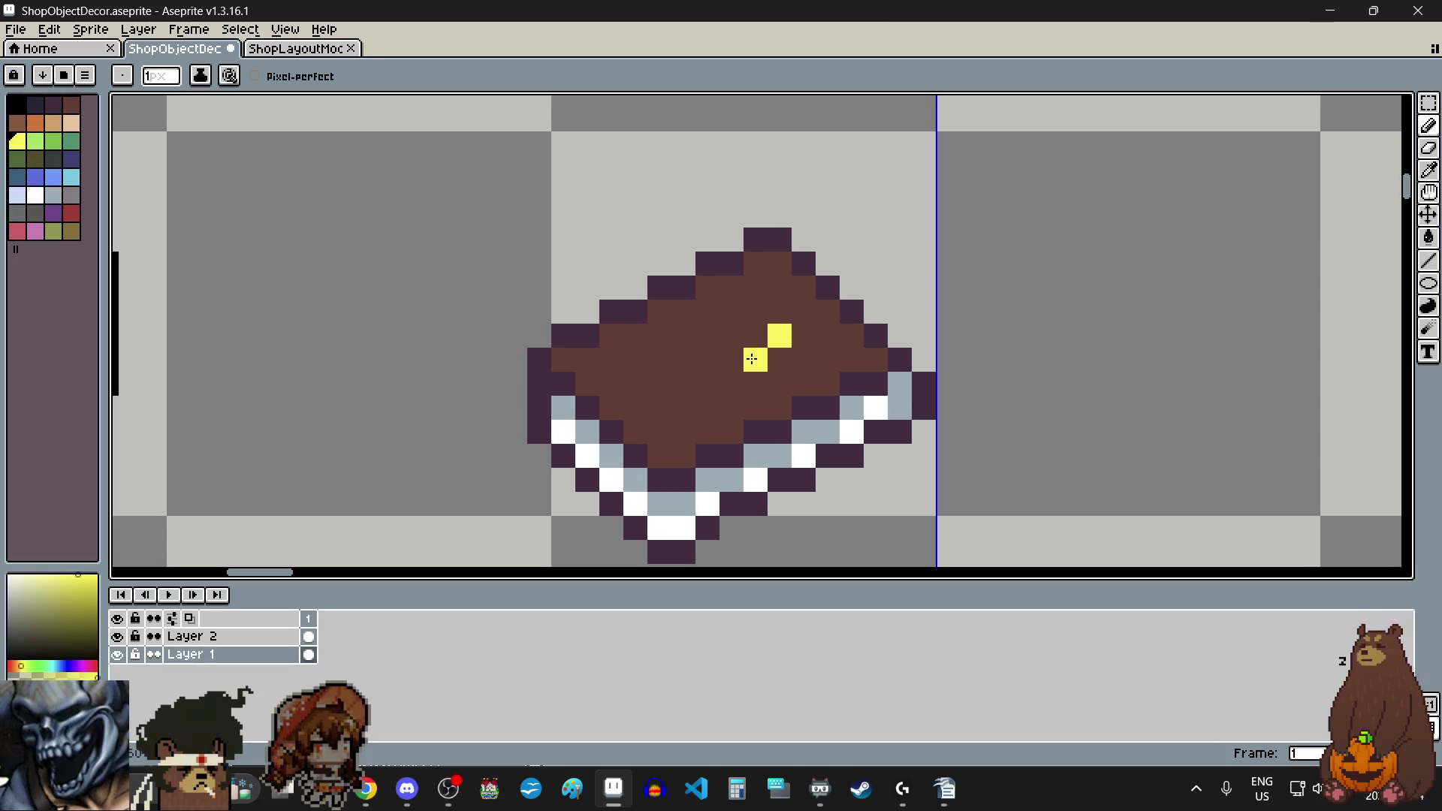
pyautogui.click(752, 359)
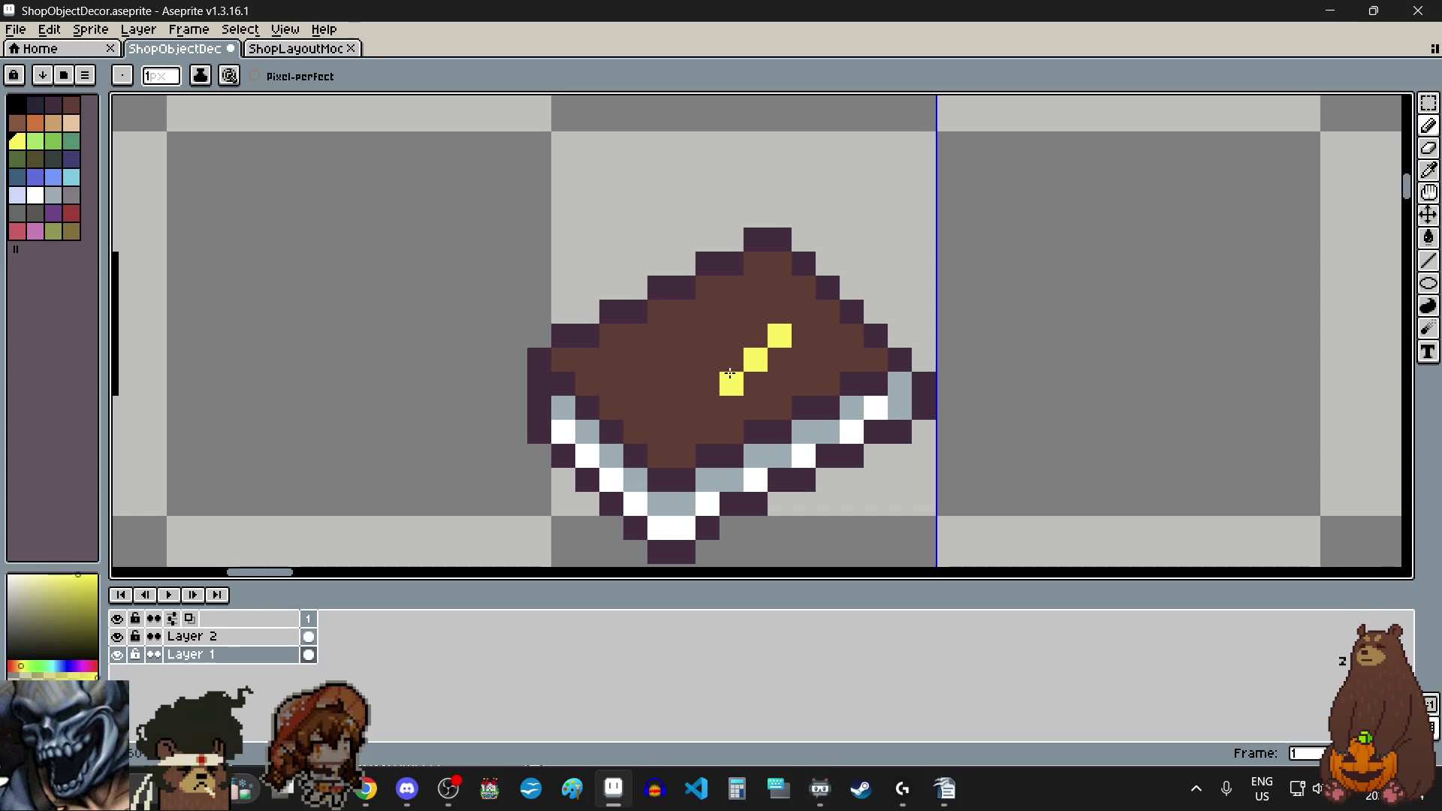
pyautogui.click(756, 336)
pyautogui.click(732, 360)
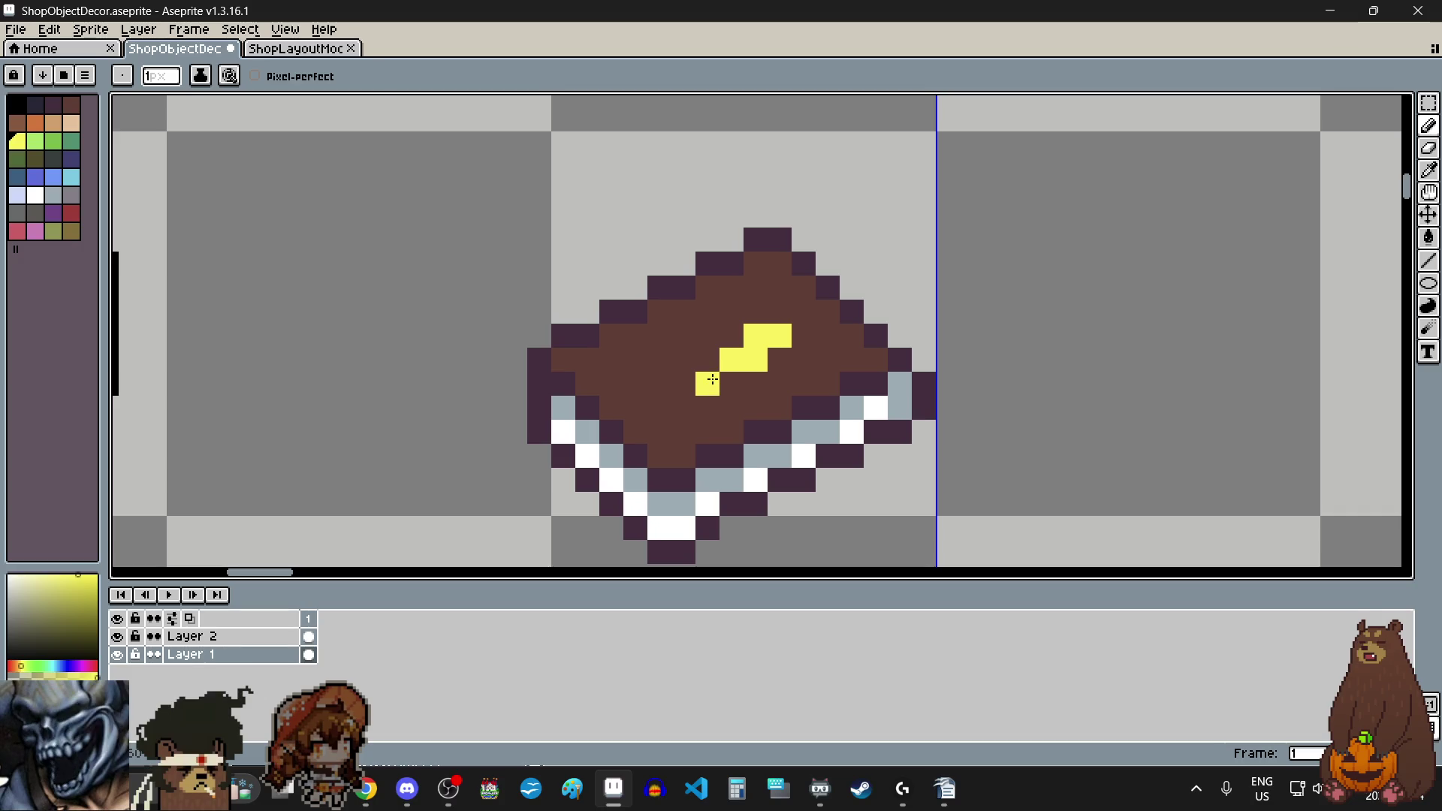
pyautogui.scroll(-3, 712, 381)
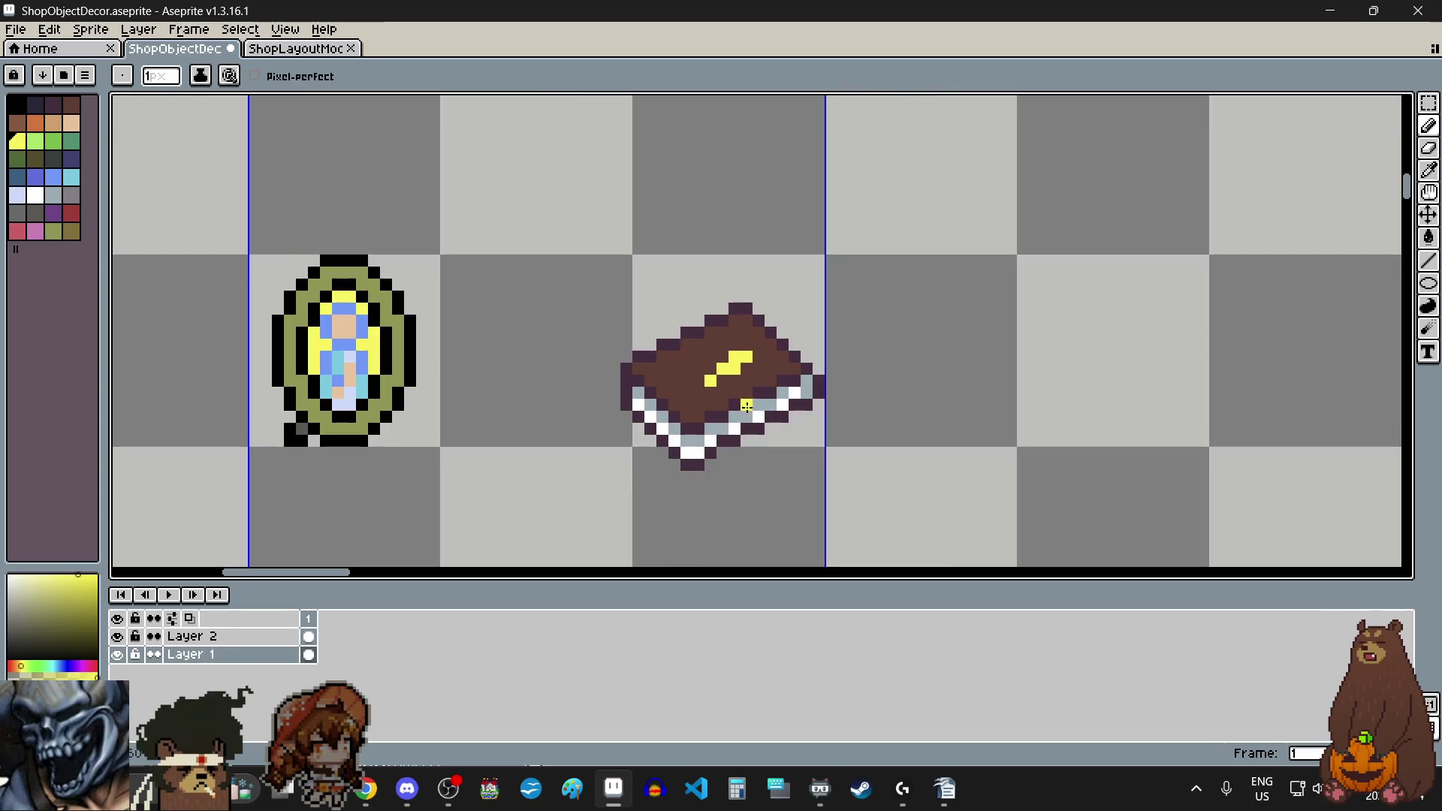
pyautogui.scroll(5, 698, 360)
pyautogui.click(688, 315)
pyautogui.scroll(-4, 689, 315)
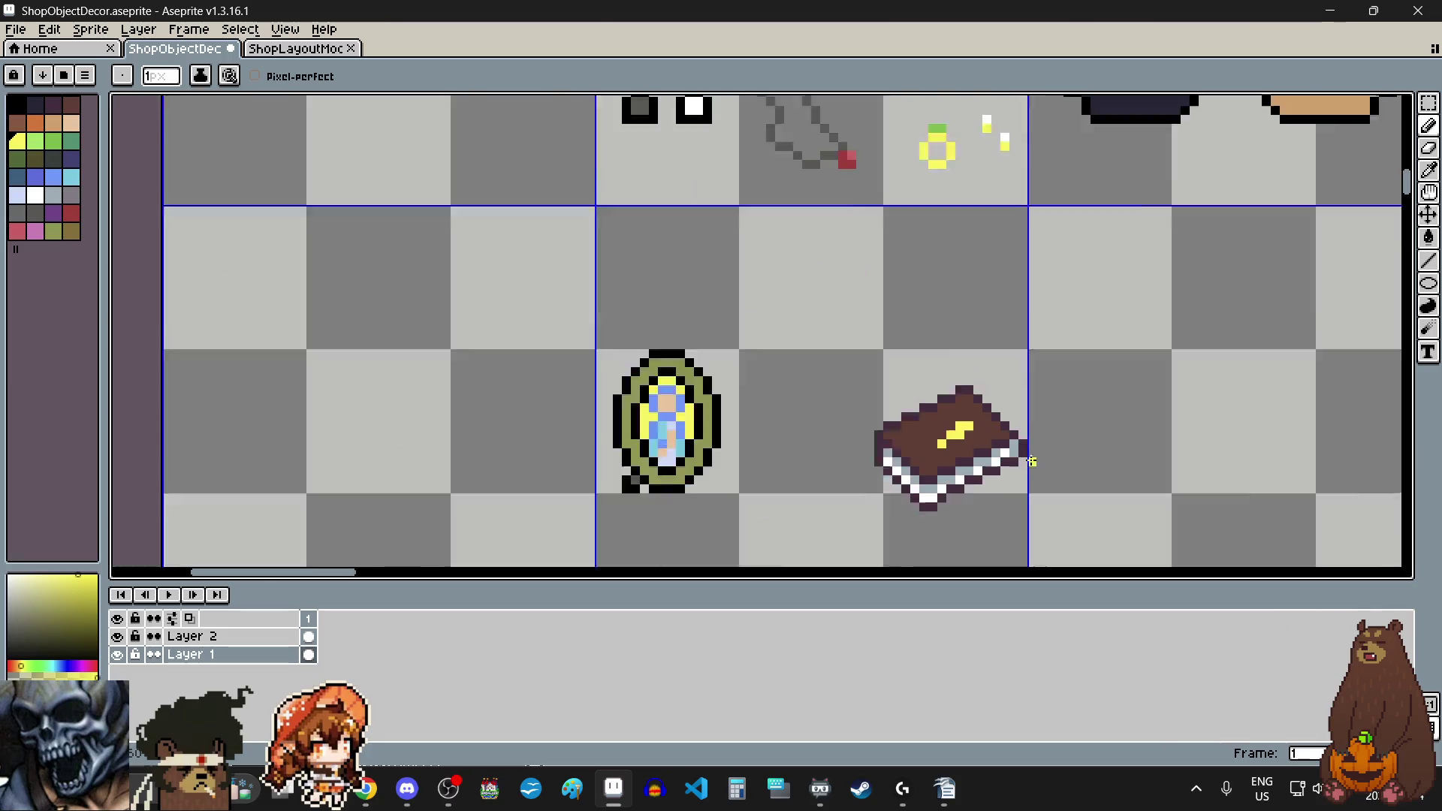
pyautogui.scroll(4, 876, 418)
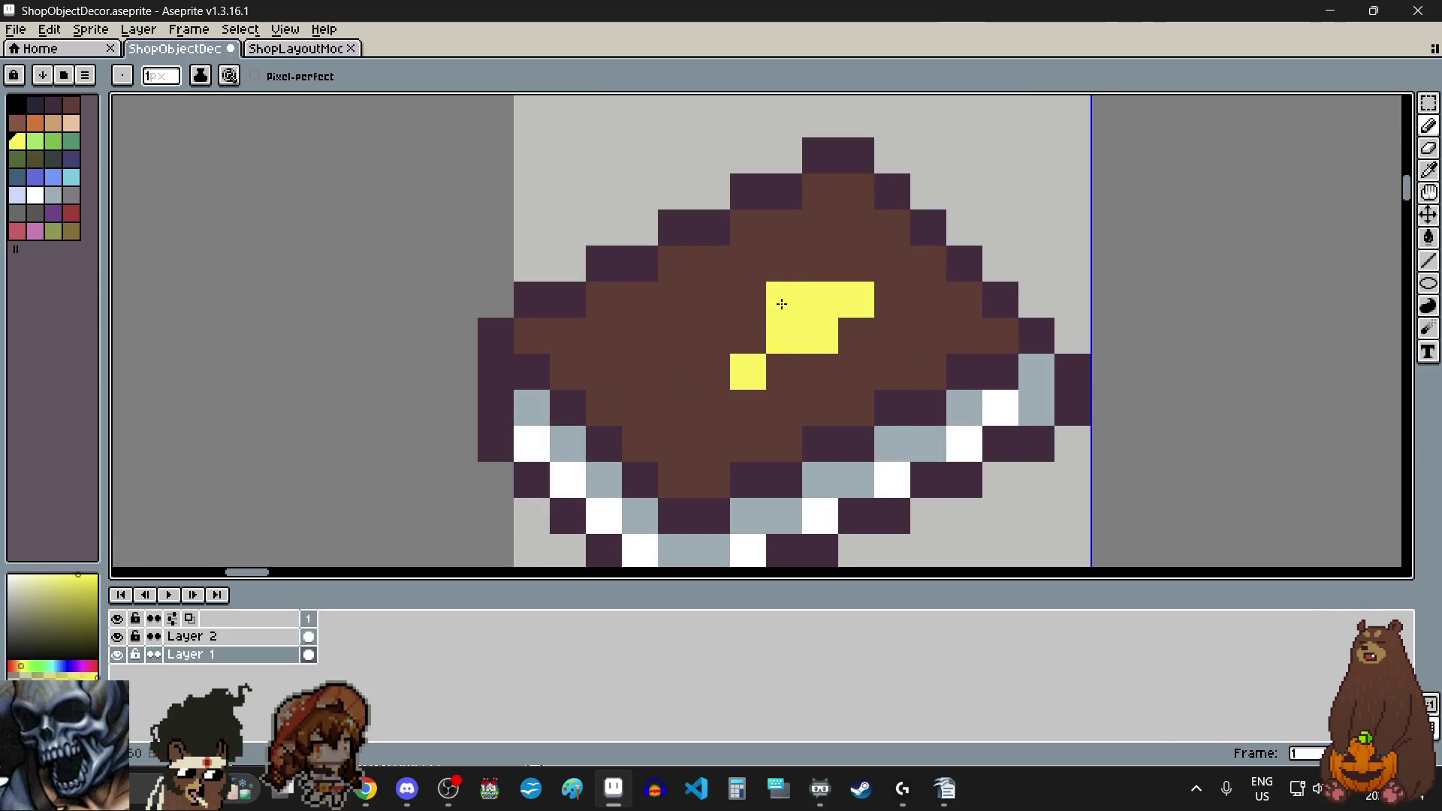
pyautogui.click(784, 300)
pyautogui.scroll(-5, 1023, 438)
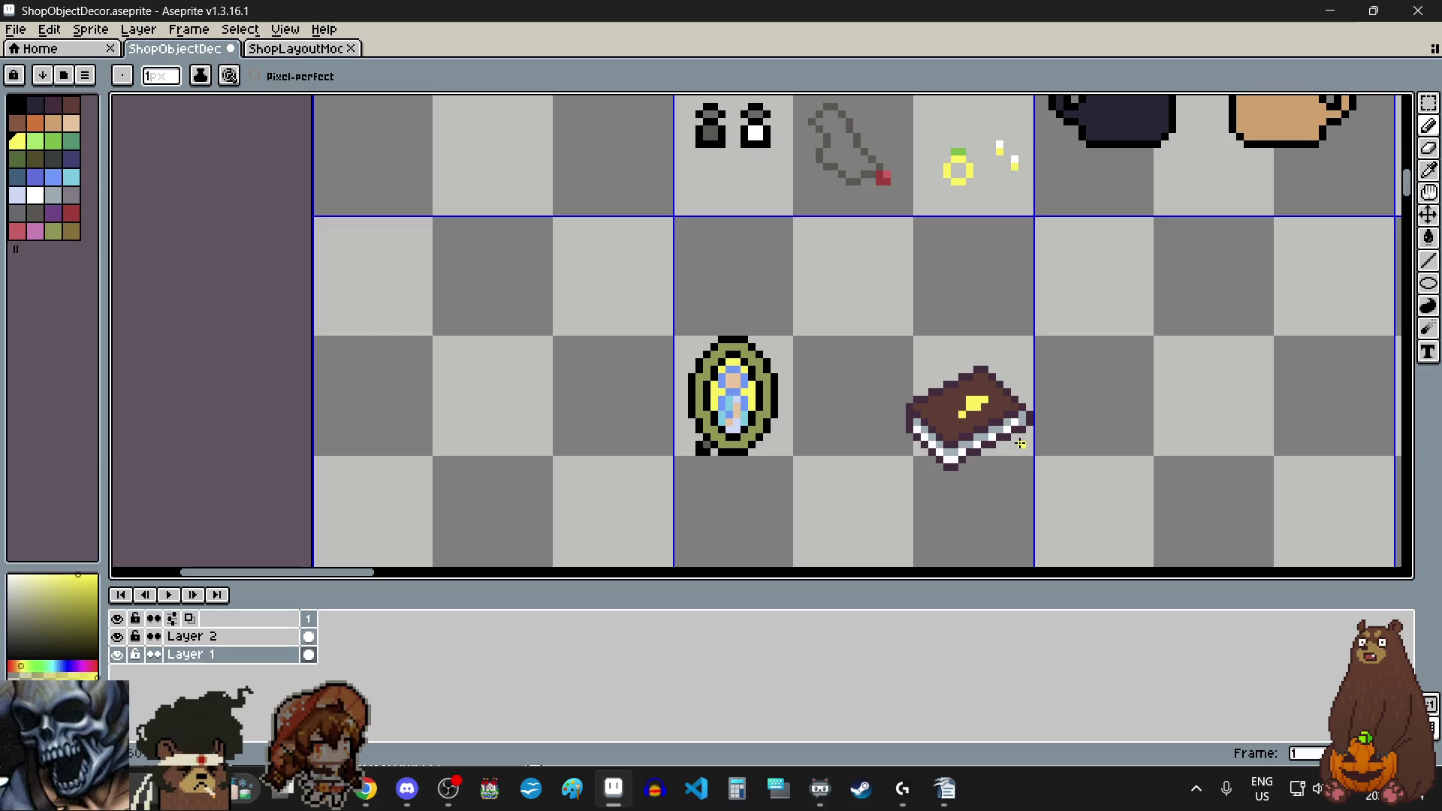
pyautogui.scroll(3, 990, 429)
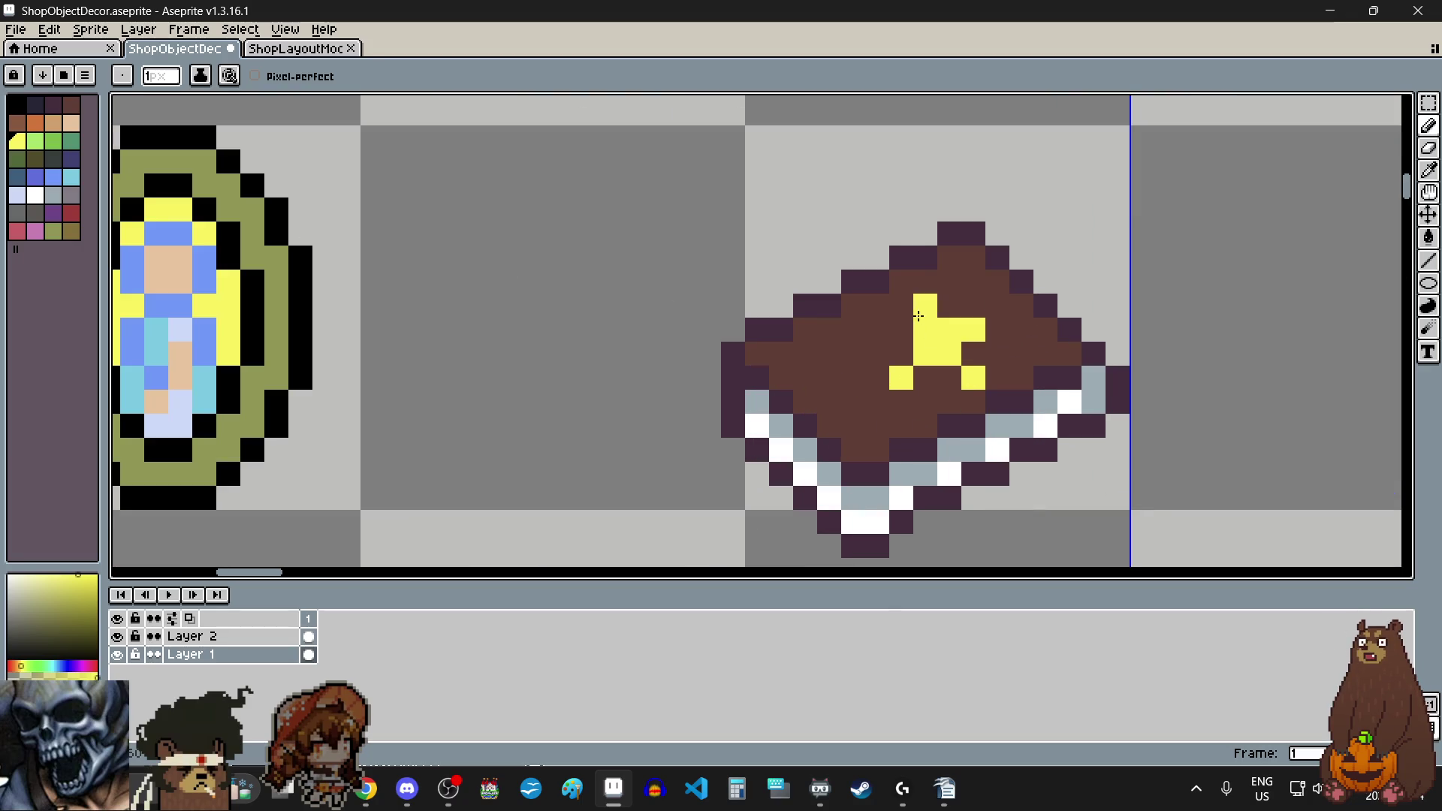
# Step: Add more yellow pixels to the cover detail, undoing one misplaced pixel
pyautogui.click(901, 305)
pyautogui.click(973, 305)
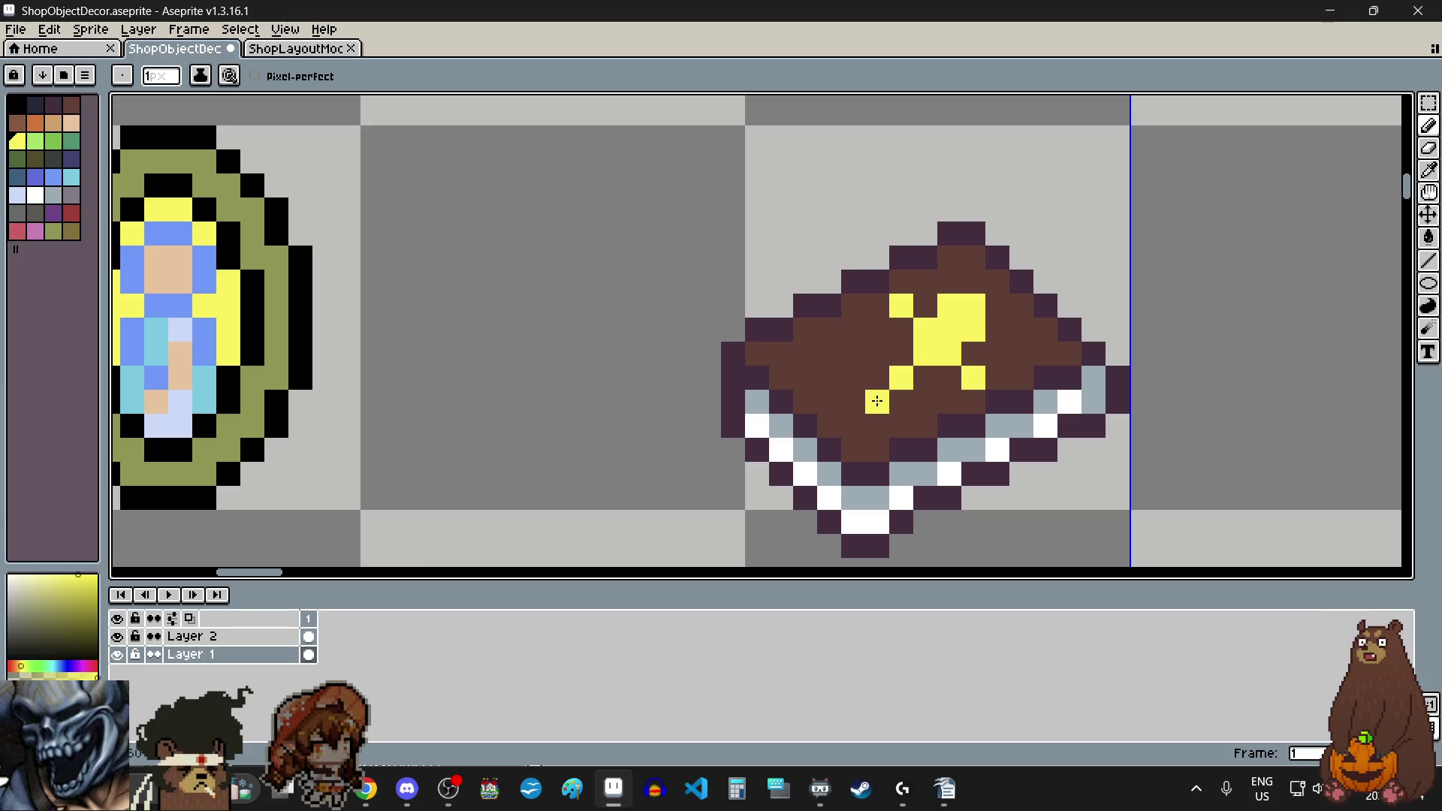
pyautogui.click(902, 353)
pyautogui.click(926, 376)
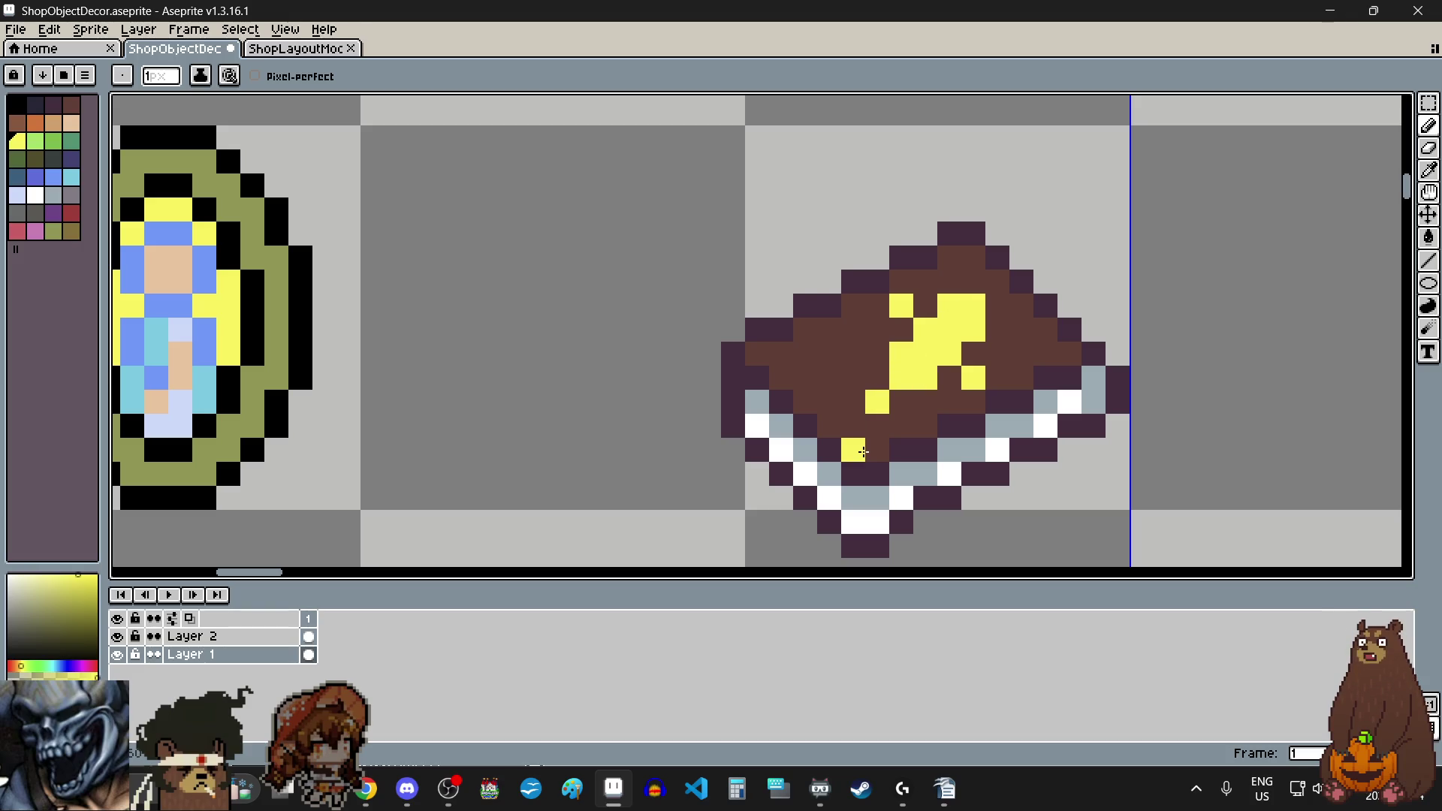
pyautogui.click(869, 415)
pyautogui.hotkey('ctrl', 'z')
pyautogui.click(907, 335)
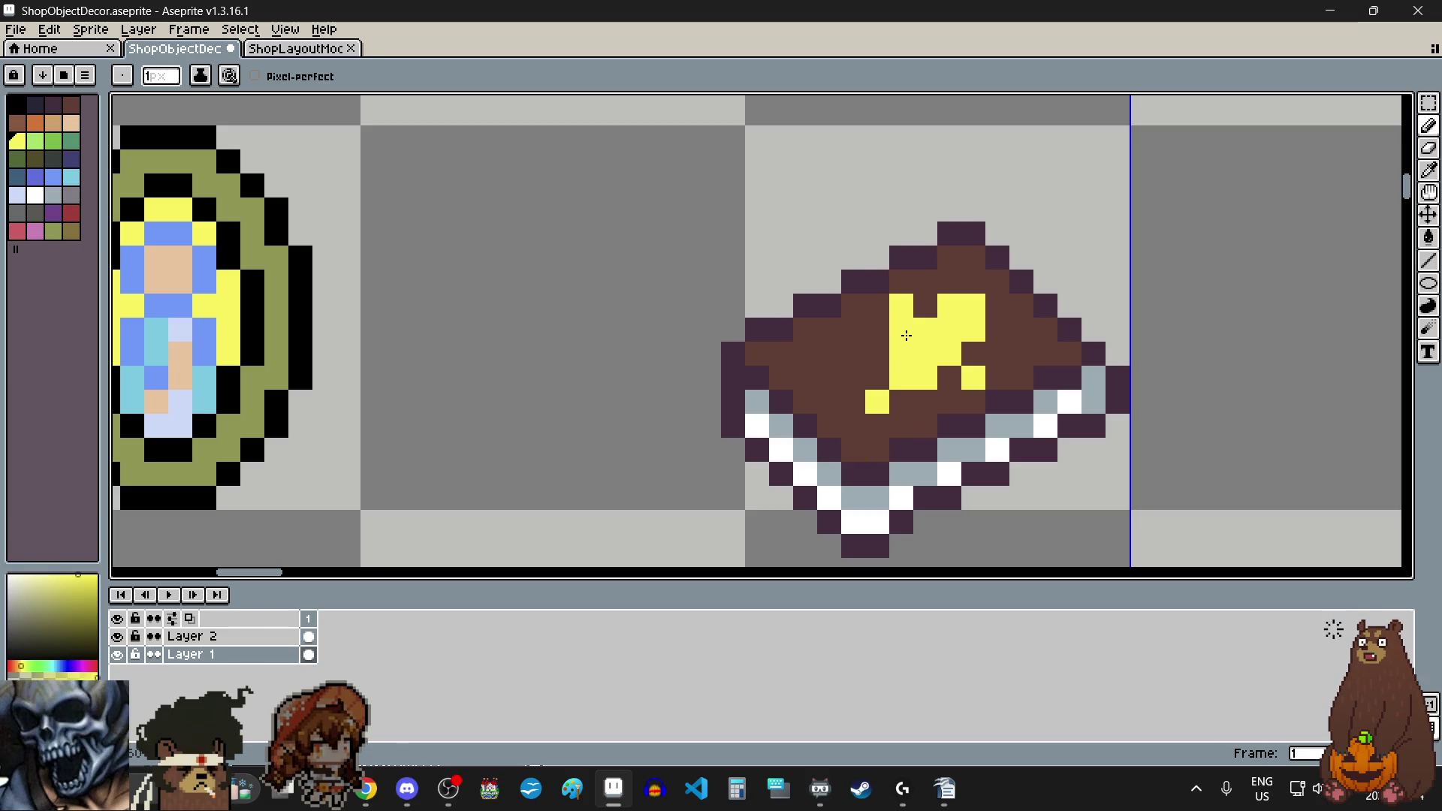
pyautogui.scroll(-5, 909, 473)
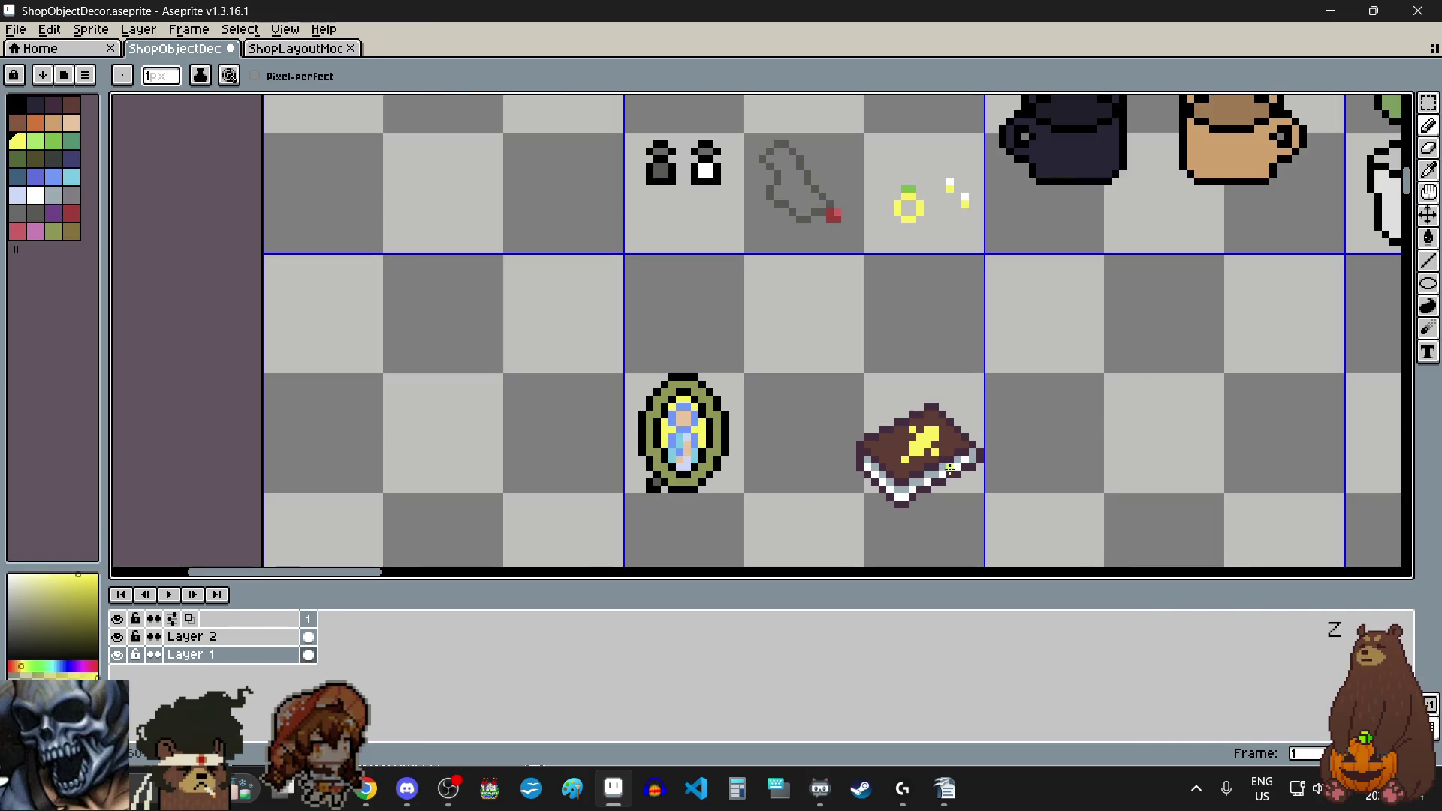
pyautogui.scroll(4, 951, 469)
pyautogui.scroll(-2, 939, 492)
# Step: Undo the misplaced yellow pixels and return to the Pencil tool
pyautogui.press('v')
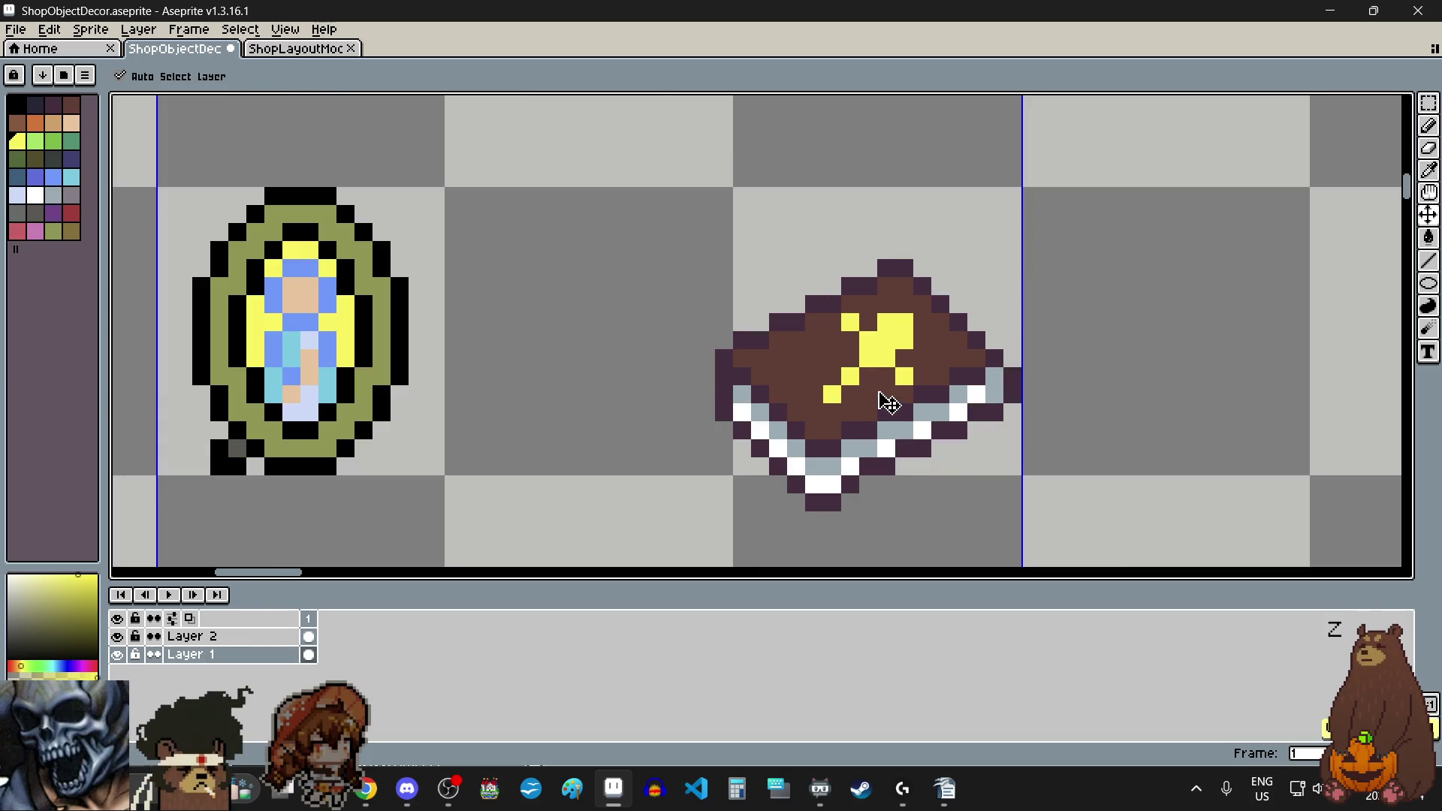
pyautogui.hotkey('ctrl', 'z')
pyautogui.hotkey('ctrl', 'z')
pyautogui.hotkey('ctrl', 'z')
pyautogui.hotkey('ctrl', 'z')
pyautogui.press('b')
pyautogui.scroll(1, 886, 331)
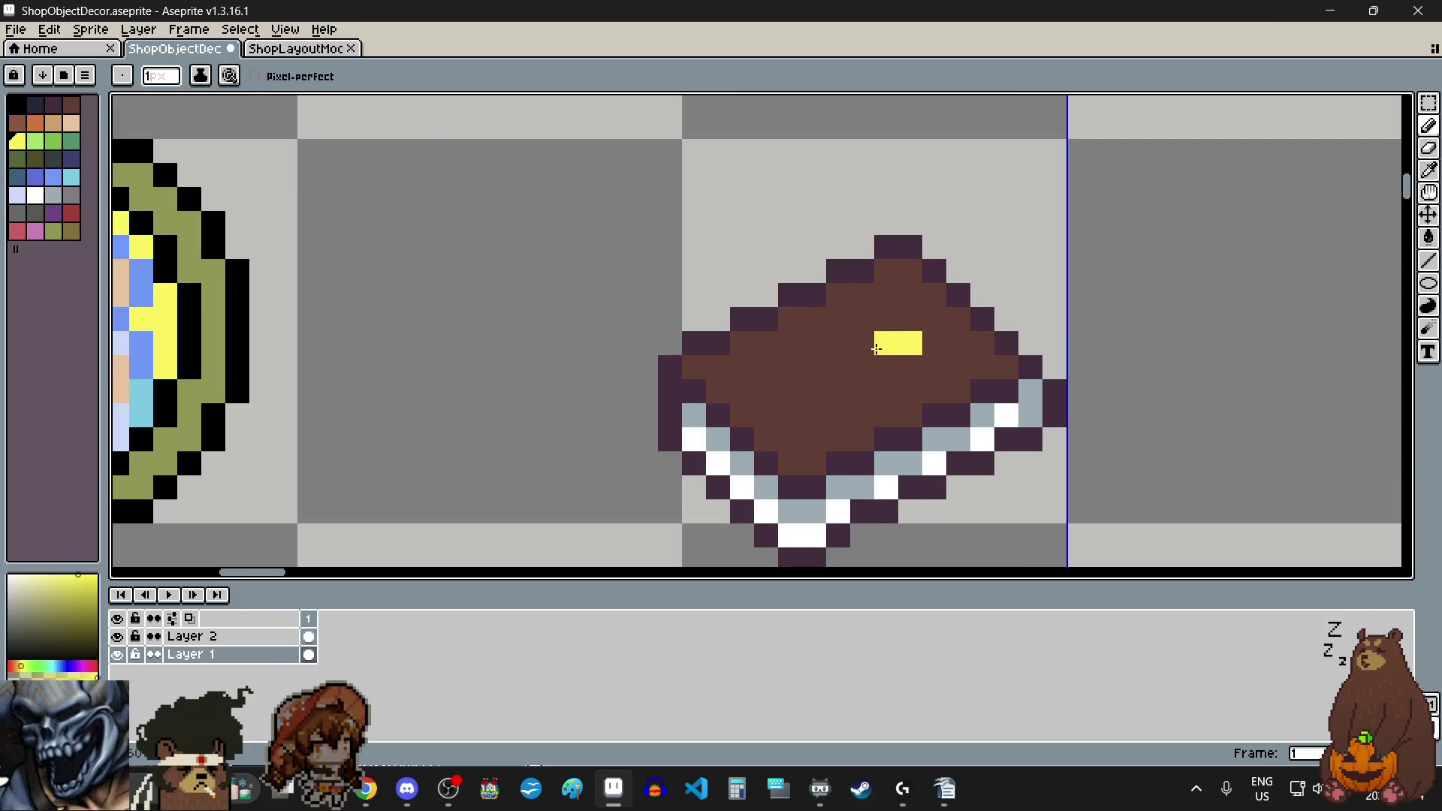
# Step: Paint a yellow X with a tail pixel on the cover, then switch to the web browser
pyautogui.click(887, 320)
pyautogui.click(934, 319)
pyautogui.click(886, 368)
pyautogui.click(863, 391)
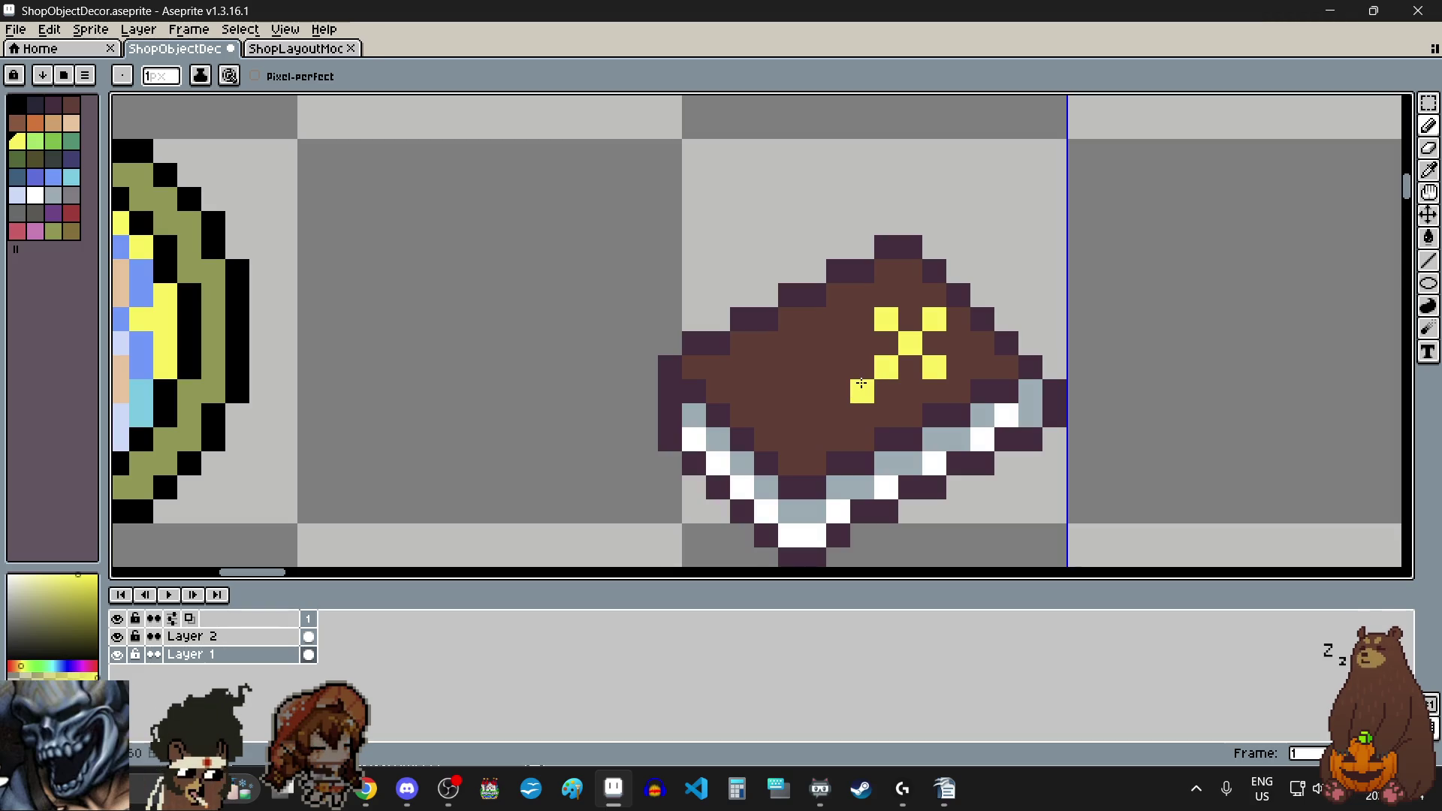
pyautogui.scroll(-4, 1048, 507)
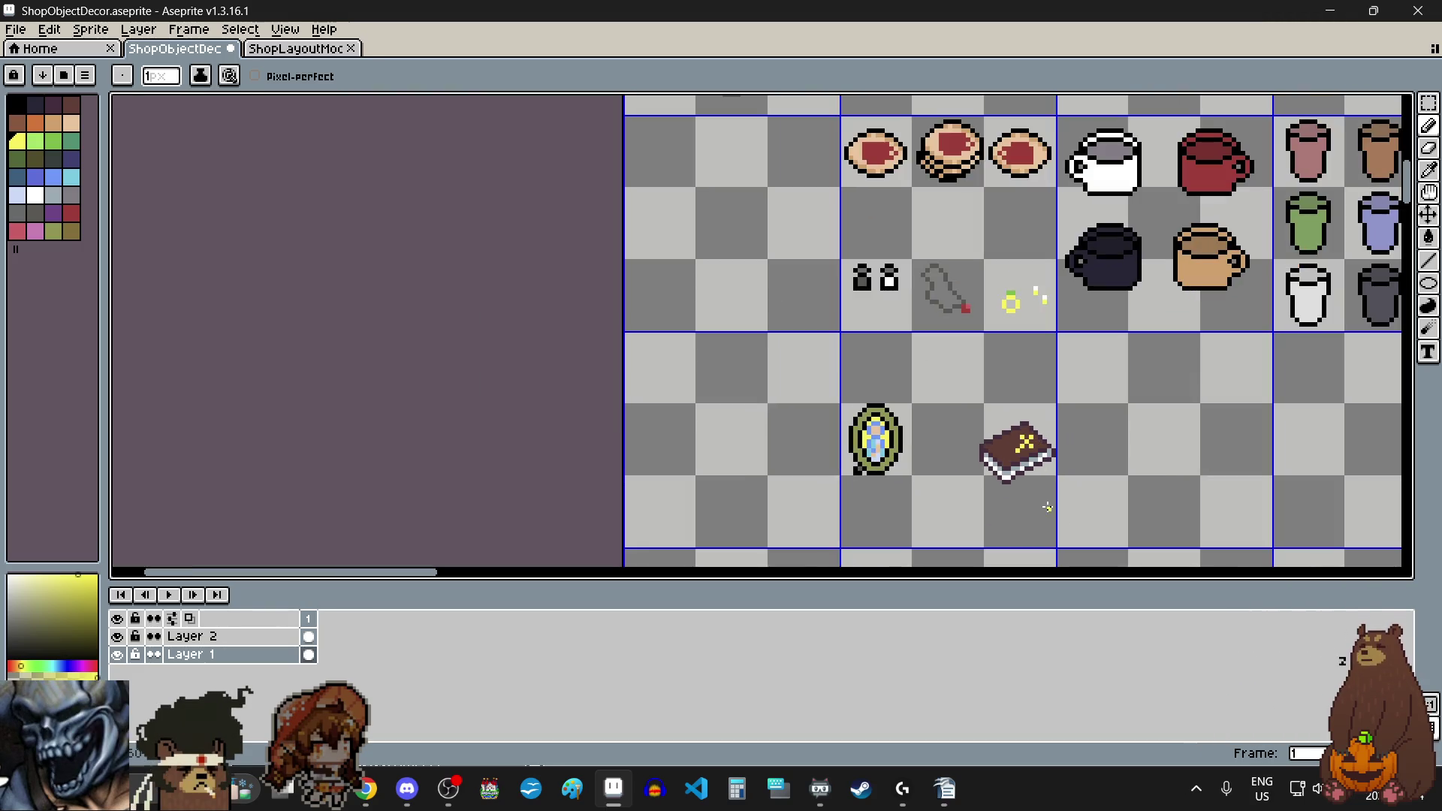
pyautogui.scroll(3, 1041, 501)
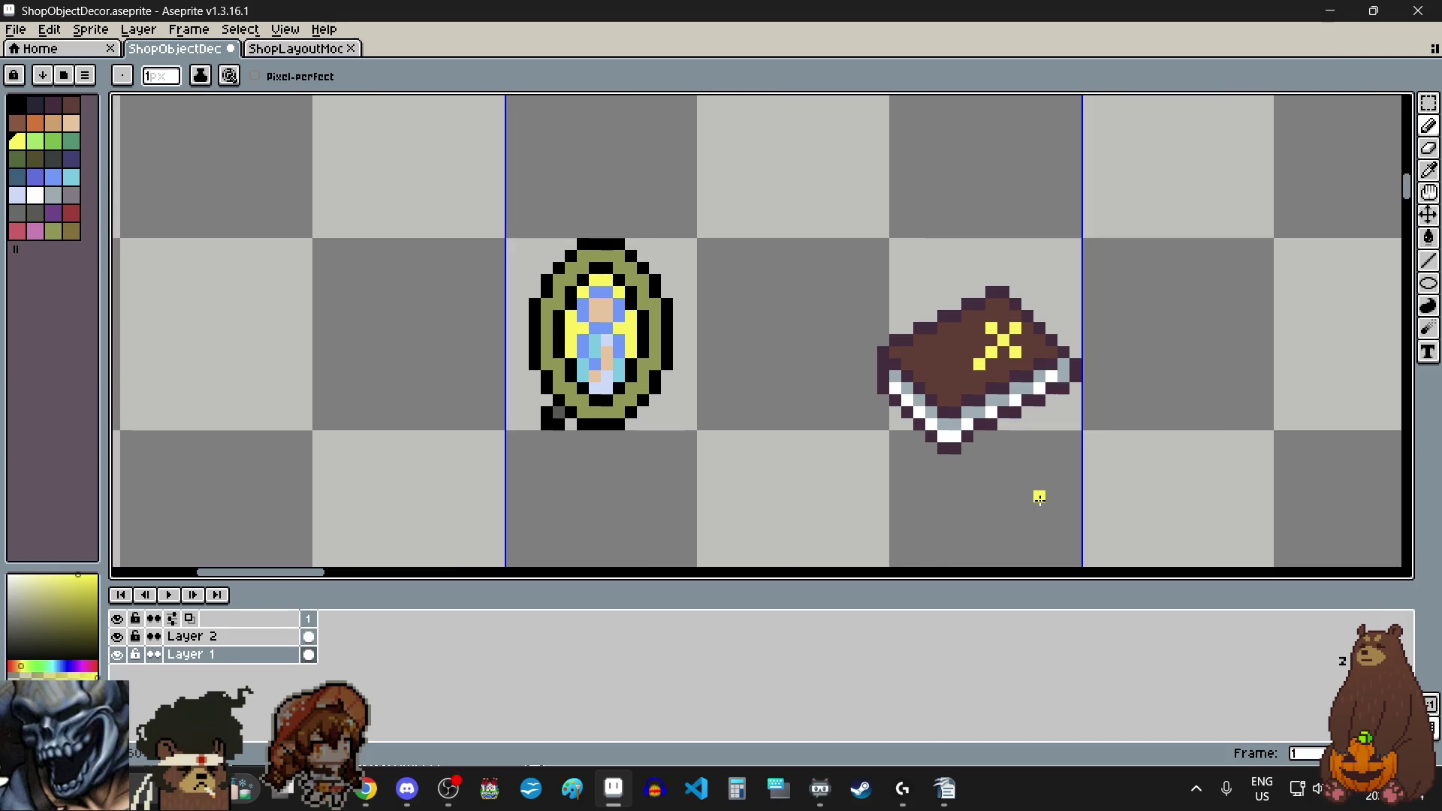
pyautogui.scroll(1, 1039, 496)
pyautogui.scroll(-1, 1040, 495)
pyautogui.scroll(1, 1050, 422)
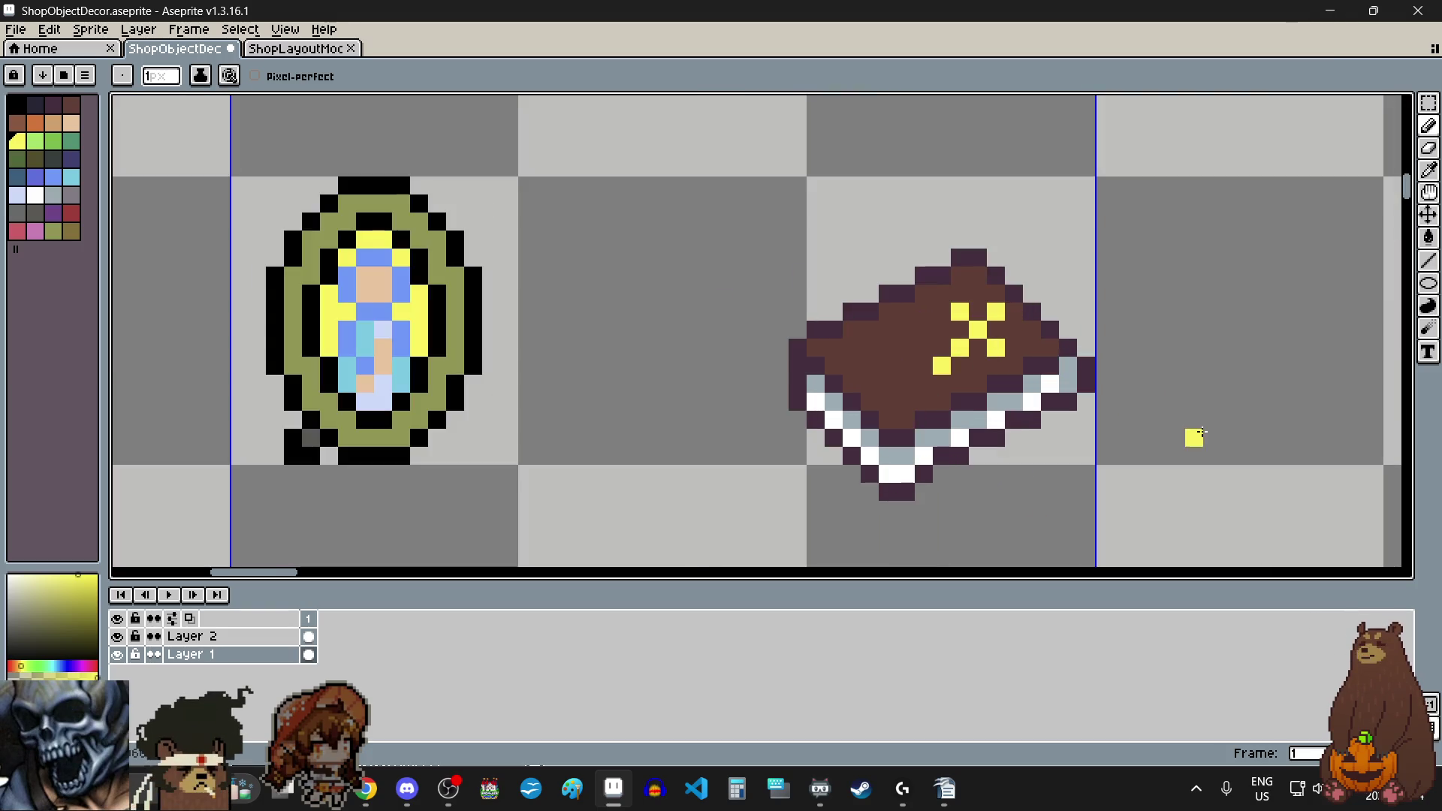
pyautogui.scroll(-1, 1140, 330)
pyautogui.scroll(1, 1140, 330)
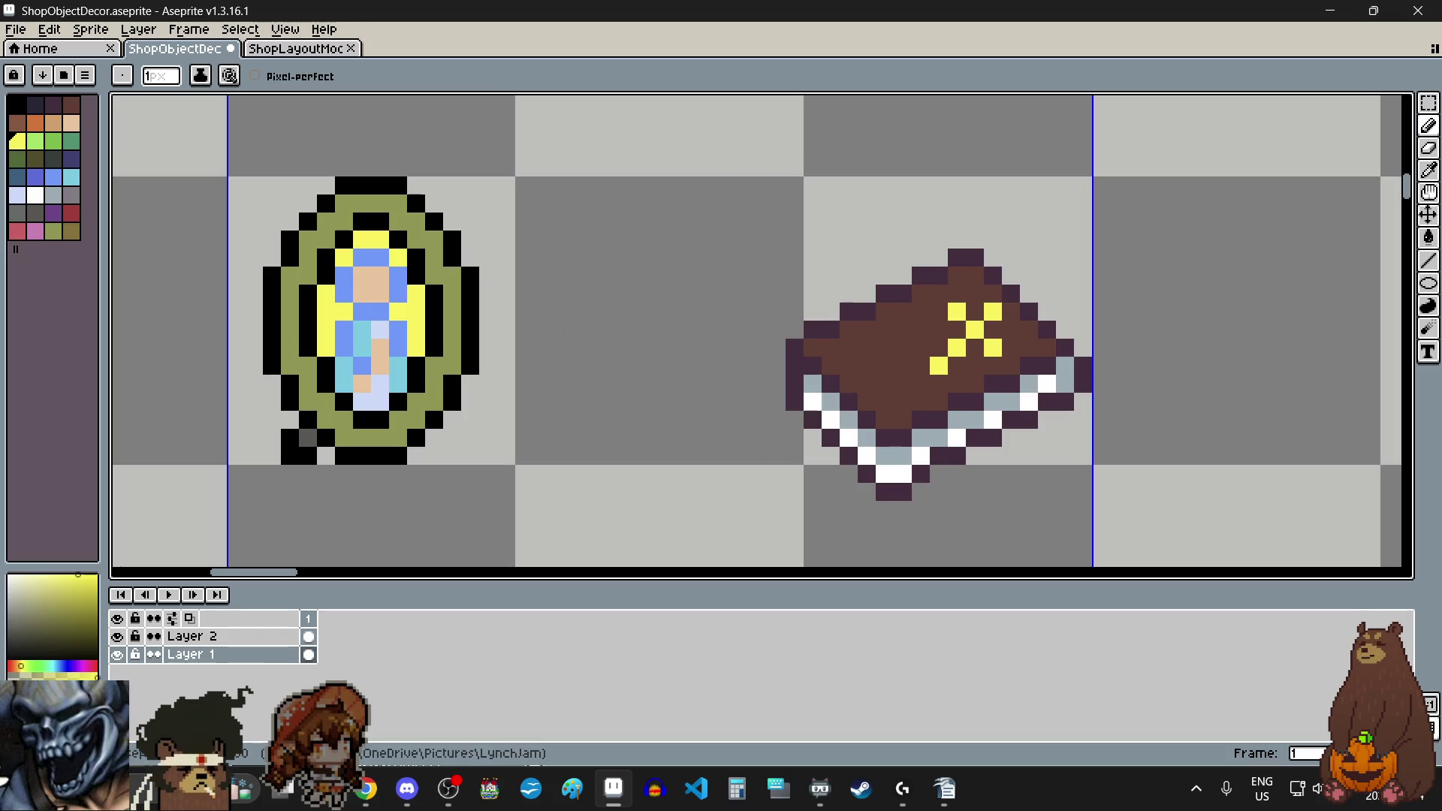
pyautogui.click(366, 789)
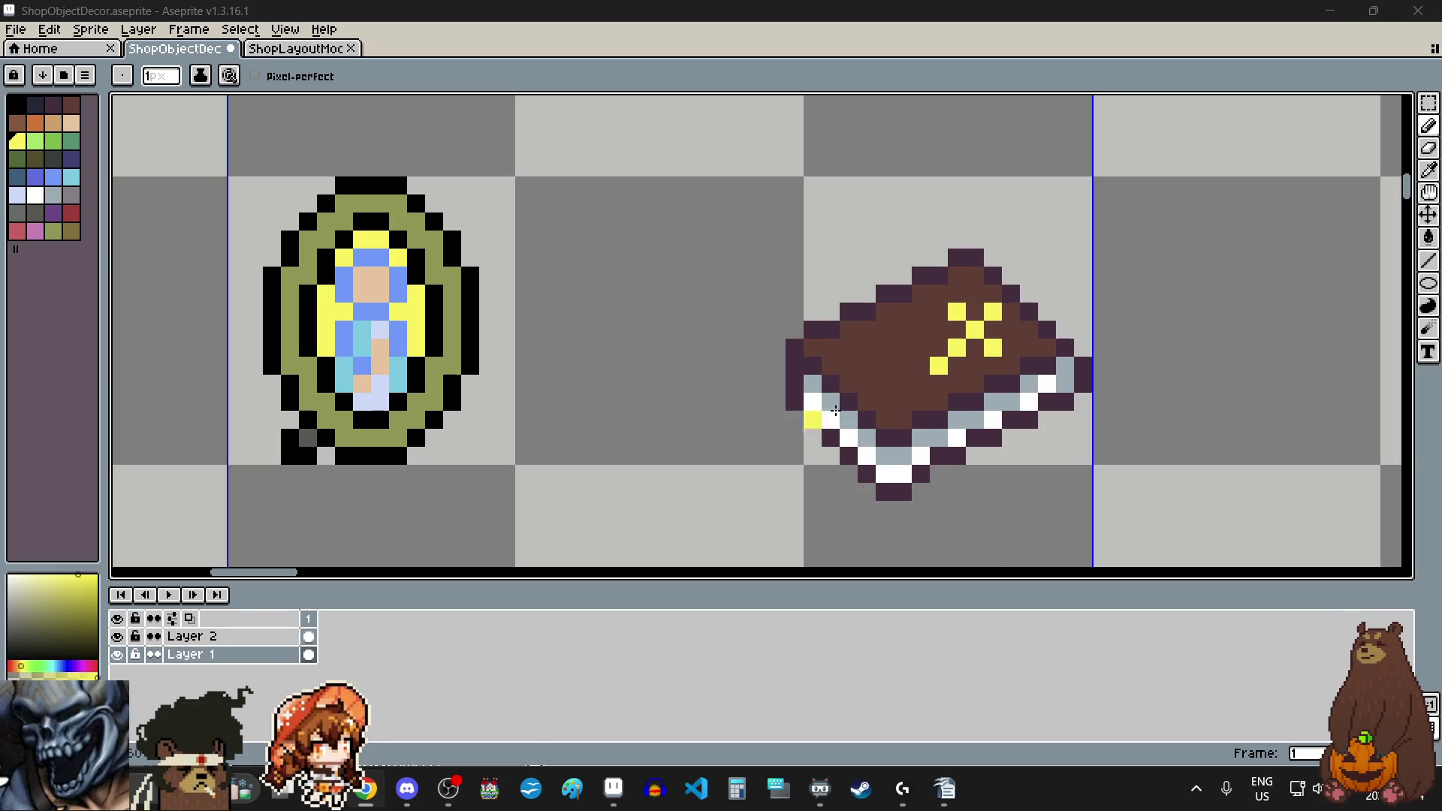
# Step: Marquee-select the book and move it up-left beside the oval mirror
pyautogui.scroll(-4, 804, 412)
pyautogui.scroll(2, 861, 353)
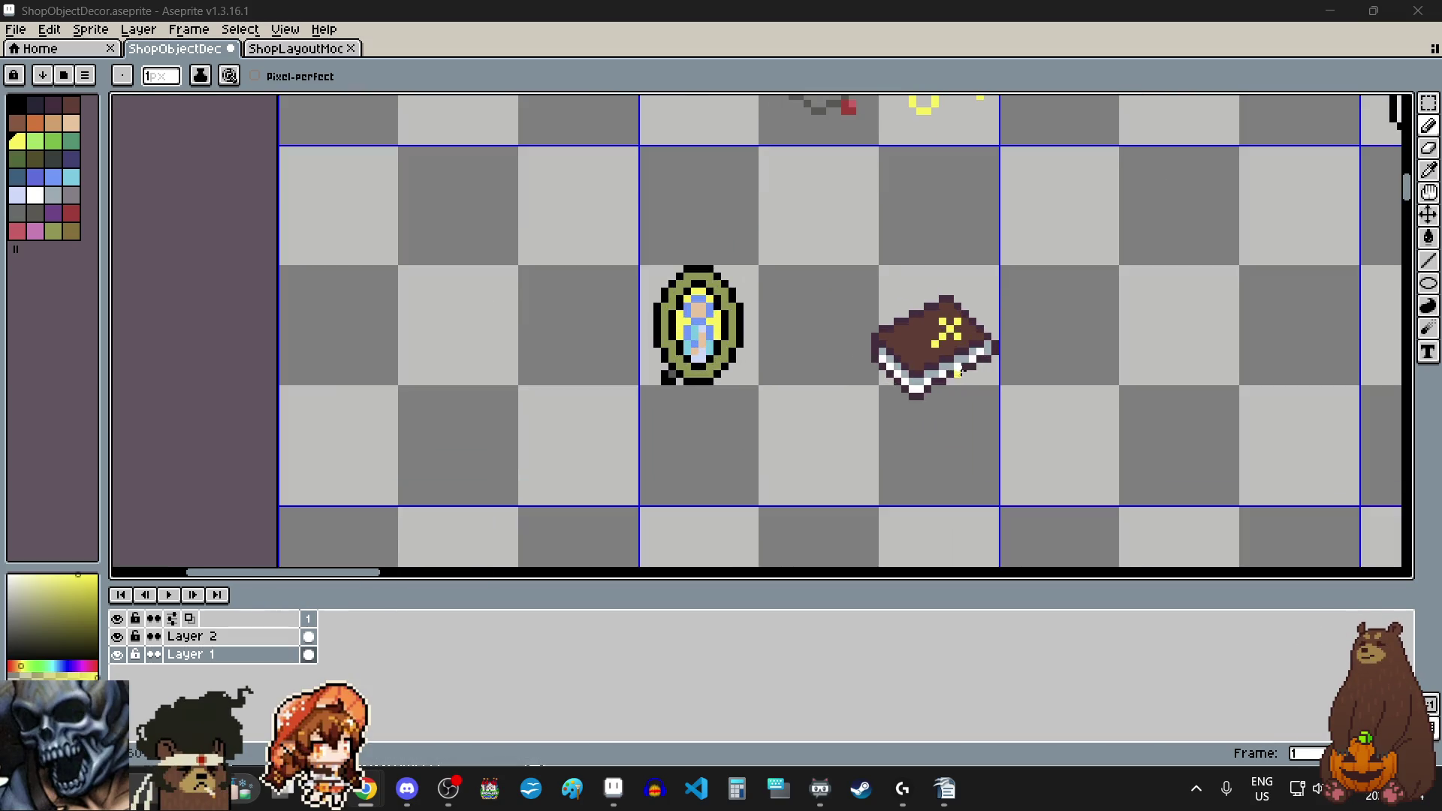
pyautogui.click(1429, 102)
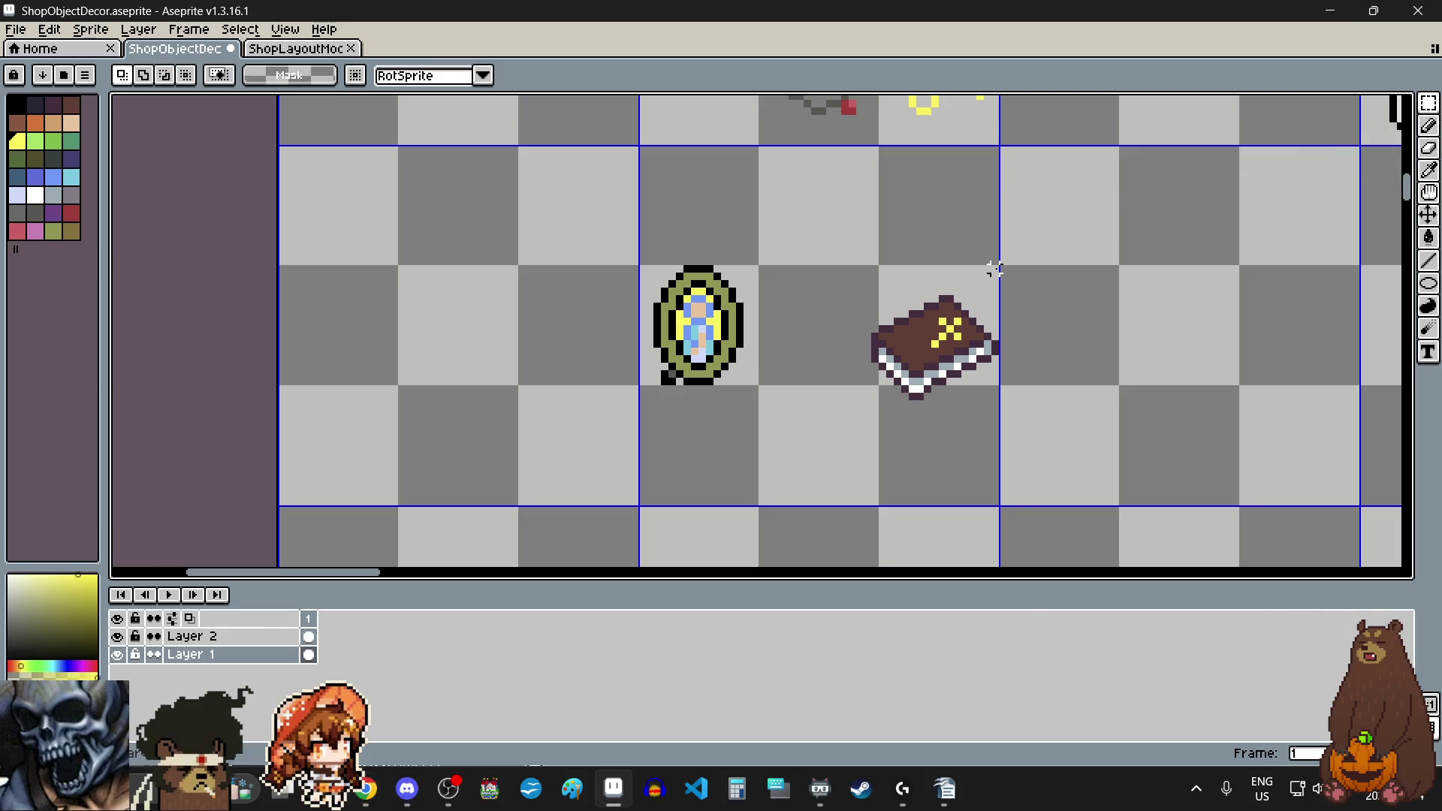
pyautogui.scroll(1, 991, 272)
pyautogui.moveTo(991, 294); pyautogui.dragTo(786, 489)
pyautogui.moveTo(879, 393); pyautogui.dragTo(711, 362)
pyautogui.click(914, 373)
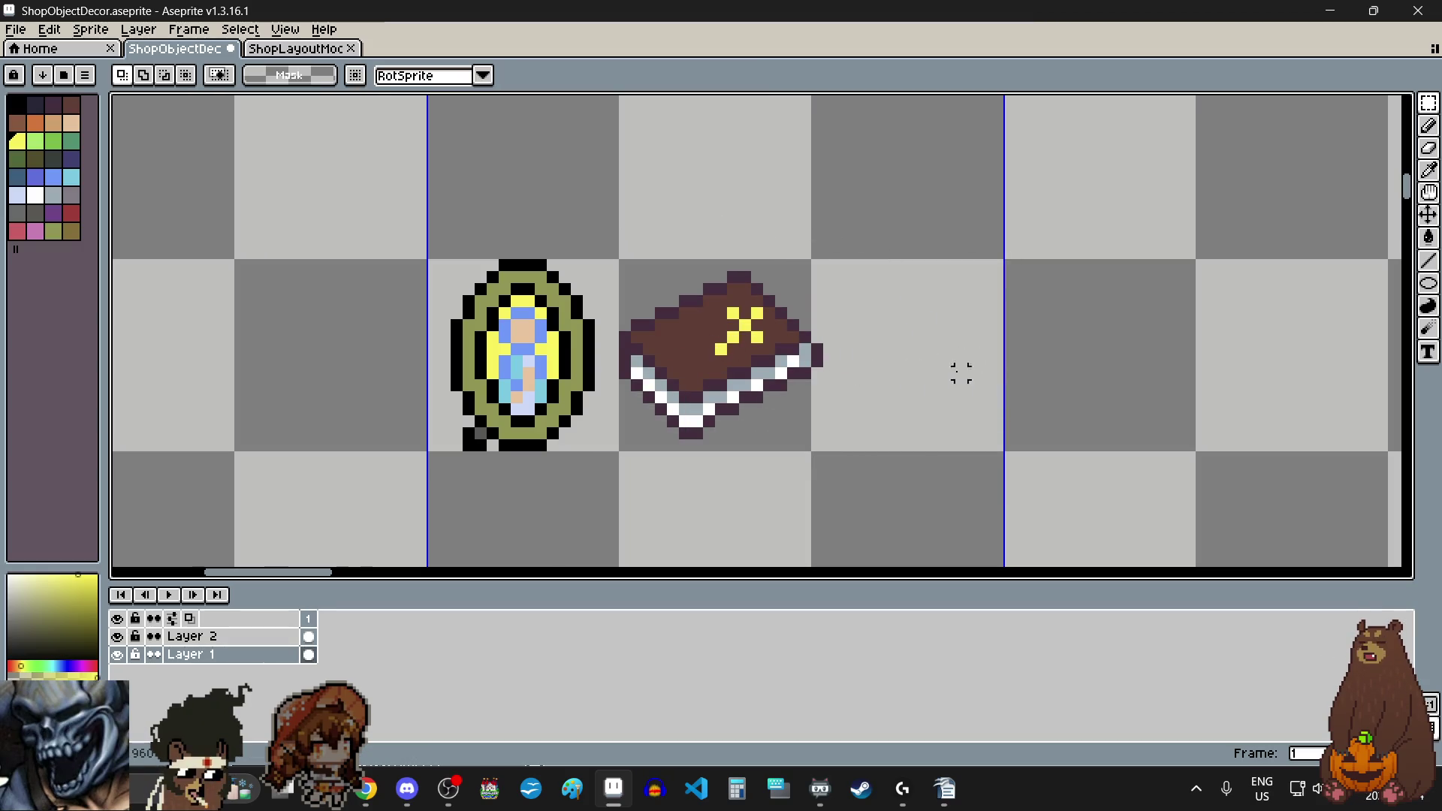
pyautogui.scroll(-1, 925, 396)
pyautogui.scroll(5, 924, 396)
# Step: Shift the stray dark pixels right of the book one pixel left
pyautogui.moveTo(859, 305); pyautogui.dragTo(908, 400)
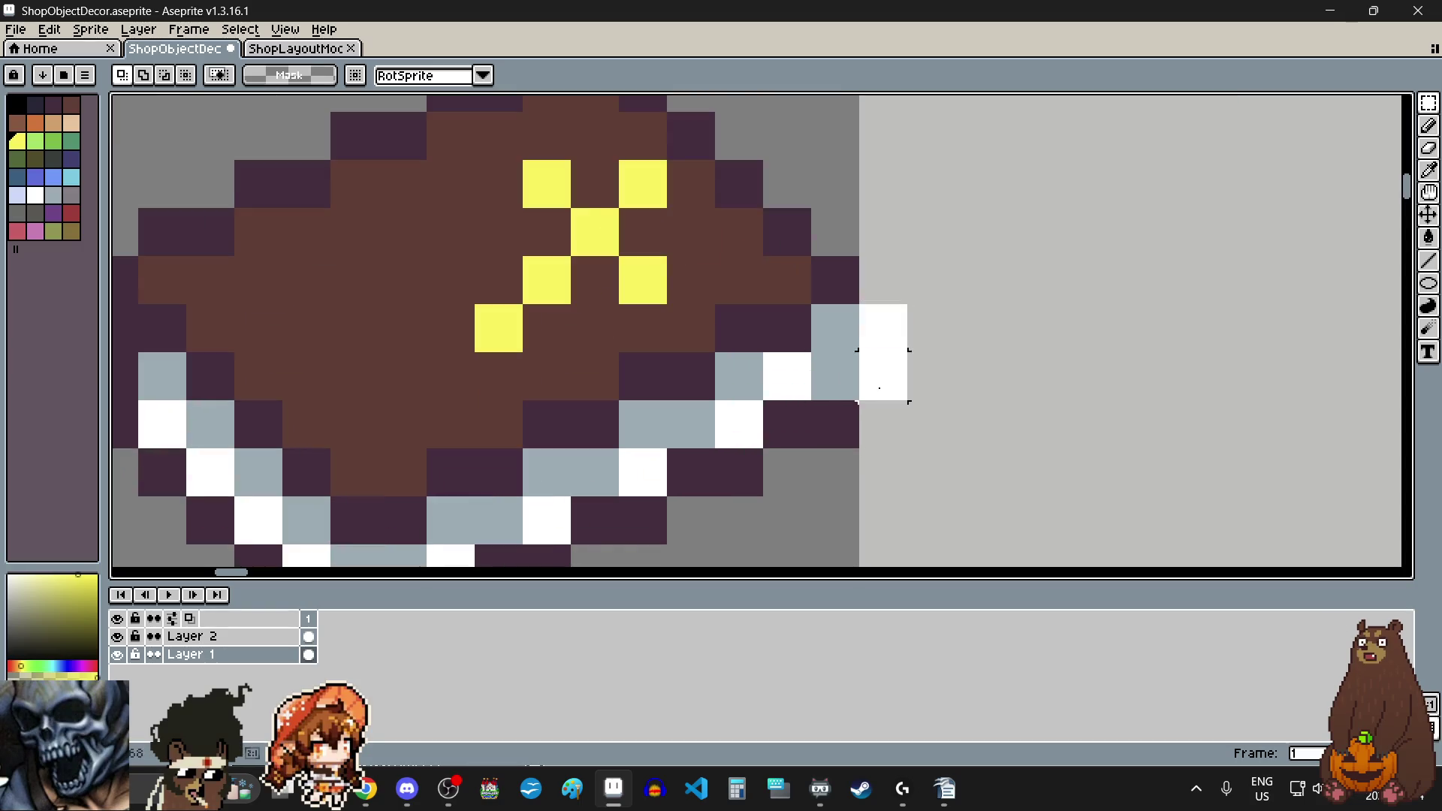
pyautogui.moveTo(883, 353); pyautogui.dragTo(853, 371)
pyautogui.scroll(-2, 1085, 371)
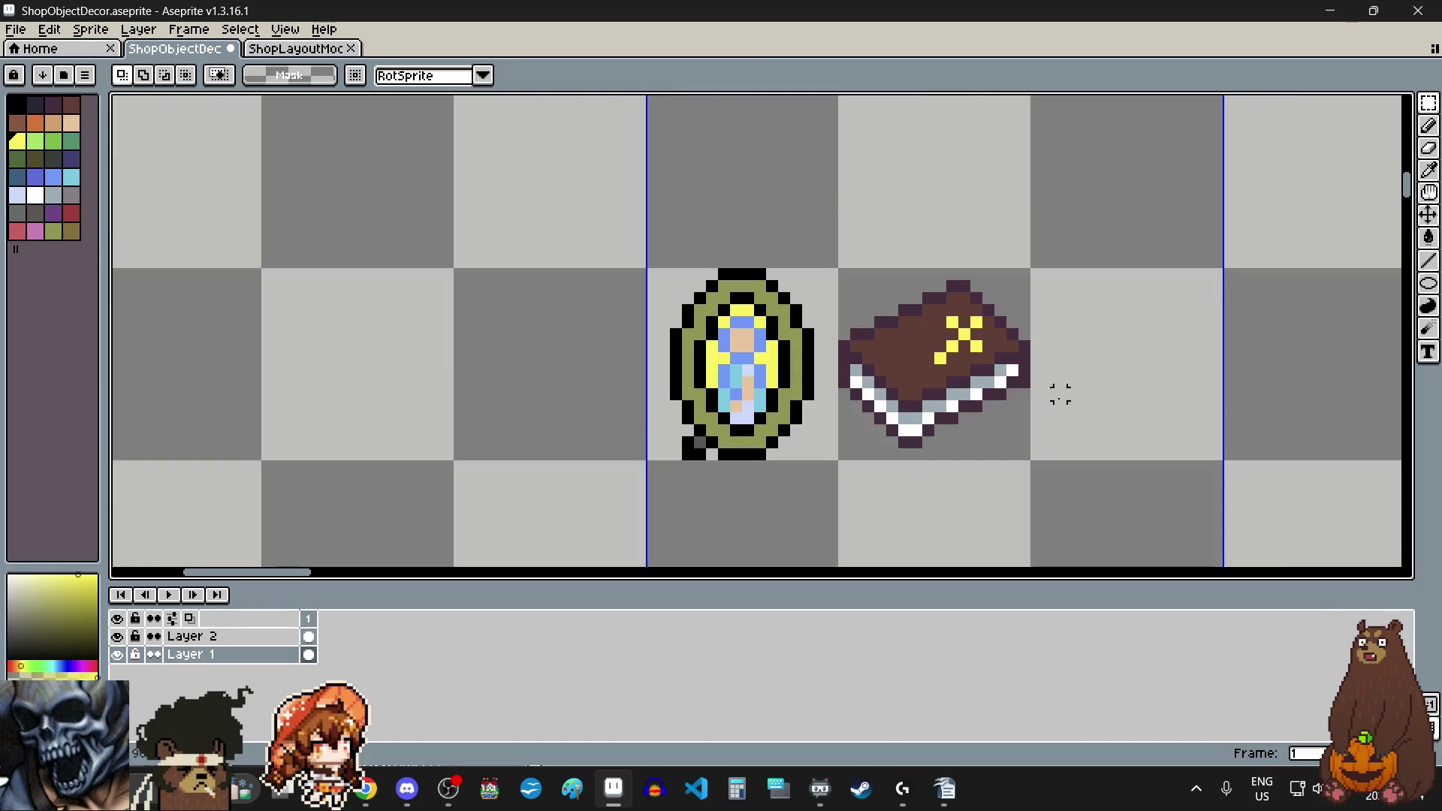
pyautogui.scroll(1, 1050, 406)
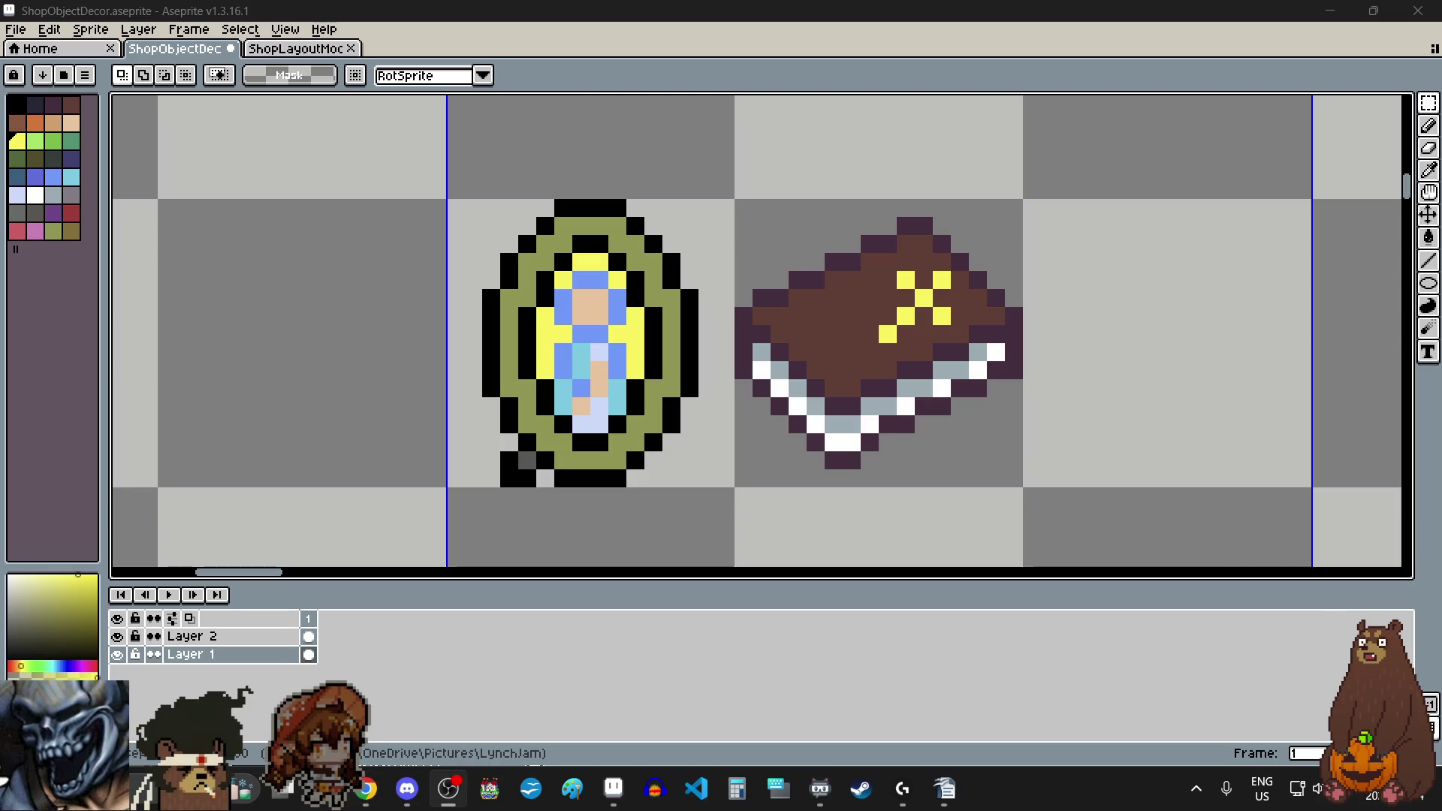
# Step: Choose the dark red palette swatch and switch to the Pencil tool
pyautogui.scroll(-3, 721, 338)
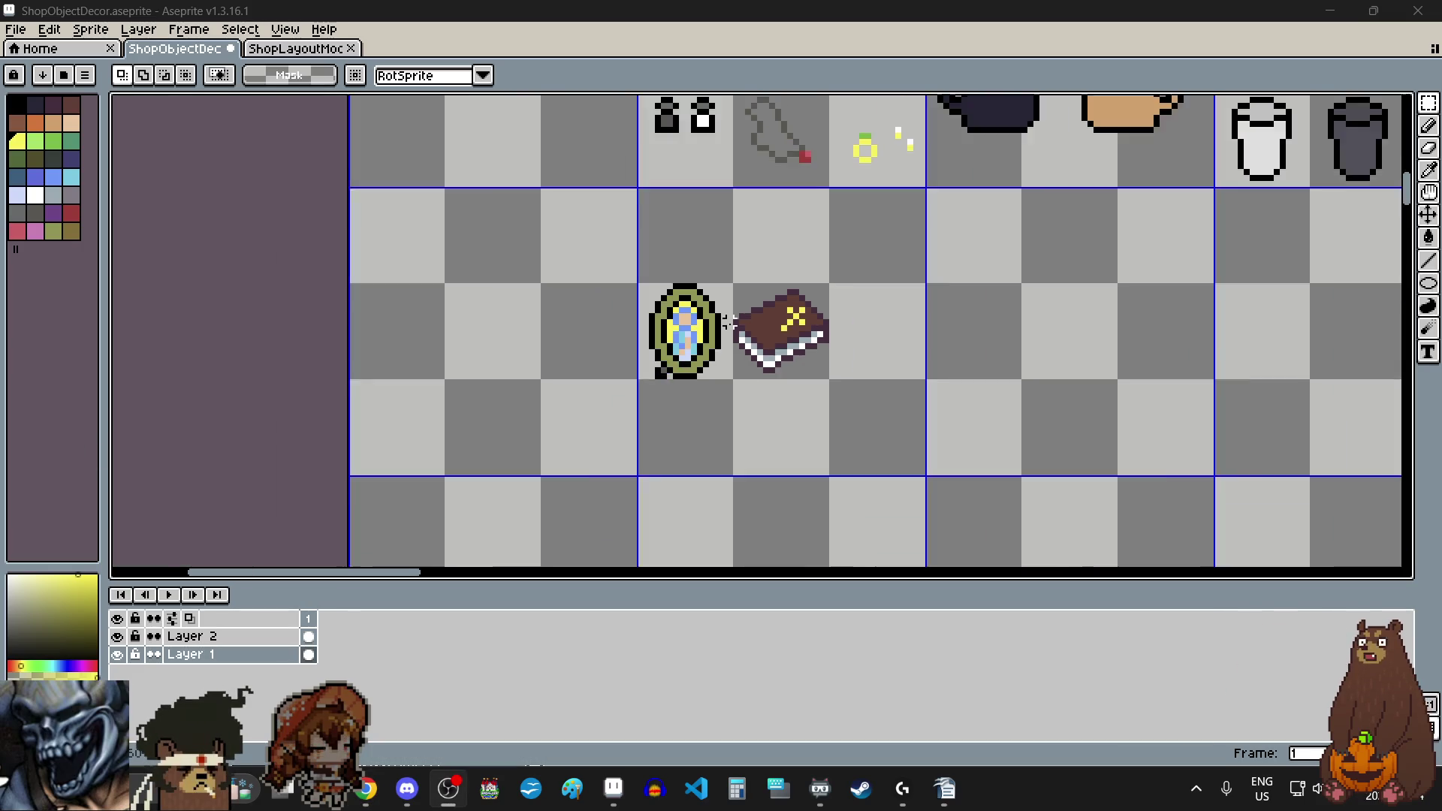
pyautogui.scroll(-4, 728, 325)
pyautogui.scroll(4, 738, 226)
pyautogui.scroll(-2, 798, 270)
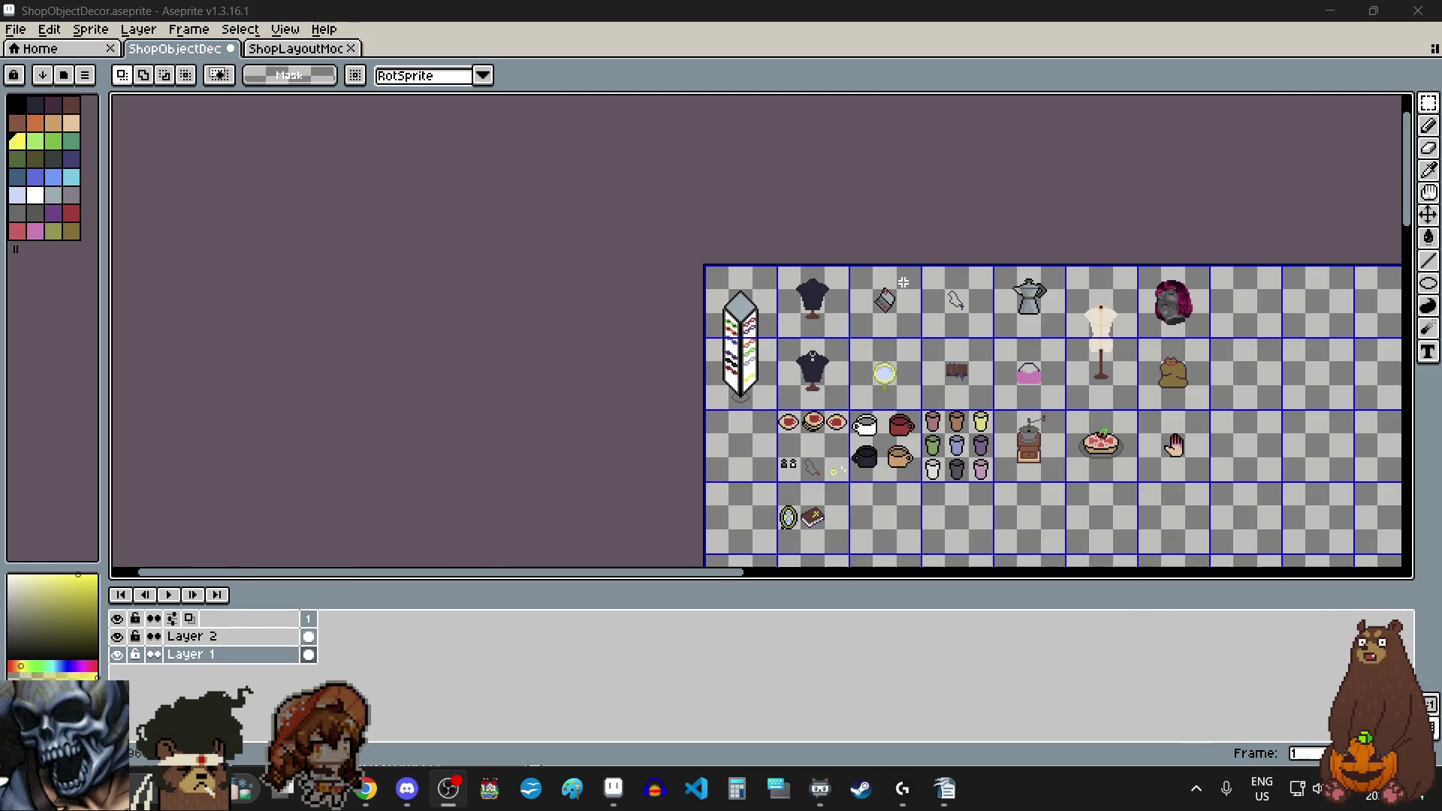
pyautogui.scroll(2, 835, 540)
pyautogui.scroll(-2, 831, 530)
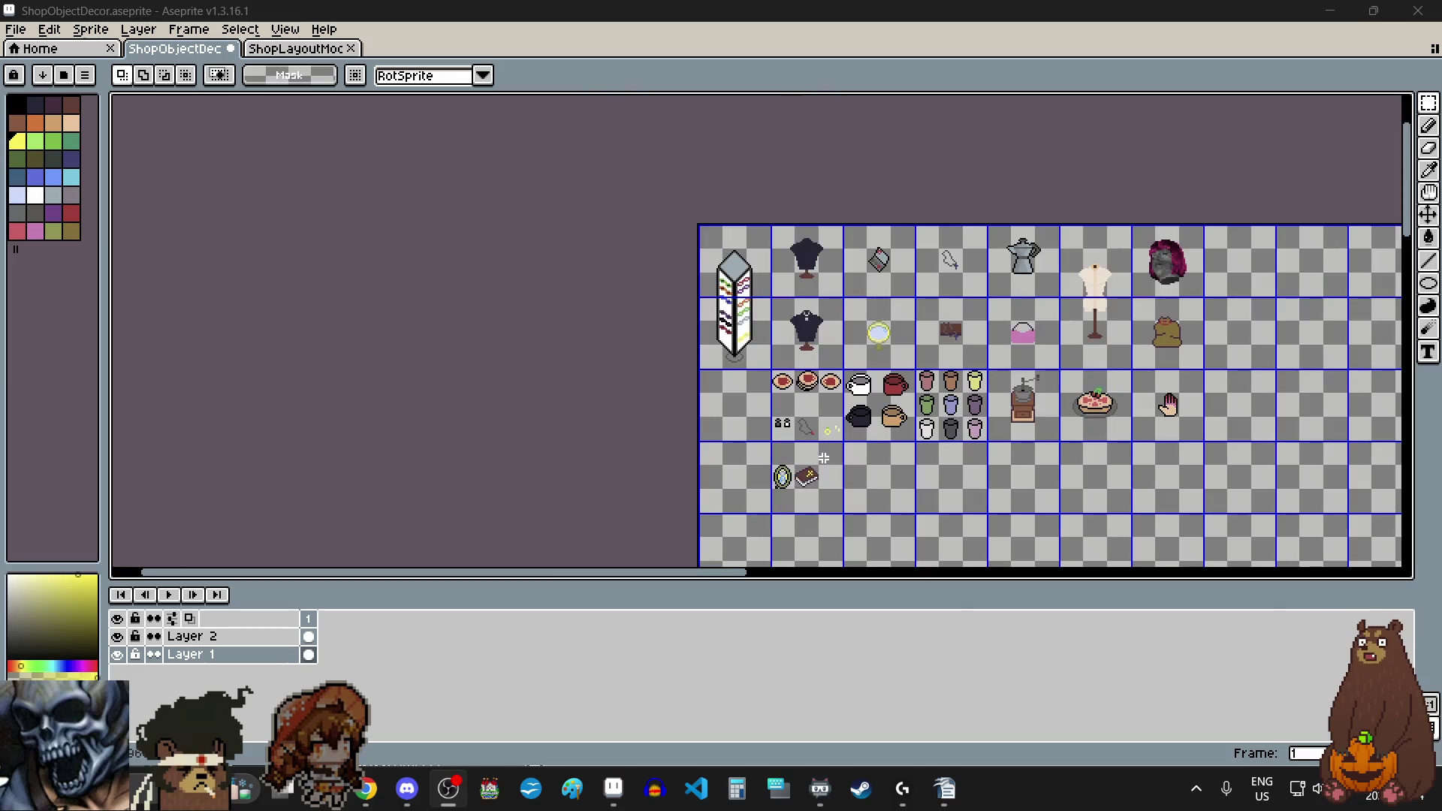
pyautogui.scroll(2, 825, 458)
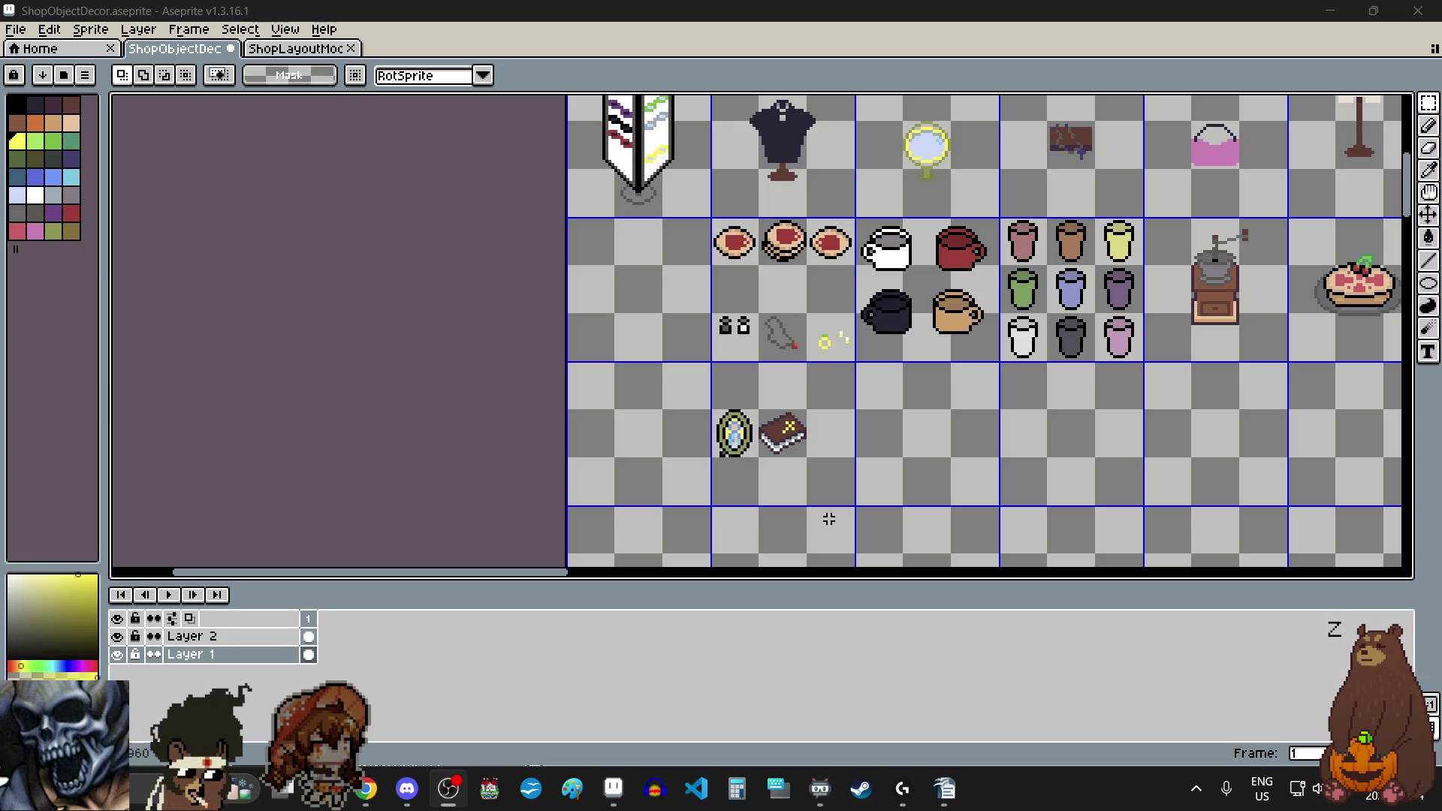
pyautogui.scroll(1, 828, 518)
pyautogui.scroll(1, 835, 444)
pyautogui.scroll(1, 836, 444)
pyautogui.scroll(1, 851, 374)
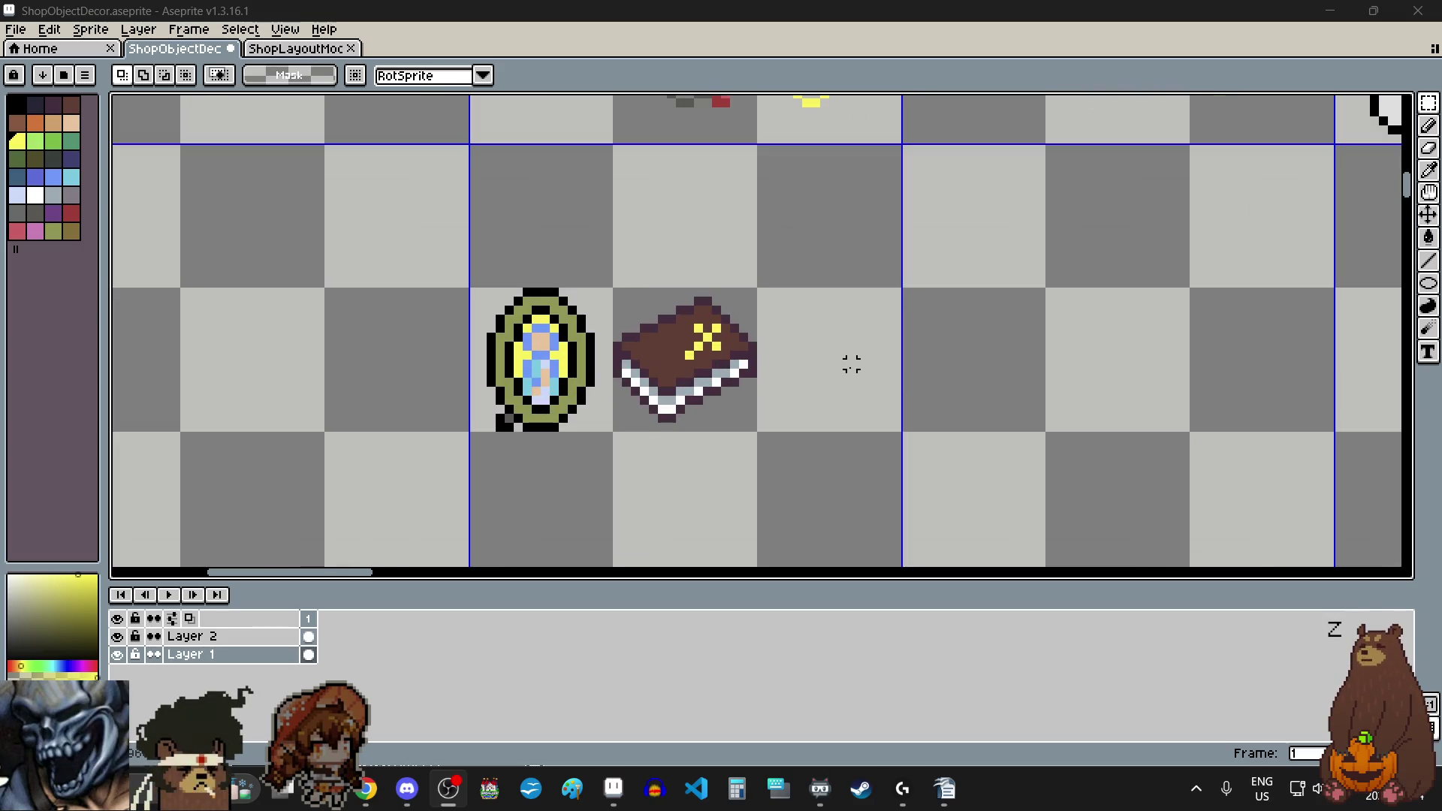
pyautogui.scroll(1, 851, 365)
pyautogui.click(19, 196)
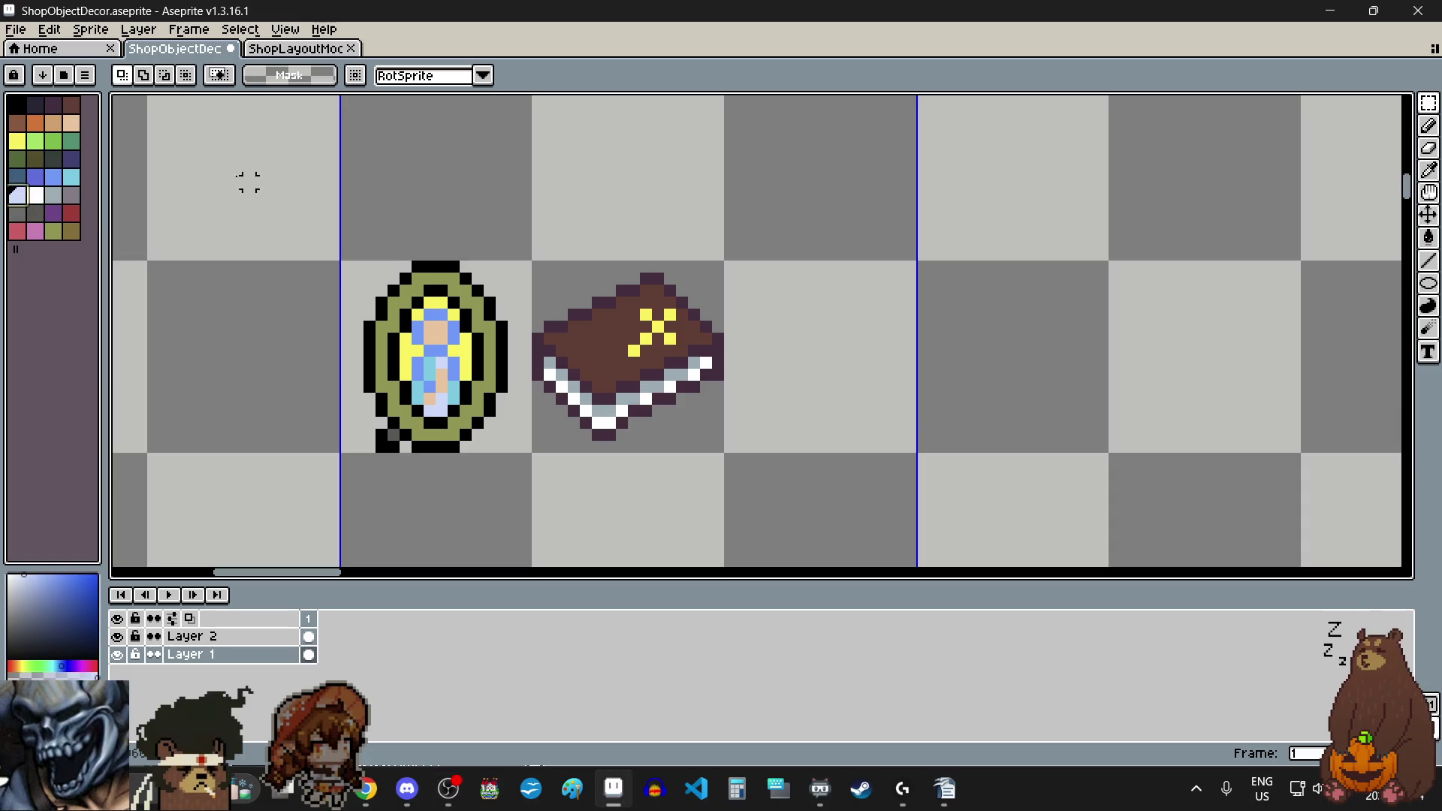
pyautogui.click(71, 213)
pyautogui.scroll(1, 863, 410)
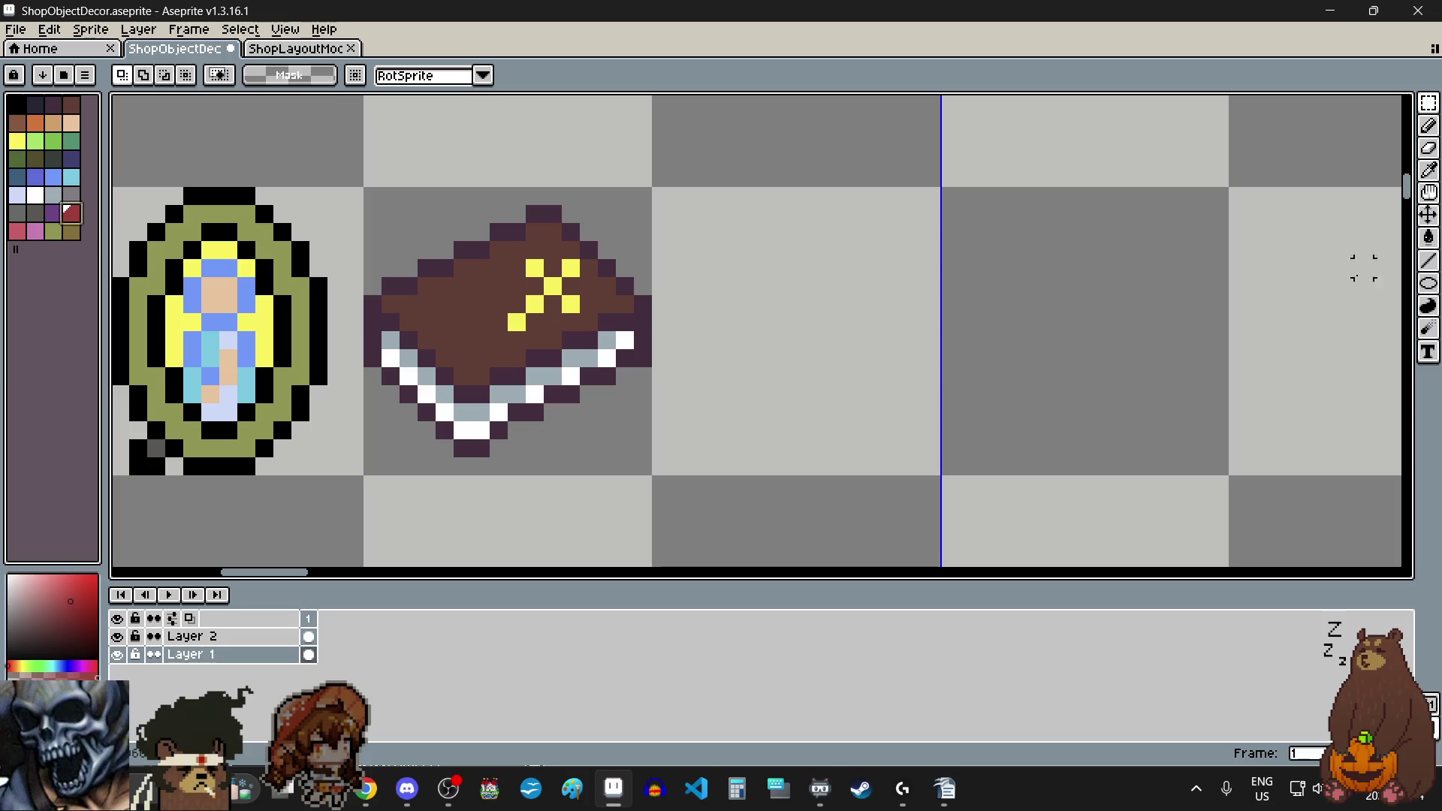
pyautogui.click(1429, 126)
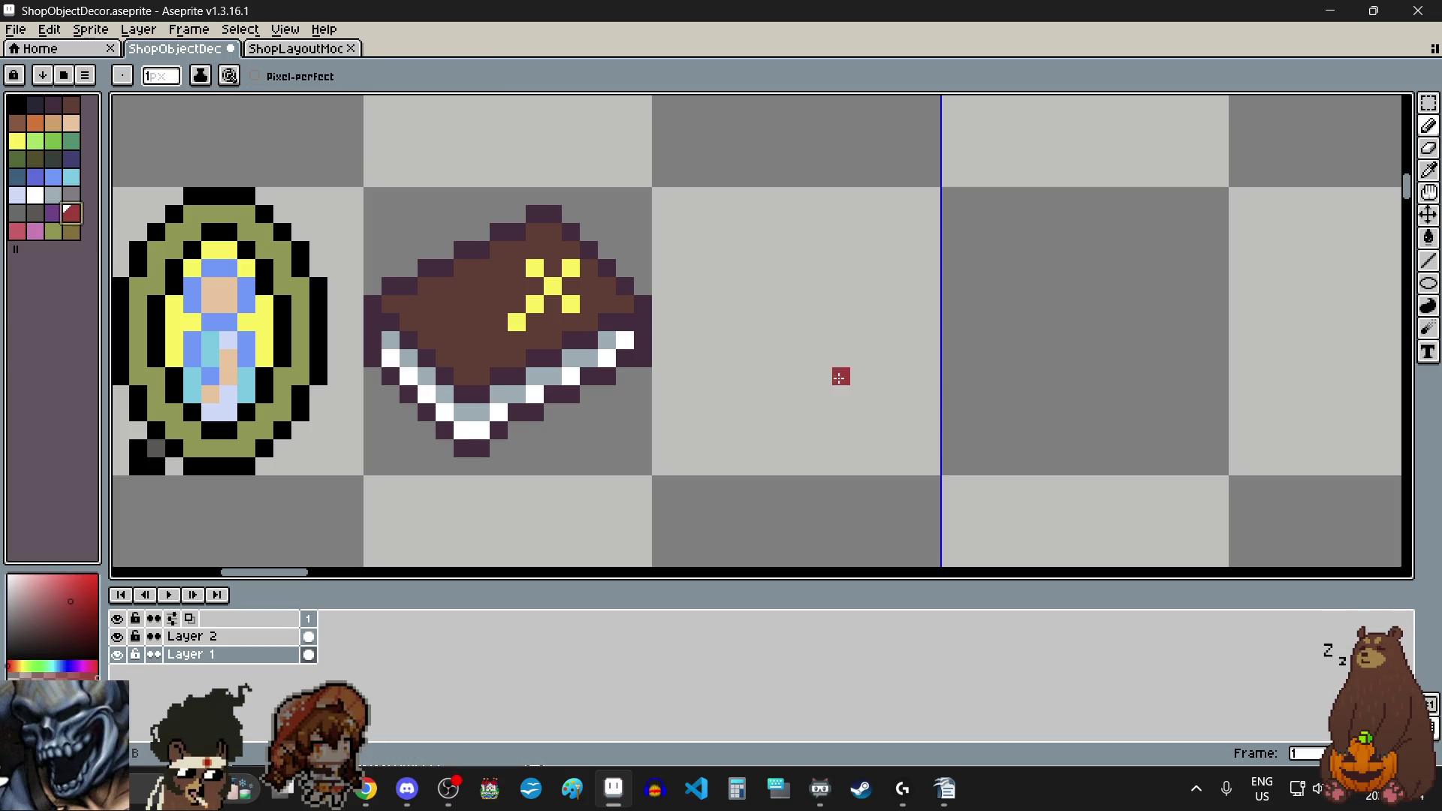
# Step: Draw a two-pixel-wide dark red candle bar and fill the gaps at its base
pyautogui.scroll(1, 806, 392)
pyautogui.moveTo(806, 406); pyautogui.dragTo(803, 236)
pyautogui.moveTo(843, 368)
pyautogui.mouseDown()
pyautogui.moveTo(846, 393)
pyautogui.moveTo(845, 218)
pyautogui.mouseUp()
pyautogui.scroll(-5, 873, 331)
pyautogui.scroll(3, 874, 331)
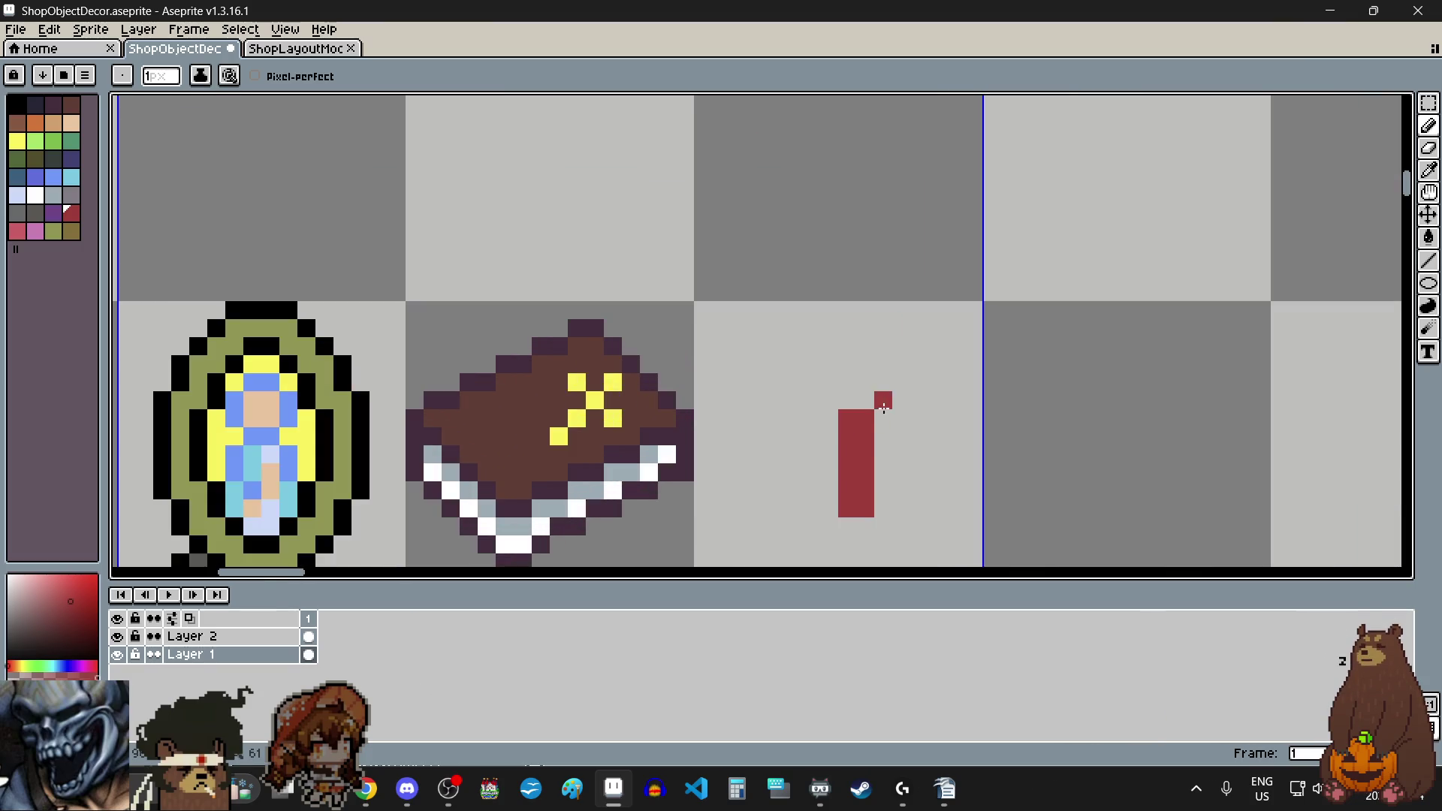
pyautogui.scroll(-1, 866, 473)
pyautogui.scroll(4, 864, 541)
pyautogui.click(824, 476)
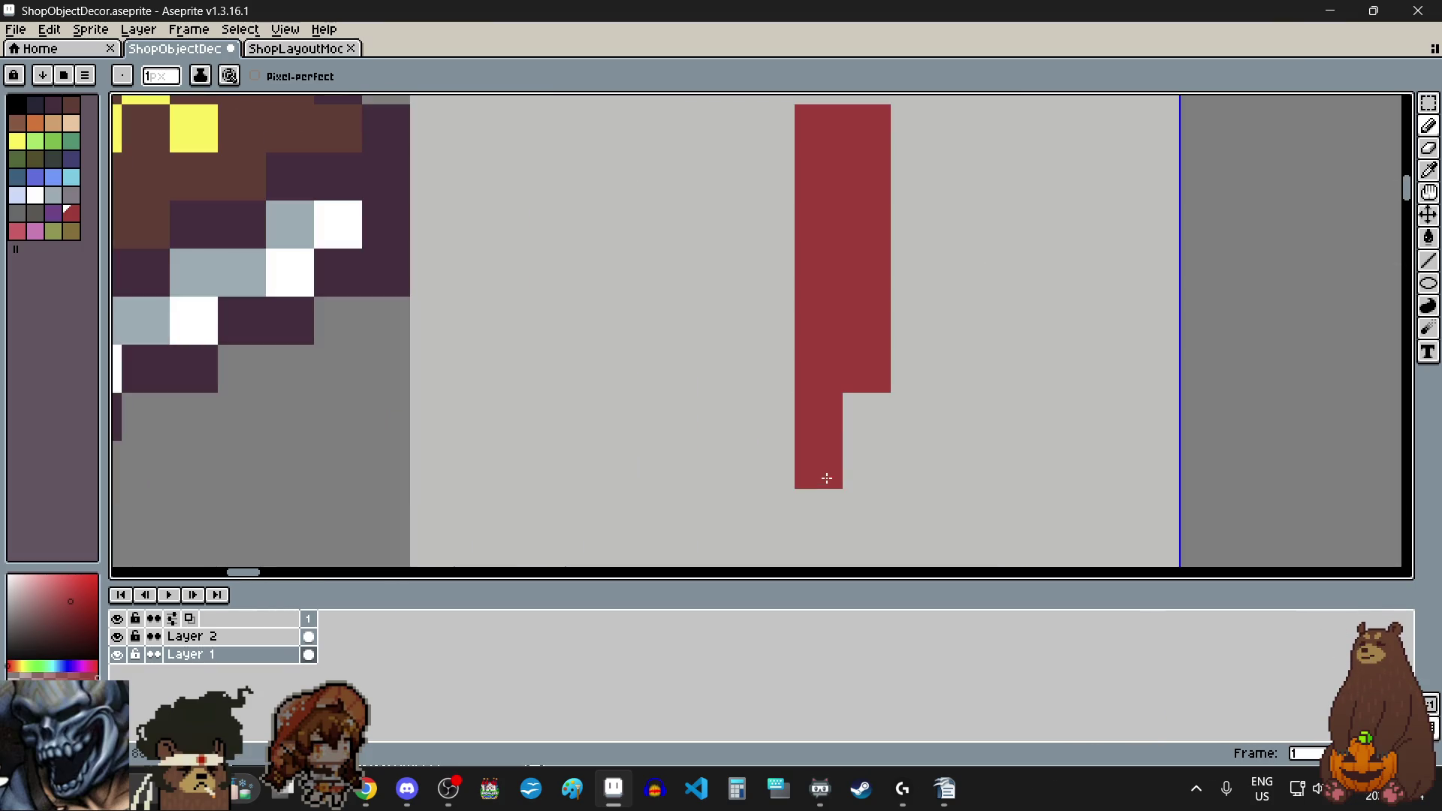
pyautogui.click(865, 462)
pyautogui.scroll(-4, 856, 455)
# Step: Draw a two-pixel-wide purple candle bar beside the red one
pyautogui.press('[')
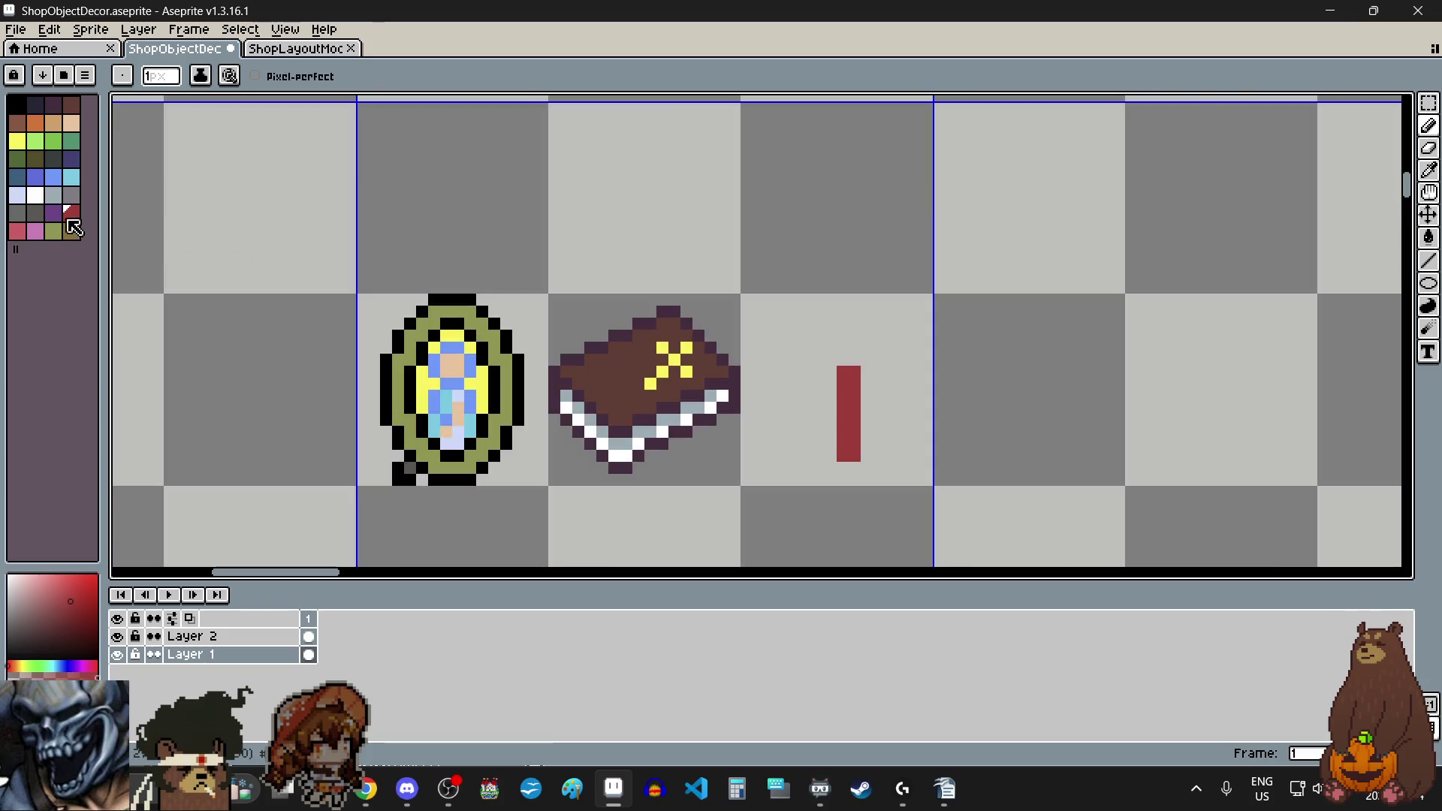
pyautogui.scroll(2, 886, 443)
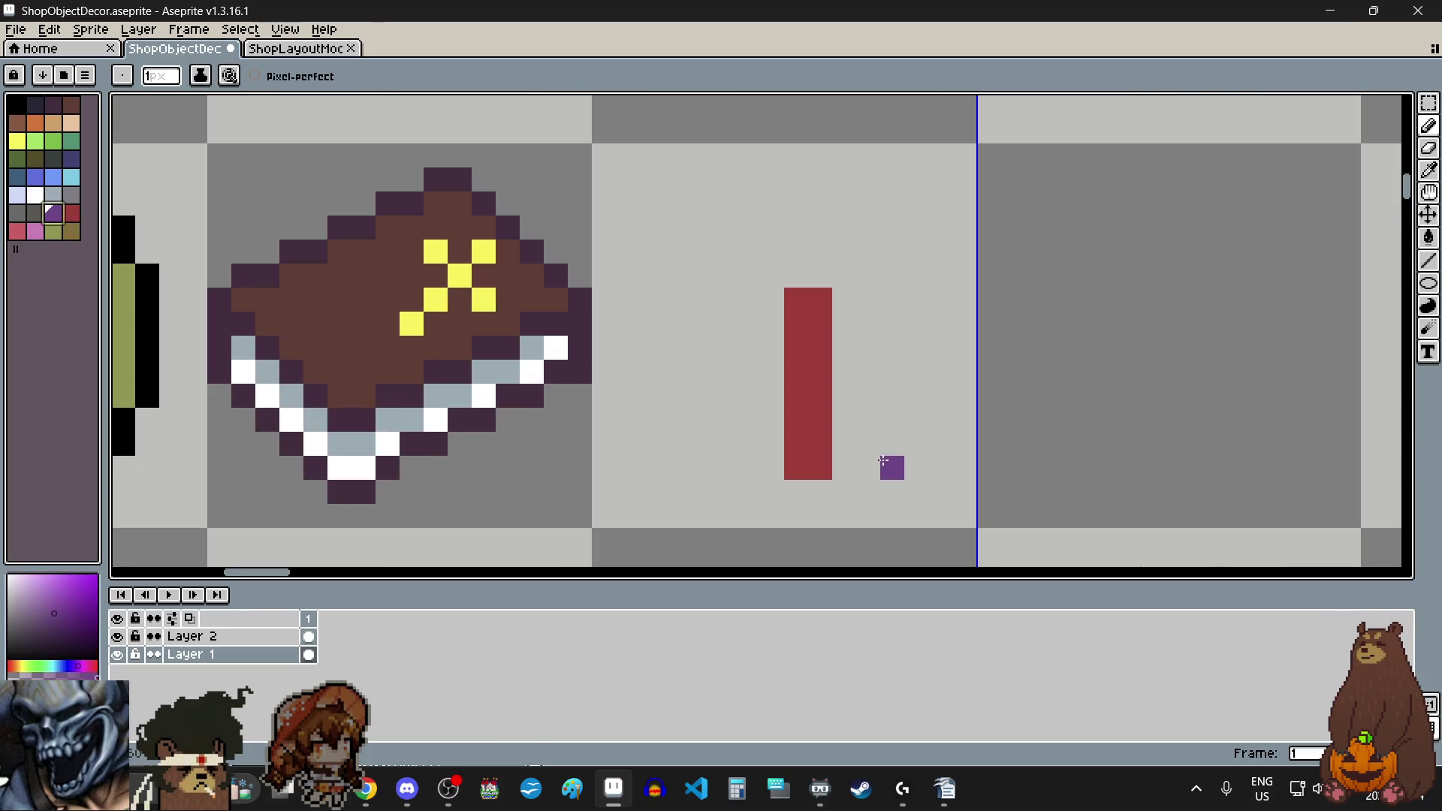
pyautogui.scroll(-6, 871, 477)
pyautogui.scroll(3, 857, 492)
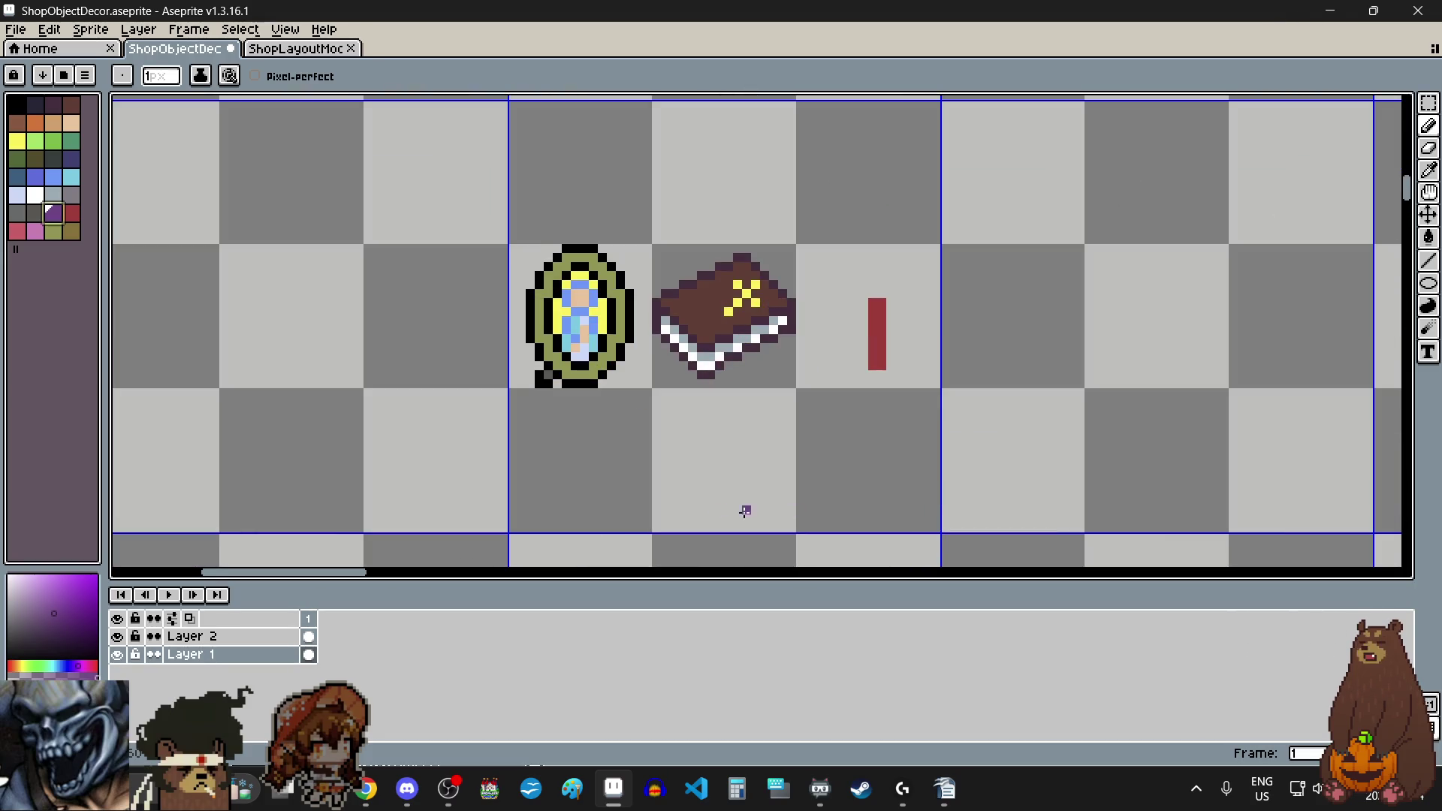
pyautogui.scroll(3, 674, 517)
pyautogui.moveTo(673, 502); pyautogui.dragTo(673, 334)
pyautogui.click(699, 502)
pyautogui.moveTo(700, 503); pyautogui.dragTo(698, 338)
pyautogui.scroll(-5, 780, 441)
pyautogui.scroll(1, 796, 406)
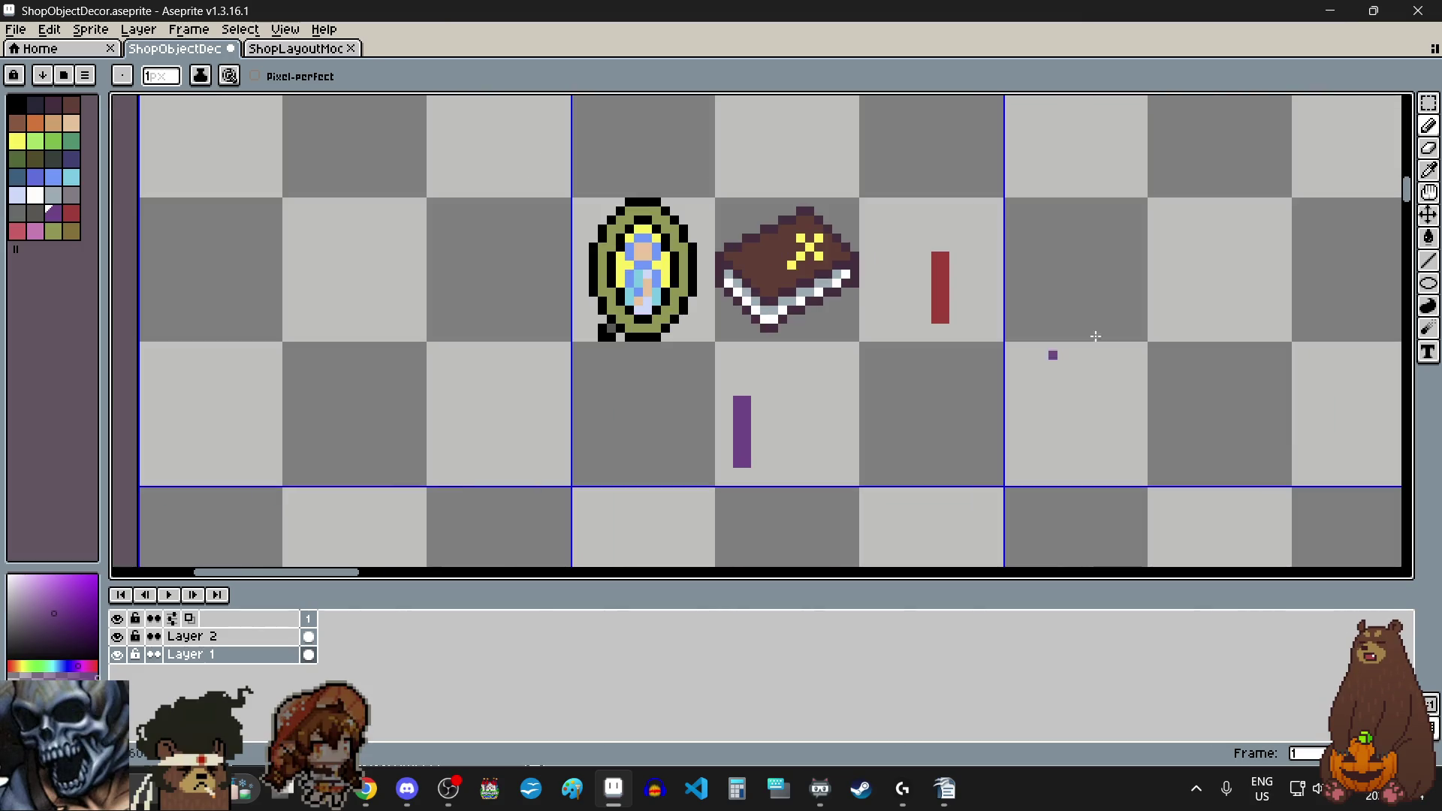
# Step: Move the red and purple candle bars into the cell below the book
pyautogui.click(1429, 113)
pyautogui.moveTo(937, 242)
pyautogui.mouseDown()
pyautogui.moveTo(952, 330)
pyautogui.moveTo(808, 450)
pyautogui.moveTo(768, 450)
pyautogui.moveTo(840, 451)
pyautogui.mouseUp()
pyautogui.click(881, 398)
pyautogui.moveTo(734, 395); pyautogui.dragTo(842, 469)
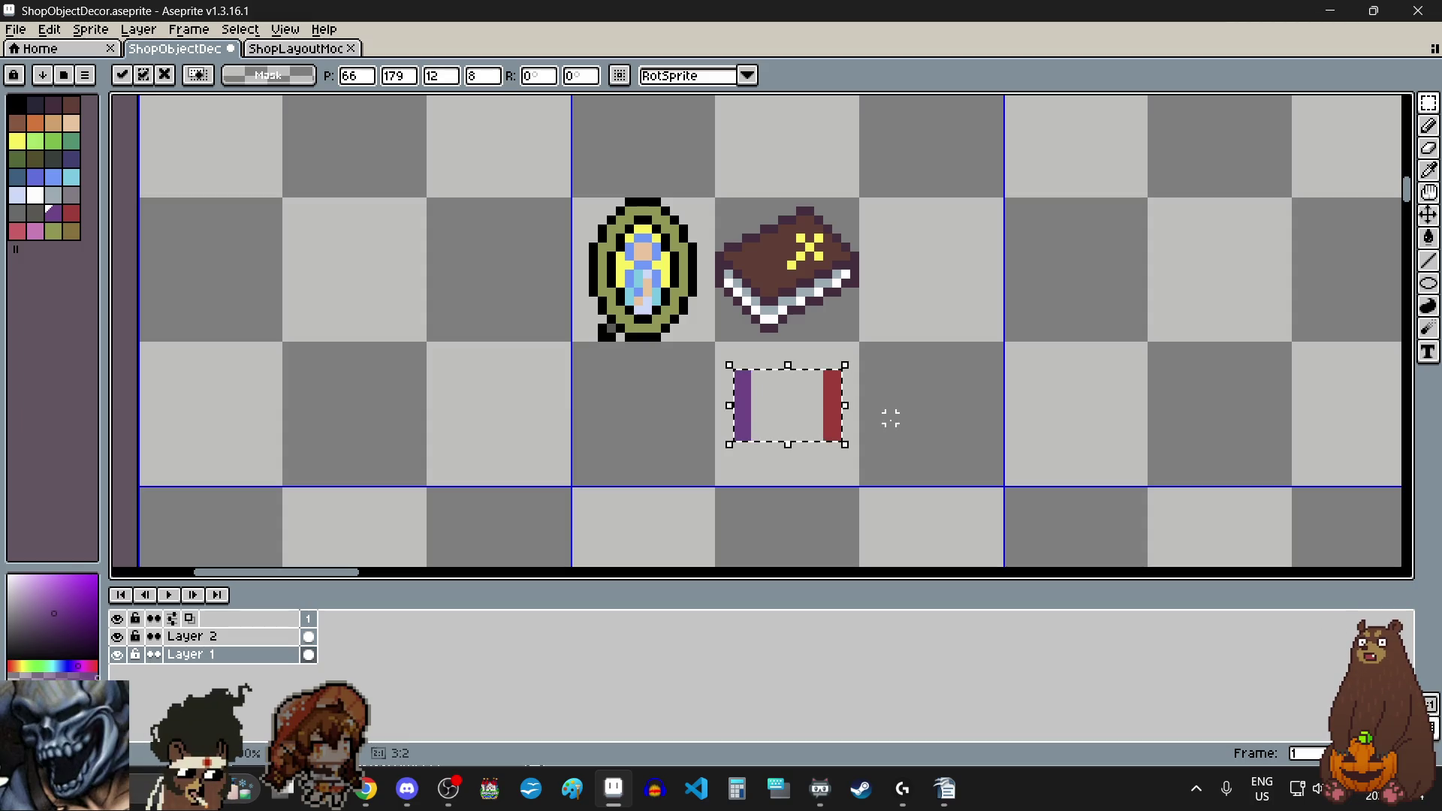
pyautogui.click(890, 419)
# Step: Pick light blue and return to the Pencil tool
pyautogui.click(17, 195)
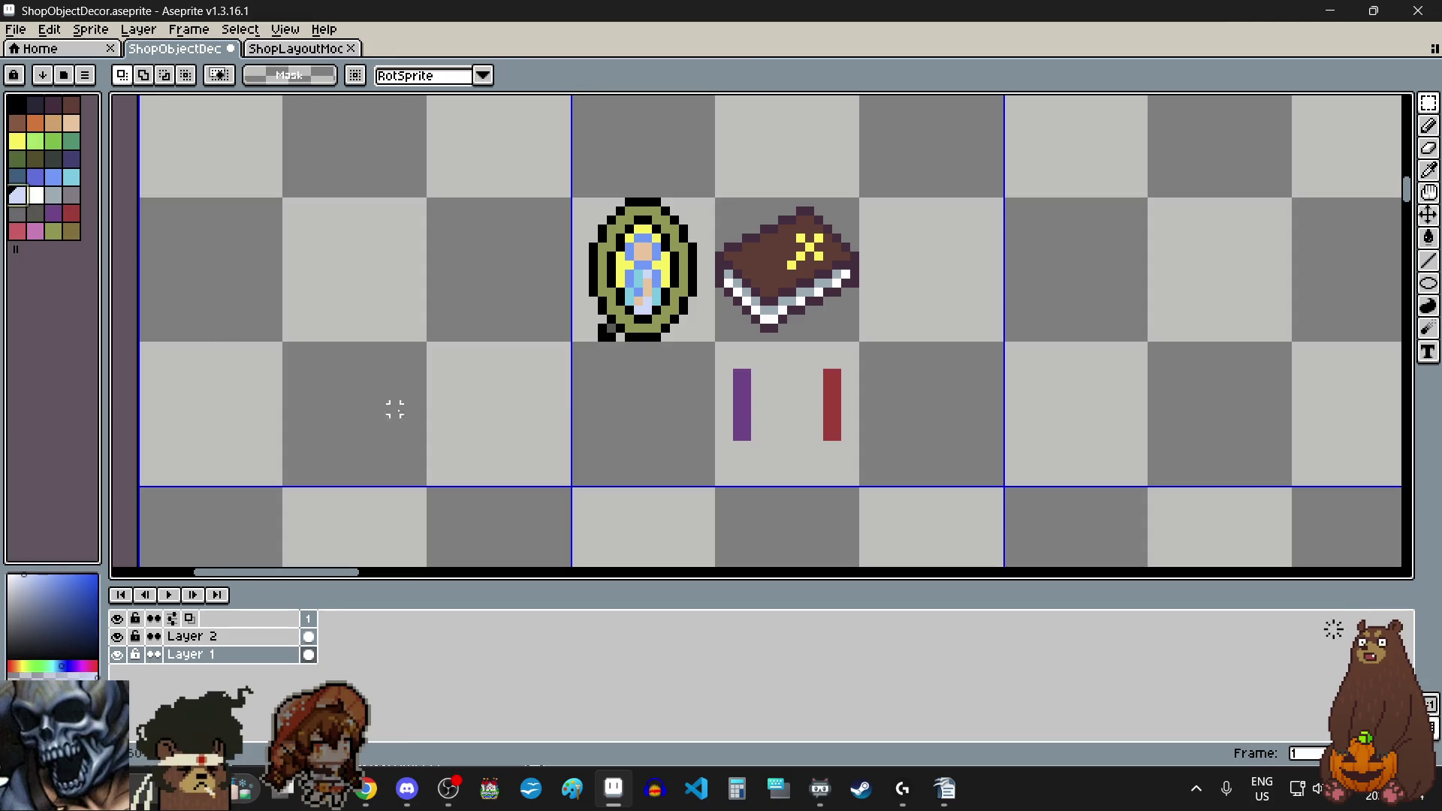
pyautogui.scroll(-1, 639, 421)
pyautogui.scroll(2, 692, 485)
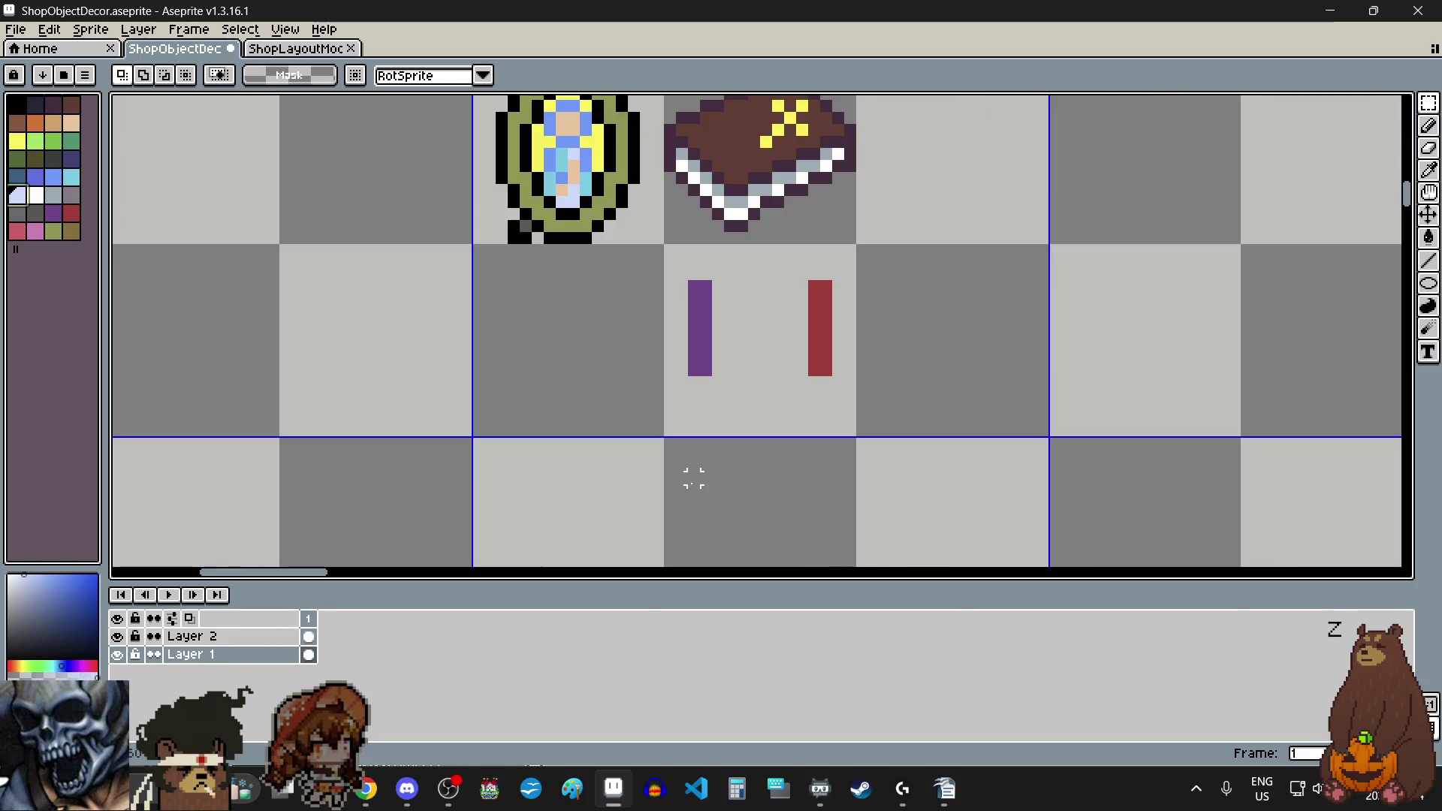
pyautogui.click(1428, 127)
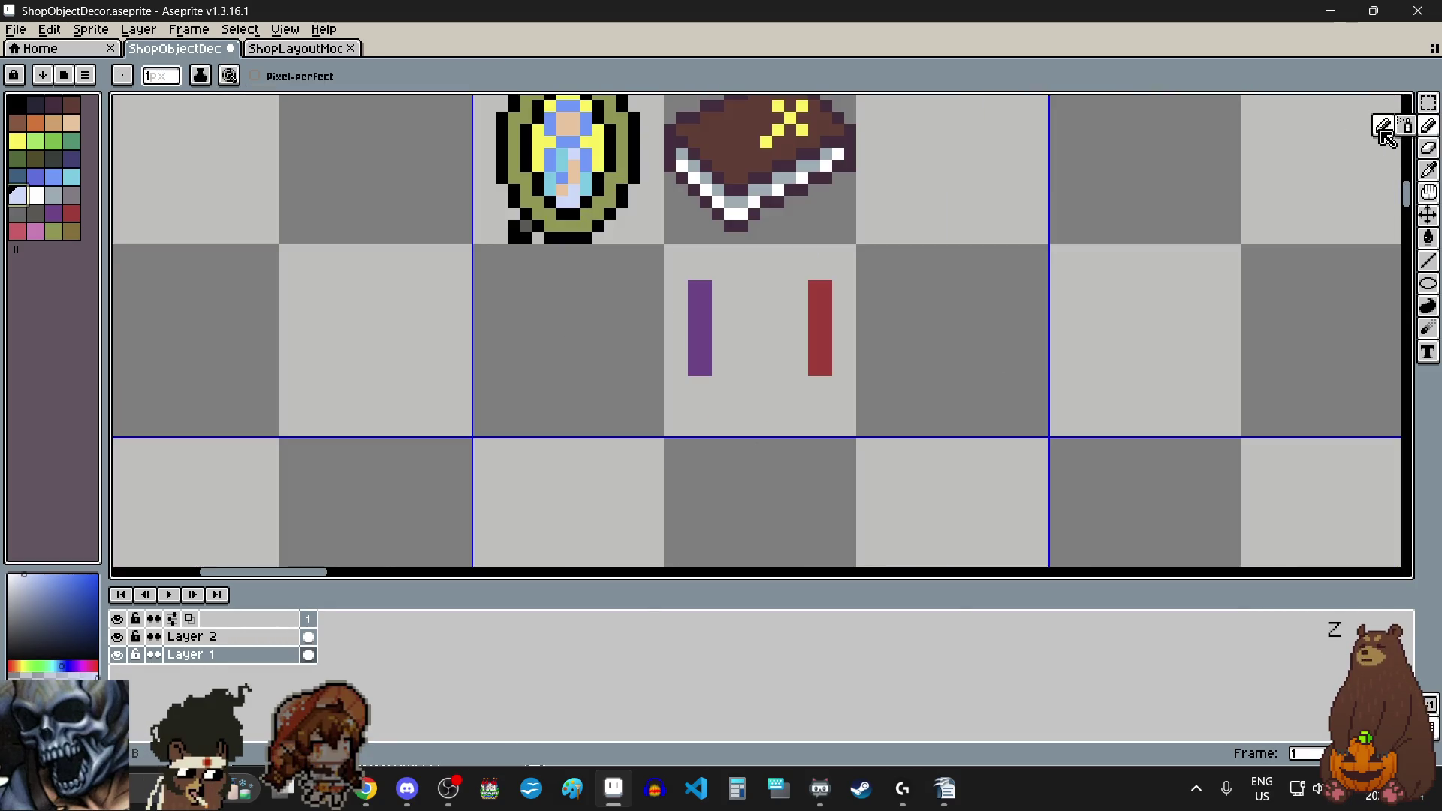
# Step: Paint the first light-blue holder pixels and a horizontal light-blue row for the holder
pyautogui.scroll(2, 692, 407)
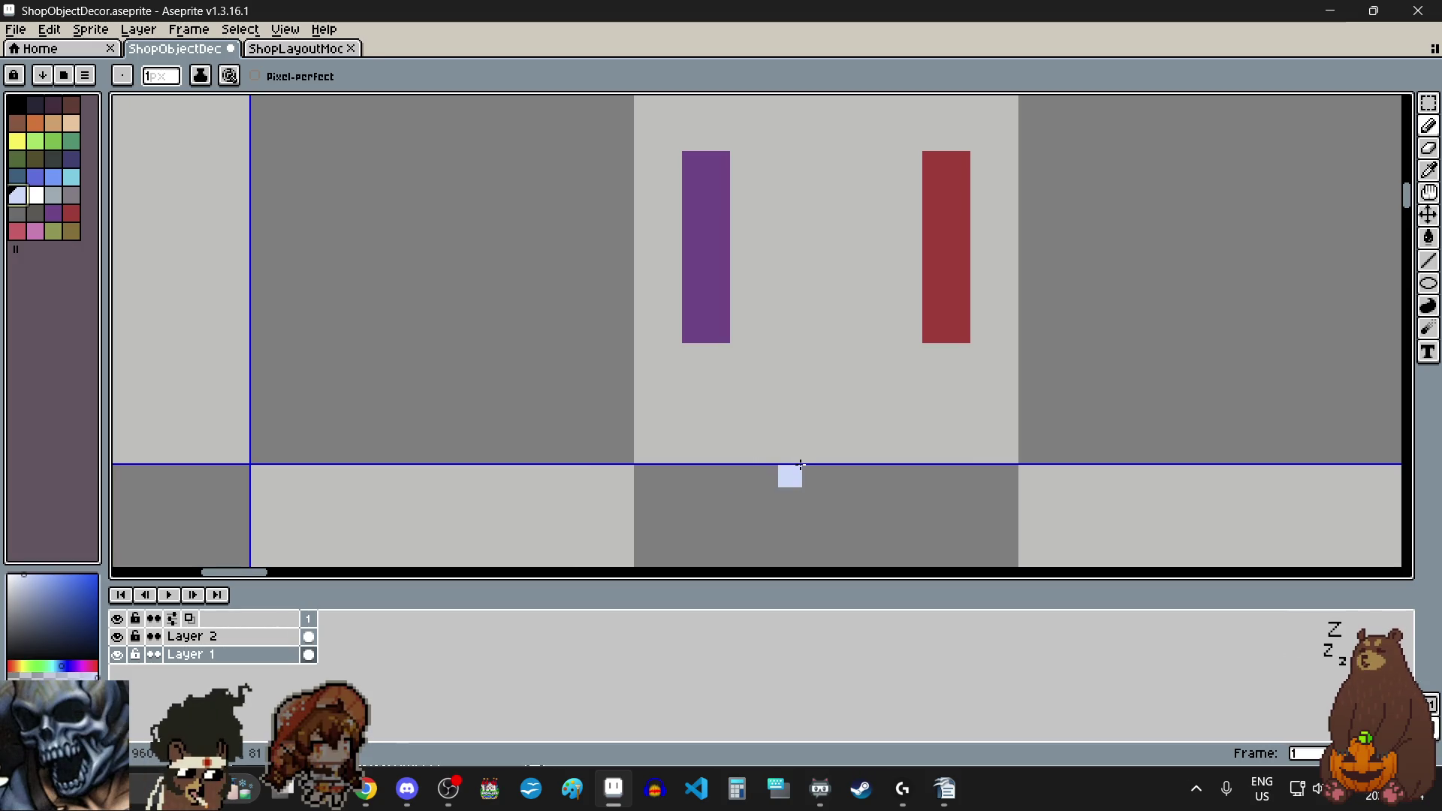
pyautogui.scroll(-3, 624, 380)
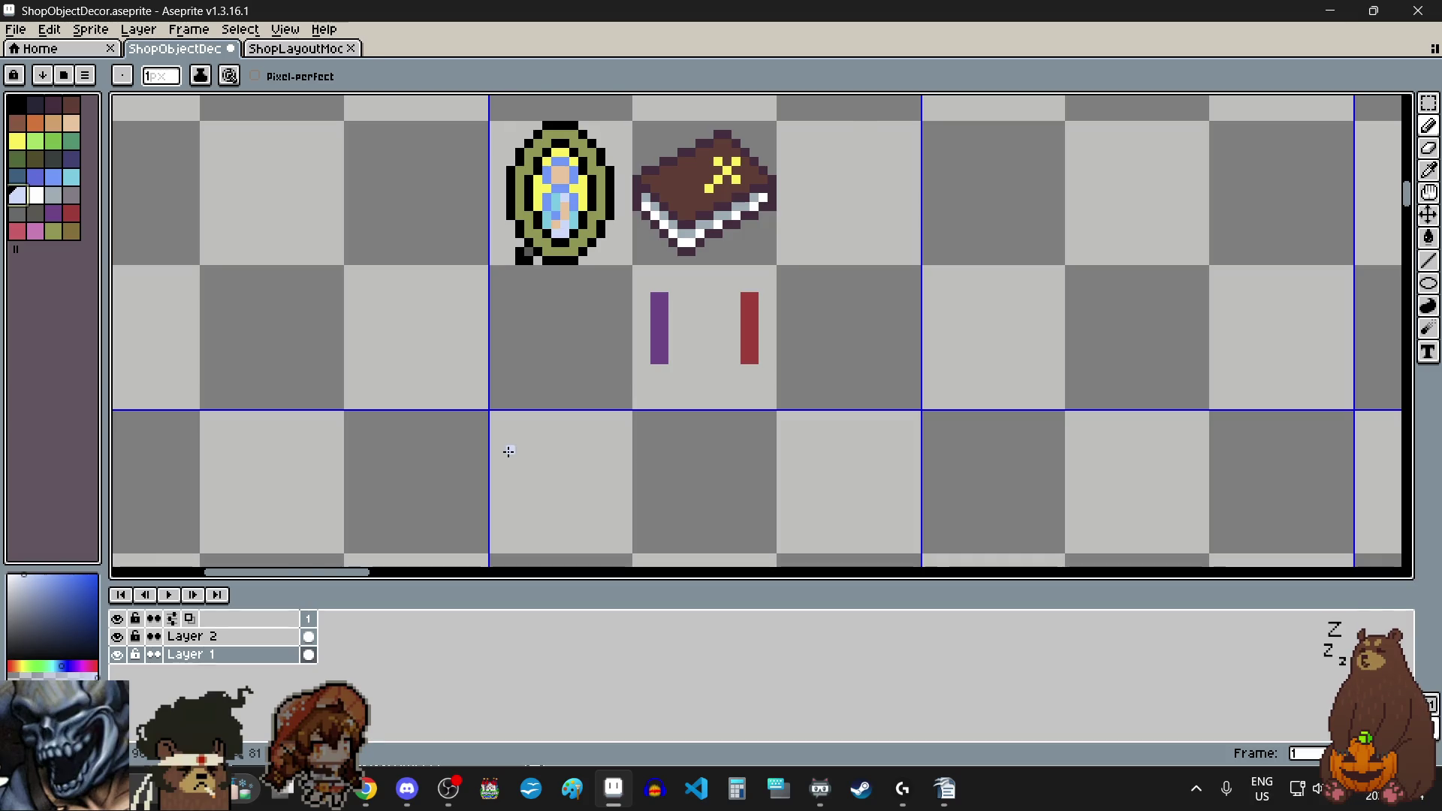
pyautogui.scroll(2, 509, 452)
pyautogui.click(509, 422)
pyautogui.click(530, 457)
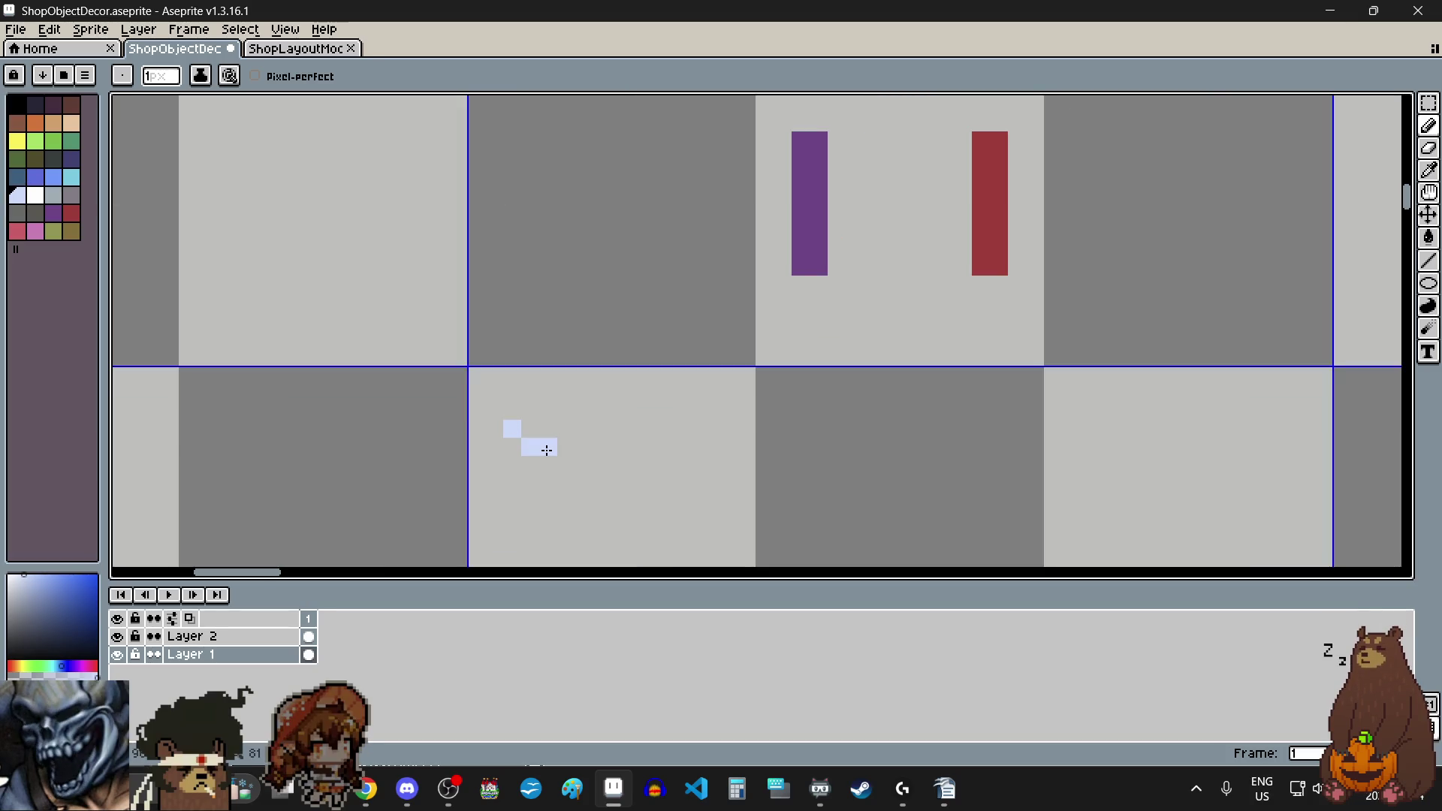
pyautogui.scroll(1, 520, 470)
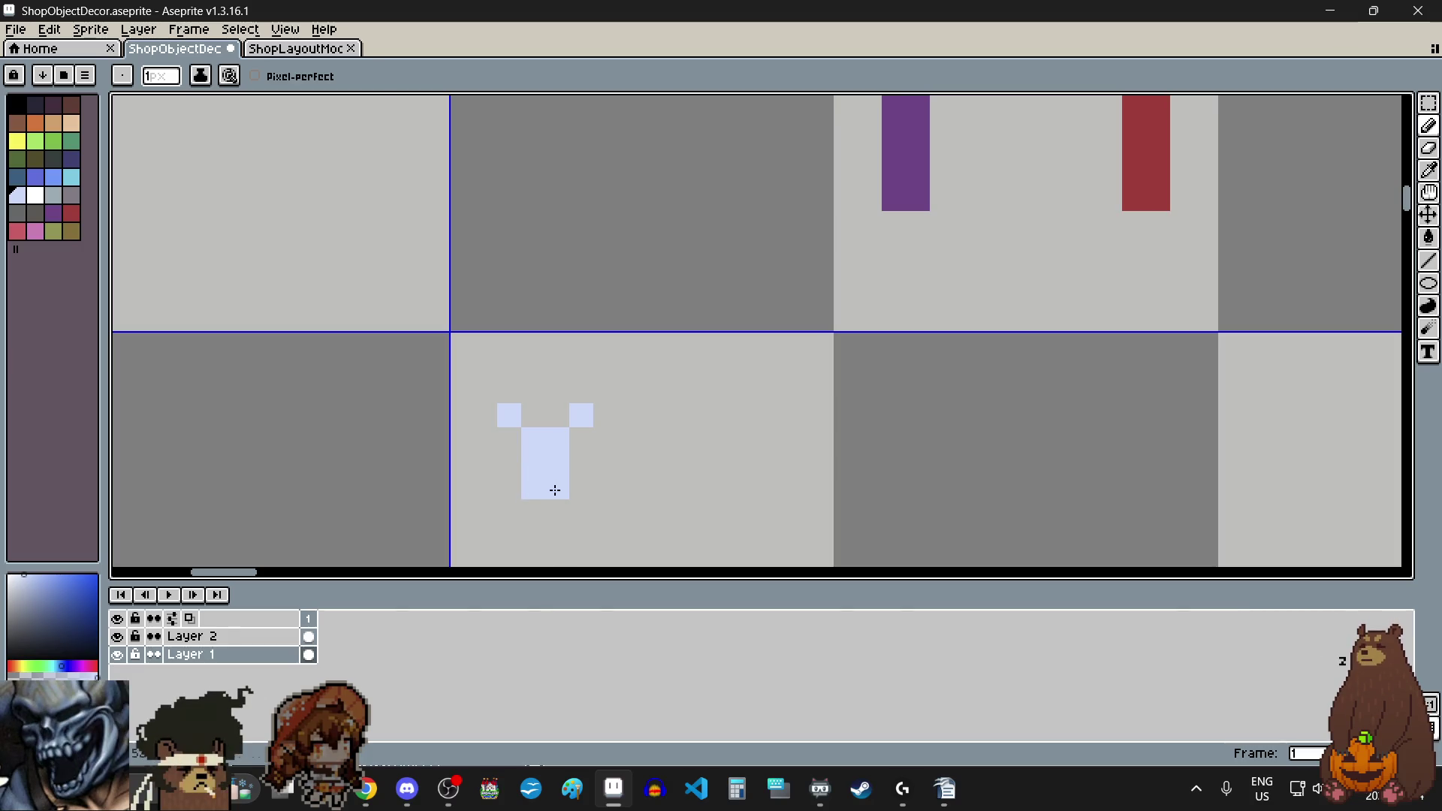
pyautogui.scroll(-1, 555, 490)
pyautogui.scroll(4, 541, 518)
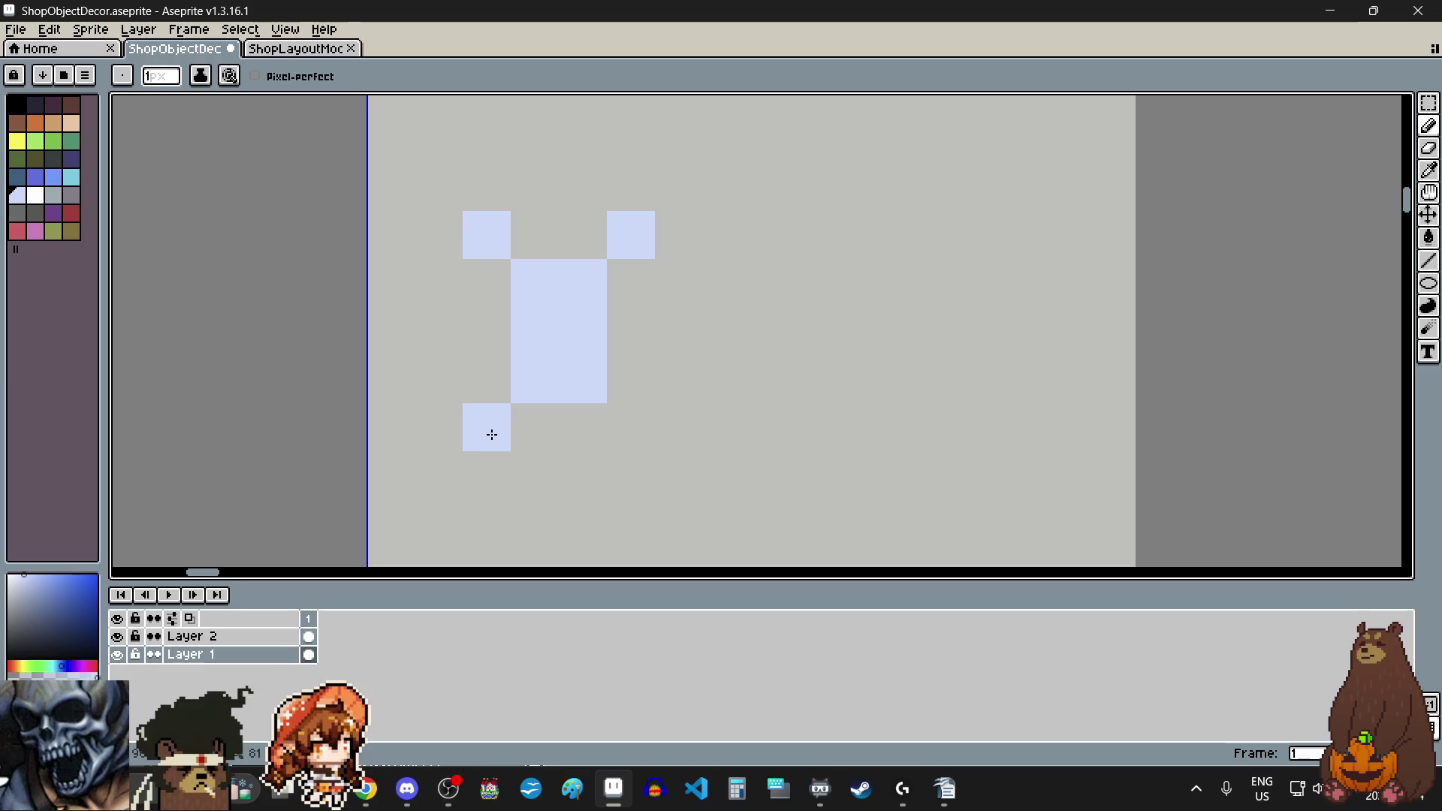
pyautogui.moveTo(491, 435); pyautogui.dragTo(644, 435)
# Step: Touch up the holder: extend the middle row, fill top-row gaps, erase the stray block below
pyautogui.scroll(-3, 645, 435)
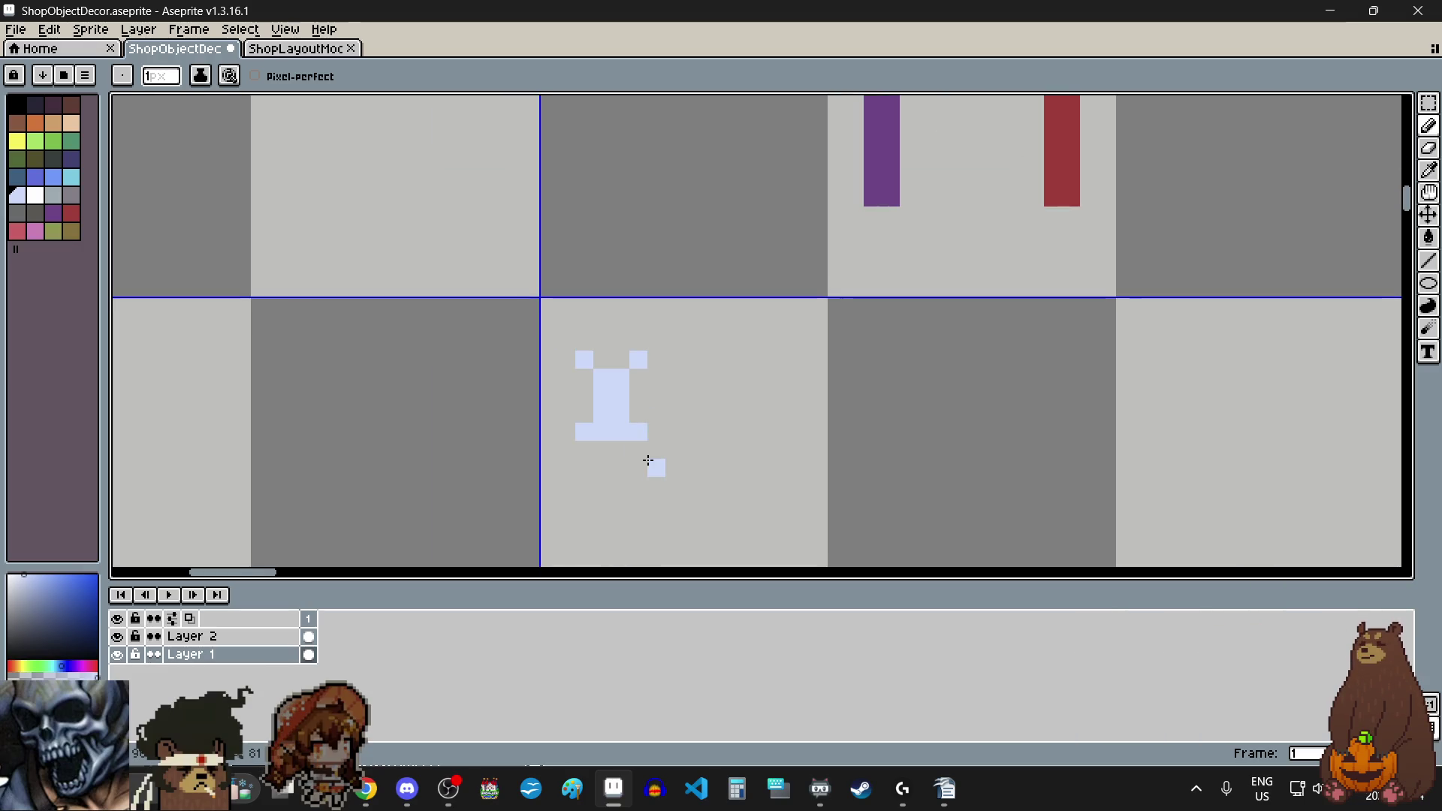
pyautogui.scroll(3, 591, 357)
pyautogui.click(714, 435)
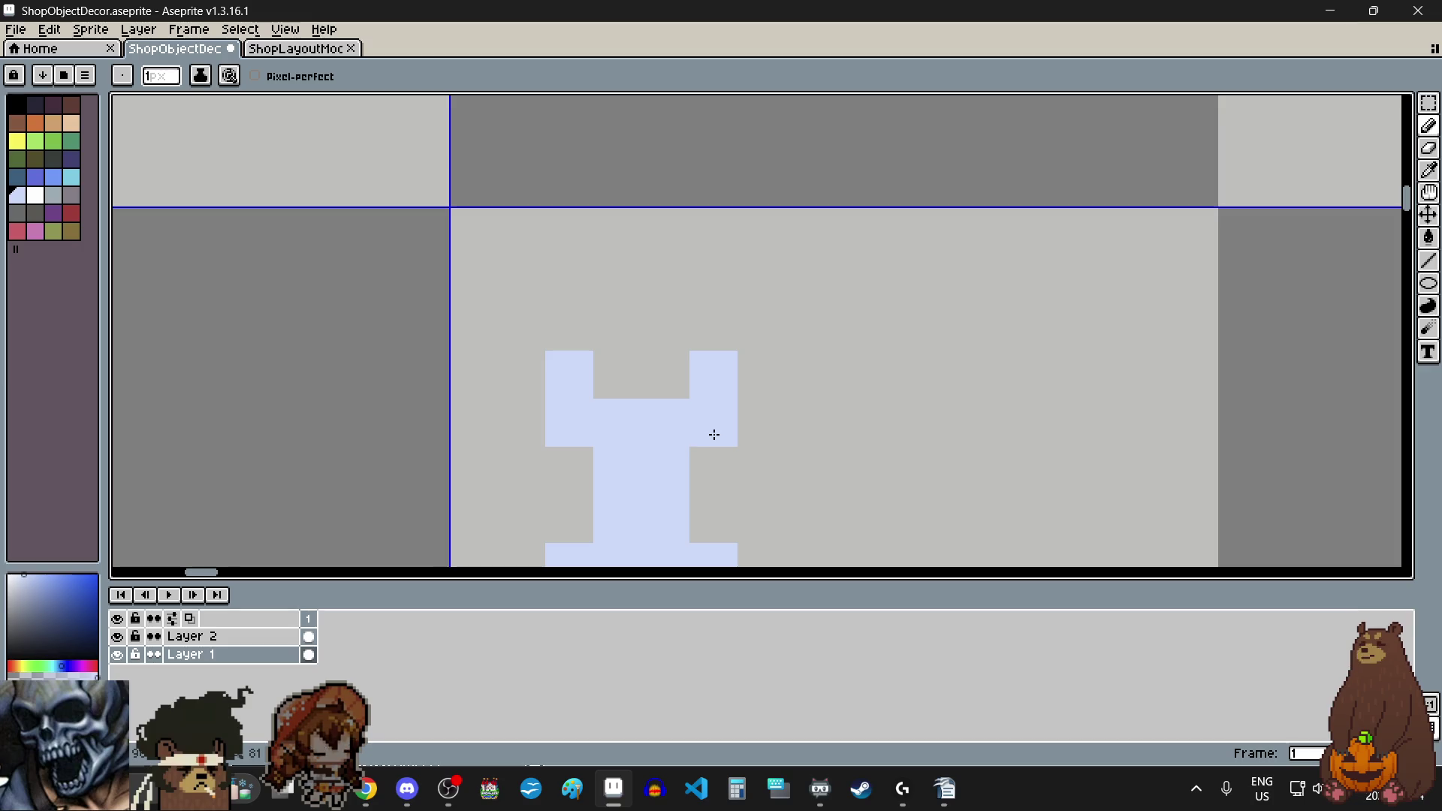
pyautogui.click(638, 390)
pyautogui.click(644, 377)
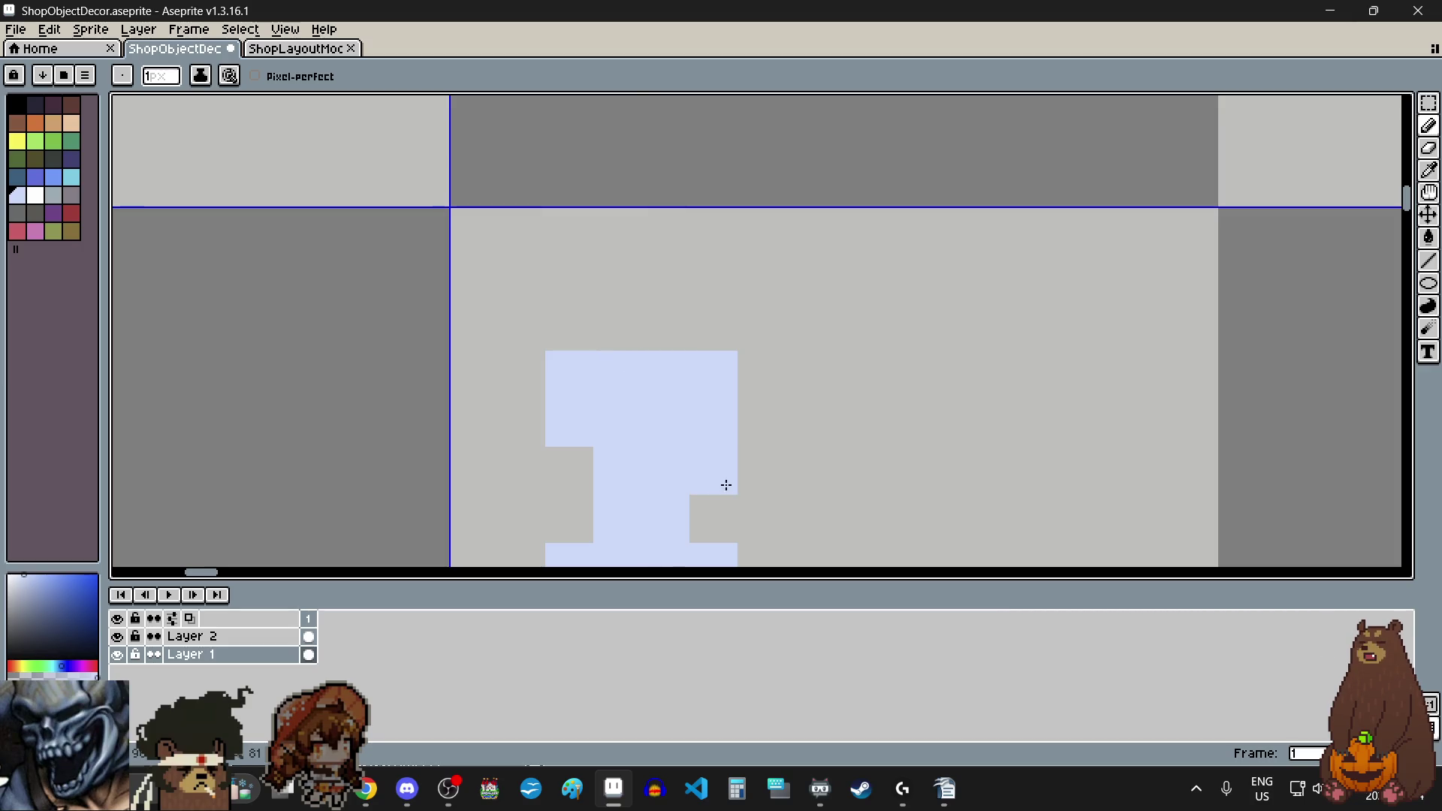
pyautogui.scroll(-3, 724, 483)
pyautogui.scroll(-2, 721, 419)
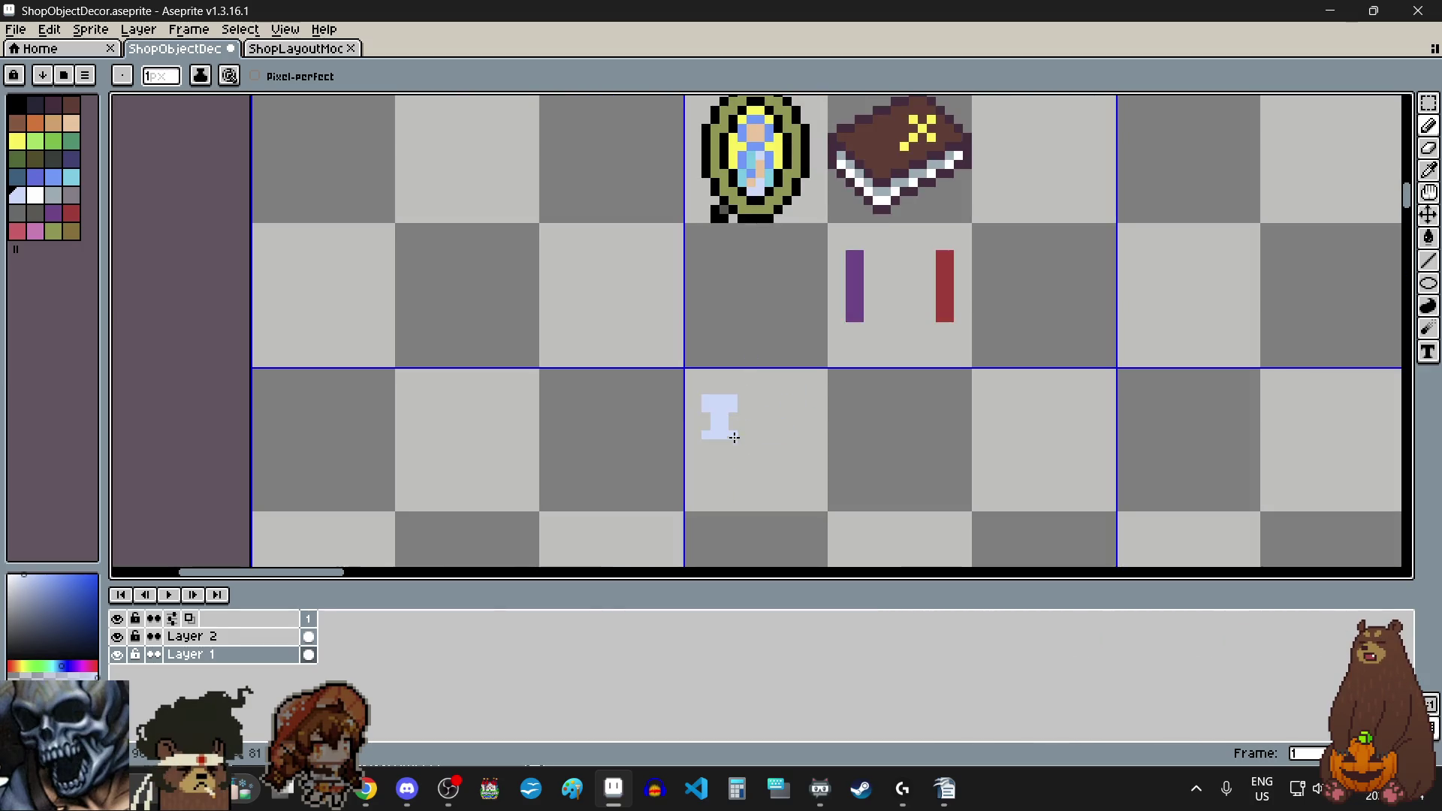
pyautogui.scroll(3, 726, 451)
pyautogui.scroll(1, 727, 452)
pyautogui.scroll(-1, 724, 448)
pyautogui.scroll(-1, 725, 448)
pyautogui.rightClick(721, 449)
pyautogui.click(727, 307)
pyautogui.scroll(2, 726, 308)
pyautogui.scroll(-2, 723, 308)
pyautogui.scroll(3, 717, 308)
pyautogui.click(640, 349)
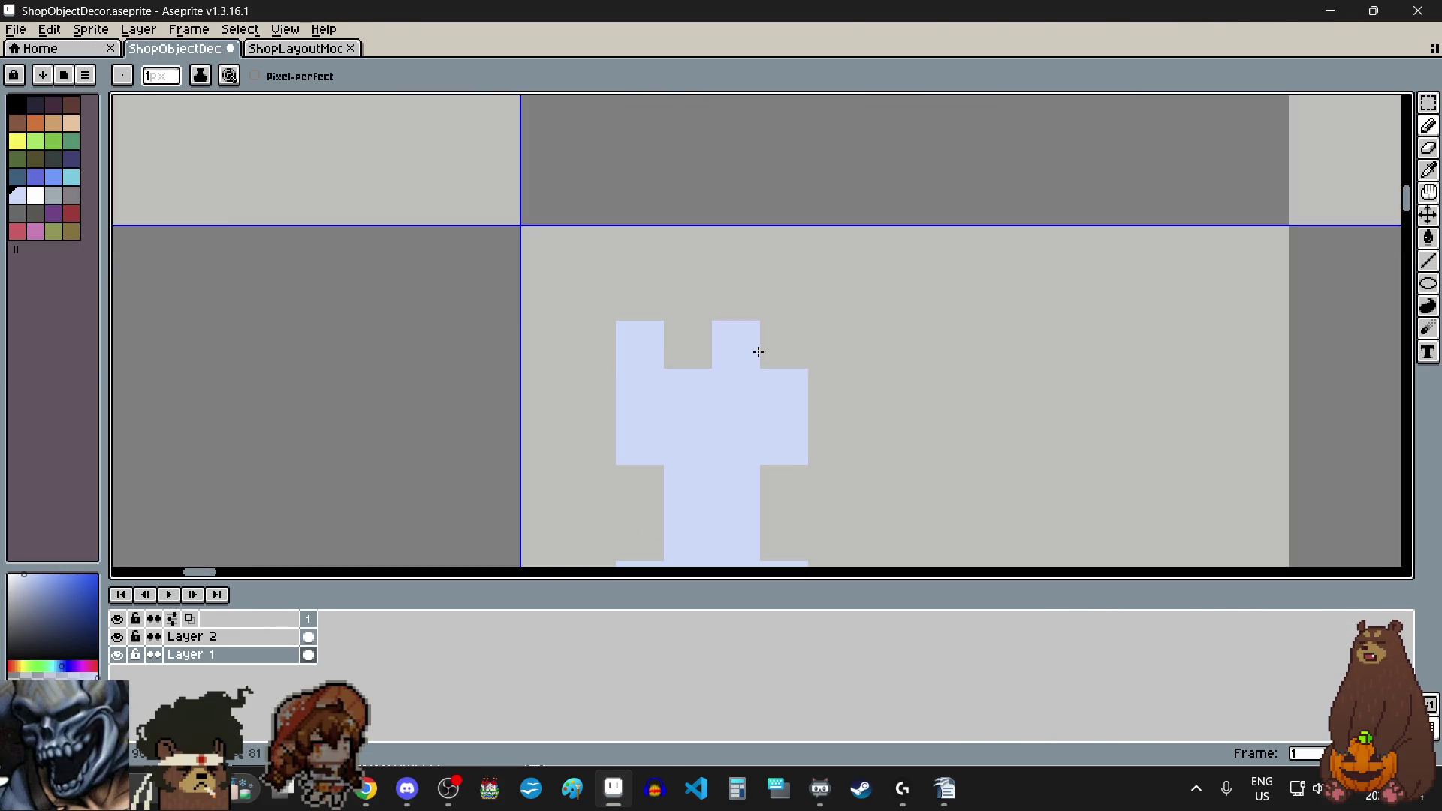
pyautogui.scroll(-4, 770, 352)
pyautogui.scroll(2, 831, 393)
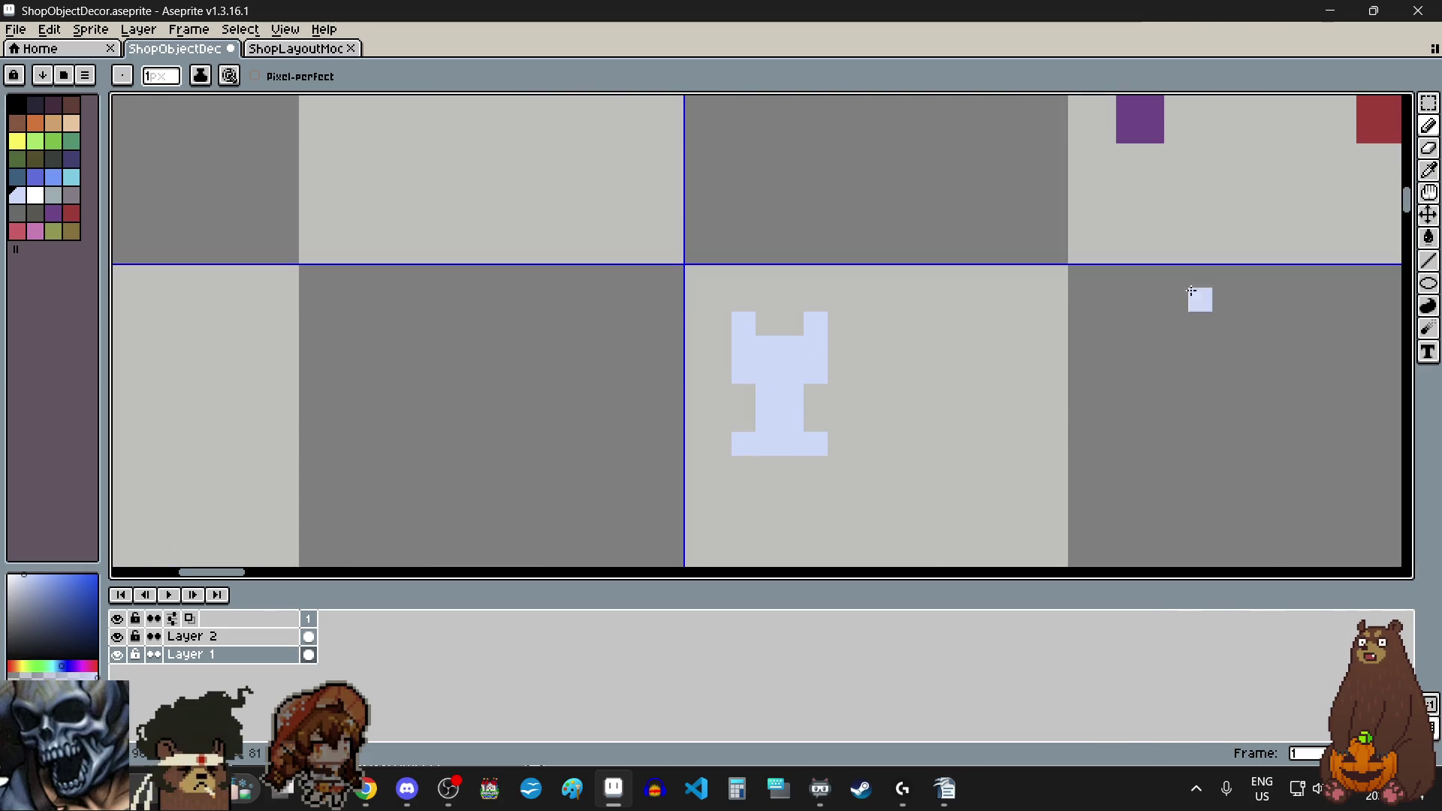
# Step: Draw a rectangular selection around the whole candle holder sprite
pyautogui.click(1429, 103)
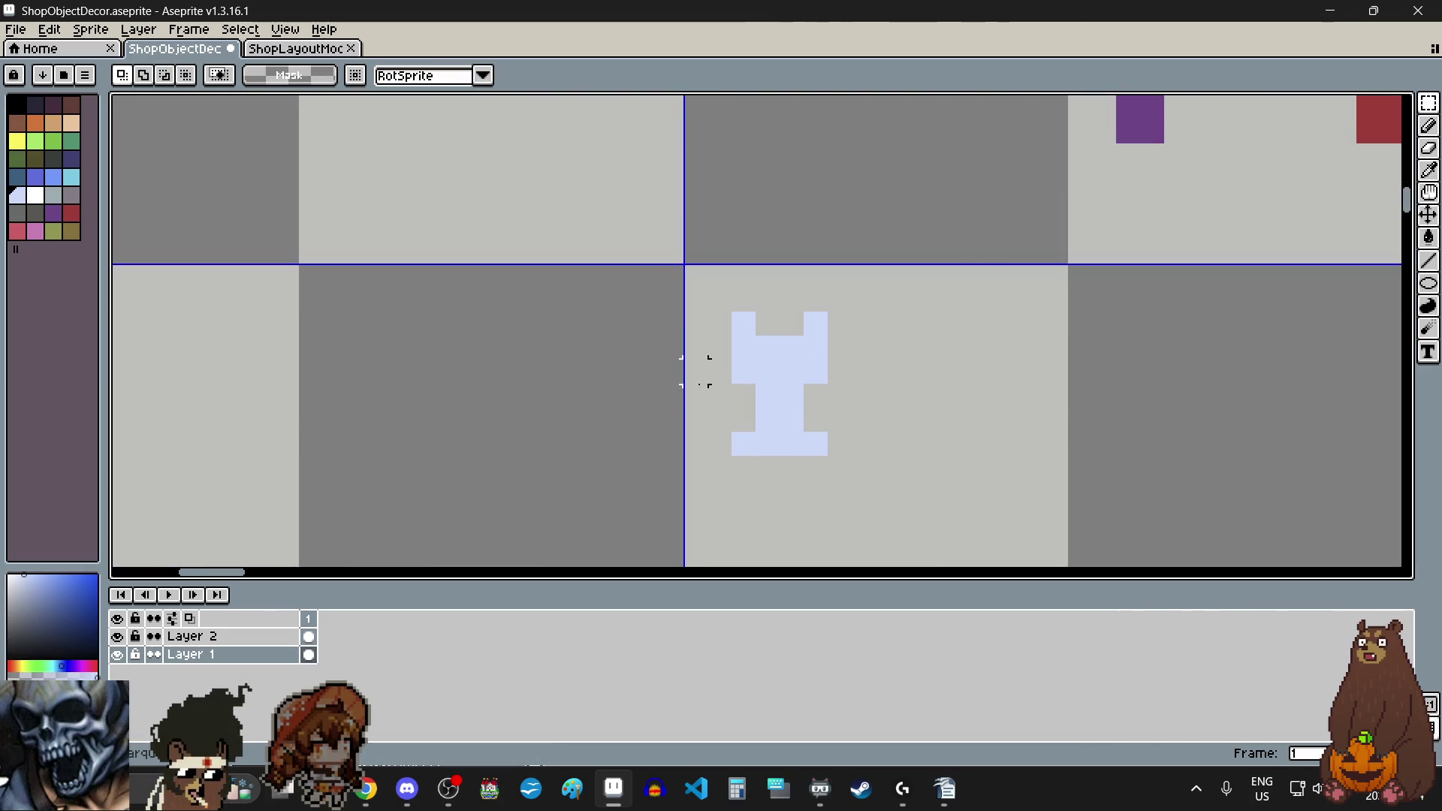
pyautogui.moveTo(742, 323); pyautogui.dragTo(822, 450)
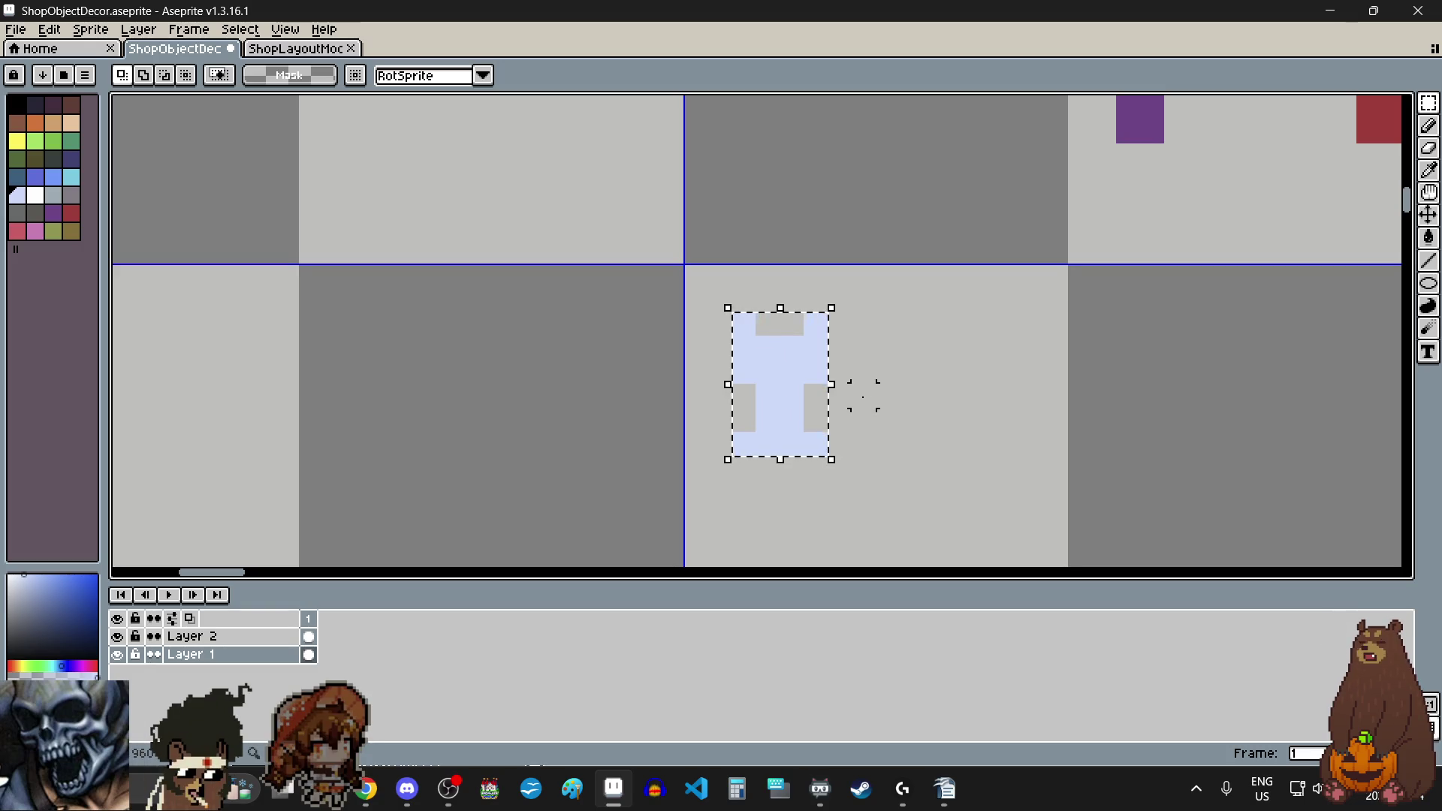
pyautogui.scroll(-1, 864, 396)
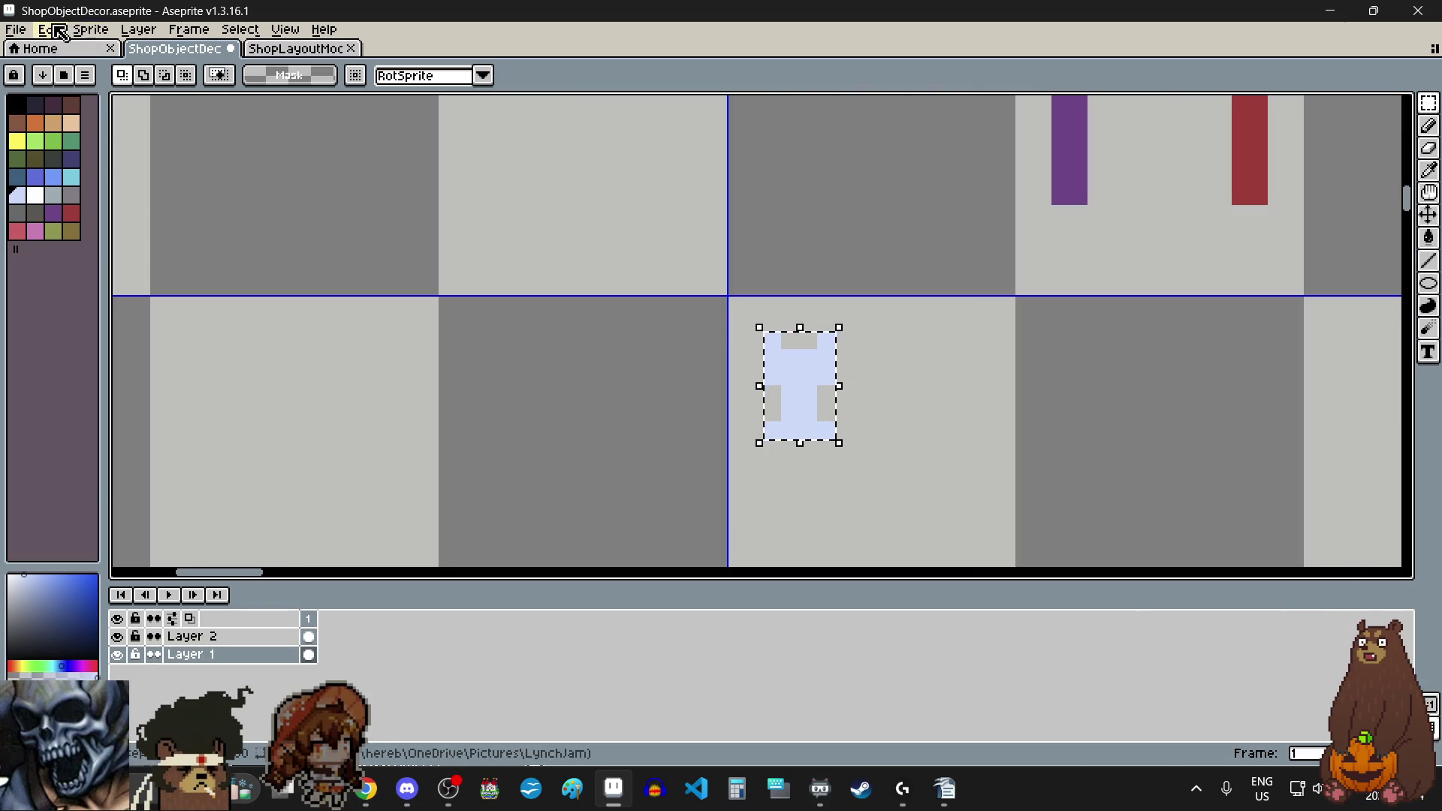
# Step: Apply a Hue/Saturation adjustment with alpha -51 to the selected candle holder
pyautogui.click(50, 29)
pyautogui.moveTo(161, 413)
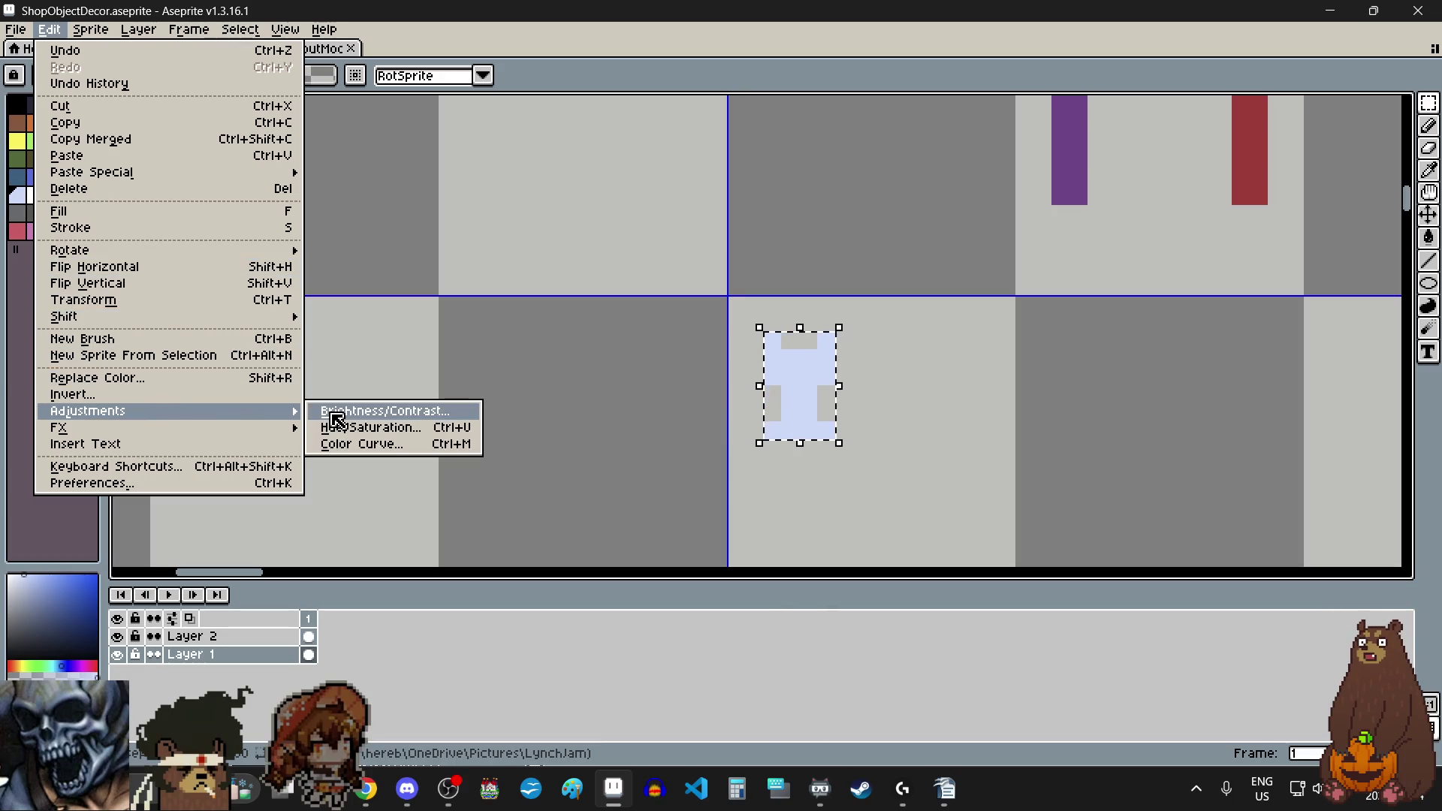
pyautogui.click(336, 413)
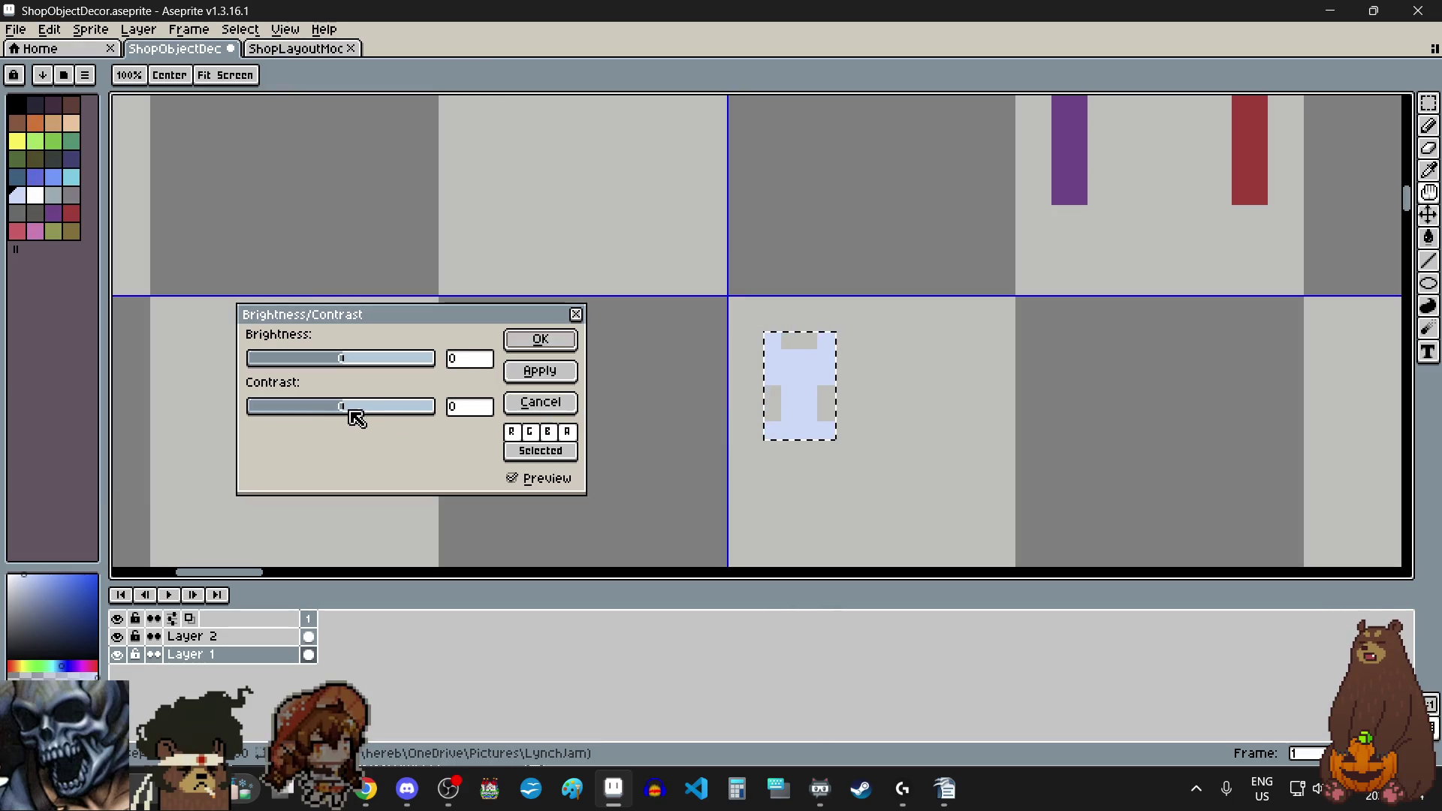
pyautogui.click(576, 315)
pyautogui.click(50, 29)
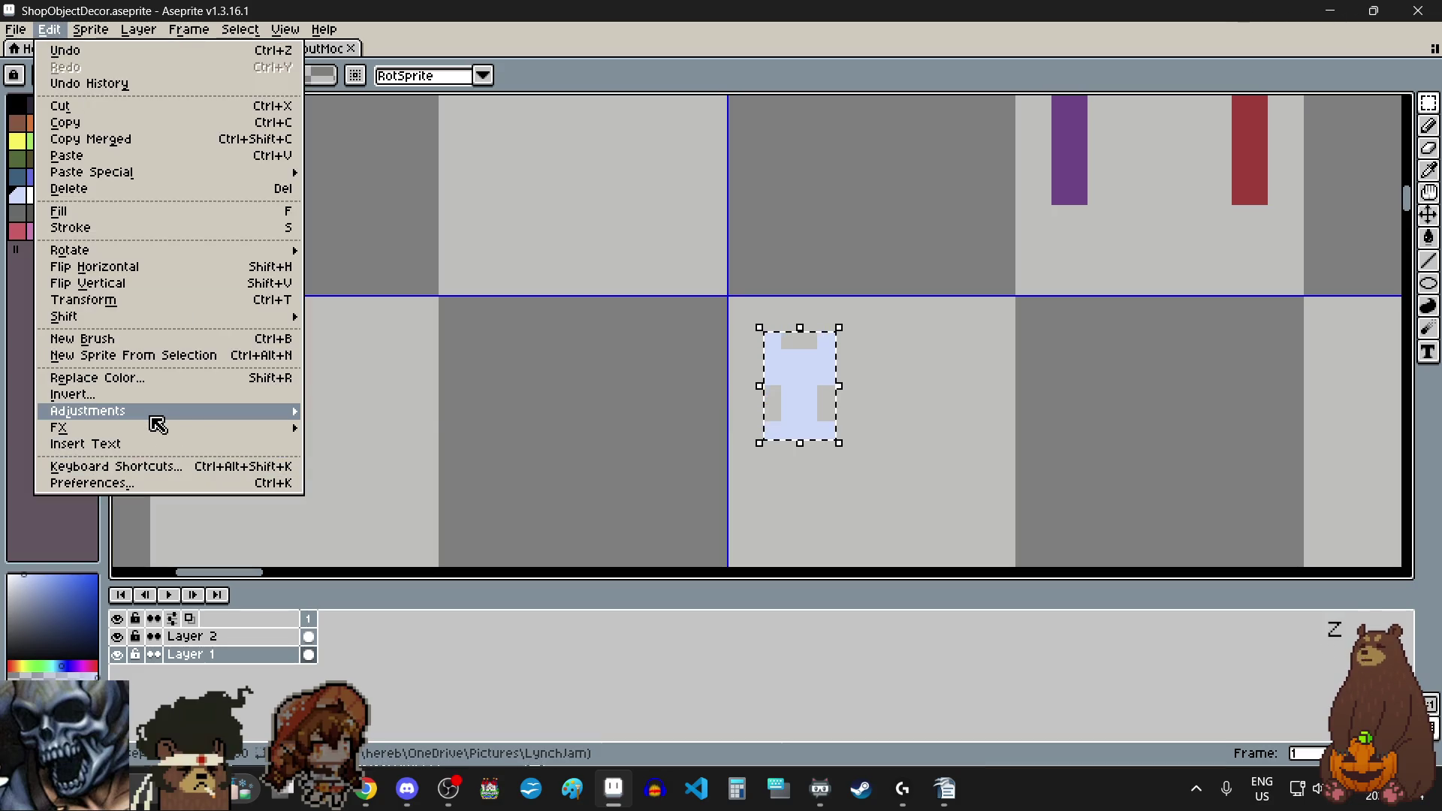
pyautogui.moveTo(159, 413)
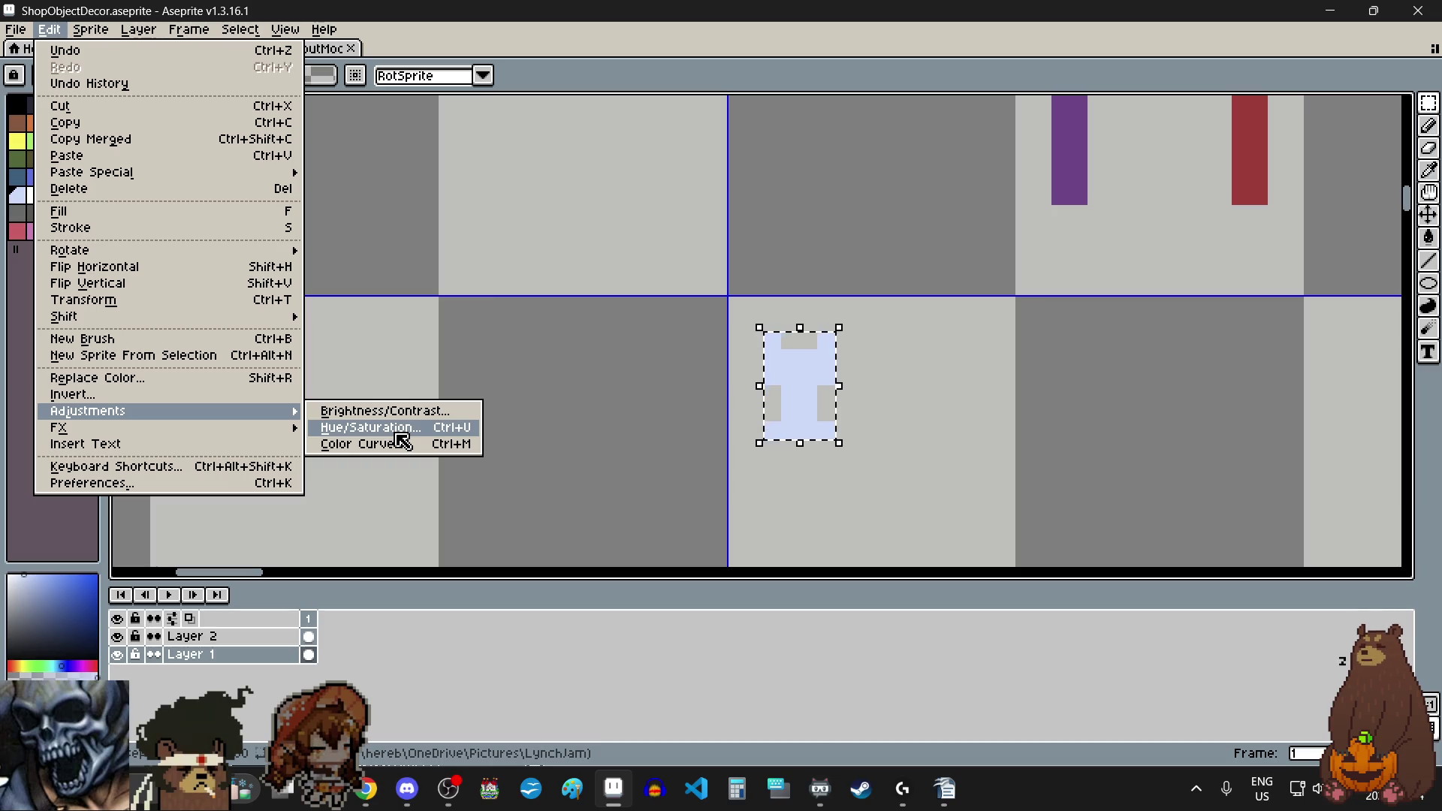
pyautogui.click(404, 435)
pyautogui.moveTo(287, 346); pyautogui.dragTo(285, 346)
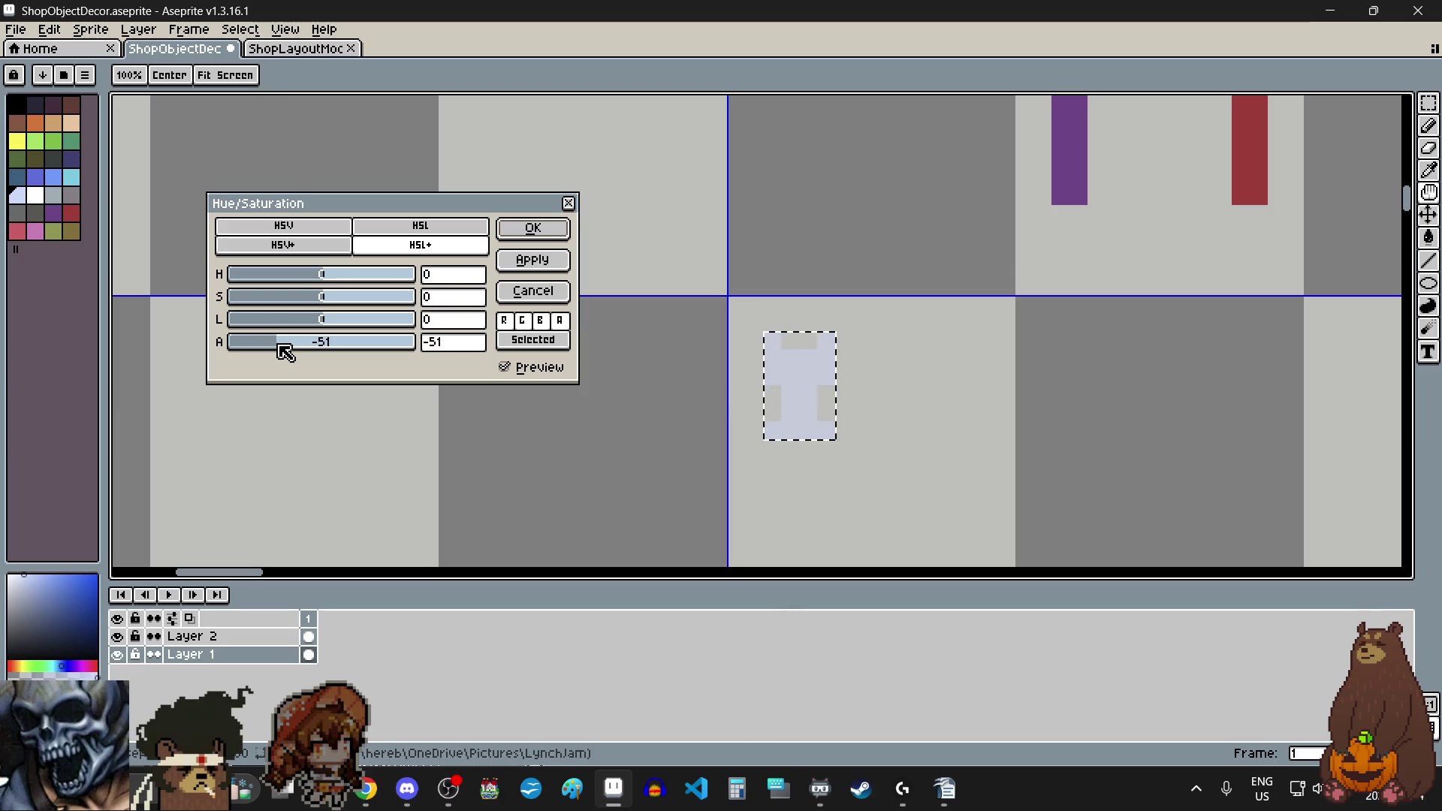
pyautogui.click(535, 229)
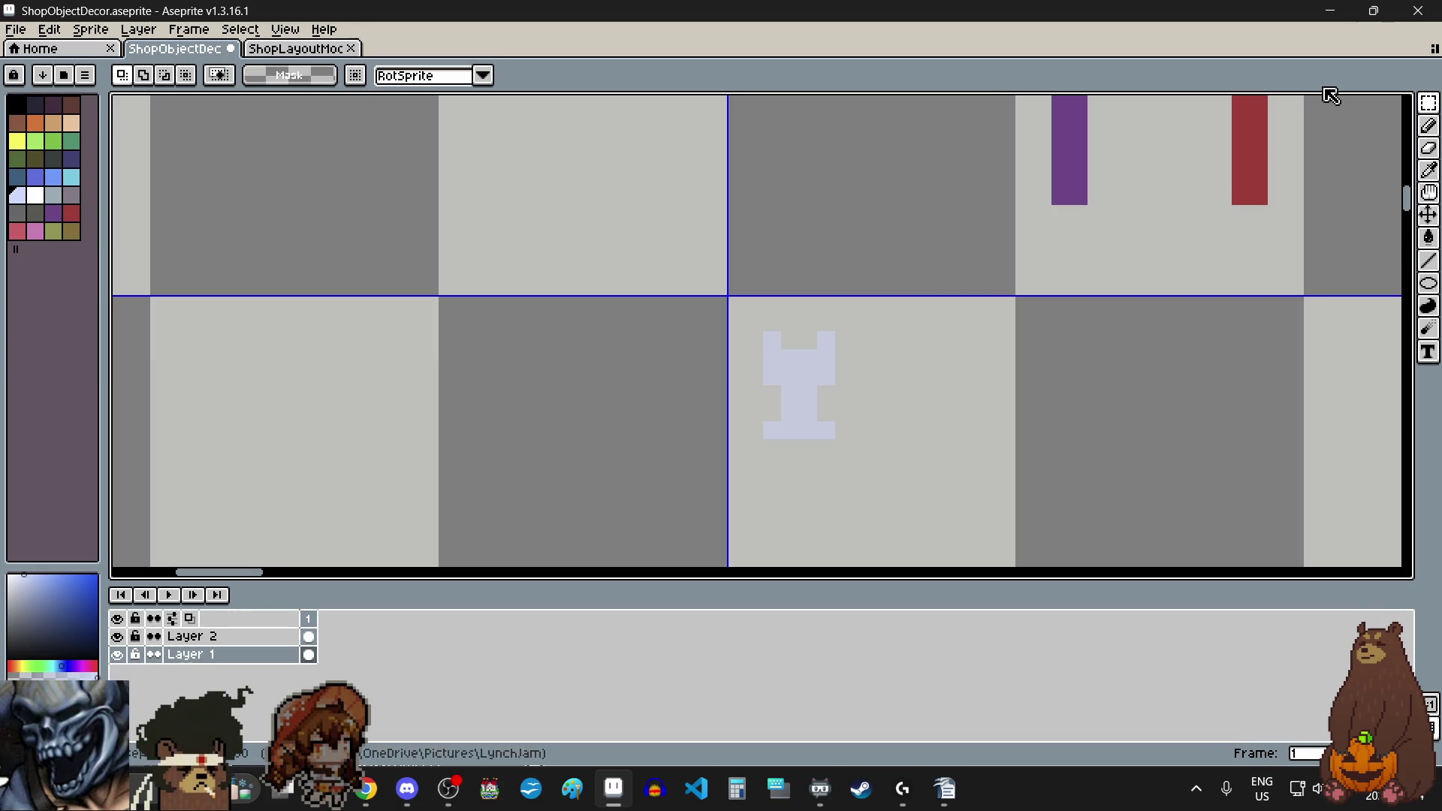
pyautogui.click(1428, 126)
# Step: Draw a light-blue strip along the holder's base with pixels at either end
pyautogui.scroll(1, 783, 467)
pyautogui.moveTo(773, 428); pyautogui.dragTo(932, 429)
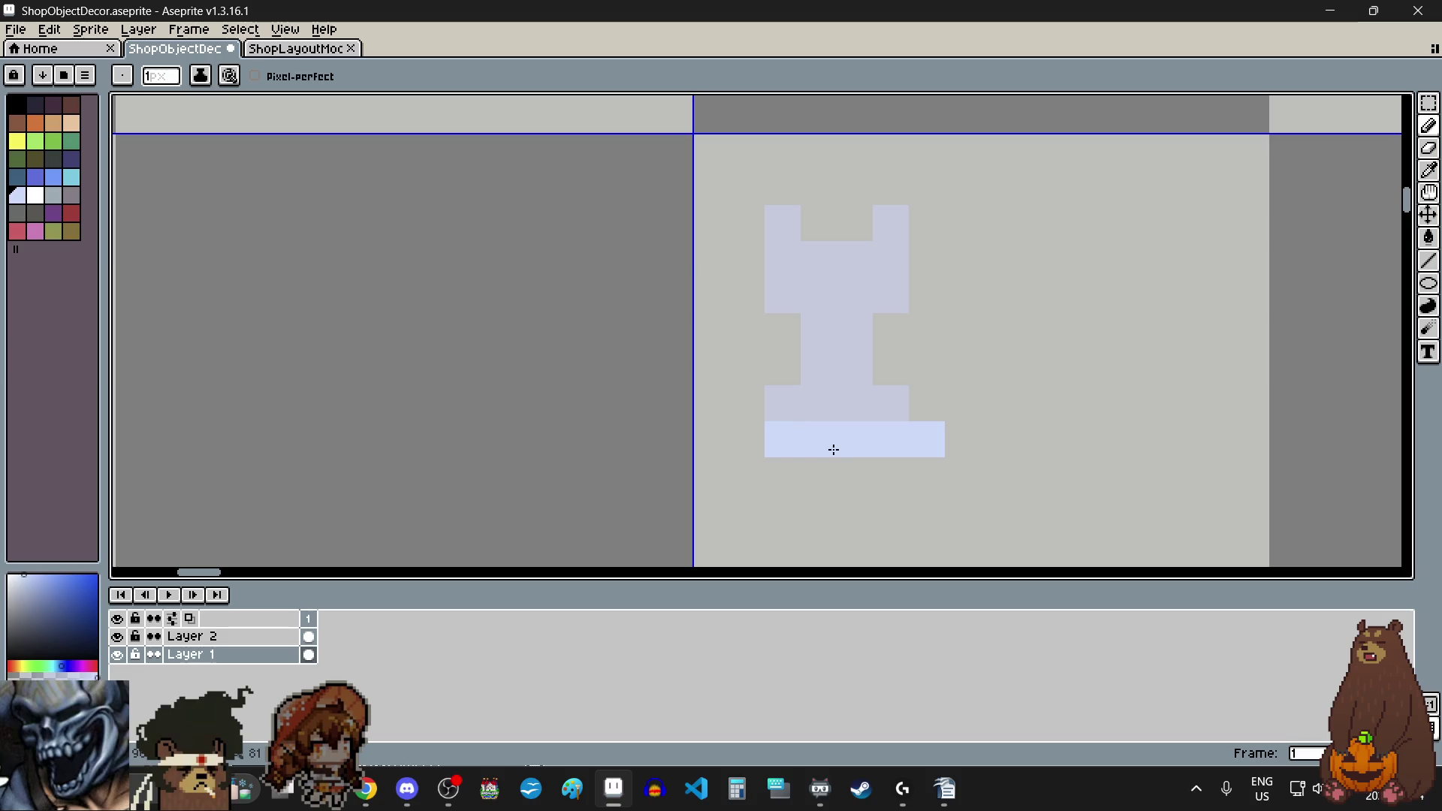
pyautogui.click(753, 424)
pyautogui.click(752, 405)
pyautogui.click(928, 398)
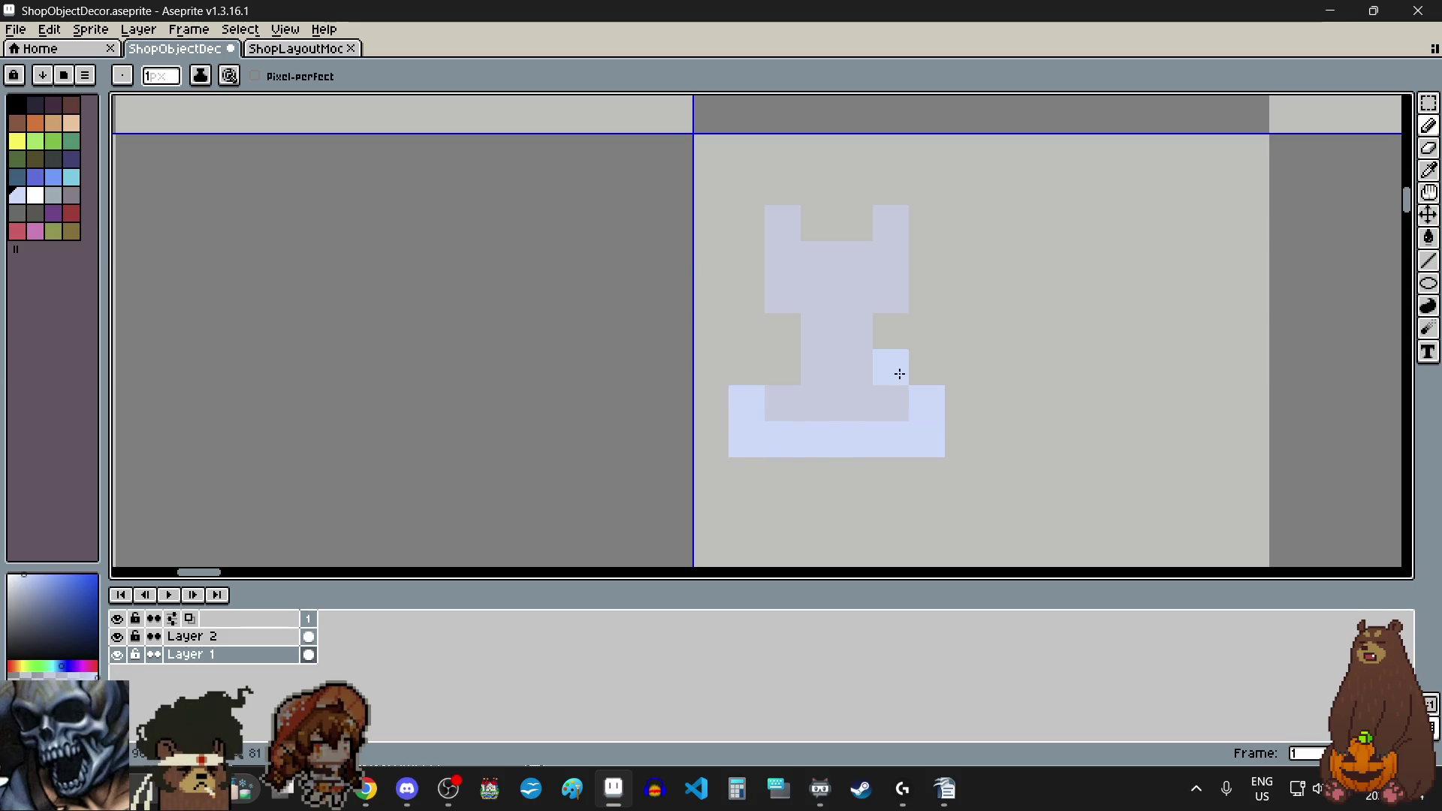
# Step: Outline the holder's left and right sides in light blue and add corner pixels
pyautogui.moveTo(781, 368)
pyautogui.mouseDown()
pyautogui.moveTo(754, 245)
pyautogui.moveTo(779, 193)
pyautogui.mouseUp()
pyautogui.moveTo(891, 331); pyautogui.dragTo(924, 225)
pyautogui.scroll(-3, 898, 379)
pyautogui.scroll(3, 899, 376)
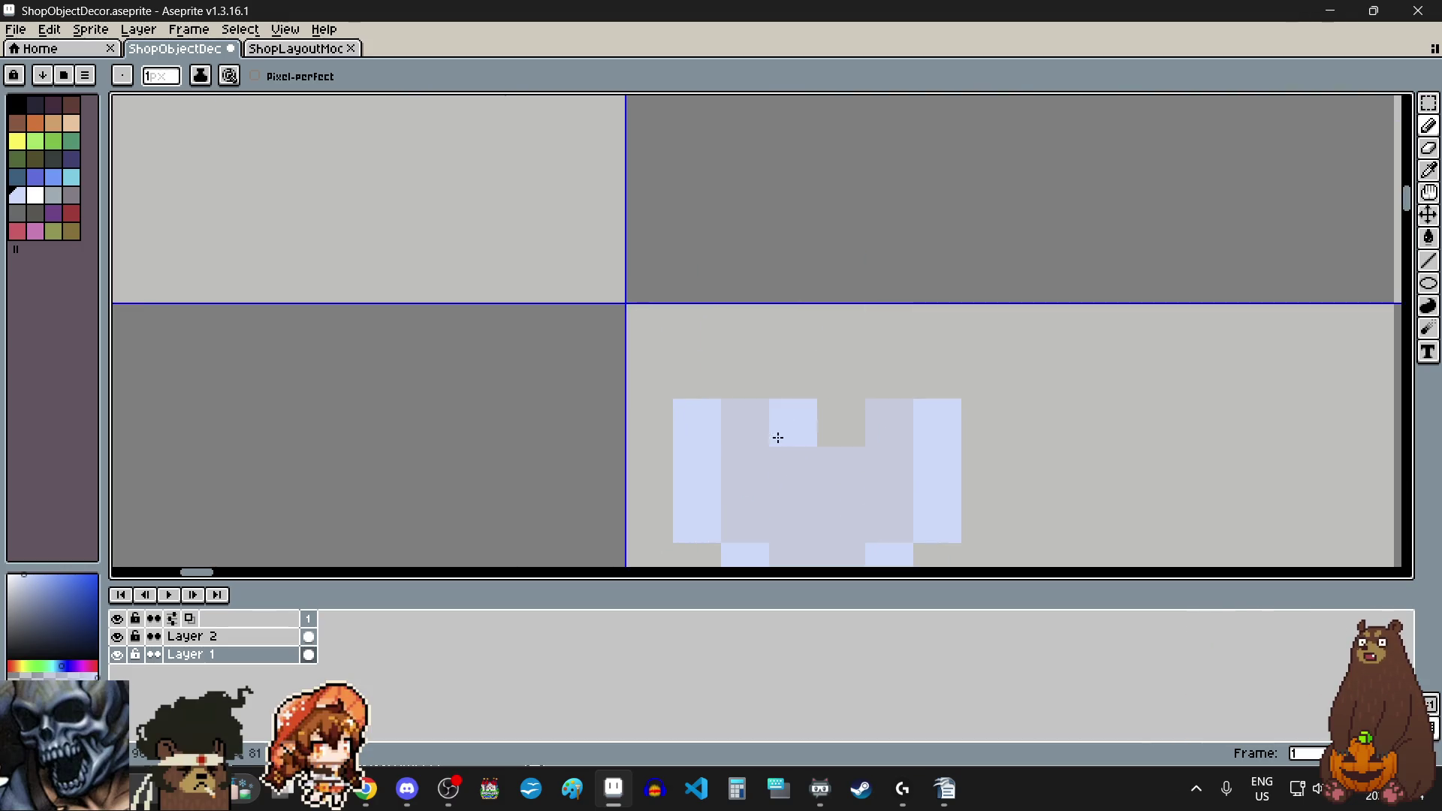
pyautogui.click(736, 376)
pyautogui.click(881, 371)
pyautogui.scroll(-3, 826, 390)
pyautogui.scroll(-2, 782, 406)
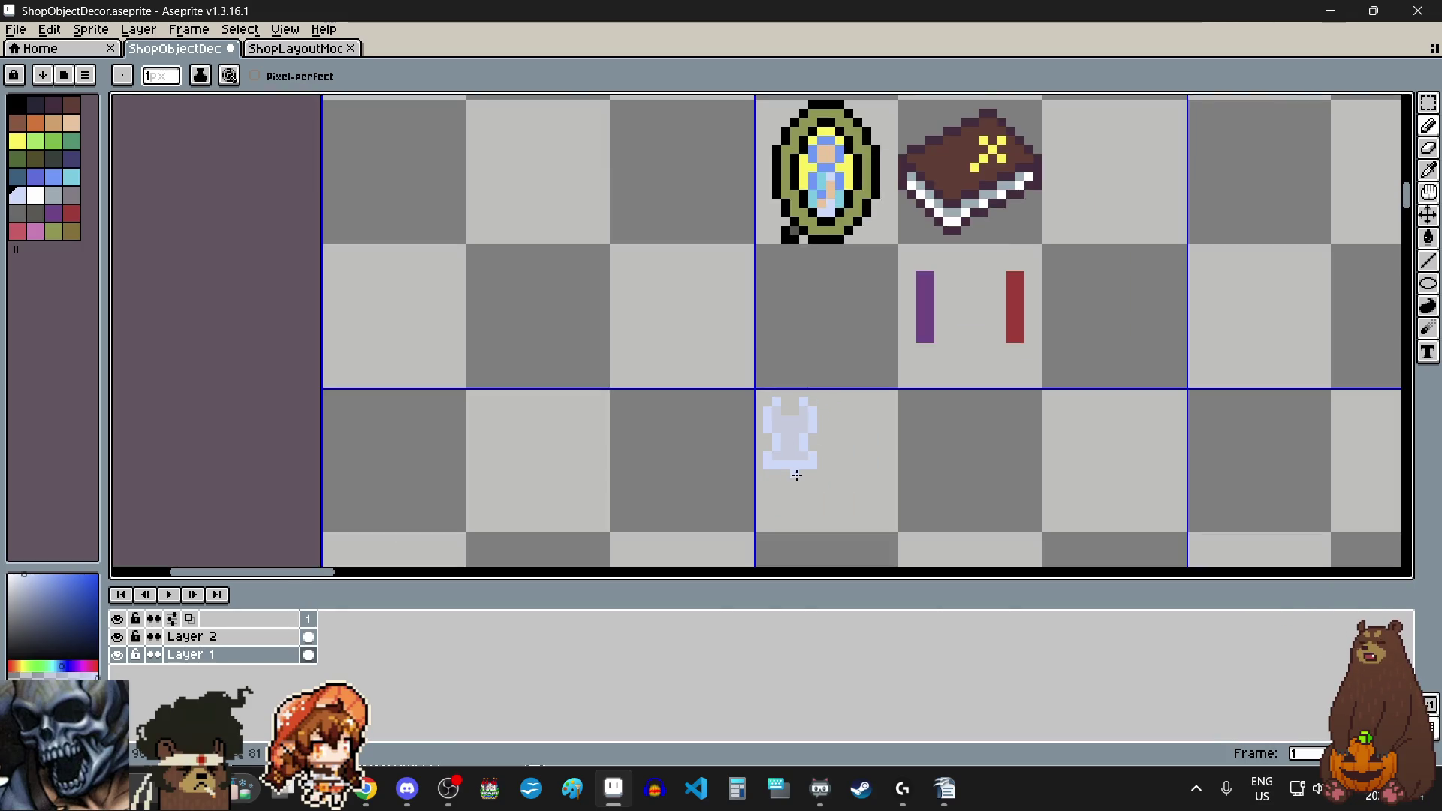
pyautogui.scroll(1, 811, 444)
pyautogui.click(798, 484)
pyautogui.scroll(1, 795, 484)
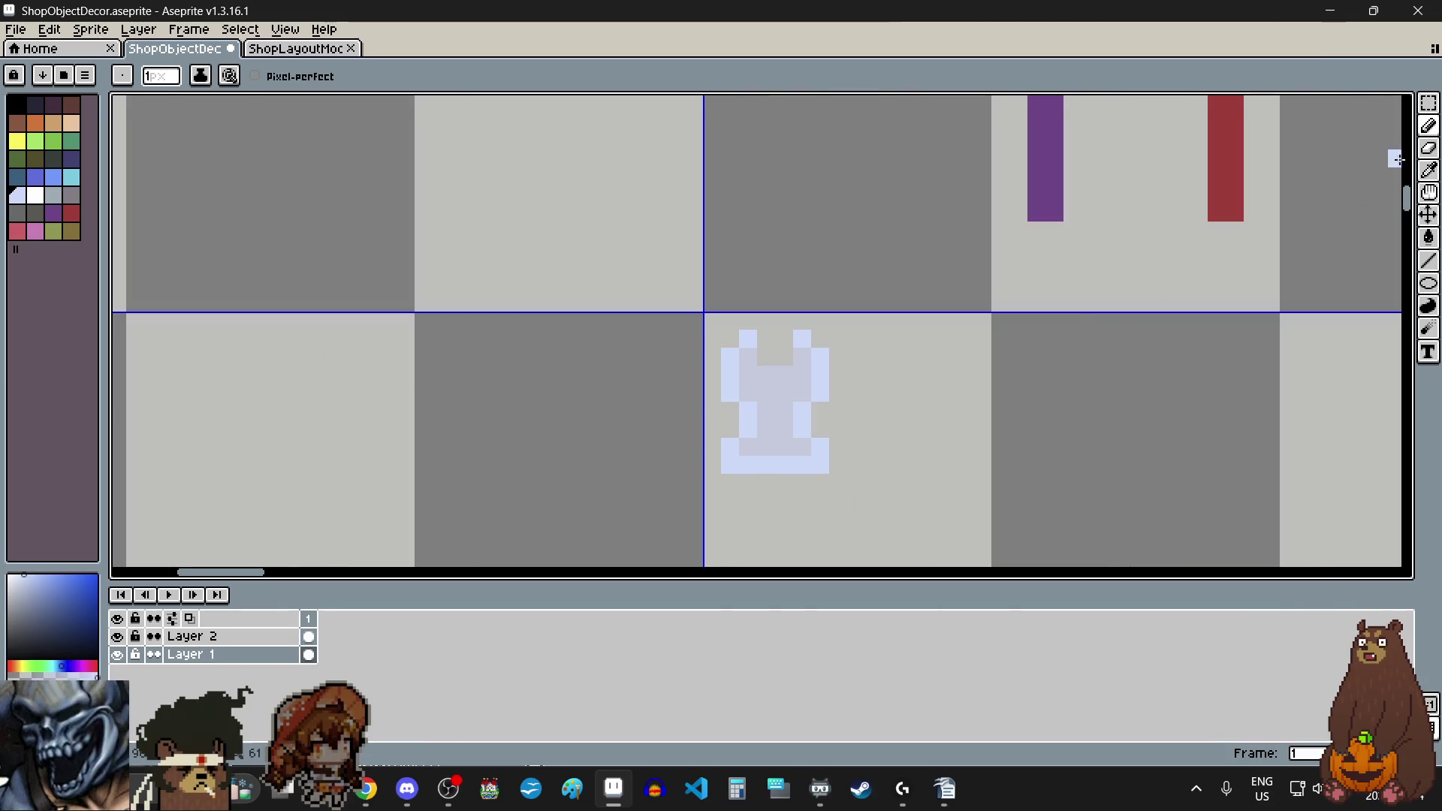
# Step: Select the outlined holder and place a copy of it to its right
pyautogui.click(1429, 103)
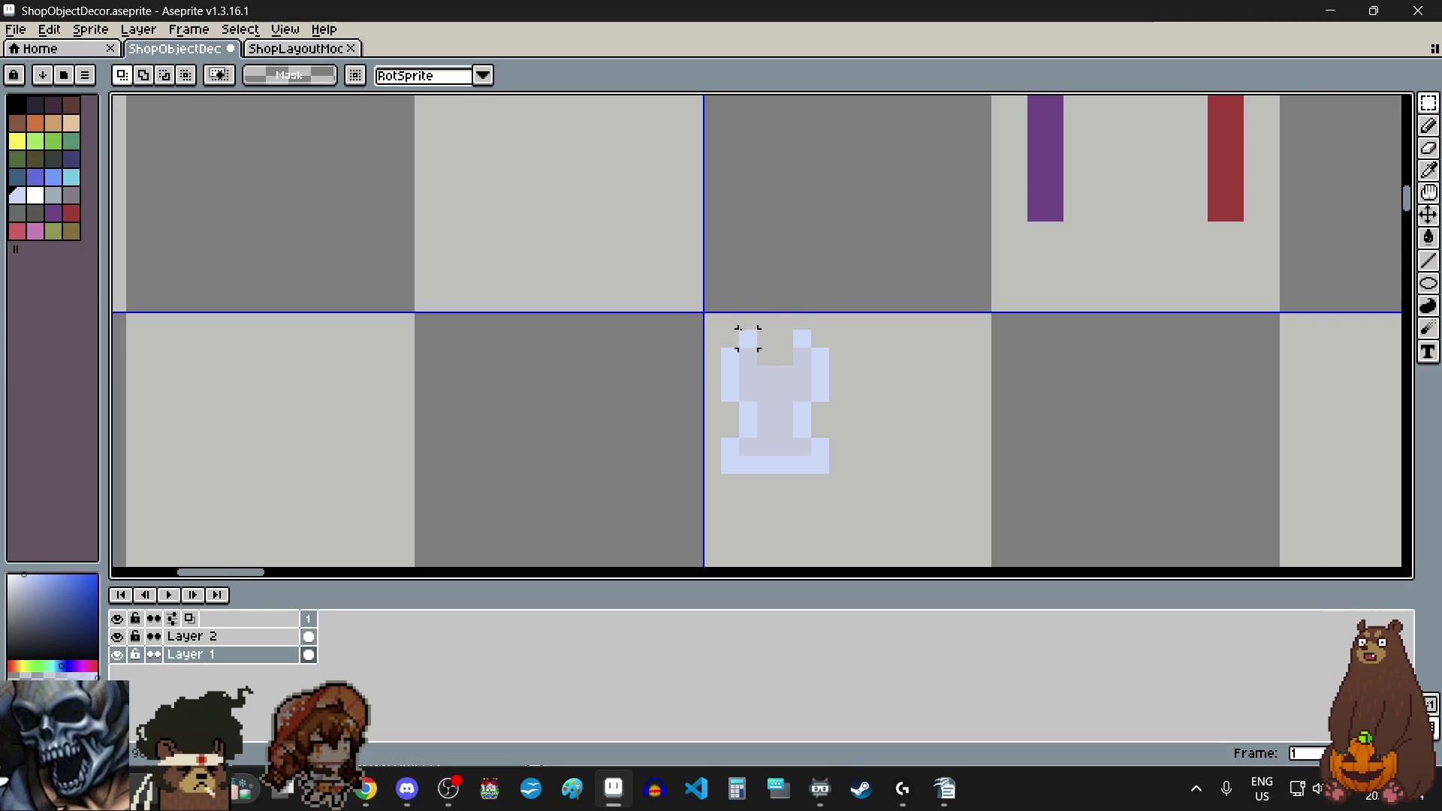
pyautogui.moveTo(728, 335)
pyautogui.mouseDown()
pyautogui.moveTo(834, 467)
pyautogui.moveTo(818, 464)
pyautogui.mouseUp()
pyautogui.scroll(-2, 811, 406)
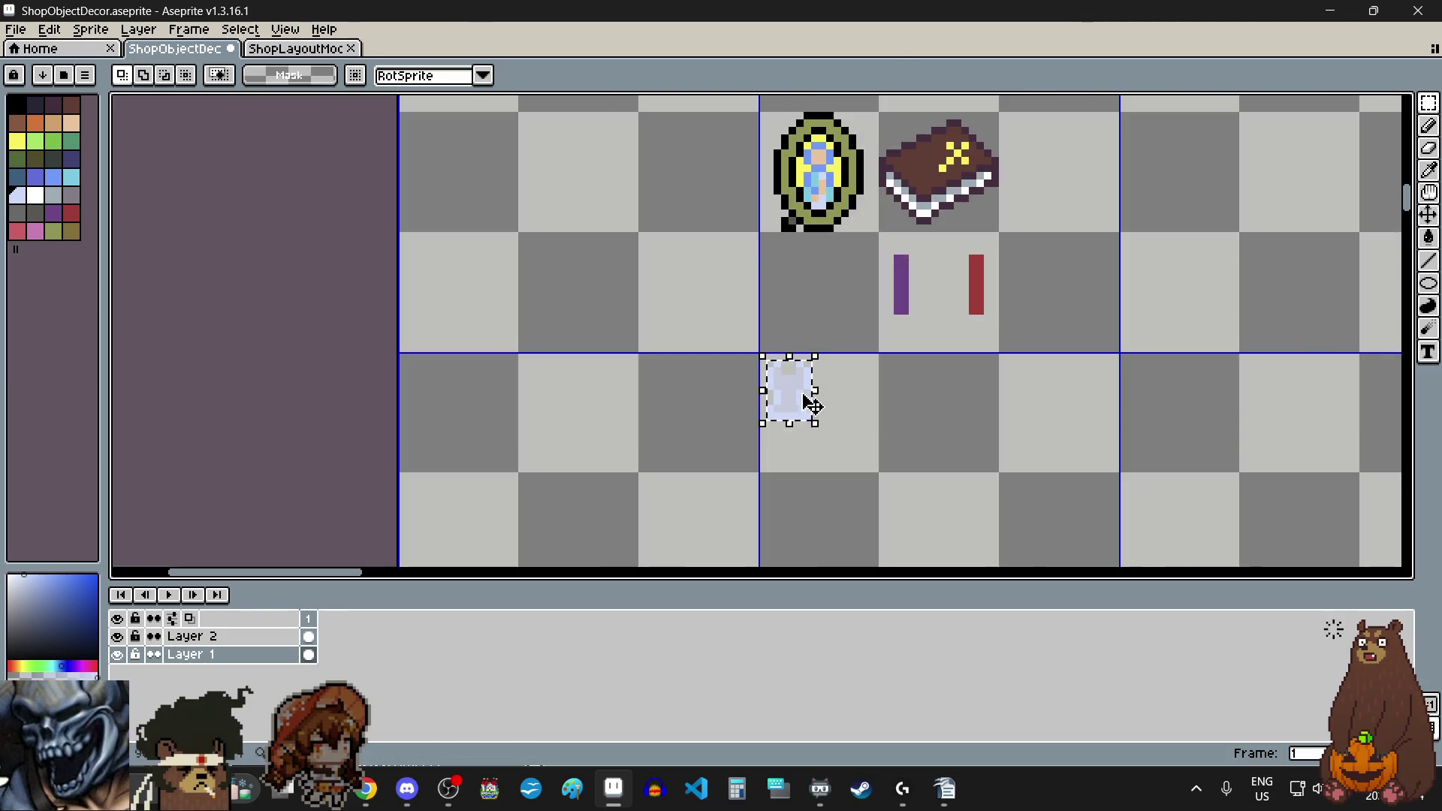
pyautogui.scroll(3, 789, 428)
pyautogui.moveTo(789, 331)
pyautogui.mouseDown()
pyautogui.moveTo(796, 435)
pyautogui.moveTo(938, 436)
pyautogui.mouseUp()
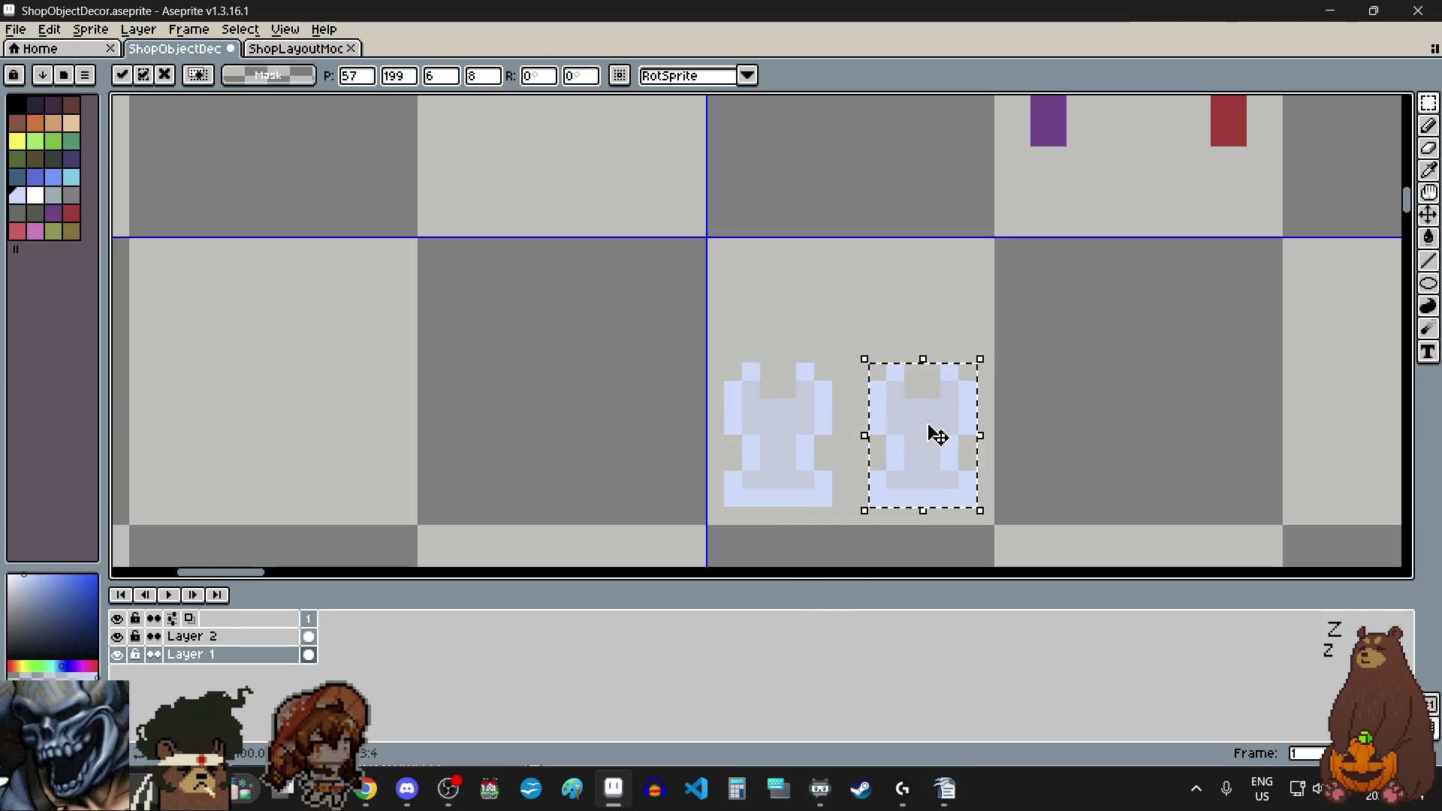
pyautogui.click(1056, 422)
# Step: Select the purple candle, try lowering it, then set it back beside the red candle
pyautogui.scroll(-3, 1018, 431)
pyautogui.scroll(3, 1048, 296)
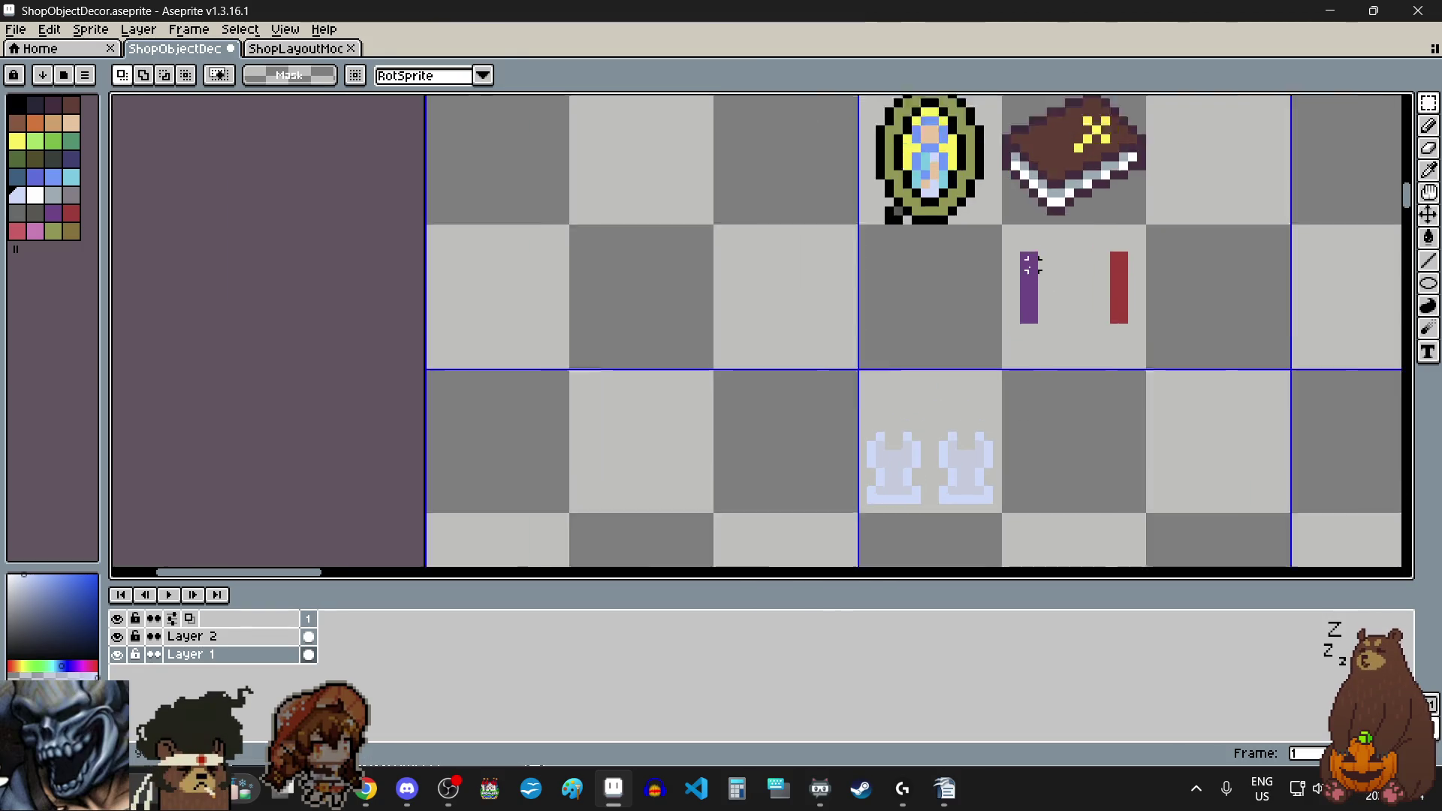
pyautogui.moveTo(1018, 239)
pyautogui.mouseDown()
pyautogui.moveTo(1030, 364)
pyautogui.moveTo(1051, 382)
pyautogui.mouseUp()
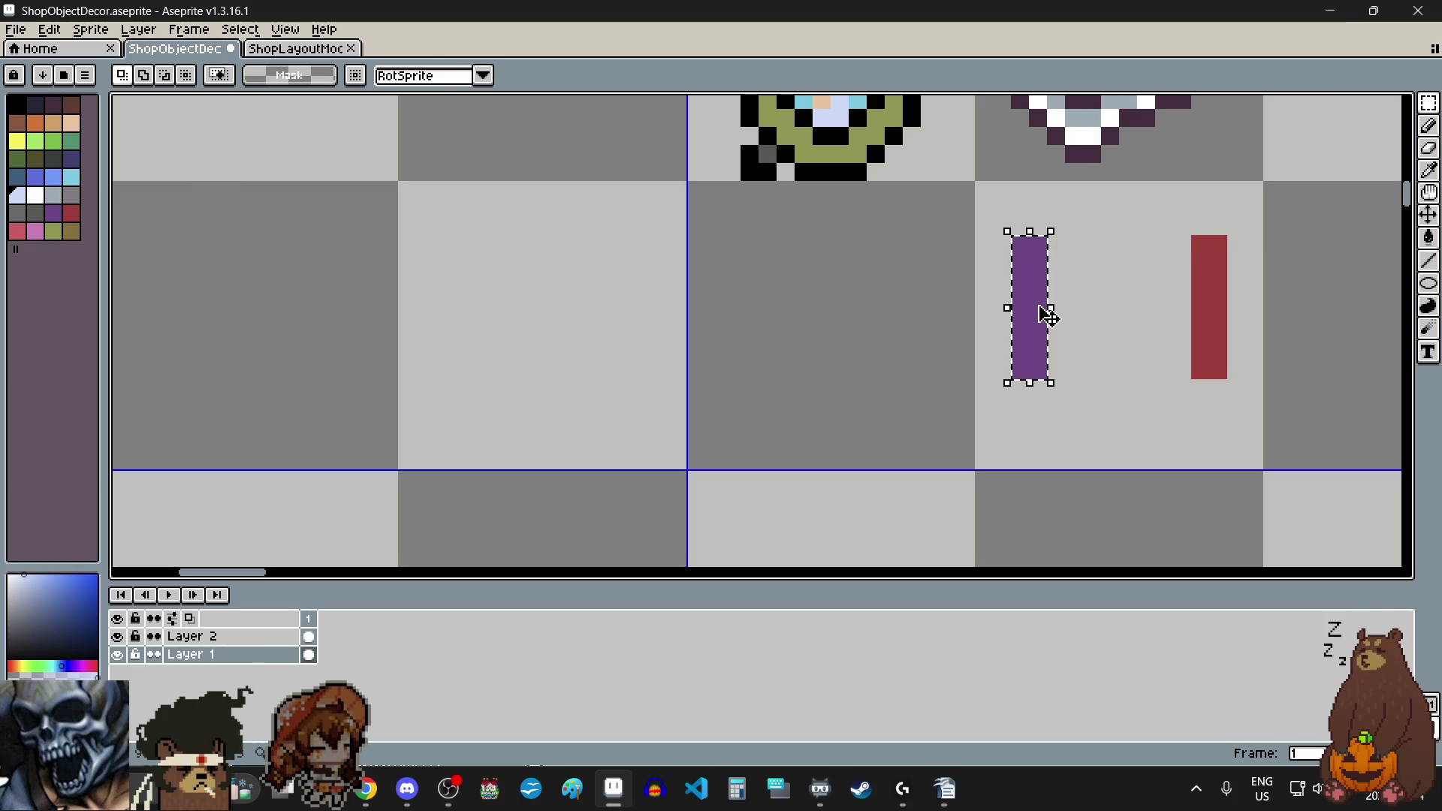
pyautogui.scroll(-2, 1050, 318)
pyautogui.moveTo(1048, 319)
pyautogui.mouseDown()
pyautogui.moveTo(909, 410)
pyautogui.moveTo(908, 444)
pyautogui.mouseUp()
pyautogui.scroll(1, 907, 416)
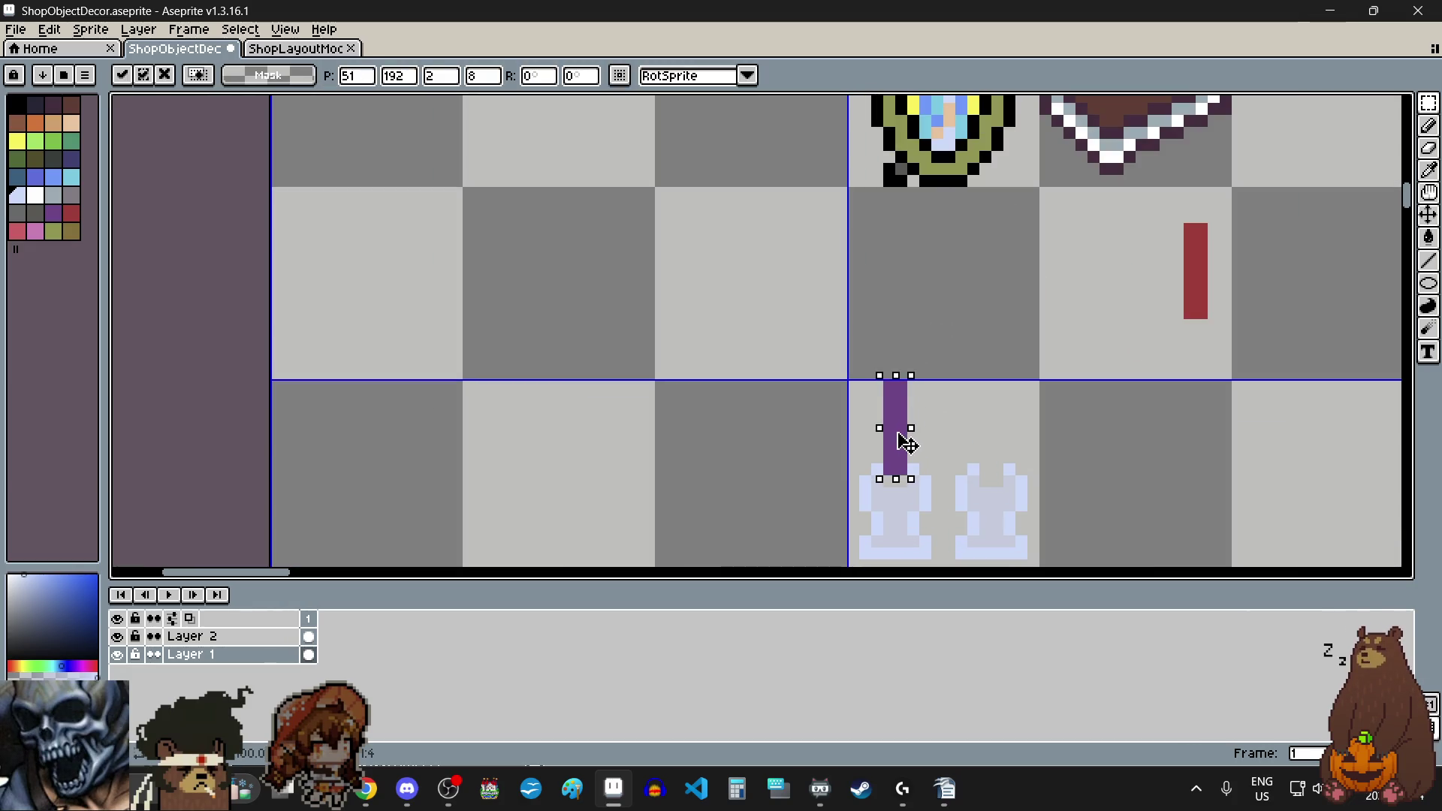
pyautogui.press('Down')
pyautogui.scroll(-1, 917, 443)
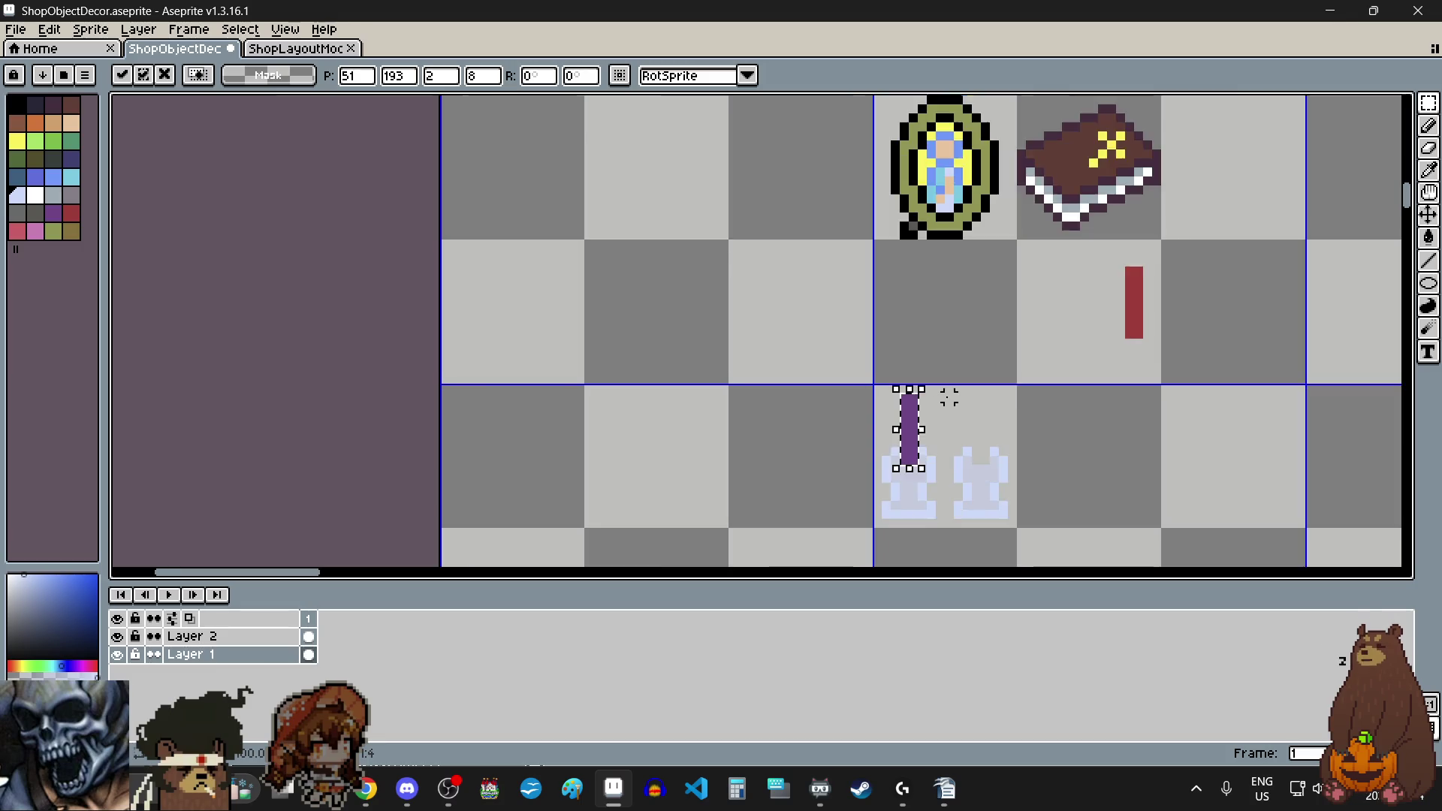
pyautogui.scroll(3, 924, 442)
pyautogui.scroll(-2, 920, 441)
pyautogui.scroll(-1, 905, 442)
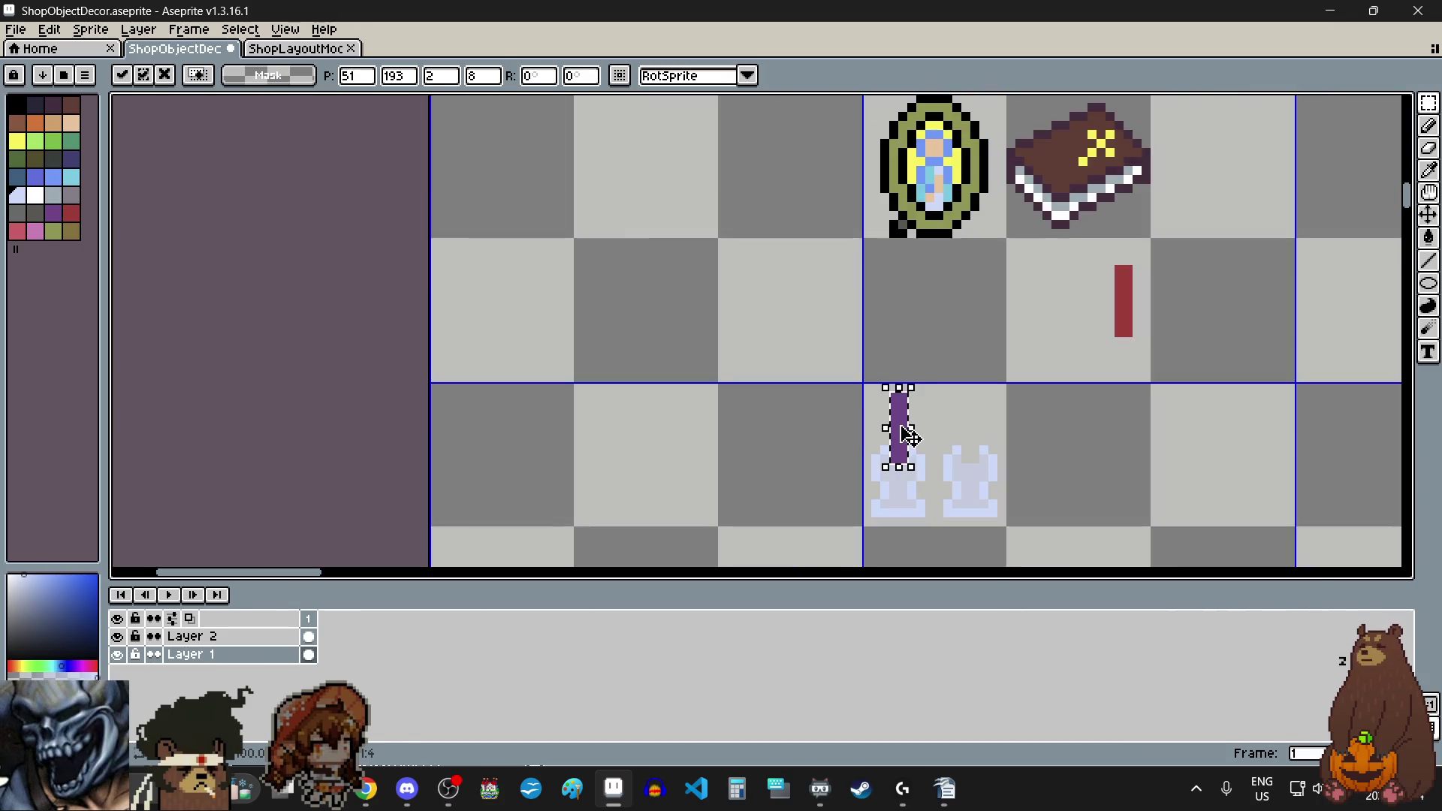
pyautogui.scroll(1, 907, 443)
pyautogui.moveTo(909, 433)
pyautogui.mouseDown()
pyautogui.moveTo(1089, 354)
pyautogui.moveTo(1134, 278)
pyautogui.moveTo(1134, 264)
pyautogui.moveTo(1096, 263)
pyautogui.mouseUp()
pyautogui.click(1083, 421)
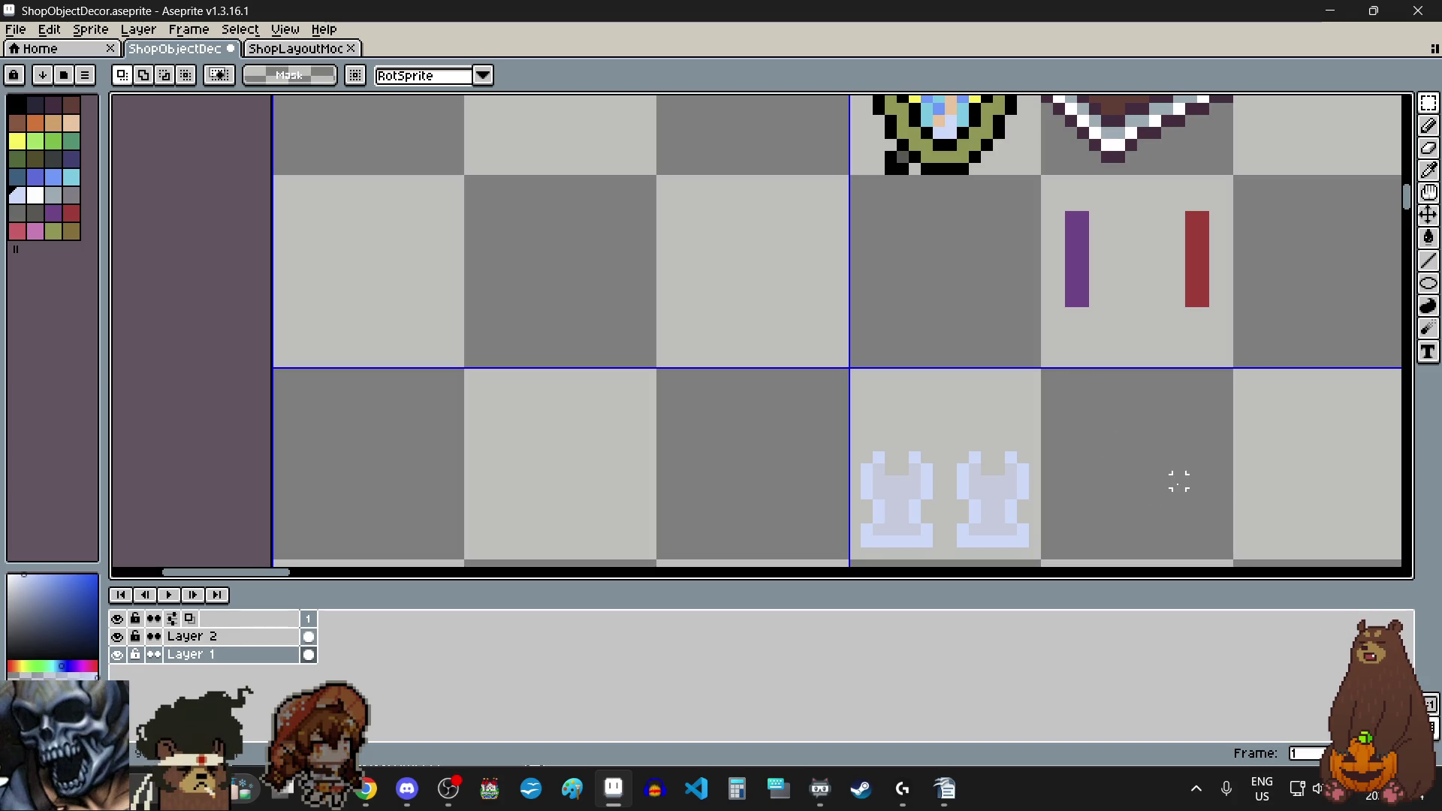
# Step: Move both candles toward the holders, shifting the purple left and lowering the red to match
pyautogui.moveTo(1082, 218)
pyautogui.mouseDown()
pyautogui.moveTo(1217, 306)
pyautogui.moveTo(773, 364)
pyautogui.moveTo(834, 547)
pyautogui.moveTo(872, 393)
pyautogui.moveTo(863, 242)
pyautogui.moveTo(1117, 267)
pyautogui.moveTo(1176, 255)
pyautogui.mouseUp()
pyautogui.scroll(-2, 773, 364)
pyautogui.scroll(4, 834, 548)
pyautogui.click(1095, 380)
pyautogui.click(1095, 380)
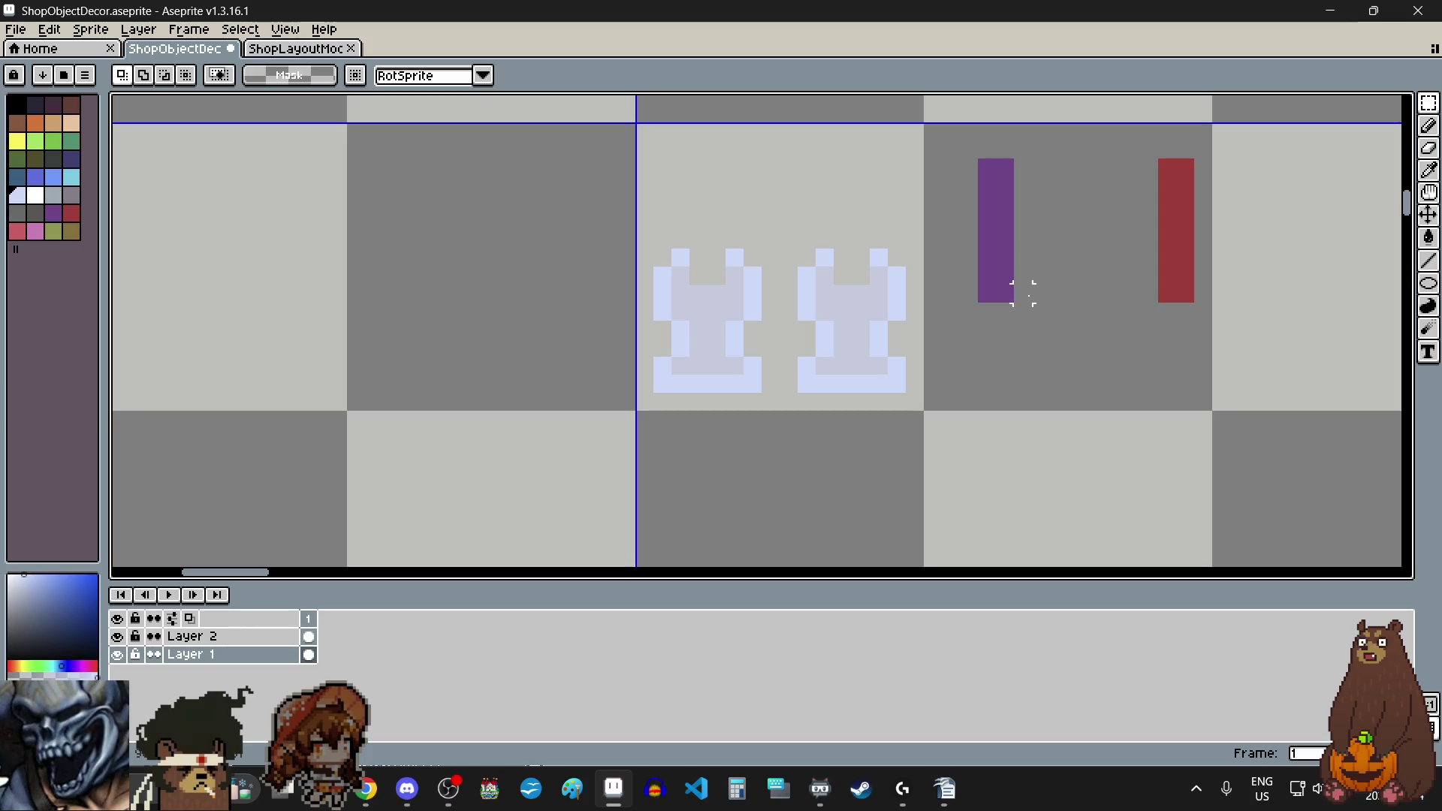
pyautogui.moveTo(978, 158)
pyautogui.mouseDown()
pyautogui.moveTo(1016, 303)
pyautogui.moveTo(718, 299)
pyautogui.moveTo(1063, 281)
pyautogui.moveTo(1024, 373)
pyautogui.moveTo(1006, 381)
pyautogui.mouseUp()
pyautogui.click(1095, 348)
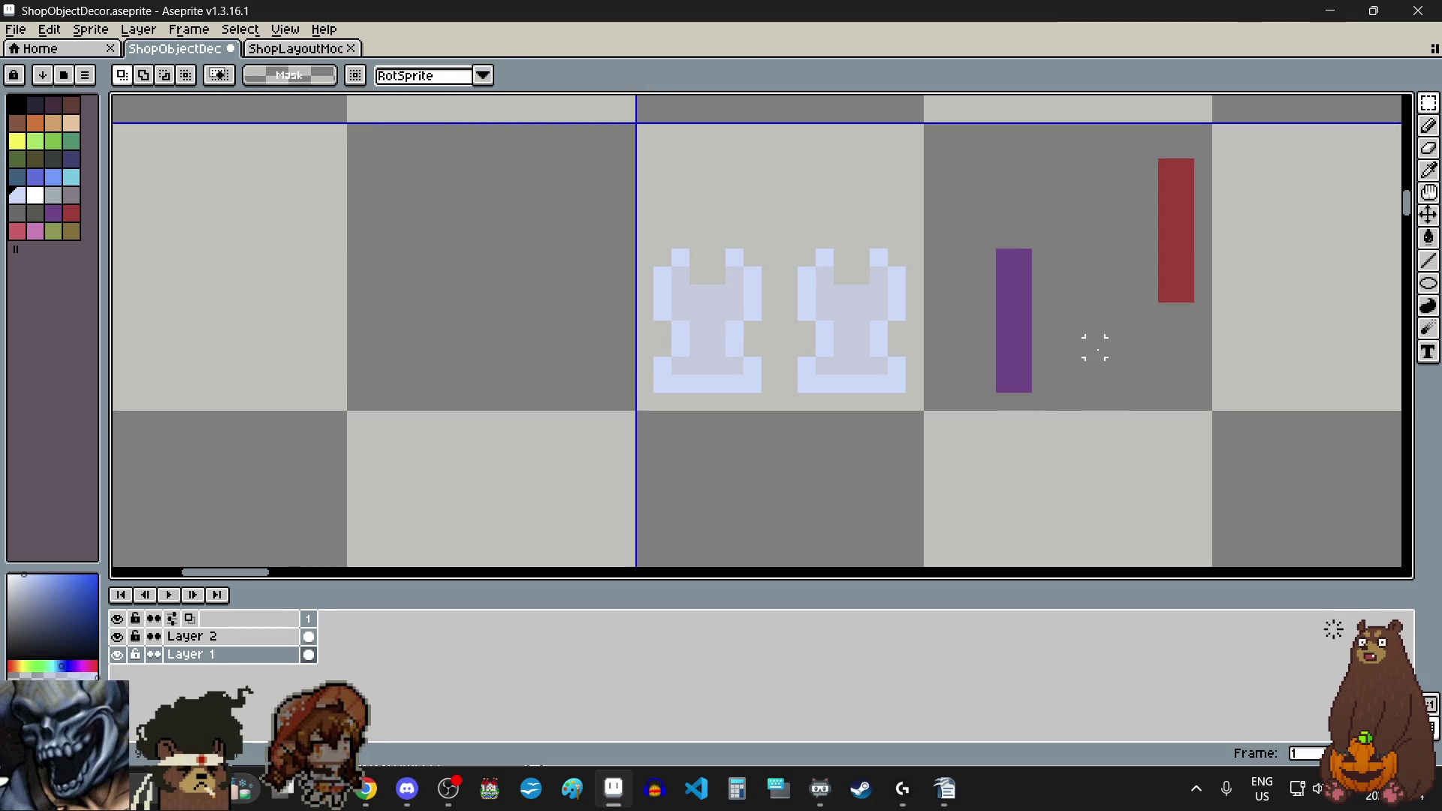
pyautogui.moveTo(1161, 162)
pyautogui.mouseDown()
pyautogui.moveTo(1187, 299)
pyautogui.moveTo(1175, 361)
pyautogui.moveTo(1197, 359)
pyautogui.mouseUp()
pyautogui.click(1056, 473)
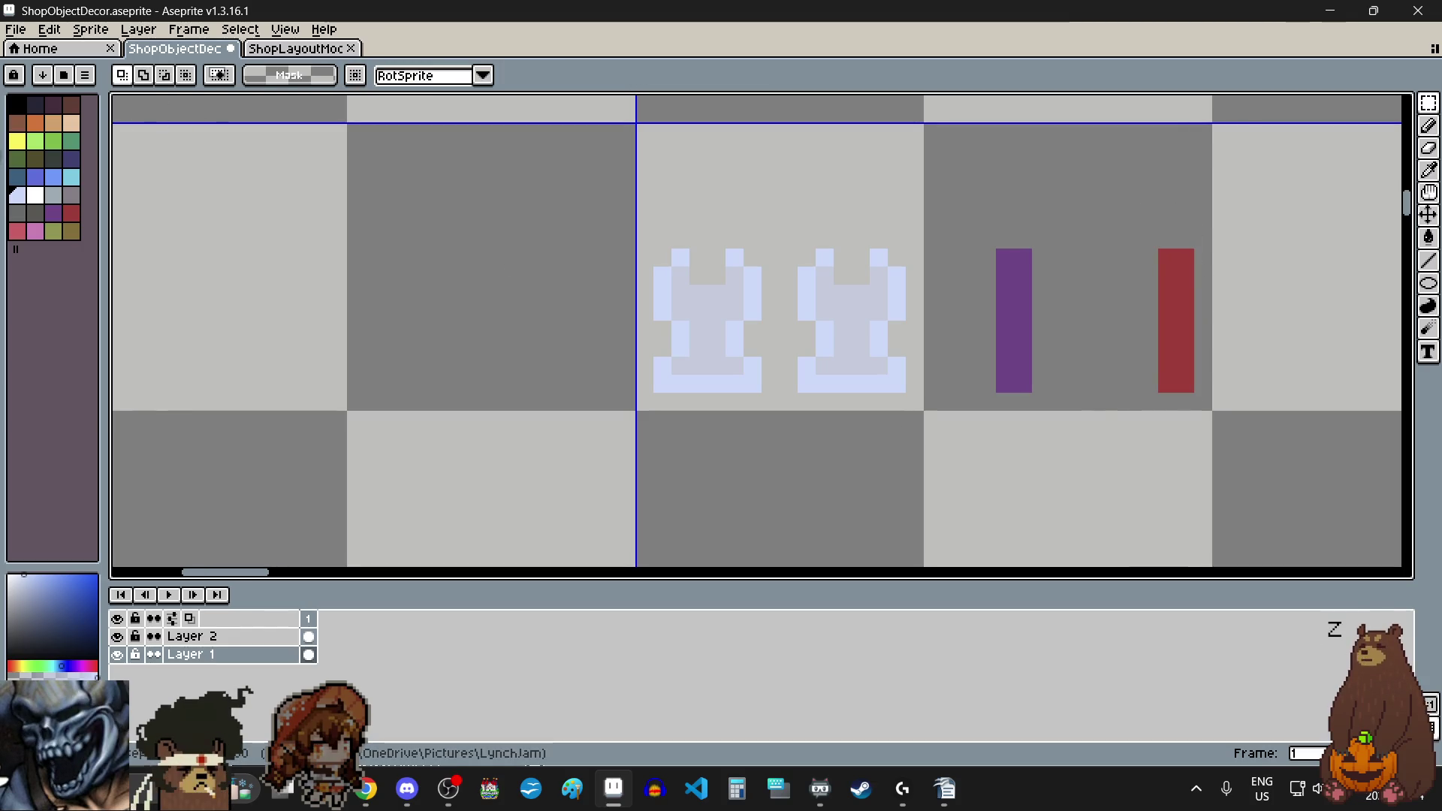
pyautogui.click(16, 141)
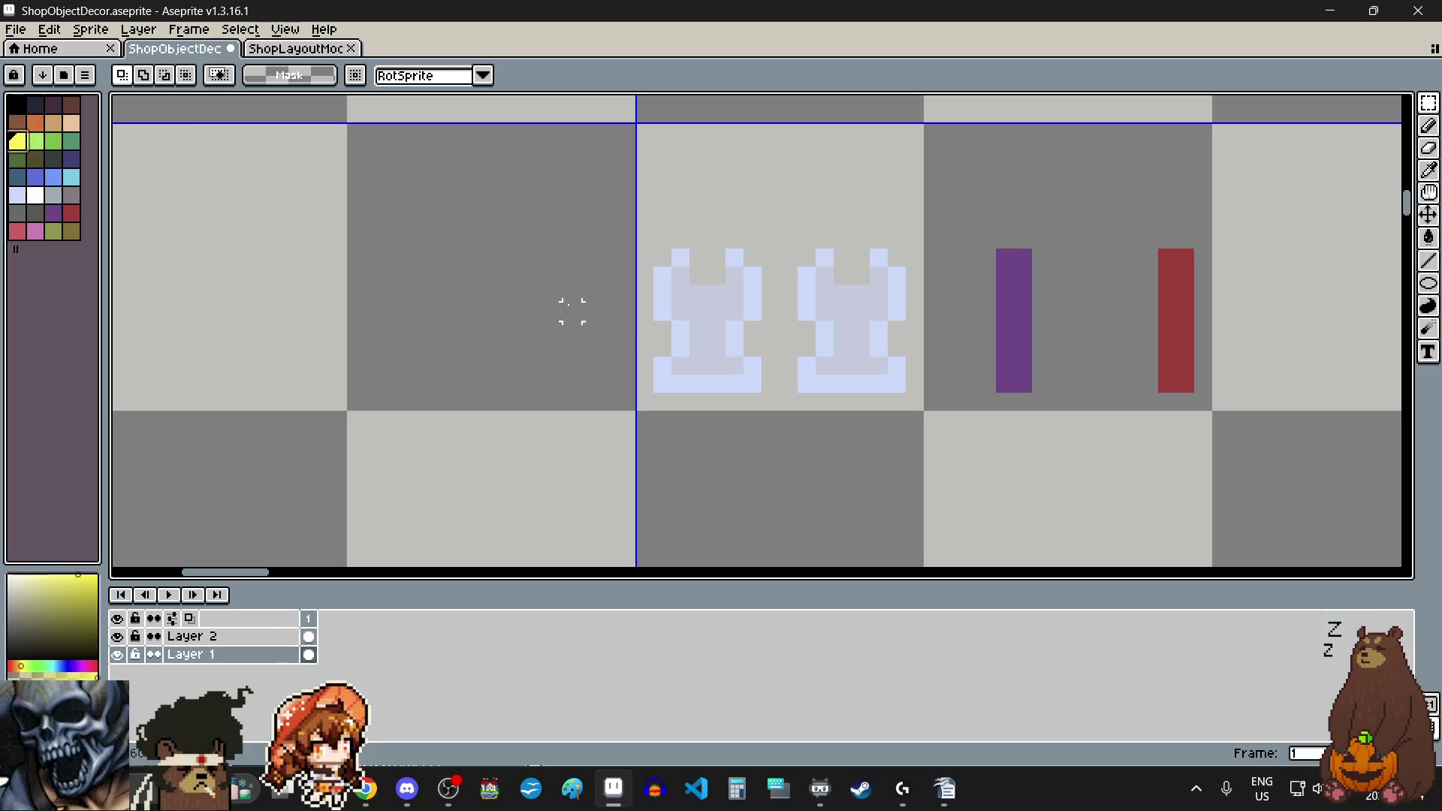
# Step: Paint a yellow flower shape on top of the purple candle
pyautogui.scroll(-2, 961, 347)
pyautogui.scroll(3, 1029, 267)
pyautogui.click(1429, 126)
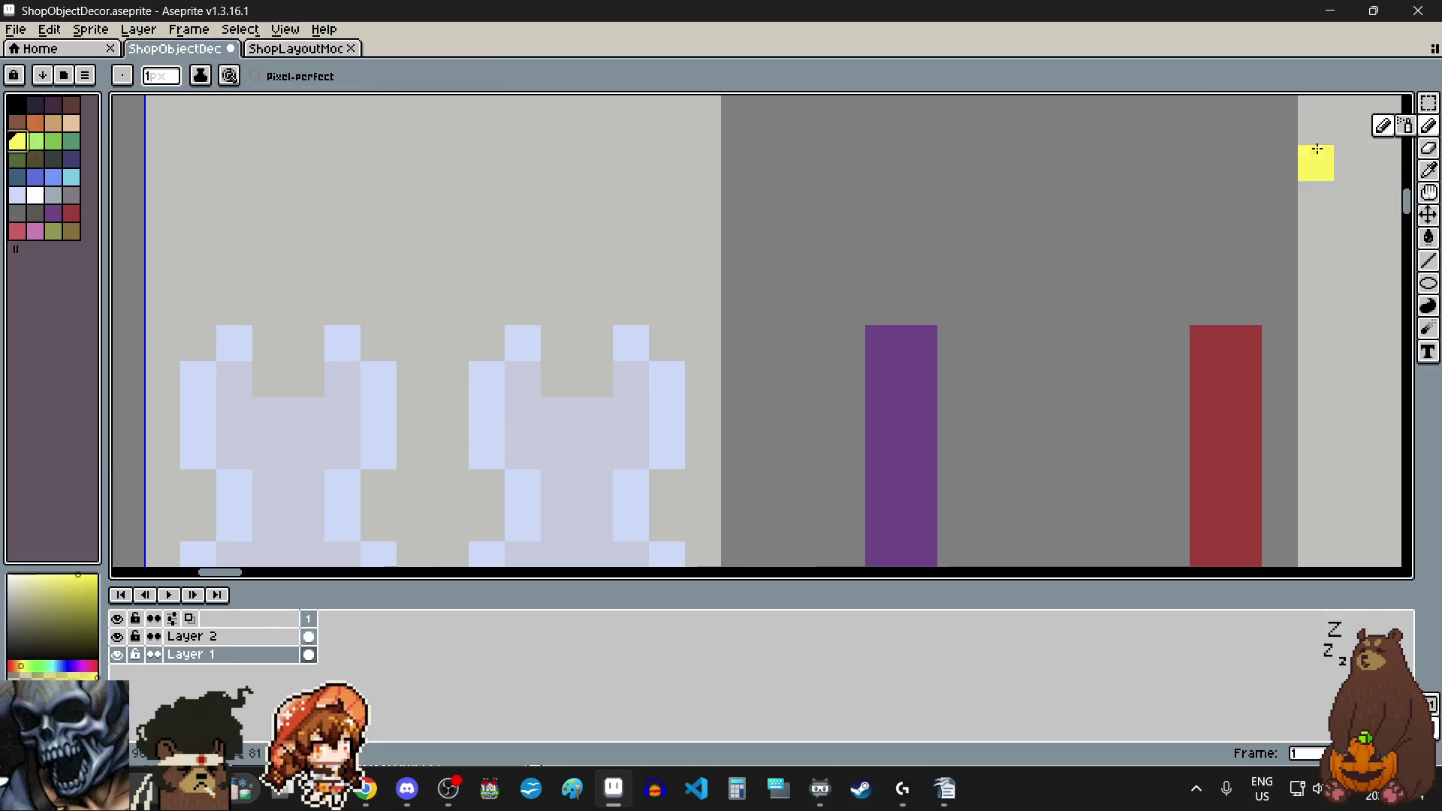
pyautogui.click(845, 308)
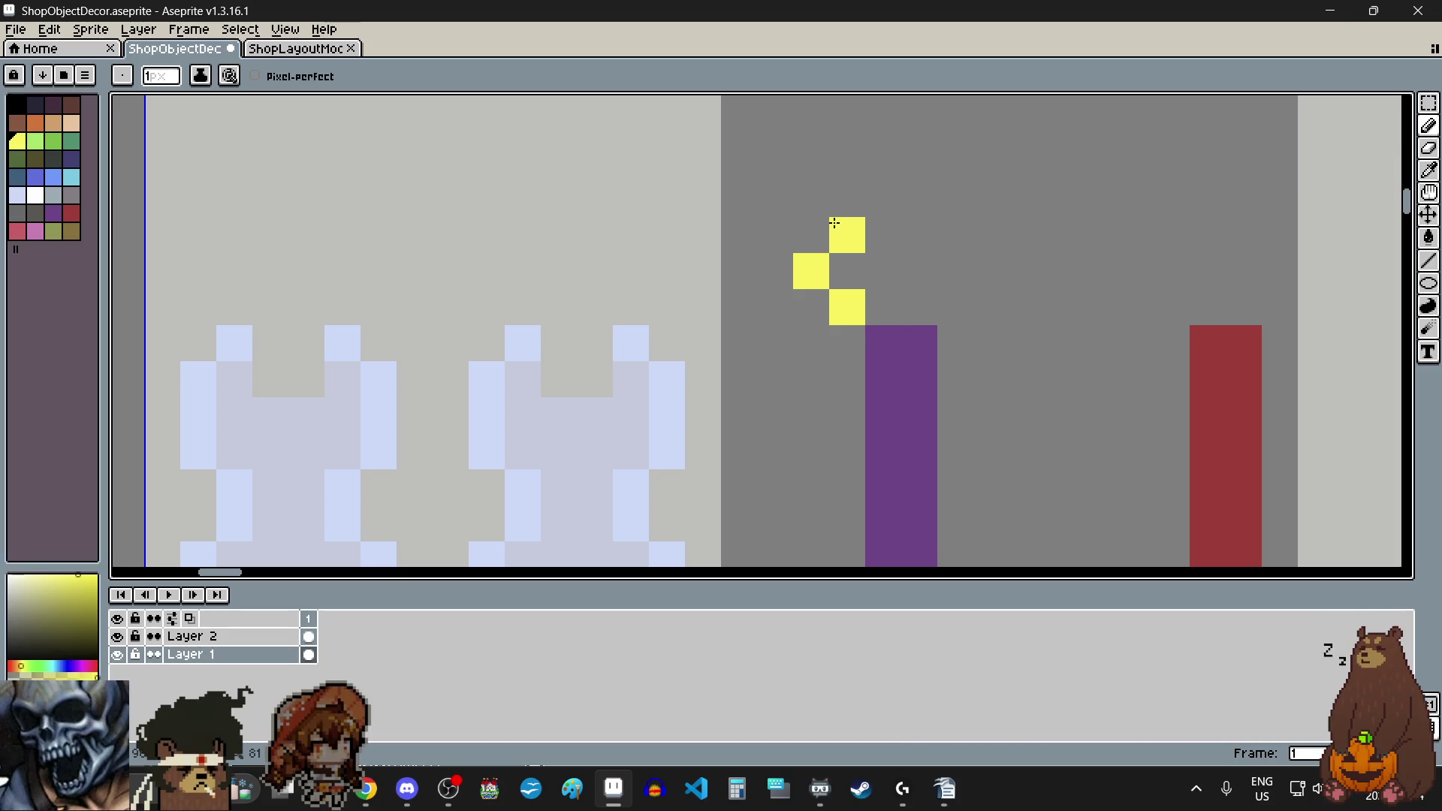
pyautogui.click(885, 271)
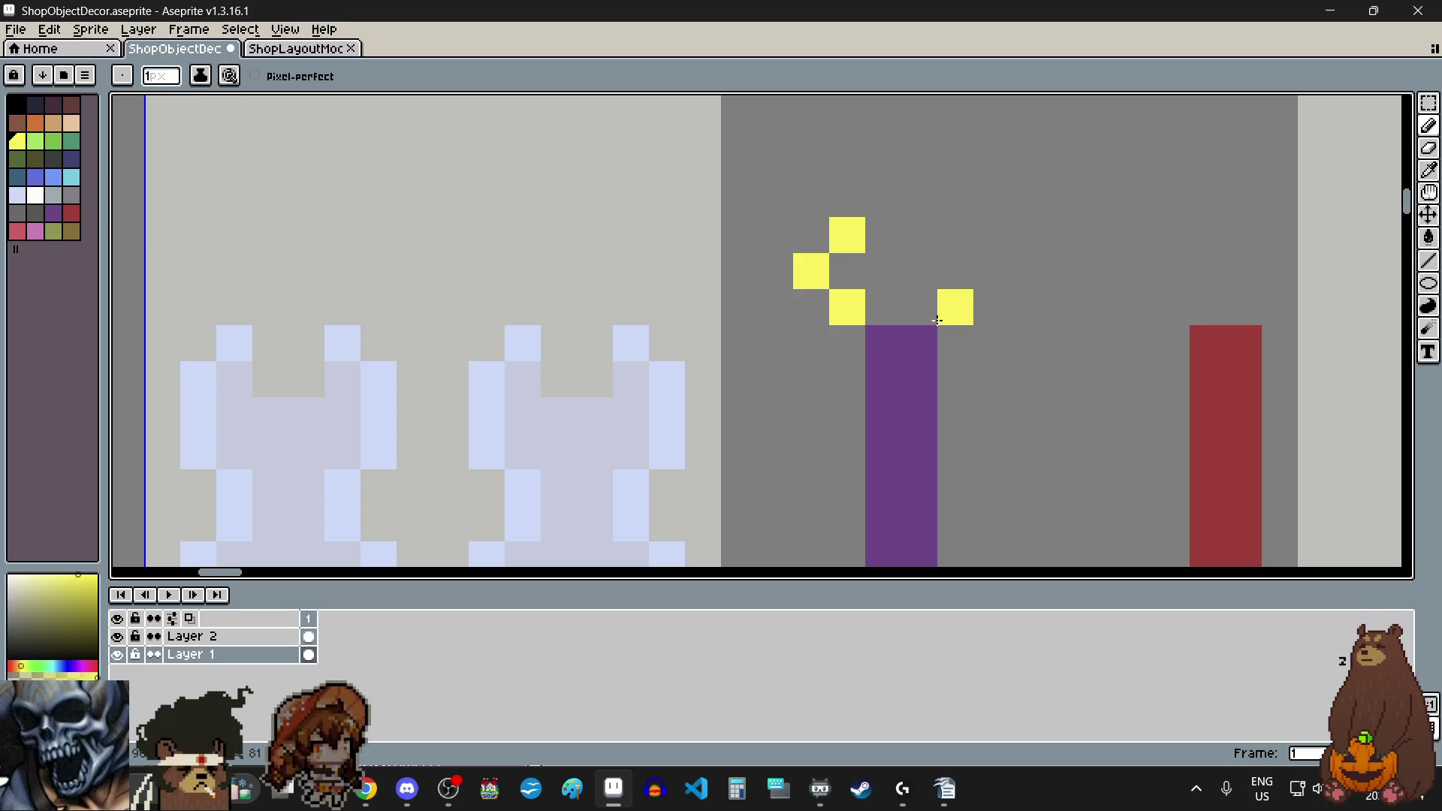
pyautogui.click(939, 320)
pyautogui.click(988, 275)
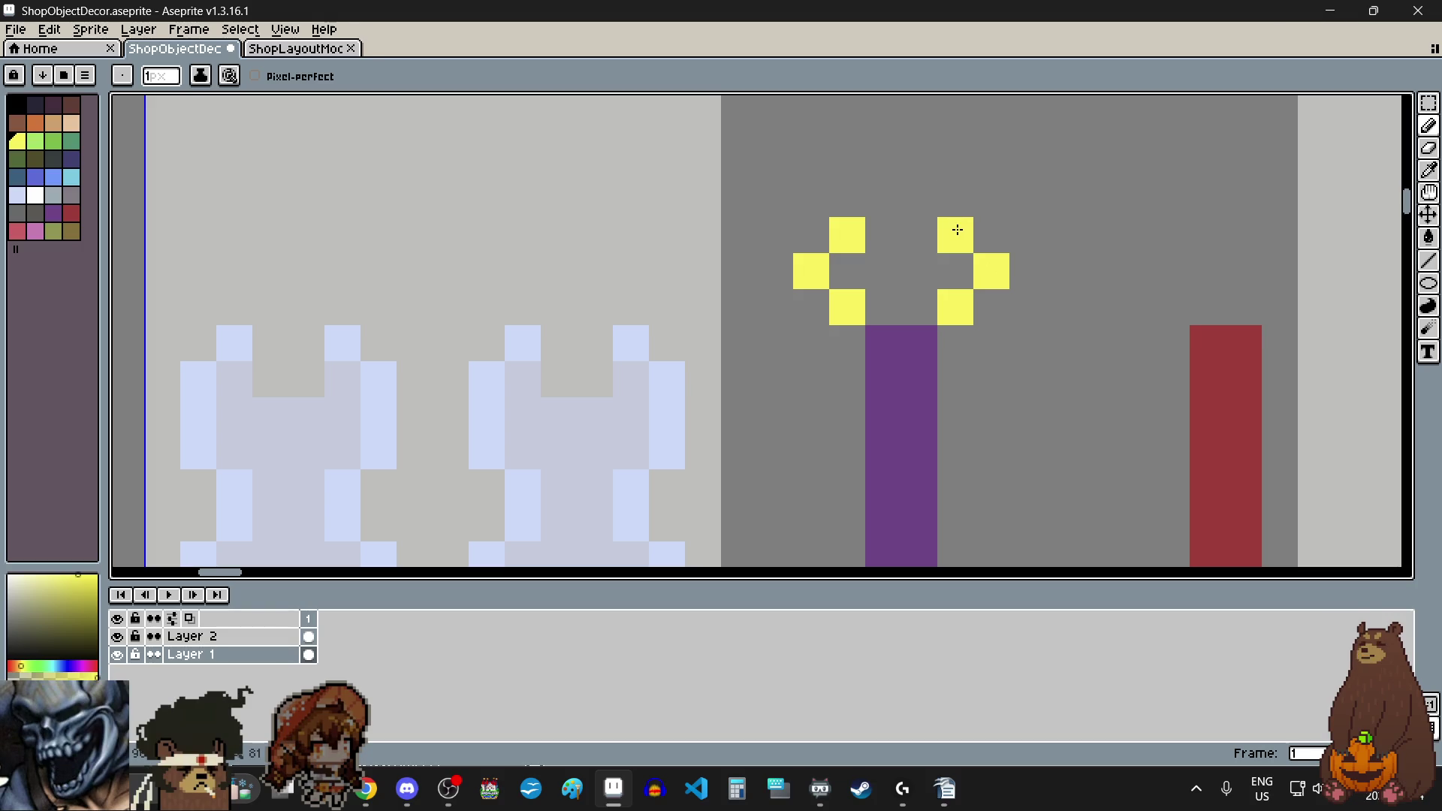
pyautogui.click(957, 229)
pyautogui.click(989, 193)
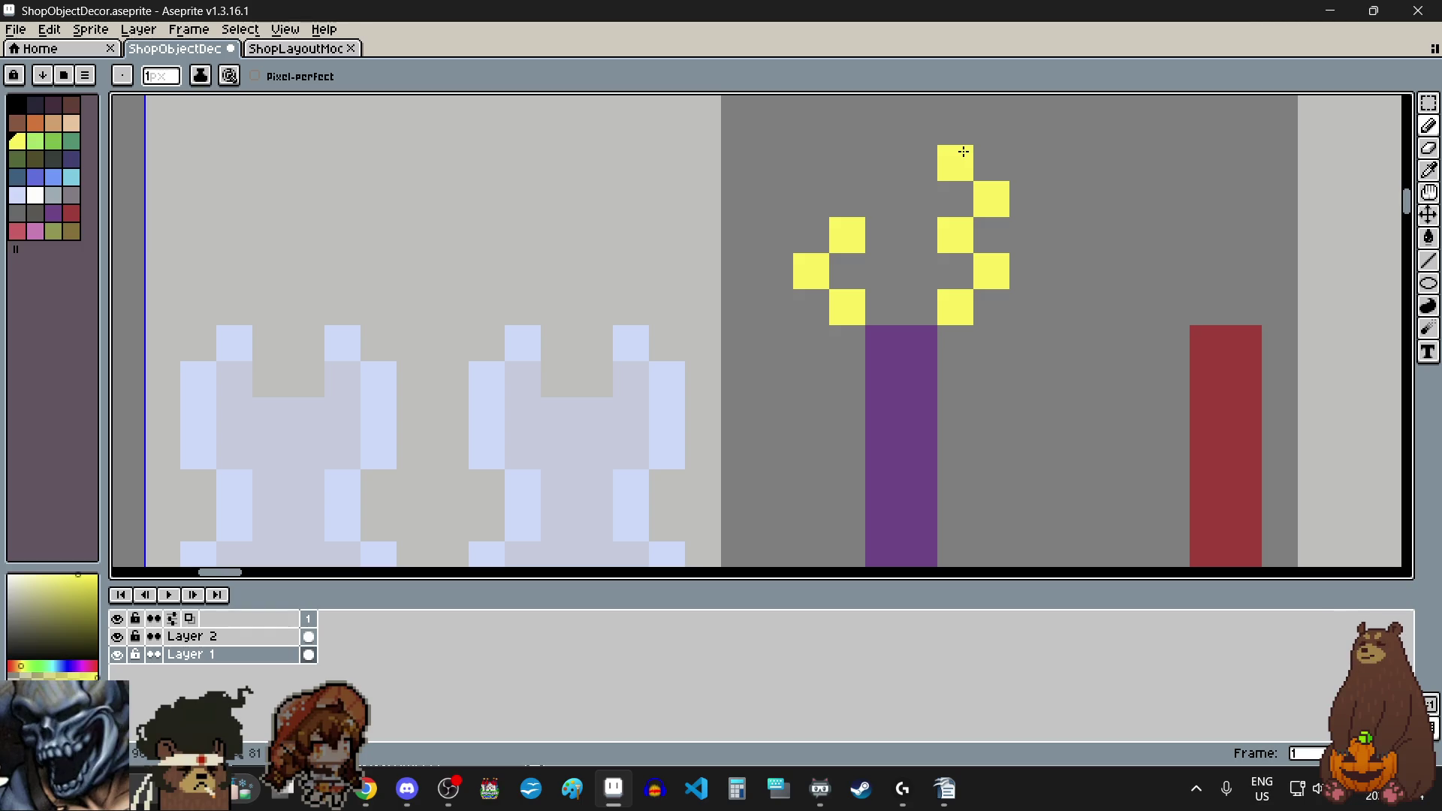
pyautogui.click(906, 195)
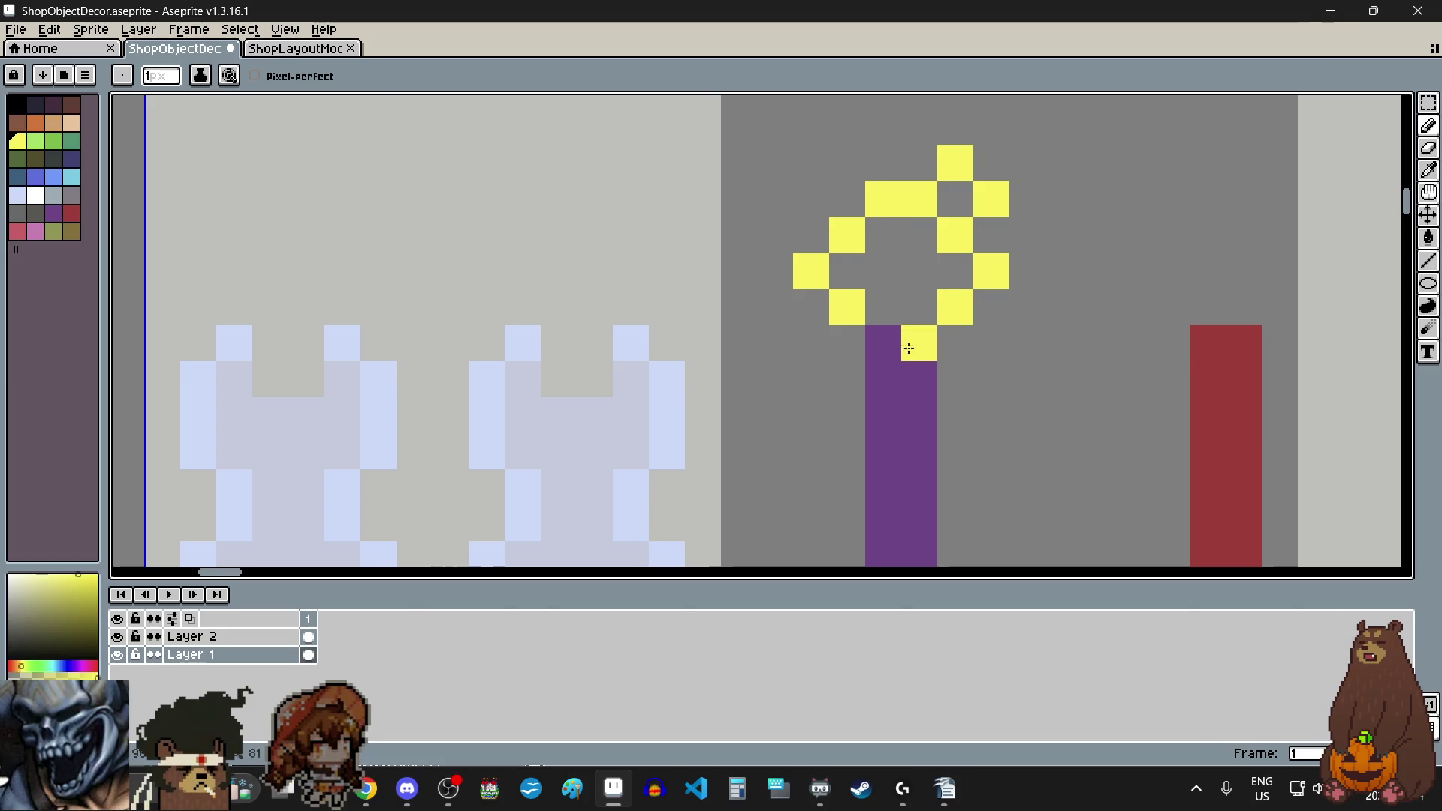
# Step: Add an orange inner ring and a pink-red centre to the flower
pyautogui.click(36, 122)
pyautogui.moveTo(886, 306)
pyautogui.mouseDown()
pyautogui.moveTo(908, 306)
pyautogui.moveTo(844, 273)
pyautogui.moveTo(889, 236)
pyautogui.moveTo(923, 237)
pyautogui.mouseUp()
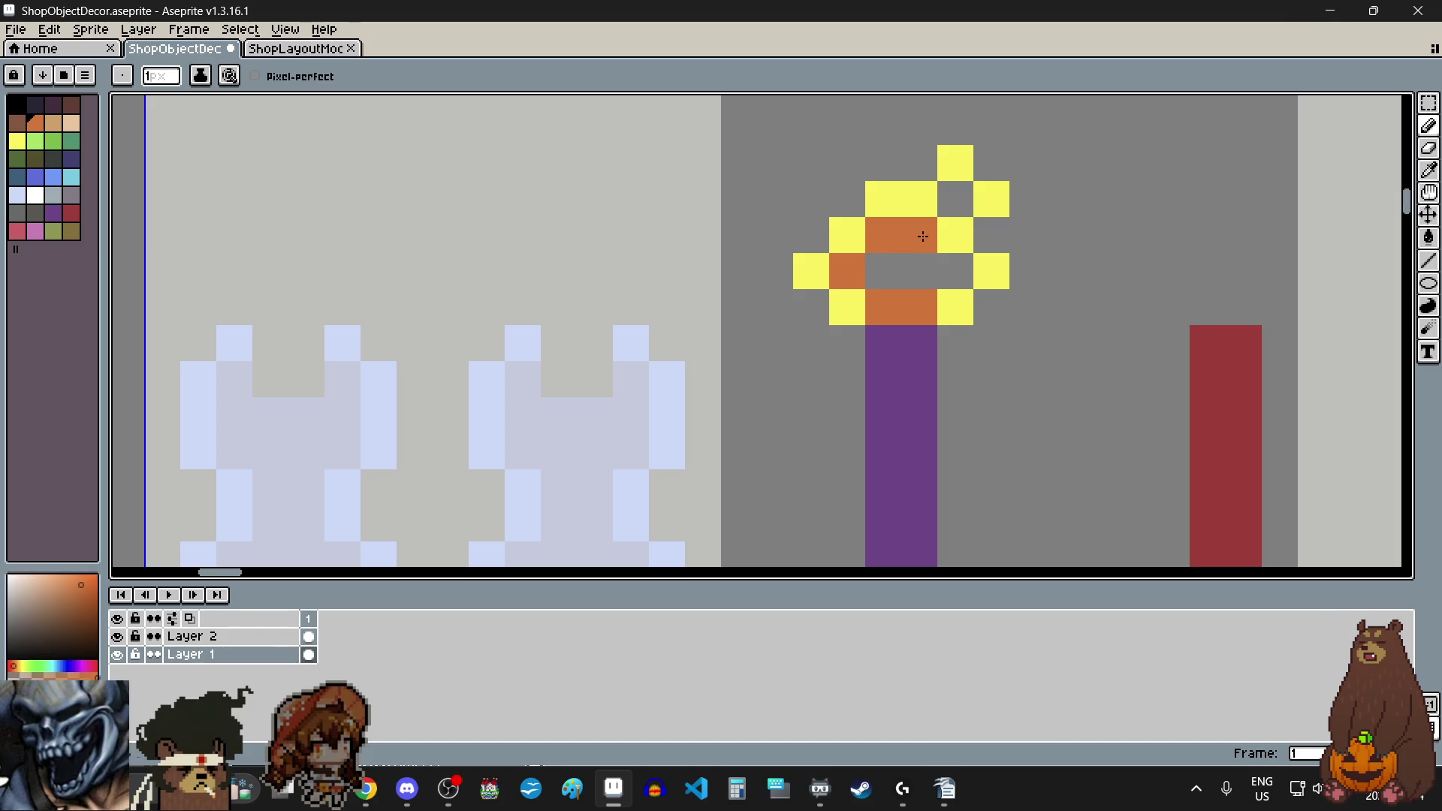
pyautogui.click(25, 239)
pyautogui.click(884, 272)
pyautogui.click(927, 273)
pyautogui.scroll(-5, 886, 404)
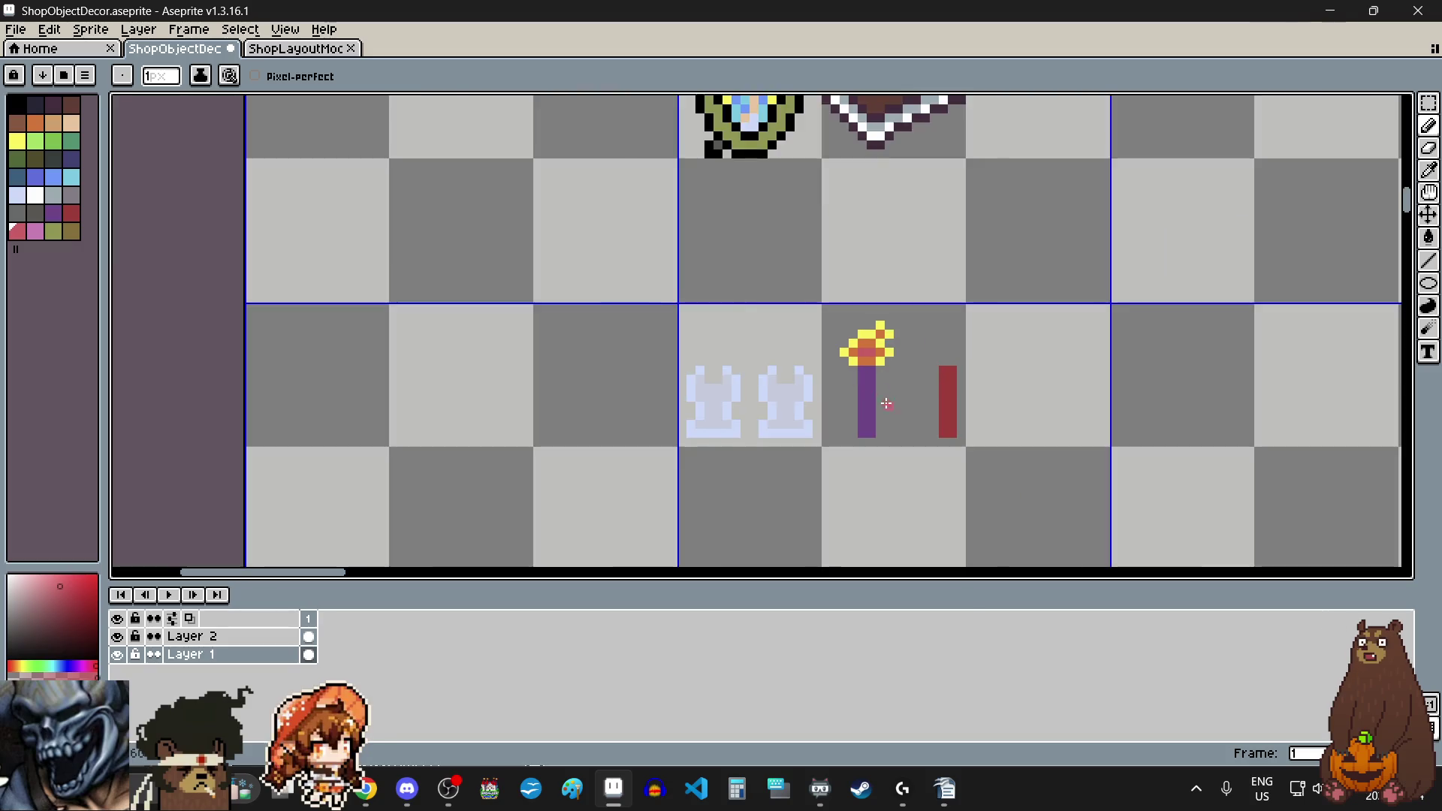
pyautogui.scroll(3, 887, 404)
# Step: Select the flower above the purple candle and delete it
pyautogui.click(1428, 110)
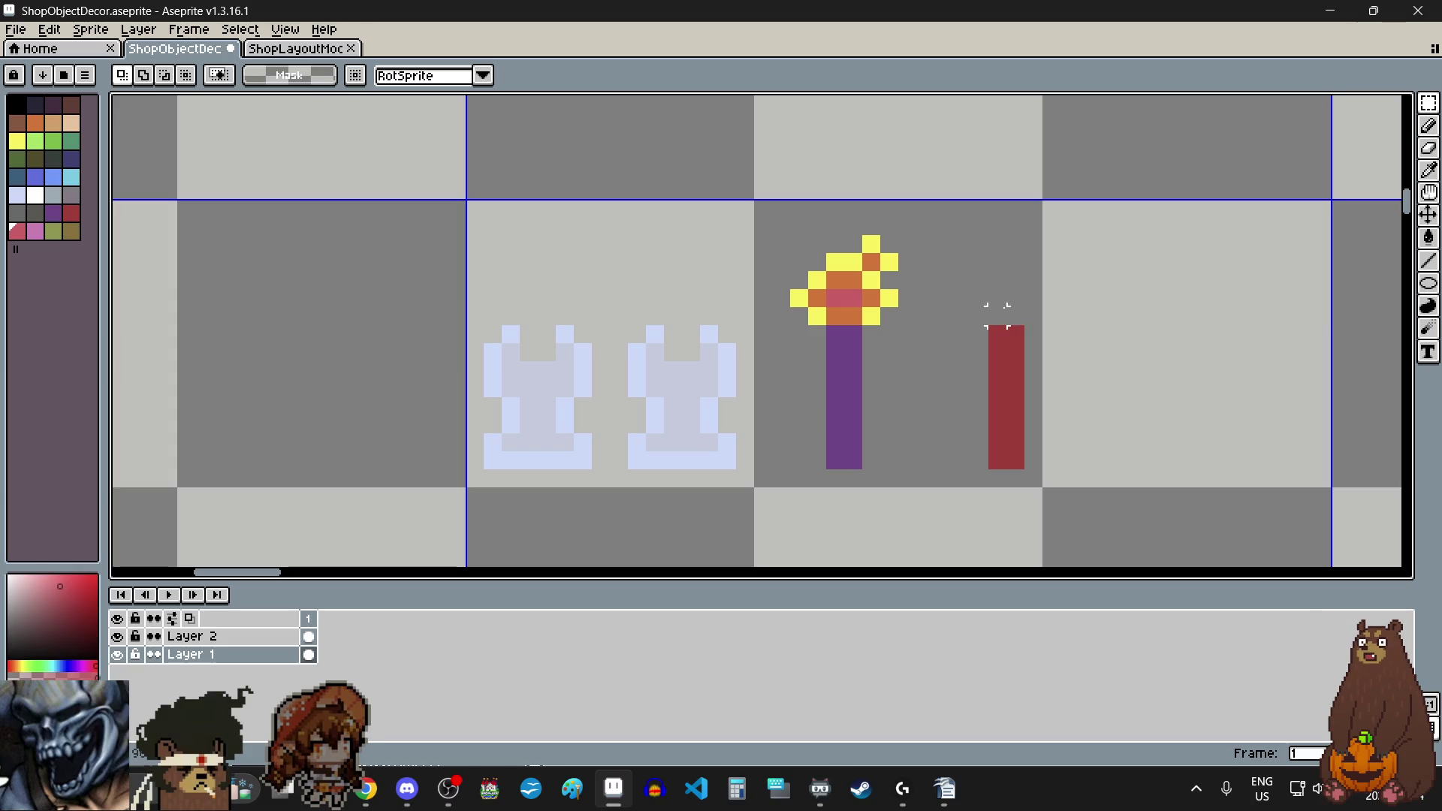
pyautogui.moveTo(788, 234); pyautogui.dragTo(902, 327)
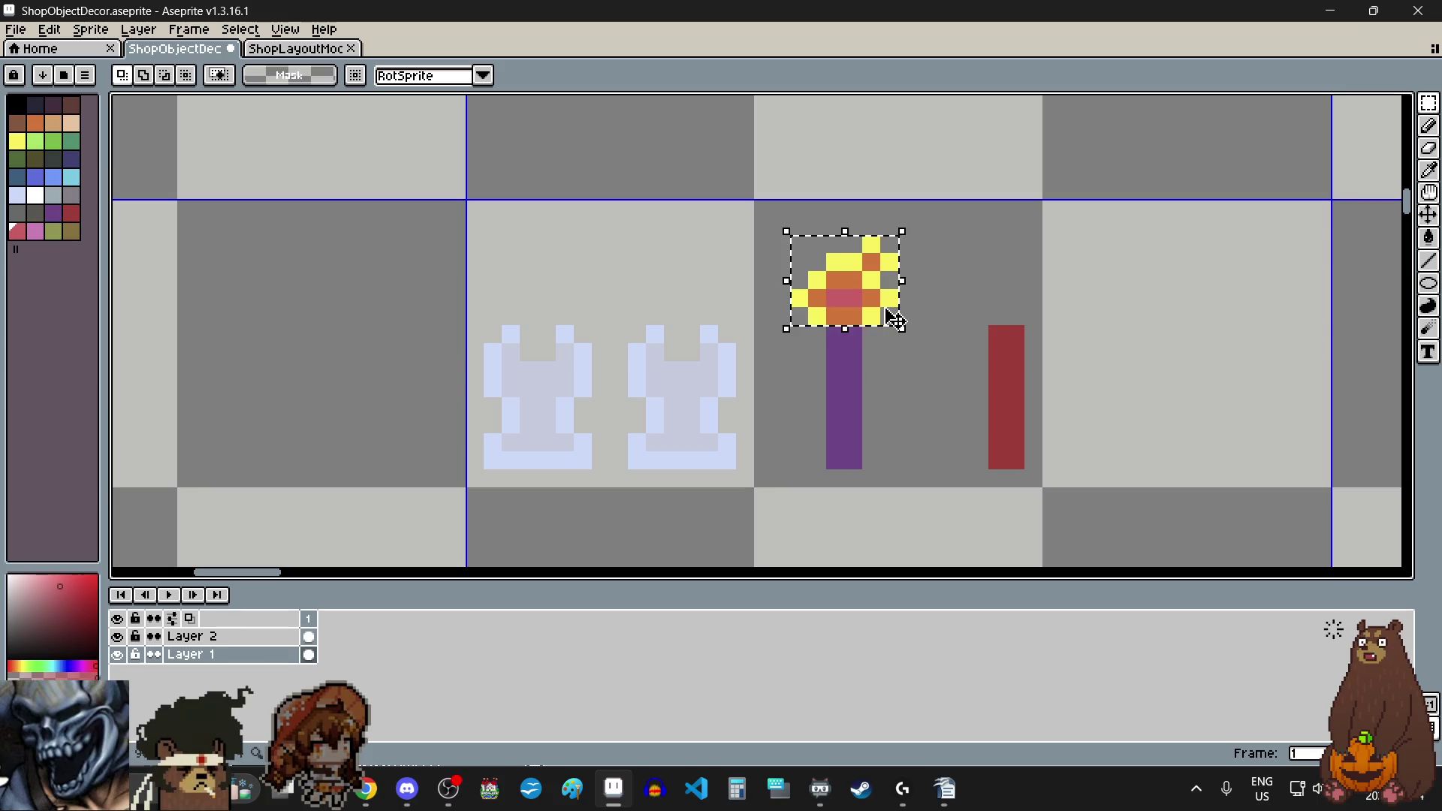
pyautogui.press('Delete')
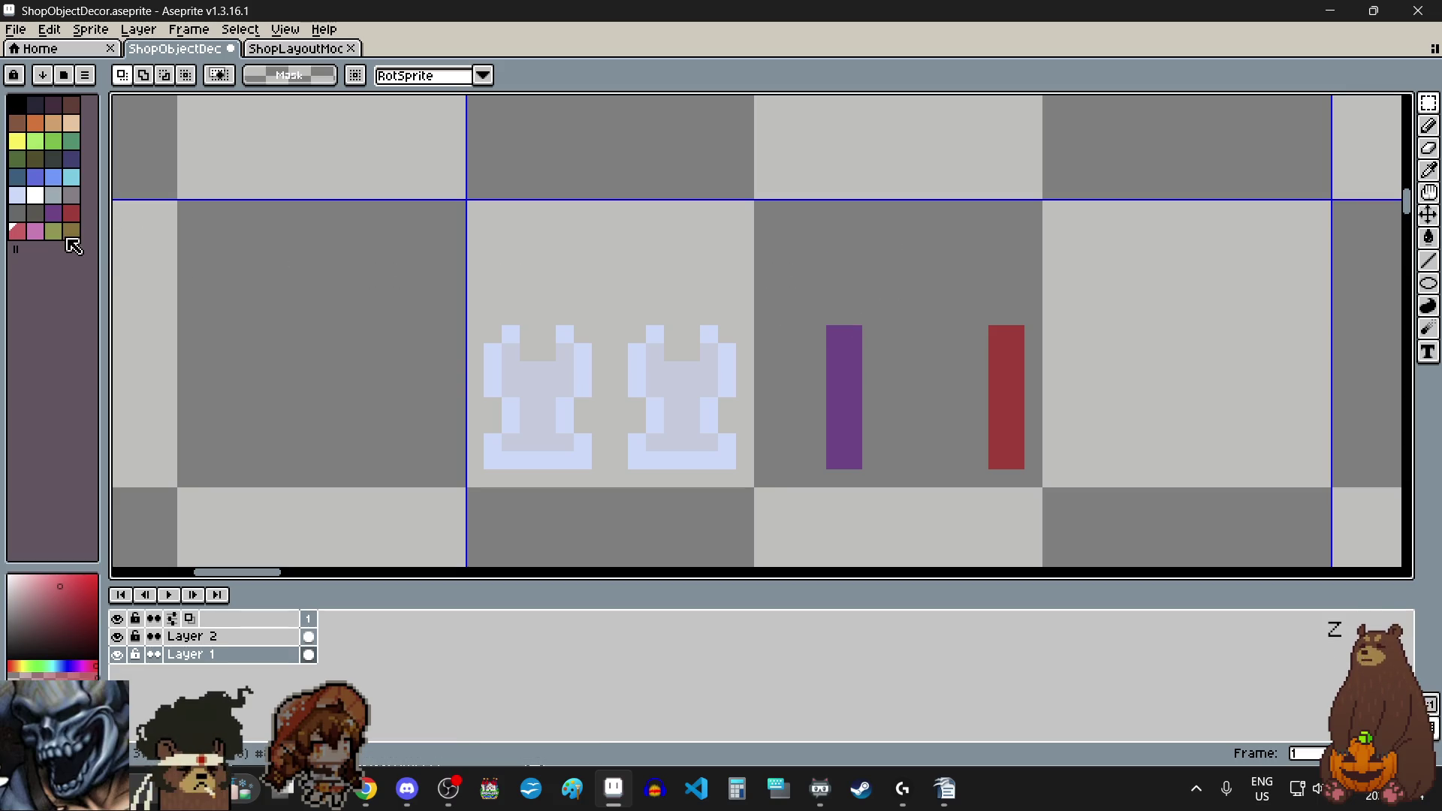
pyautogui.click(70, 232)
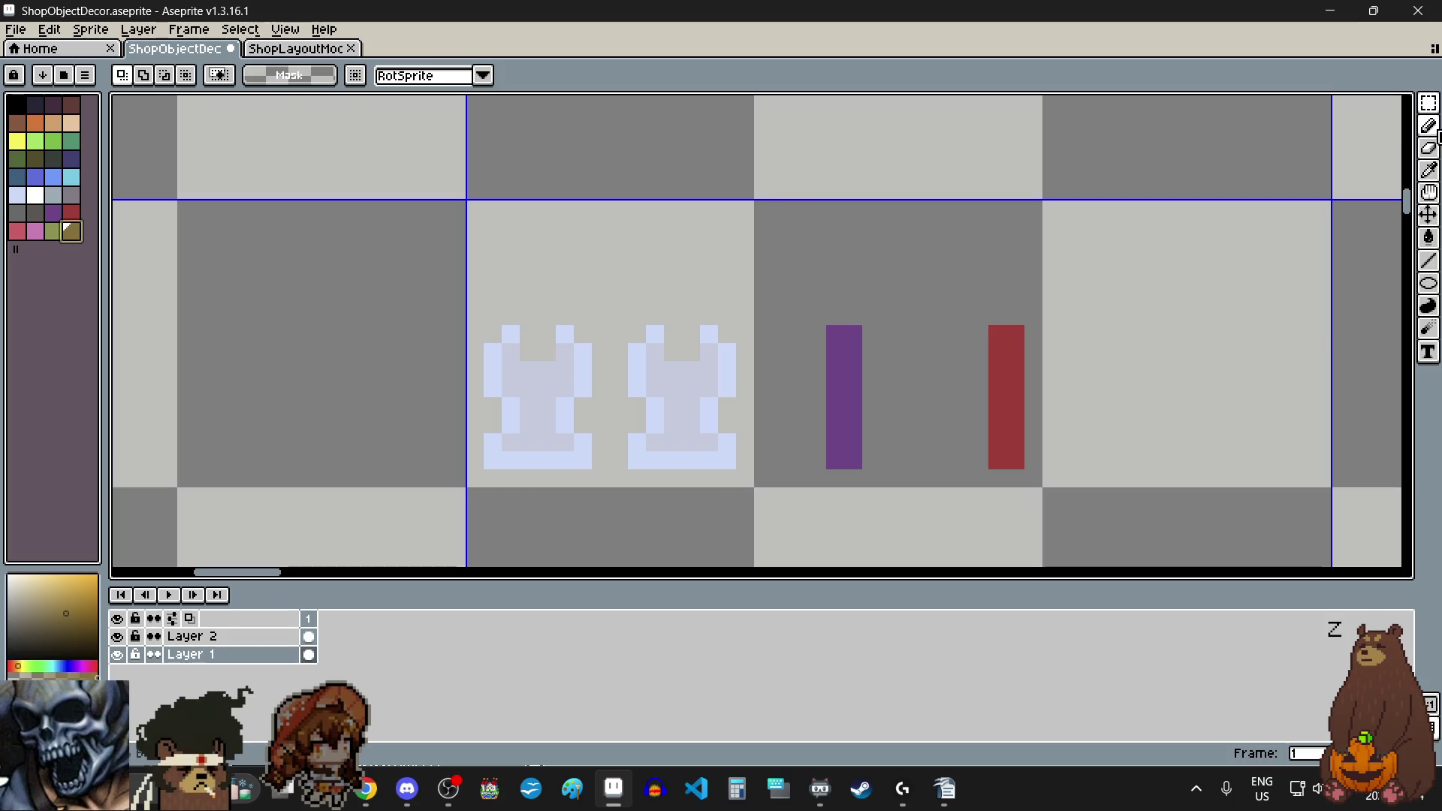
# Step: Draw olive wick strokes above the purple and red candles, undoing the stray pixels
pyautogui.click(1429, 125)
pyautogui.scroll(1, 818, 336)
pyautogui.moveTo(866, 298); pyautogui.dragTo(838, 279)
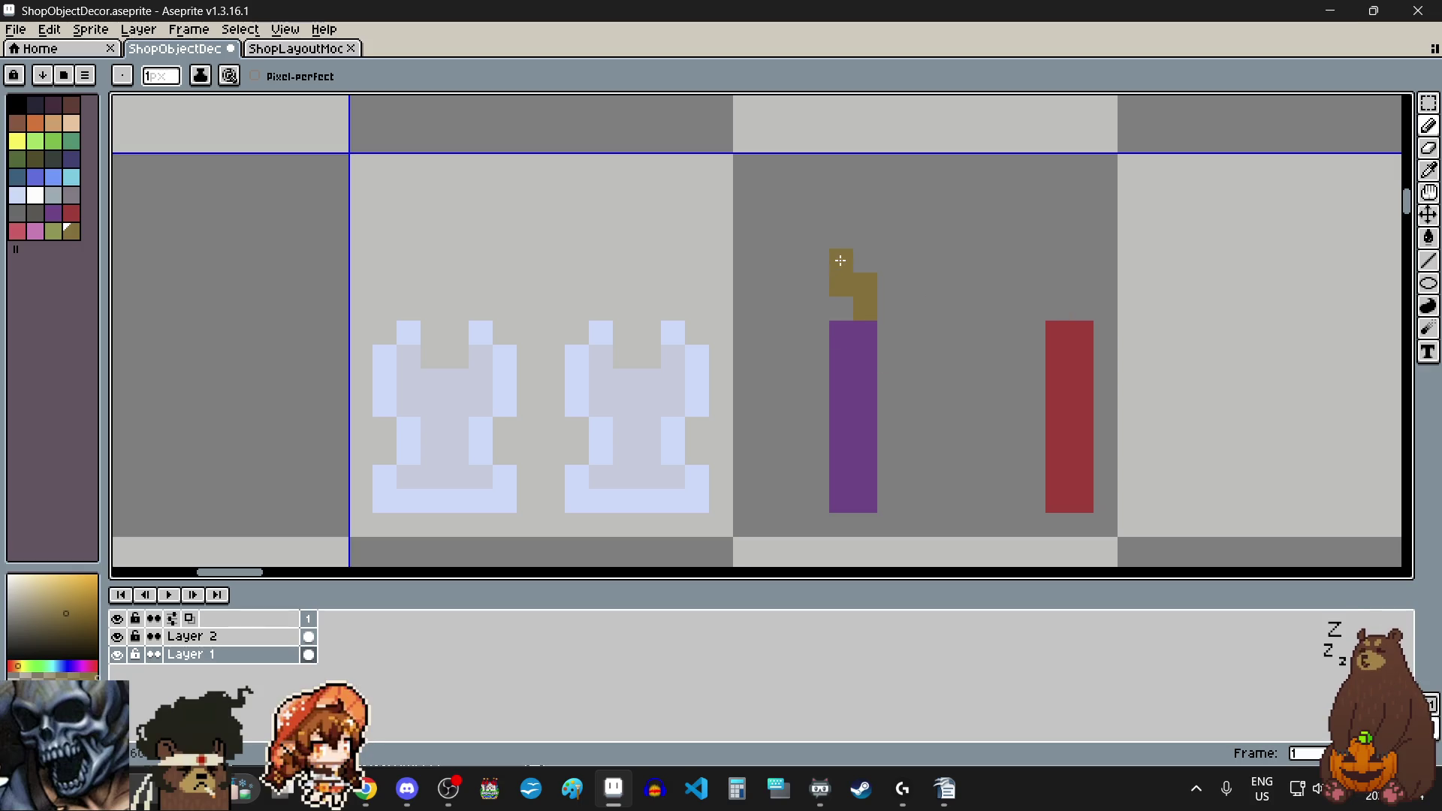
pyautogui.hotkey('ctrl', 'z')
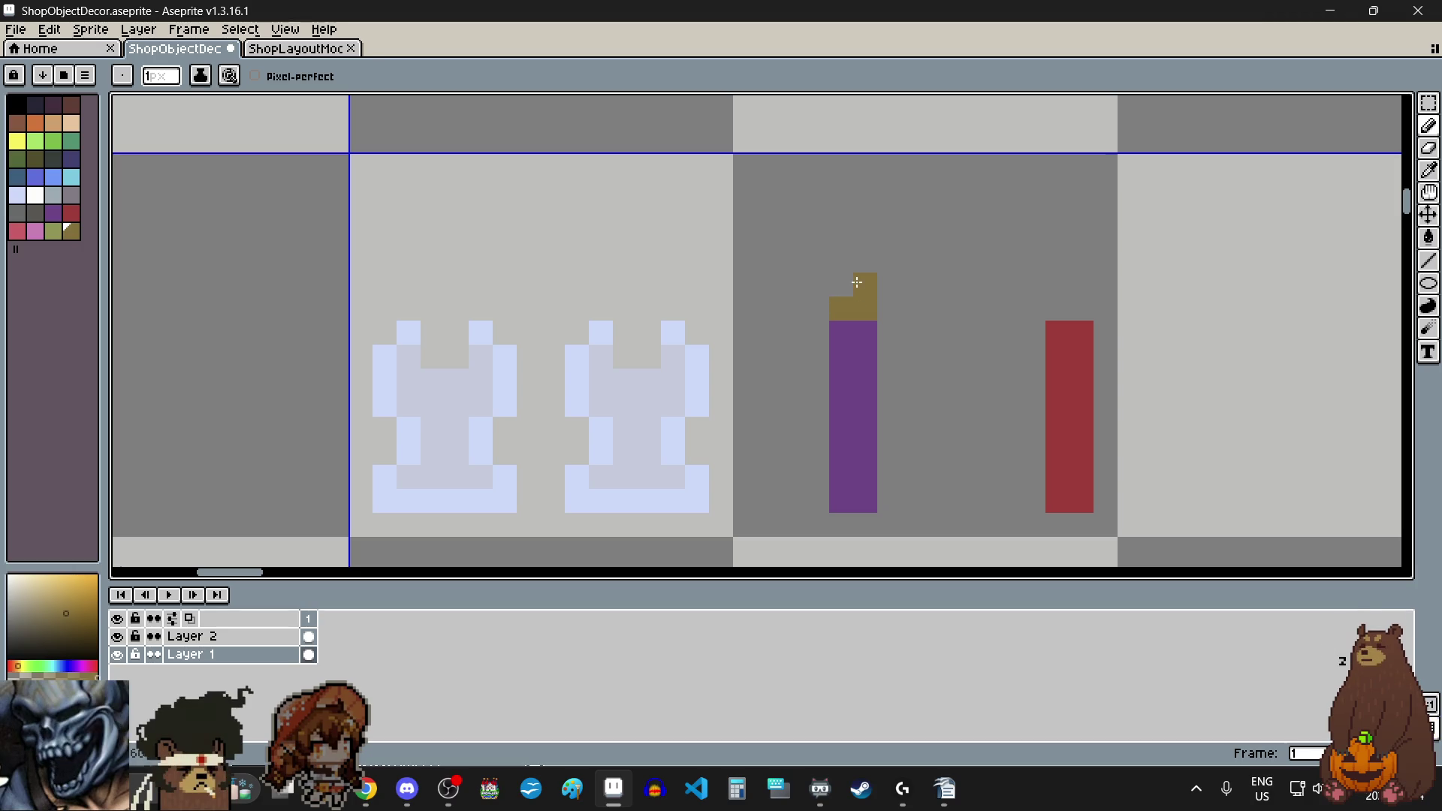
pyautogui.moveTo(1068, 314); pyautogui.dragTo(1082, 289)
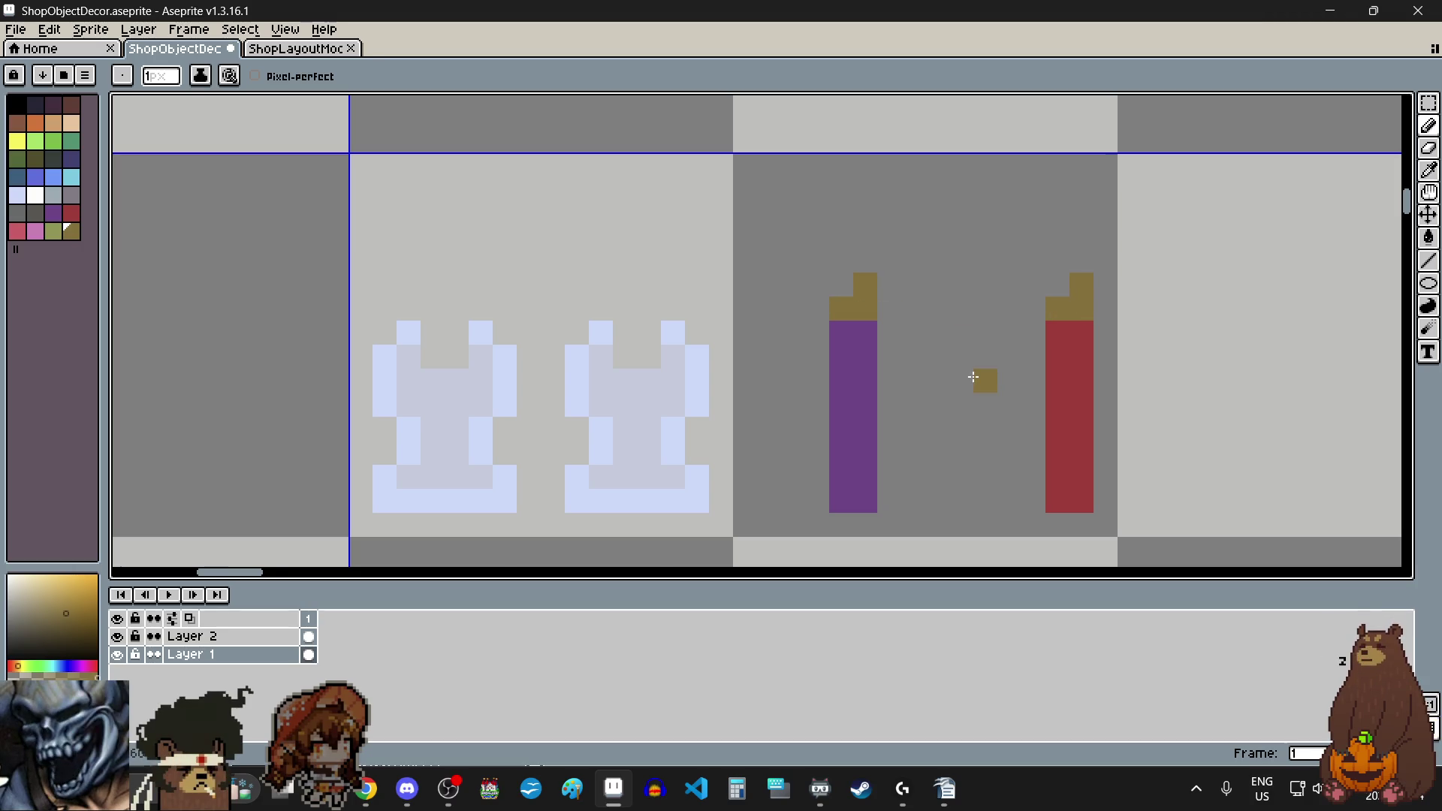
pyautogui.scroll(-3, 974, 377)
pyautogui.scroll(3, 966, 390)
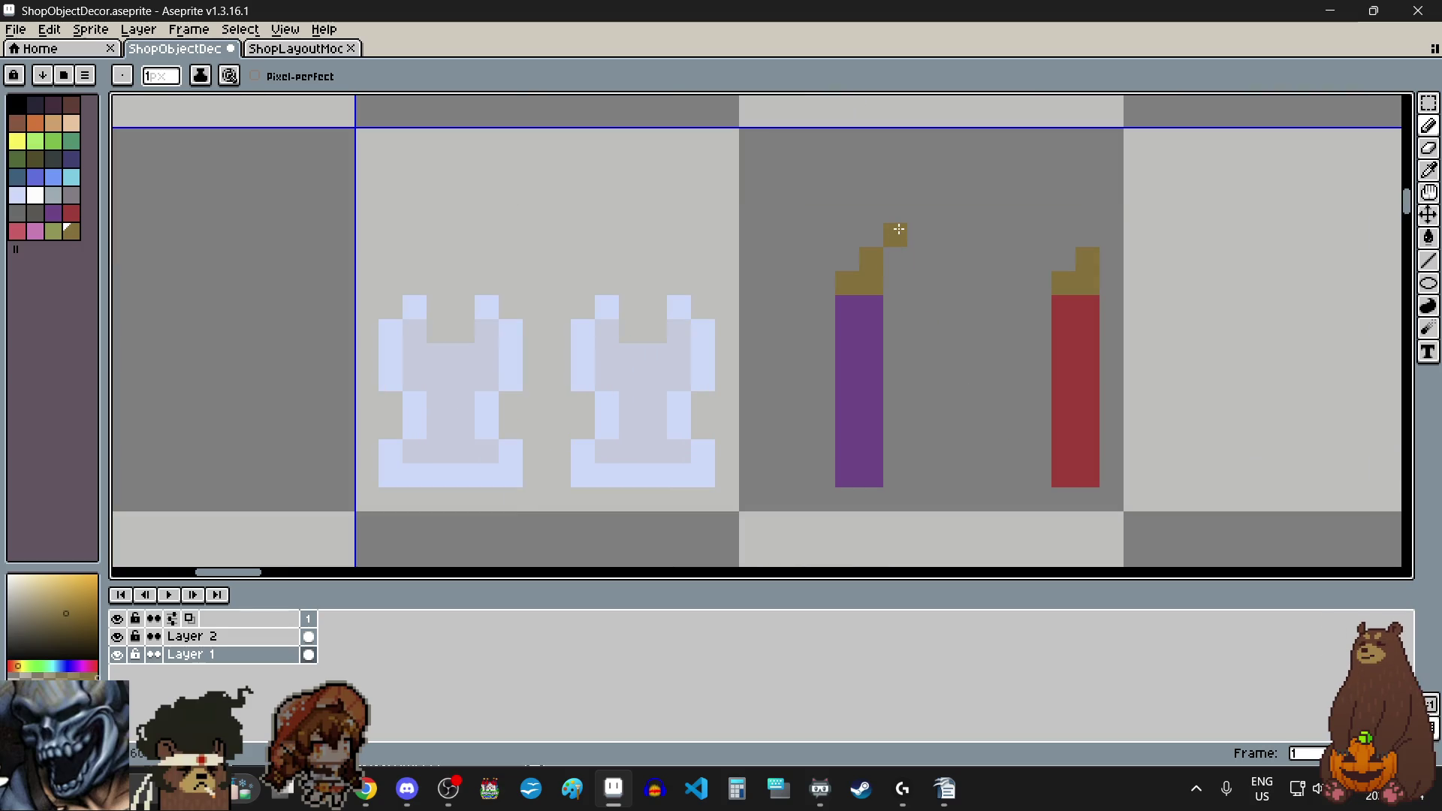
pyautogui.scroll(-1, 973, 338)
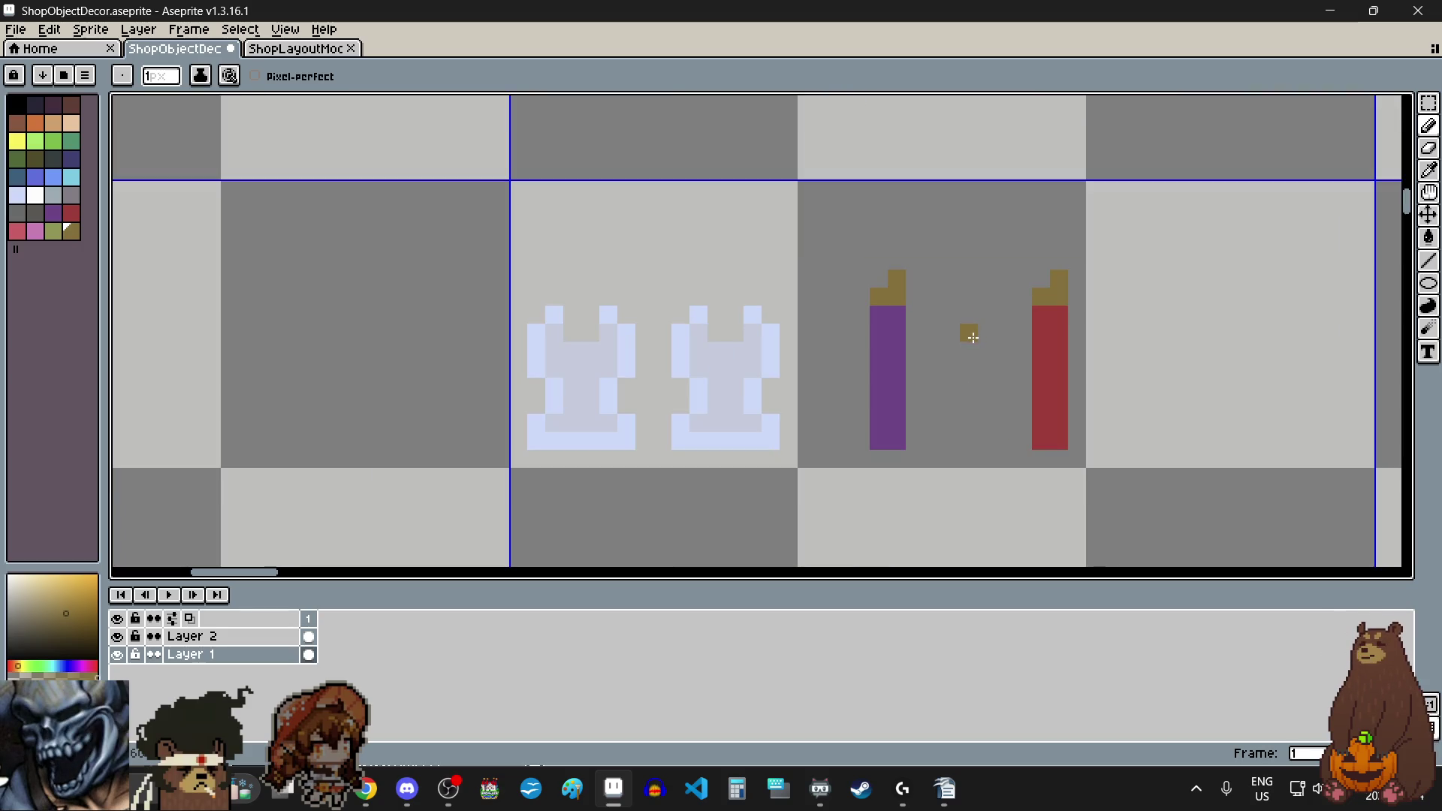
pyautogui.press('v')
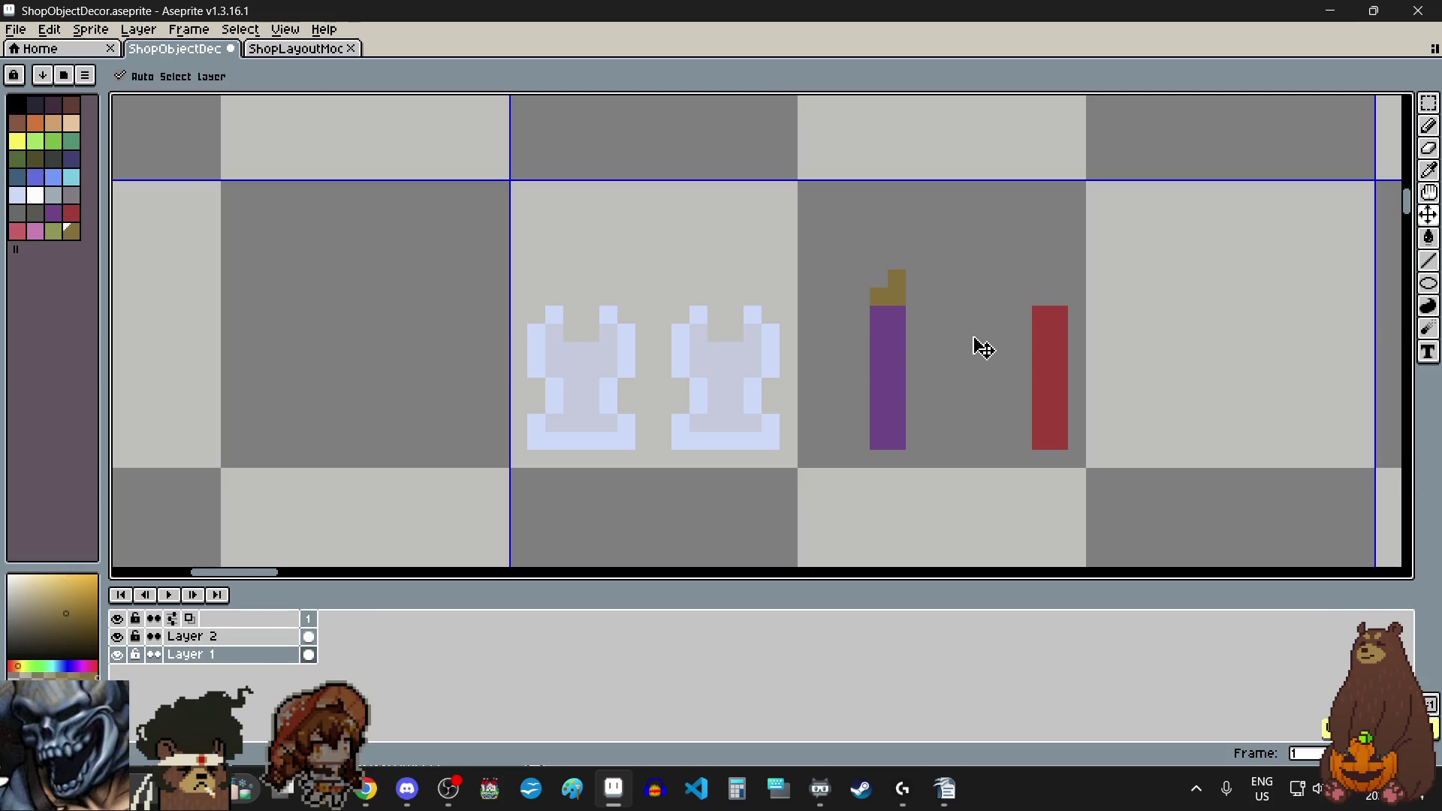
pyautogui.hotkey('ctrl', 'z')
pyautogui.press('b')
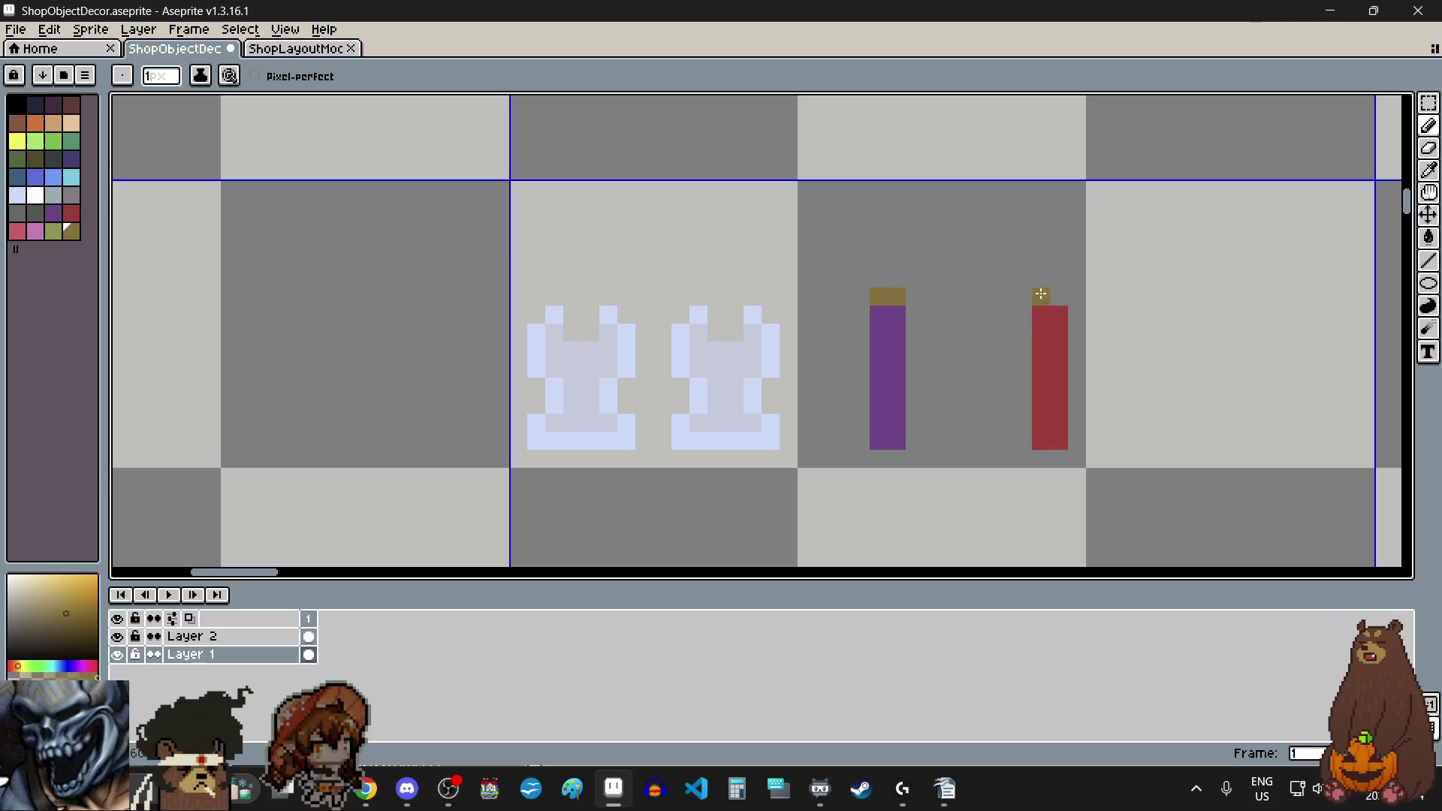
pyautogui.press('v')
pyautogui.hotkey('ctrl', 'z')
# Step: Paint the red candle's two-pixel olive wick, lower pixel then upper
pyautogui.scroll(4, 886, 279)
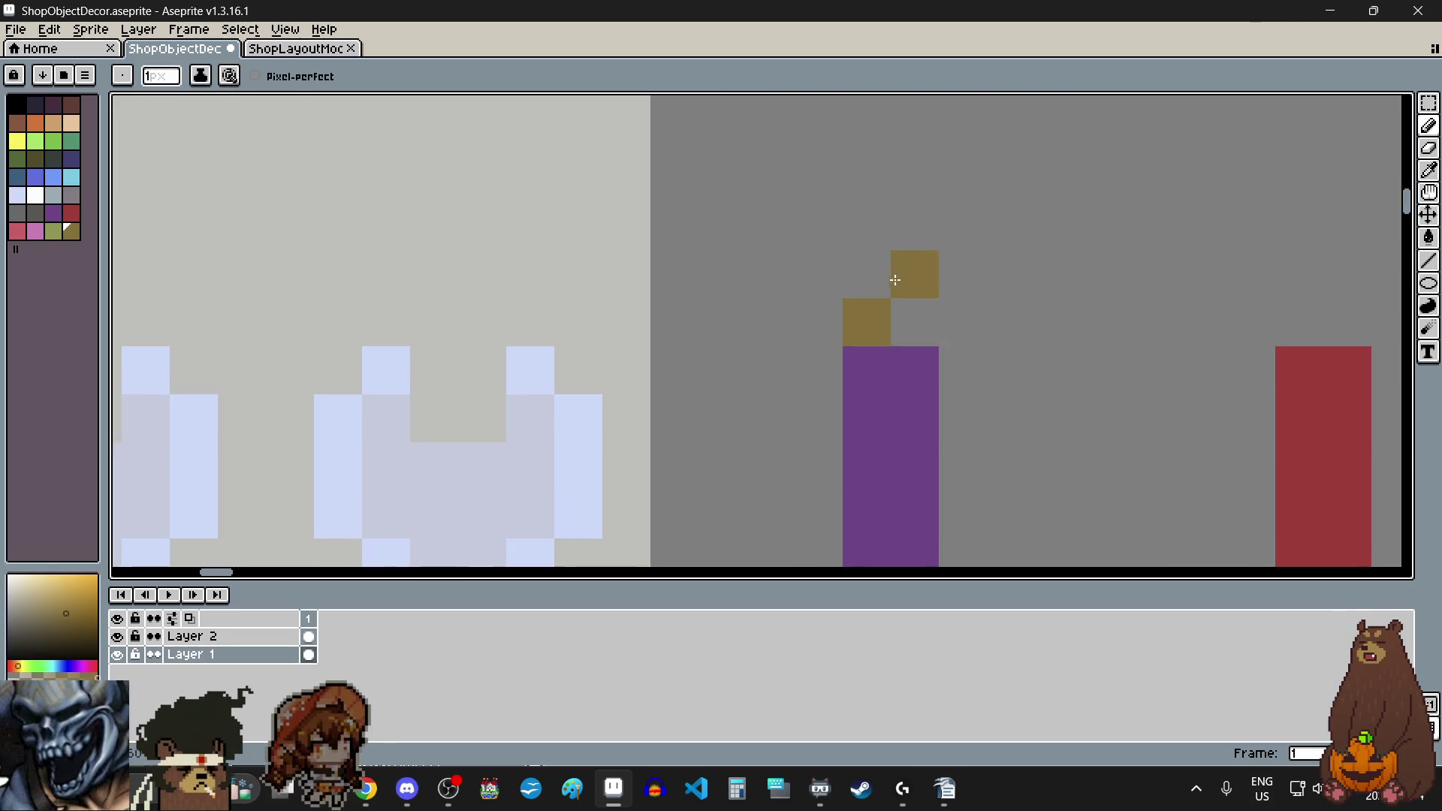
pyautogui.scroll(-3, 904, 278)
pyautogui.scroll(2, 1075, 296)
pyautogui.click(1043, 291)
pyautogui.click(1007, 255)
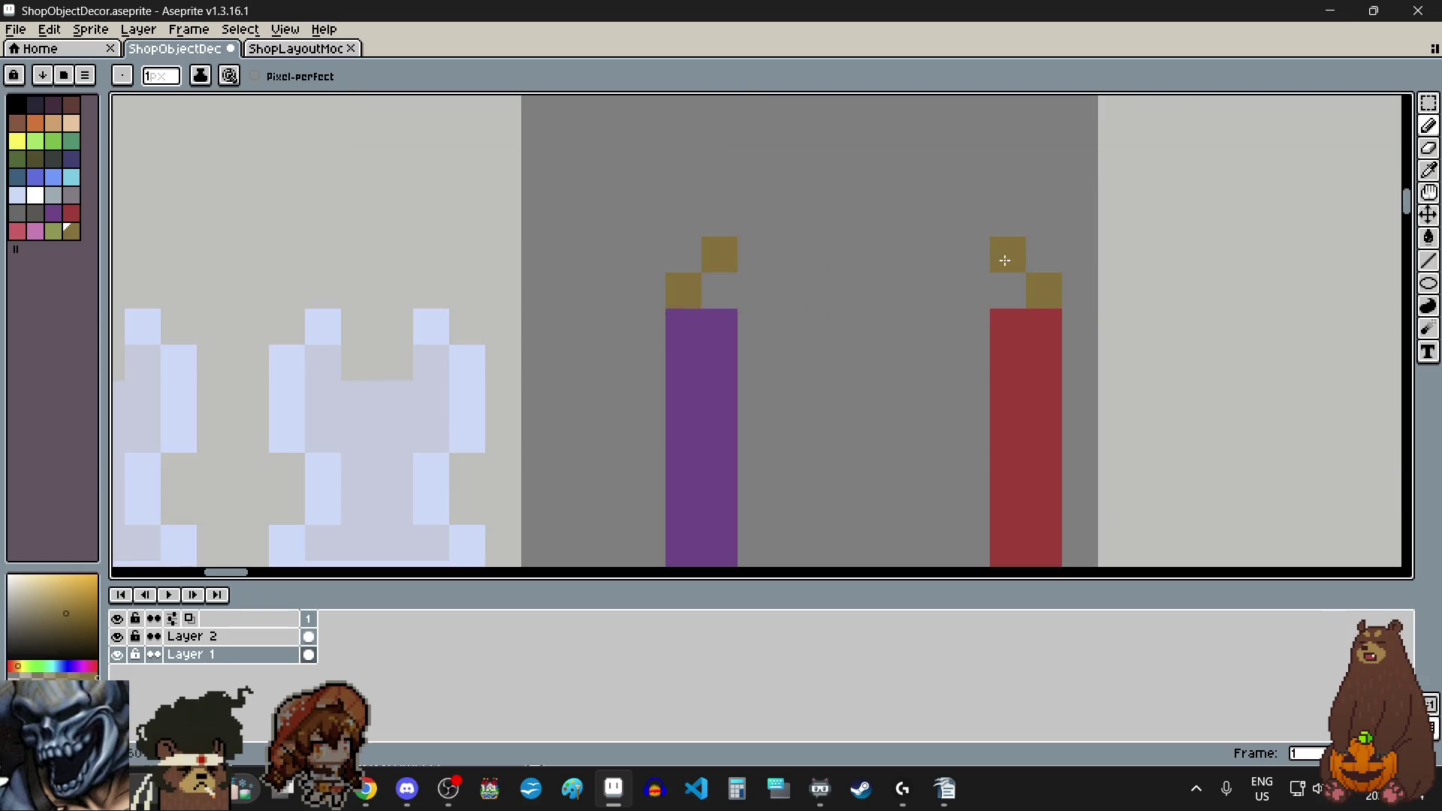
pyautogui.scroll(-2, 887, 311)
pyautogui.scroll(-1, 887, 311)
pyautogui.click(1429, 103)
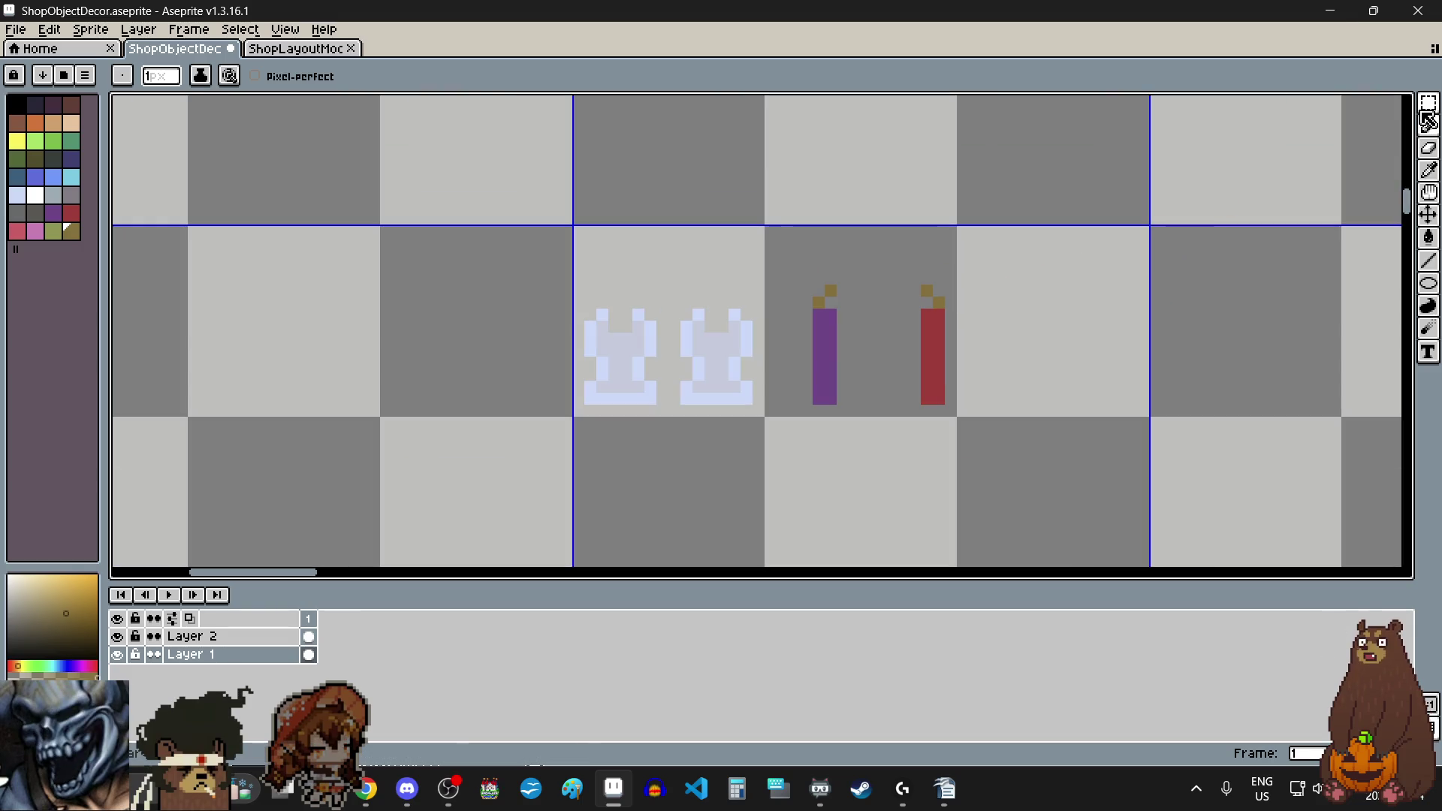
pyautogui.scroll(2, 782, 289)
# Step: Move the purple and red candles into the tile, side by side
pyautogui.moveTo(770, 263)
pyautogui.mouseDown()
pyautogui.moveTo(842, 445)
pyautogui.moveTo(821, 495)
pyautogui.moveTo(584, 332)
pyautogui.moveTo(419, 291)
pyautogui.moveTo(397, 300)
pyautogui.moveTo(399, 326)
pyautogui.mouseUp()
pyautogui.scroll(-1, 398, 304)
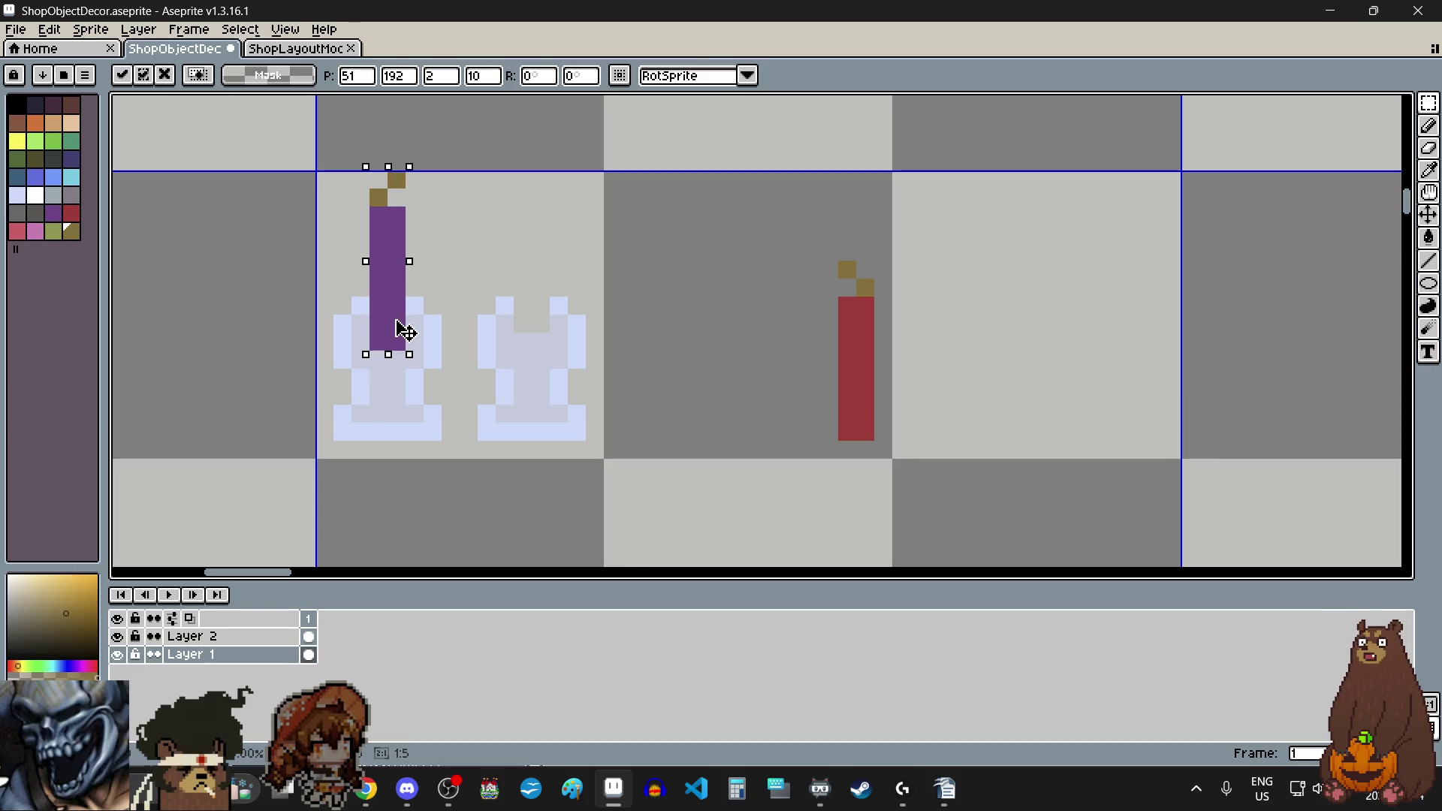
pyautogui.moveTo(403, 335)
pyautogui.mouseDown()
pyautogui.moveTo(681, 330)
pyautogui.moveTo(676, 350)
pyautogui.mouseUp()
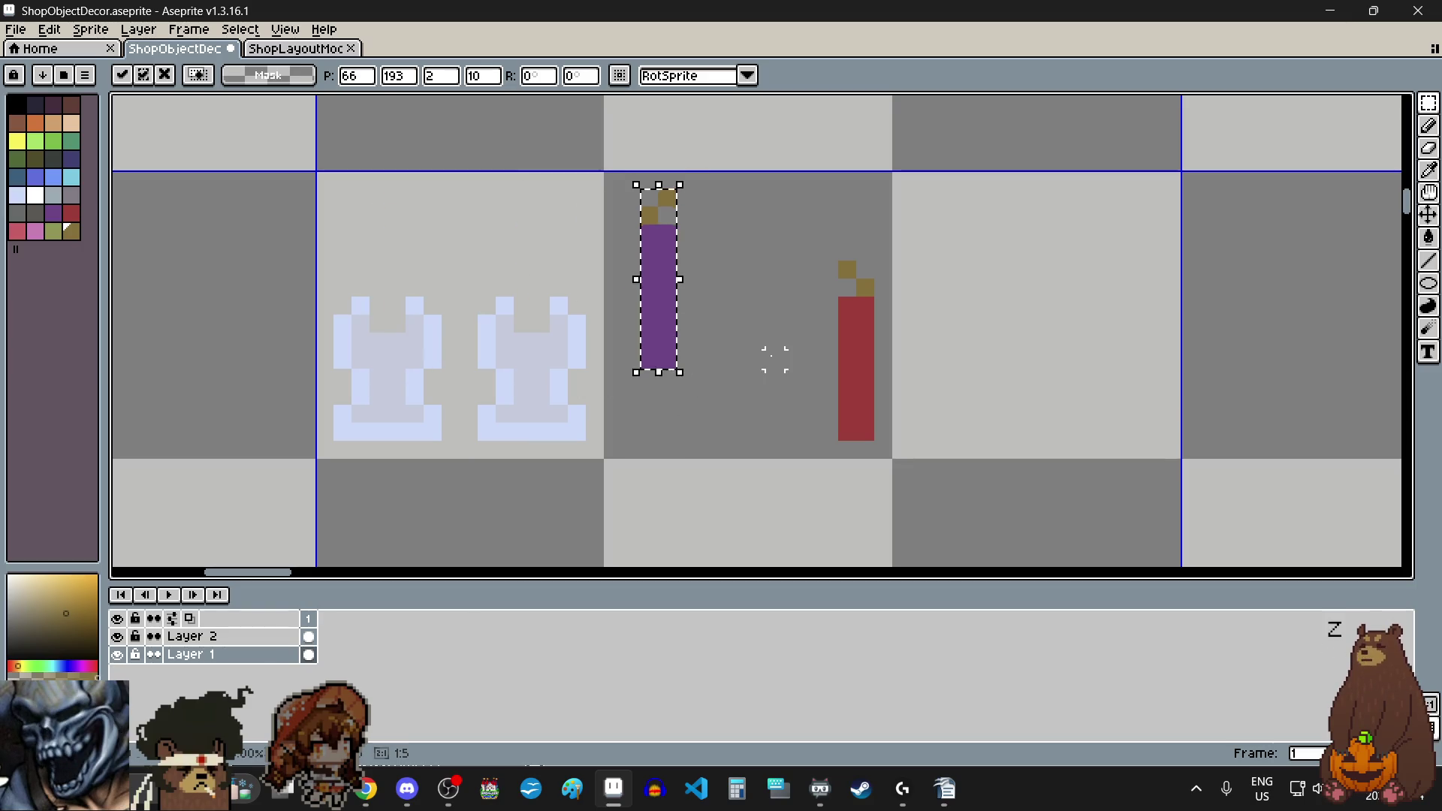
pyautogui.hotkey('ctrl', 'd')
pyautogui.moveTo(837, 260)
pyautogui.mouseDown()
pyautogui.moveTo(874, 439)
pyautogui.moveTo(834, 347)
pyautogui.mouseUp()
pyautogui.hotkey('ctrl', 'd')
# Step: Place a second pale holder under the red candle
pyautogui.moveTo(334, 298)
pyautogui.mouseDown()
pyautogui.moveTo(449, 445)
pyautogui.moveTo(691, 426)
pyautogui.moveTo(680, 413)
pyautogui.mouseUp()
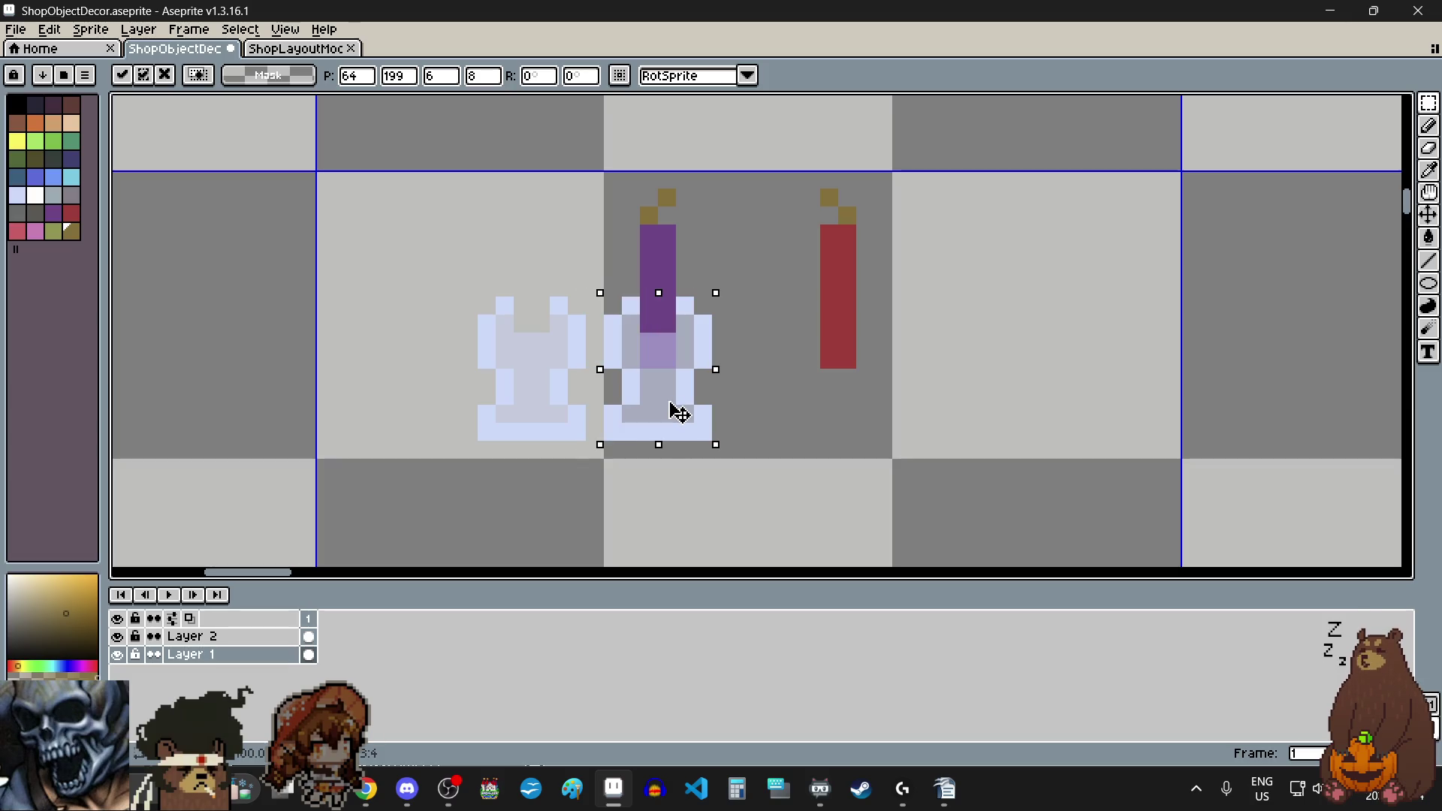
pyautogui.click(666, 504)
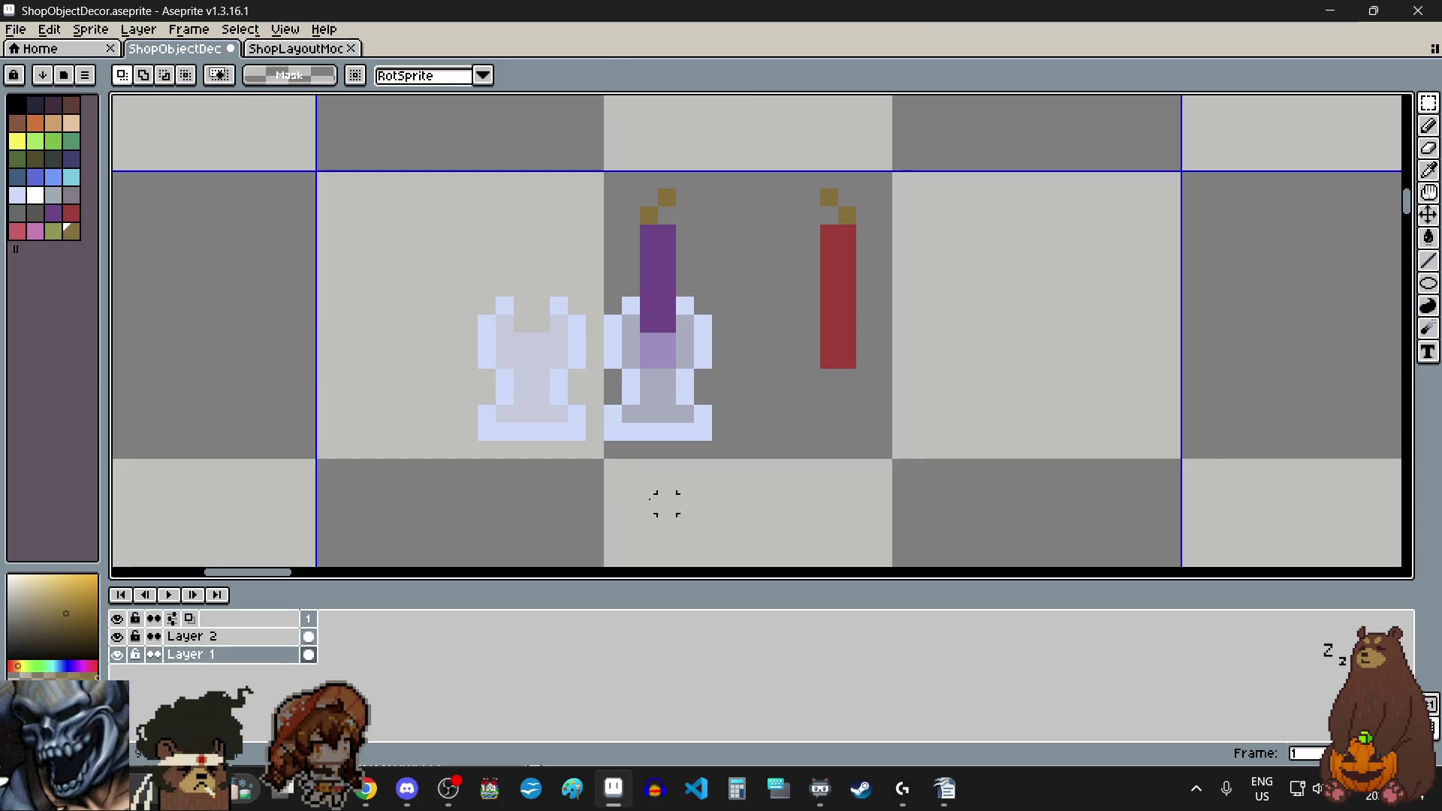
pyautogui.moveTo(477, 296)
pyautogui.mouseDown()
pyautogui.moveTo(628, 443)
pyautogui.moveTo(586, 443)
pyautogui.mouseUp()
pyautogui.moveTo(551, 384)
pyautogui.mouseDown()
pyautogui.moveTo(750, 435)
pyautogui.moveTo(858, 397)
pyautogui.mouseUp()
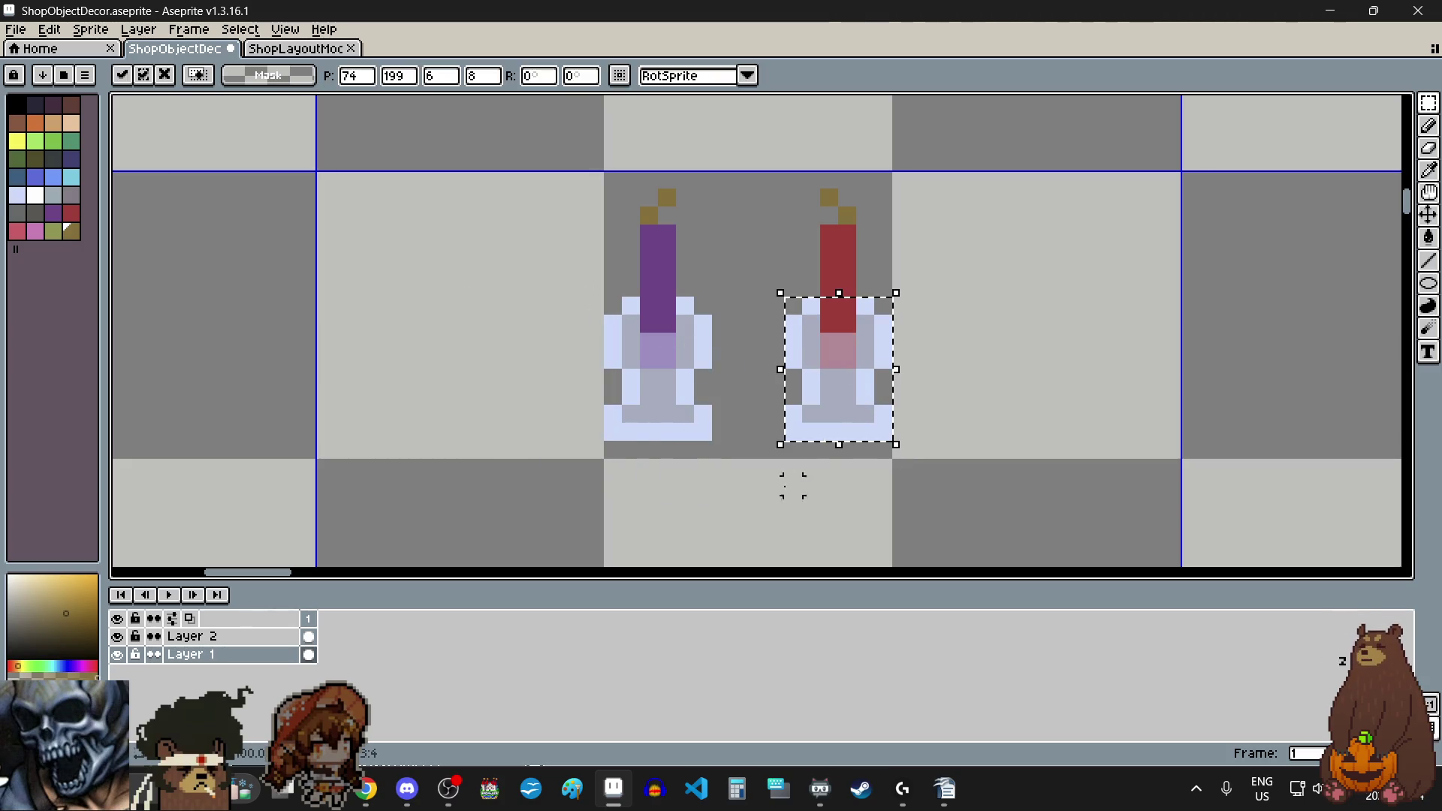
pyautogui.click(753, 540)
# Step: Shift the purple candle set one pixel right and the red set one pixel left
pyautogui.moveTo(613, 197)
pyautogui.mouseDown()
pyautogui.moveTo(692, 435)
pyautogui.moveTo(714, 443)
pyautogui.mouseUp()
pyautogui.moveTo(673, 361); pyautogui.dragTo(692, 360)
pyautogui.click(756, 468)
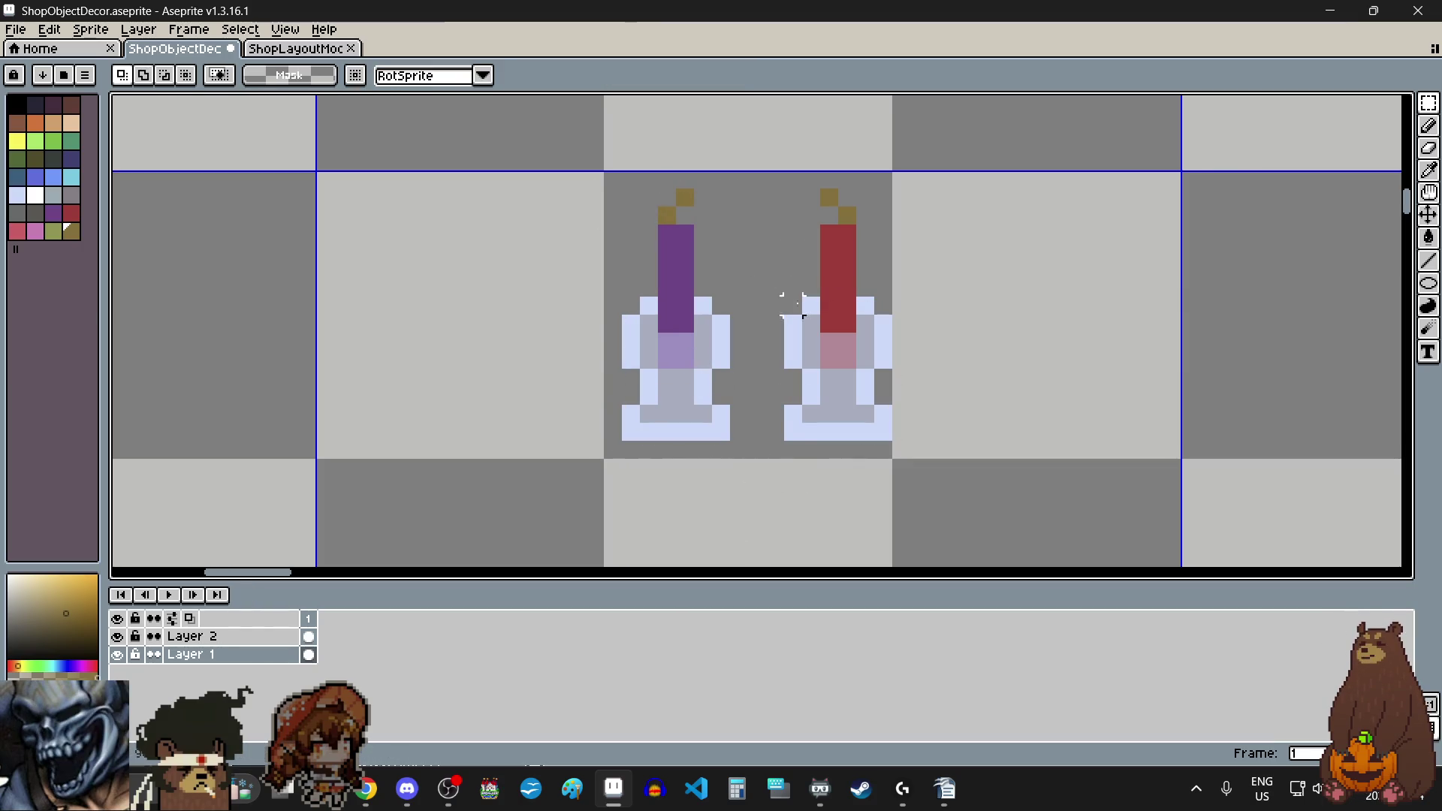
pyautogui.moveTo(888, 439); pyautogui.dragTo(785, 188)
pyautogui.moveTo(841, 331); pyautogui.dragTo(821, 345)
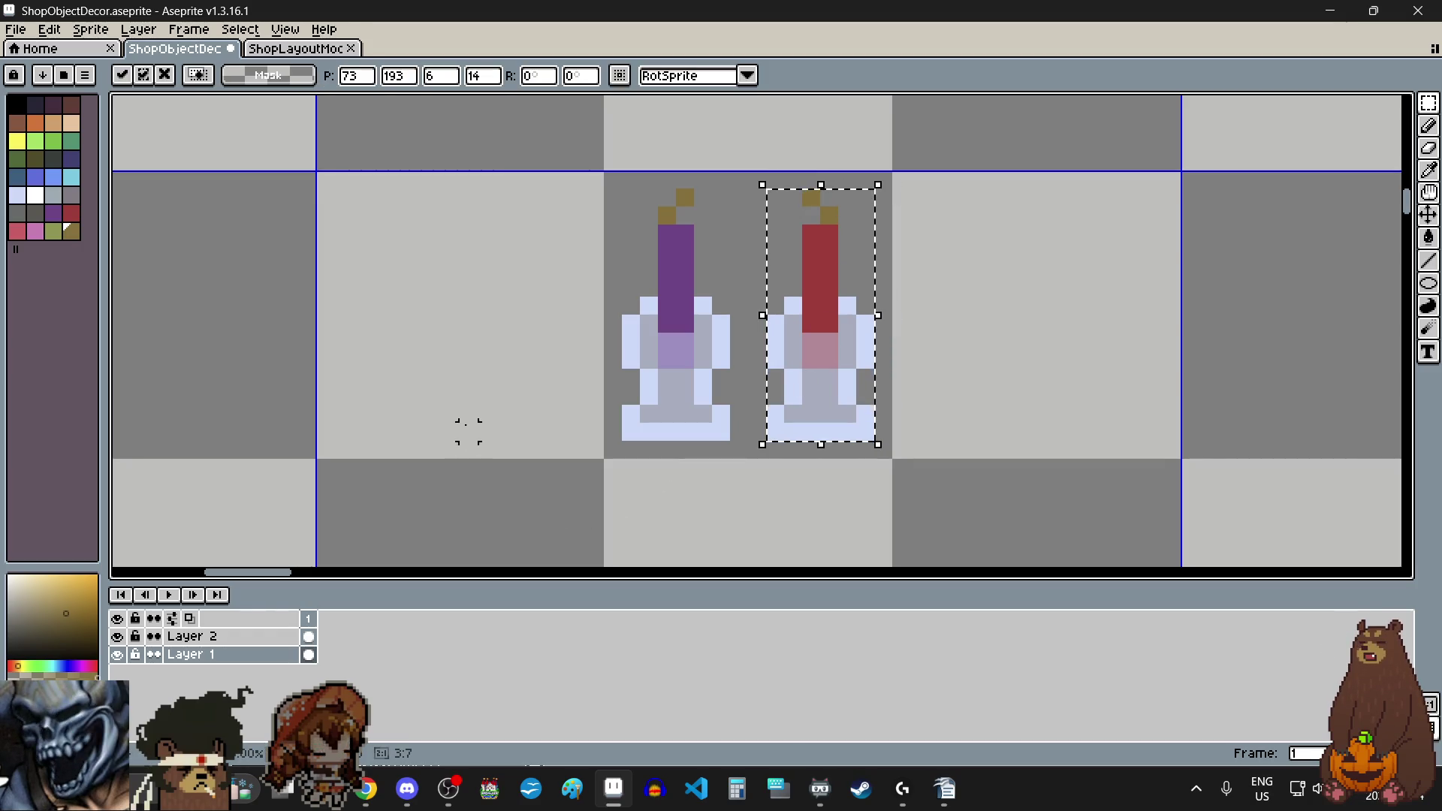
pyautogui.click(467, 428)
pyautogui.scroll(-2, 541, 396)
pyautogui.scroll(2, 544, 396)
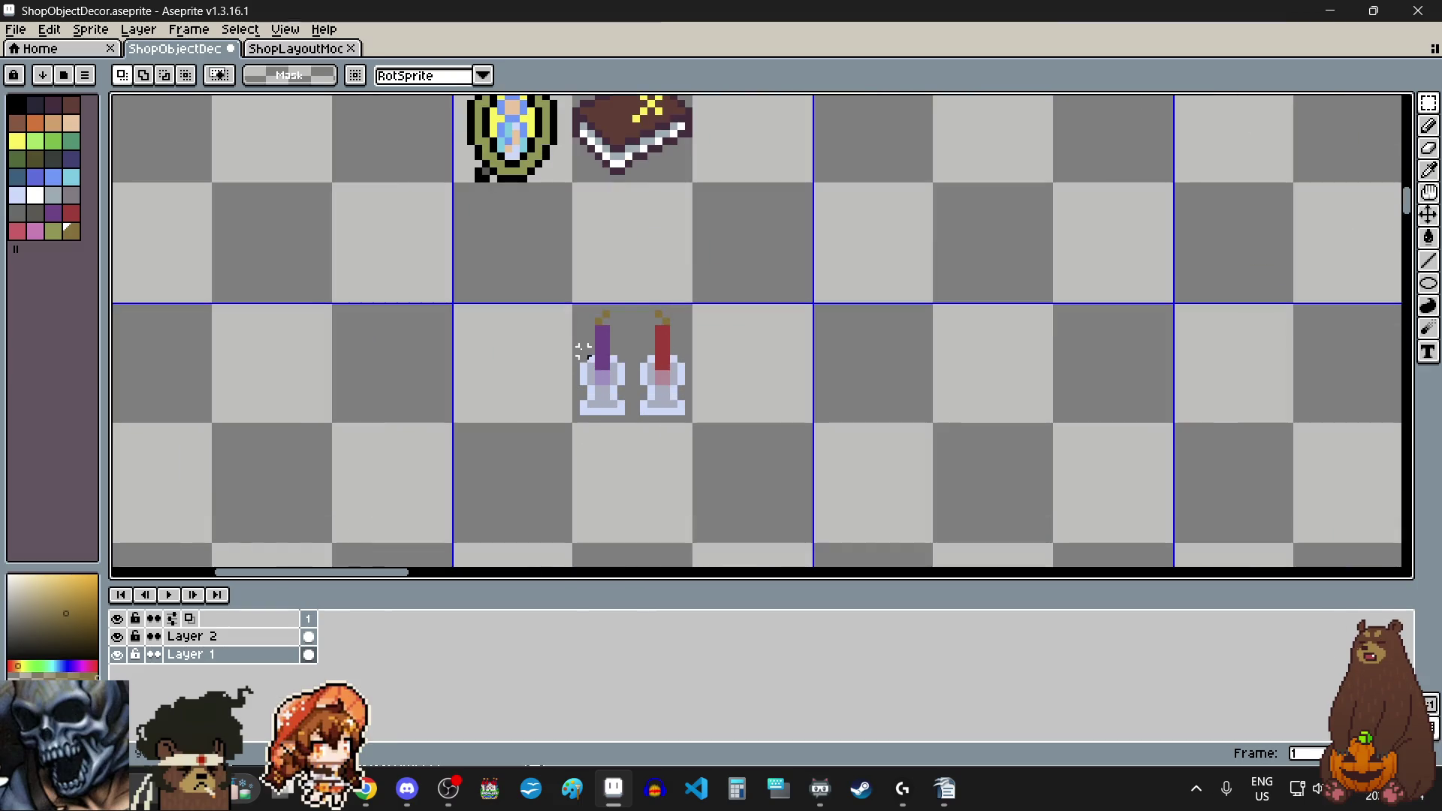
# Step: Move both candles on their holders beside the book, nudged up one pixel
pyautogui.scroll(3, 556, 273)
pyautogui.scroll(-2, 558, 229)
pyautogui.moveTo(558, 229)
pyautogui.mouseDown()
pyautogui.moveTo(715, 403)
pyautogui.moveTo(701, 398)
pyautogui.moveTo(685, 448)
pyautogui.moveTo(771, 239)
pyautogui.moveTo(763, 225)
pyautogui.mouseUp()
pyautogui.scroll(3, 715, 402)
pyautogui.scroll(-3, 702, 398)
pyautogui.scroll(-2, 685, 448)
pyautogui.scroll(1, 669, 421)
pyautogui.scroll(5, 760, 291)
pyautogui.press('Up')
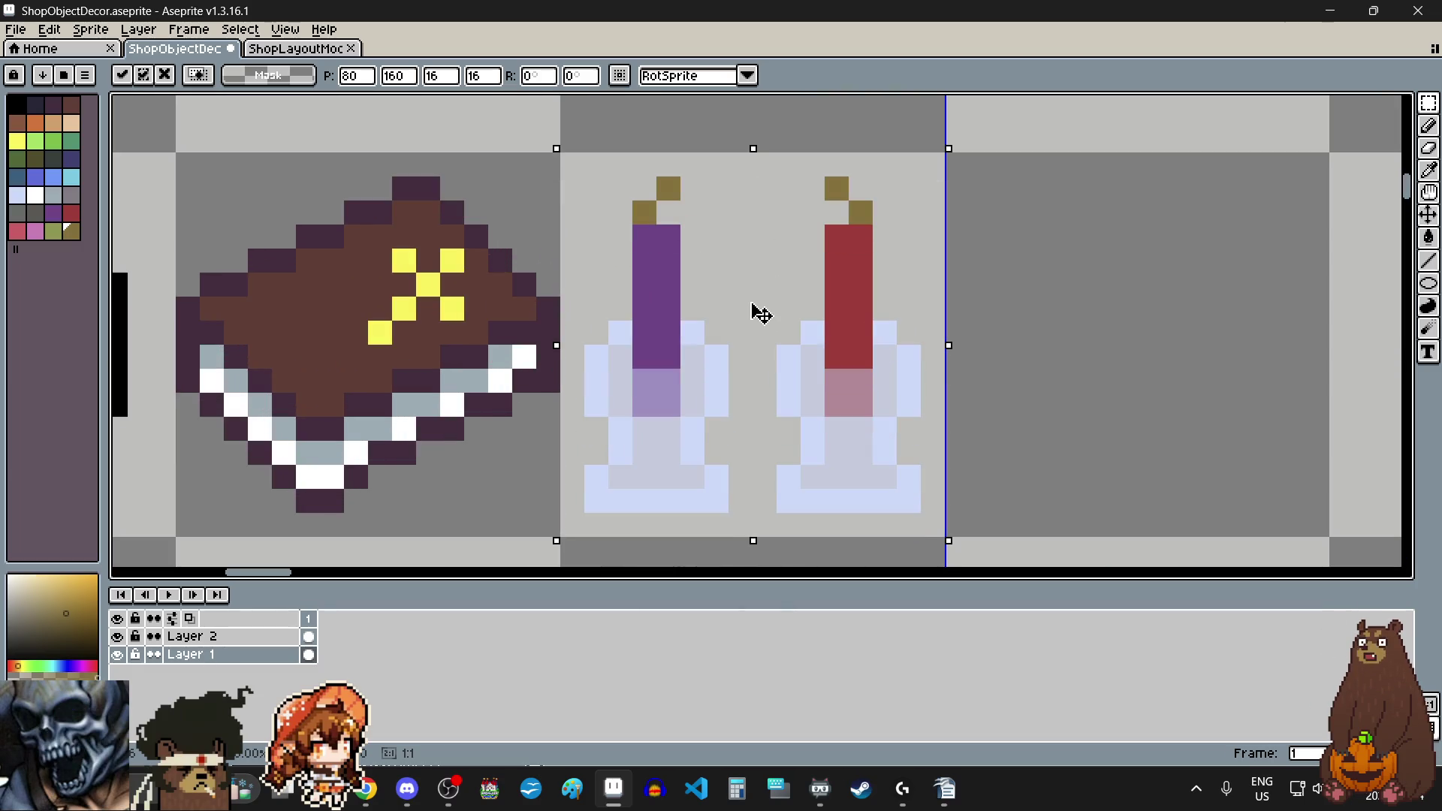
pyautogui.scroll(-3, 767, 323)
pyautogui.click(908, 366)
pyautogui.scroll(-1, 909, 369)
pyautogui.scroll(-1, 907, 368)
pyautogui.scroll(1, 882, 367)
pyautogui.hscroll(-2, 937, 377)
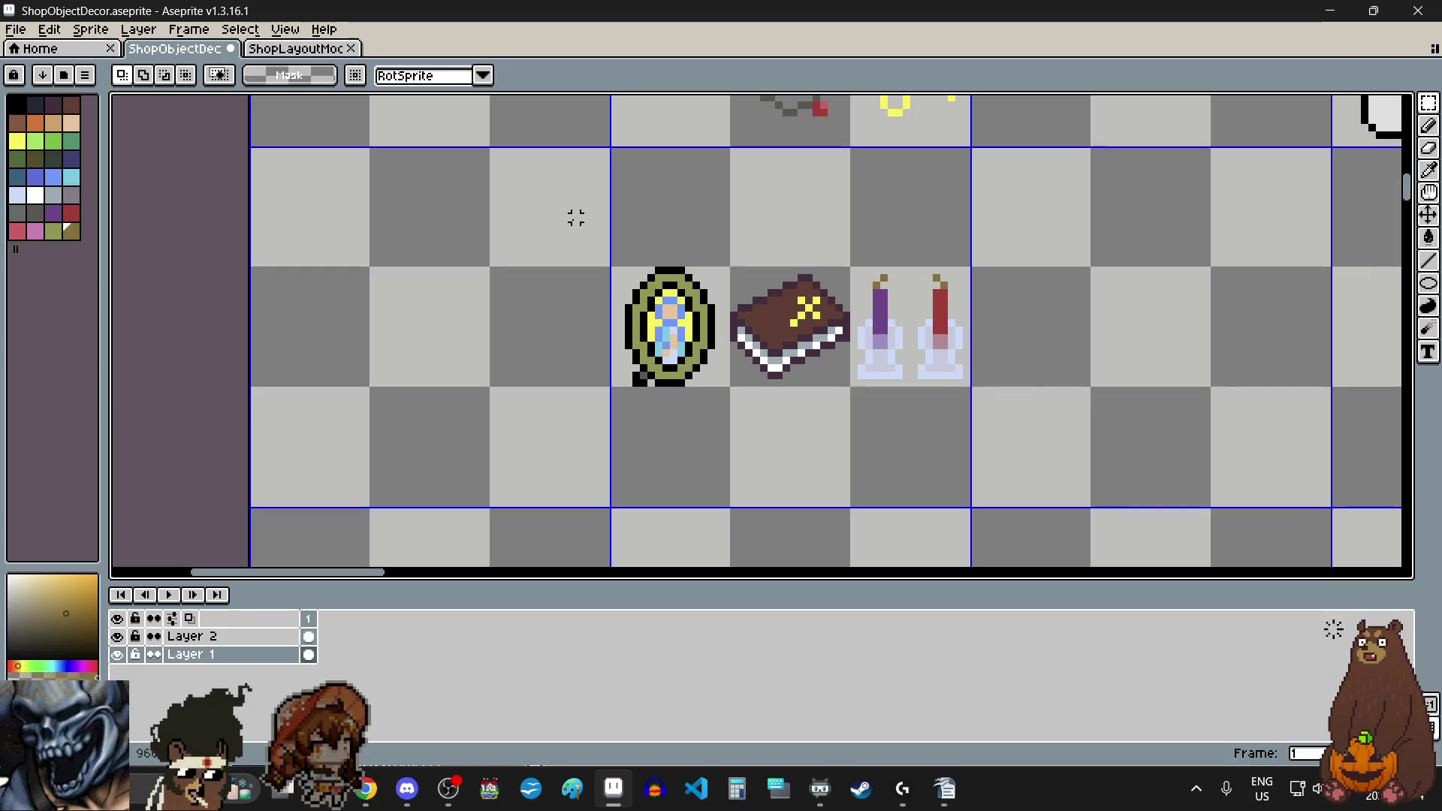
# Step: Save the sprite sheet with File > Save
pyautogui.click(15, 29)
pyautogui.click(30, 106)
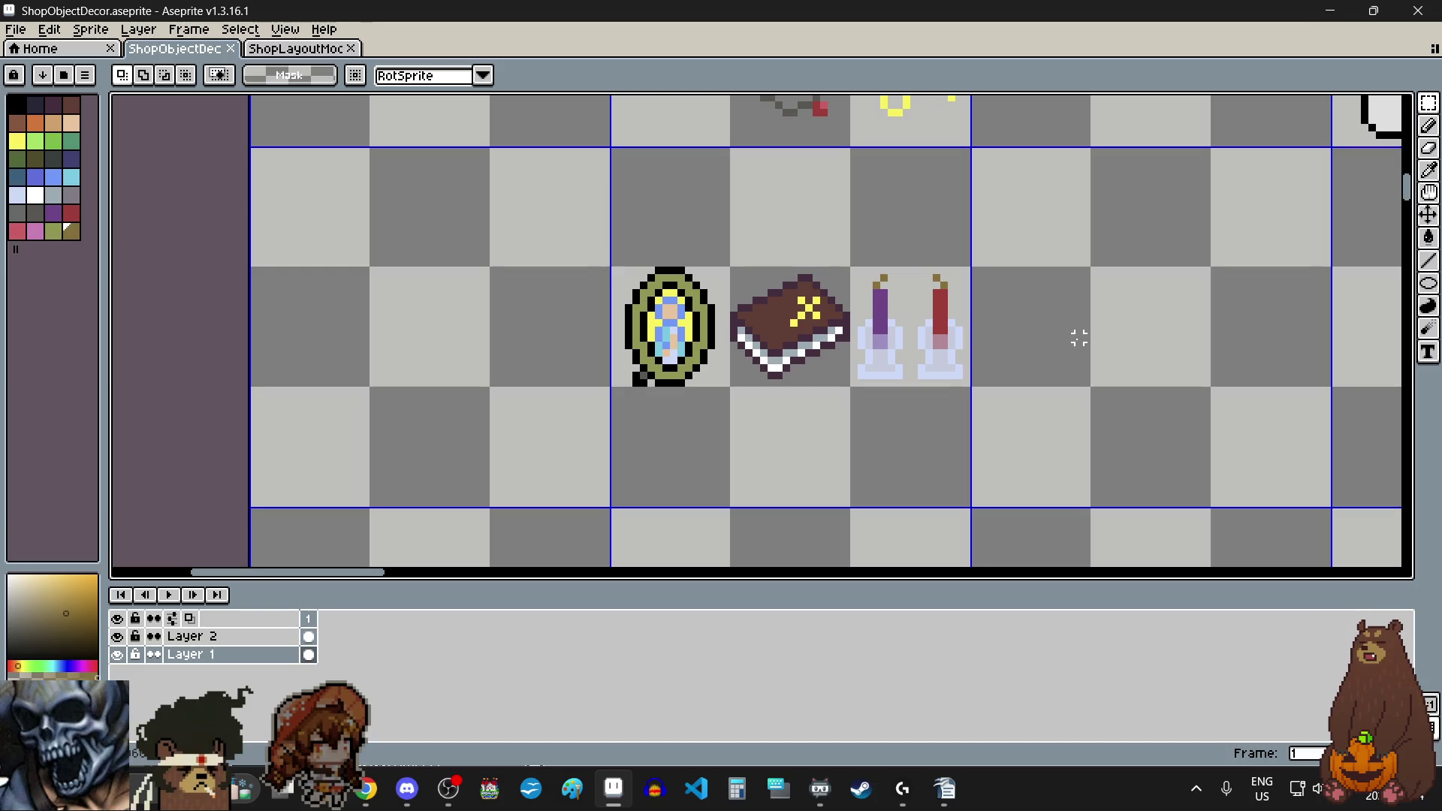
pyautogui.scroll(-1, 1080, 339)
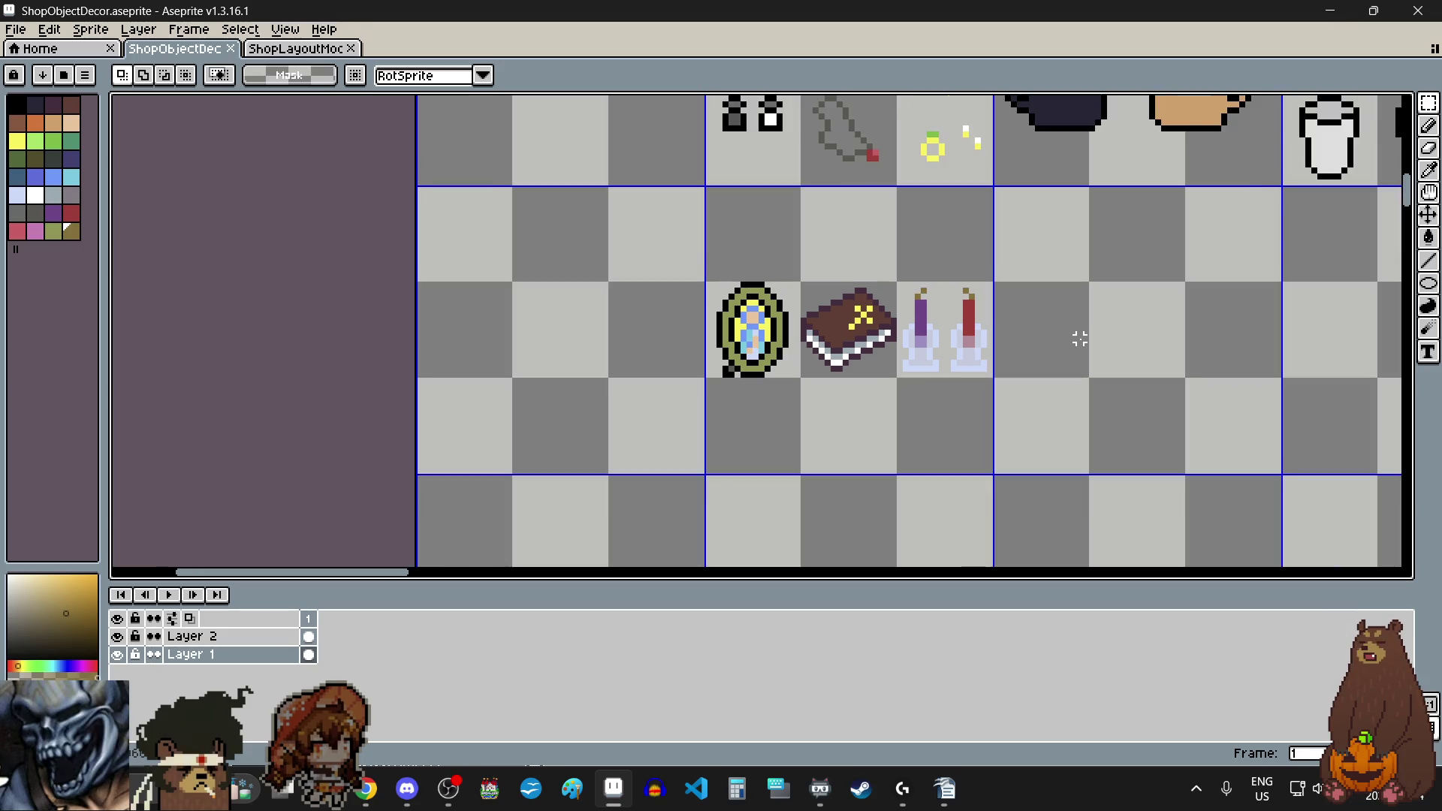
pyautogui.scroll(-4, 1080, 339)
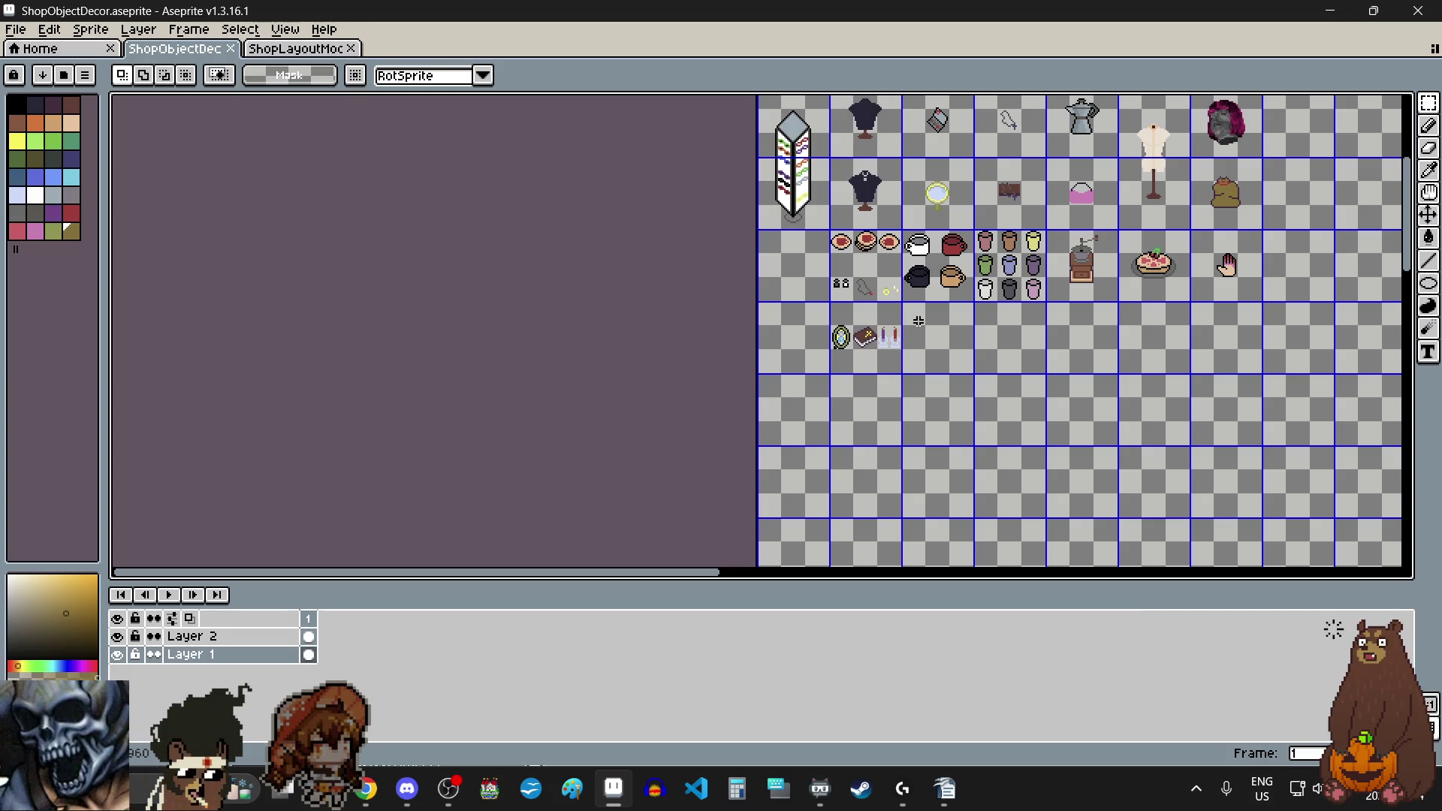
pyautogui.scroll(3, 912, 332)
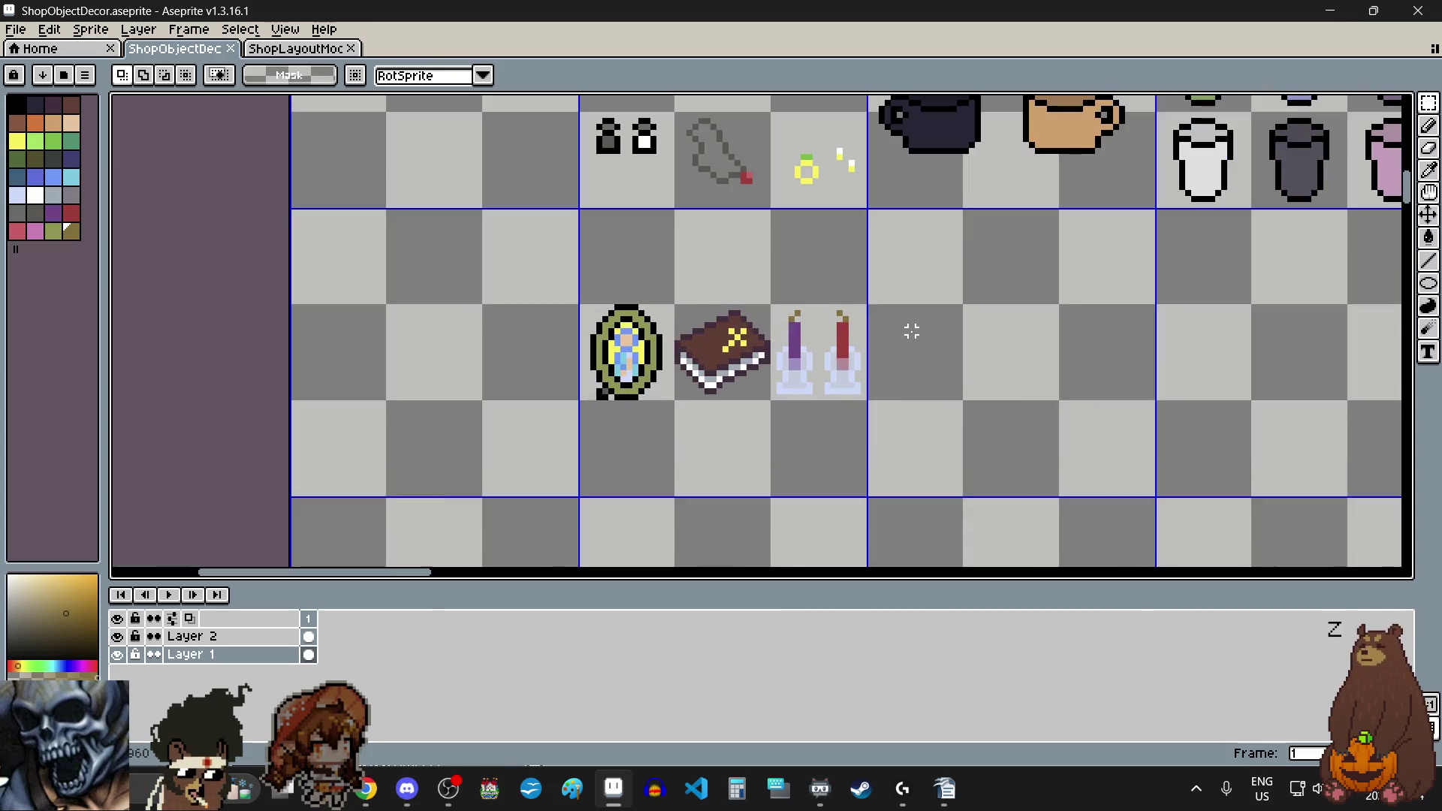